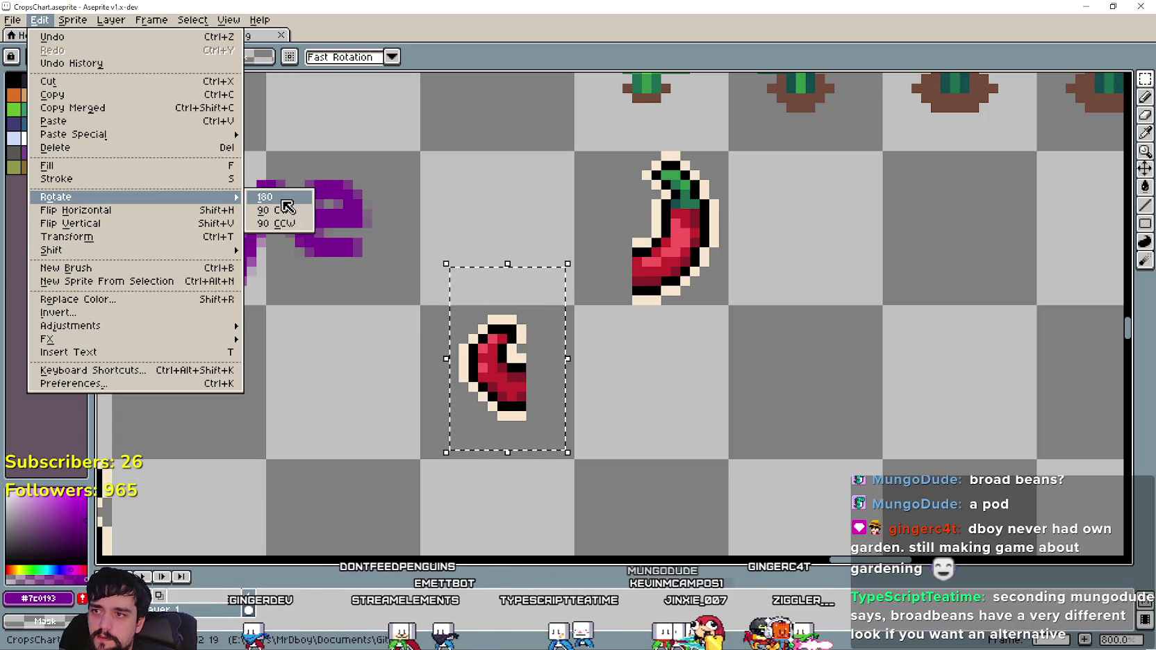
# Rotate the small red piece 90° CW, flip it both ways, and join it to the pepper's lower end.
pyautogui.click(283, 209)
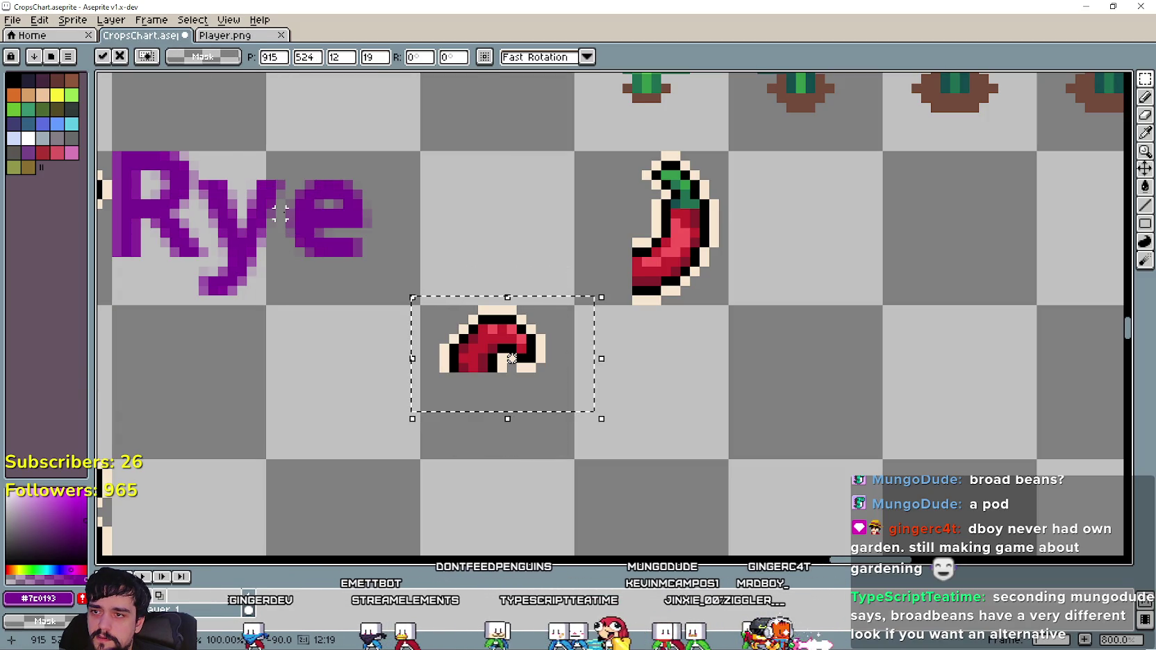
pyautogui.hotkey('shift', 'v')
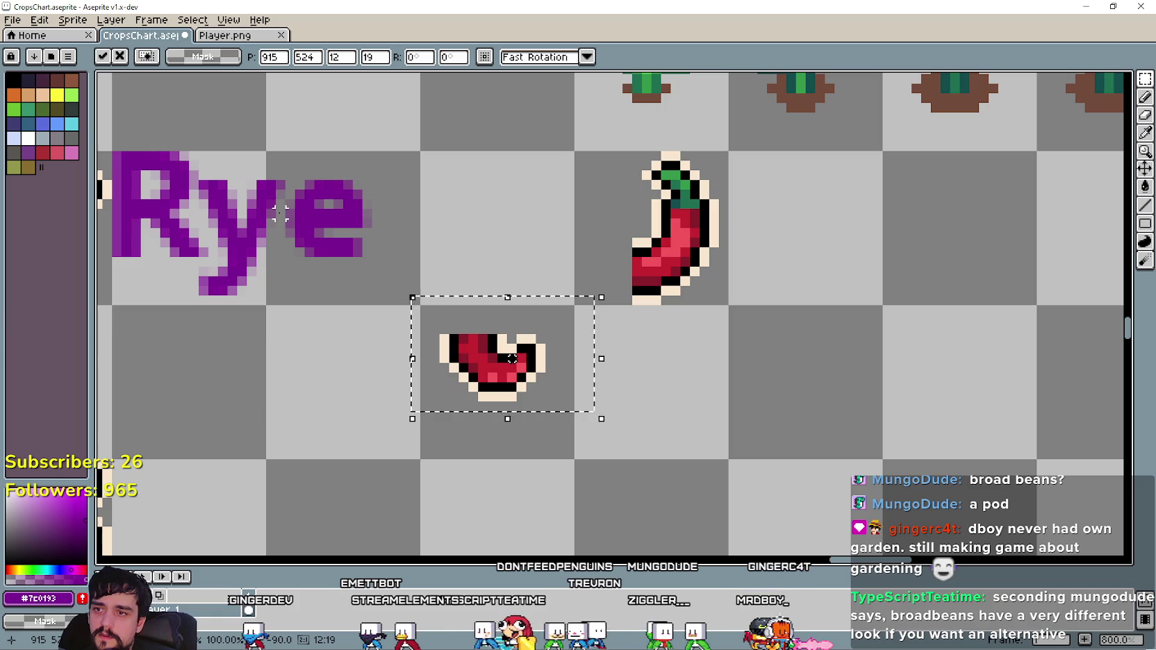
pyautogui.hotkey('shift', 'h')
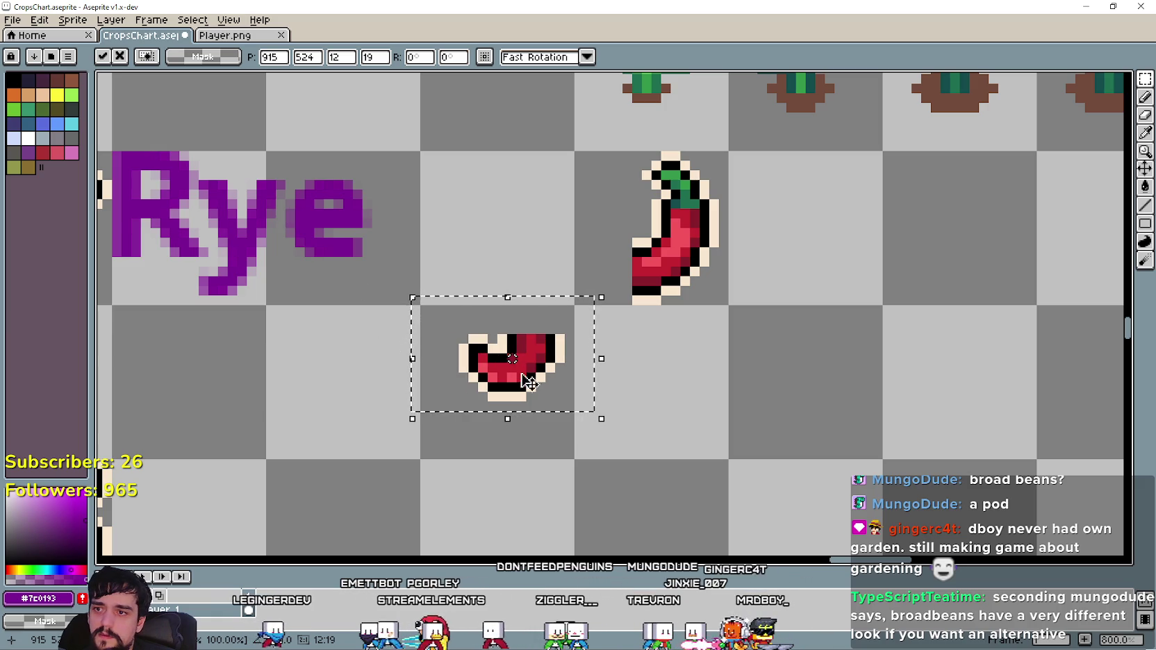
pyautogui.moveTo(524, 394); pyautogui.dragTo(628, 330)
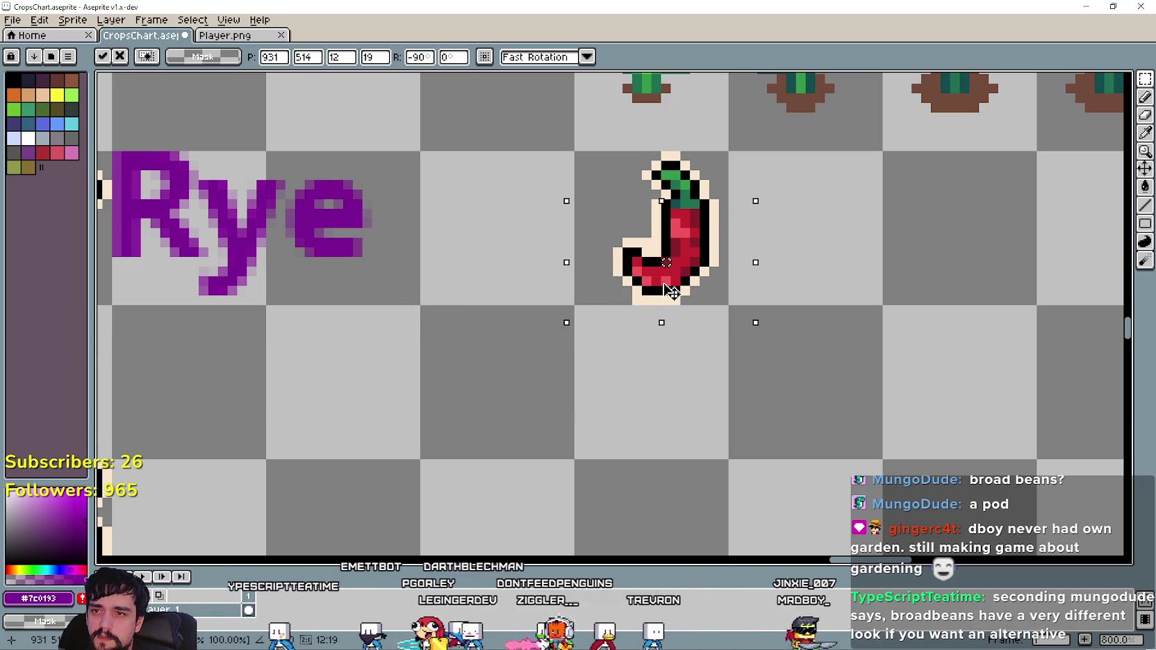
pyautogui.click(559, 368)
pyautogui.moveTo(560, 368); pyautogui.dragTo(730, 123)
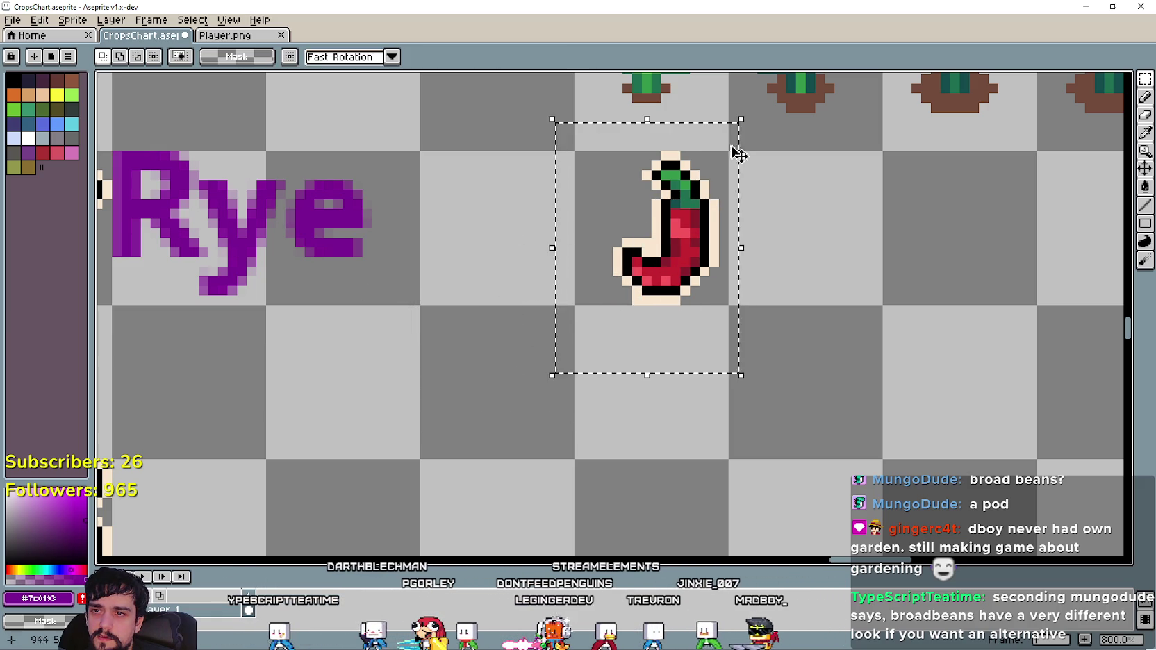
# Nudge the pepper one pixel left, then one pixel right, committing each move.
pyautogui.moveTo(685, 257); pyautogui.dragTo(675, 257)
pyautogui.click(944, 358)
pyautogui.scroll(-1, 795, 330)
pyautogui.scroll(-1, 760, 320)
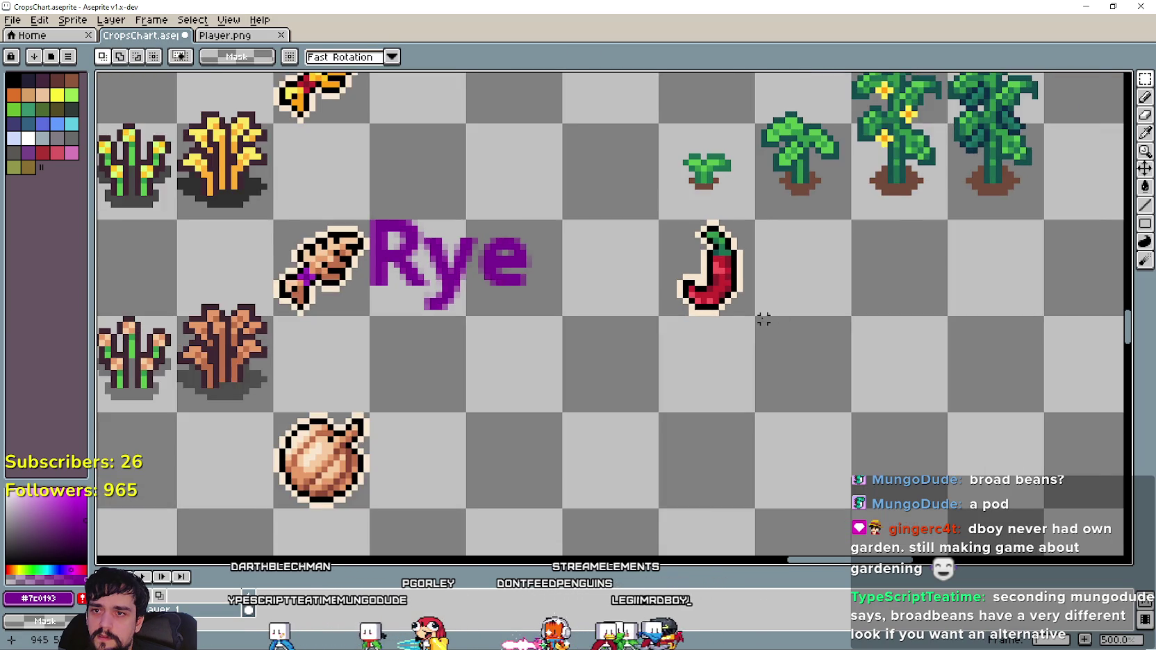
pyautogui.scroll(2, 748, 264)
pyautogui.scroll(2, 654, 284)
pyautogui.scroll(-2, 654, 284)
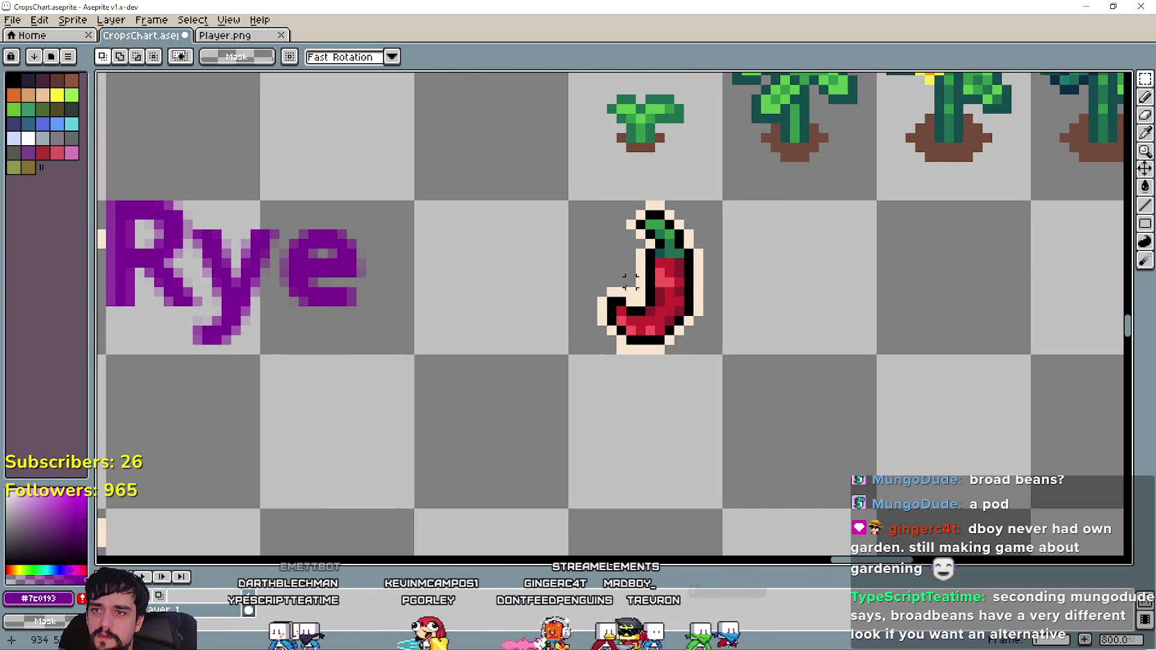
pyautogui.moveTo(643, 240); pyautogui.dragTo(652, 240)
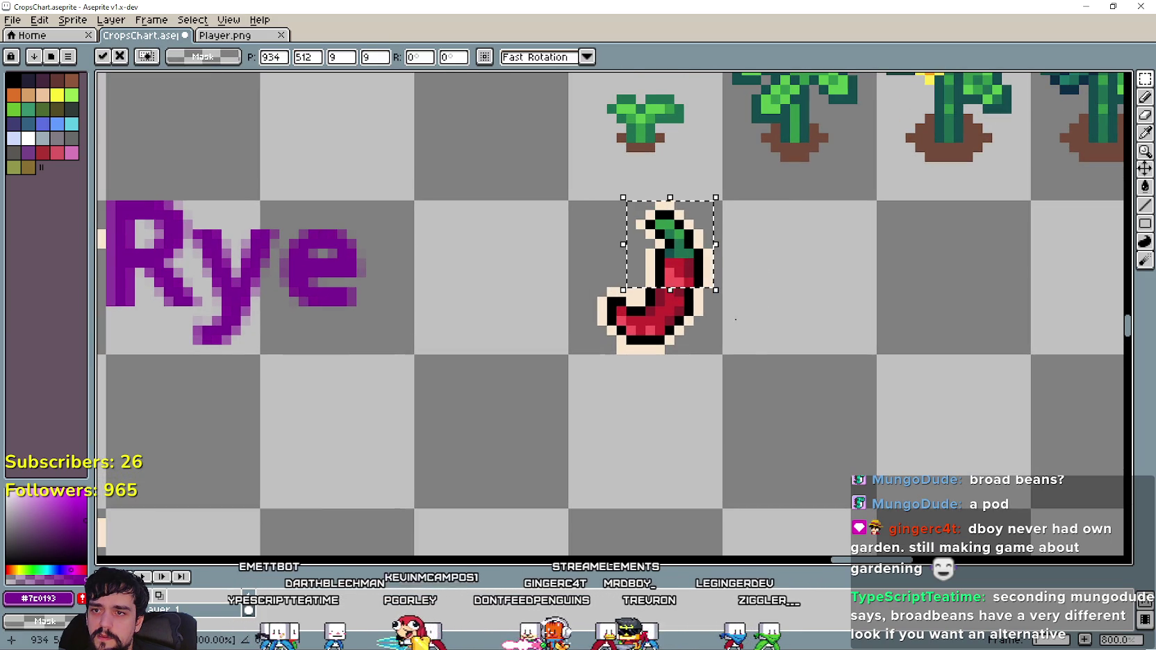
pyautogui.click(717, 360)
pyautogui.scroll(1, 717, 359)
pyautogui.scroll(-2, 634, 343)
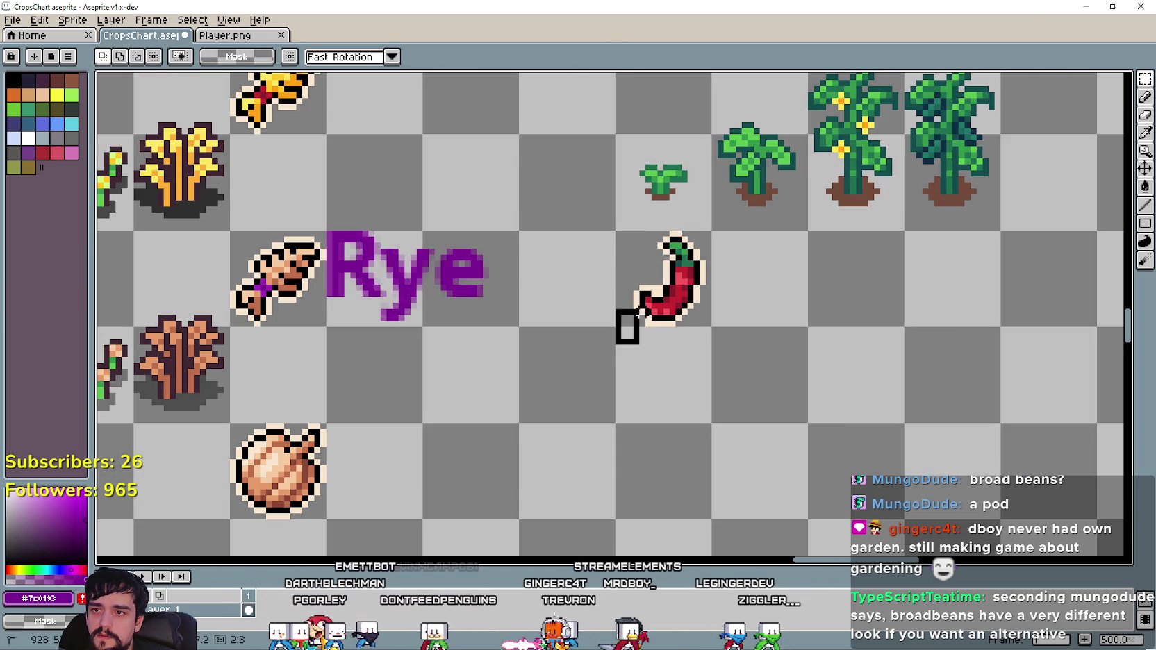
# Shift the selected pepper one pixel right and stretch it one pixel taller.
pyautogui.moveTo(623, 307); pyautogui.dragTo(651, 338)
pyautogui.scroll(1, 707, 316)
pyautogui.click(542, 369)
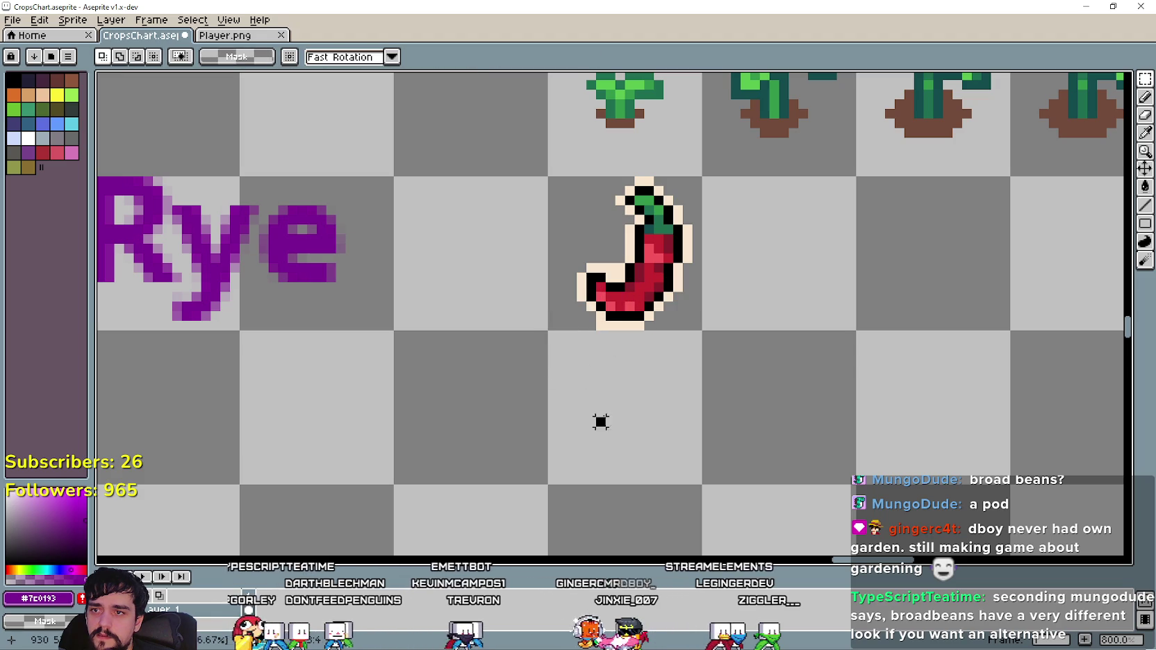
pyautogui.hotkey('ctrl', 'z')
pyautogui.hotkey('ctrl', 'z')
pyautogui.hotkey('ctrl', 'z')
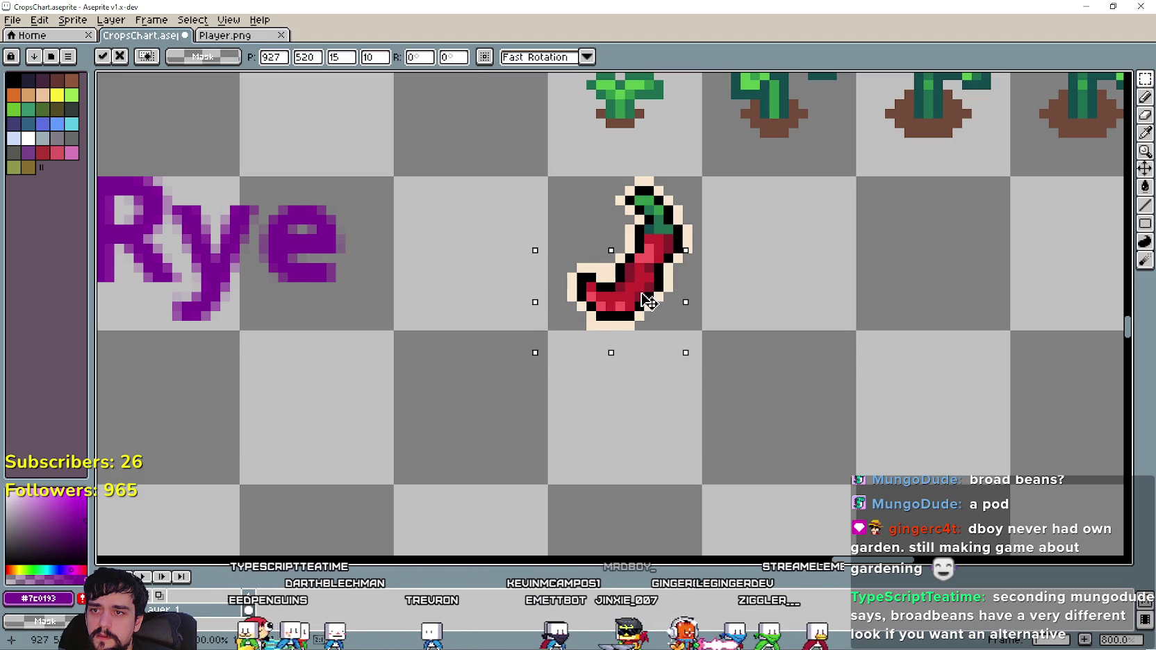
pyautogui.moveTo(646, 306); pyautogui.dragTo(654, 308)
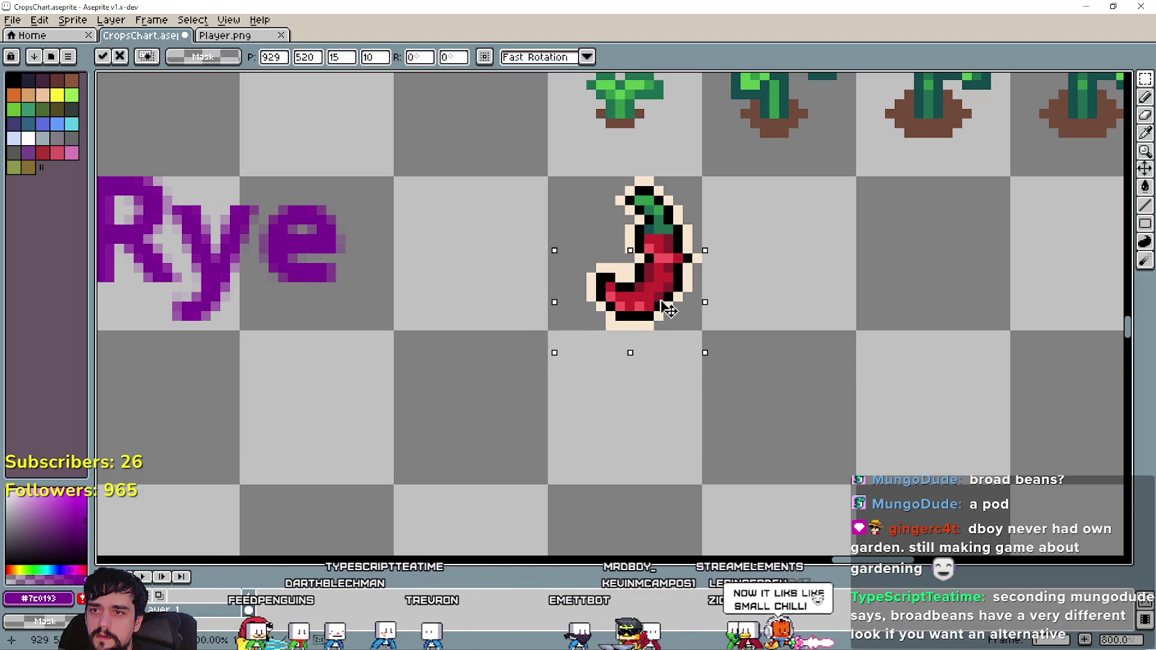
pyautogui.moveTo(743, 362)
pyautogui.mouseDown()
pyautogui.moveTo(668, 286)
pyautogui.moveTo(666, 305)
pyautogui.mouseUp()
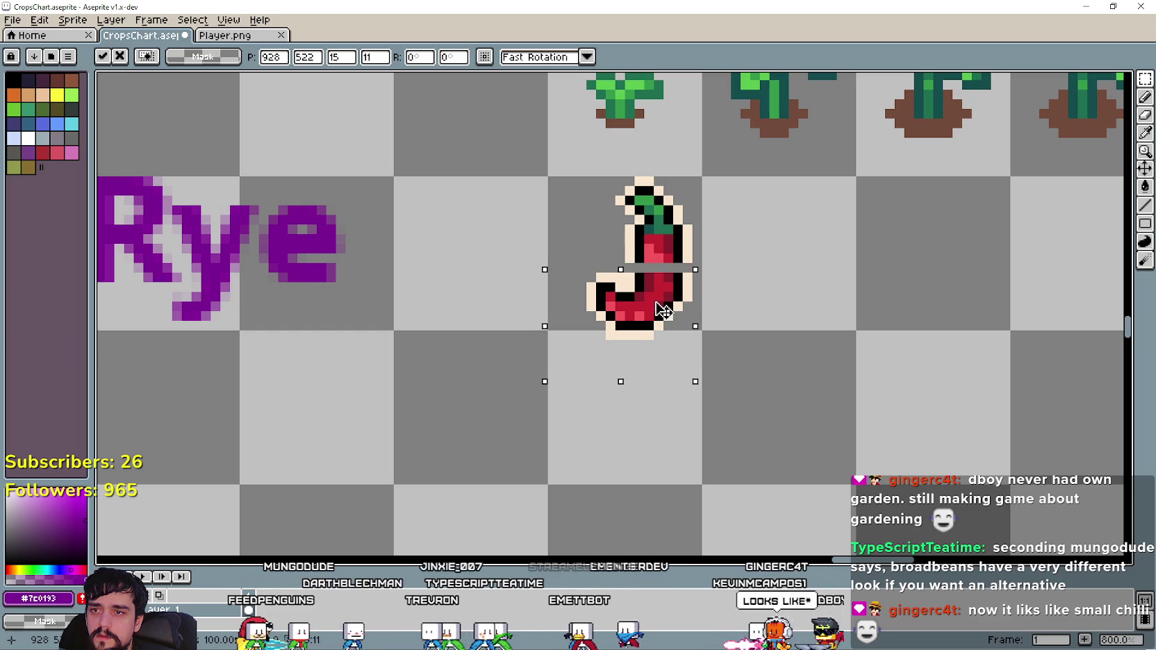
pyautogui.click(570, 402)
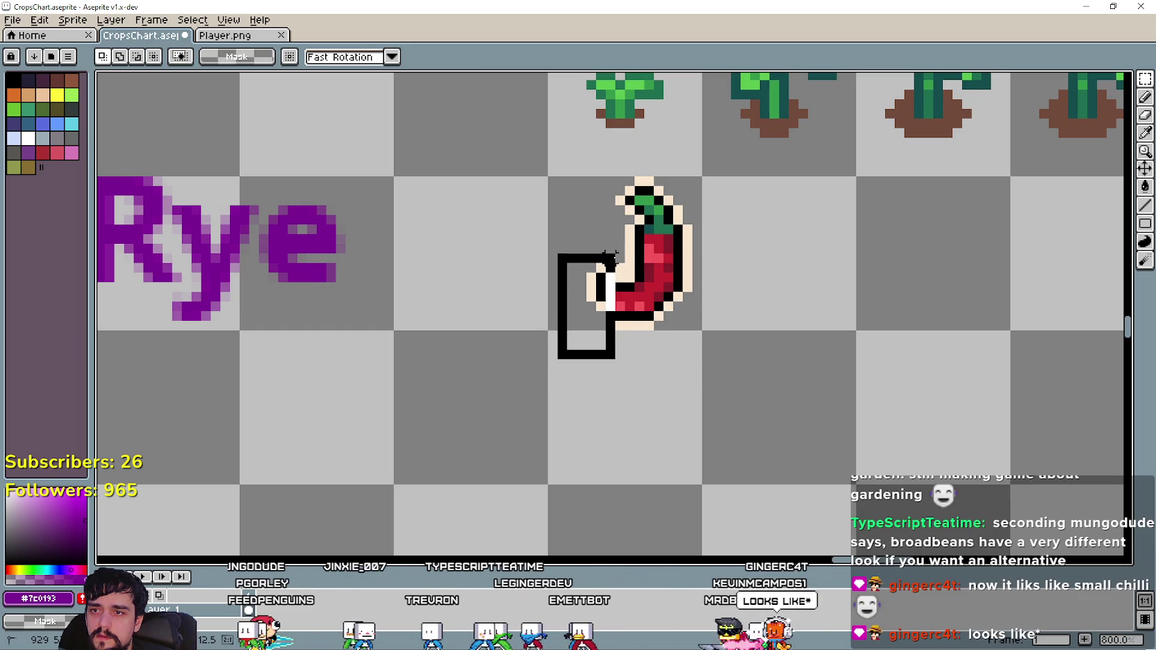
# Move the pepper's lower part one pixel down and to the left.
pyautogui.moveTo(598, 285); pyautogui.dragTo(628, 260)
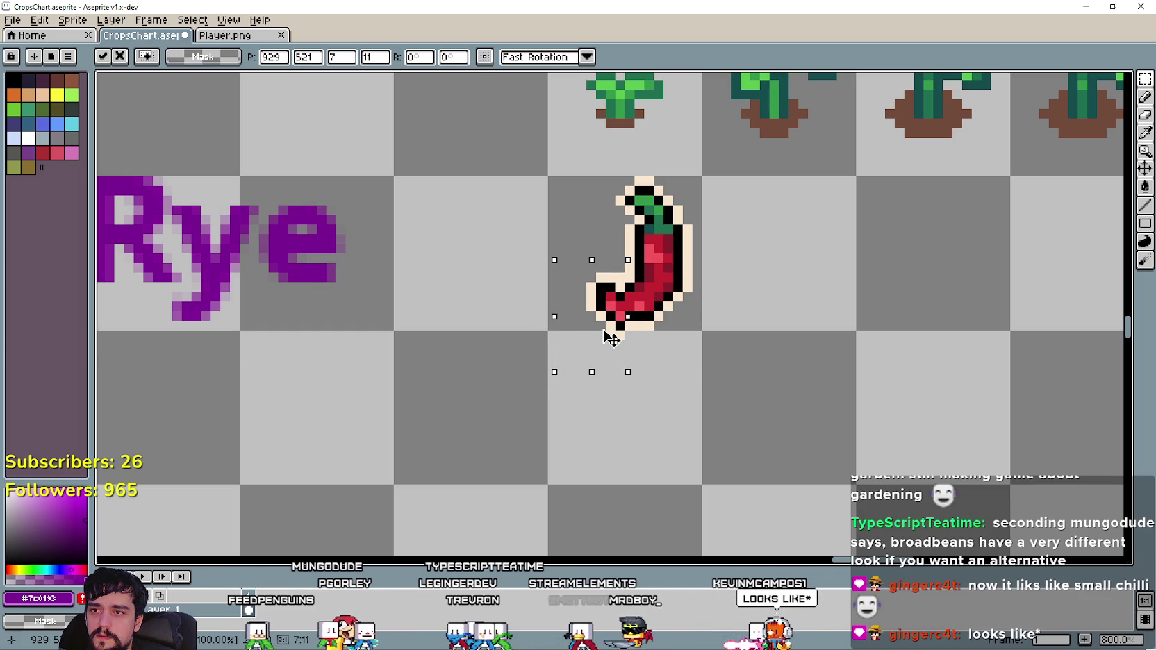
pyautogui.click(665, 382)
pyautogui.moveTo(555, 361); pyautogui.dragTo(618, 270)
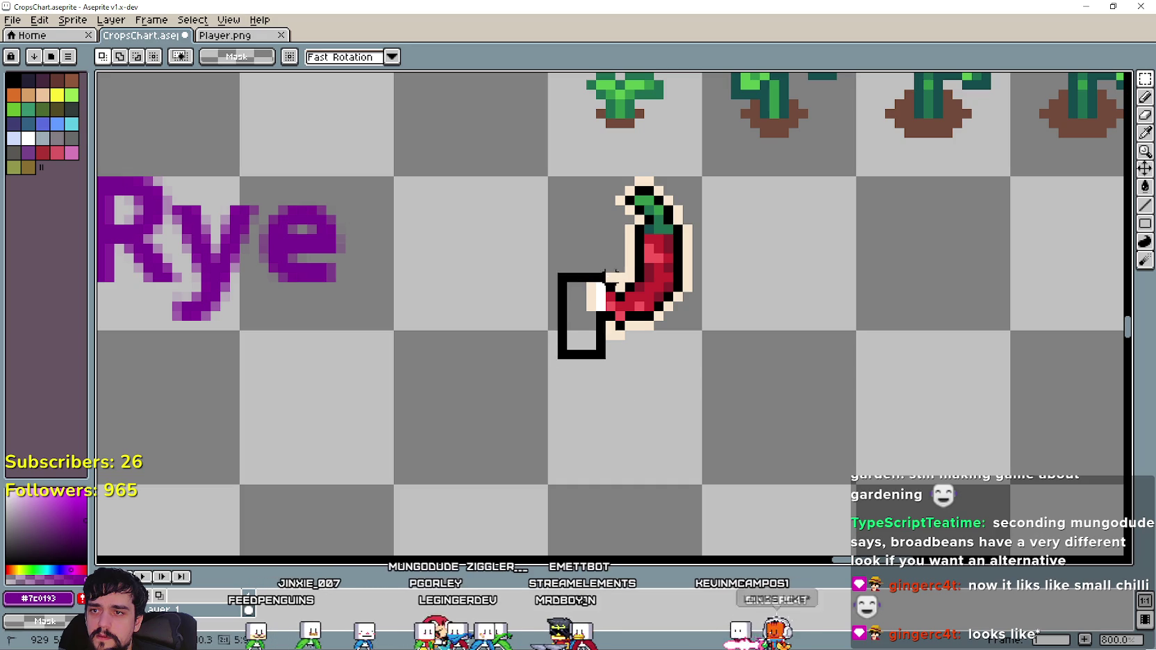
pyautogui.moveTo(601, 321); pyautogui.dragTo(603, 332)
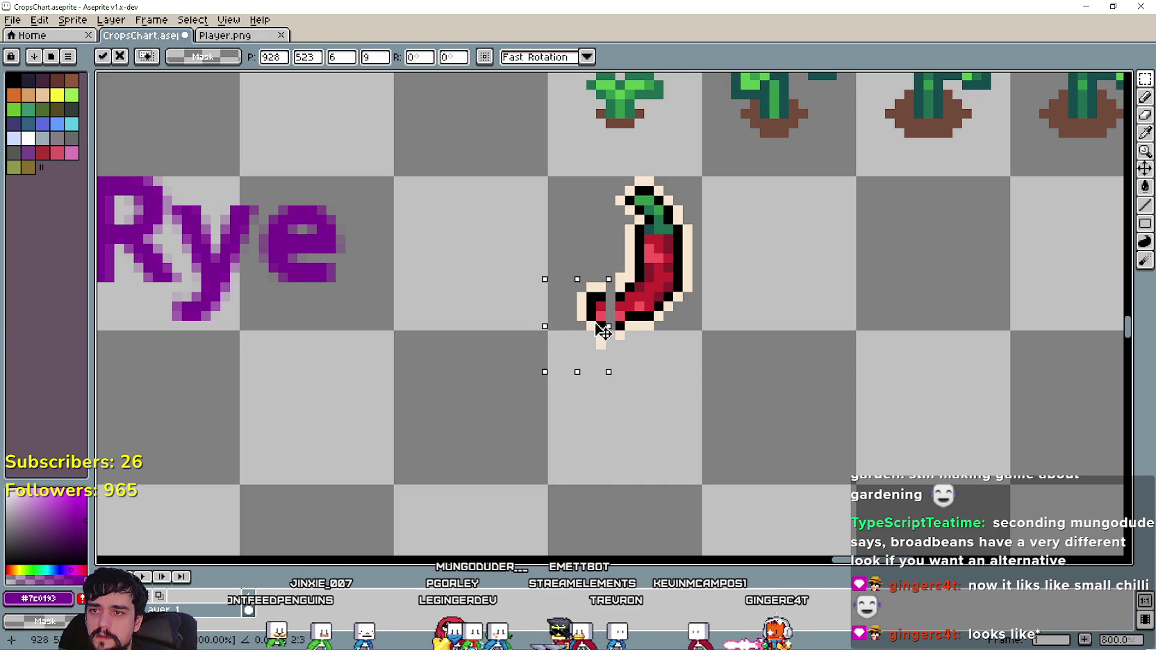
# Move the pepper's lower-left pixels down, then one pixel right.
pyautogui.click(701, 383)
pyautogui.moveTo(561, 375)
pyautogui.mouseDown()
pyautogui.moveTo(629, 287)
pyautogui.moveTo(605, 295)
pyautogui.moveTo(618, 299)
pyautogui.mouseUp()
pyautogui.moveTo(599, 343)
pyautogui.mouseDown()
pyautogui.moveTo(601, 357)
pyautogui.moveTo(628, 328)
pyautogui.mouseUp()
pyautogui.click(735, 401)
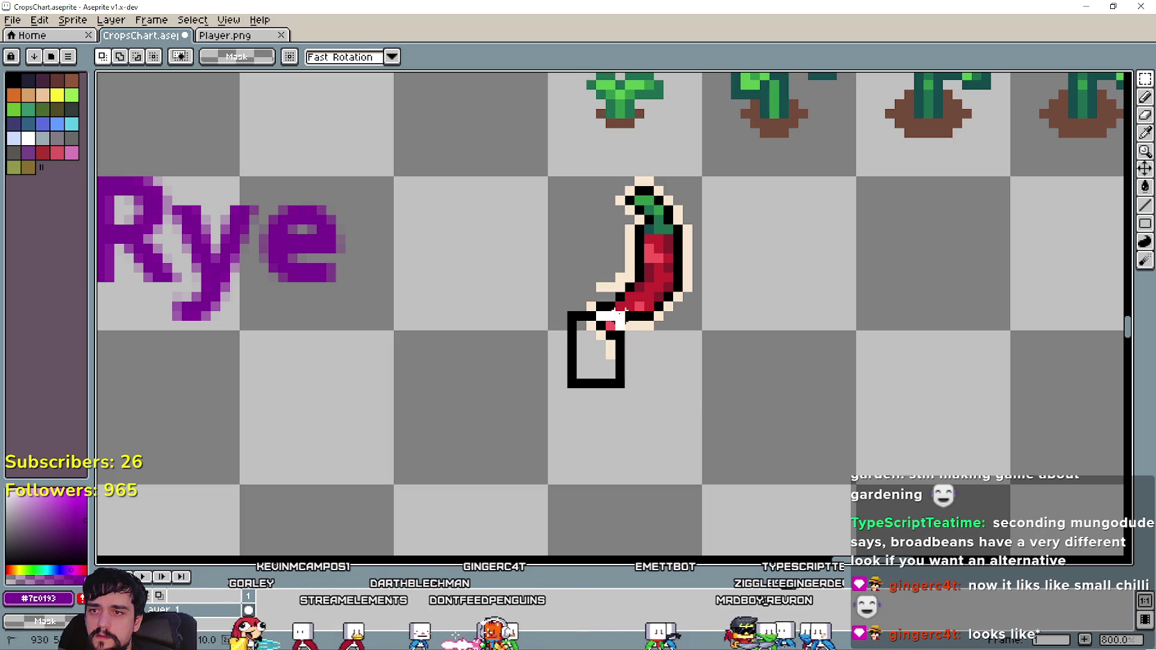
pyautogui.press('Right')
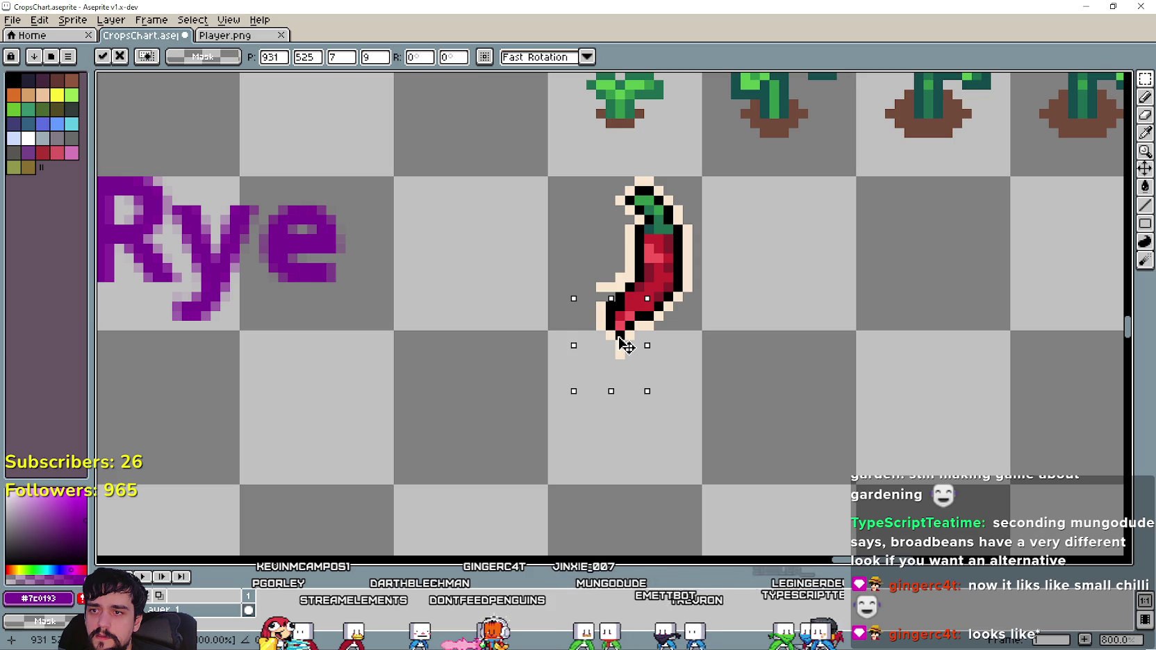
pyautogui.click(543, 393)
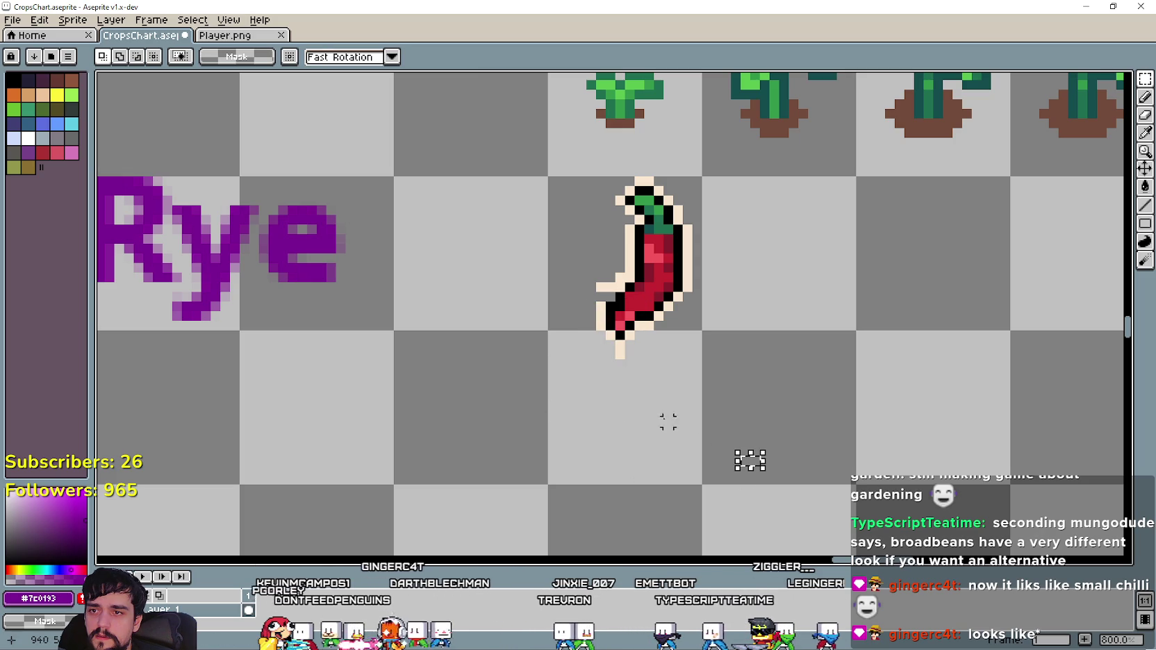
# Lower the pepper's top by one pixel, then raise the whole pepper one pixel.
pyautogui.moveTo(591, 412); pyautogui.dragTo(677, 170)
pyautogui.moveTo(584, 155); pyautogui.dragTo(694, 256)
pyautogui.click(818, 345)
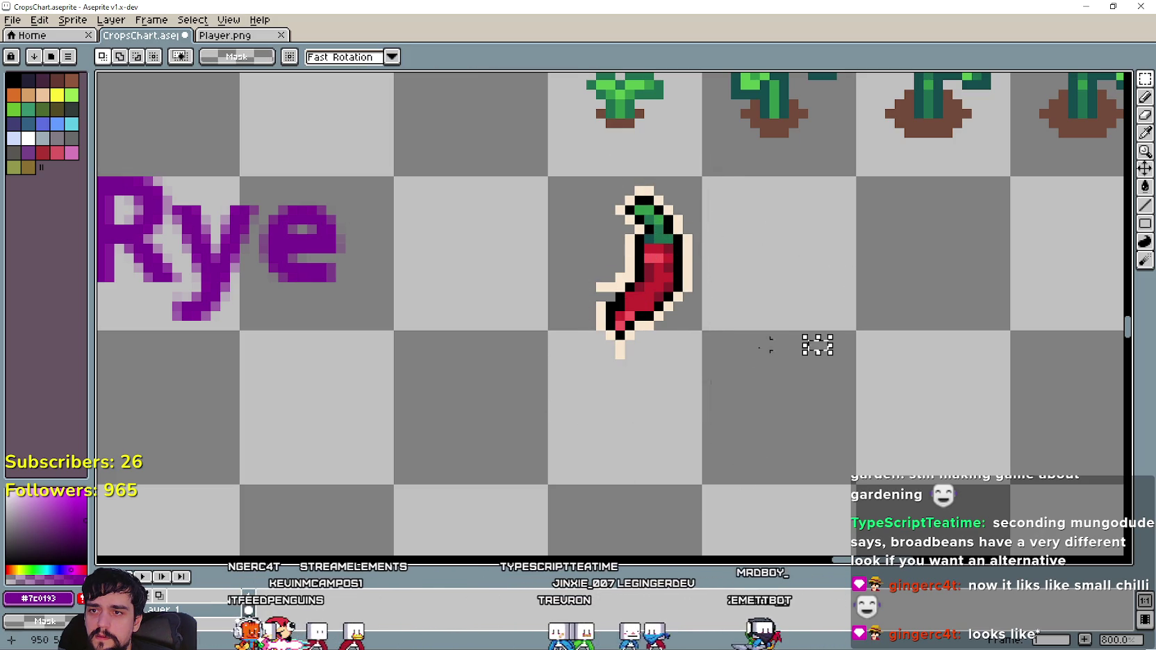
pyautogui.moveTo(686, 196); pyautogui.dragTo(502, 375)
pyautogui.press('Up')
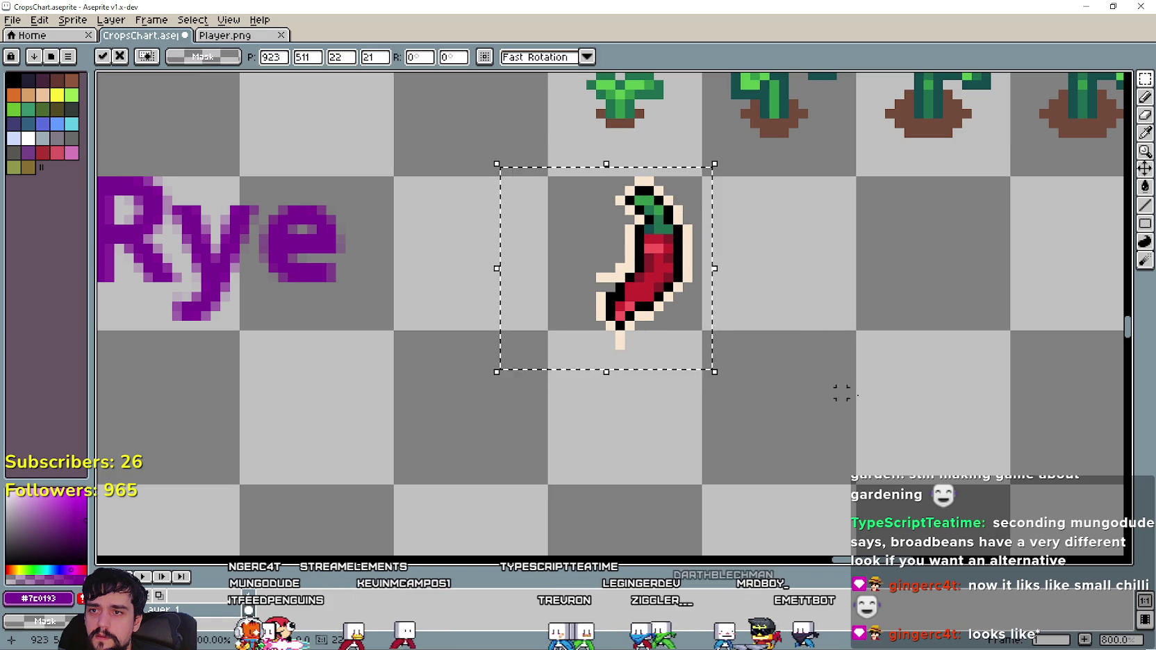
pyautogui.click(553, 412)
# Shift the pepper's lower part one pixel right so the tip points down, then deselect.
pyautogui.moveTo(566, 400)
pyautogui.mouseDown()
pyautogui.moveTo(621, 288)
pyautogui.moveTo(704, 393)
pyautogui.mouseUp()
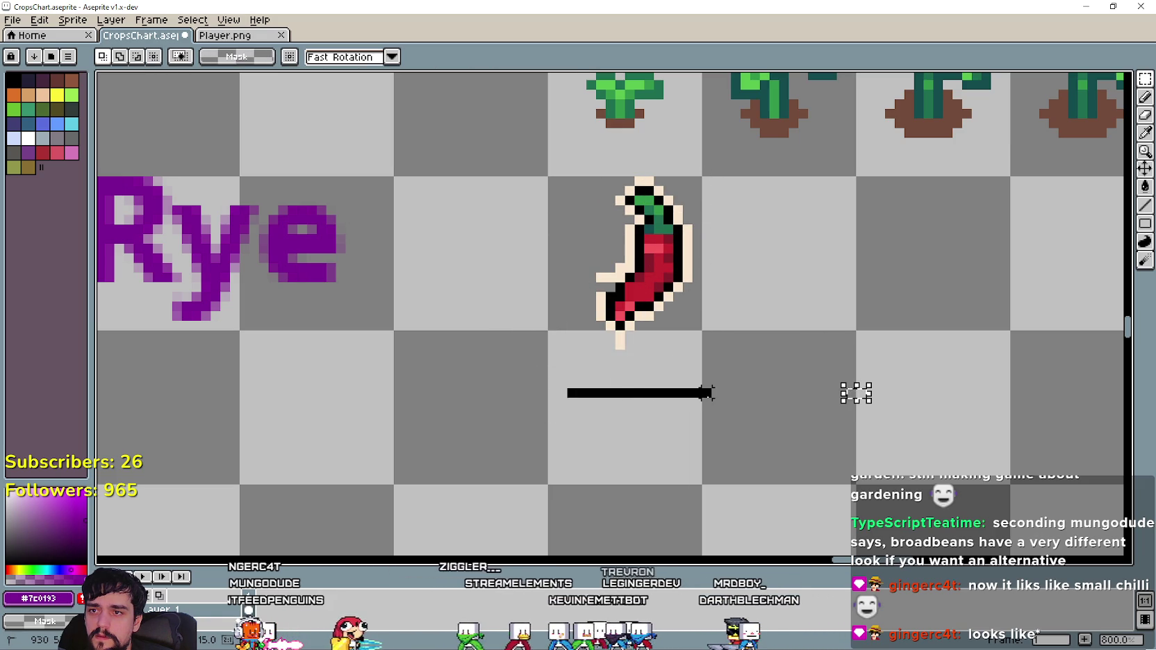
pyautogui.scroll(-4, 705, 393)
pyautogui.scroll(2, 649, 373)
pyautogui.scroll(2, 649, 373)
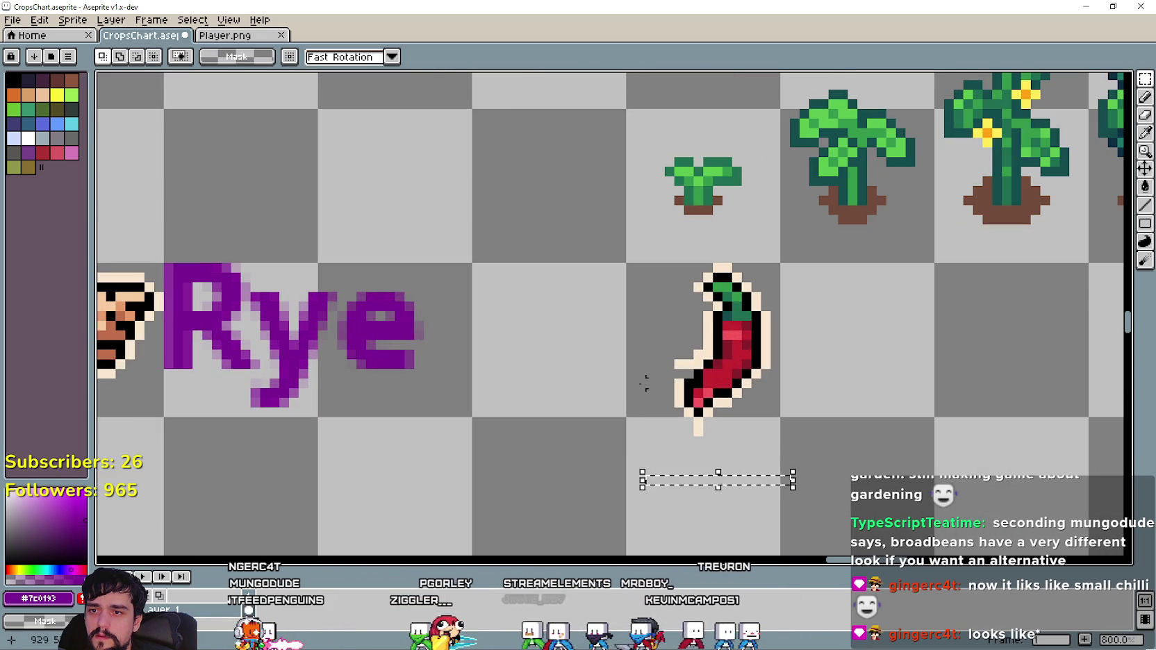
pyautogui.moveTo(575, 346); pyautogui.dragTo(802, 457)
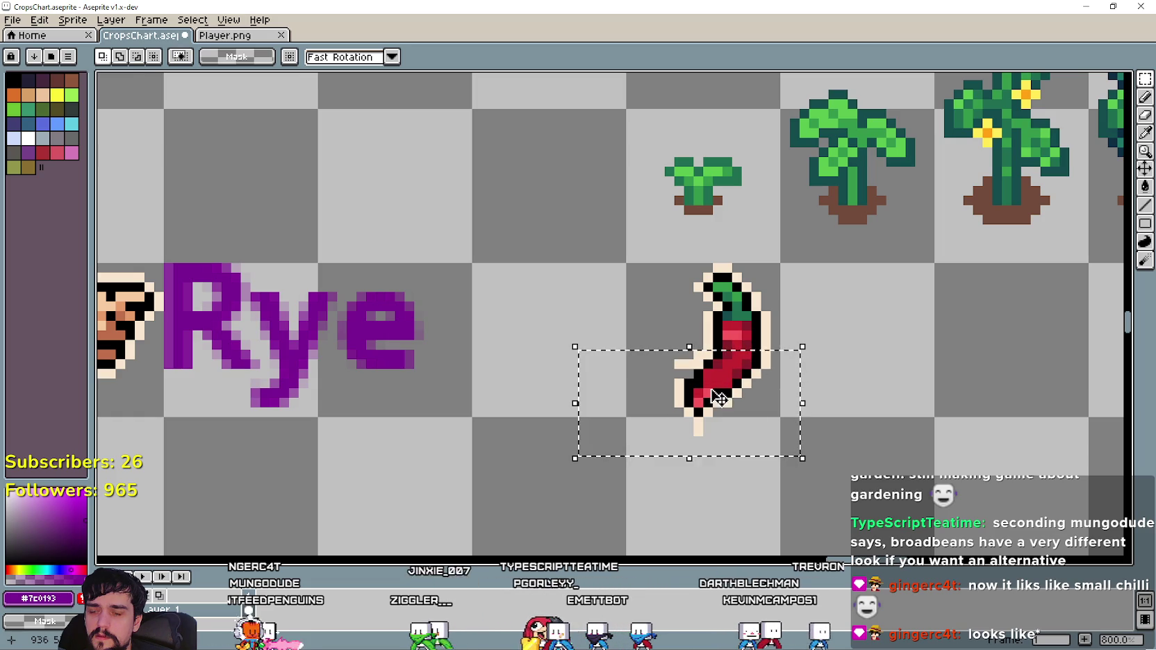
pyautogui.moveTo(626, 445); pyautogui.dragTo(780, 374)
pyautogui.moveTo(604, 467); pyautogui.dragTo(715, 357)
pyautogui.moveTo(703, 400); pyautogui.dragTo(734, 337)
pyautogui.click(813, 459)
pyautogui.click(876, 450)
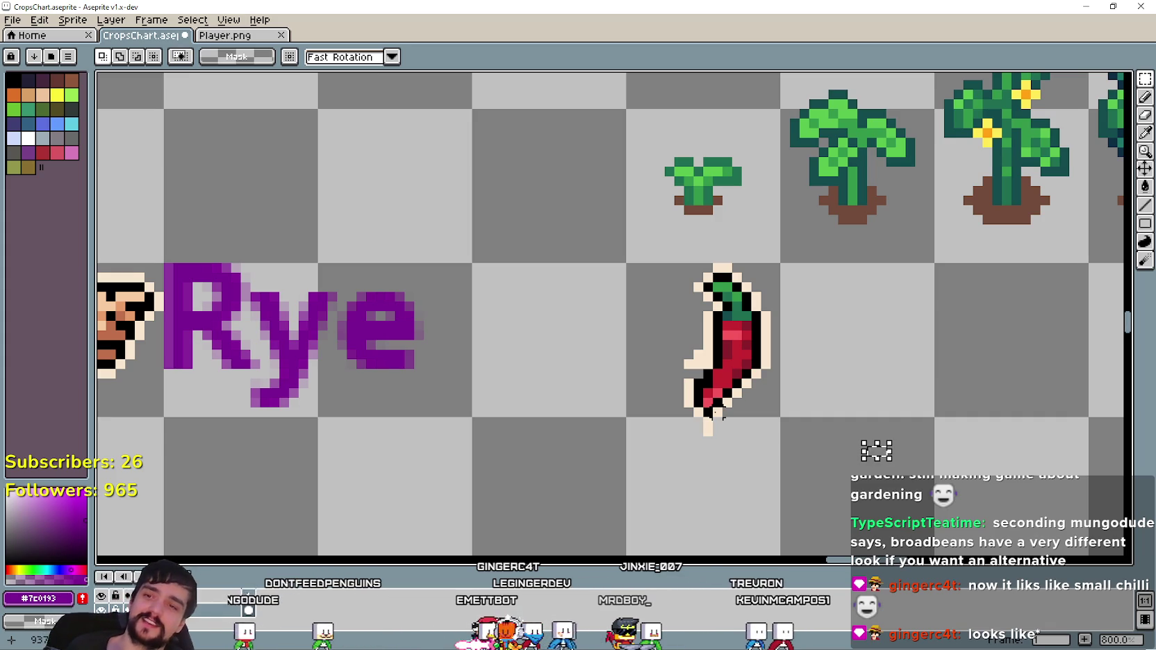
pyautogui.scroll(-2, 687, 413)
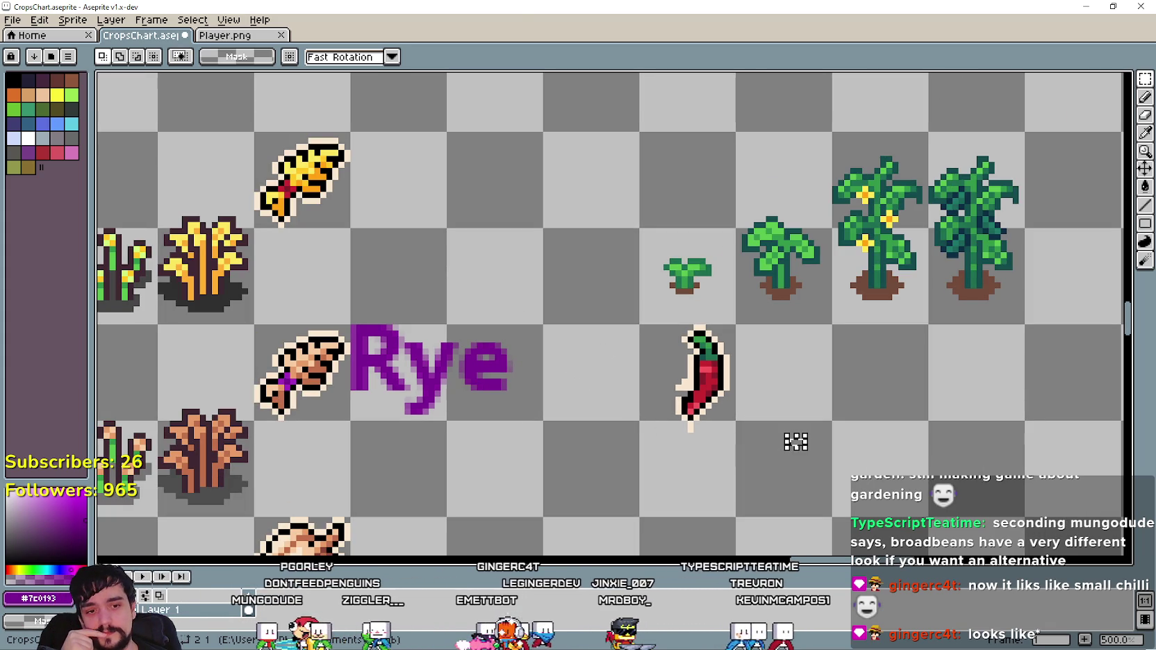
pyautogui.hotkey('alt', 'Tab')
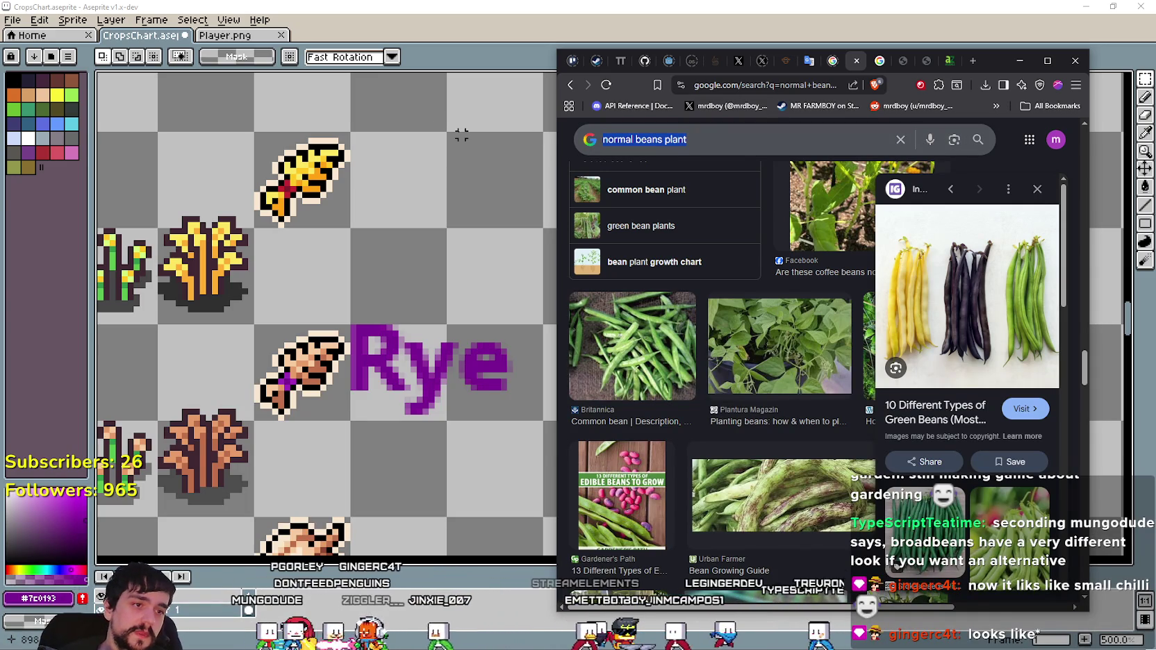
# Search Google Images for 'broad beans' and scroll the results.
pyautogui.write('broad beans')
pyautogui.press('Return')
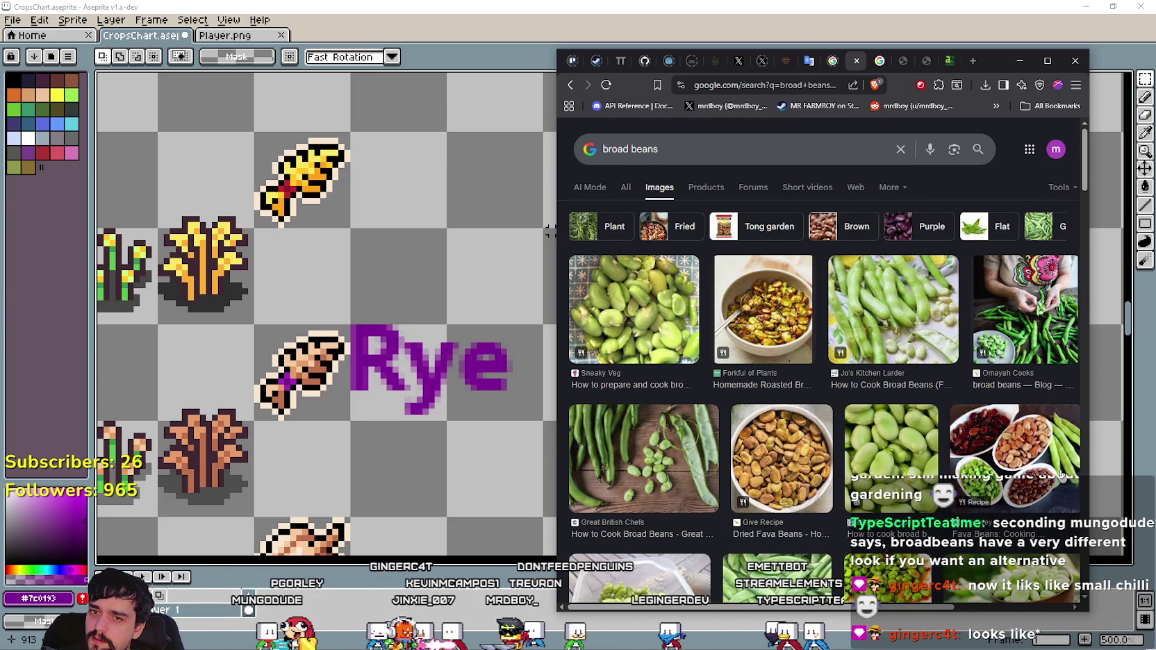
pyautogui.scroll(-1, 917, 371)
pyautogui.scroll(1, 928, 367)
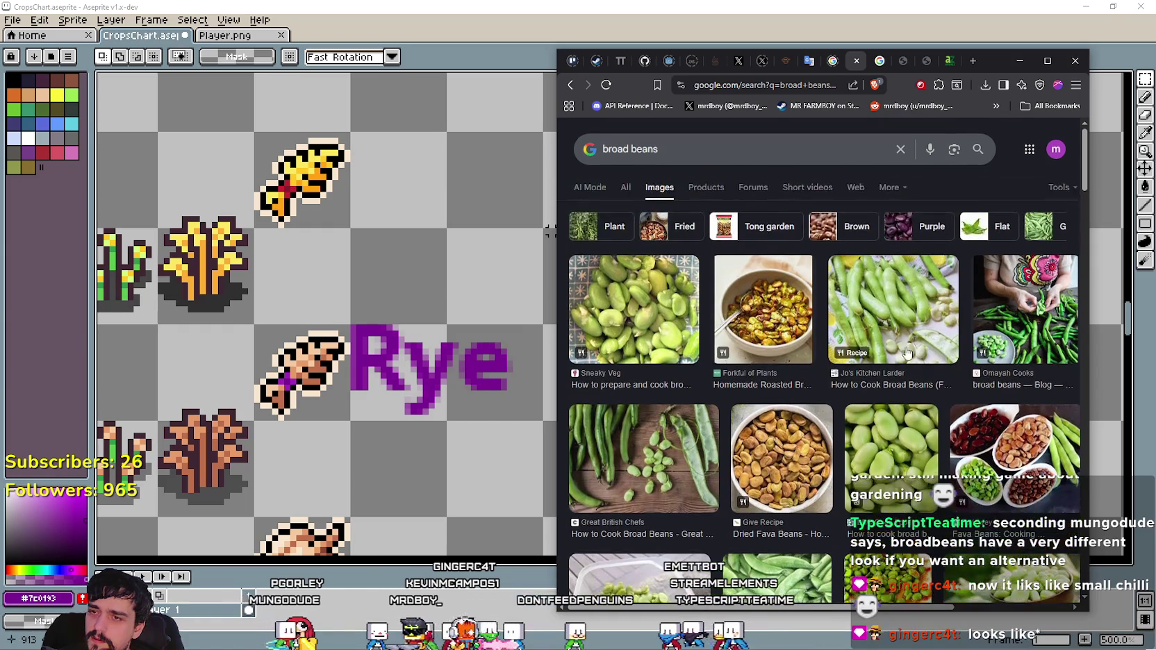
pyautogui.scroll(-2, 920, 396)
pyautogui.scroll(-3, 924, 401)
pyautogui.scroll(-2, 921, 394)
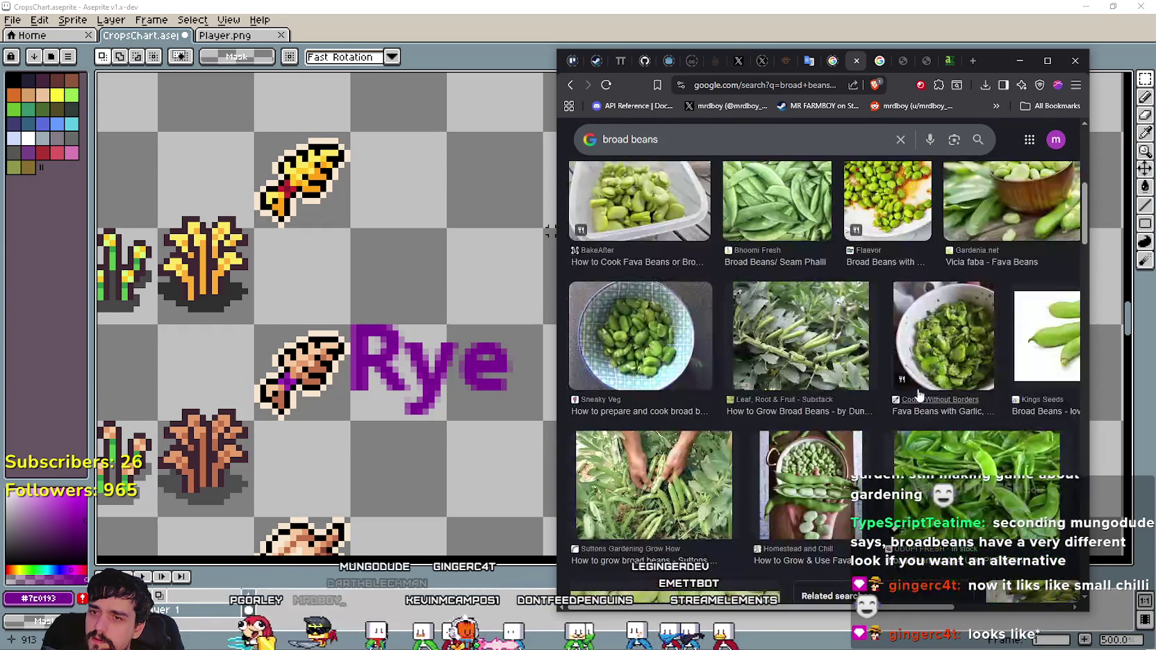
pyautogui.scroll(-2, 917, 389)
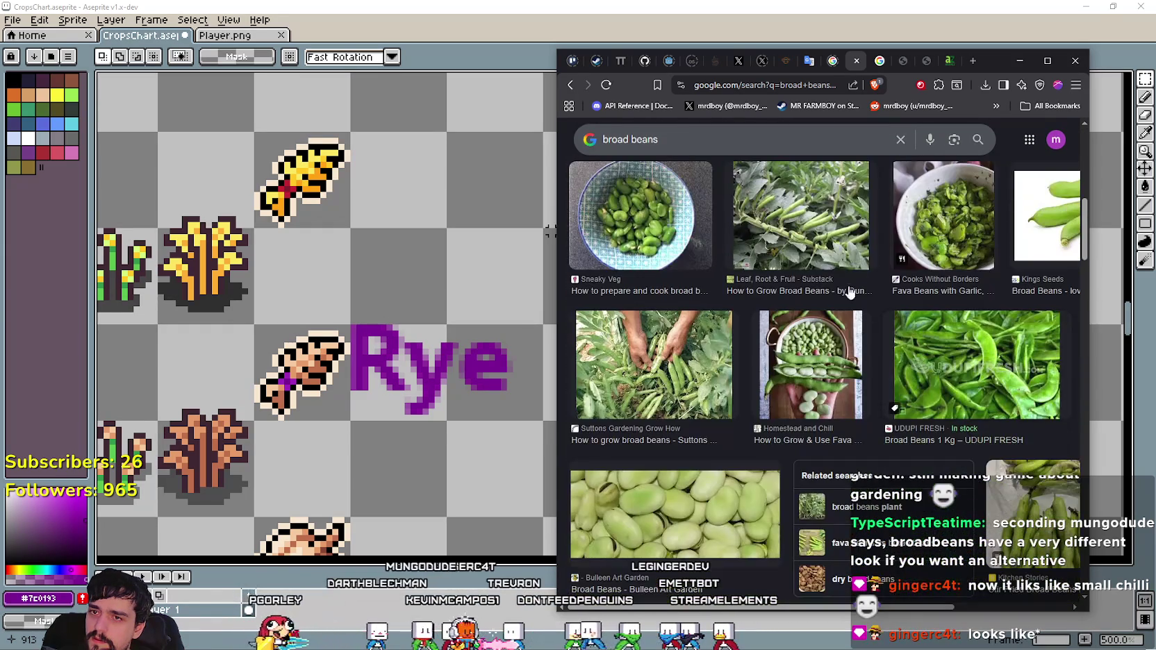
# Preview the broad bean plant, Coles Dwarf pods and hand-held pods photos.
pyautogui.click(817, 211)
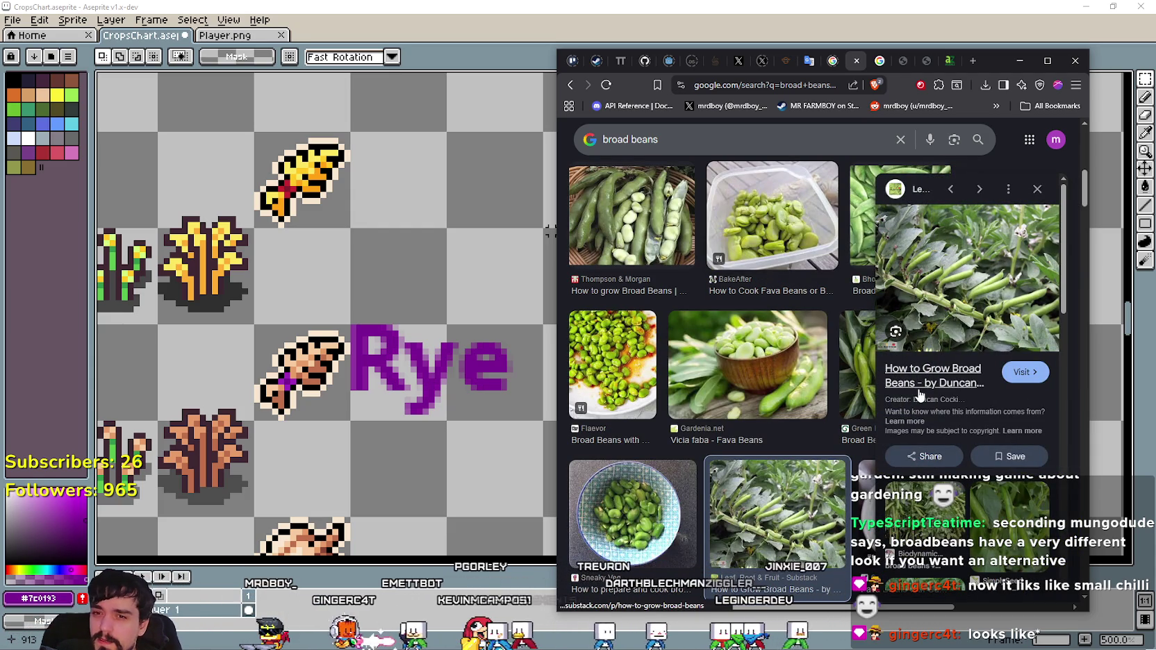
pyautogui.scroll(-3, 919, 394)
pyautogui.scroll(-3, 935, 340)
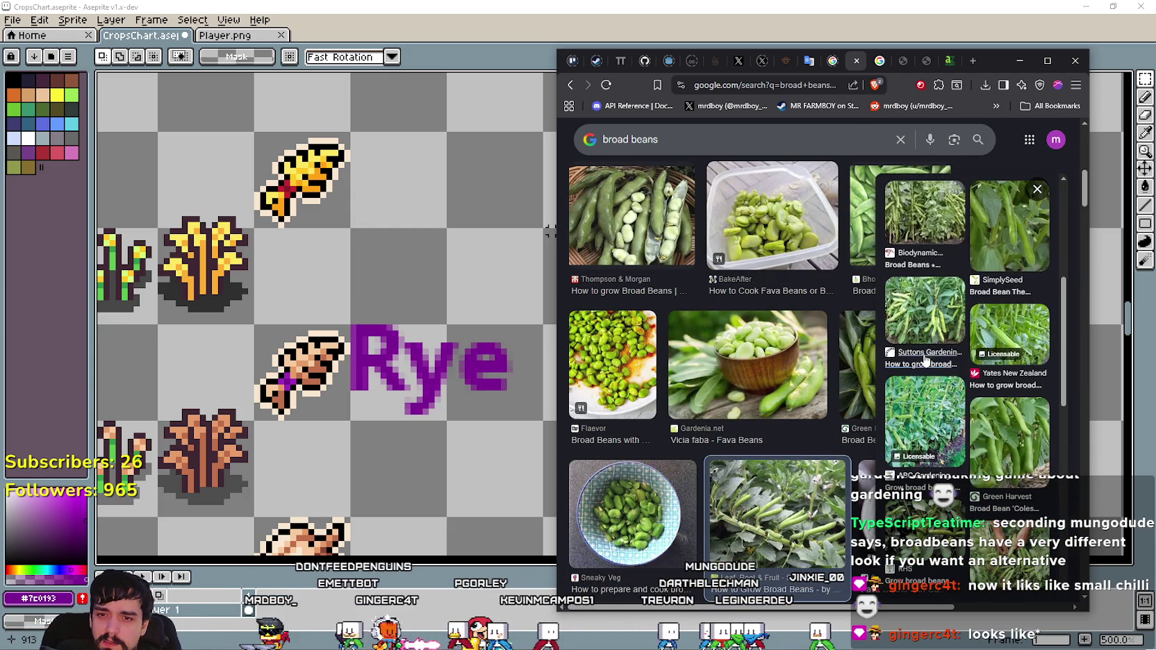
pyautogui.click(980, 432)
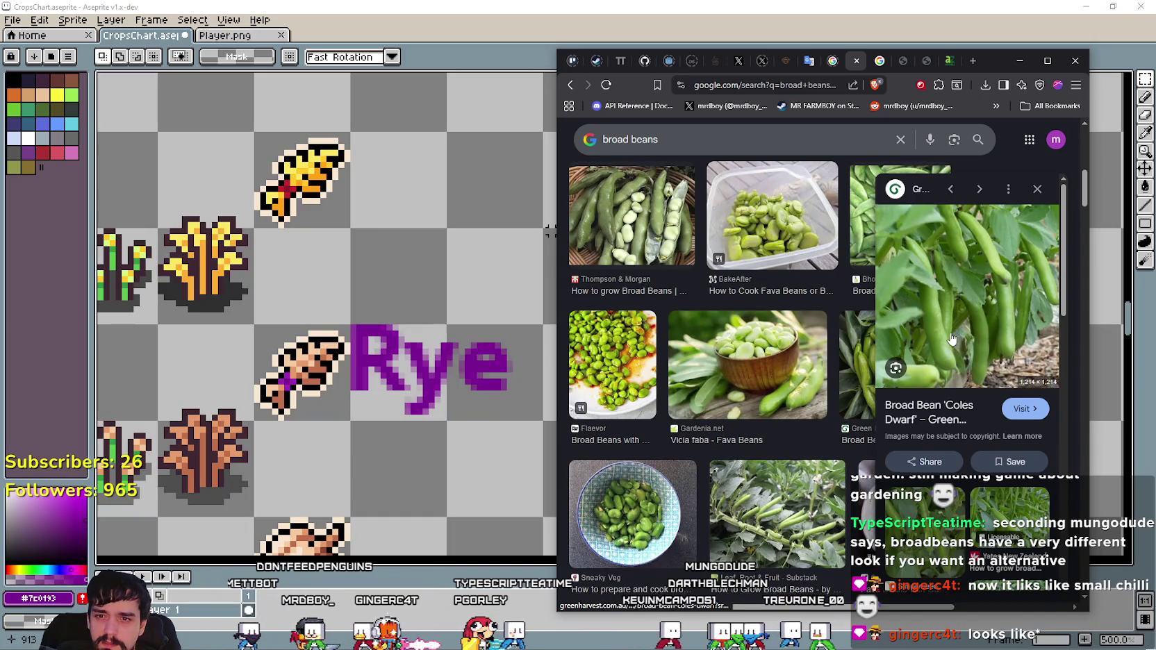
pyautogui.scroll(-3, 951, 339)
pyautogui.scroll(-3, 950, 366)
pyautogui.click(939, 398)
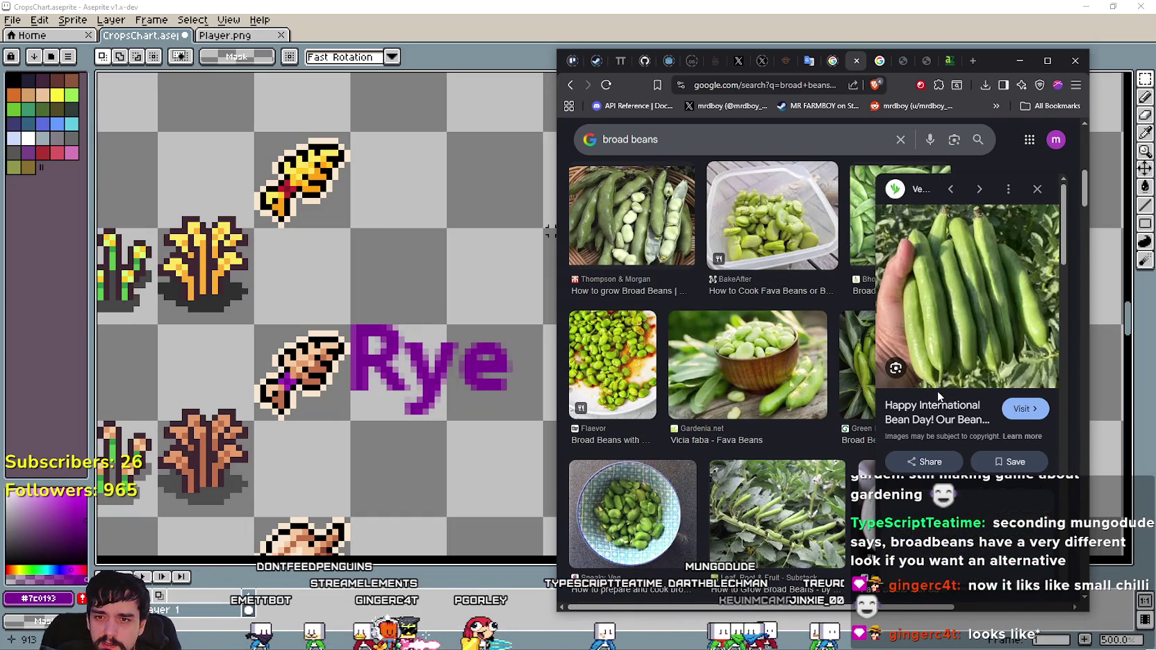
# Scroll further through the broad bean image results for reference.
pyautogui.scroll(-2, 945, 392)
pyautogui.scroll(-2, 970, 393)
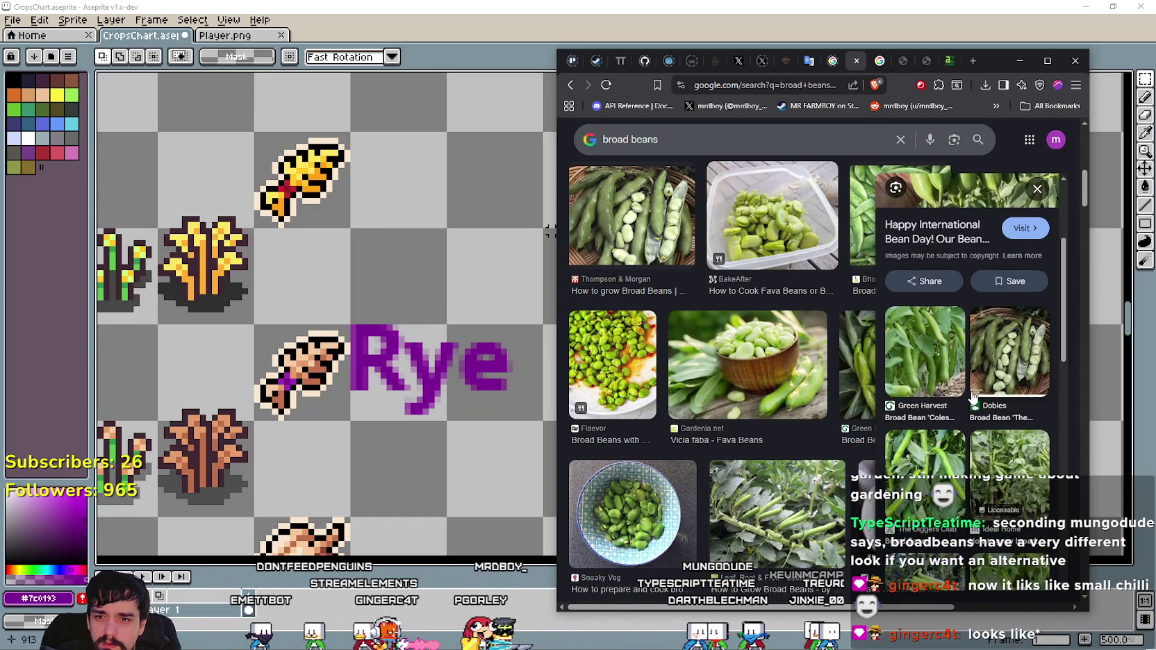
pyautogui.scroll(-3, 968, 399)
pyautogui.scroll(-2, 965, 404)
pyautogui.scroll(-2, 965, 401)
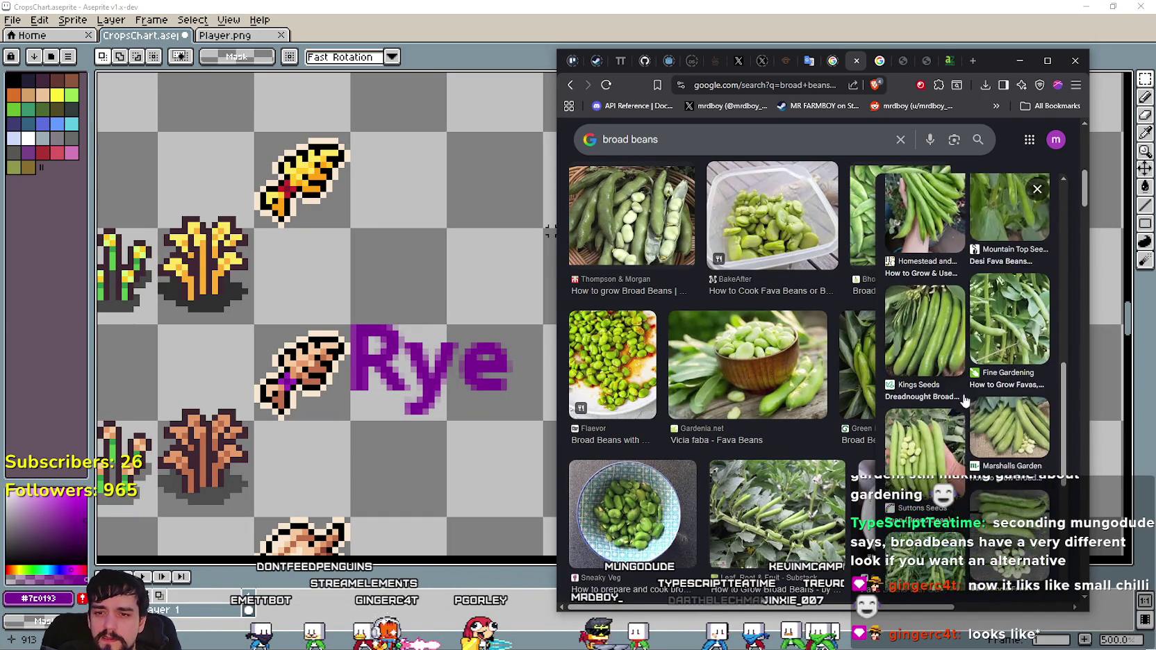
pyautogui.scroll(-2, 966, 401)
pyautogui.scroll(-2, 965, 401)
pyautogui.scroll(-4, 735, 435)
pyautogui.scroll(-2, 733, 427)
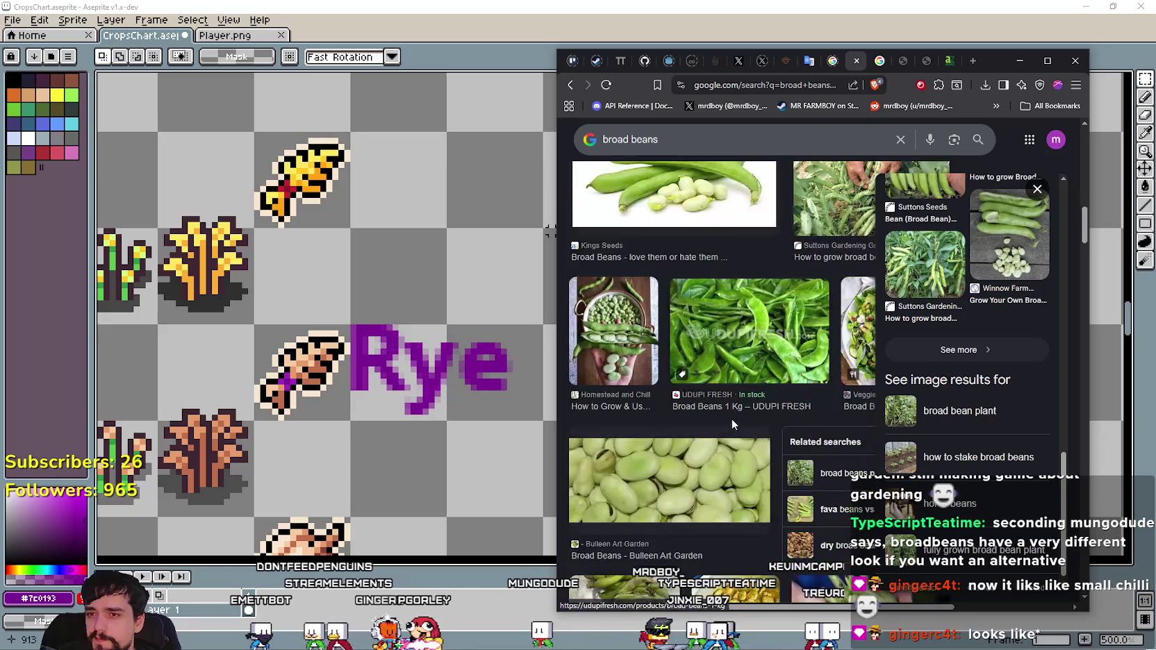
pyautogui.scroll(2, 737, 420)
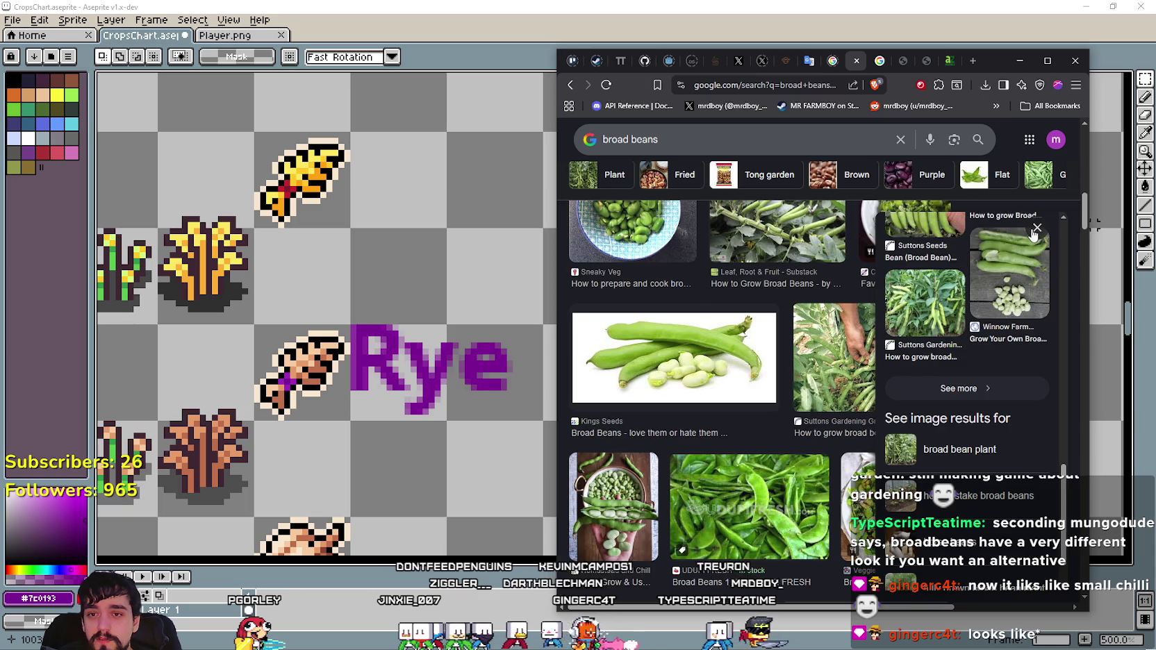
pyautogui.scroll(-2, 854, 403)
pyautogui.scroll(-1, 869, 453)
pyautogui.scroll(-3, 778, 424)
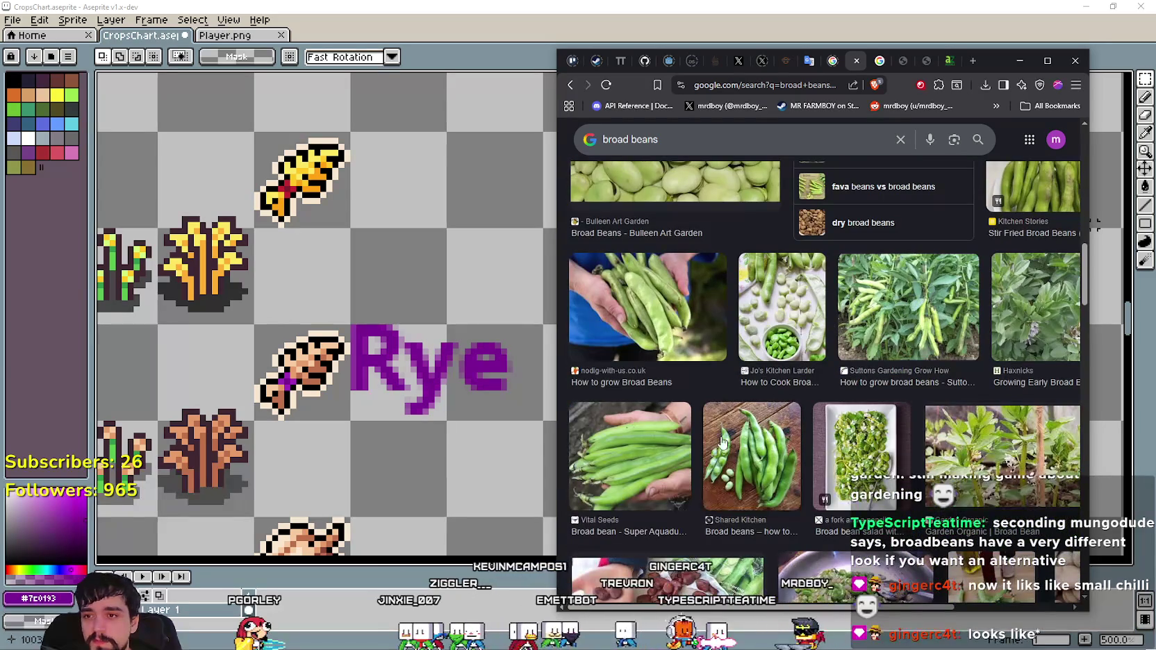
pyautogui.scroll(-2, 754, 431)
pyautogui.scroll(-1, 721, 439)
pyautogui.scroll(-1, 798, 424)
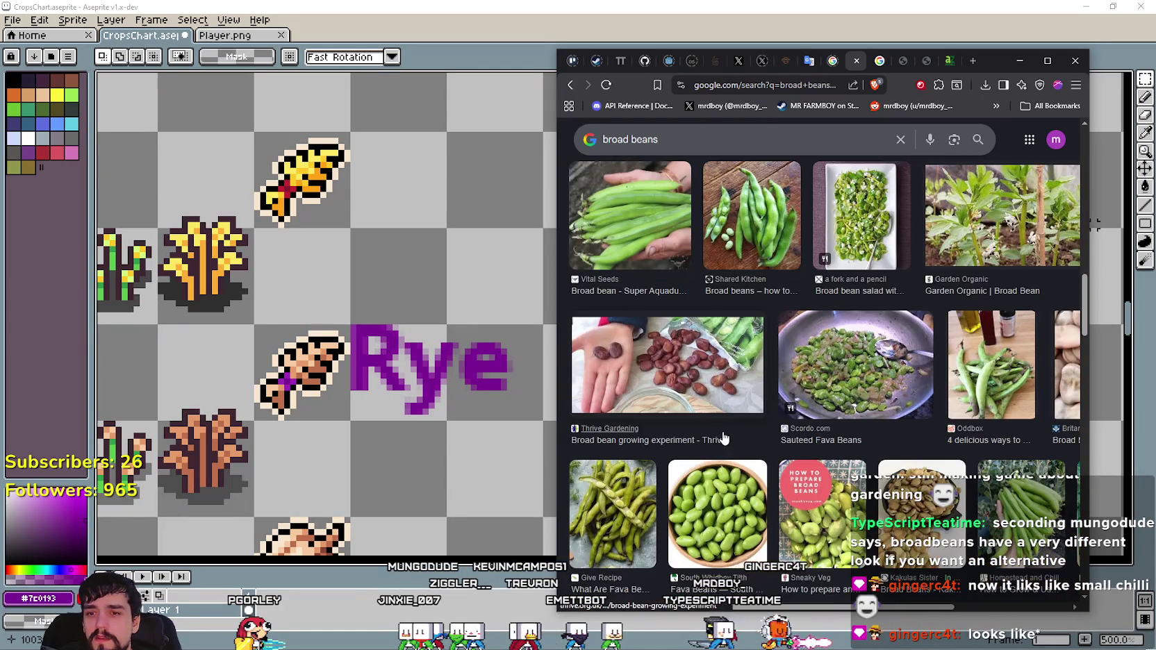
pyautogui.scroll(-2, 938, 403)
pyautogui.scroll(-2, 991, 387)
pyautogui.scroll(-2, 990, 383)
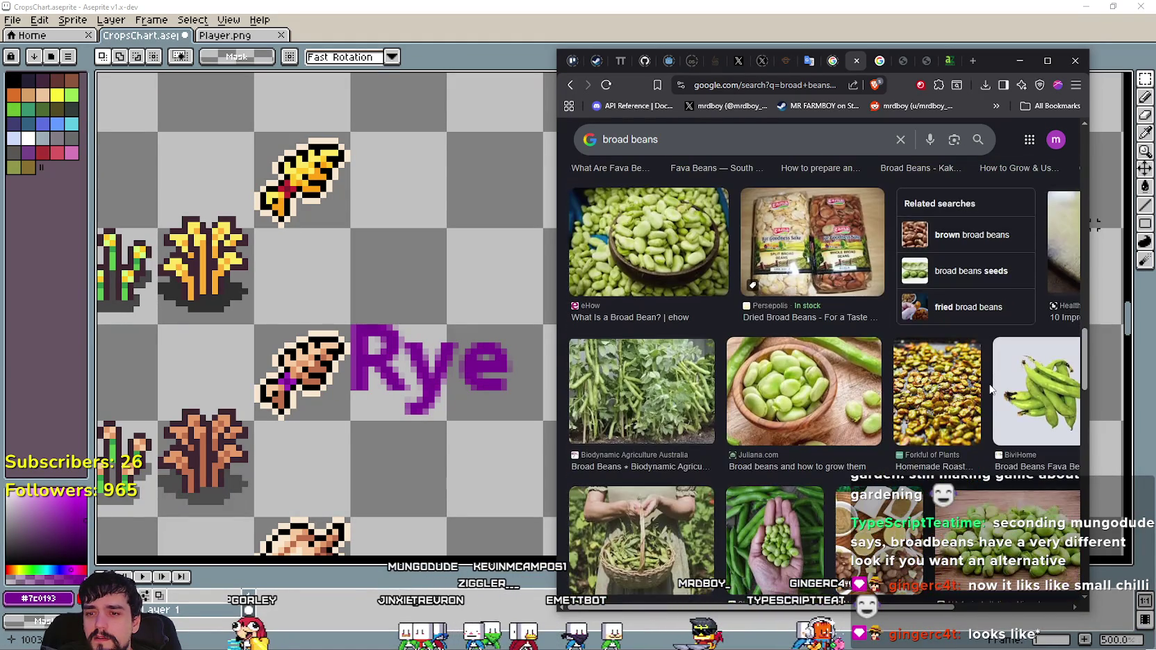
pyautogui.scroll(6, 959, 421)
pyautogui.scroll(3, 957, 419)
pyautogui.scroll(2, 955, 417)
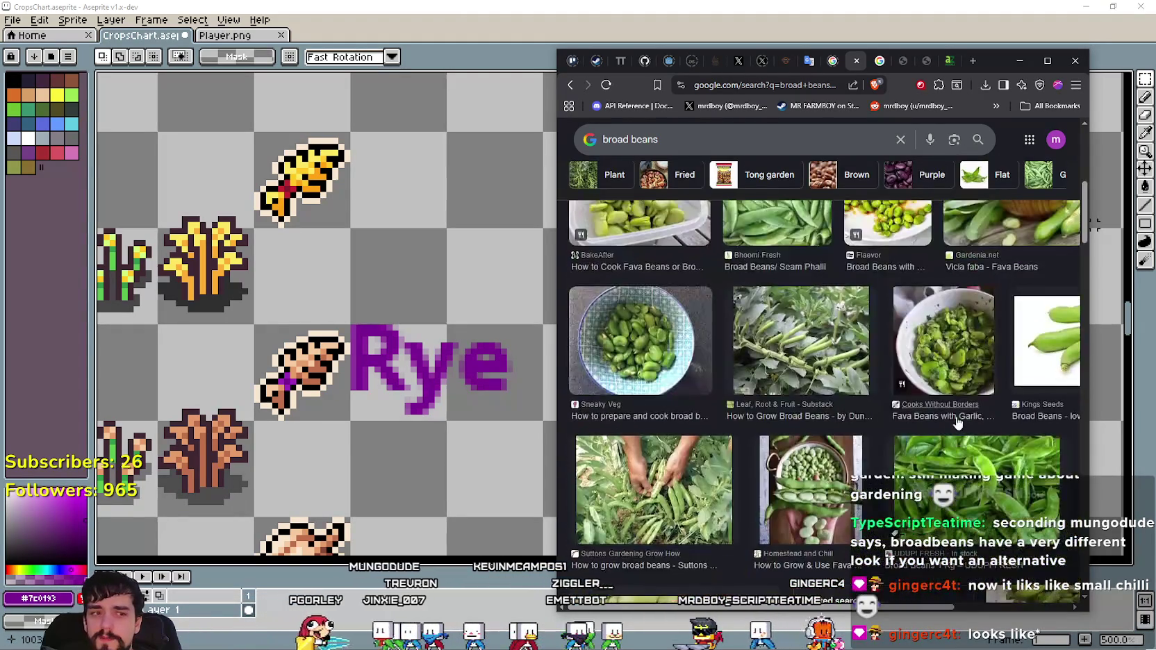
pyautogui.scroll(2, 953, 415)
pyautogui.scroll(-6, 950, 412)
pyautogui.scroll(-2, 950, 412)
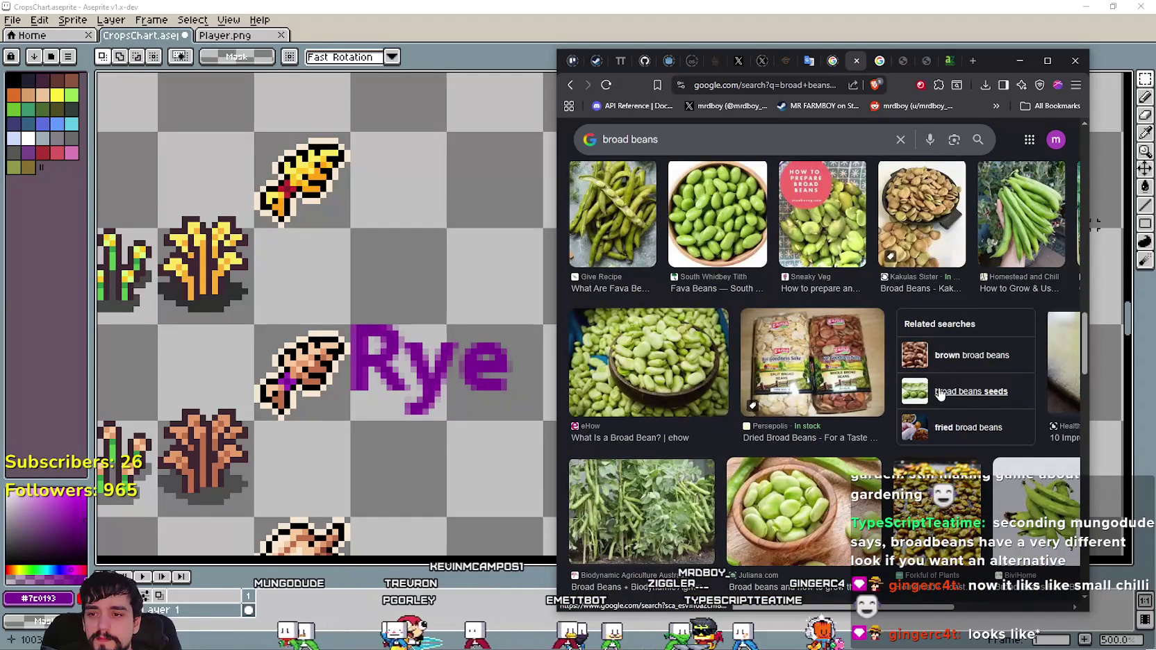
pyautogui.scroll(-3, 939, 393)
pyautogui.scroll(-3, 935, 391)
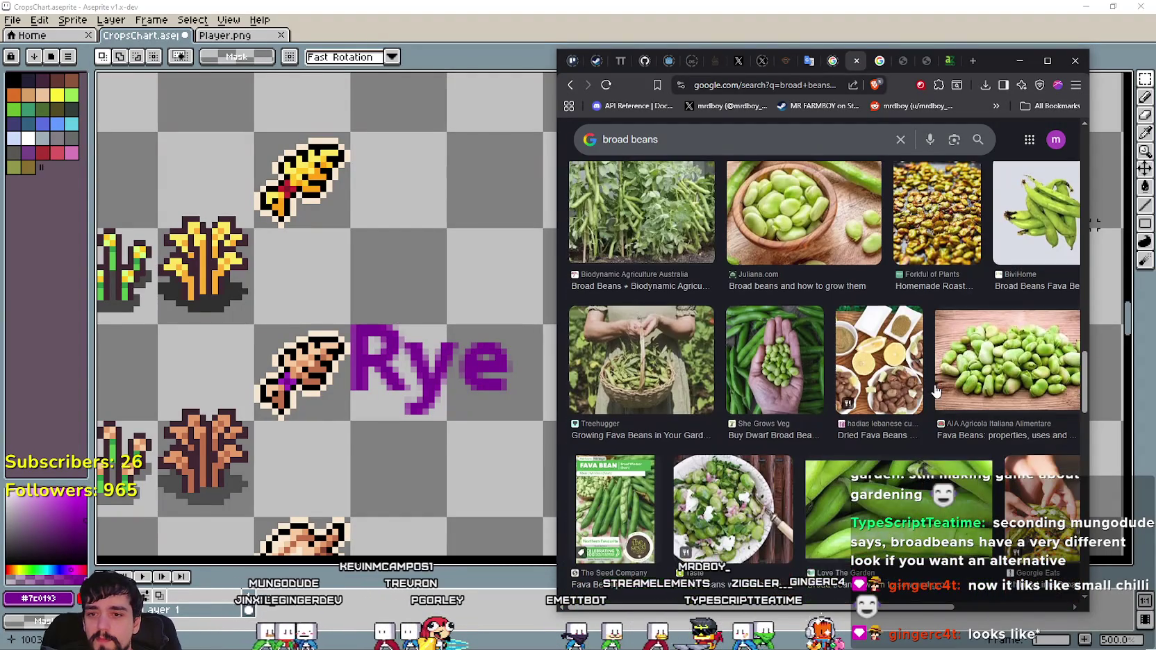
pyautogui.scroll(-1, 928, 400)
pyautogui.scroll(-1, 928, 399)
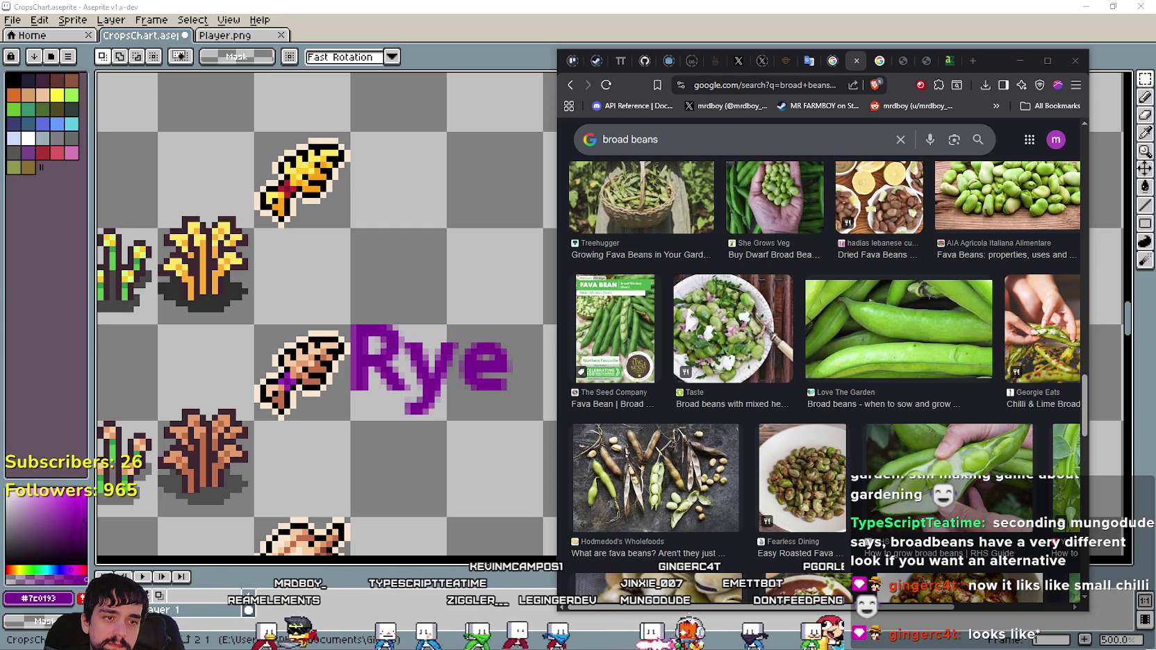
pyautogui.scroll(-1, 422, 347)
pyautogui.scroll(-1, 430, 334)
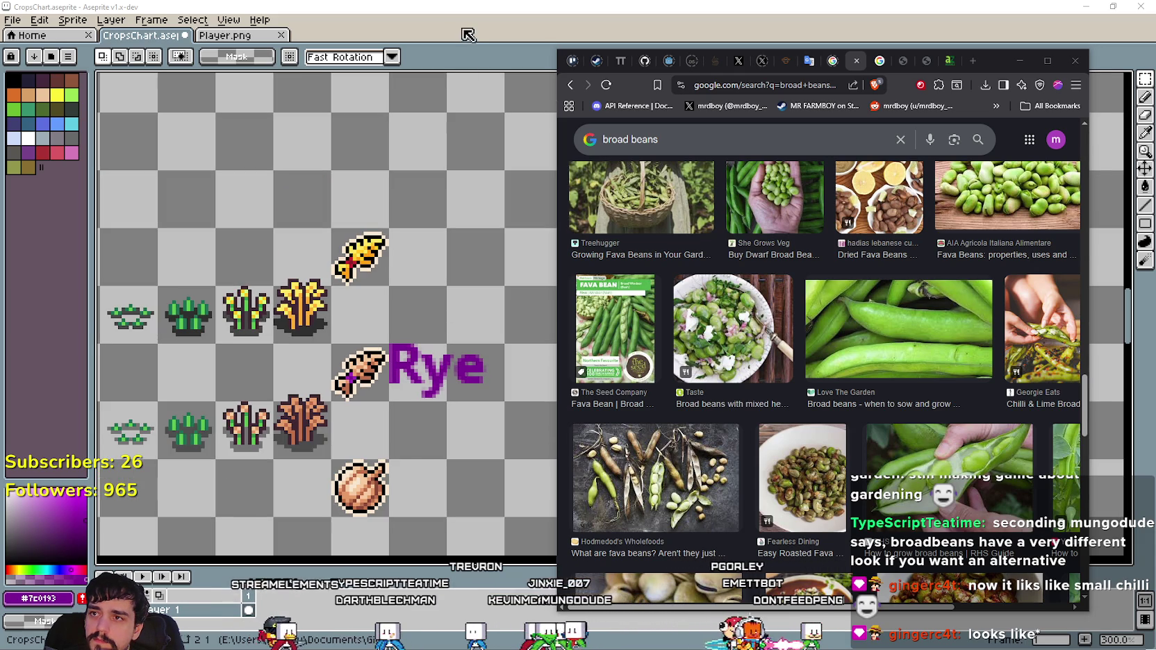
pyautogui.scroll(-3, 451, 254)
pyautogui.scroll(2, 461, 257)
pyautogui.scroll(-1, 461, 257)
pyautogui.scroll(3, 461, 257)
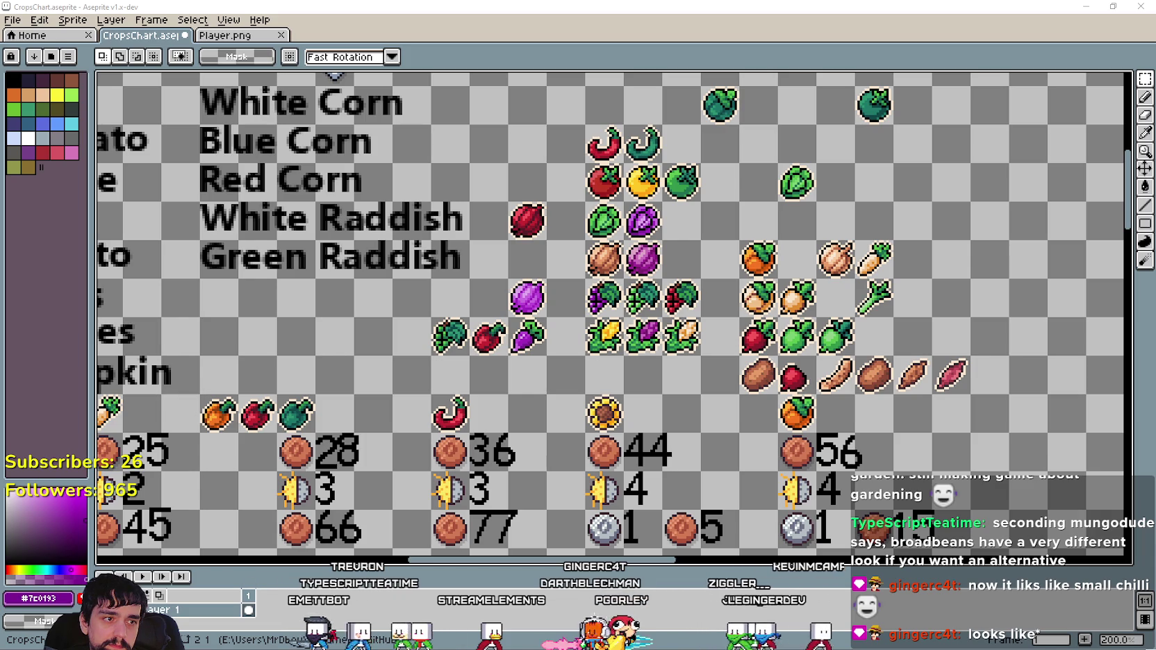
# Pan across the crop chart and switch to picking colours from the sprite.
pyautogui.scroll(-1, 664, 333)
pyautogui.scroll(-1, 657, 348)
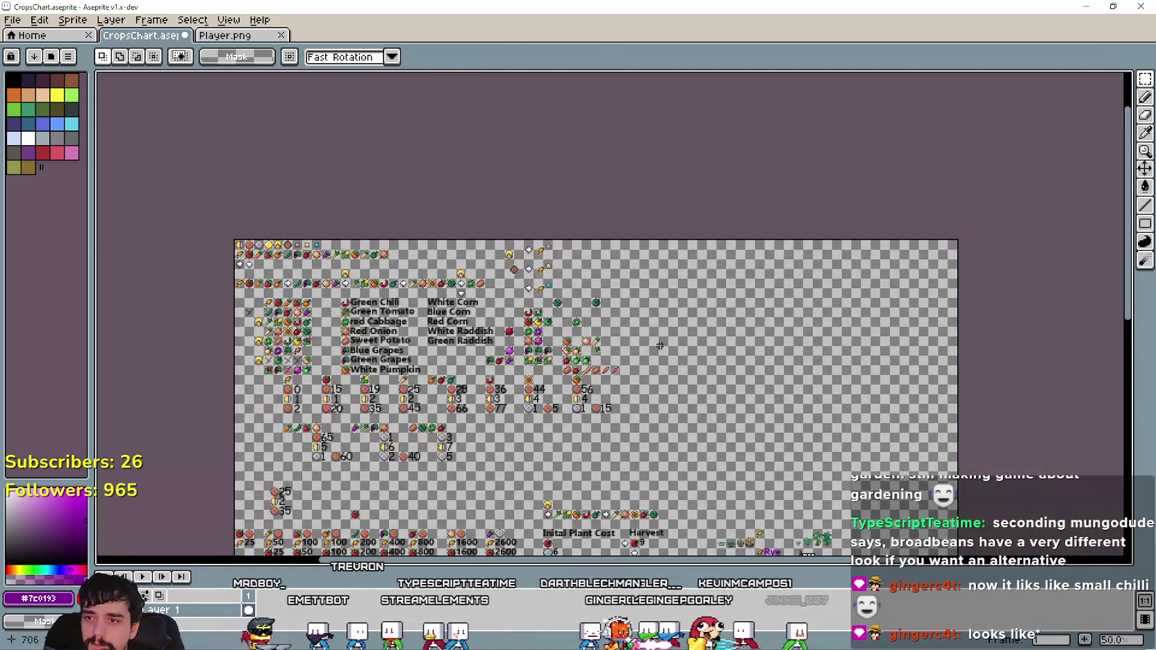
pyautogui.scroll(1, 791, 374)
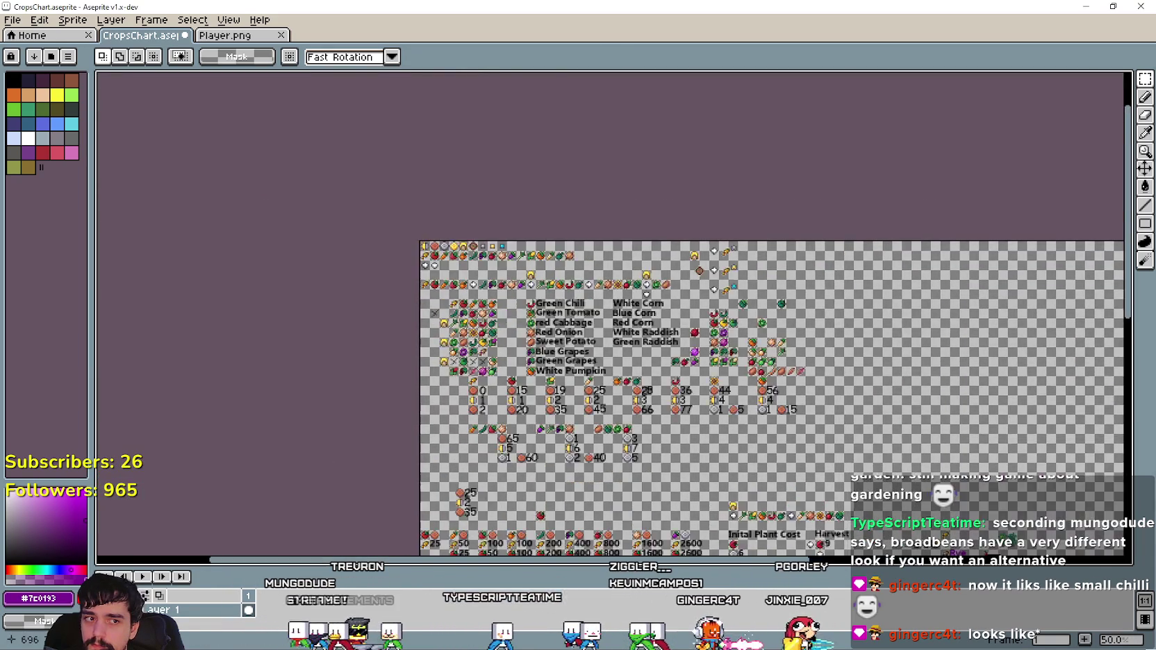
pyautogui.scroll(1, 721, 356)
pyautogui.scroll(1, 618, 326)
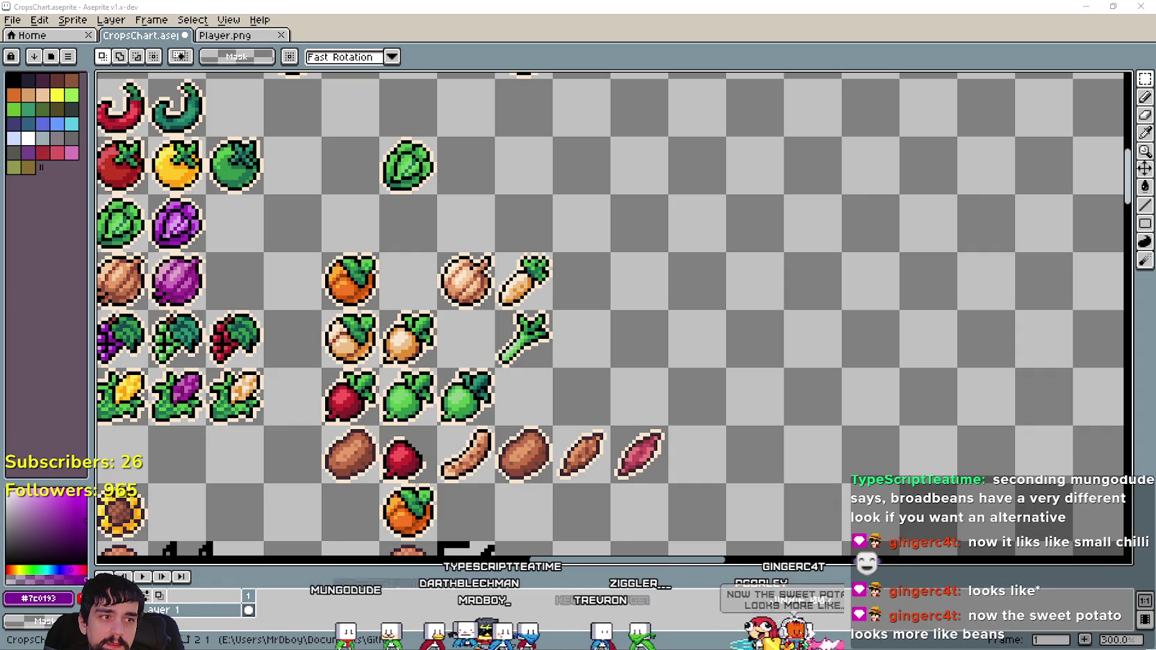
pyautogui.hscroll(-2, 746, 348)
pyautogui.hscroll(-1, 776, 357)
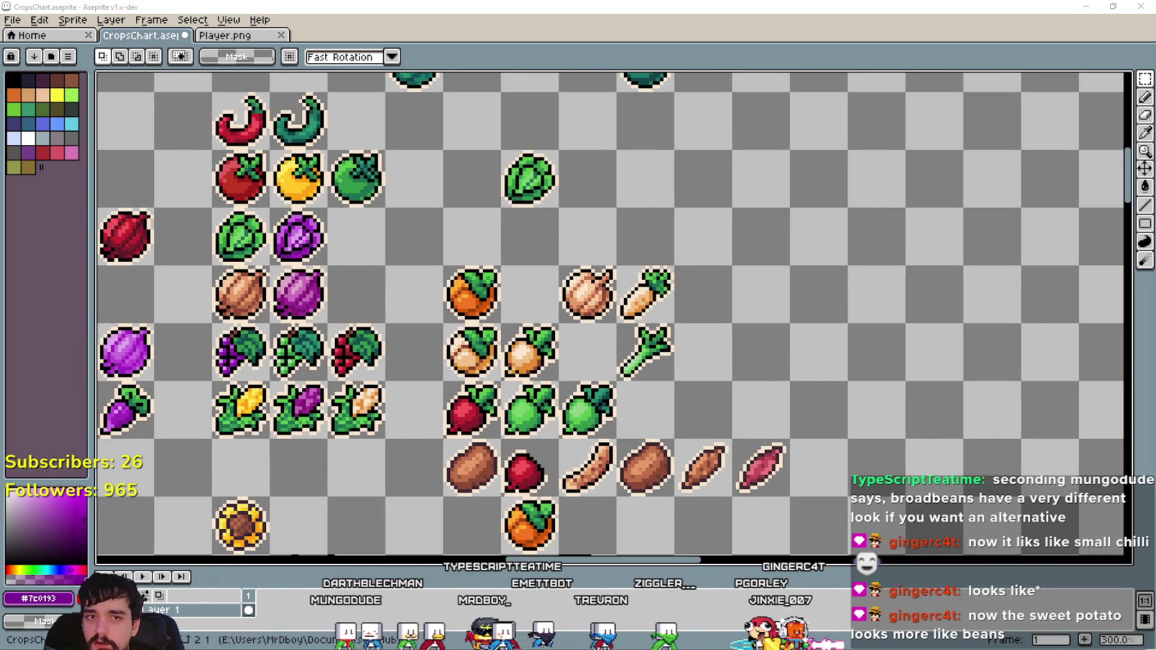
pyautogui.click(1145, 132)
# Bring the carrot area into view and select the Ellipse tool.
pyautogui.scroll(1, 610, 326)
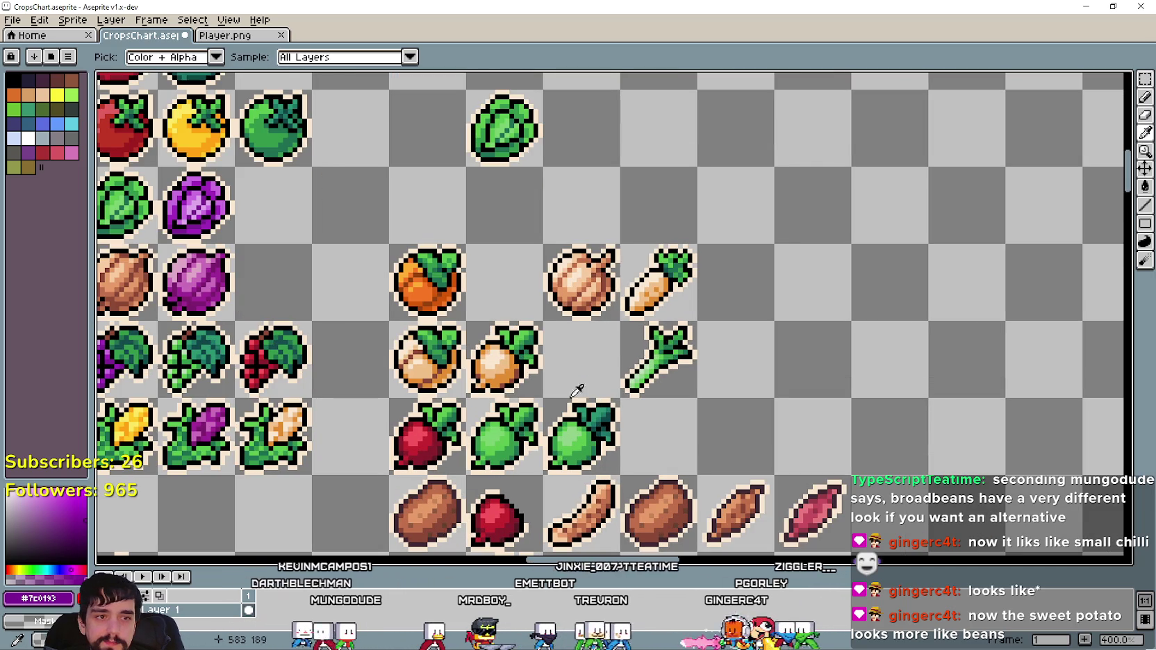
pyautogui.scroll(-2, 643, 378)
pyautogui.hscroll(-1, 676, 432)
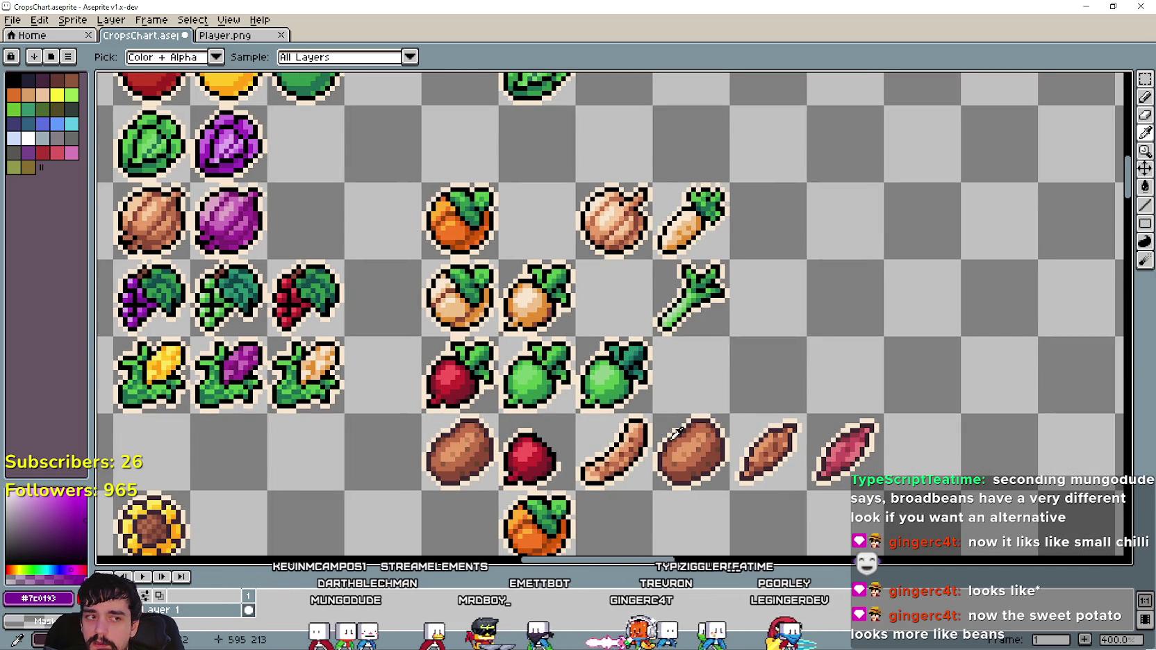
pyautogui.scroll(1, 651, 174)
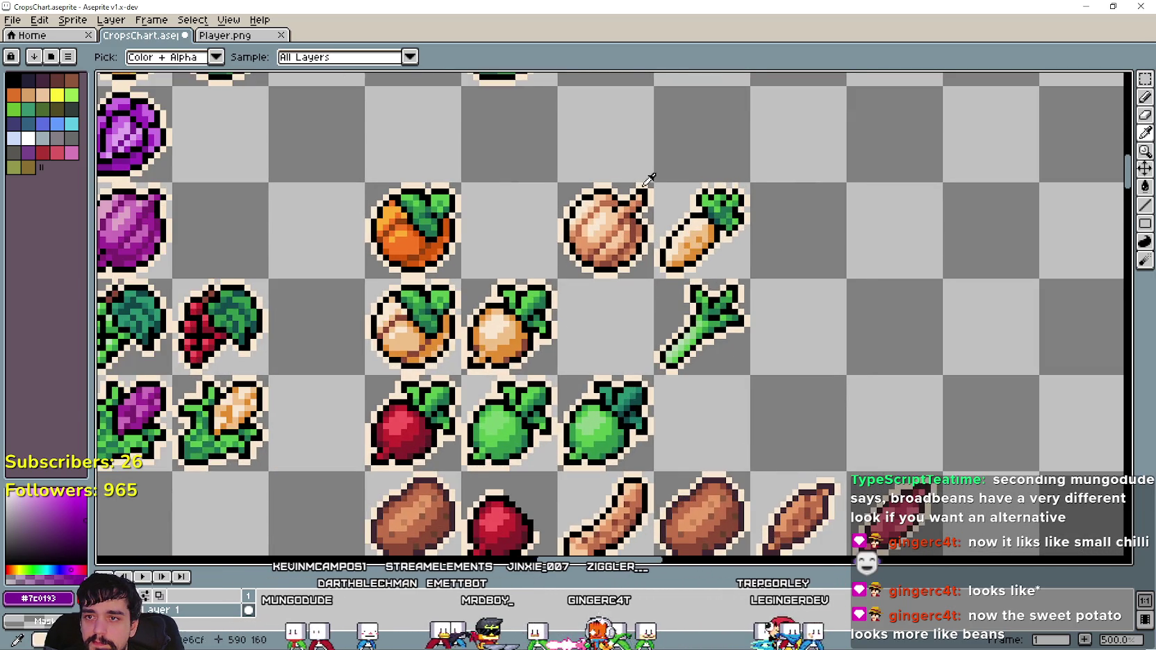
pyautogui.scroll(-1, 651, 180)
pyautogui.hscroll(-3, 706, 382)
pyautogui.scroll(1, 706, 382)
pyautogui.scroll(1, 705, 383)
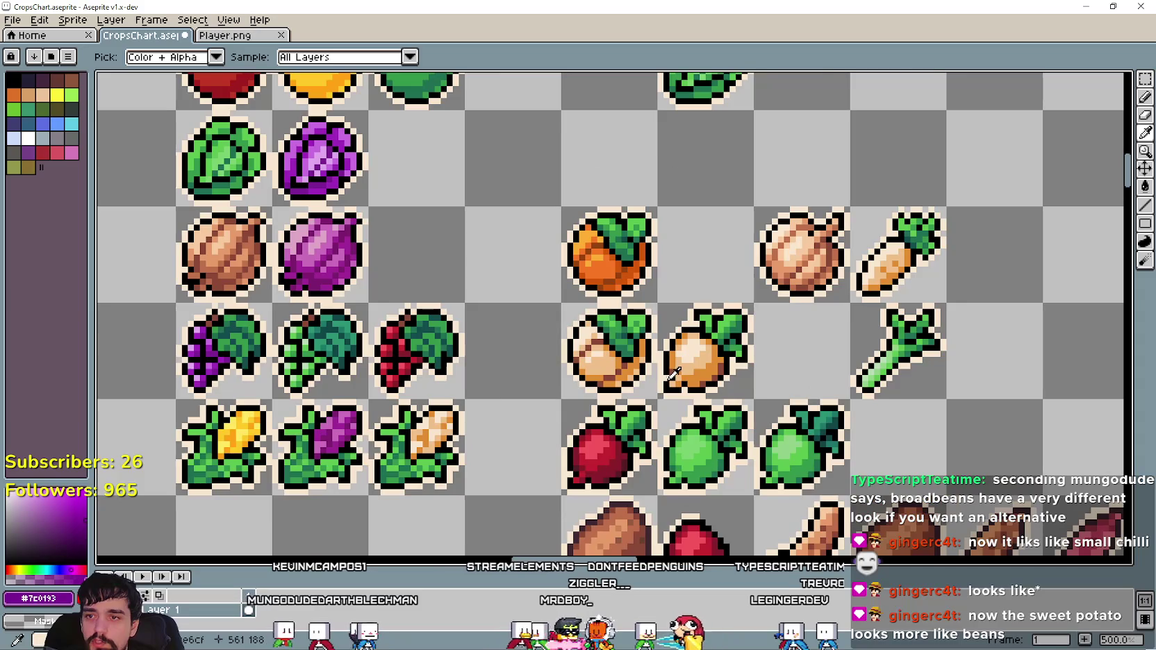
pyautogui.scroll(-2, 688, 379)
pyautogui.scroll(2, 743, 359)
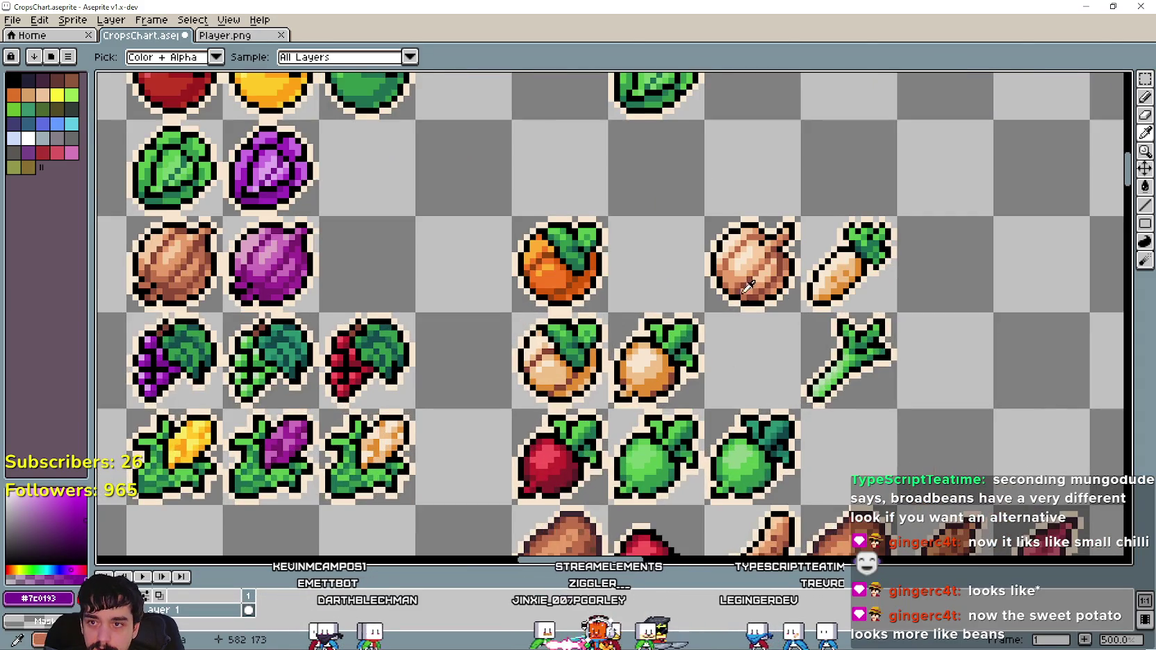
pyautogui.scroll(1, 750, 341)
pyautogui.scroll(1, 758, 316)
pyautogui.scroll(2, 750, 319)
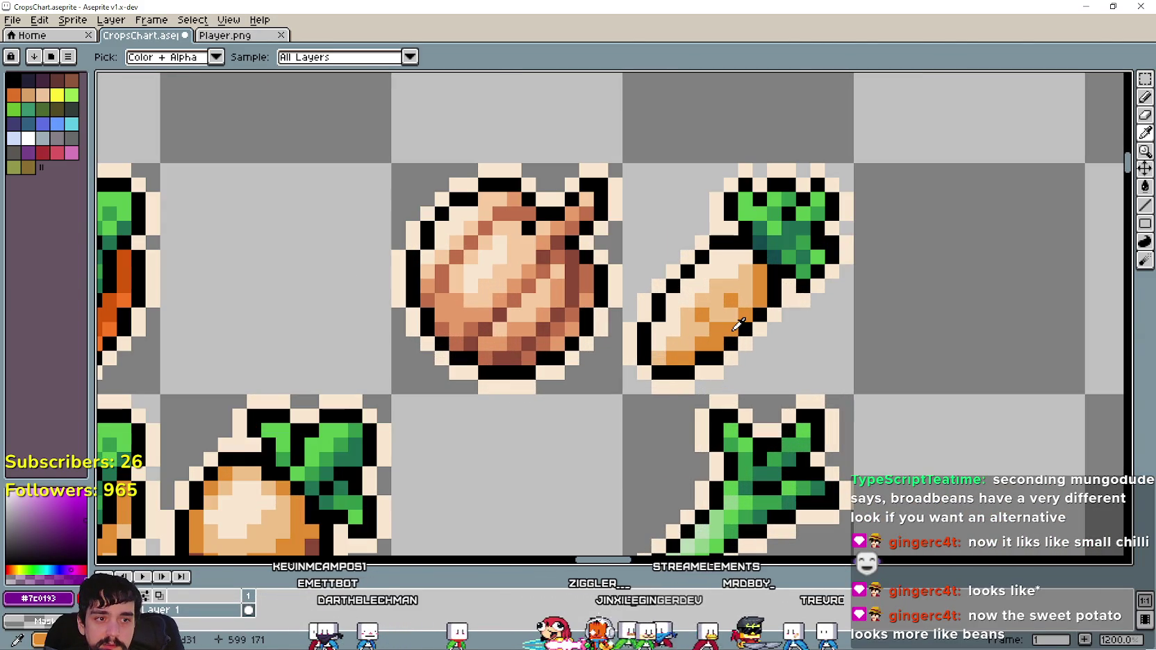
pyautogui.scroll(-1, 736, 325)
pyautogui.scroll(-1, 729, 337)
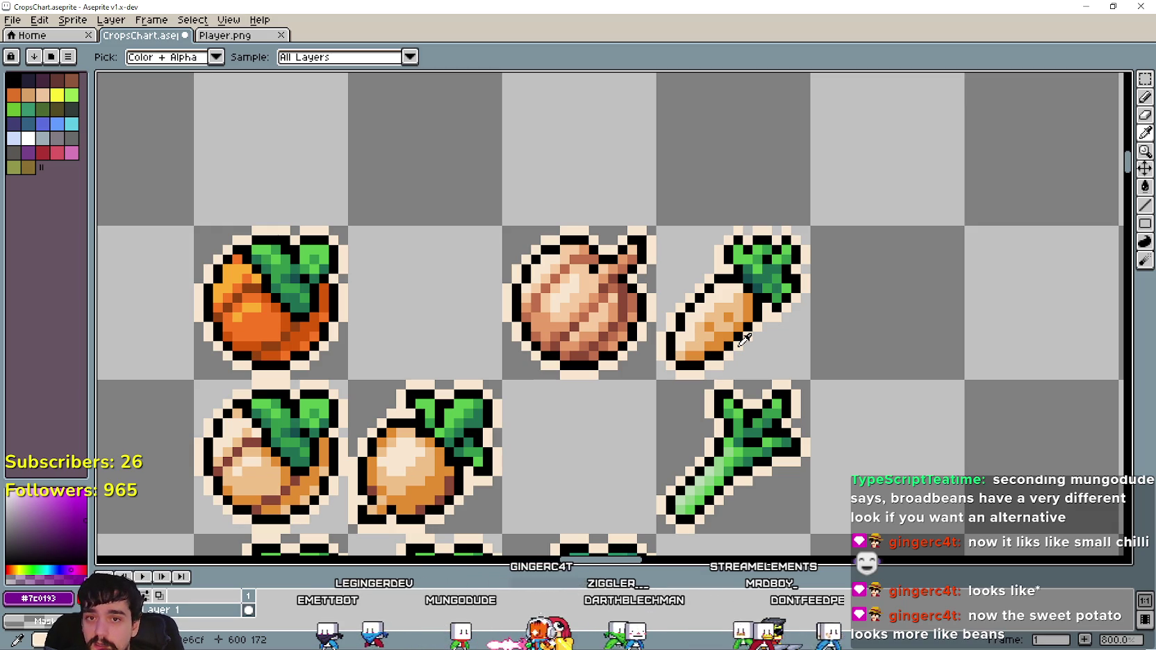
pyautogui.click(1143, 223)
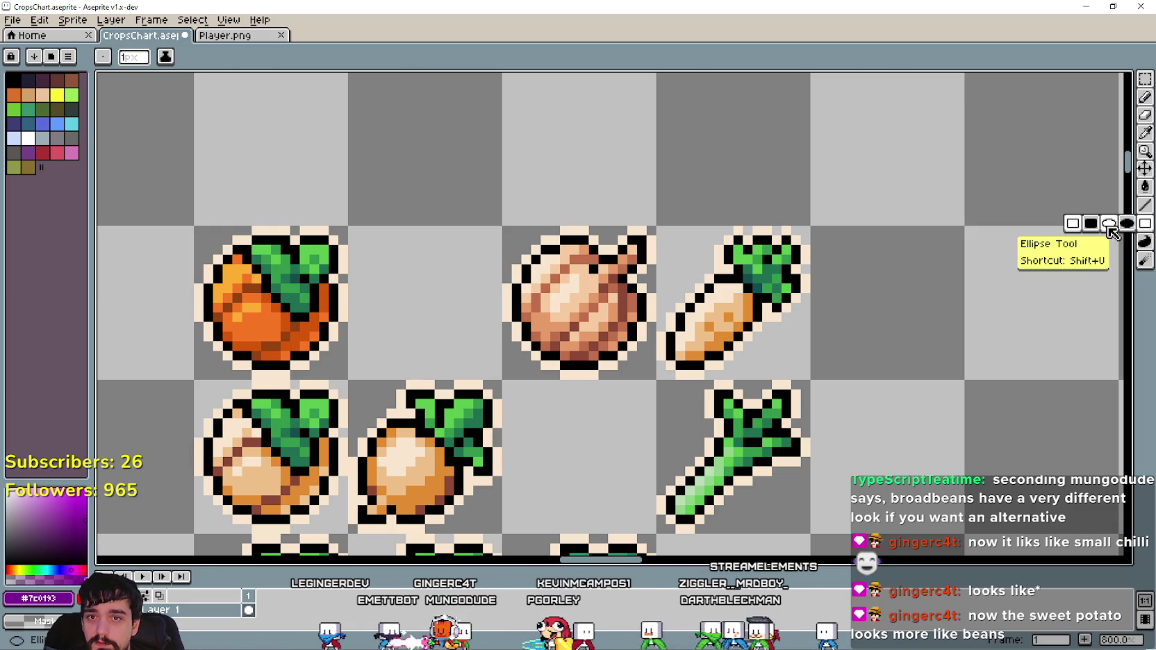
# Eyedrop a dark brown from the existing sprites for the new outlines.
pyautogui.moveTo(845, 364); pyautogui.dragTo(581, 339)
pyautogui.press('b')
pyautogui.click(1145, 133)
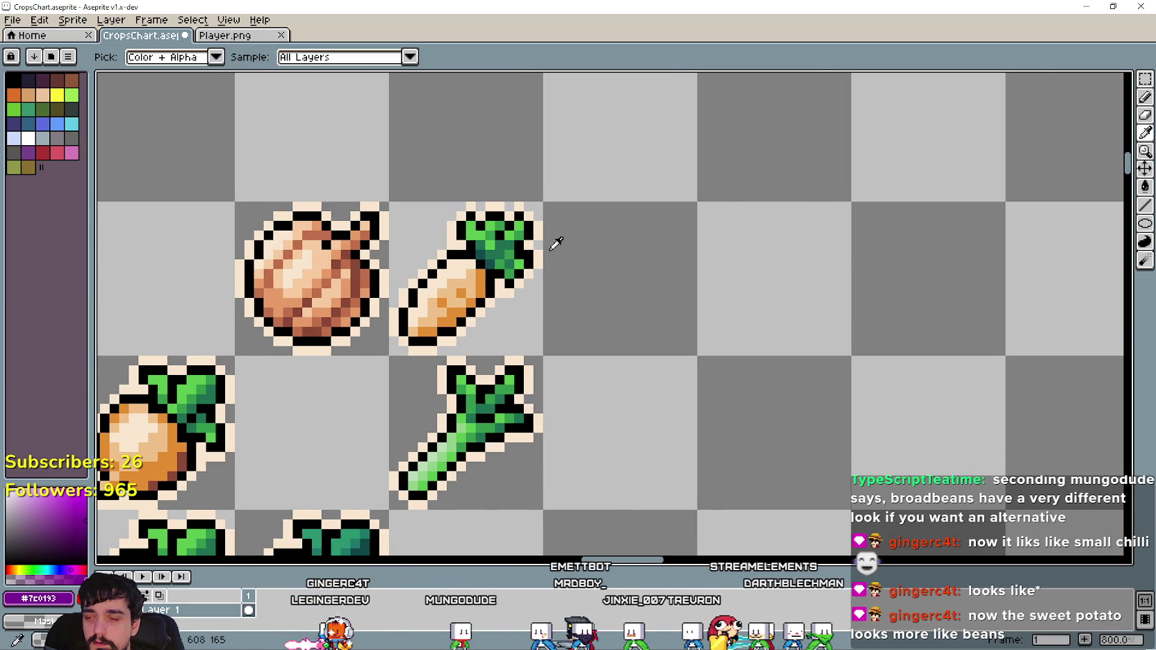
pyautogui.scroll(2, 448, 293)
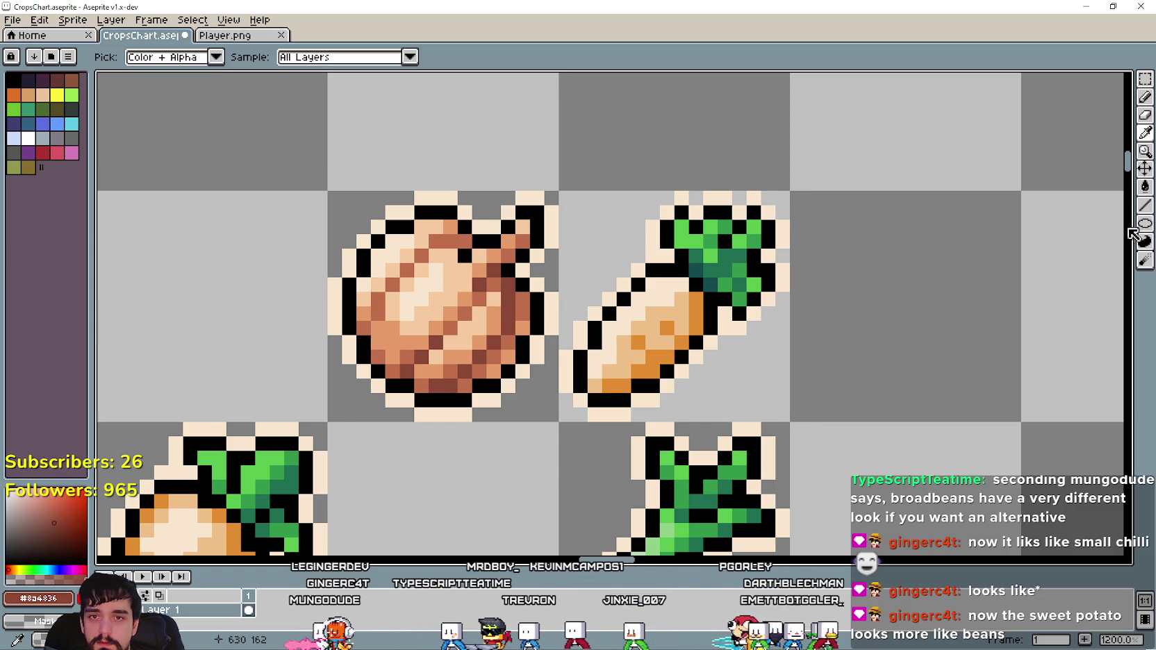
pyautogui.press('b')
# Draw a small brown ellipse ring in the empty cell beside the carrot.
pyautogui.moveTo(912, 241); pyautogui.dragTo(758, 269)
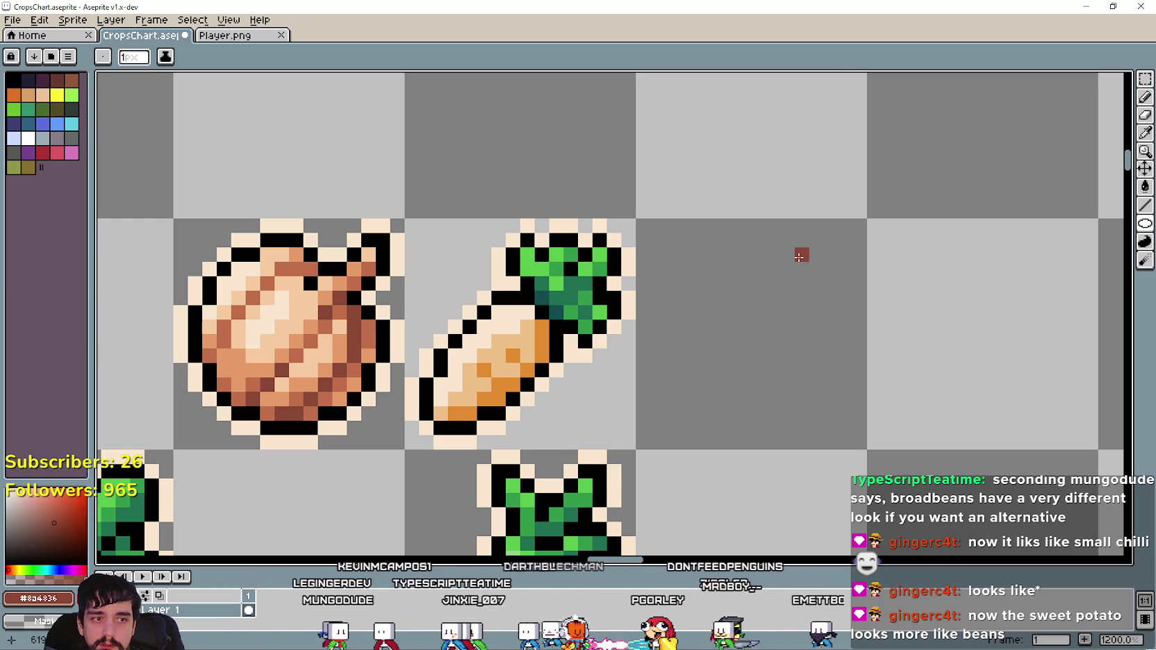
pyautogui.scroll(-4, 799, 256)
pyautogui.scroll(-1, 867, 258)
pyautogui.scroll(-1, 867, 258)
pyautogui.moveTo(866, 486); pyautogui.dragTo(809, 368)
pyautogui.scroll(2, 854, 465)
pyautogui.scroll(-2, 799, 410)
pyautogui.moveTo(749, 193); pyautogui.dragTo(775, 298)
pyautogui.scroll(2, 775, 297)
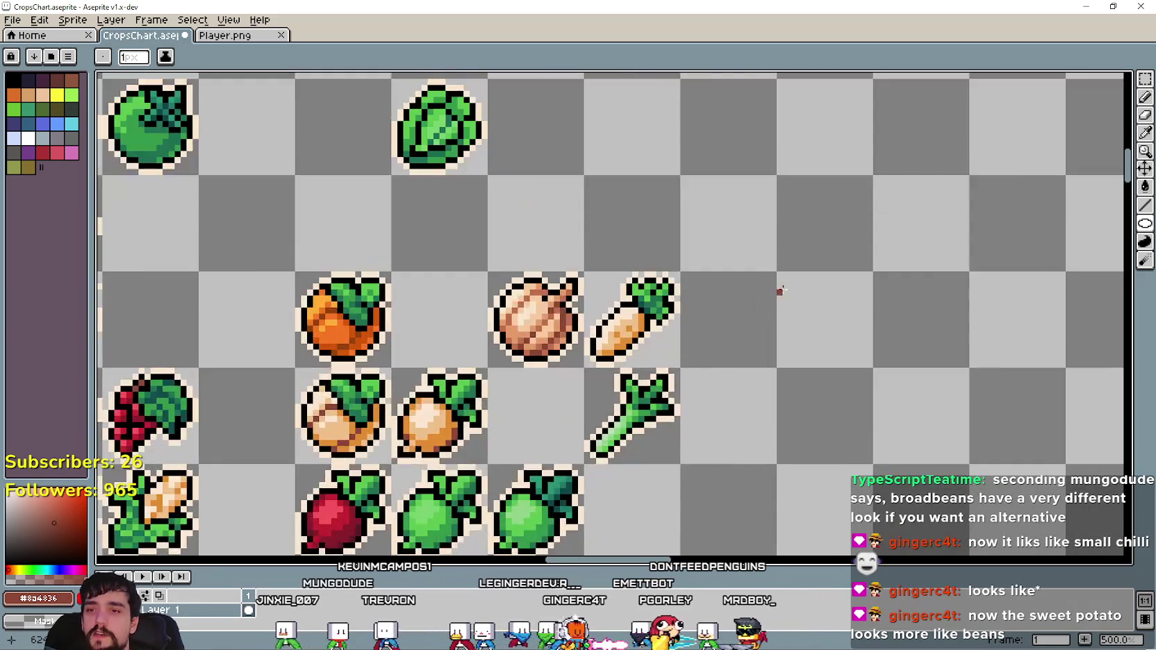
pyautogui.scroll(4, 774, 297)
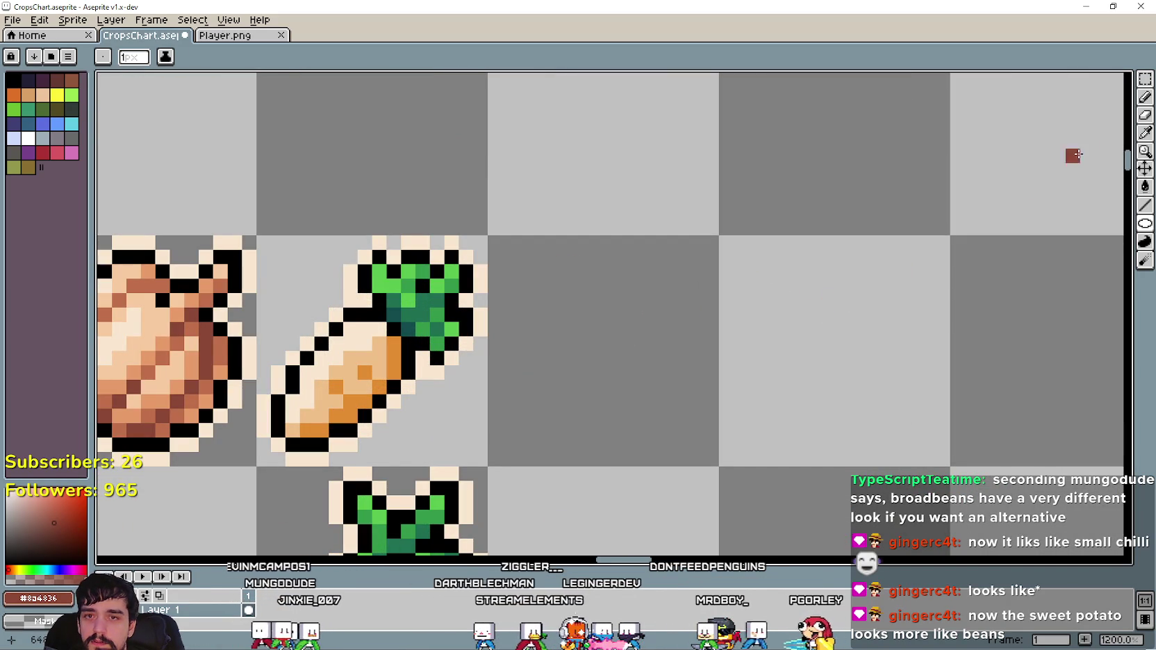
pyautogui.scroll(-2, 812, 299)
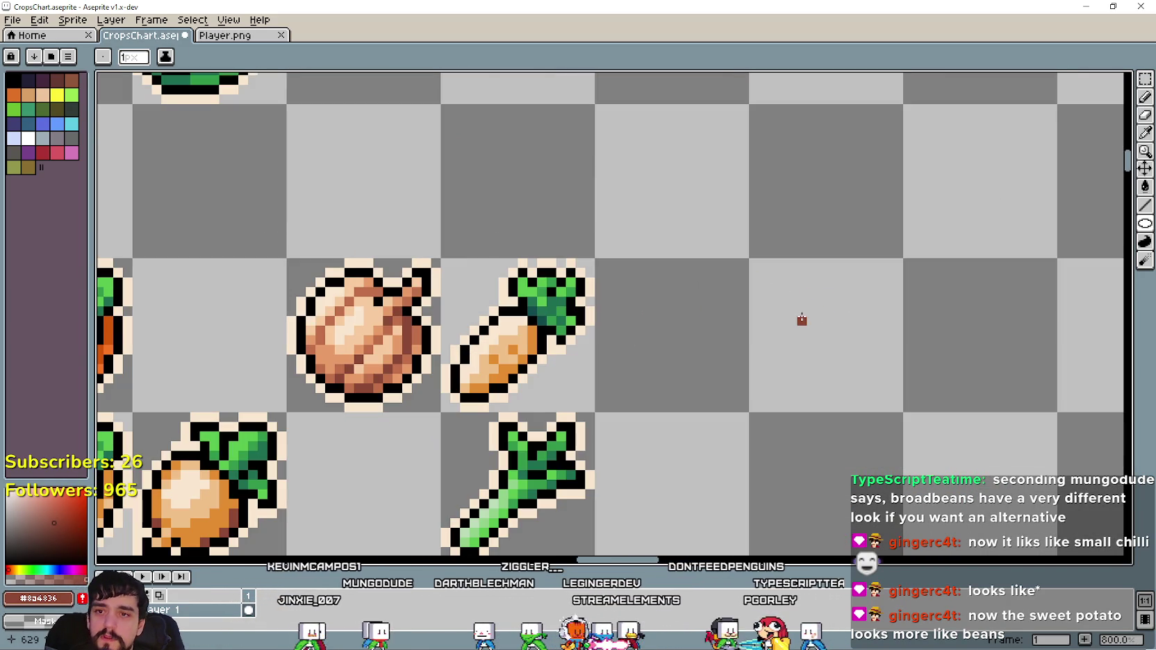
pyautogui.scroll(3, 810, 311)
pyautogui.moveTo(823, 299)
pyautogui.mouseDown()
pyautogui.moveTo(795, 327)
pyautogui.moveTo(792, 351)
pyautogui.mouseUp()
pyautogui.moveTo(795, 299); pyautogui.dragTo(772, 347)
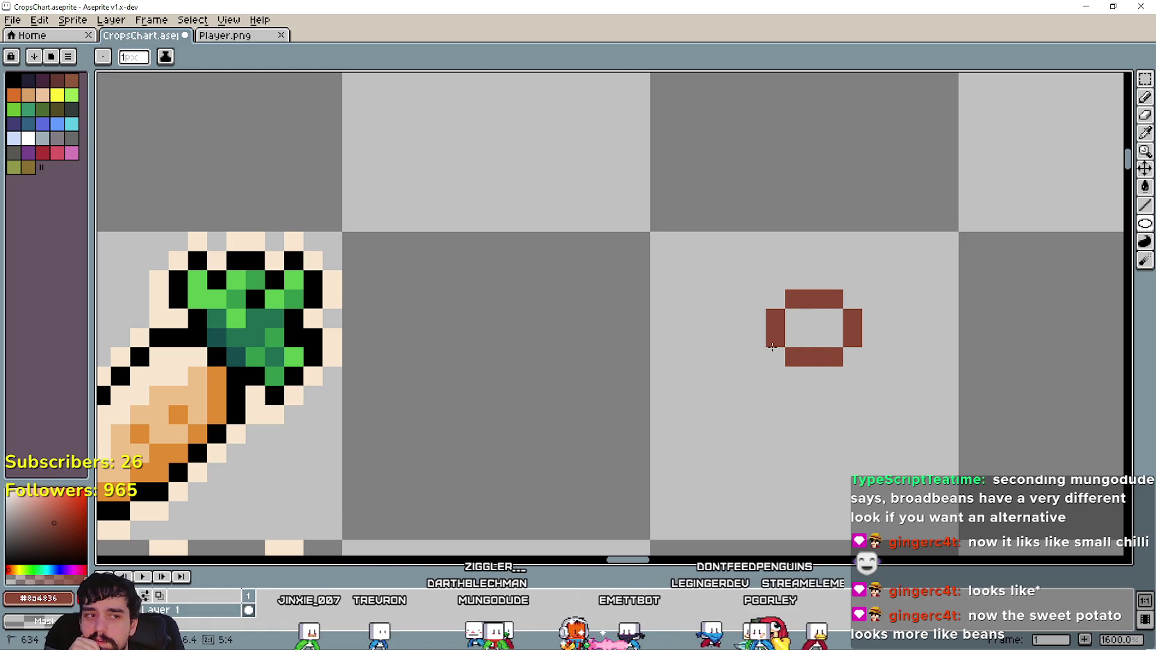
pyautogui.moveTo(771, 451); pyautogui.dragTo(742, 384)
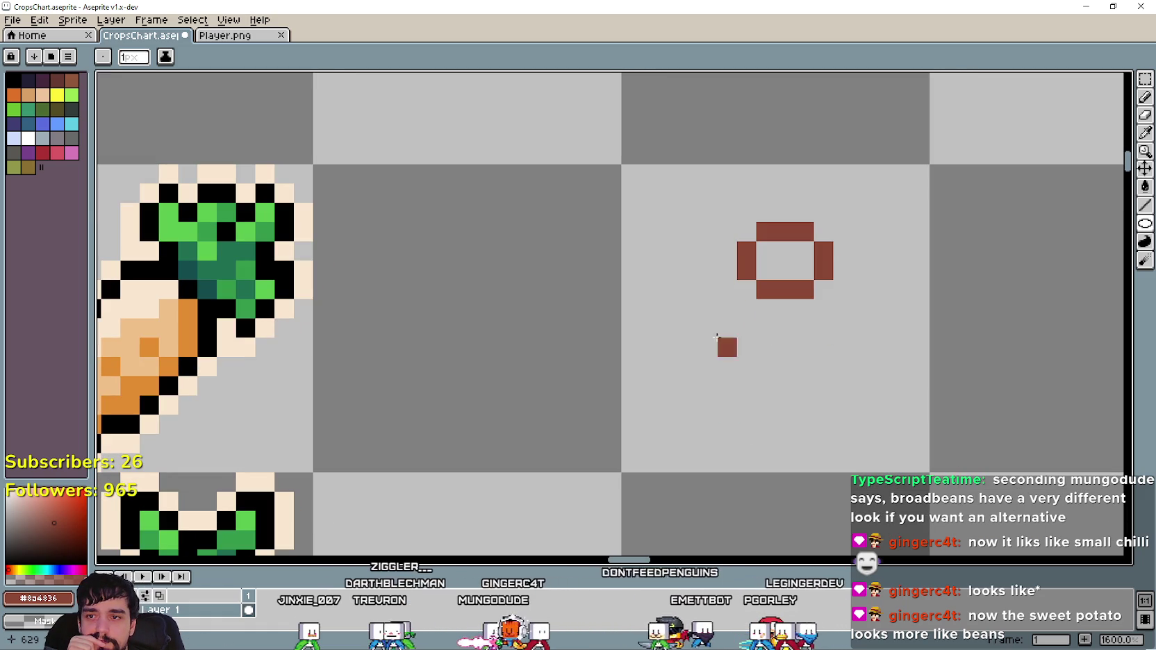
# Add a second overlapping ring lower-left and a larger ring below-right of the pair.
pyautogui.moveTo(669, 289)
pyautogui.mouseDown()
pyautogui.moveTo(733, 375)
pyautogui.moveTo(747, 319)
pyautogui.moveTo(727, 289)
pyautogui.mouseUp()
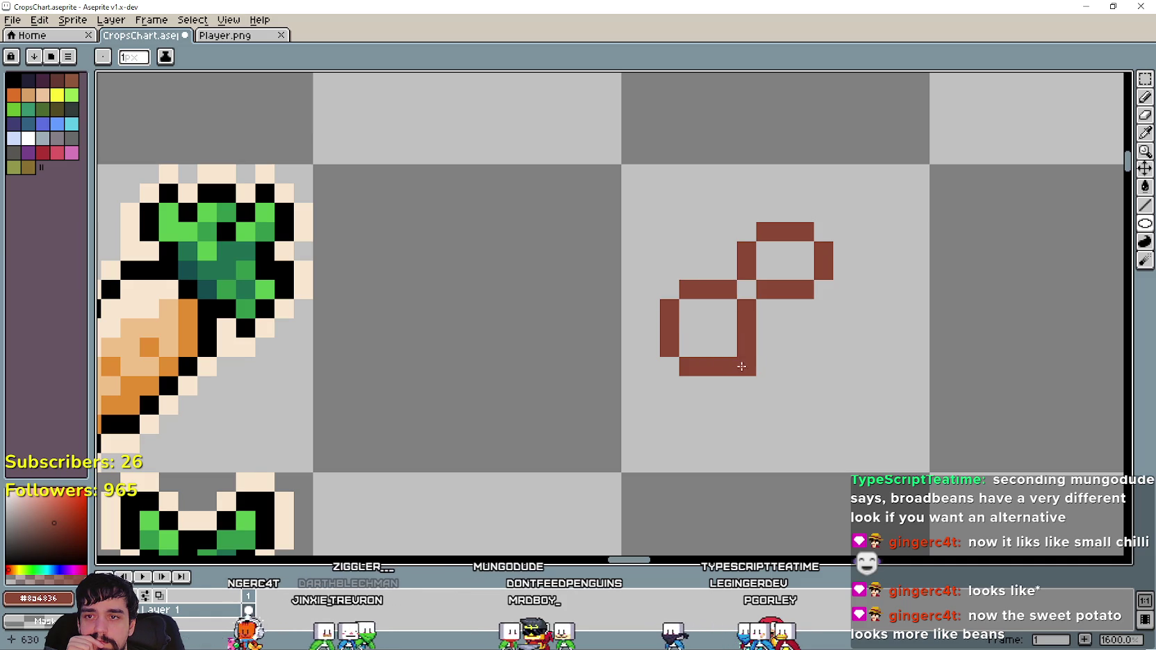
pyautogui.moveTo(848, 353); pyautogui.dragTo(798, 380)
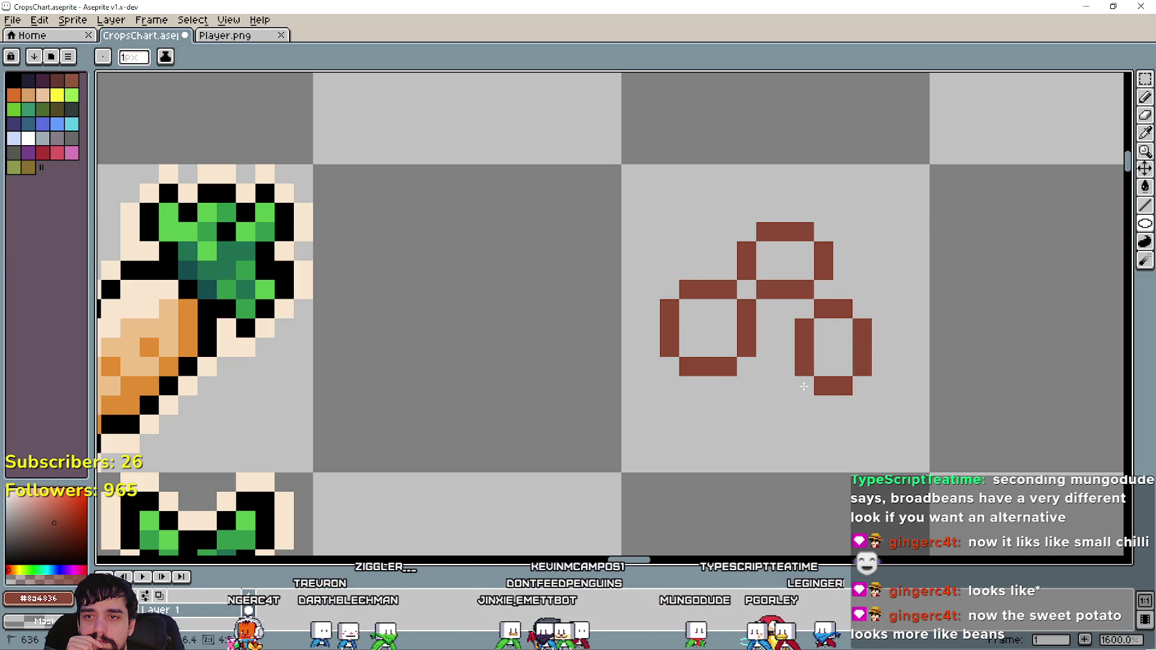
pyautogui.click(884, 368)
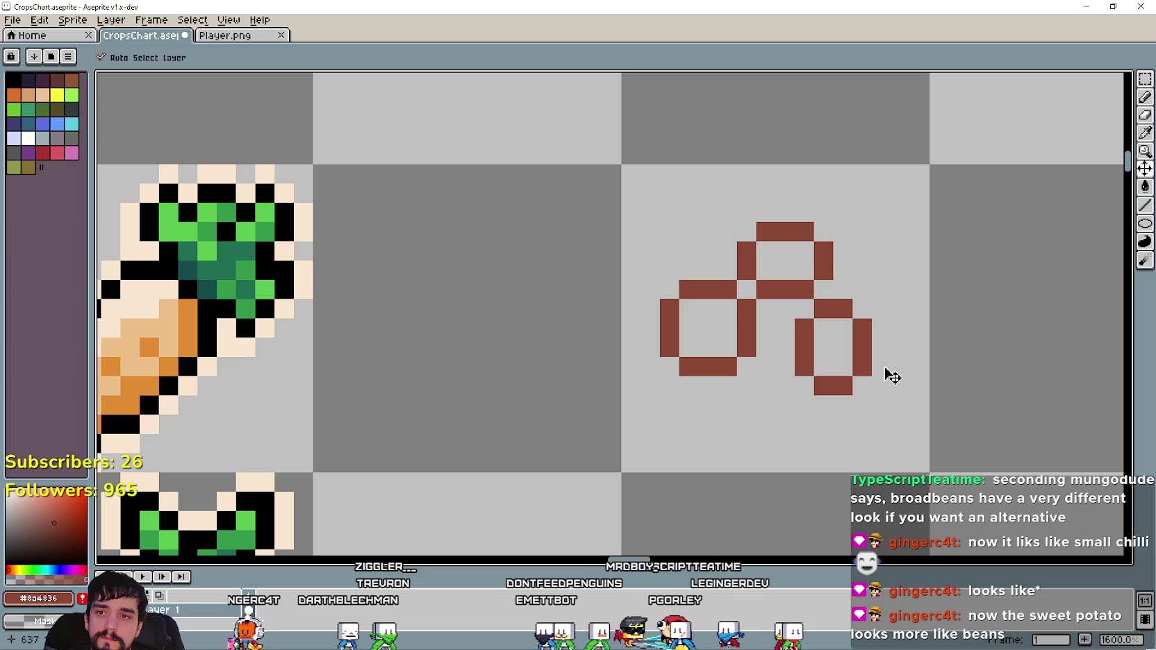
pyautogui.hotkey('ctrl', 'z')
pyautogui.moveTo(858, 337)
pyautogui.mouseDown()
pyautogui.moveTo(754, 394)
pyautogui.moveTo(807, 422)
pyautogui.moveTo(768, 409)
pyautogui.mouseUp()
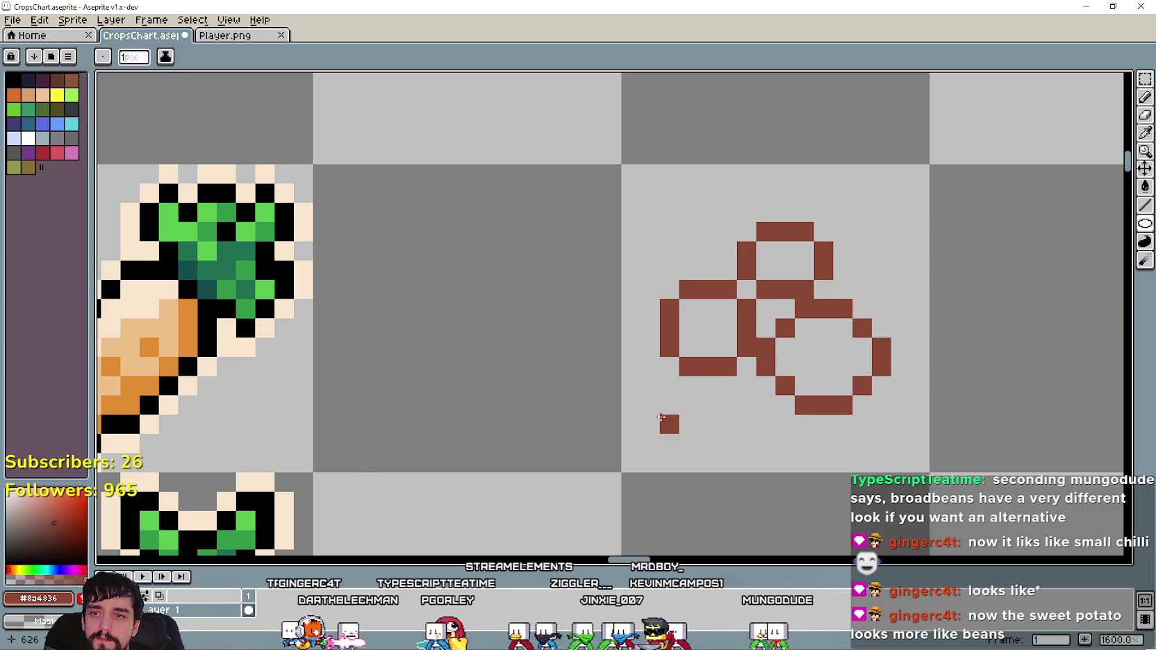
pyautogui.scroll(-1, 683, 419)
pyautogui.click(1144, 78)
# Nudge the ring outlines up slightly and draw a larger bean ellipse below-left.
pyautogui.moveTo(643, 445); pyautogui.dragTo(850, 258)
pyautogui.moveTo(768, 361); pyautogui.dragTo(771, 325)
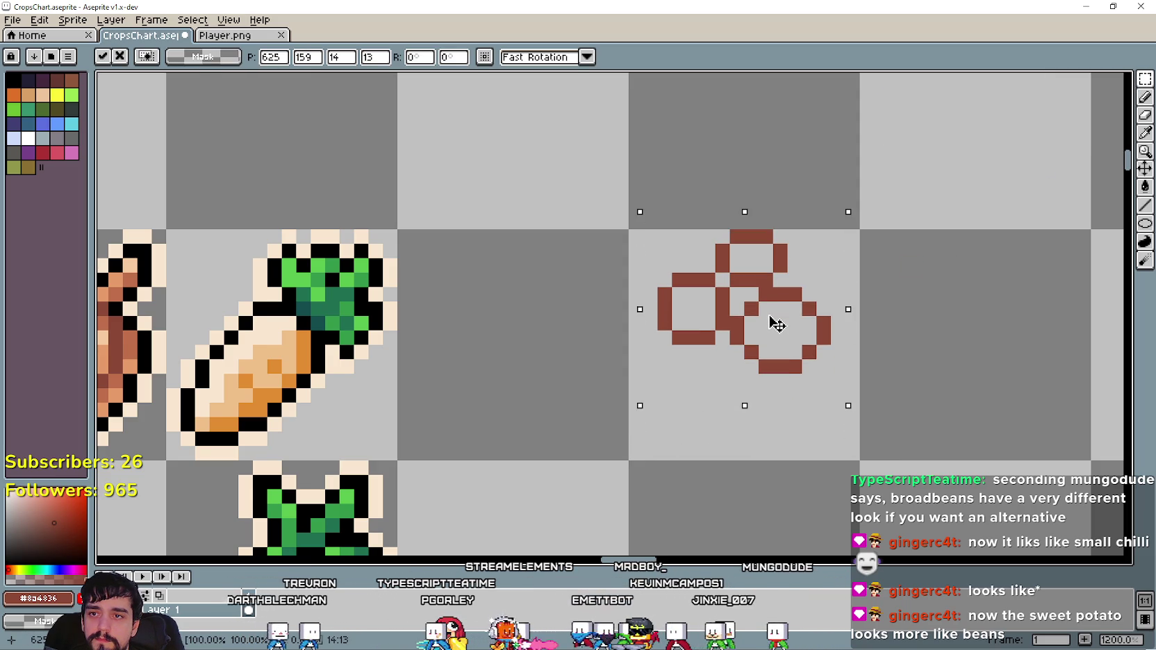
pyautogui.hotkey('ctrl', 'd')
pyautogui.scroll(1, 663, 382)
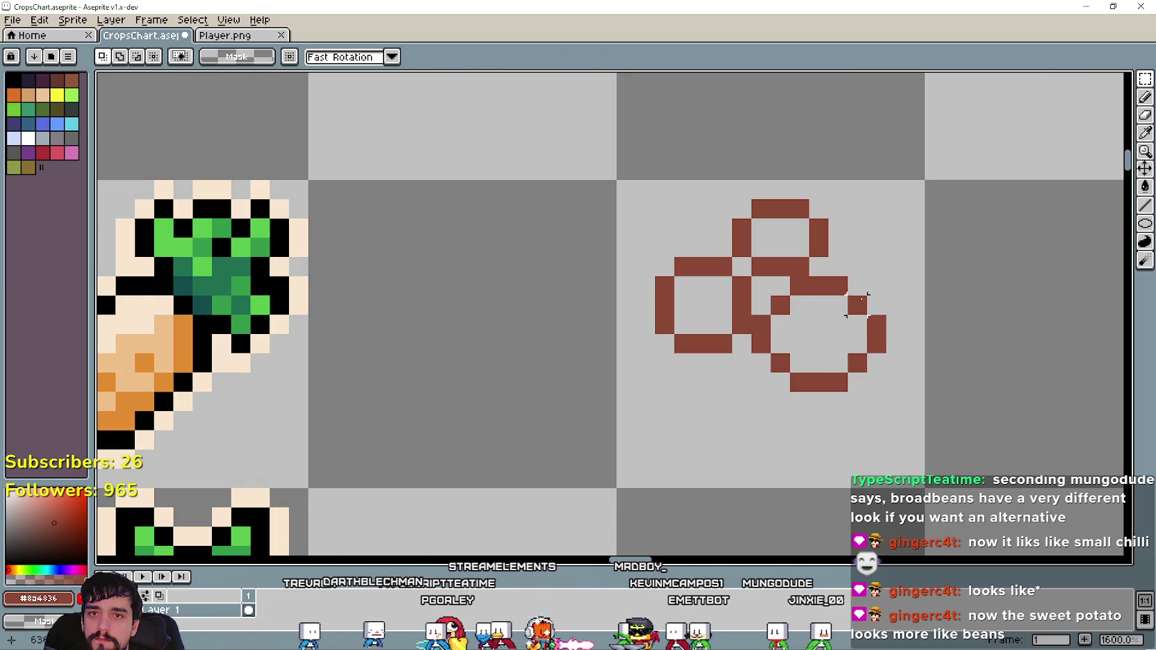
pyautogui.click(1144, 97)
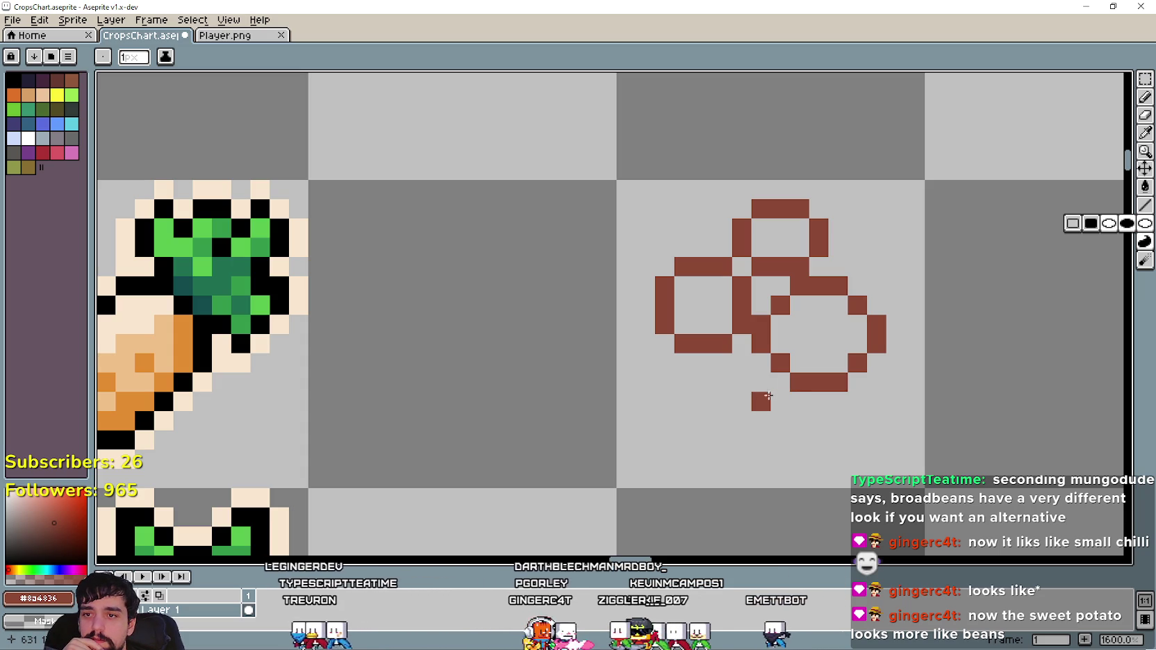
pyautogui.moveTo(754, 381); pyautogui.dragTo(612, 499)
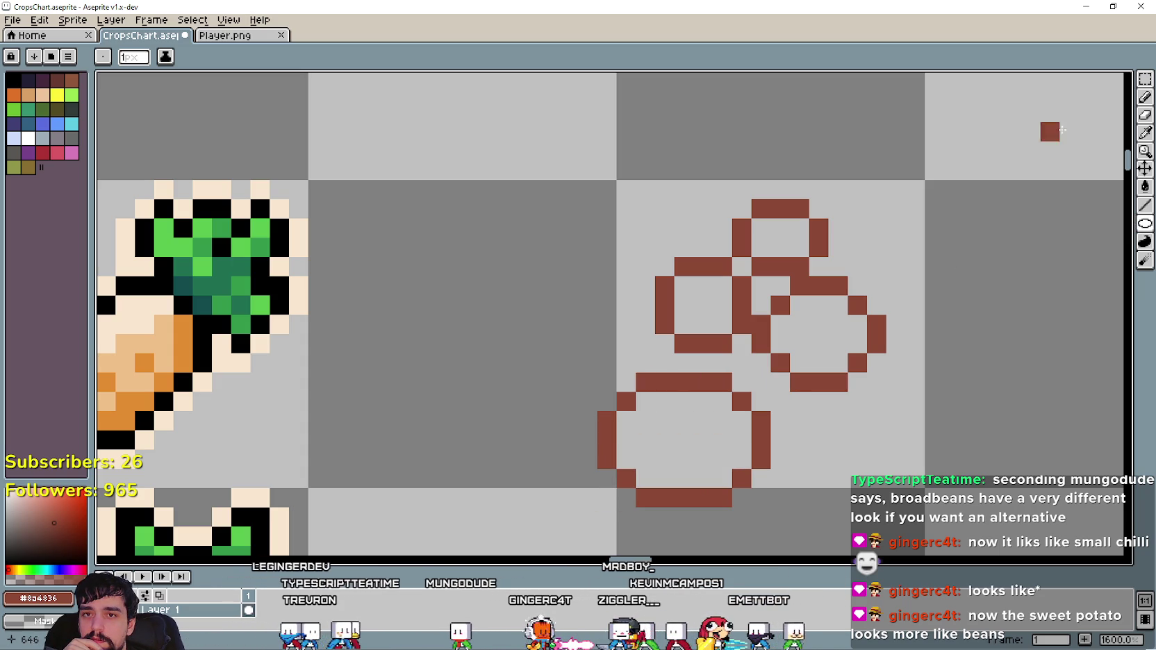
pyautogui.moveTo(921, 222); pyautogui.dragTo(964, 189)
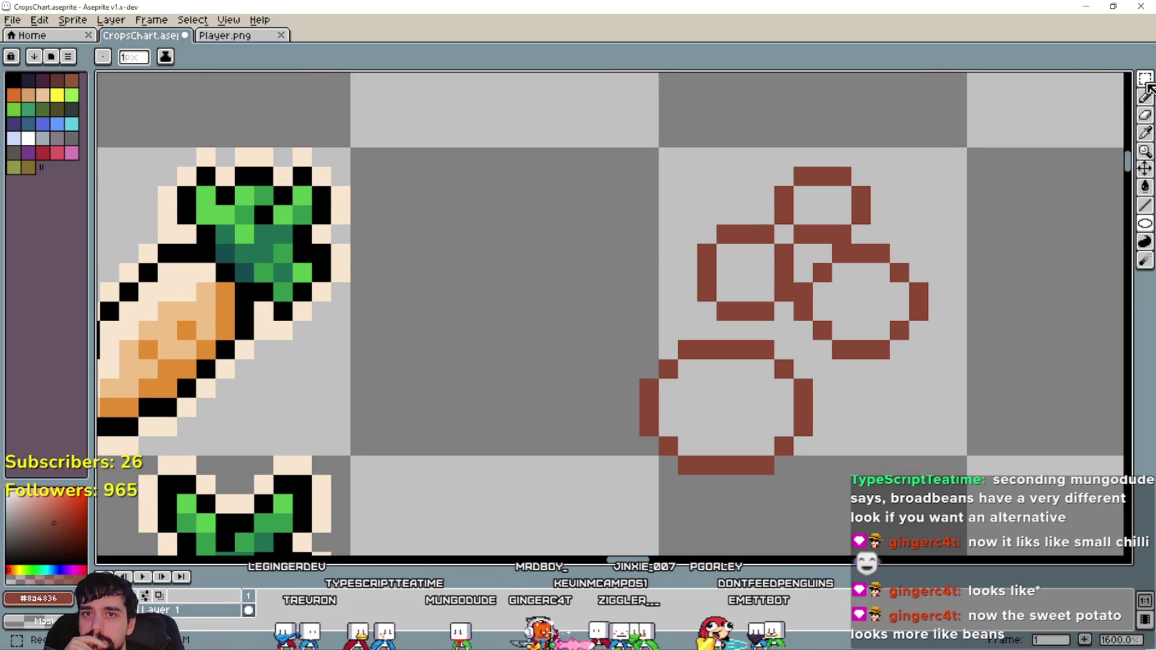
# Shift the larger lower ellipse sideways to its new position.
pyautogui.click(1146, 84)
pyautogui.moveTo(617, 497); pyautogui.dragTo(835, 337)
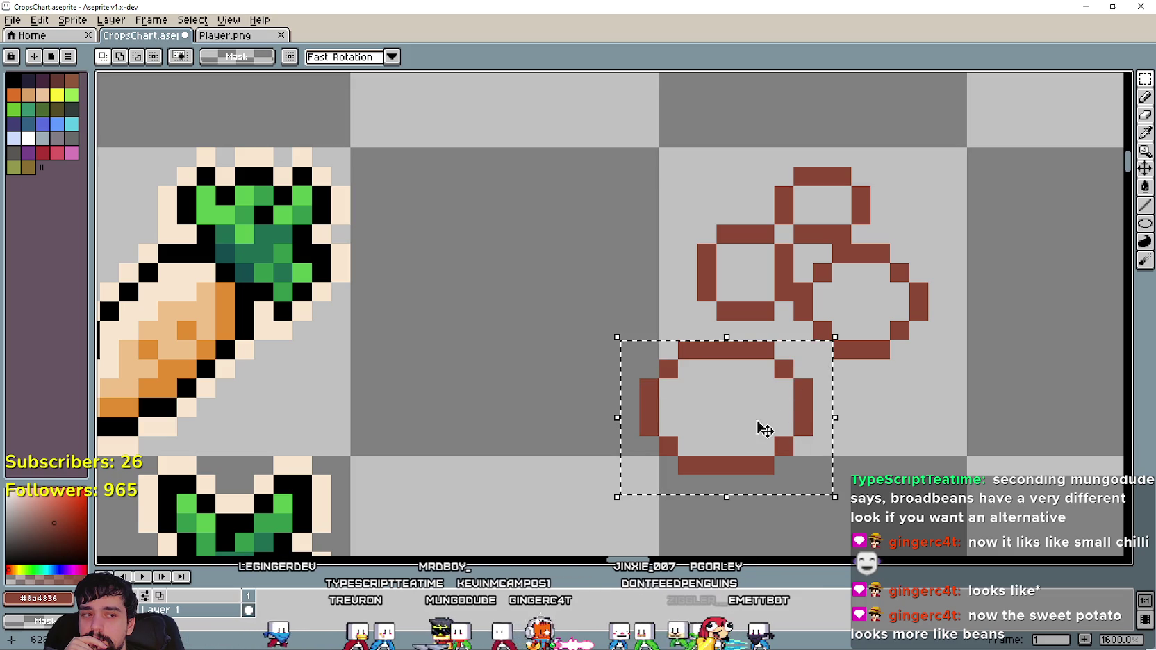
pyautogui.scroll(2, 750, 424)
pyautogui.click(670, 411)
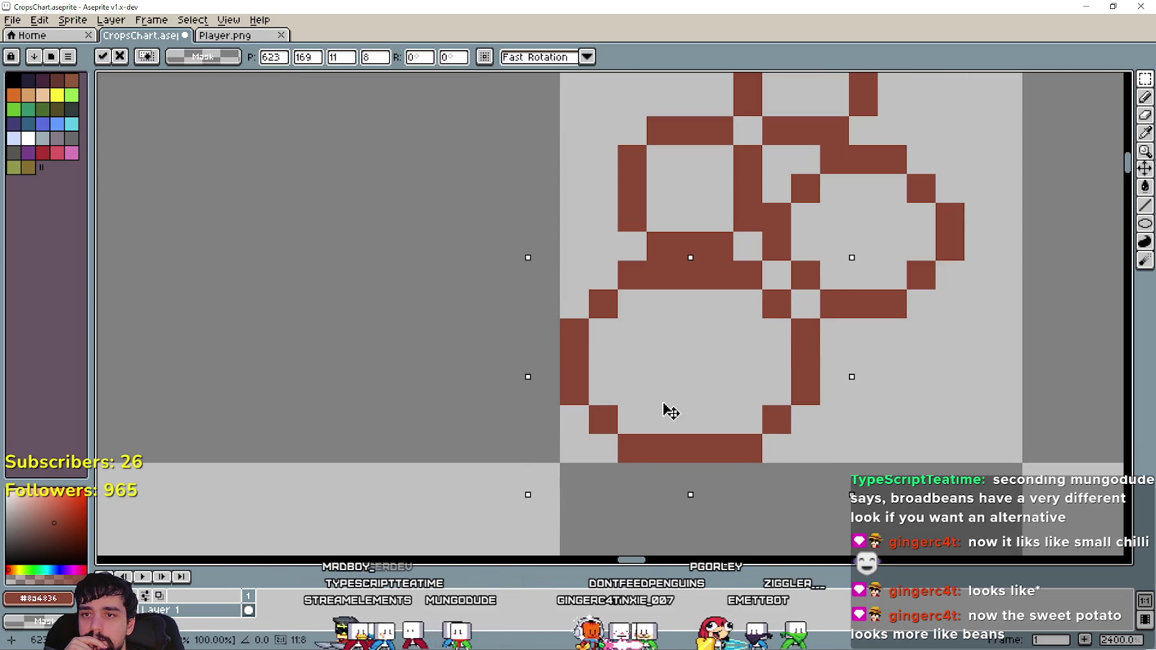
pyautogui.moveTo(670, 411)
pyautogui.mouseDown()
pyautogui.moveTo(685, 374)
pyautogui.moveTo(602, 410)
pyautogui.mouseUp()
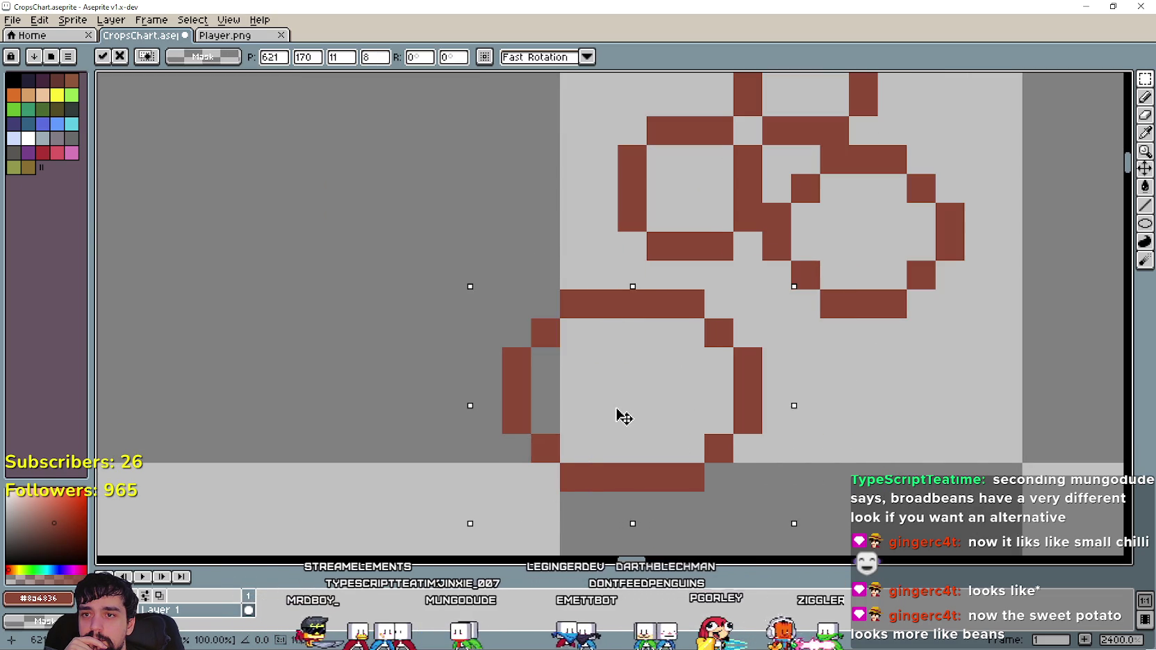
pyautogui.scroll(-2, 670, 395)
pyautogui.hotkey('ctrl', 'd')
# Move the upper-left, right and lower rings apart so none of them overlap.
pyautogui.moveTo(616, 332); pyautogui.dragTo(728, 218)
pyautogui.moveTo(711, 287); pyautogui.dragTo(614, 250)
pyautogui.hotkey('ctrl', 'd')
pyautogui.moveTo(726, 380); pyautogui.dragTo(869, 232)
pyautogui.moveTo(808, 304)
pyautogui.mouseDown()
pyautogui.moveTo(846, 304)
pyautogui.moveTo(867, 285)
pyautogui.mouseUp()
pyautogui.hotkey('ctrl', 'd')
pyautogui.moveTo(557, 483); pyautogui.dragTo(729, 348)
pyautogui.moveTo(499, 469)
pyautogui.mouseDown()
pyautogui.moveTo(670, 375)
pyautogui.moveTo(722, 363)
pyautogui.mouseUp()
pyautogui.hotkey('ctrl', 'd')
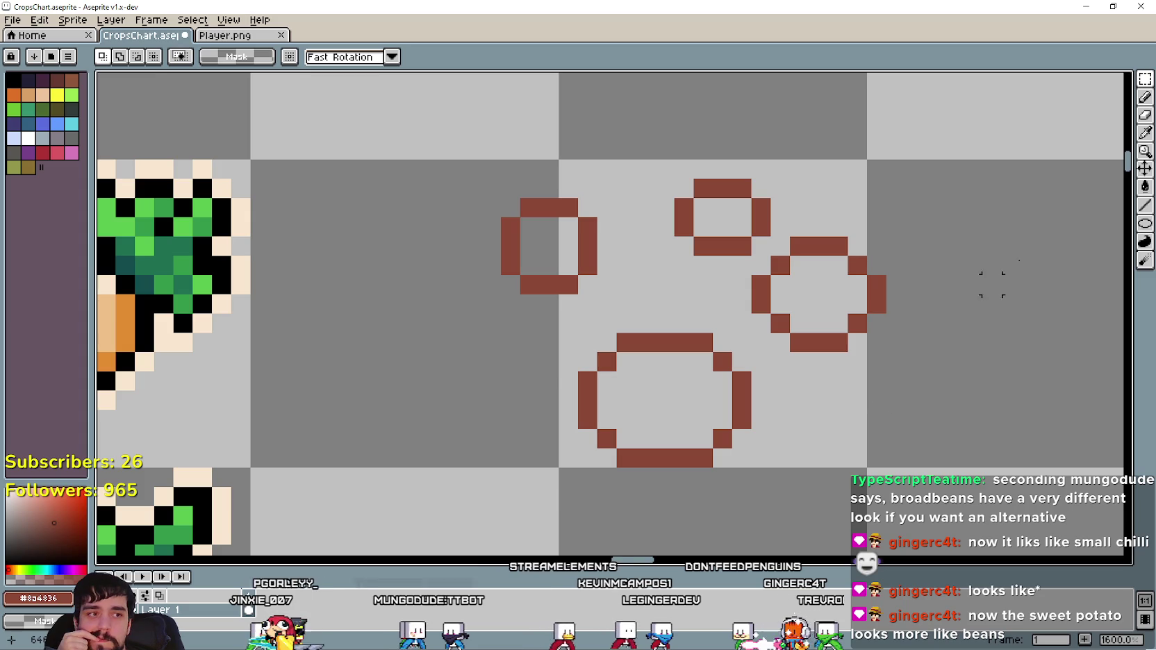
# Pencil short brown seam strokes inside the lower ring and the right ring.
pyautogui.click(1145, 96)
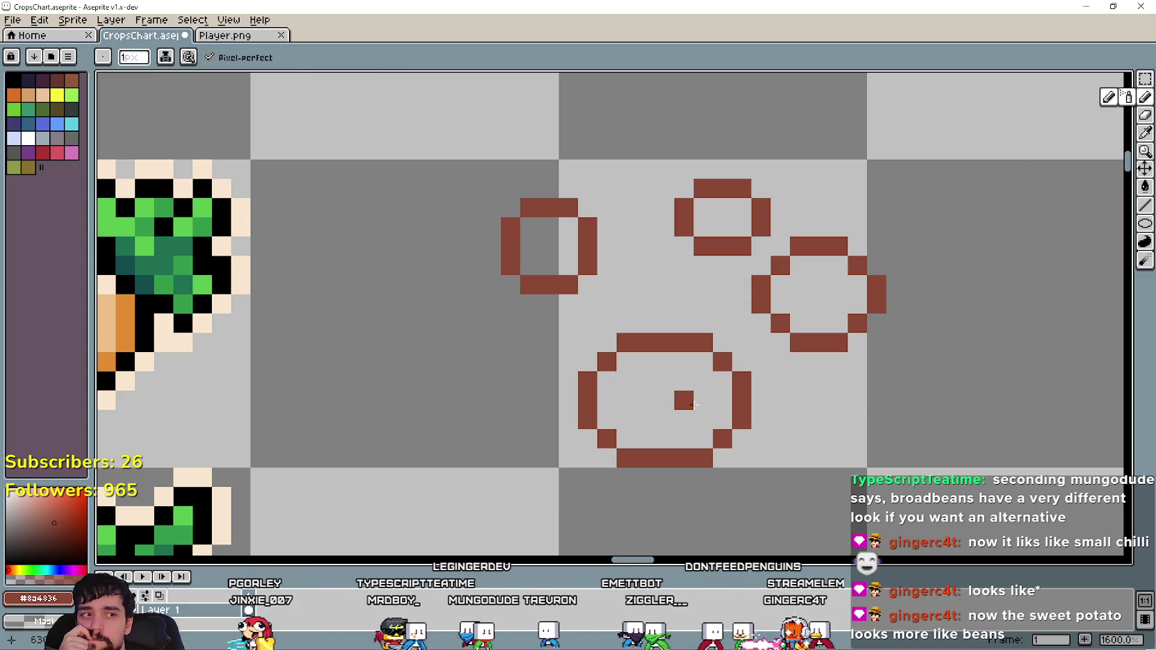
pyautogui.hotkey('ctrl', 'z')
pyautogui.click(700, 401)
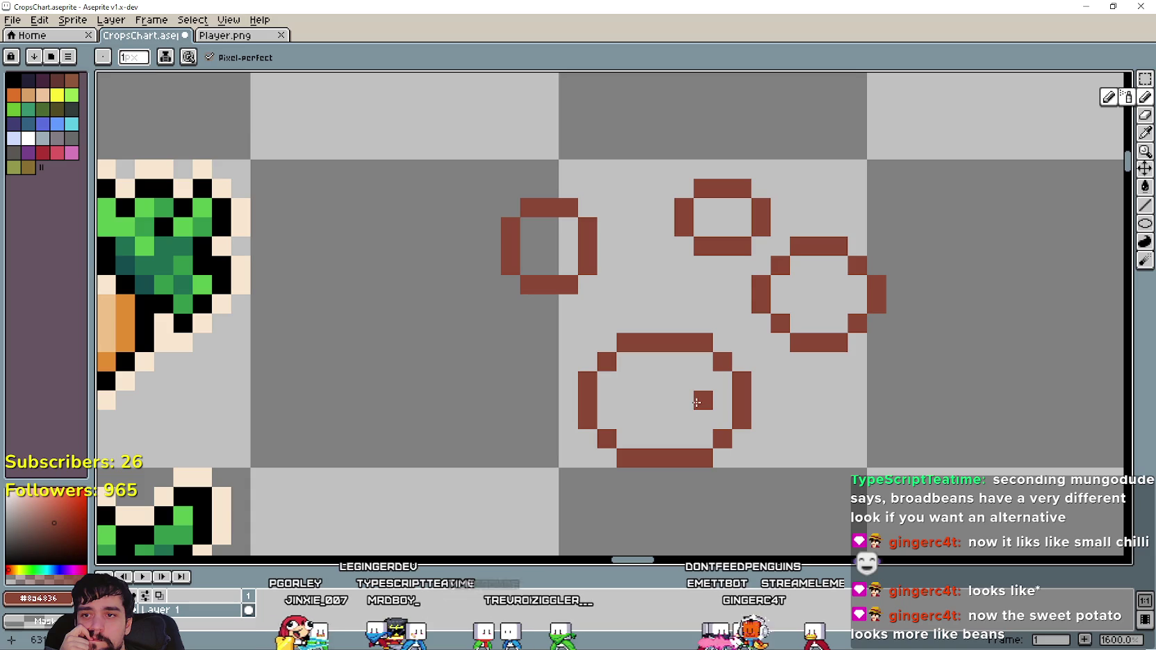
pyautogui.click(684, 418)
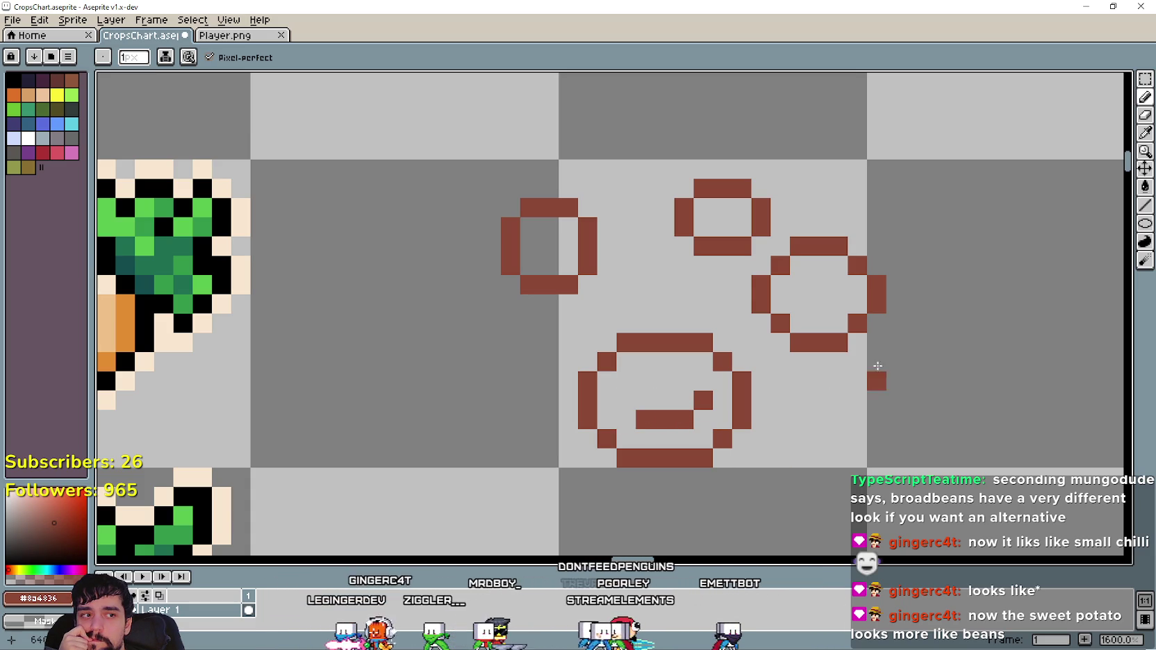
pyautogui.click(818, 304)
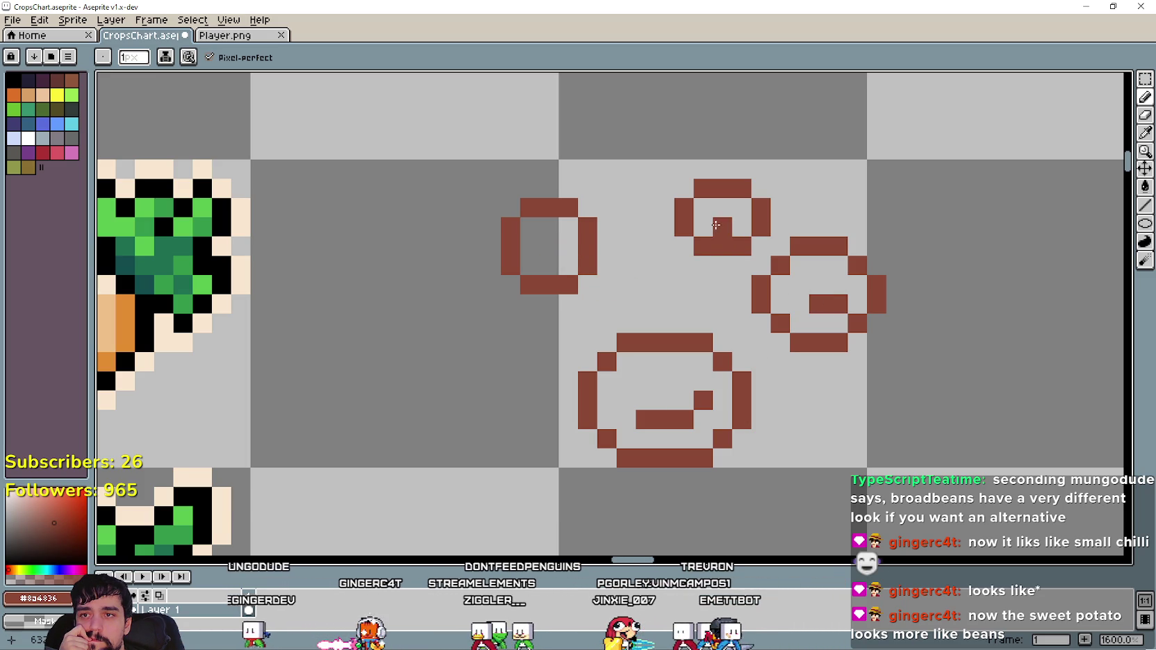
pyautogui.scroll(-1, 774, 366)
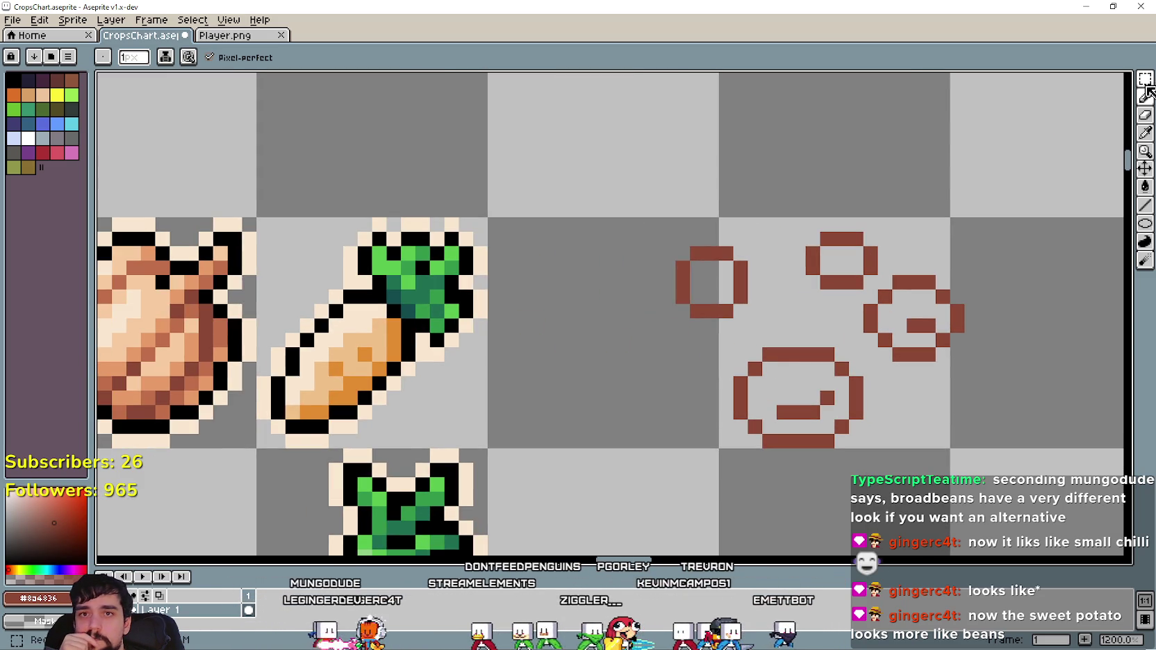
pyautogui.click(1144, 132)
pyautogui.scroll(-2, 754, 253)
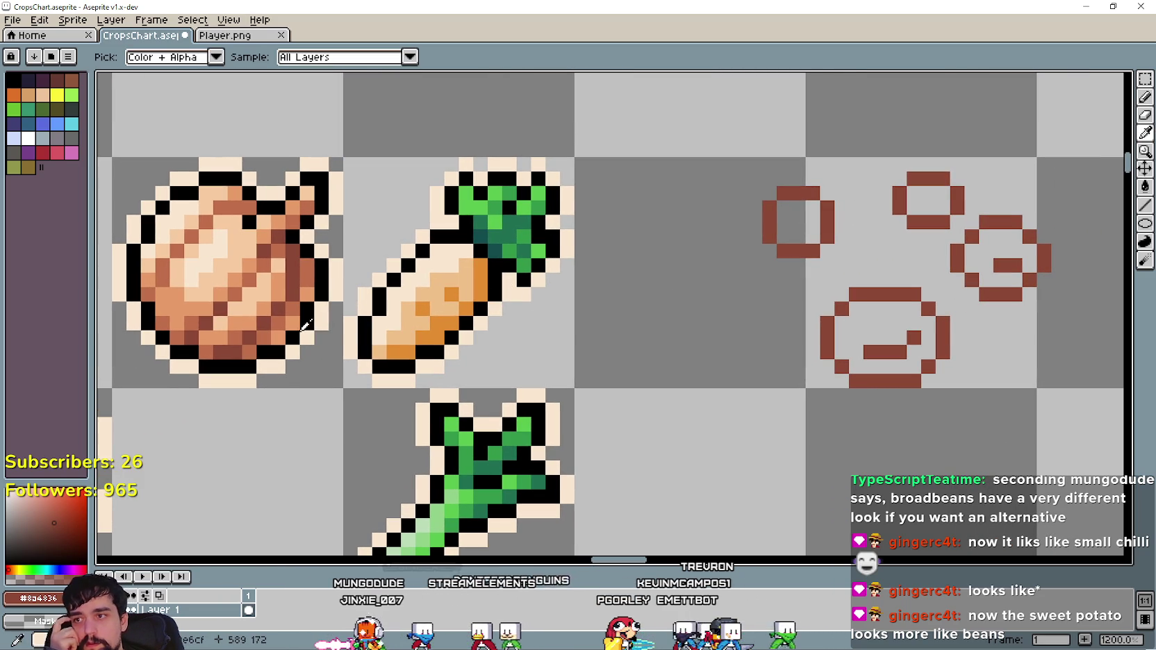
# Sample a light tan and dot light-orange highlight pixels inside the bean rings.
pyautogui.click(297, 316)
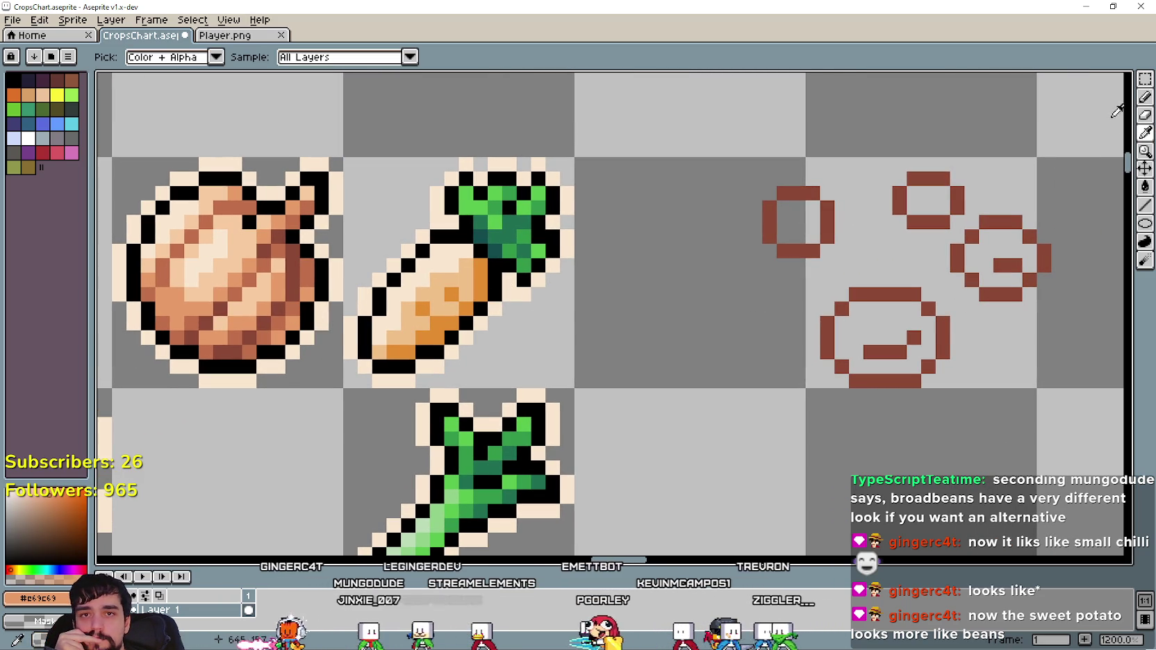
pyautogui.press('b')
pyautogui.click(928, 352)
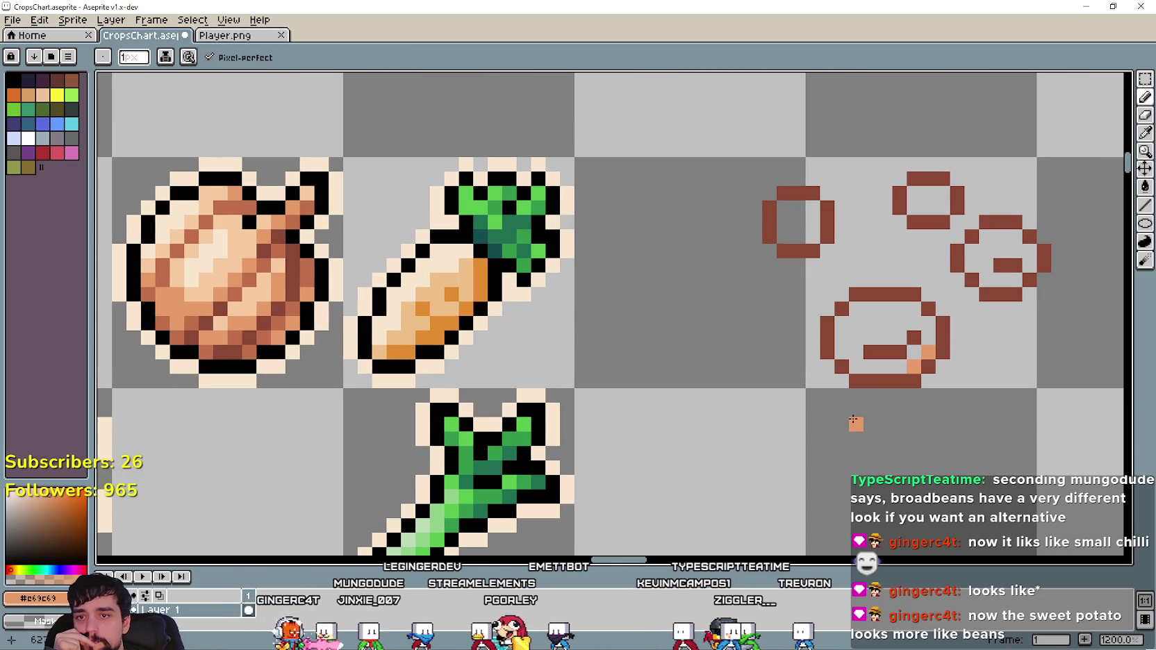
pyautogui.click(1029, 265)
pyautogui.click(1015, 280)
pyautogui.click(957, 250)
pyautogui.hotkey('ctrl', 'z')
pyautogui.click(942, 207)
pyautogui.click(812, 236)
# Paint medium-brown #bf6f4a shading inside the right and top rings.
pyautogui.click(1145, 132)
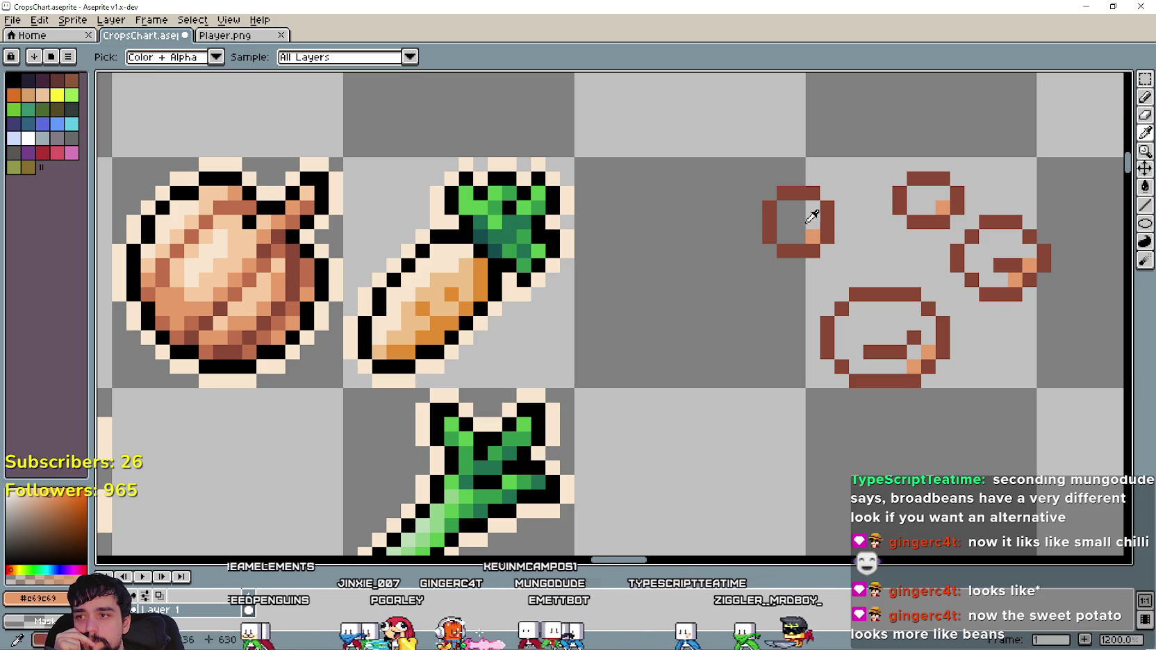
pyautogui.click(272, 333)
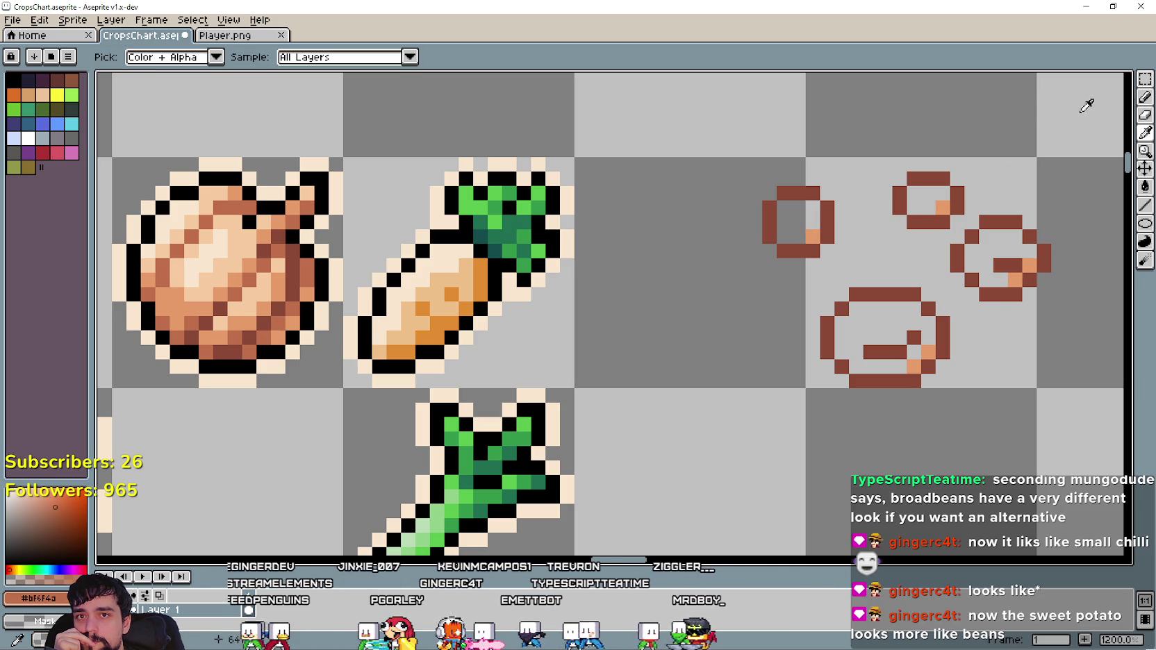
pyautogui.click(1145, 97)
pyautogui.click(847, 361)
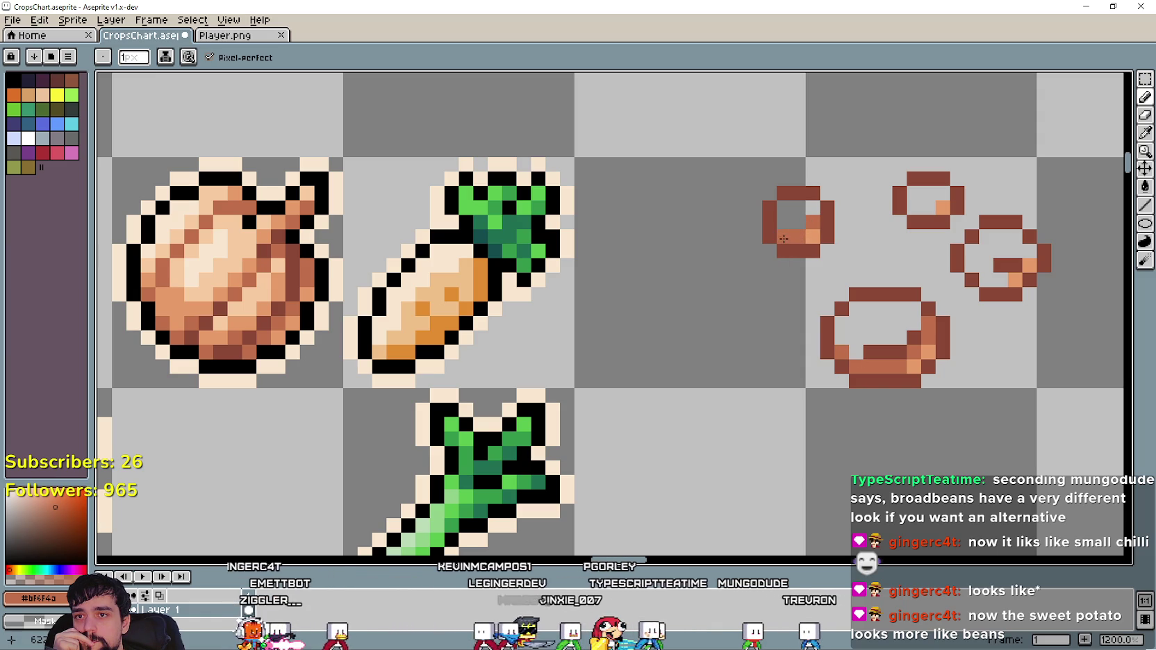
pyautogui.moveTo(1003, 280); pyautogui.dragTo(979, 281)
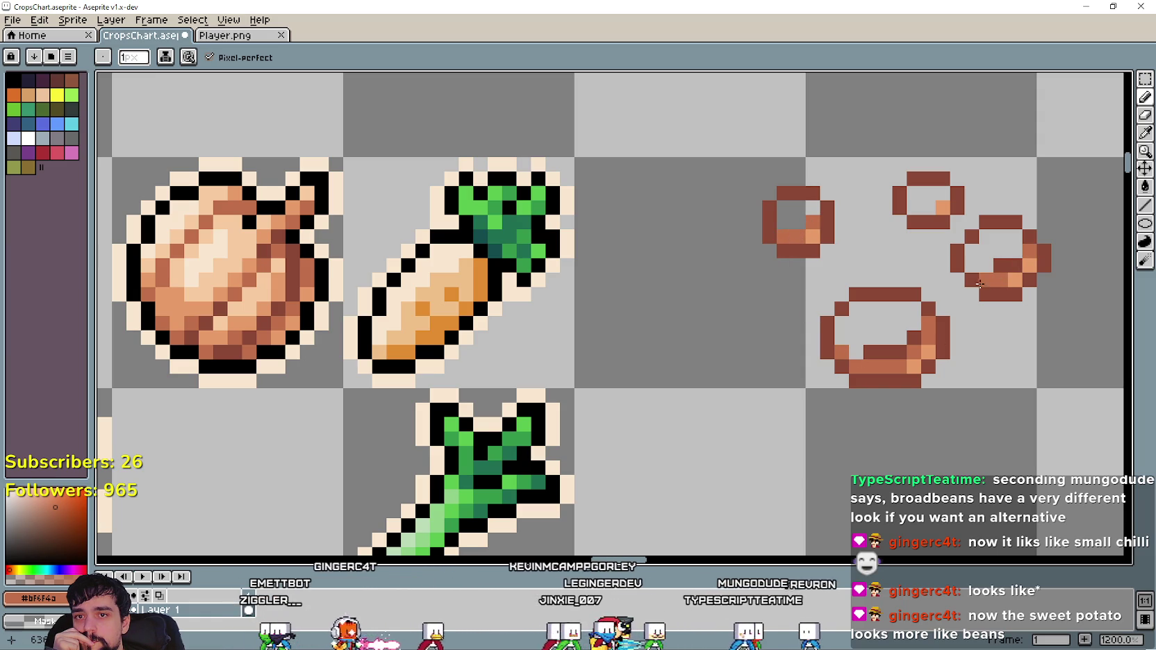
pyautogui.moveTo(941, 200); pyautogui.dragTo(914, 207)
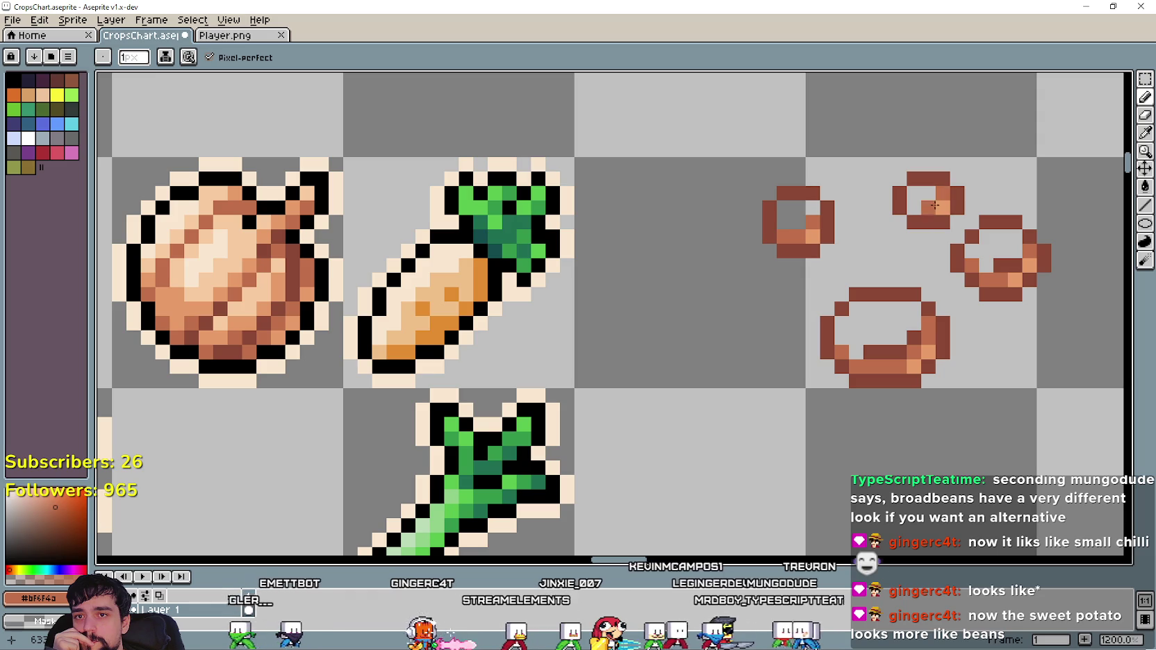
pyautogui.click(1144, 133)
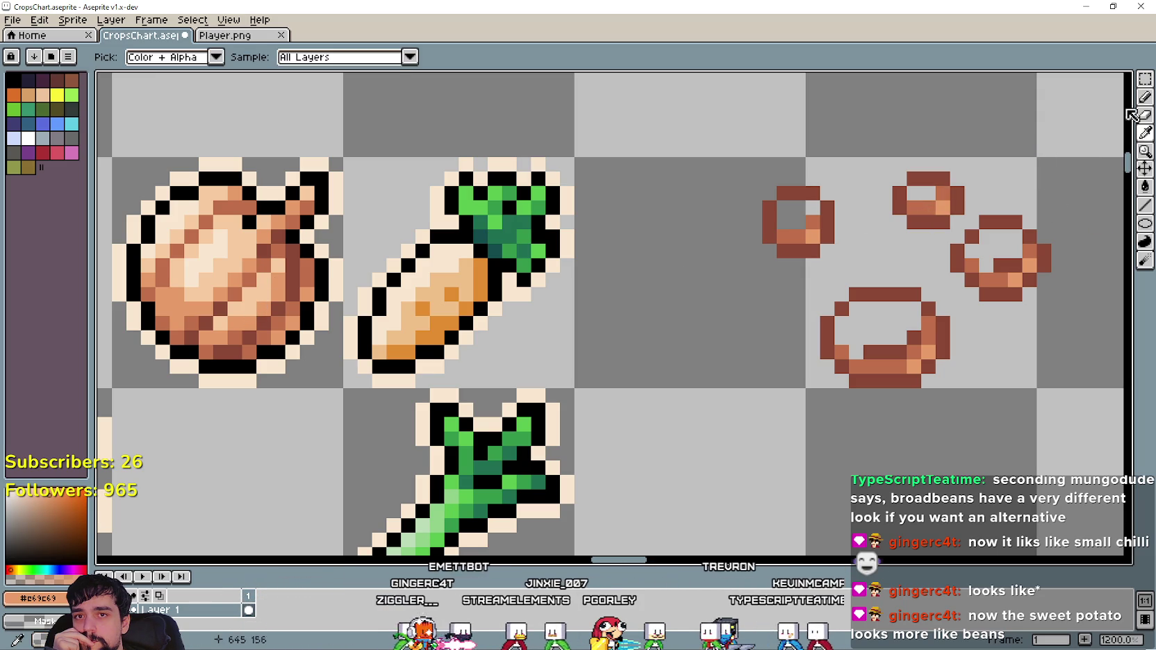
pyautogui.click(1144, 99)
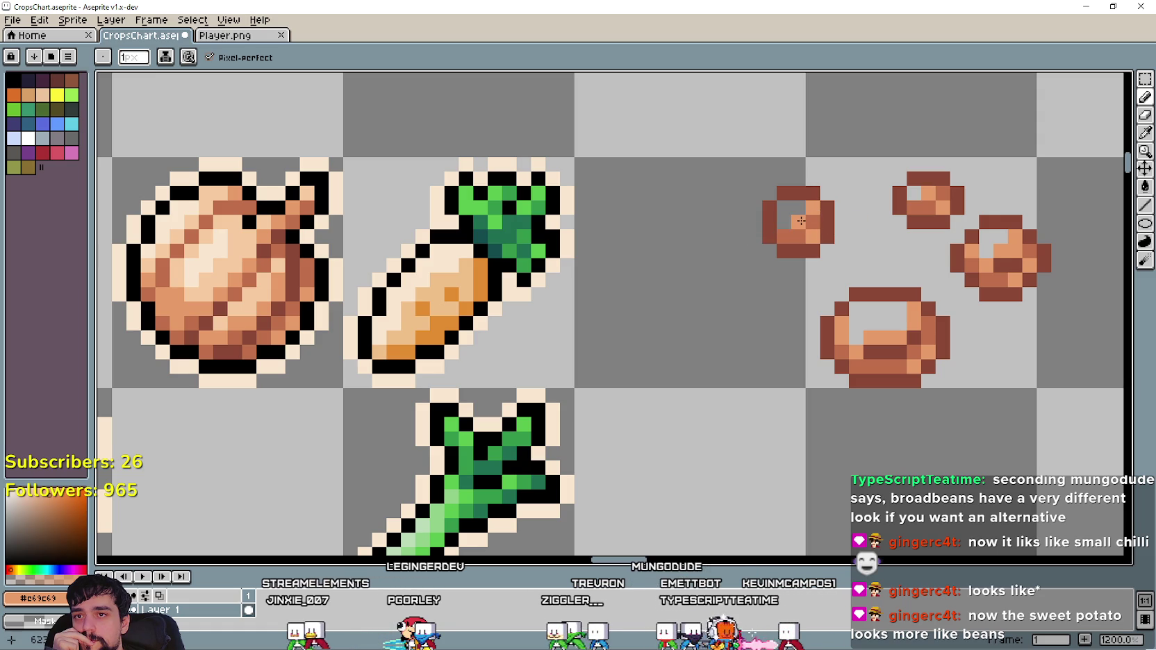
# Add a light peach #f6ca9f highlight row across the large bean.
pyautogui.click(1143, 131)
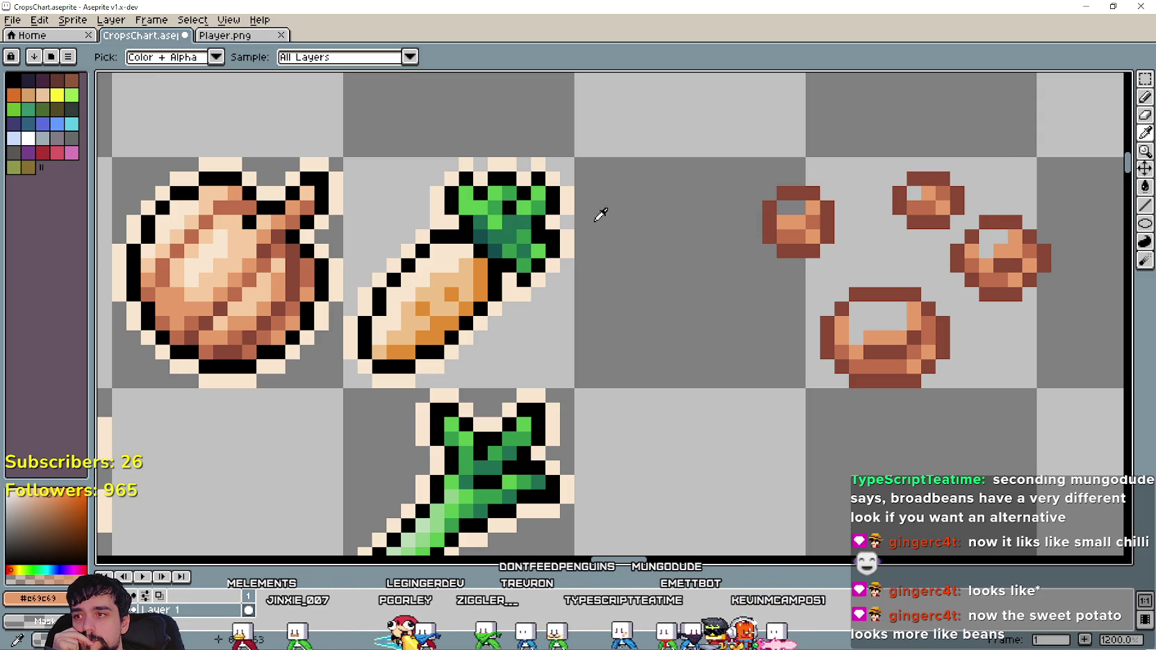
pyautogui.click(220, 272)
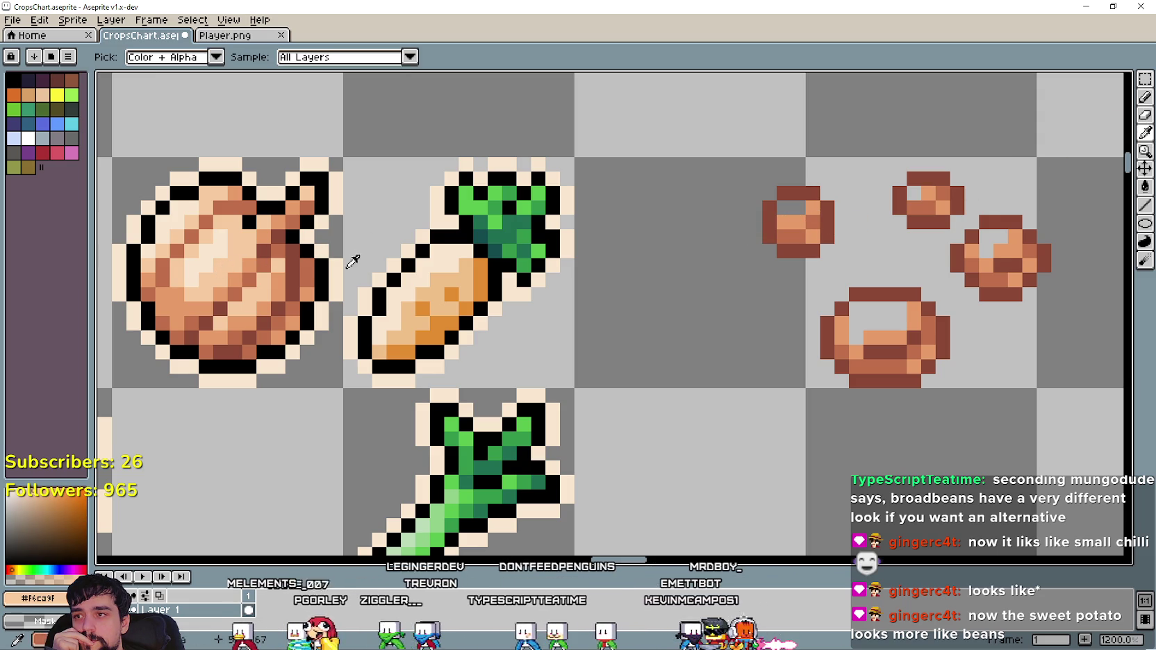
pyautogui.press('b')
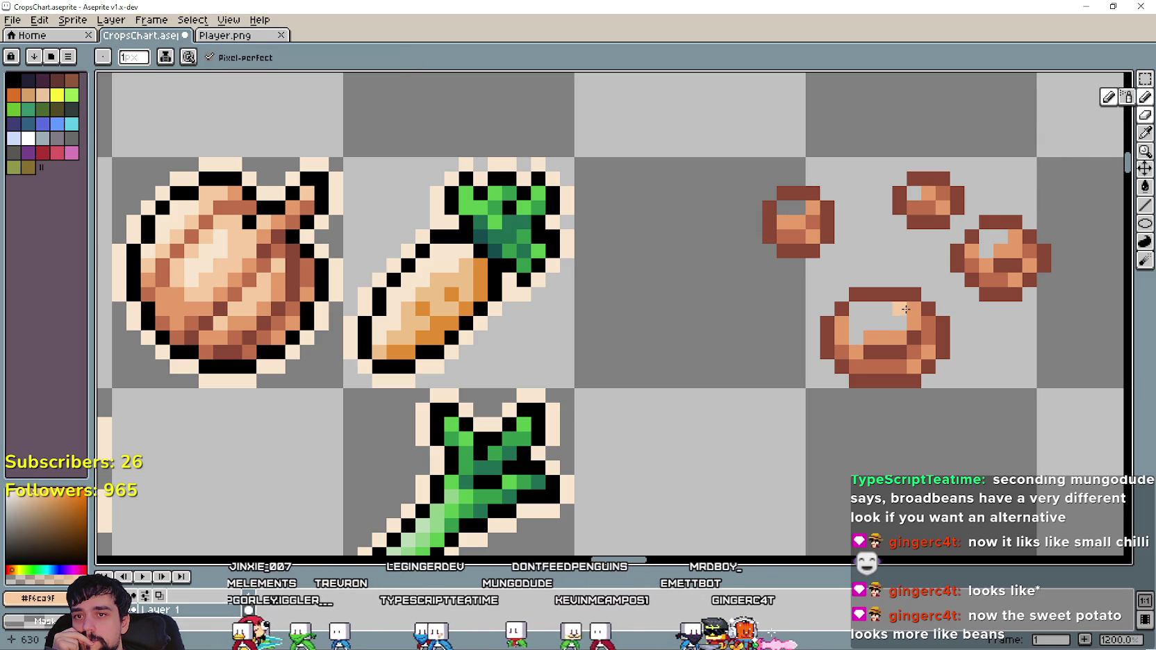
pyautogui.moveTo(897, 324); pyautogui.dragTo(856, 327)
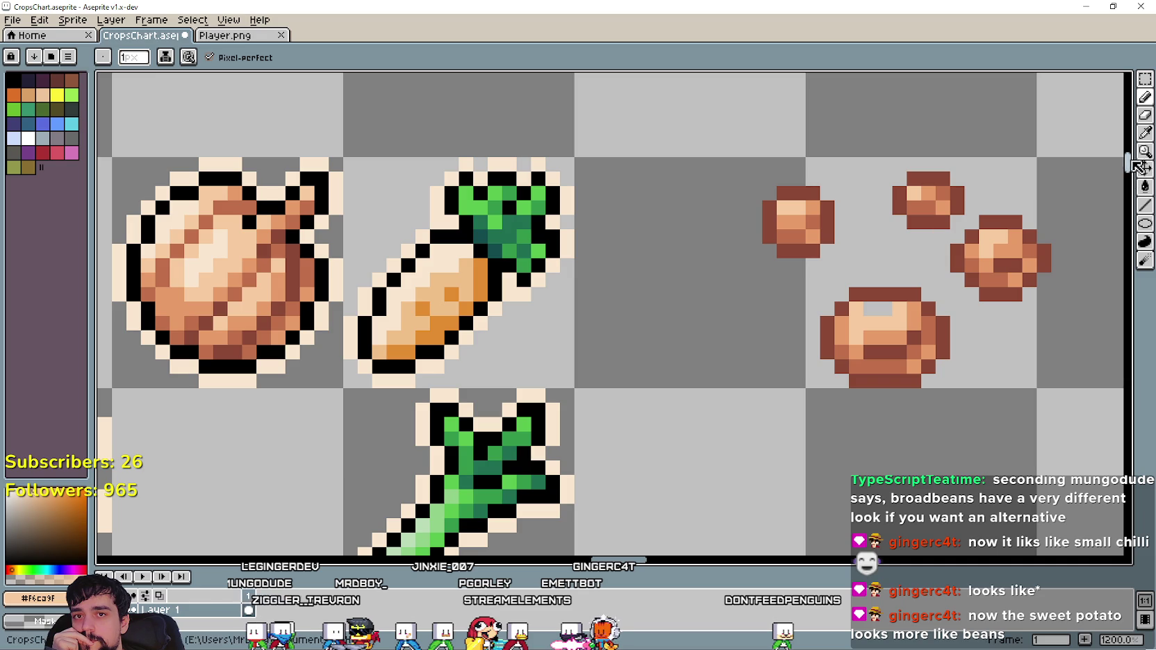
pyautogui.click(1145, 136)
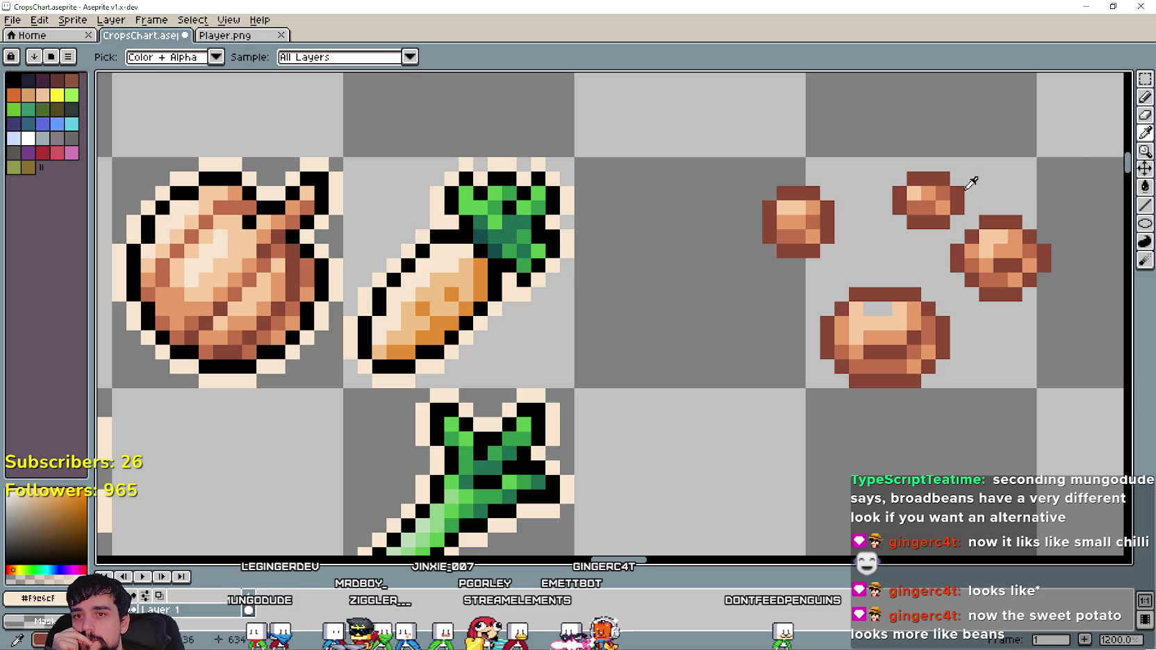
pyautogui.click(1145, 97)
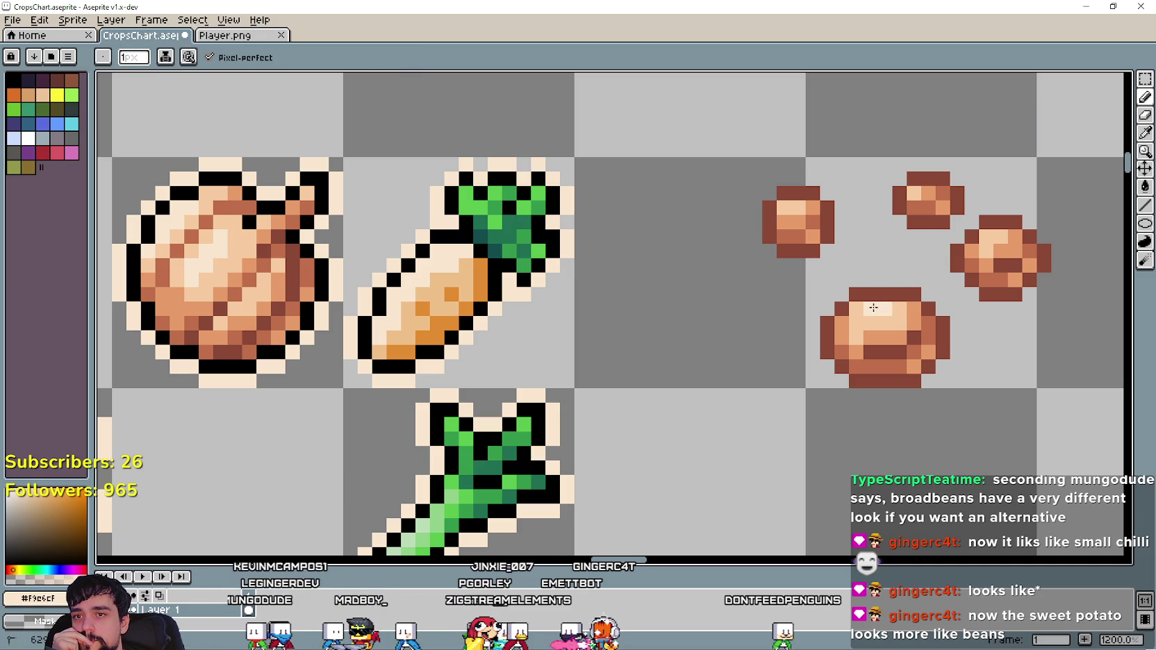
pyautogui.scroll(-4, 854, 425)
pyautogui.scroll(1, 771, 397)
pyautogui.scroll(1, 749, 387)
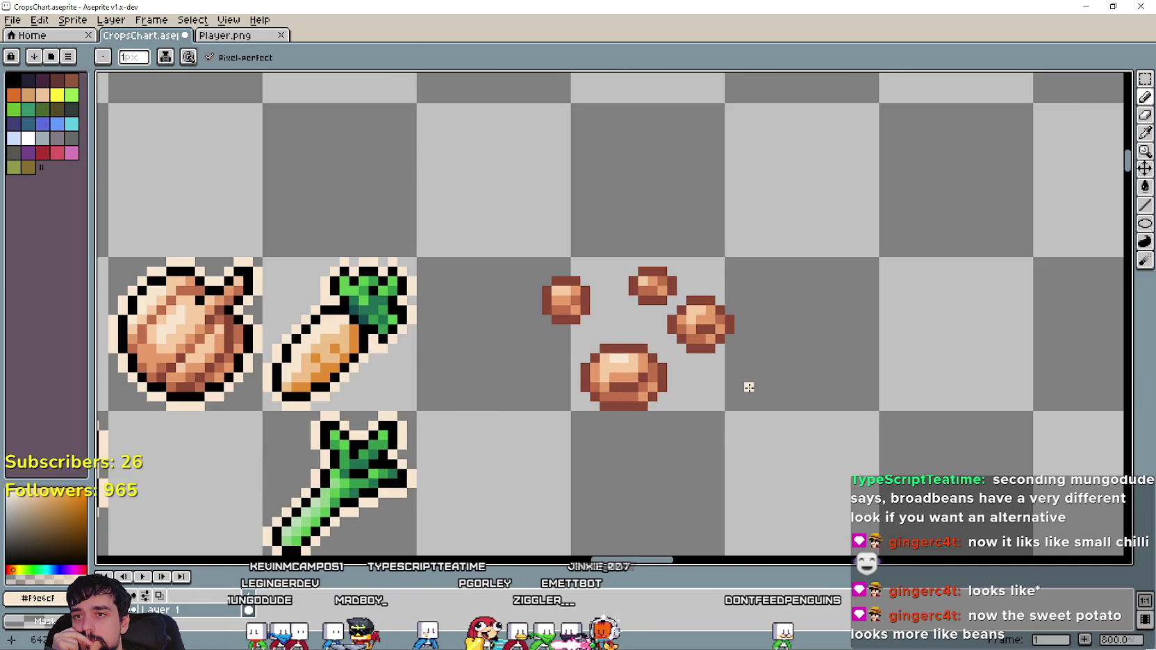
# Duplicate the four-bean cluster and place the copy up and to the right.
pyautogui.scroll(-1, 748, 387)
pyautogui.click(1144, 79)
pyautogui.scroll(1, 621, 277)
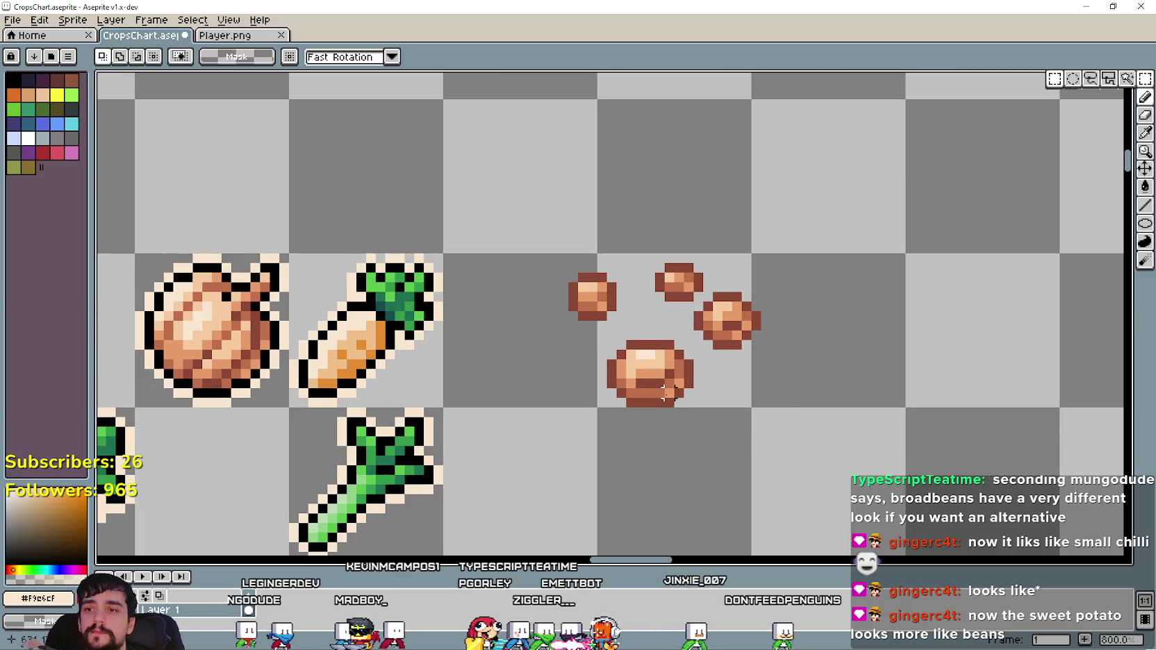
pyautogui.scroll(-1, 621, 276)
pyautogui.moveTo(555, 440); pyautogui.dragTo(742, 261)
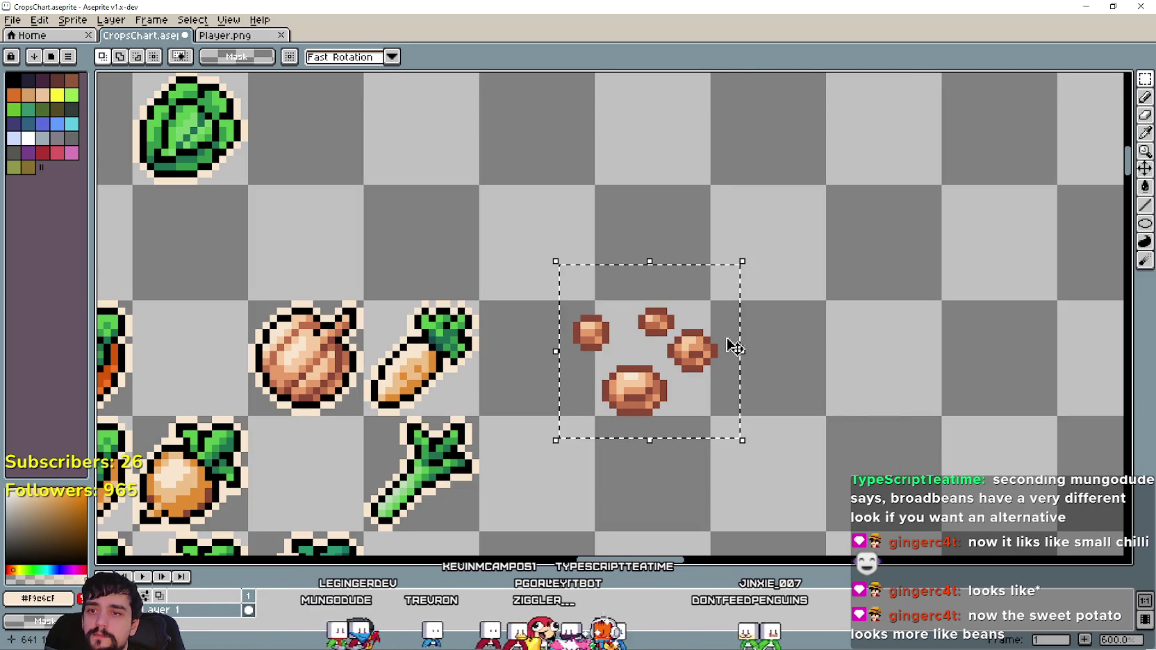
pyautogui.moveTo(689, 382); pyautogui.dragTo(839, 186)
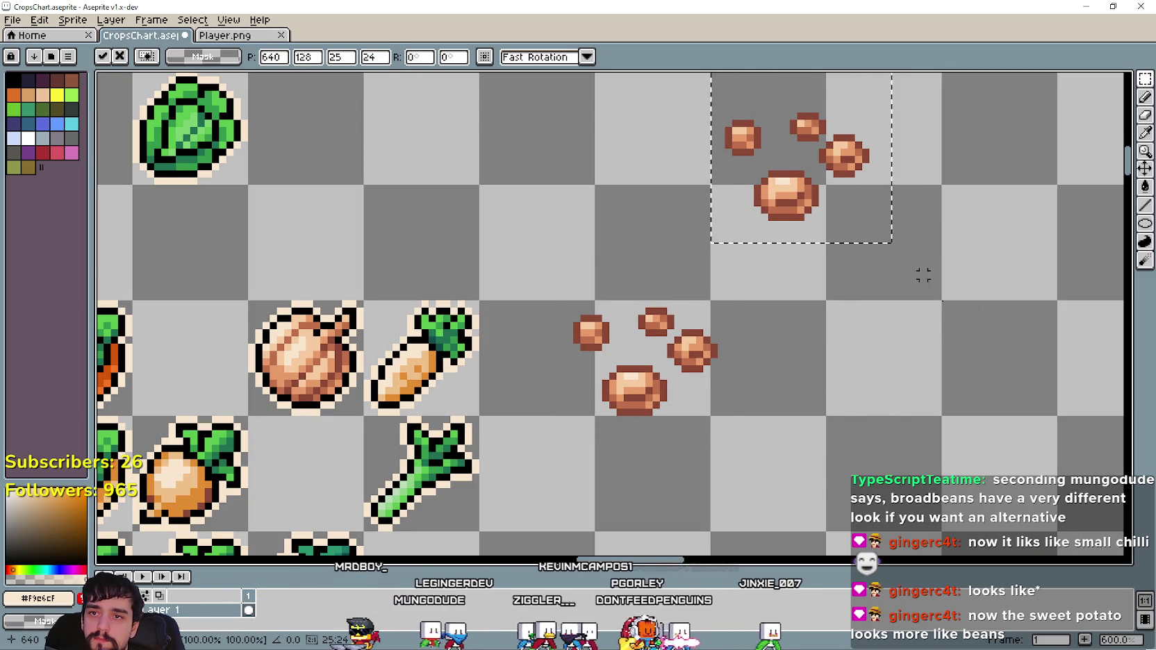
pyautogui.moveTo(857, 339); pyautogui.dragTo(743, 383)
pyautogui.scroll(1, 743, 383)
pyautogui.click(753, 382)
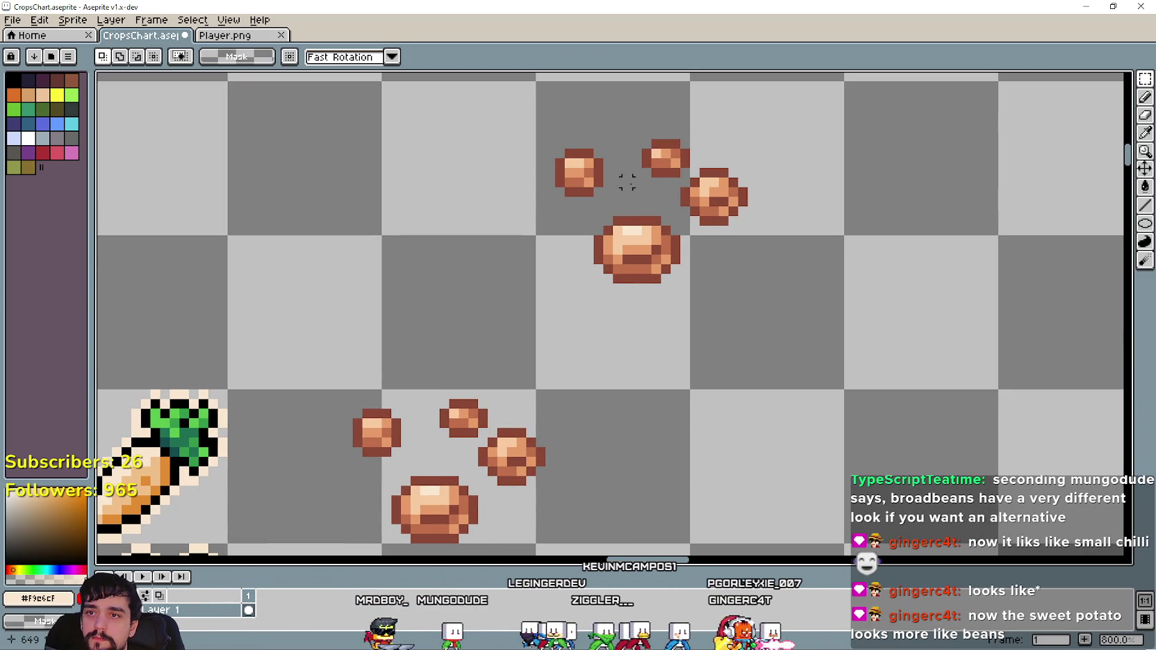
# Move one small bean from the copy down beside the original cluster.
pyautogui.moveTo(684, 135); pyautogui.dragTo(785, 430)
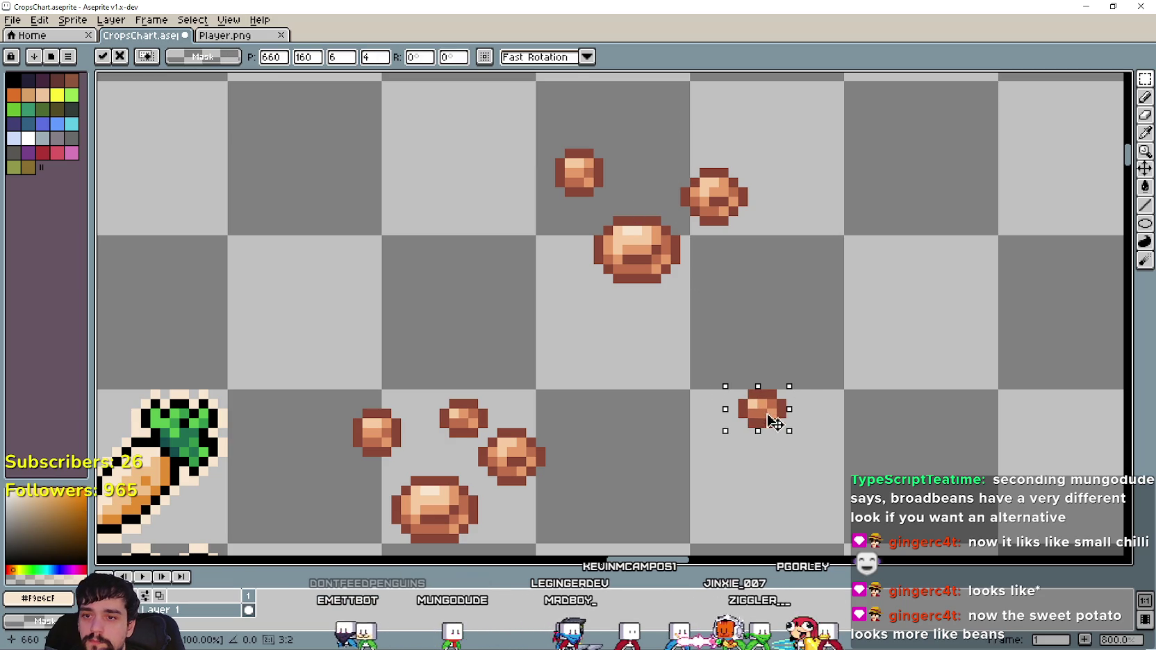
pyautogui.scroll(-2, 753, 287)
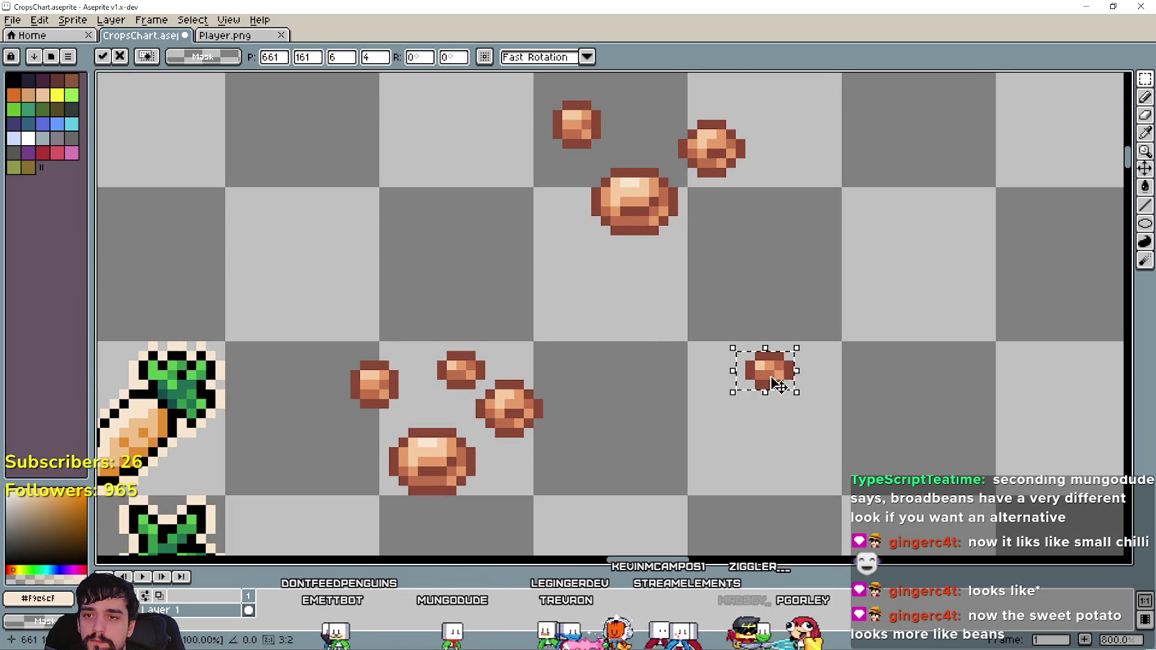
pyautogui.press('Return')
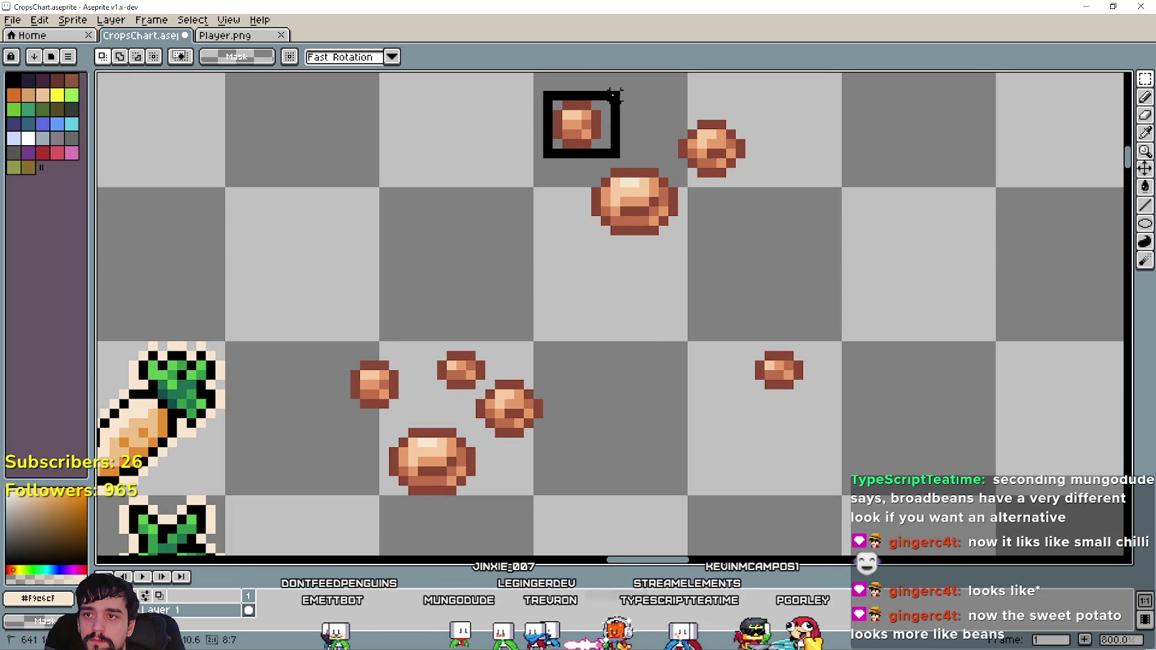
# Bring a second bean from the copy down beside the first and confirm.
pyautogui.moveTo(614, 97); pyautogui.dragTo(755, 390)
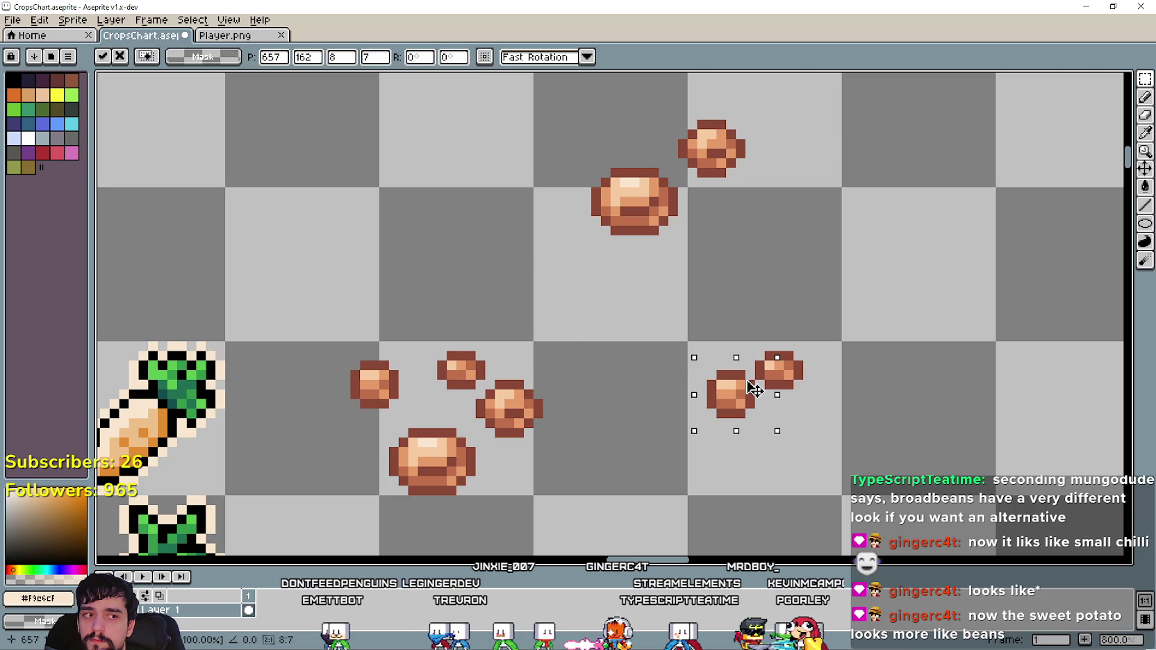
pyautogui.moveTo(755, 387); pyautogui.dragTo(750, 396)
pyautogui.moveTo(674, 319); pyautogui.dragTo(835, 440)
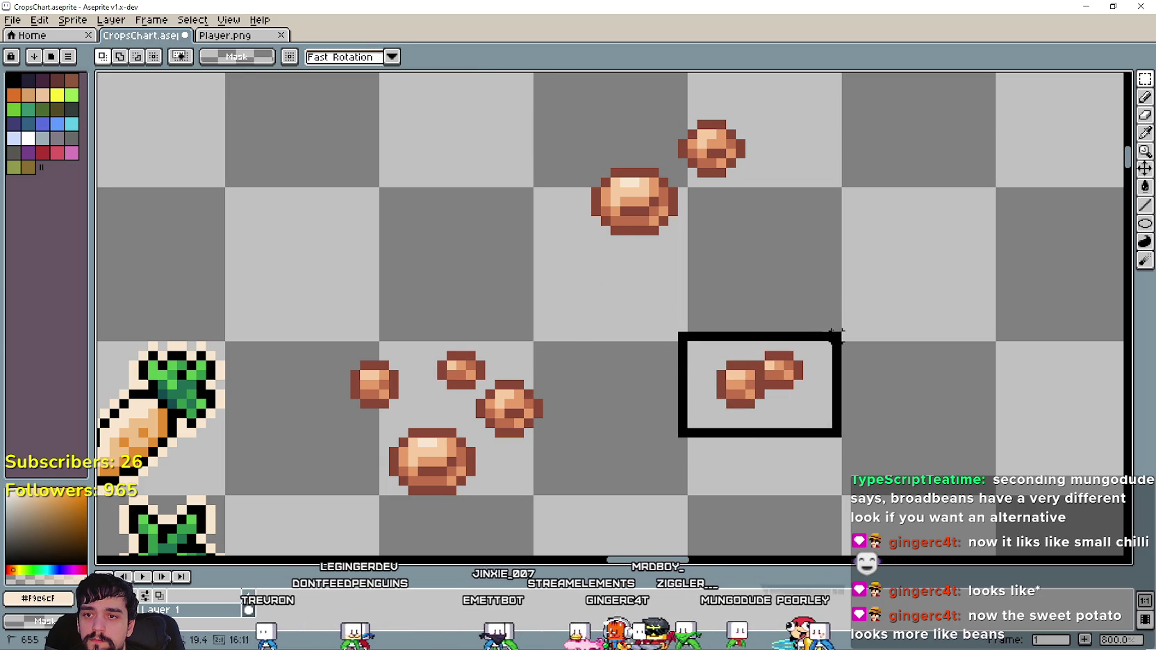
pyautogui.press('Return')
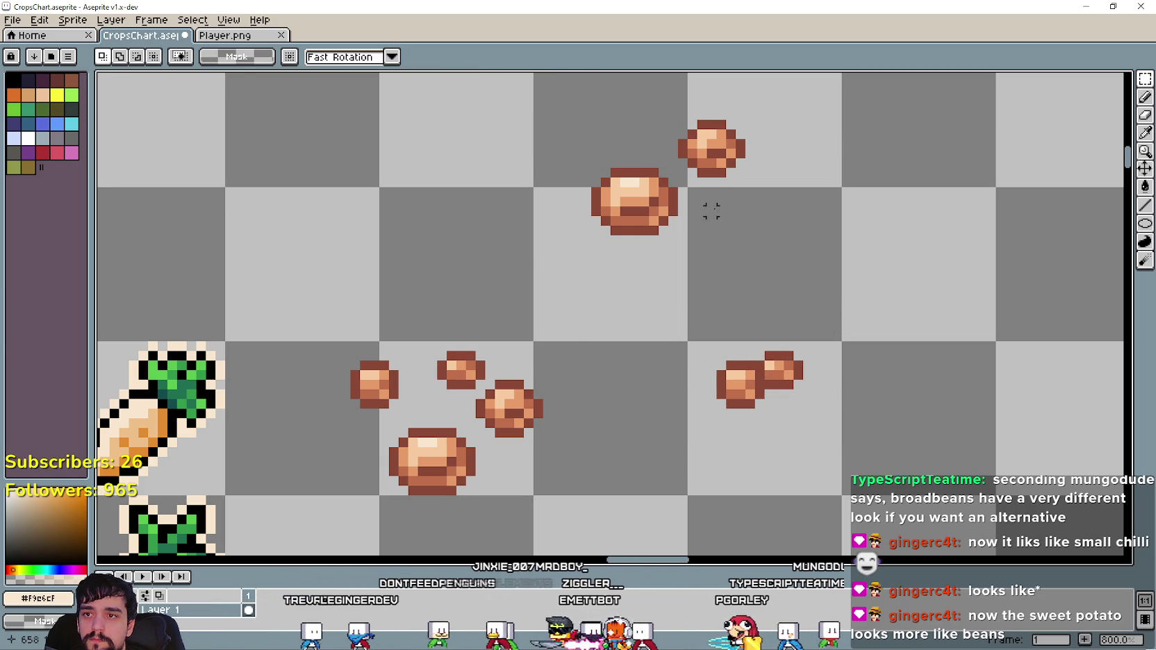
# Move the copy's upper-right bean into the new clump and reposition the large bean.
pyautogui.moveTo(668, 184); pyautogui.dragTo(776, 109)
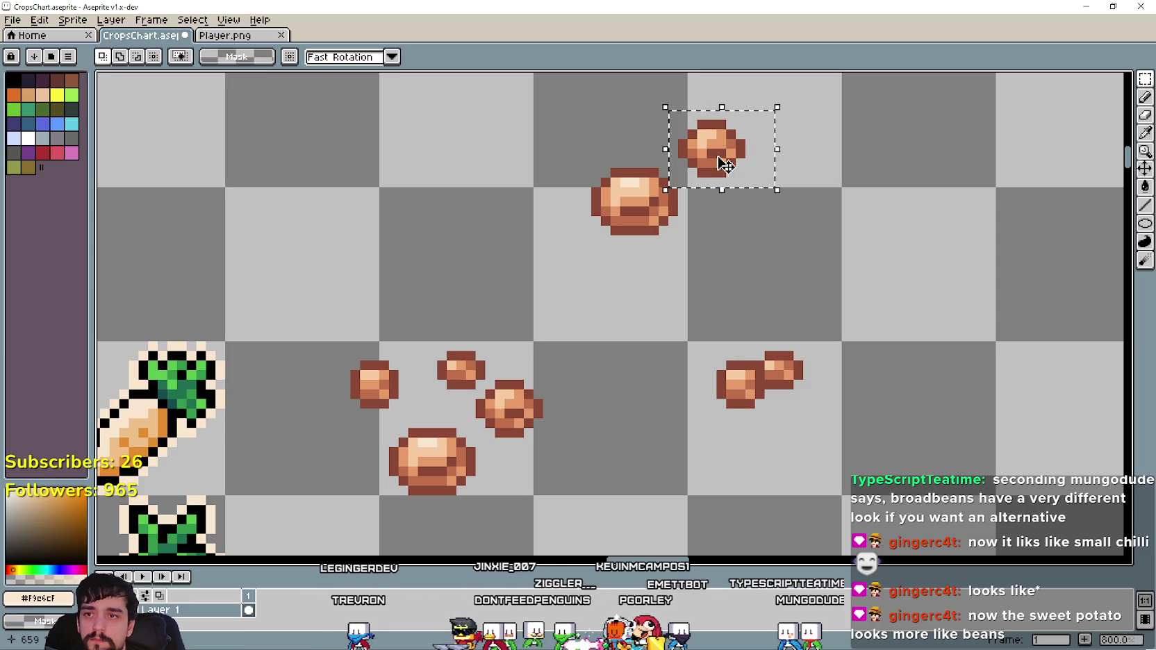
pyautogui.moveTo(726, 149)
pyautogui.mouseDown()
pyautogui.moveTo(823, 422)
pyautogui.moveTo(806, 406)
pyautogui.mouseUp()
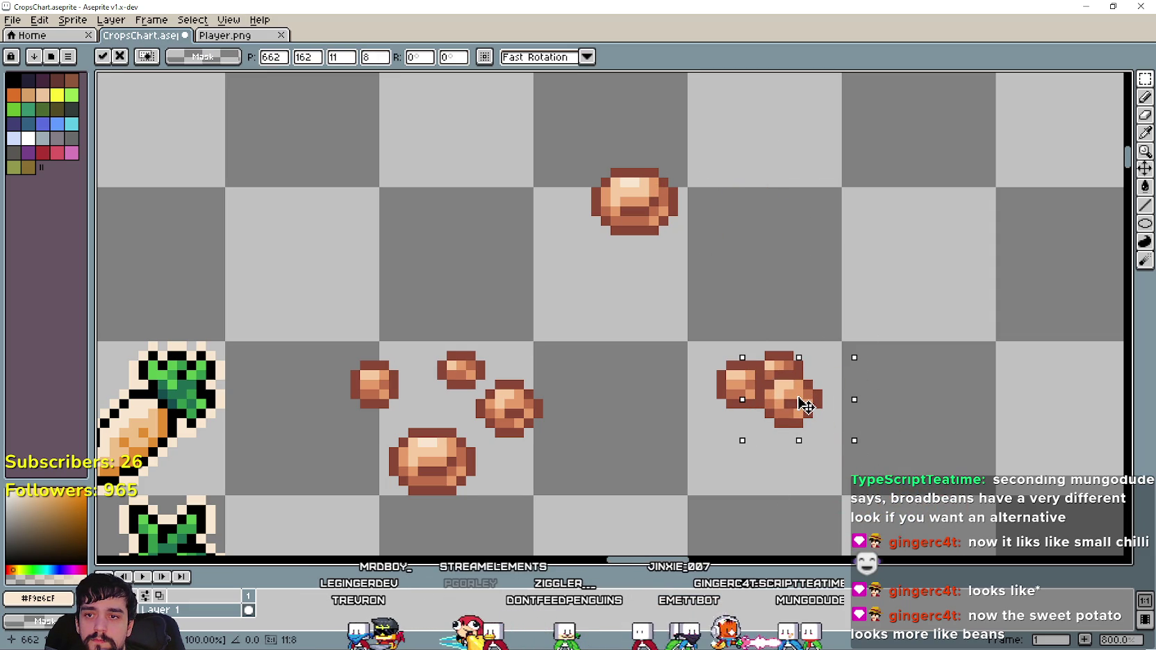
pyautogui.moveTo(804, 405); pyautogui.dragTo(807, 410)
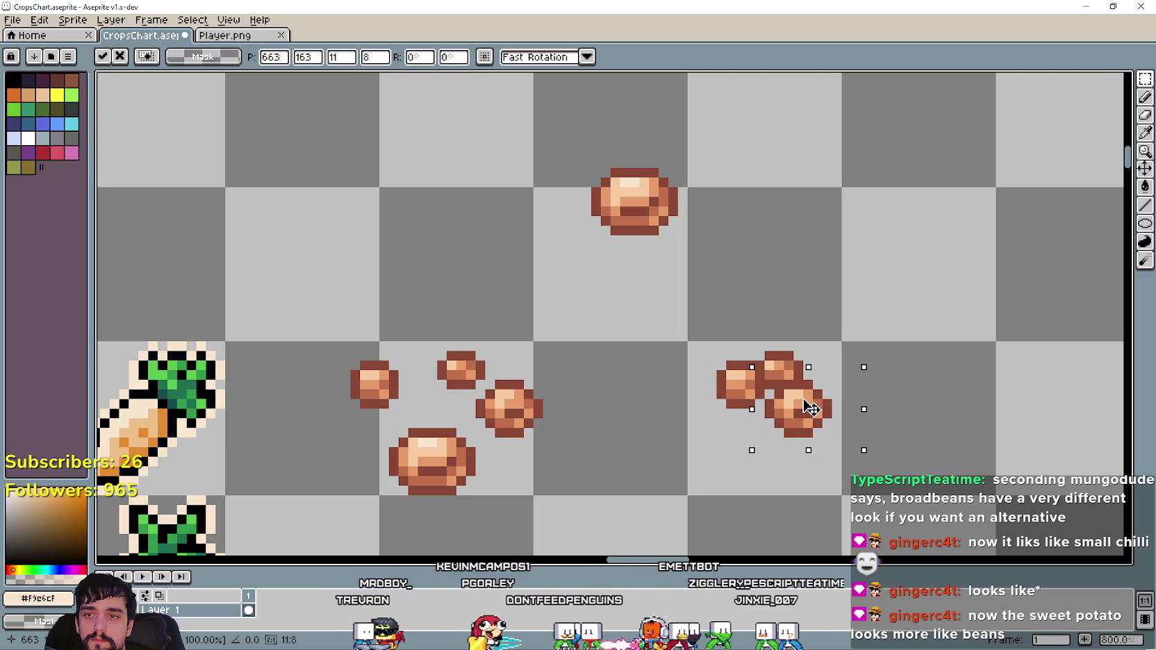
pyautogui.click(672, 471)
pyautogui.moveTo(565, 252); pyautogui.dragTo(687, 161)
pyautogui.moveTo(672, 207)
pyautogui.mouseDown()
pyautogui.moveTo(675, 374)
pyautogui.moveTo(756, 438)
pyautogui.moveTo(774, 439)
pyautogui.moveTo(673, 211)
pyautogui.mouseUp()
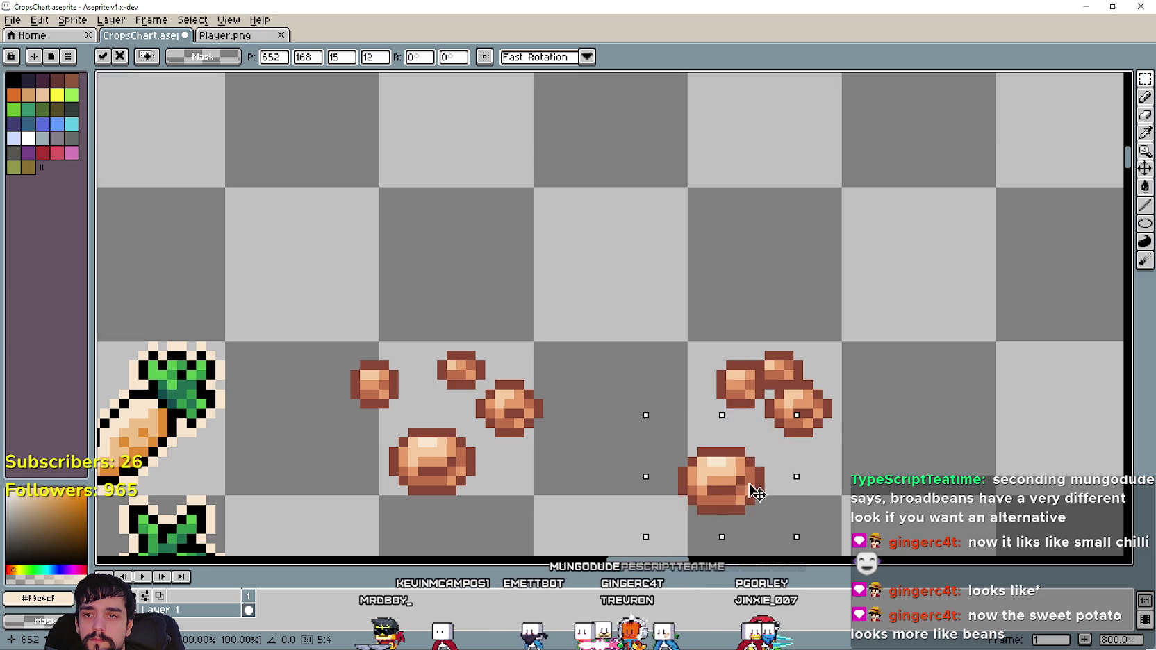
pyautogui.click(798, 462)
# Tighten the clump and drop the remaining bean into it, then commit.
pyautogui.moveTo(751, 367)
pyautogui.mouseDown()
pyautogui.moveTo(863, 450)
pyautogui.moveTo(767, 414)
pyautogui.mouseUp()
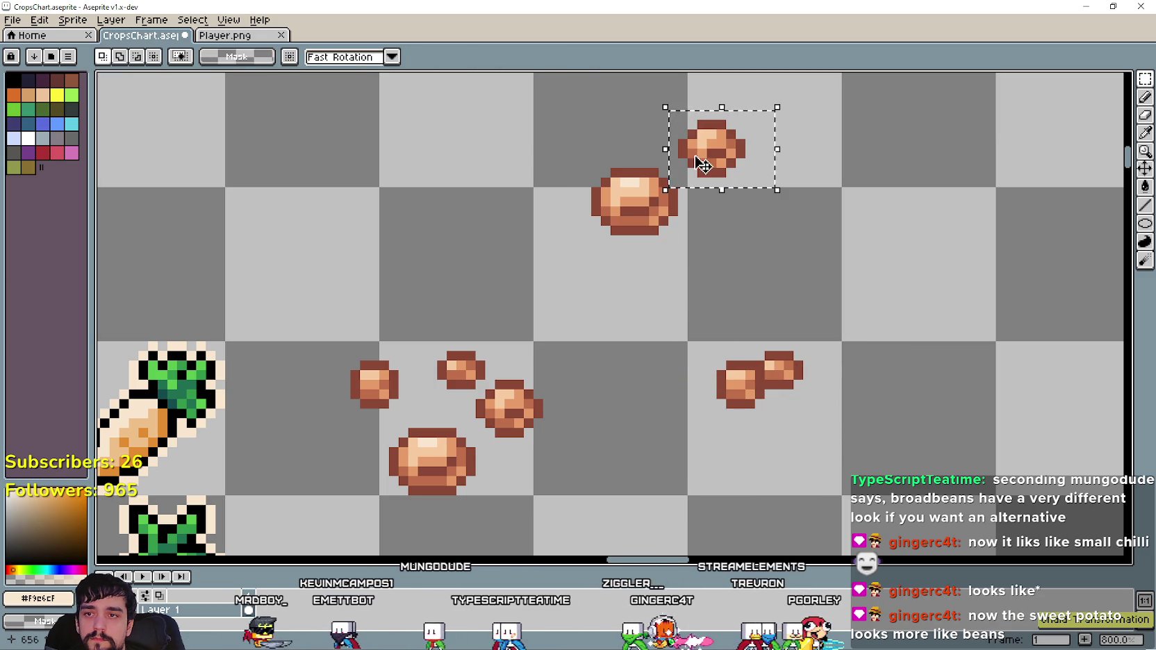
pyautogui.moveTo(691, 473); pyautogui.dragTo(823, 326)
pyautogui.moveTo(780, 412); pyautogui.dragTo(783, 421)
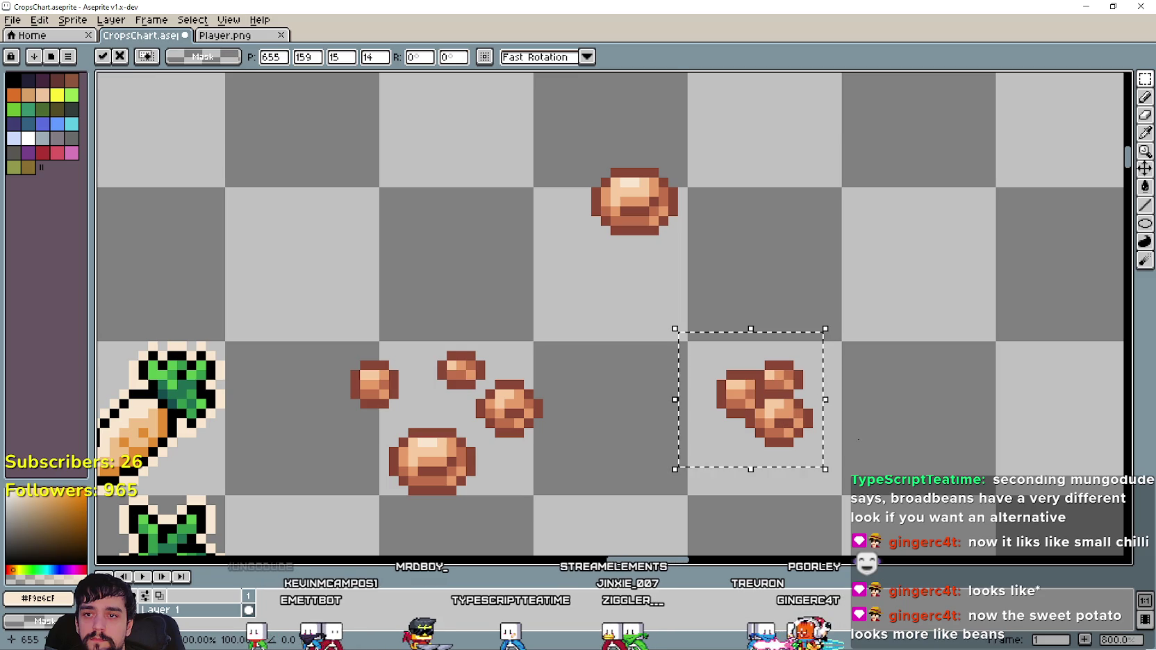
pyautogui.click(676, 303)
pyautogui.moveTo(571, 245); pyautogui.dragTo(720, 124)
pyautogui.moveTo(657, 229)
pyautogui.mouseDown()
pyautogui.moveTo(629, 451)
pyautogui.moveTo(764, 450)
pyautogui.moveTo(756, 454)
pyautogui.mouseUp()
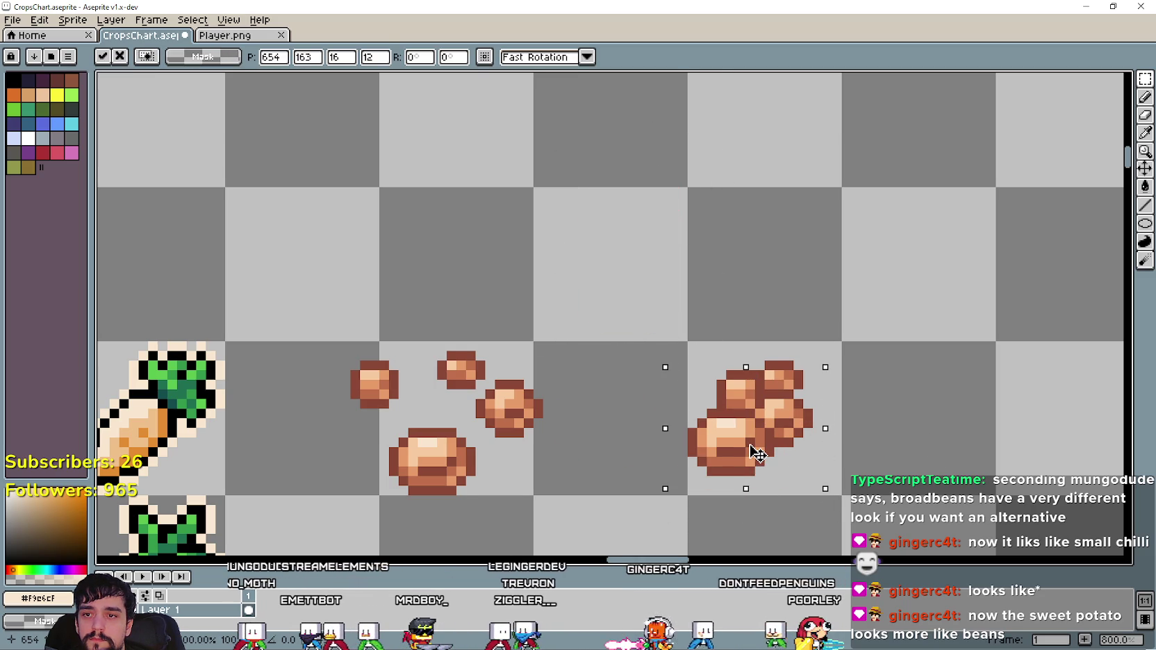
pyautogui.click(555, 480)
pyautogui.moveTo(617, 508); pyautogui.dragTo(864, 299)
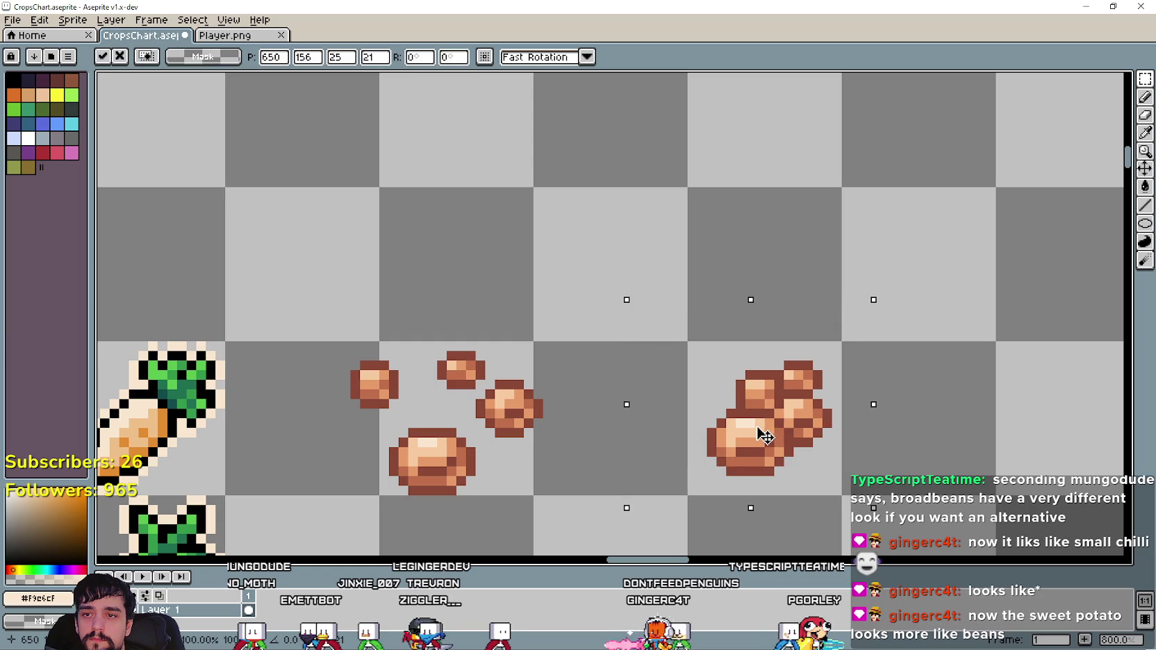
pyautogui.press('Return')
pyautogui.scroll(-1, 820, 452)
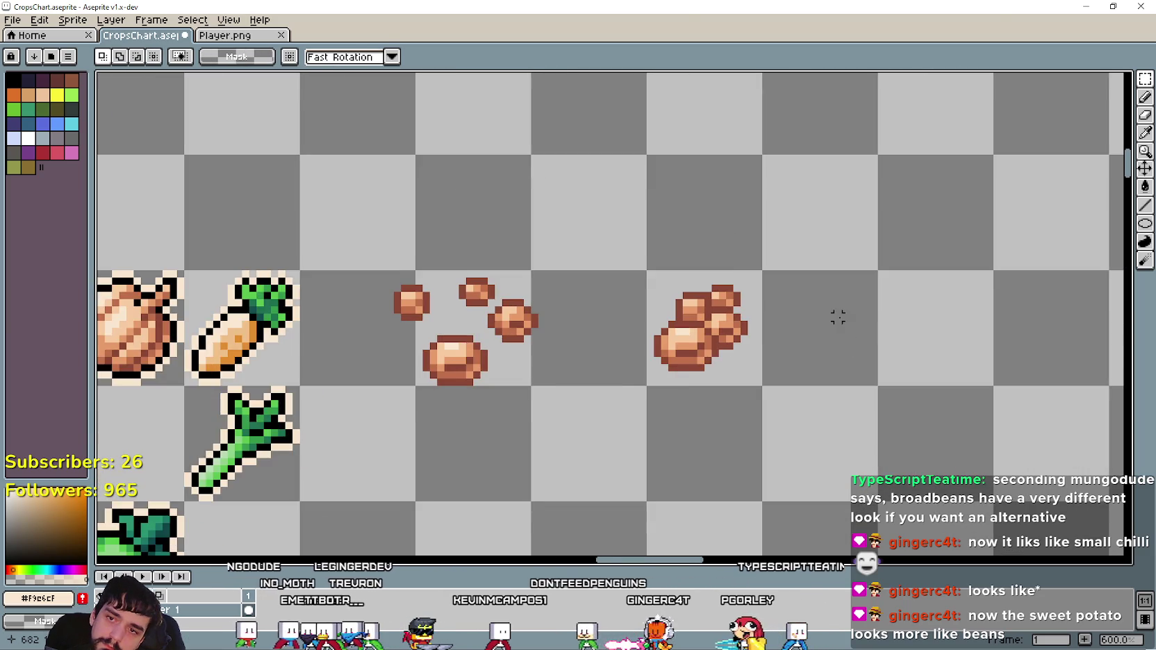
# Undo the large bean's move and shift the small-bean clump one pixel up-right.
pyautogui.scroll(1, 837, 316)
pyautogui.scroll(-1, 828, 361)
pyautogui.scroll(-1, 823, 363)
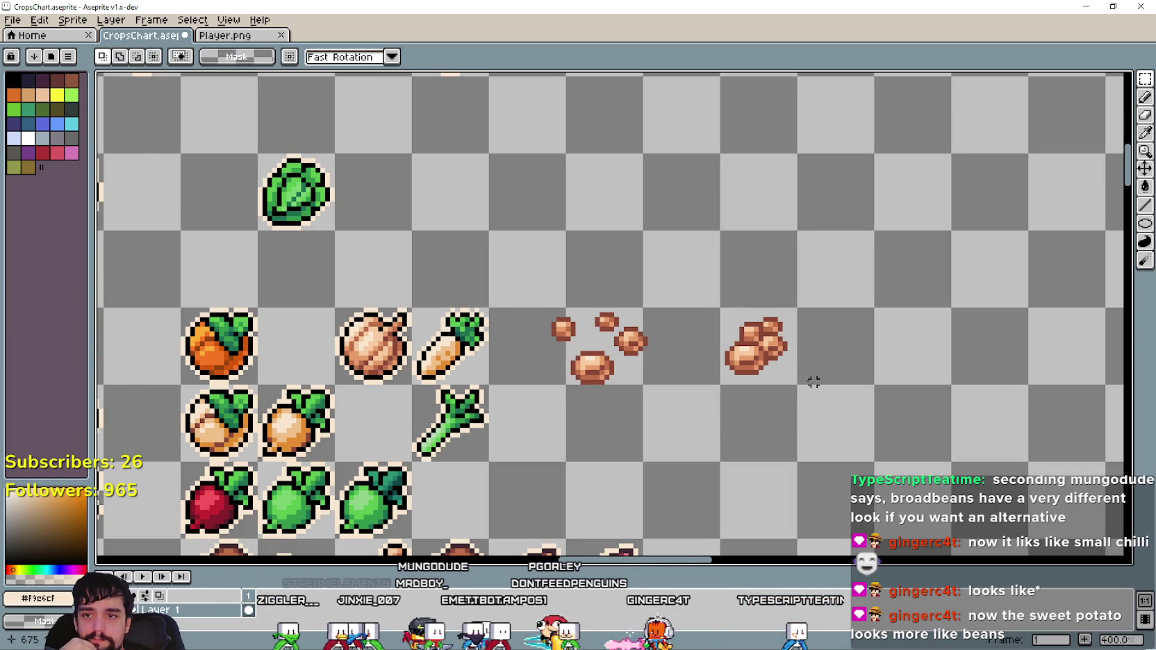
pyautogui.scroll(1, 813, 381)
pyautogui.scroll(1, 813, 382)
pyautogui.moveTo(612, 218); pyautogui.dragTo(859, 426)
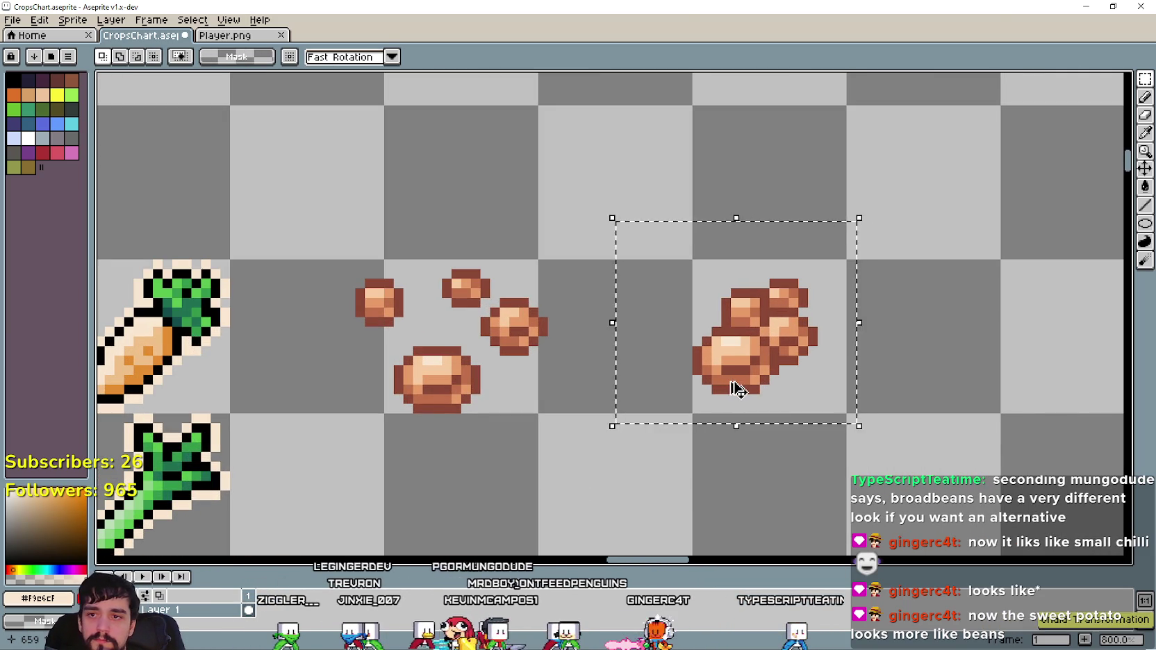
pyautogui.hotkey('ctrl', 'z')
pyautogui.moveTo(830, 260); pyautogui.dragTo(711, 413)
pyautogui.moveTo(789, 340); pyautogui.dragTo(798, 330)
pyautogui.click(587, 252)
# Try placing the large bean in the clump, then undo so it stays above.
pyautogui.scroll(1, 585, 205)
pyautogui.moveTo(585, 205); pyautogui.dragTo(726, 92)
pyautogui.moveTo(667, 156)
pyautogui.mouseDown()
pyautogui.moveTo(756, 419)
pyautogui.moveTo(764, 399)
pyautogui.moveTo(772, 409)
pyautogui.mouseUp()
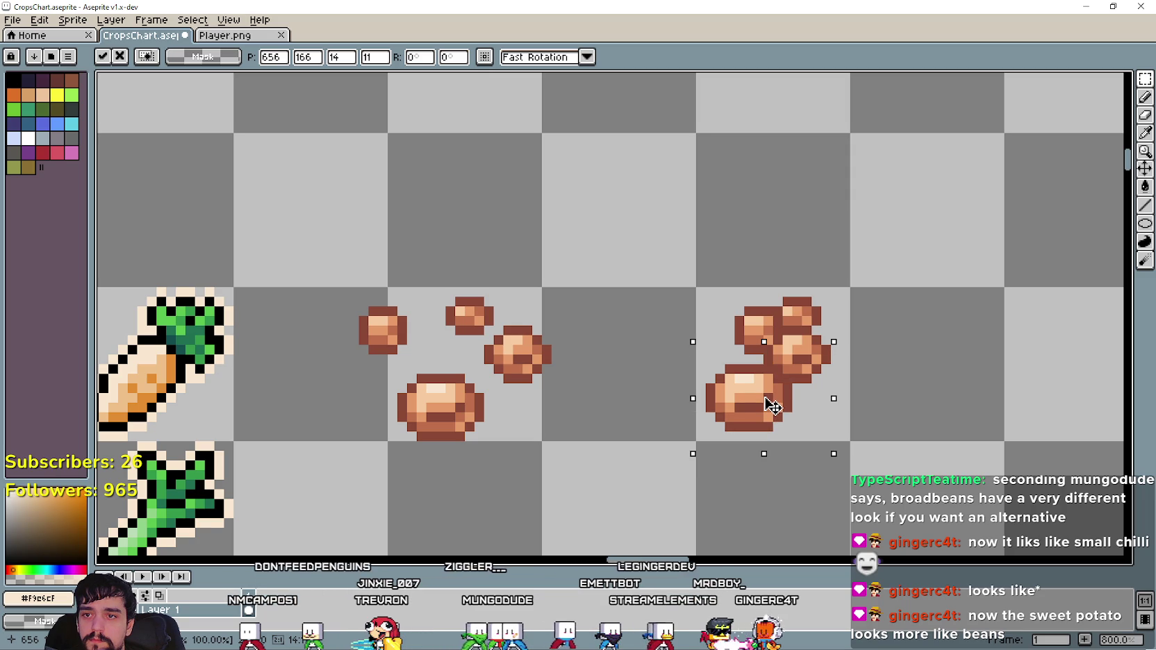
pyautogui.click(625, 413)
pyautogui.scroll(-2, 637, 411)
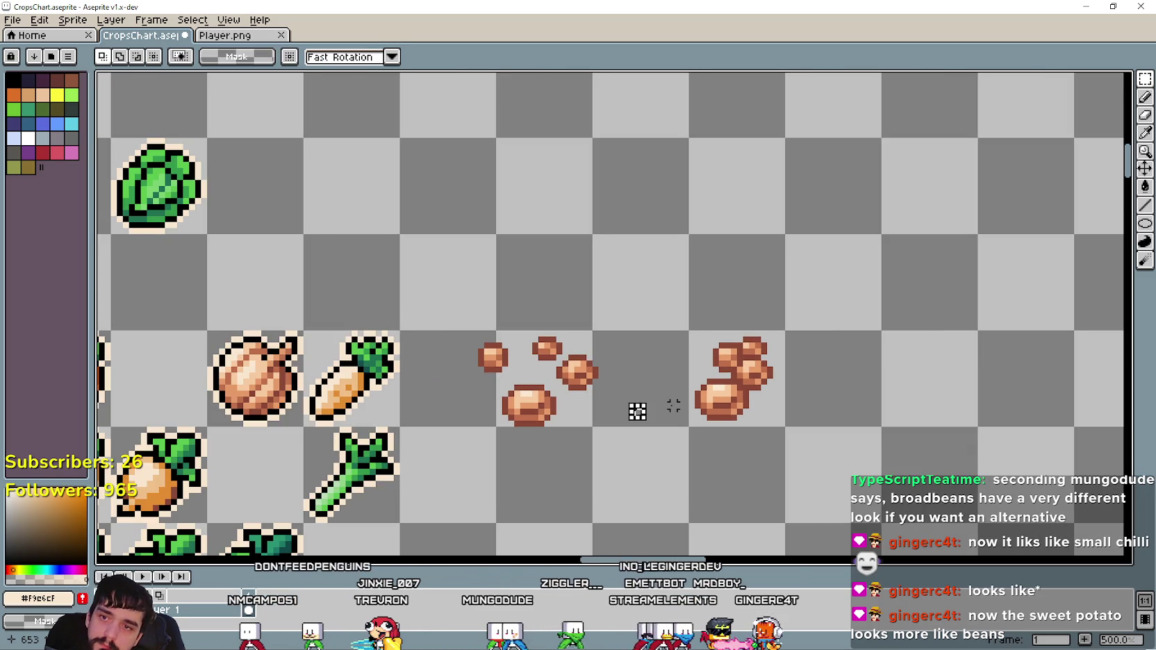
pyautogui.hotkey('ctrl', 'z')
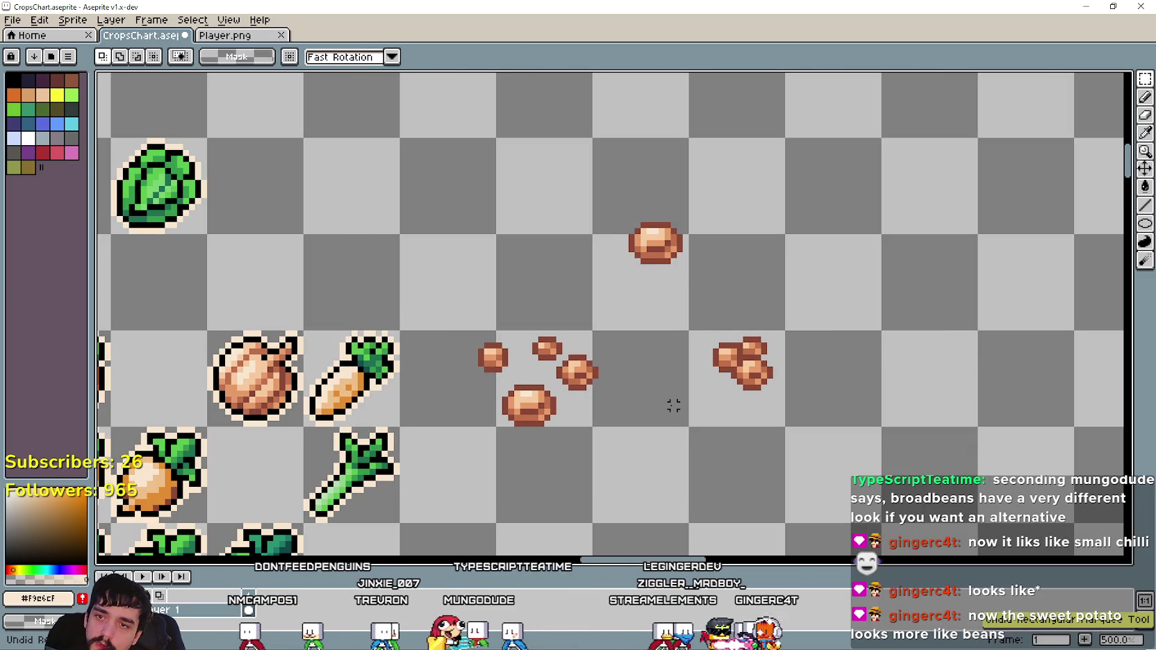
# Undo the last two bean moves and shift a small bean slightly right.
pyautogui.hotkey('ctrl', 'z')
pyautogui.hotkey('ctrl', 'z')
pyautogui.hotkey('ctrl', 'z')
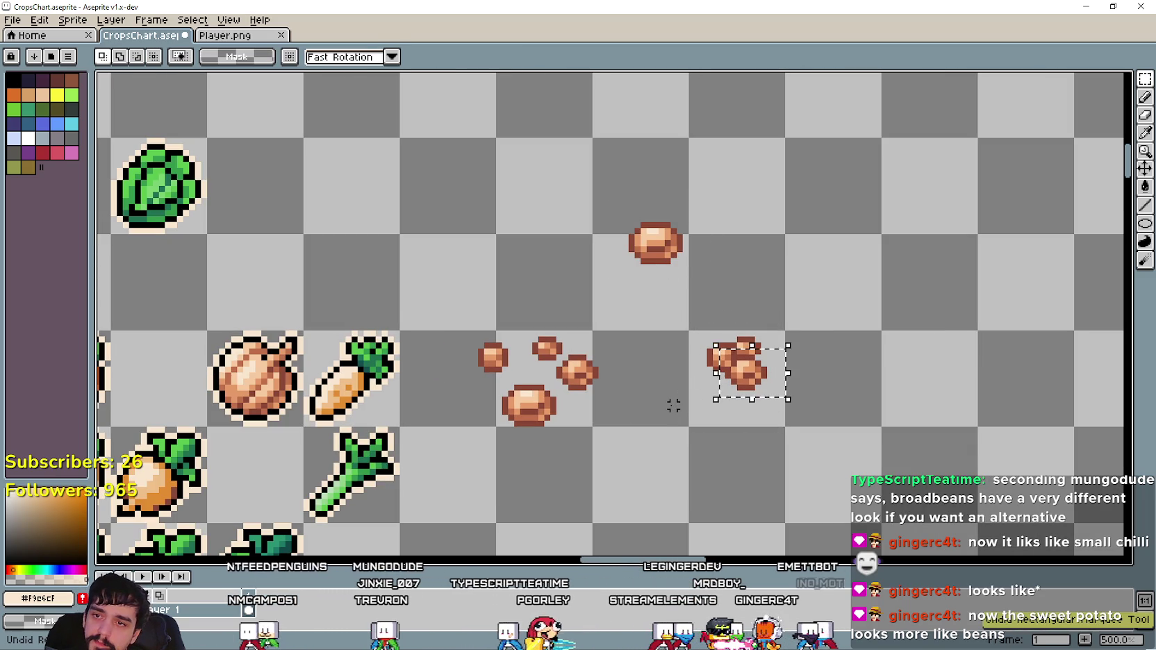
pyautogui.hotkey('ctrl', 'z')
pyautogui.hotkey('ctrl', 'z')
pyautogui.hotkey('ctrl', 'z')
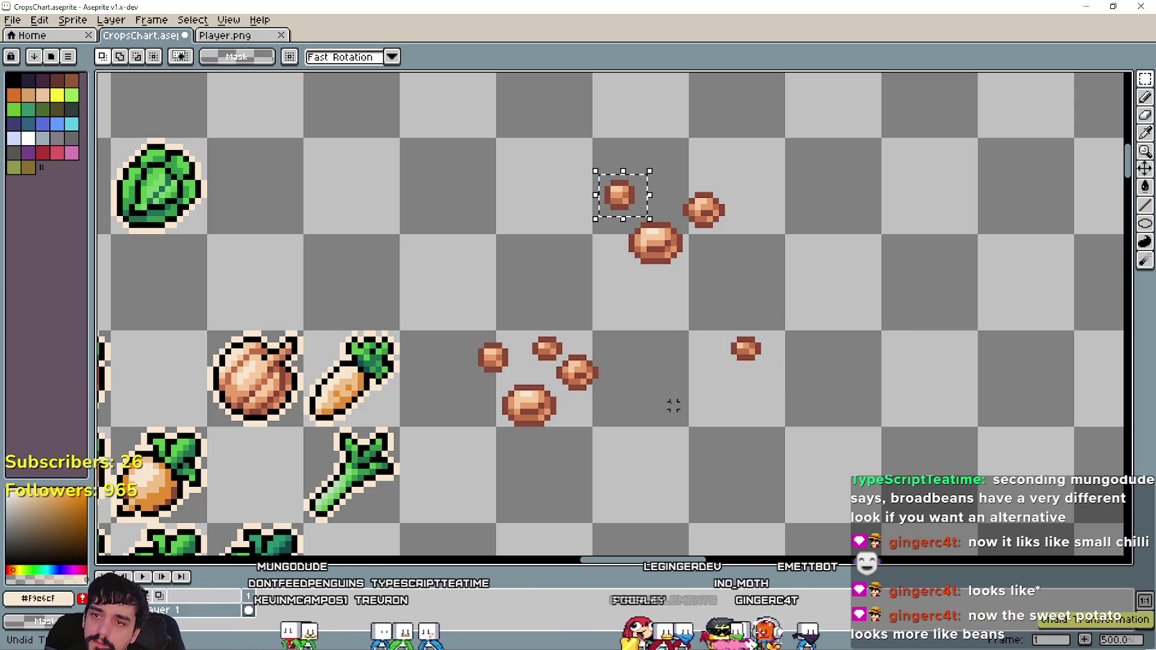
pyautogui.scroll(1, 673, 405)
pyautogui.moveTo(739, 334)
pyautogui.mouseDown()
pyautogui.moveTo(789, 391)
pyautogui.moveTo(770, 387)
pyautogui.mouseUp()
pyautogui.click(718, 240)
# Move a small bean from above the row into the right-hand group, one pixel further right.
pyautogui.moveTo(682, 226); pyautogui.dragTo(764, 161)
pyautogui.moveTo(573, 146)
pyautogui.mouseDown()
pyautogui.moveTo(659, 212)
pyautogui.moveTo(723, 384)
pyautogui.mouseUp()
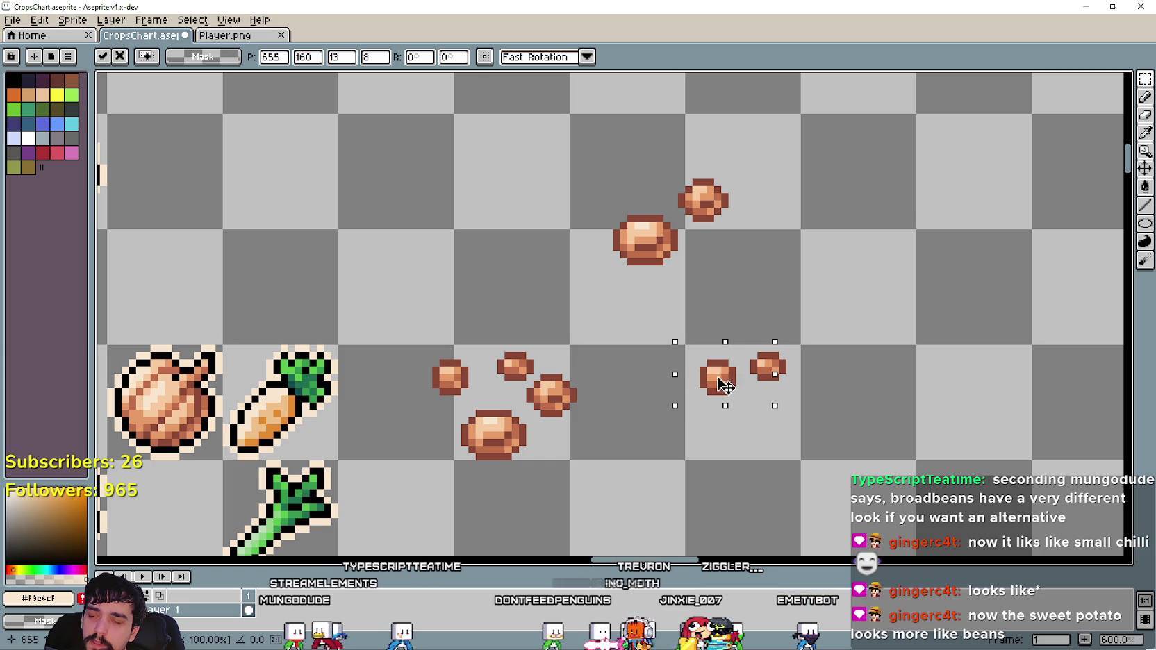
pyautogui.moveTo(735, 386); pyautogui.dragTo(741, 386)
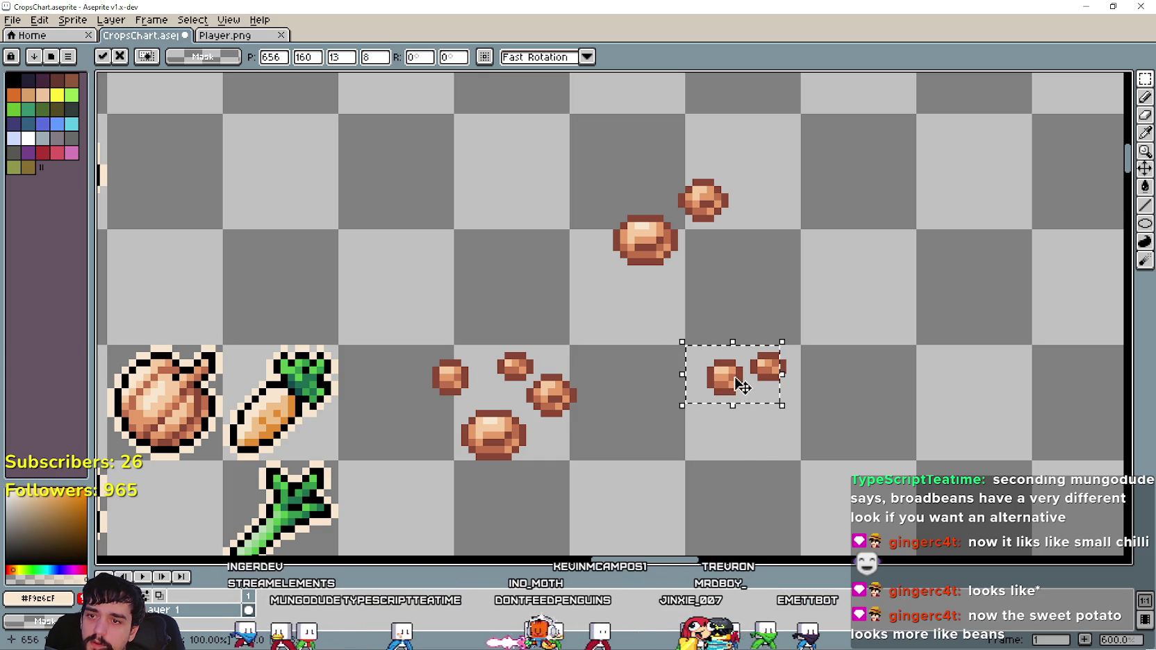
pyautogui.click(739, 453)
# Bring the remaining small top bean onto the right-hand pair, nudged one pixel left.
pyautogui.moveTo(685, 233); pyautogui.dragTo(746, 161)
pyautogui.moveTo(729, 231); pyautogui.dragTo(721, 246)
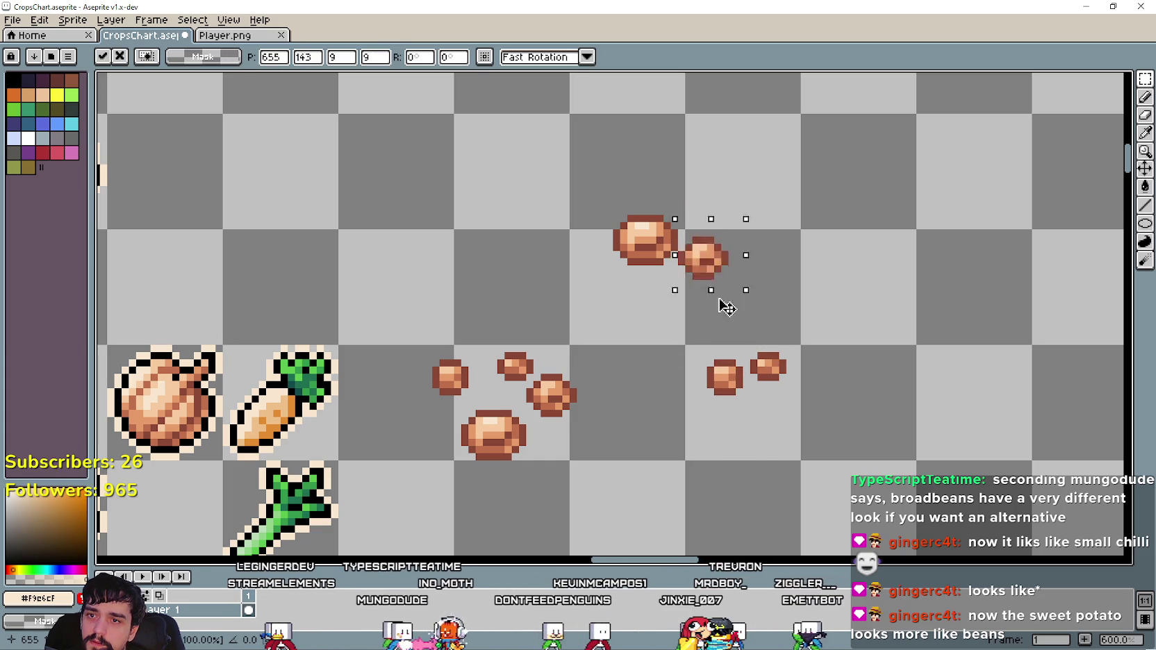
pyautogui.click(609, 439)
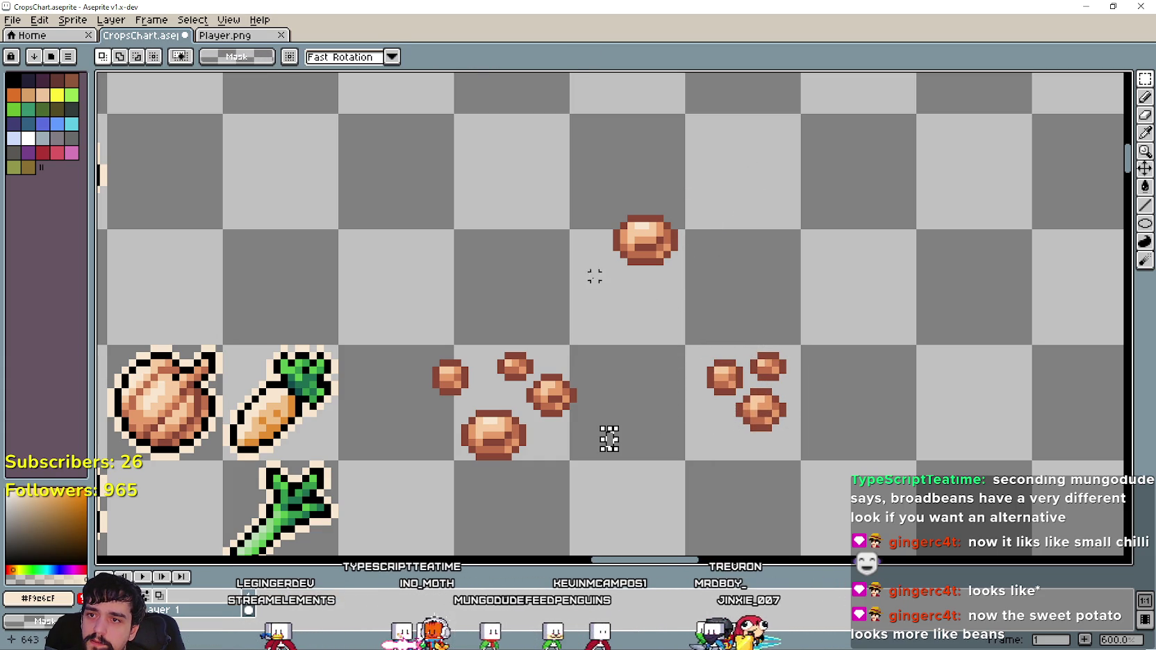
pyautogui.moveTo(695, 203)
pyautogui.mouseDown()
pyautogui.moveTo(730, 459)
pyautogui.moveTo(734, 424)
pyautogui.mouseUp()
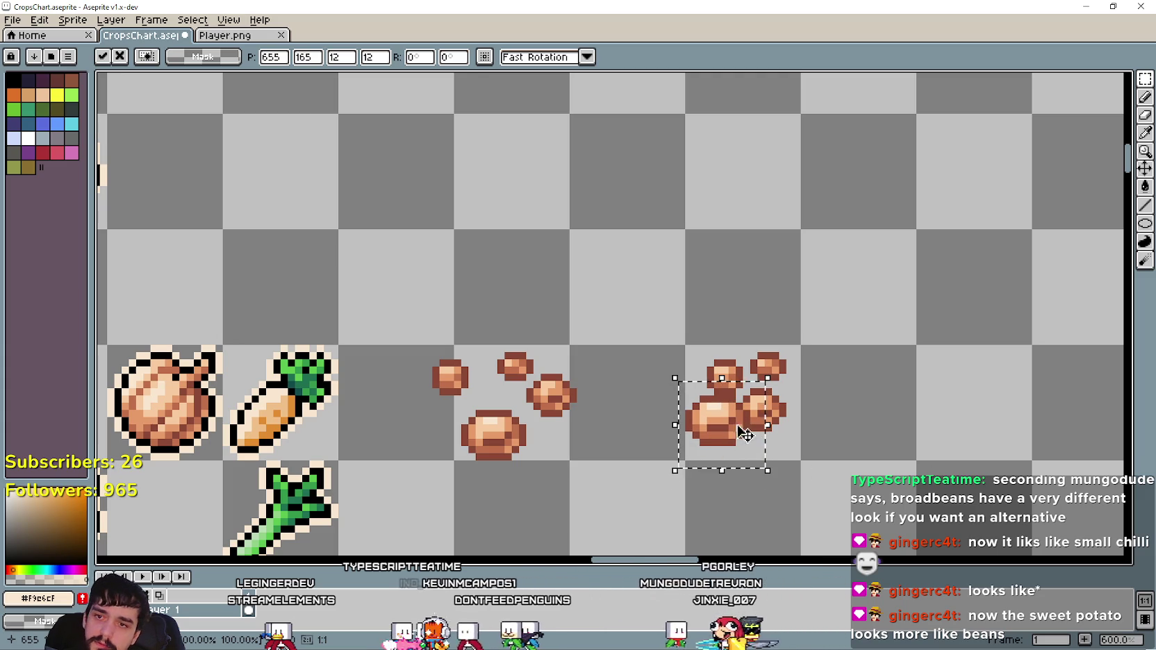
pyautogui.hotkey('ctrl', 'z')
pyautogui.hotkey('ctrl', 'z')
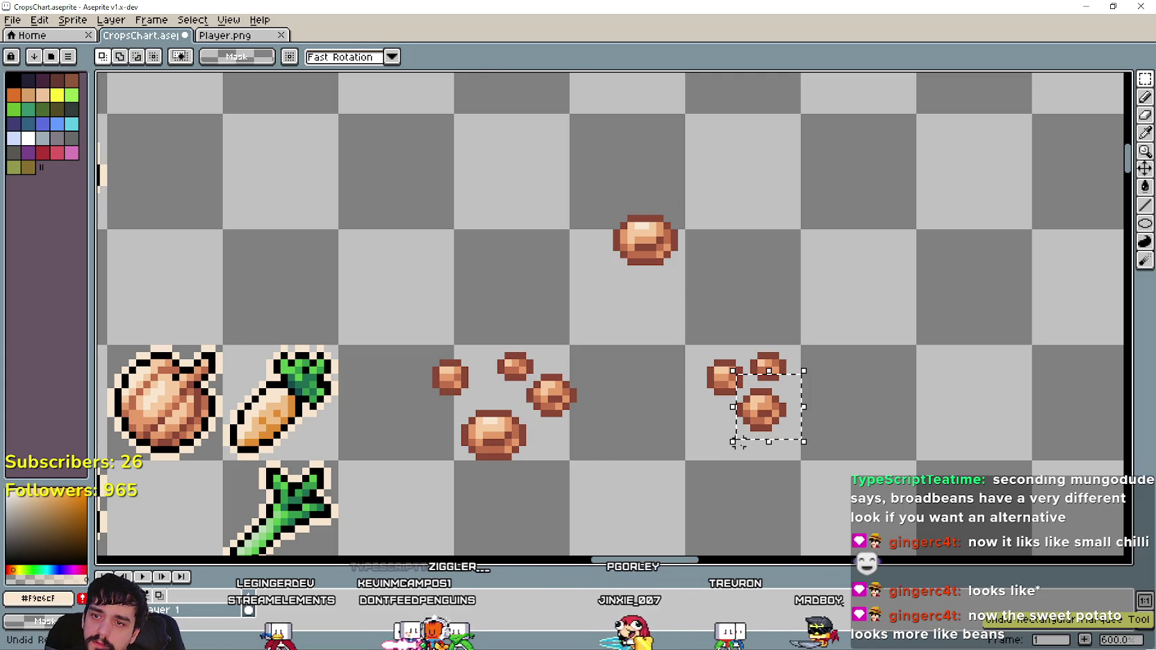
pyautogui.hotkey('ctrl', 'y')
pyautogui.hotkey('ctrl', 'y')
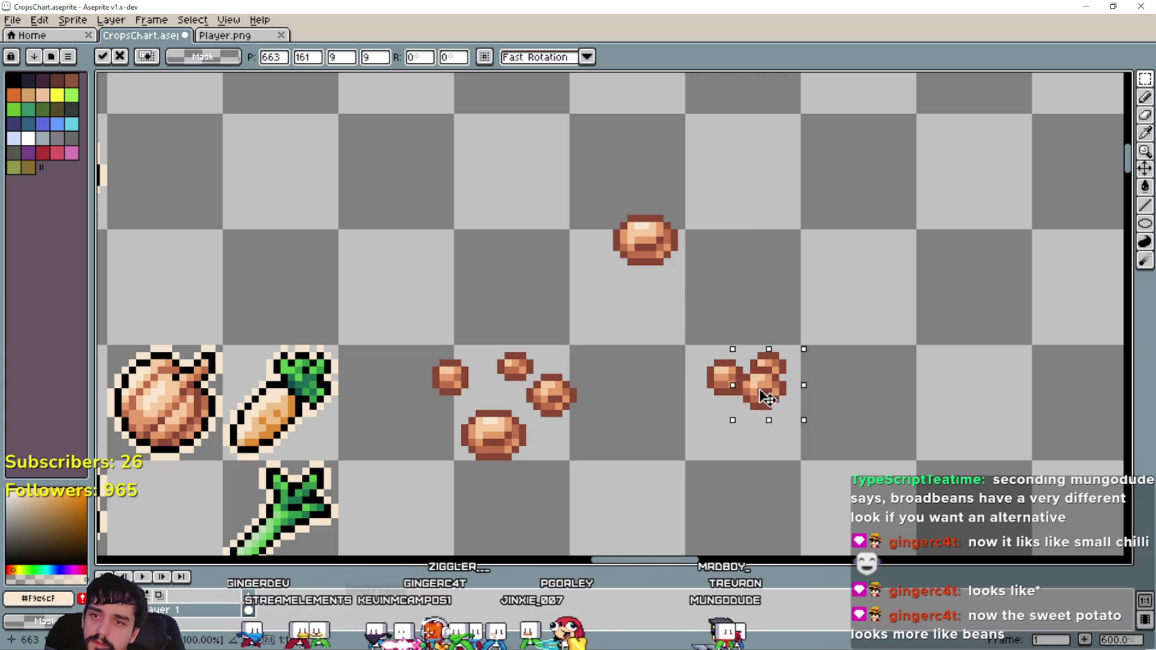
pyautogui.moveTo(785, 417); pyautogui.dragTo(778, 415)
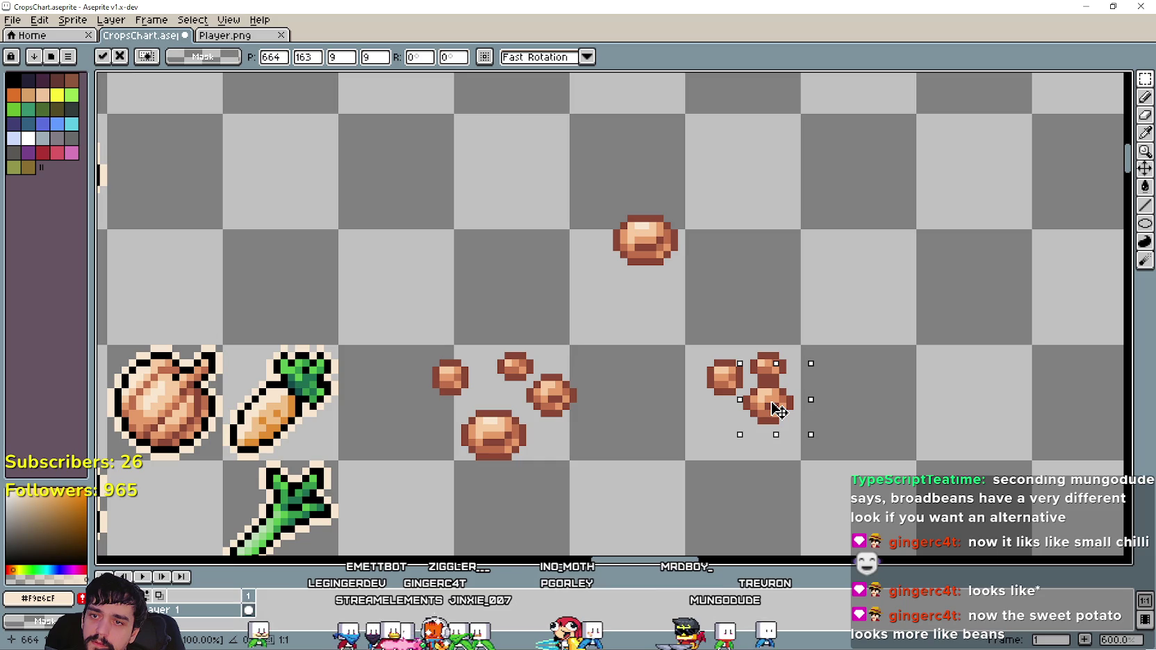
# Try the large bean in the right-hand group, then return it to its original spot.
pyautogui.moveTo(593, 264); pyautogui.dragTo(700, 212)
pyautogui.moveTo(664, 278)
pyautogui.mouseDown()
pyautogui.moveTo(643, 325)
pyautogui.moveTo(725, 441)
pyautogui.mouseUp()
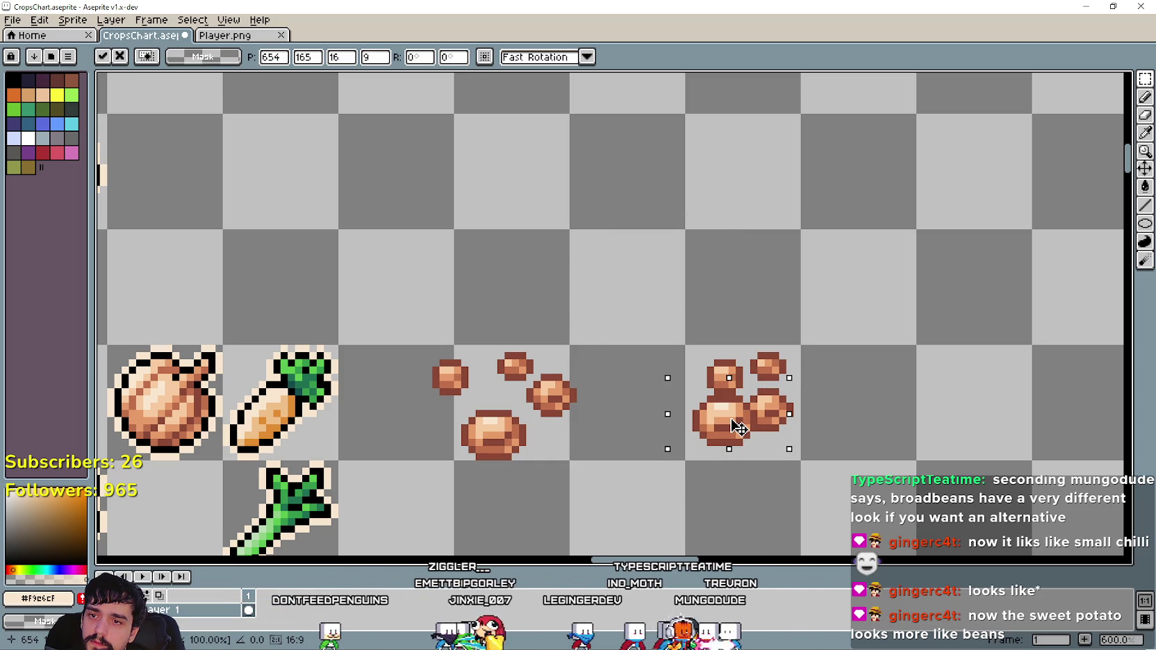
pyautogui.hotkey('ctrl', 'z')
pyautogui.hotkey('ctrl', 'z')
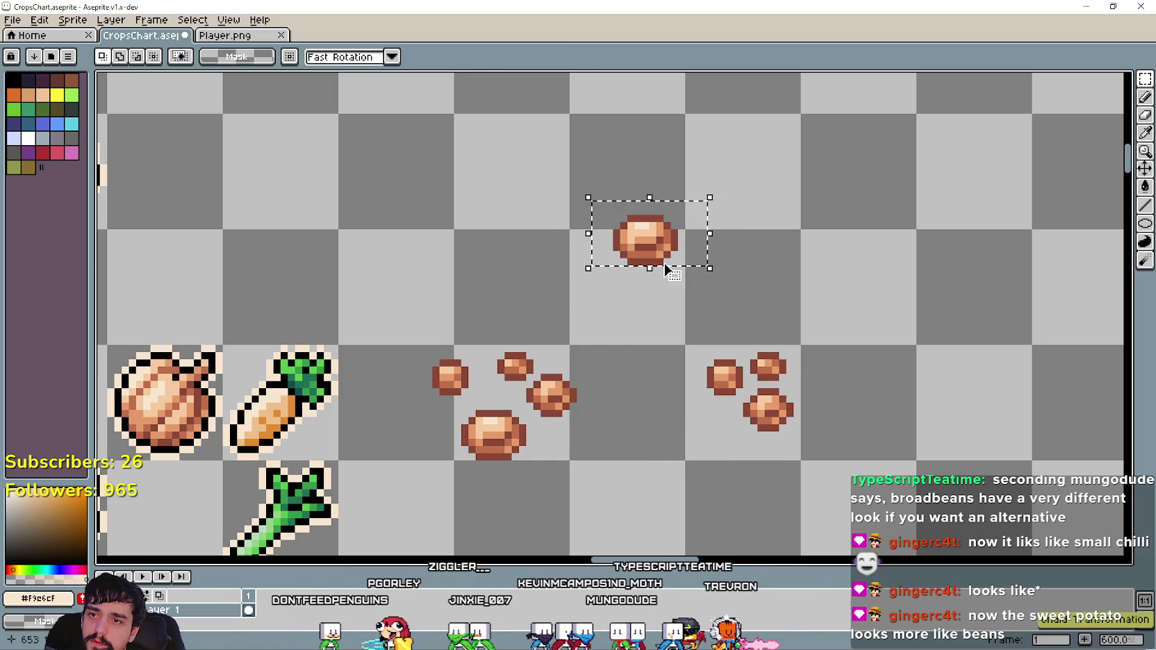
pyautogui.hotkey('ctrl', 'z')
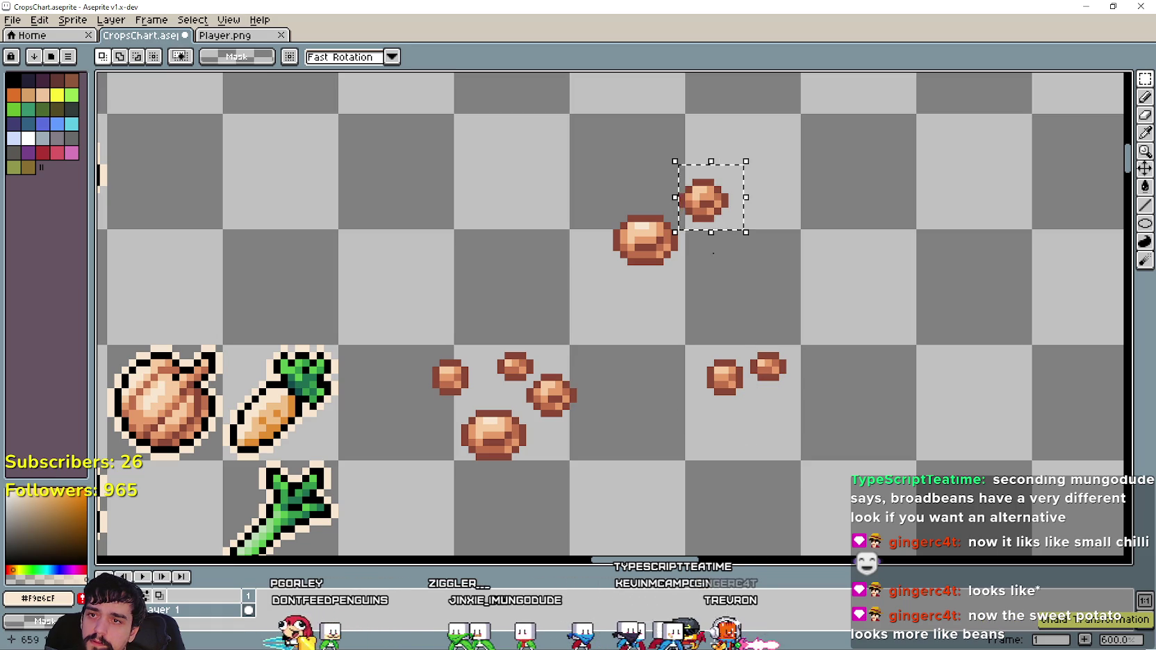
# Place the small top bean onto the right-hand pair of beans.
pyautogui.moveTo(698, 425); pyautogui.dragTo(803, 342)
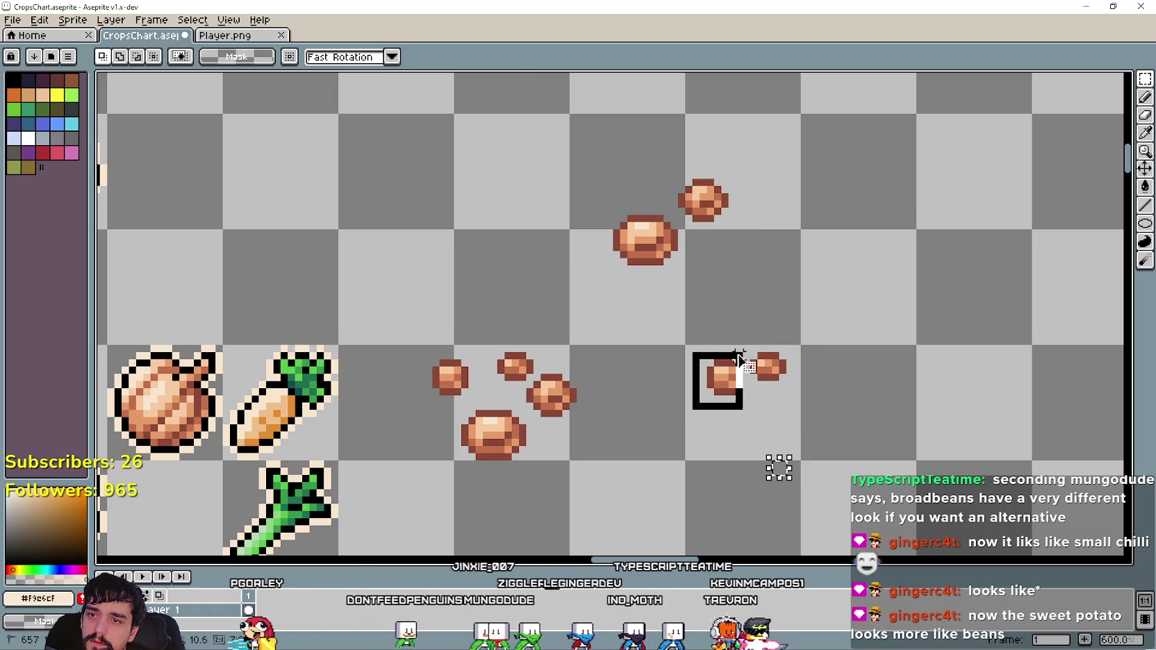
pyautogui.scroll(3, 726, 379)
pyautogui.click(753, 400)
pyautogui.hotkey('ctrl', 'd')
pyautogui.scroll(-2, 827, 442)
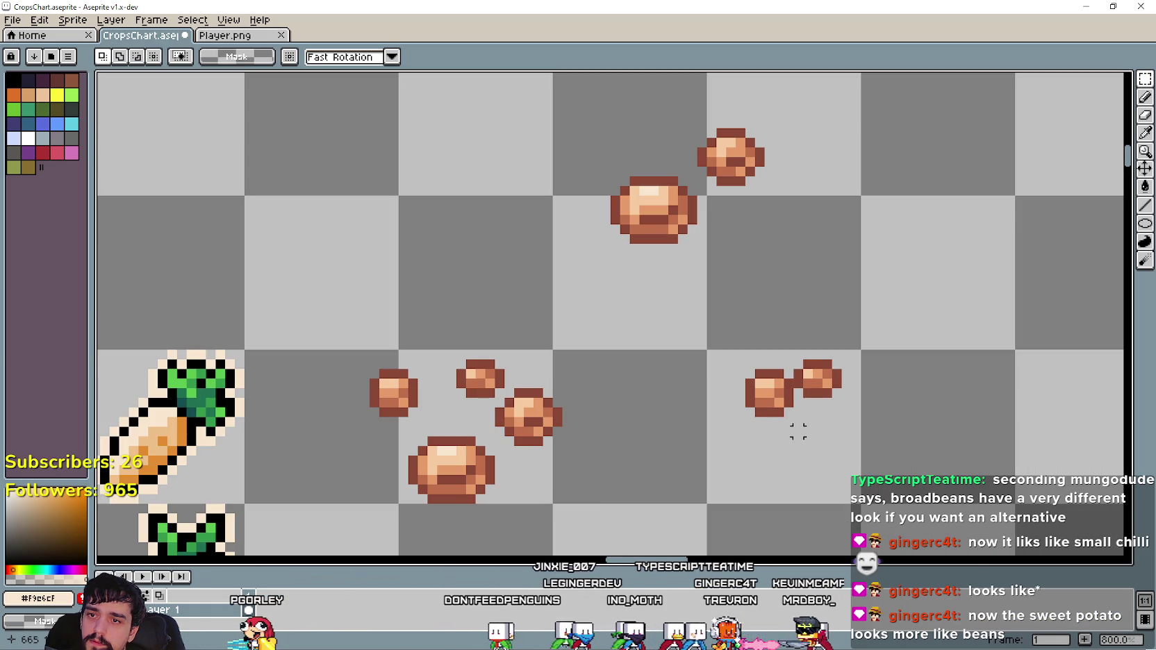
pyautogui.moveTo(760, 135)
pyautogui.mouseDown()
pyautogui.moveTo(805, 420)
pyautogui.moveTo(834, 415)
pyautogui.moveTo(834, 434)
pyautogui.mouseUp()
pyautogui.click(770, 441)
# Place the large bean beside the right-hand beans, then undo that placement.
pyautogui.moveTo(590, 114); pyautogui.dragTo(700, 286)
pyautogui.moveTo(672, 205)
pyautogui.mouseDown()
pyautogui.moveTo(766, 458)
pyautogui.moveTo(779, 458)
pyautogui.mouseUp()
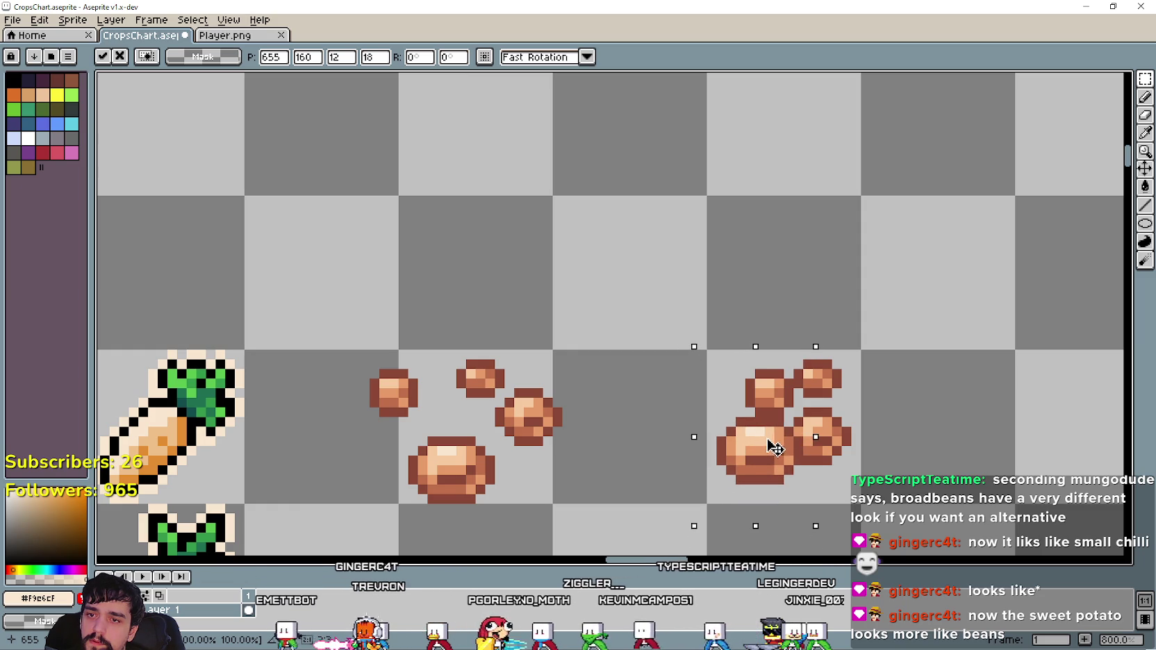
pyautogui.scroll(-1, 769, 456)
pyautogui.scroll(-1, 770, 457)
pyautogui.click(909, 464)
pyautogui.moveTo(890, 457)
pyautogui.mouseDown()
pyautogui.moveTo(766, 369)
pyautogui.moveTo(779, 304)
pyautogui.mouseUp()
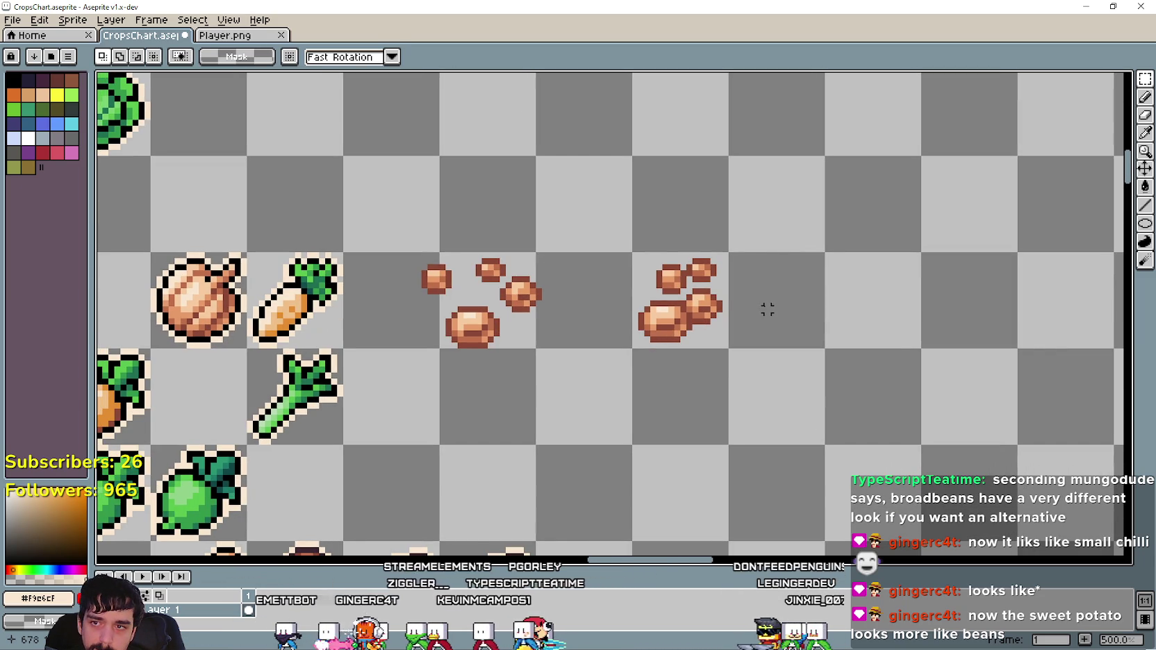
pyautogui.hotkey('ctrl', 'z')
# Undo the small bean's placement and move a bean to overlap its neighbour.
pyautogui.hotkey('ctrl', 'z')
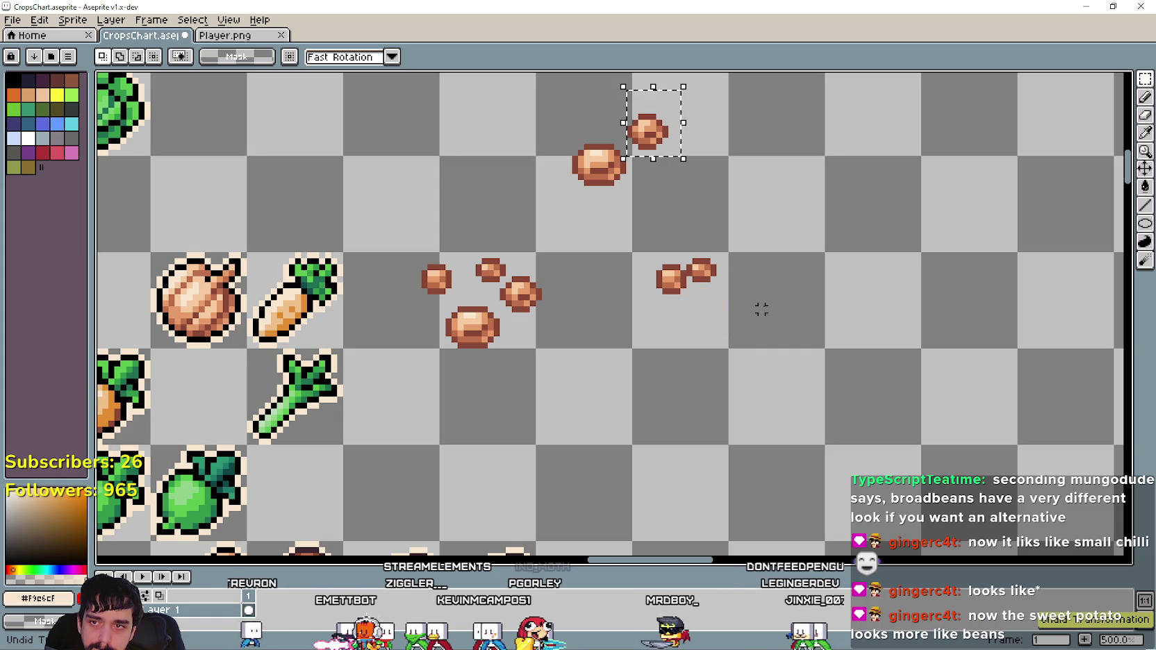
pyautogui.hotkey('ctrl', 'z')
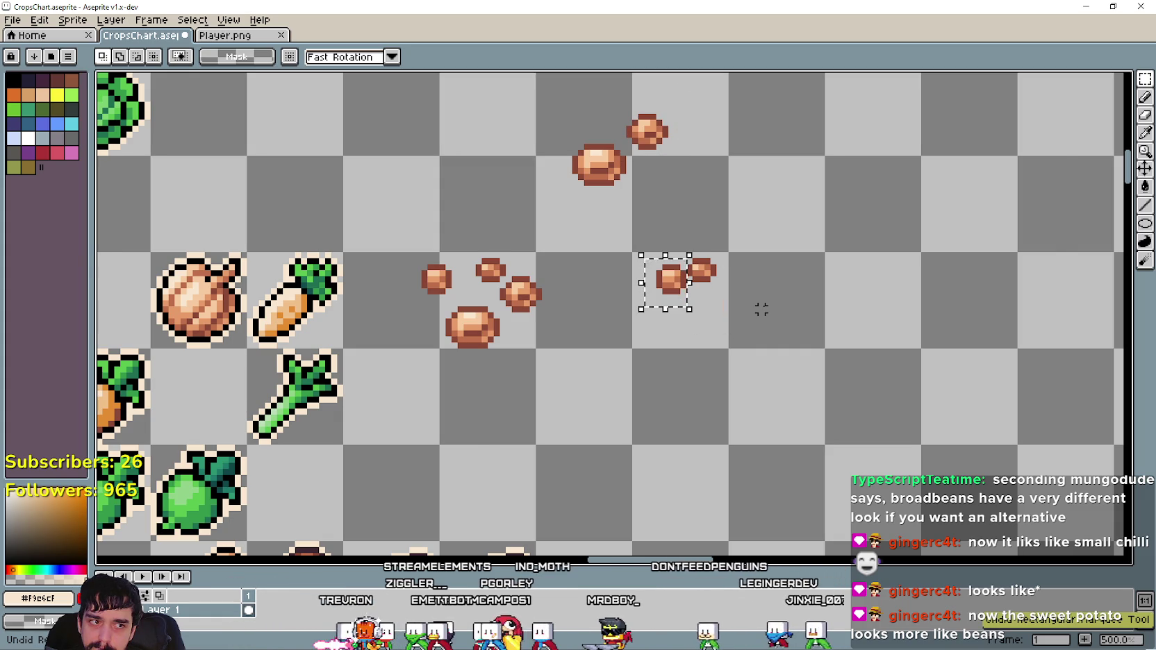
pyautogui.scroll(1, 761, 310)
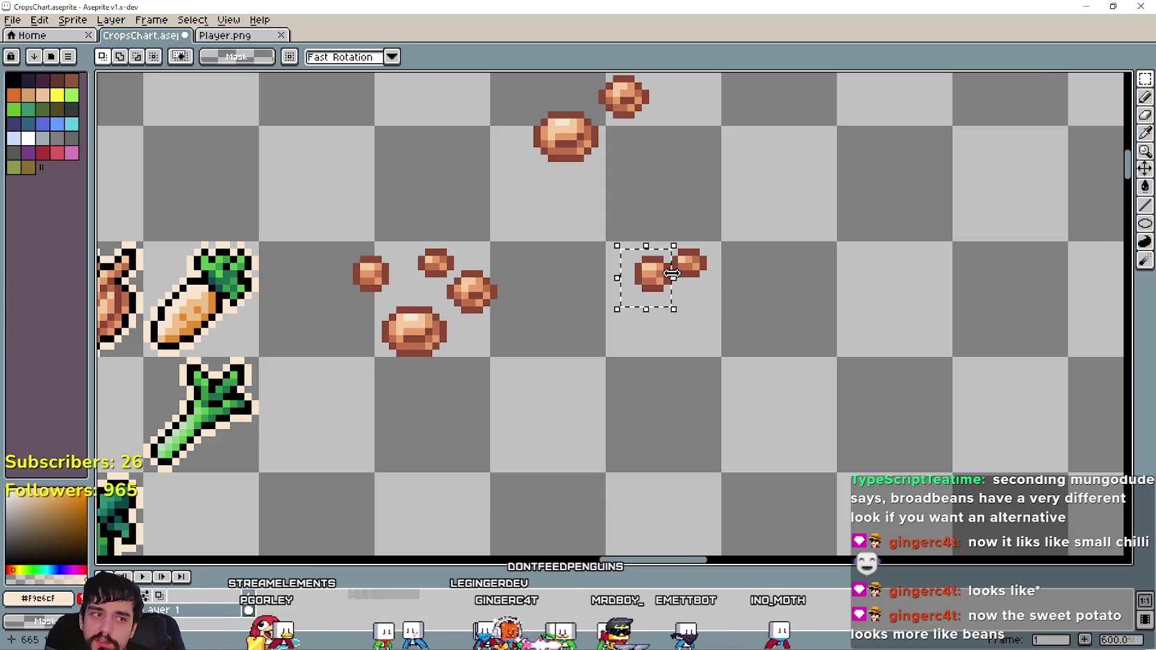
pyautogui.scroll(3, 670, 273)
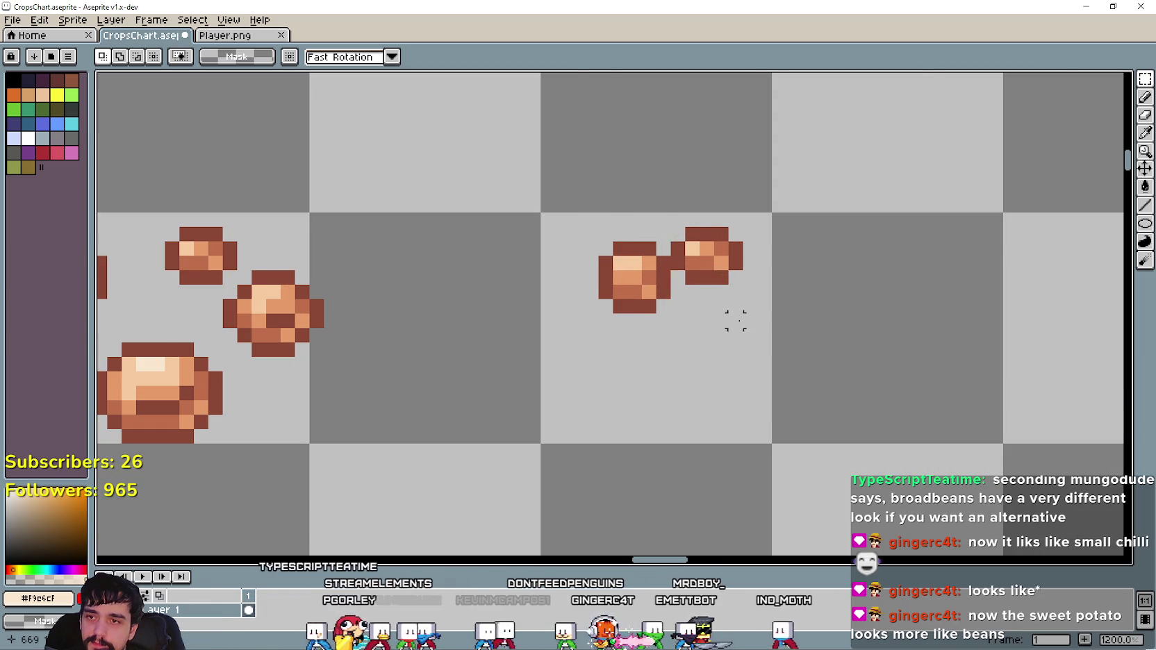
pyautogui.scroll(-3, 749, 320)
pyautogui.press('Down')
pyautogui.press('Down')
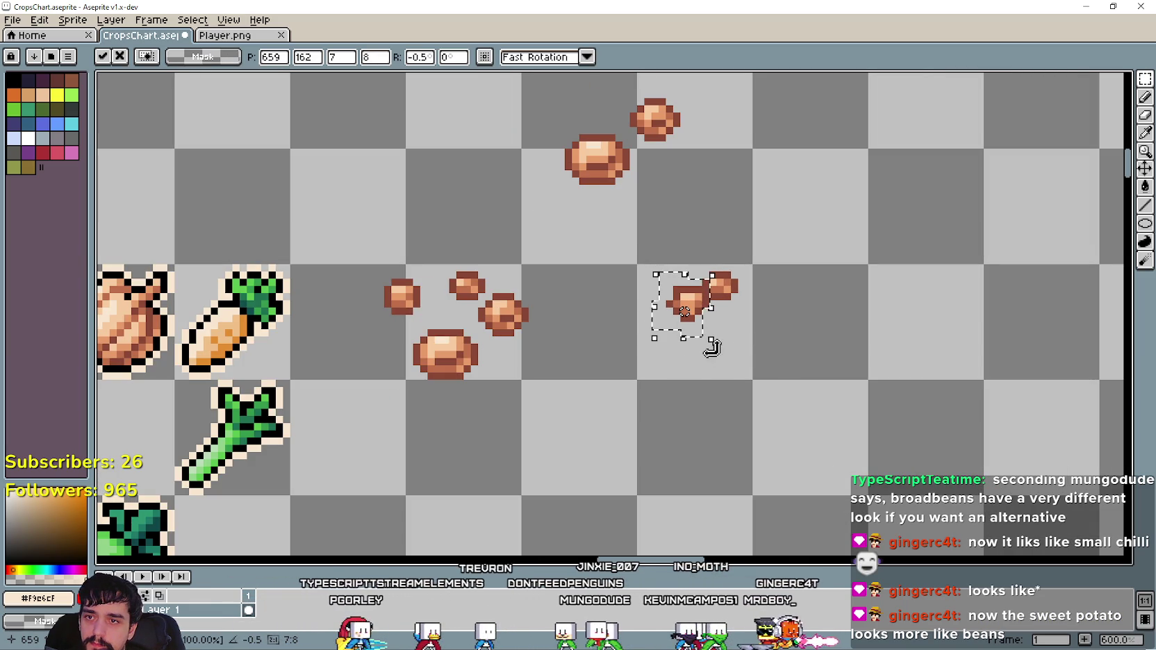
pyautogui.press('Escape')
pyautogui.moveTo(660, 300); pyautogui.dragTo(693, 314)
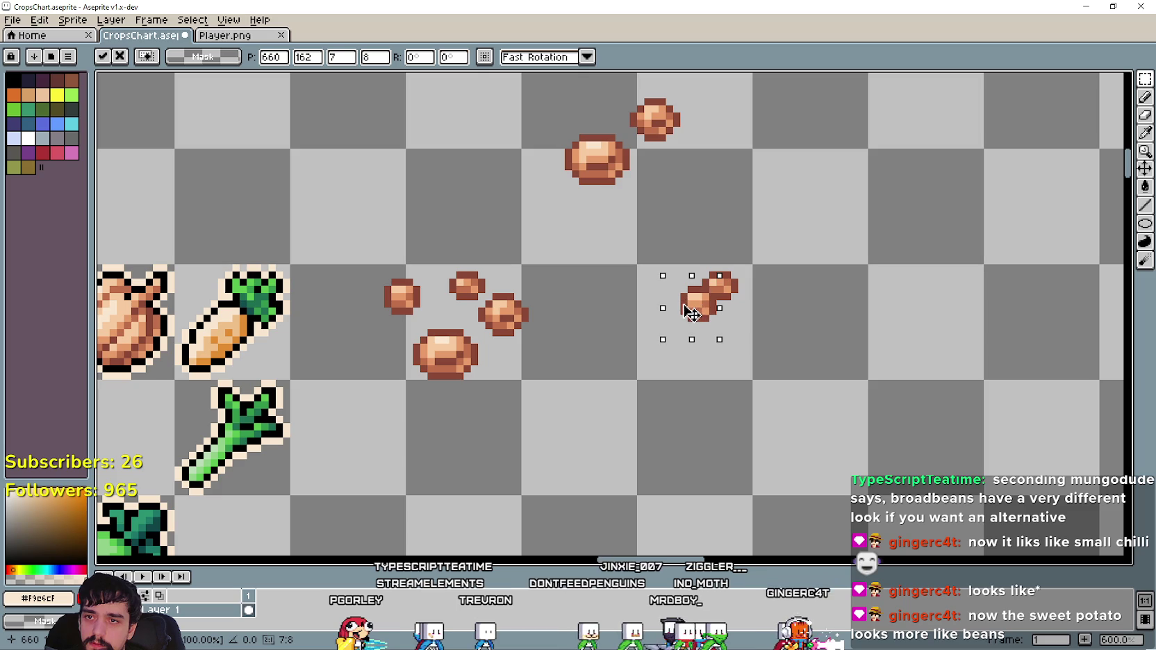
pyautogui.click(745, 384)
# Shift the two beans up-left and bring the small top bean down beside them.
pyautogui.moveTo(747, 268); pyautogui.dragTo(748, 254)
pyautogui.moveTo(717, 334); pyautogui.dragTo(710, 327)
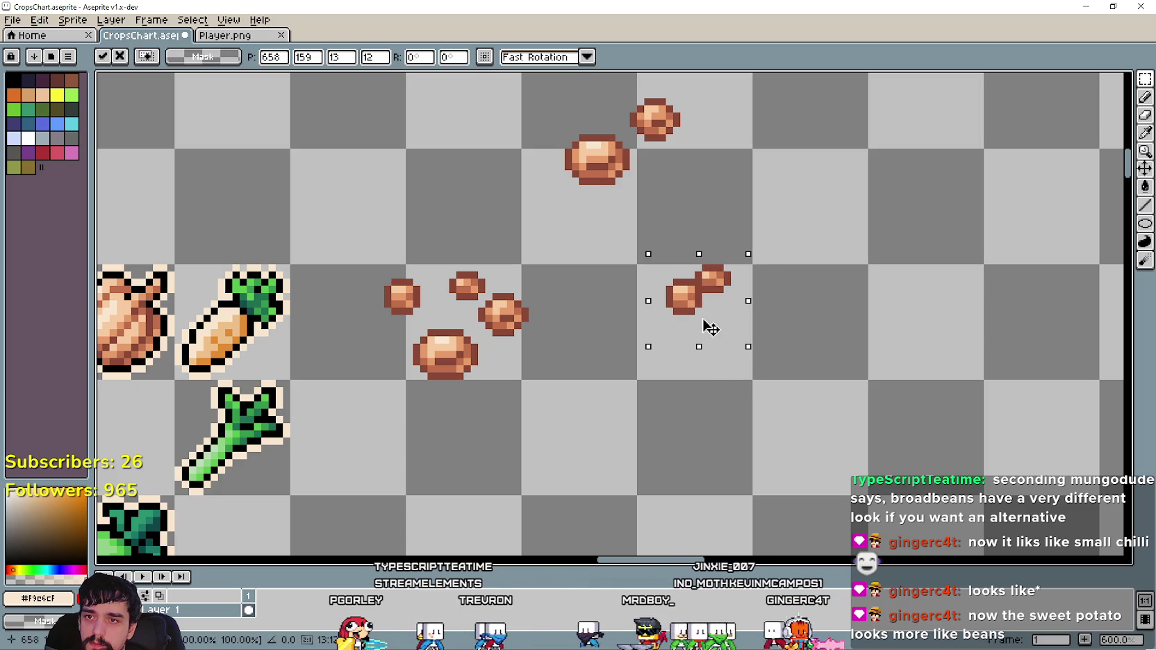
pyautogui.click(813, 348)
pyautogui.moveTo(628, 146); pyautogui.dragTo(691, 78)
pyautogui.moveTo(656, 120)
pyautogui.mouseDown()
pyautogui.moveTo(768, 375)
pyautogui.moveTo(750, 327)
pyautogui.moveTo(742, 332)
pyautogui.mouseUp()
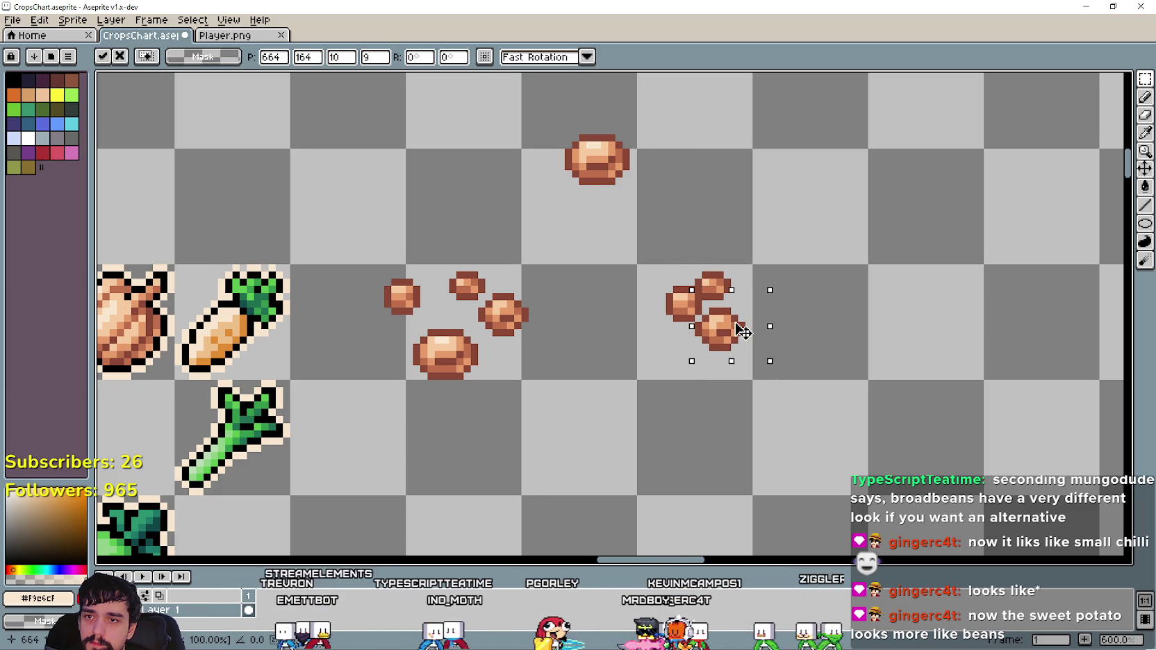
pyautogui.click(582, 345)
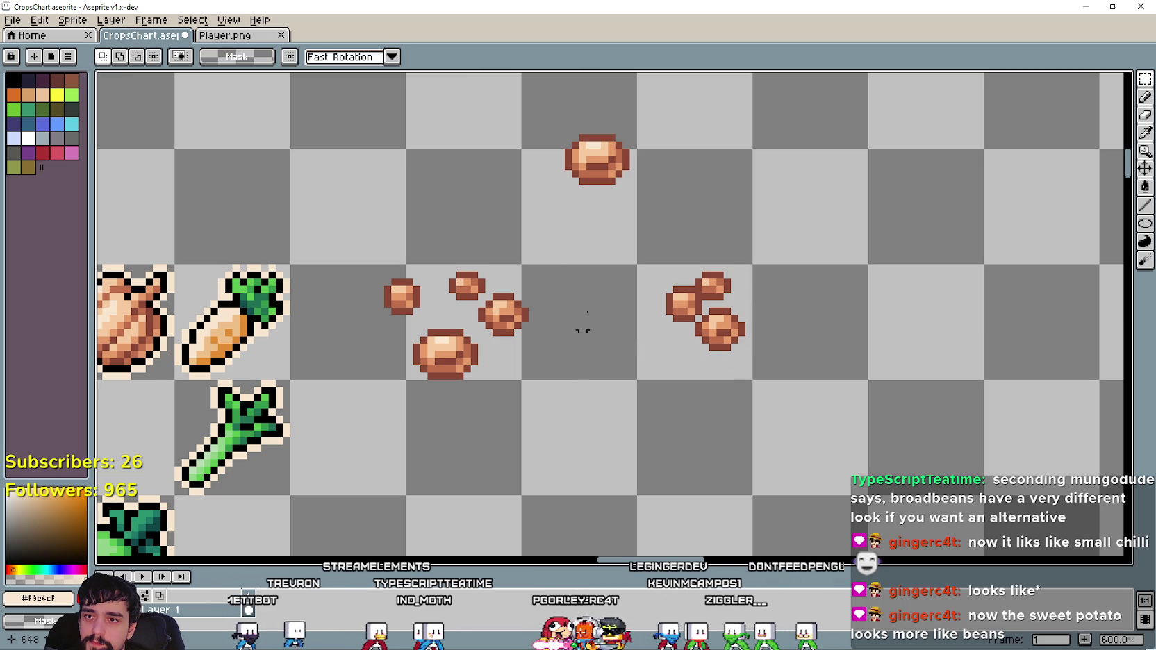
# Move the top bean down into the cluster, keeping its original height.
pyautogui.moveTo(553, 218); pyautogui.dragTo(648, 109)
pyautogui.moveTo(616, 163)
pyautogui.mouseDown()
pyautogui.moveTo(652, 356)
pyautogui.moveTo(698, 353)
pyautogui.mouseUp()
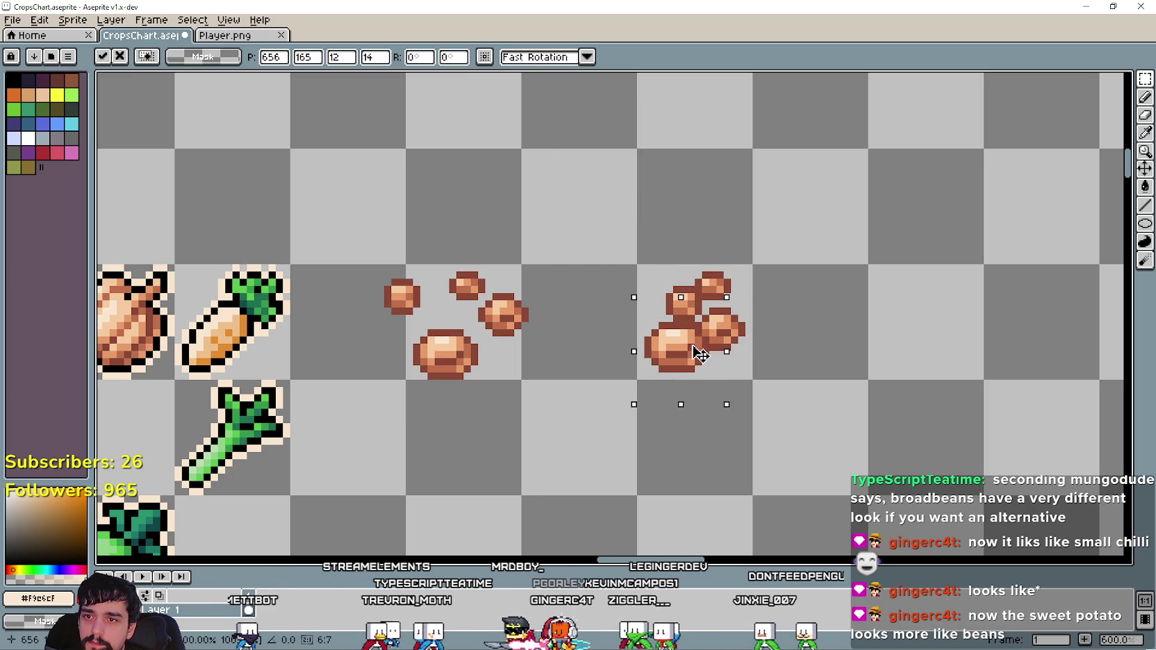
pyautogui.press('Up')
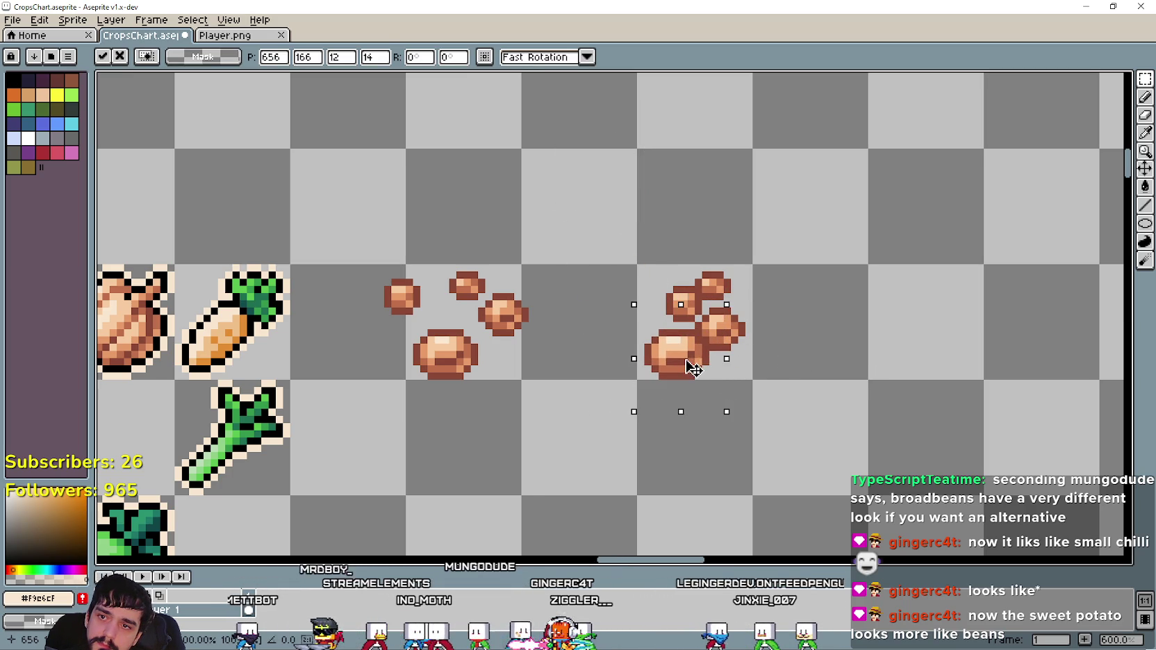
pyautogui.press('Down')
pyautogui.click(792, 370)
# Select the whole bean cluster and pan the view to centre both bean groups.
pyautogui.moveTo(577, 403); pyautogui.dragTo(769, 226)
pyautogui.scroll(-2, 854, 455)
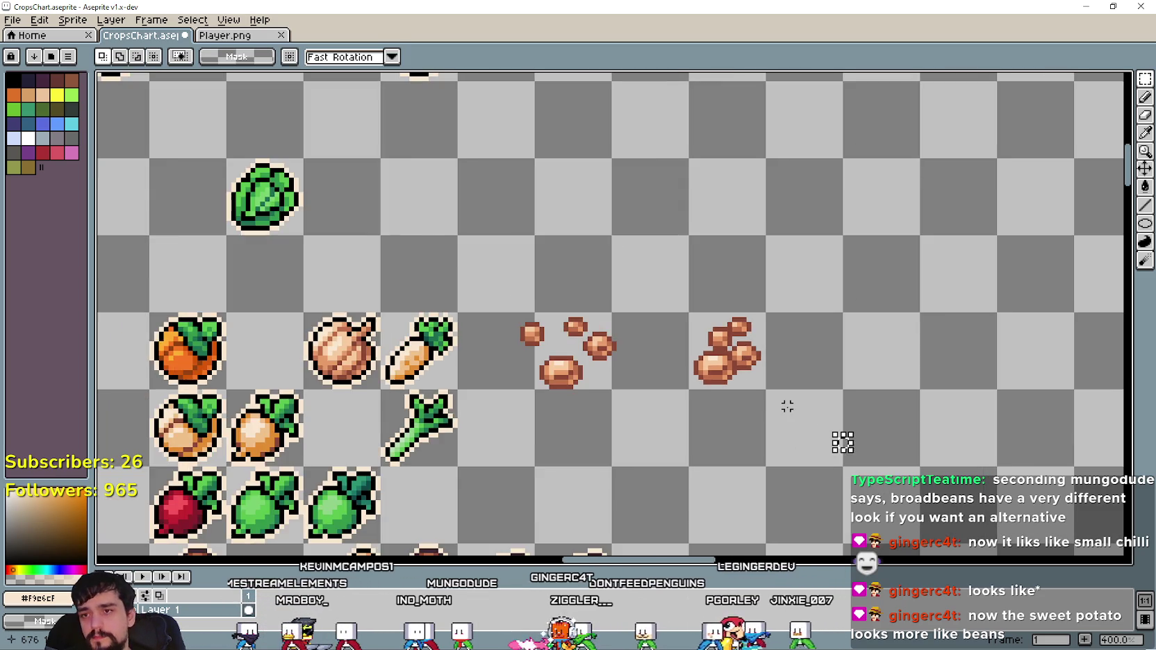
pyautogui.scroll(-1, 833, 438)
pyautogui.scroll(1, 719, 432)
pyautogui.moveTo(720, 432); pyautogui.dragTo(820, 359)
pyautogui.scroll(-1, 900, 278)
pyautogui.scroll(1, 913, 260)
pyautogui.moveTo(914, 260); pyautogui.dragTo(869, 267)
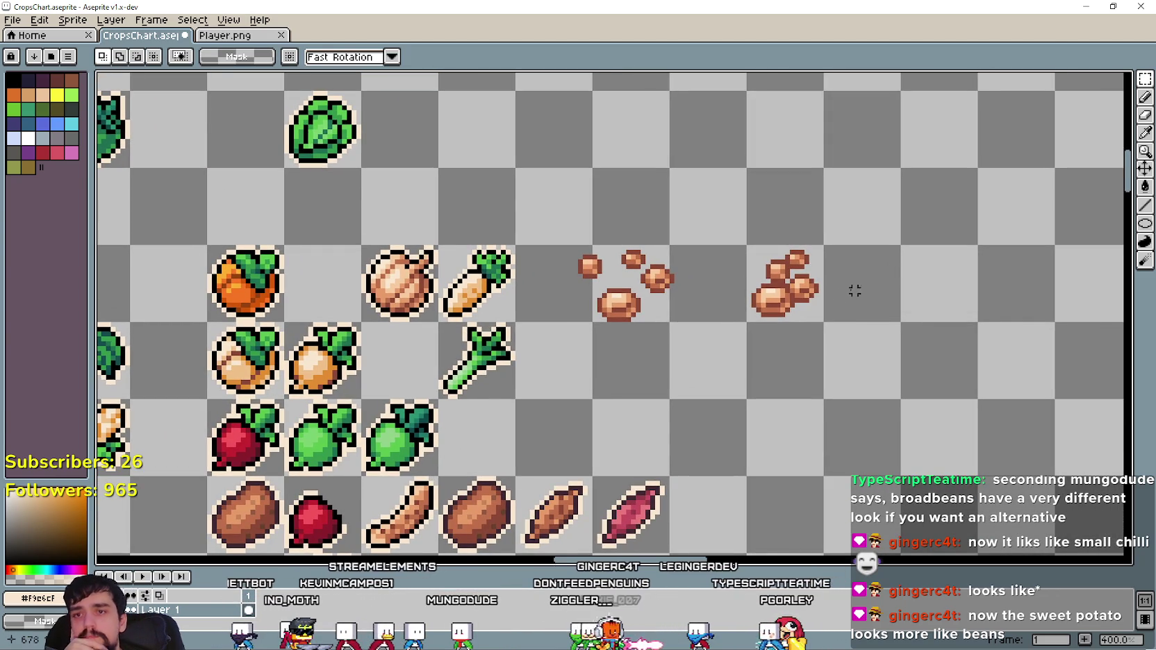
pyautogui.scroll(1, 869, 348)
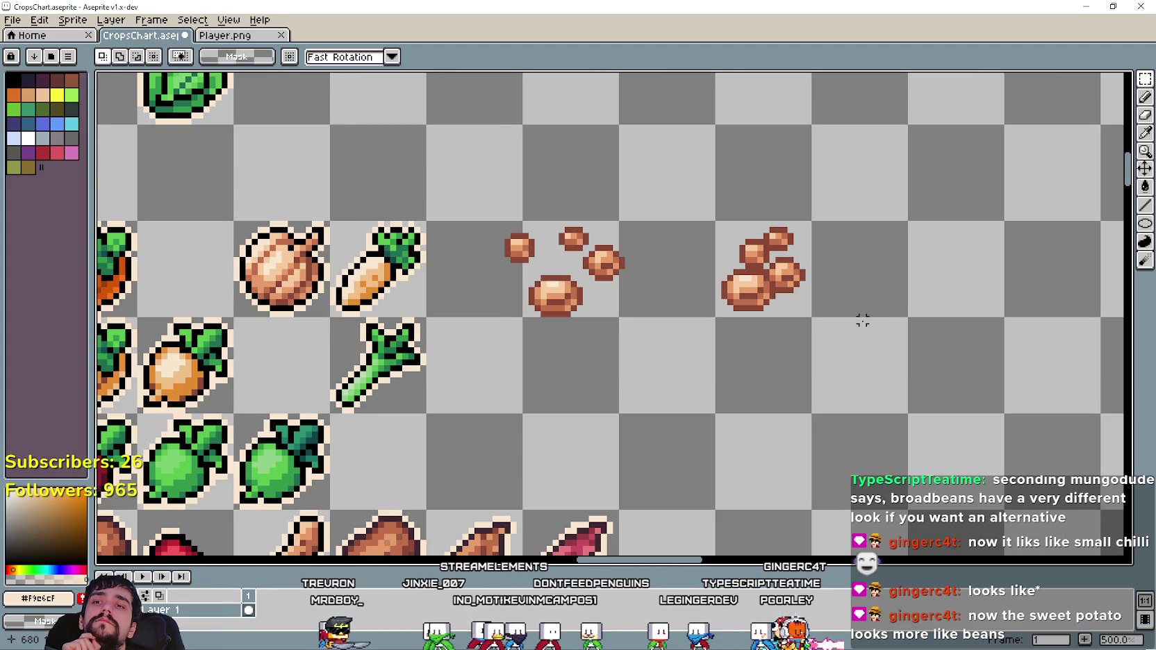
pyautogui.moveTo(849, 305); pyautogui.dragTo(833, 326)
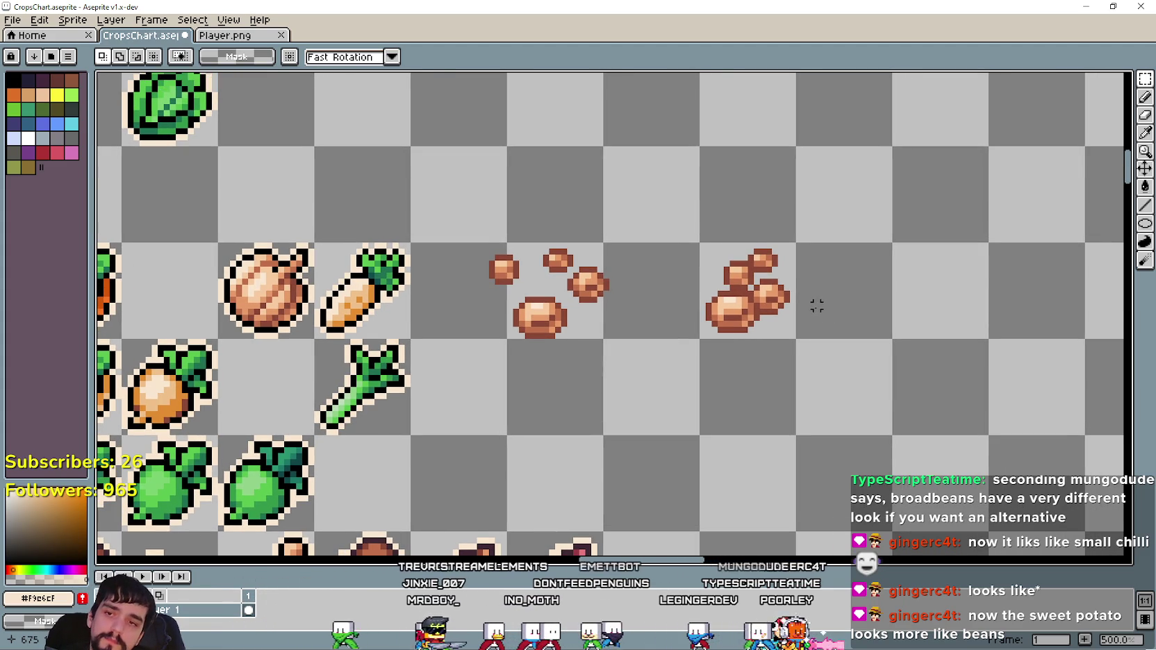
# Undo the recent bean moves and shift the selected bean slightly up-right.
pyautogui.hotkey('ctrl', 'z')
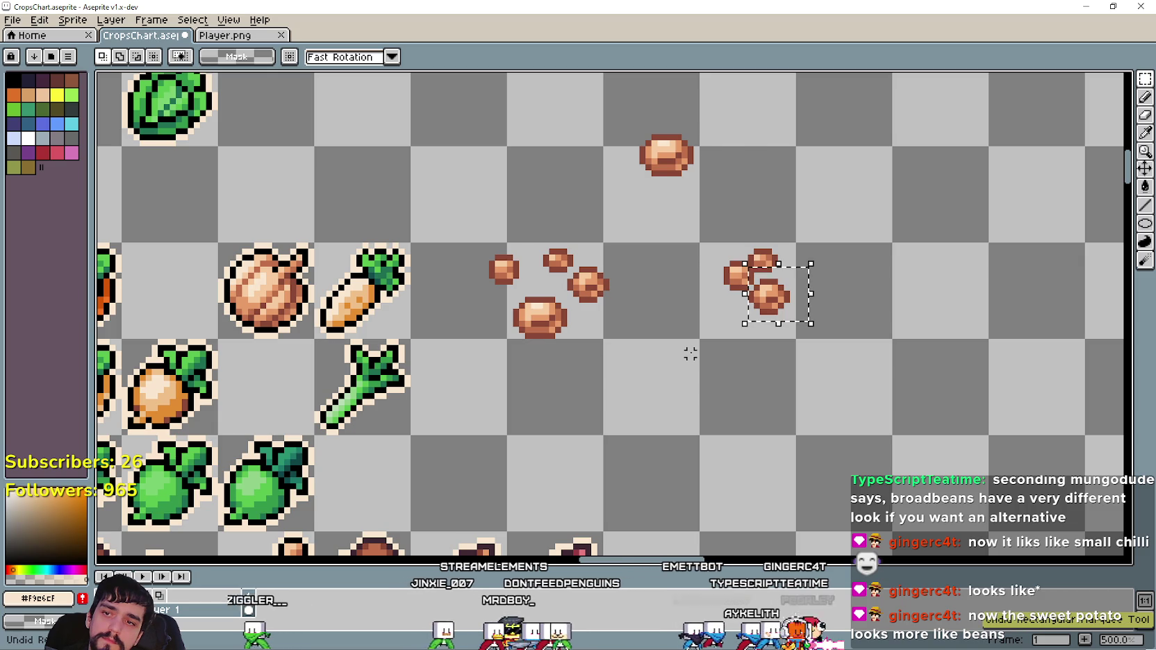
pyautogui.hotkey('ctrl', 'z')
pyautogui.hotkey('ctrl', 'v')
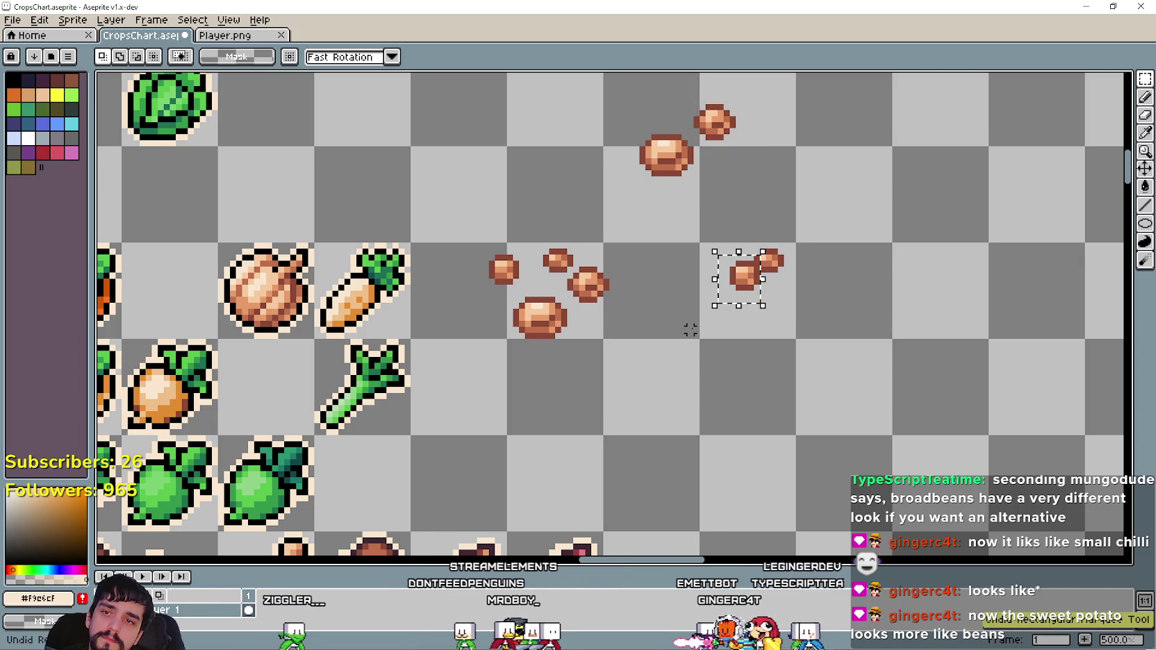
pyautogui.scroll(1, 737, 278)
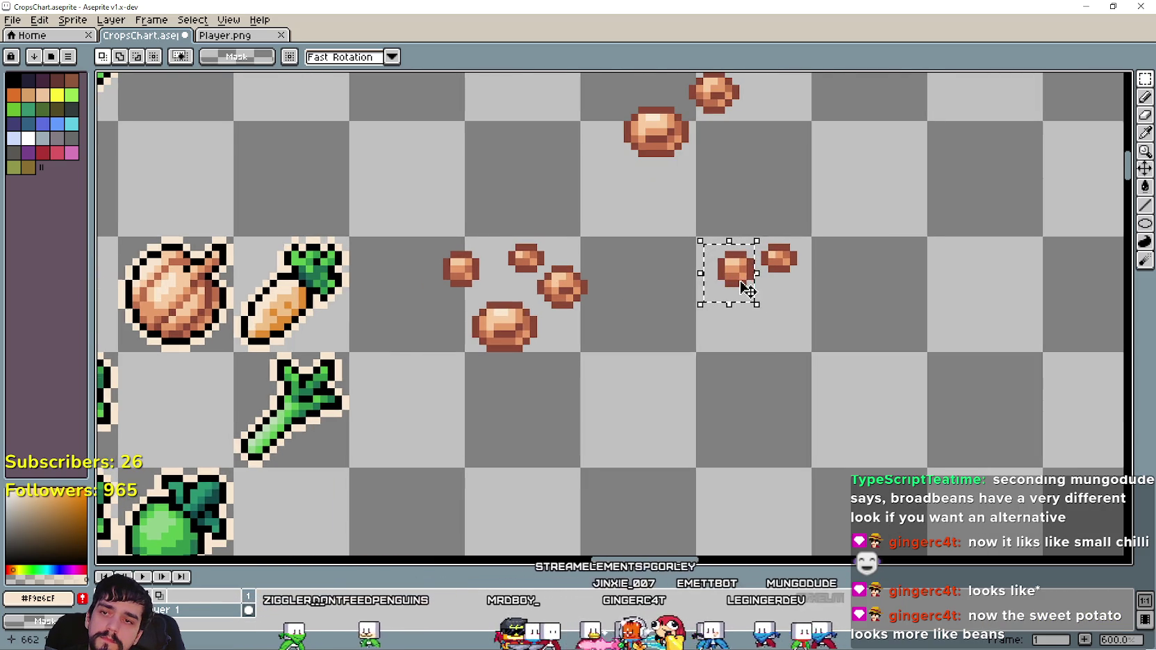
pyautogui.scroll(1, 746, 290)
pyautogui.moveTo(757, 278); pyautogui.dragTo(763, 258)
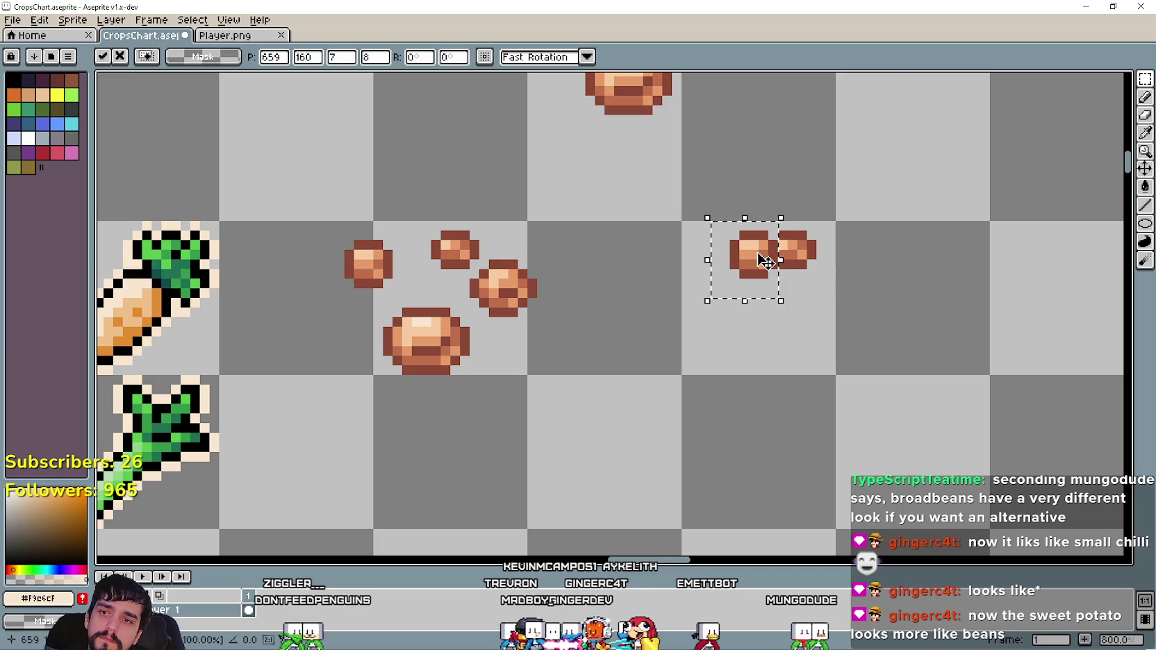
# Shift both beans left and bring a bean down beside them, one pixel lower.
pyautogui.moveTo(661, 313); pyautogui.dragTo(819, 209)
pyautogui.moveTo(786, 276); pyautogui.dragTo(774, 274)
pyautogui.click(676, 360)
pyautogui.scroll(-1, 676, 360)
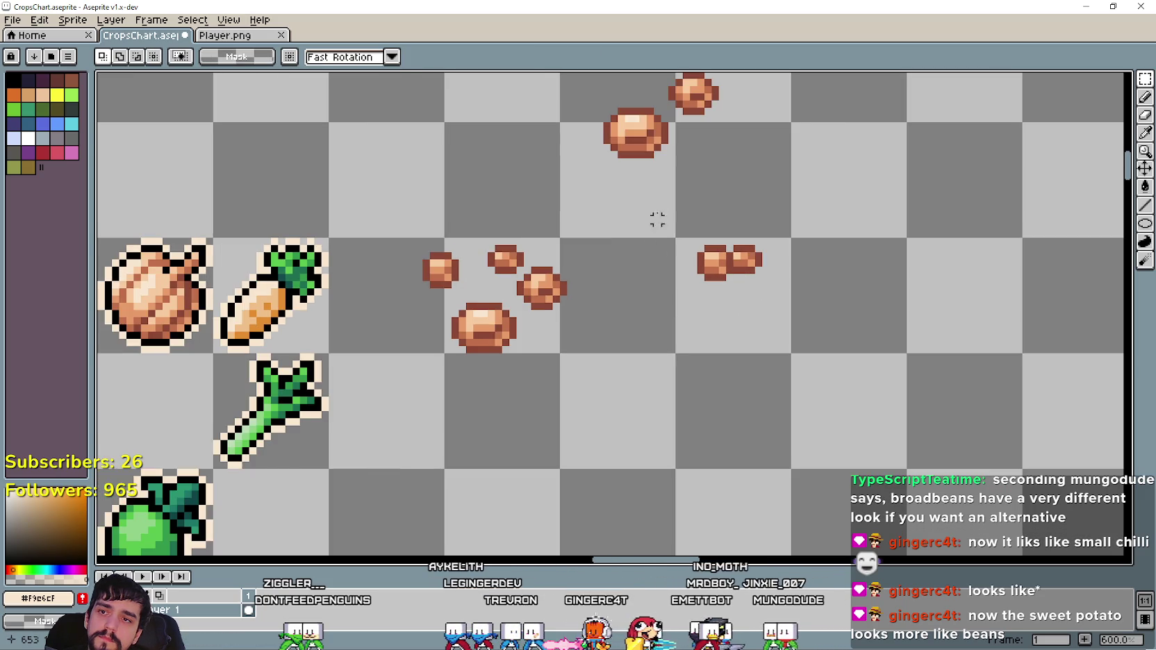
pyautogui.moveTo(739, 139)
pyautogui.mouseDown()
pyautogui.moveTo(787, 340)
pyautogui.moveTo(800, 347)
pyautogui.mouseUp()
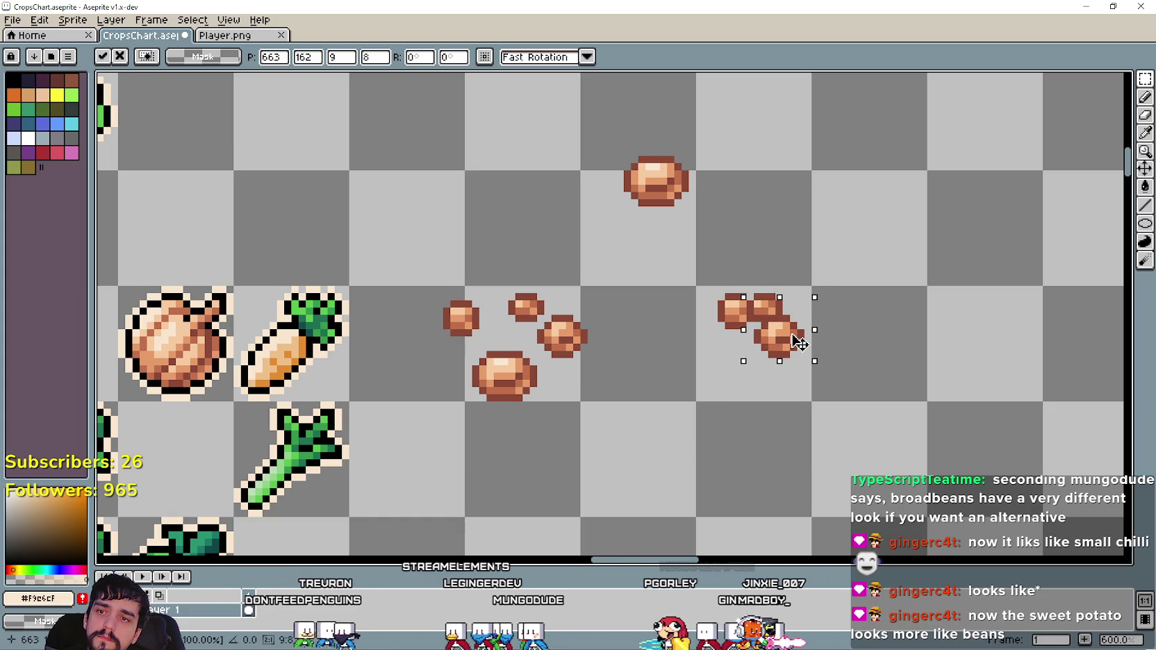
pyautogui.moveTo(794, 344); pyautogui.dragTo(796, 346)
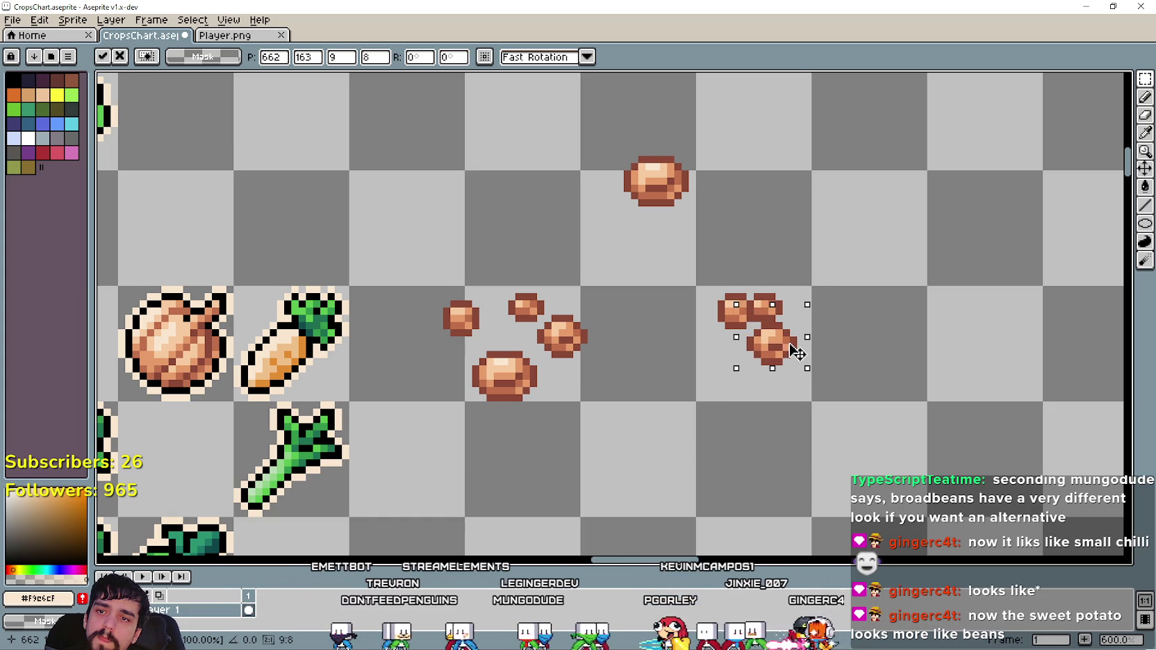
# Place the next top bean beside the right cluster after one retry.
pyautogui.click(647, 238)
pyautogui.moveTo(606, 212); pyautogui.dragTo(697, 135)
pyautogui.moveTo(656, 182)
pyautogui.mouseDown()
pyautogui.moveTo(693, 352)
pyautogui.moveTo(733, 363)
pyautogui.mouseUp()
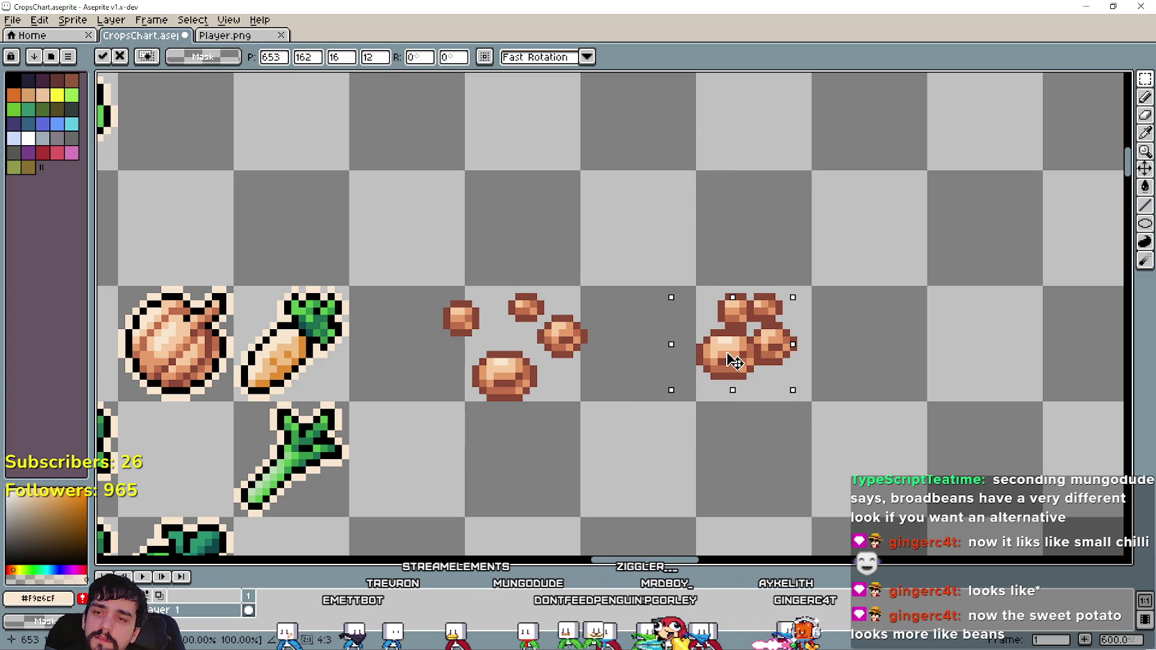
pyautogui.hotkey('ctrl', 'z')
pyautogui.hotkey('ctrl', 'z')
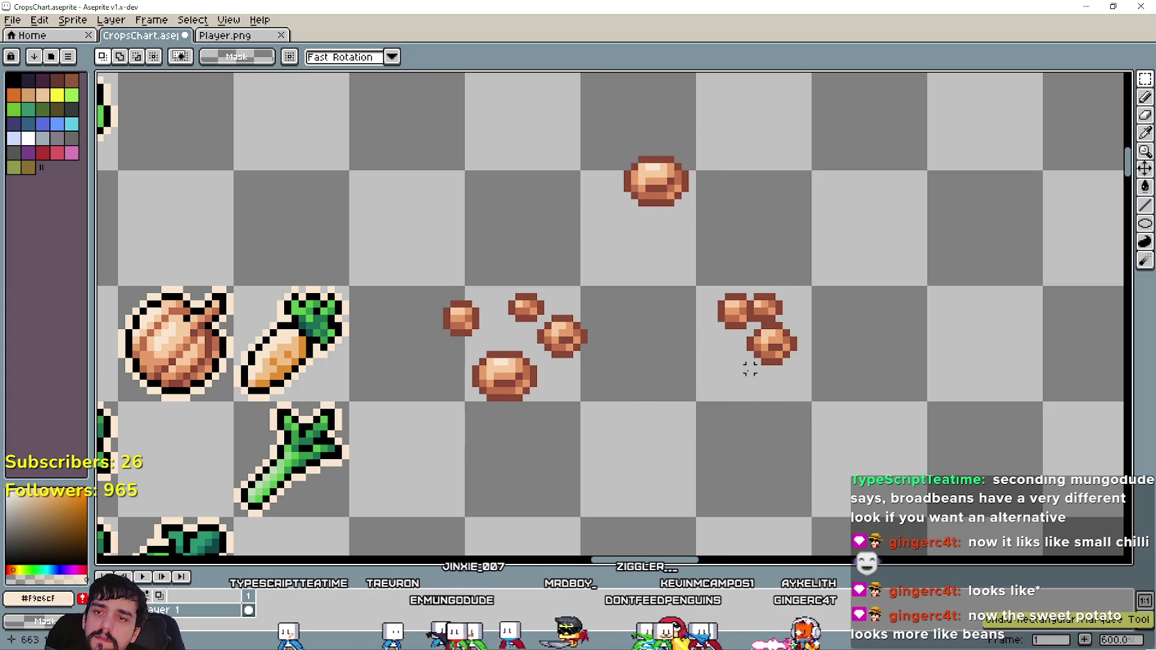
pyautogui.hotkey('ctrl', 'z')
pyautogui.moveTo(727, 155); pyautogui.dragTo(796, 347)
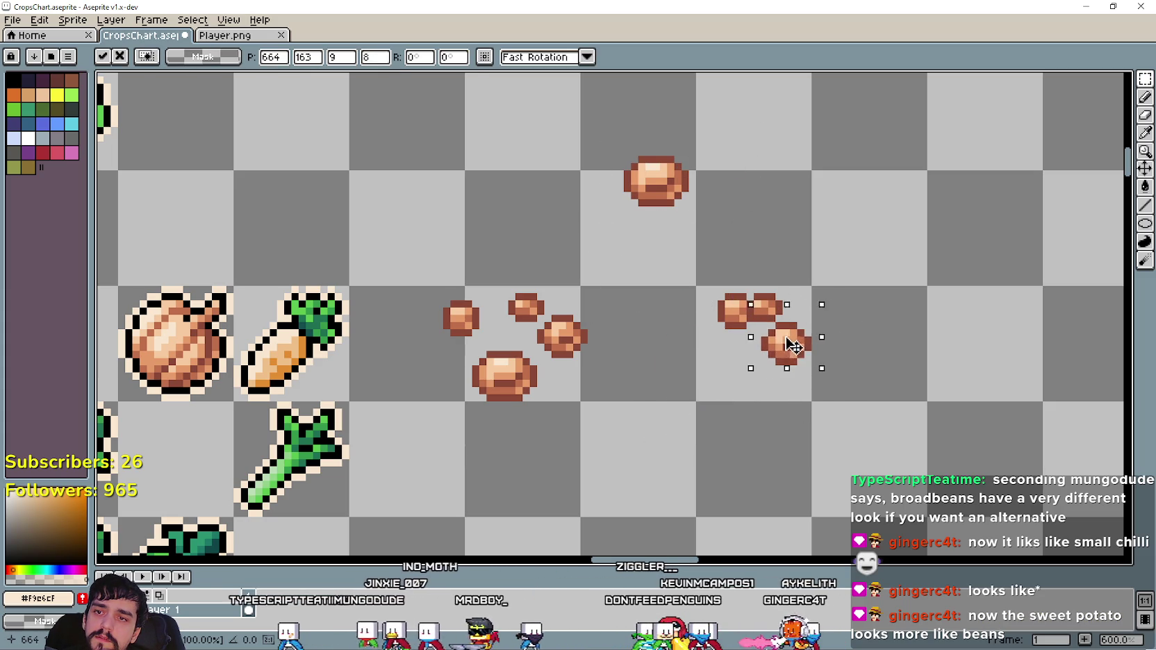
pyautogui.click(684, 369)
# Move the last top bean into the cluster and nudge the whole clump down.
pyautogui.moveTo(588, 232); pyautogui.dragTo(722, 148)
pyautogui.moveTo(684, 190)
pyautogui.mouseDown()
pyautogui.moveTo(732, 396)
pyautogui.moveTo(766, 359)
pyautogui.mouseUp()
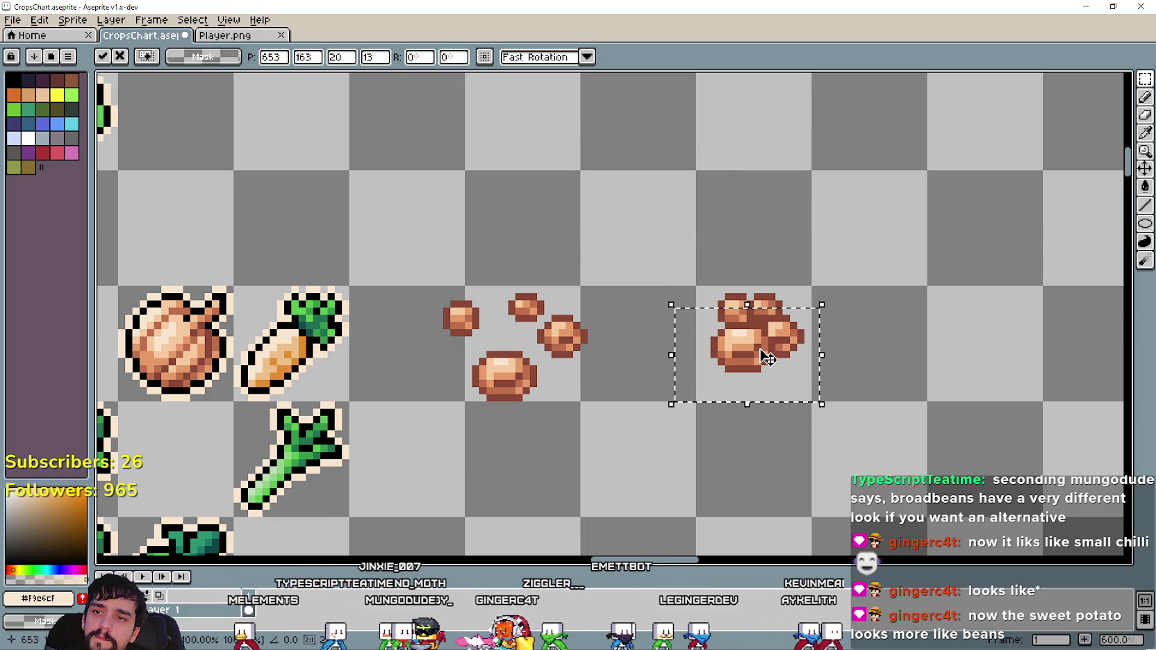
pyautogui.click(705, 455)
pyautogui.moveTo(629, 396); pyautogui.dragTo(865, 262)
pyautogui.moveTo(774, 355); pyautogui.dragTo(774, 356)
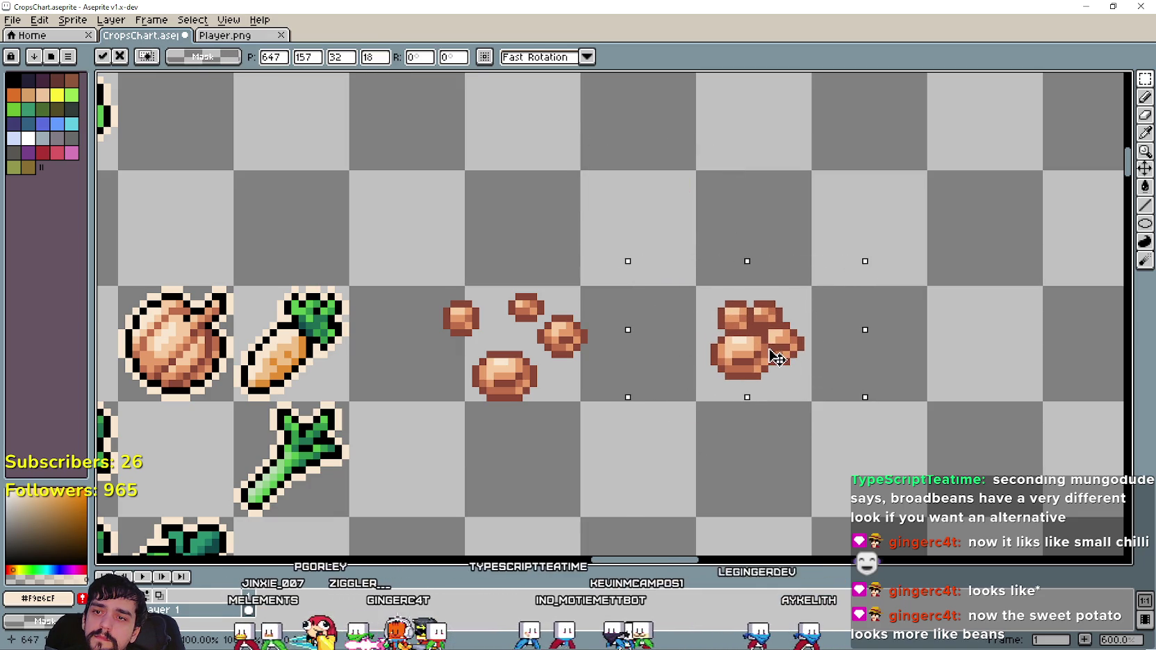
pyautogui.click(776, 446)
pyautogui.scroll(-3, 841, 416)
pyautogui.scroll(-1, 831, 342)
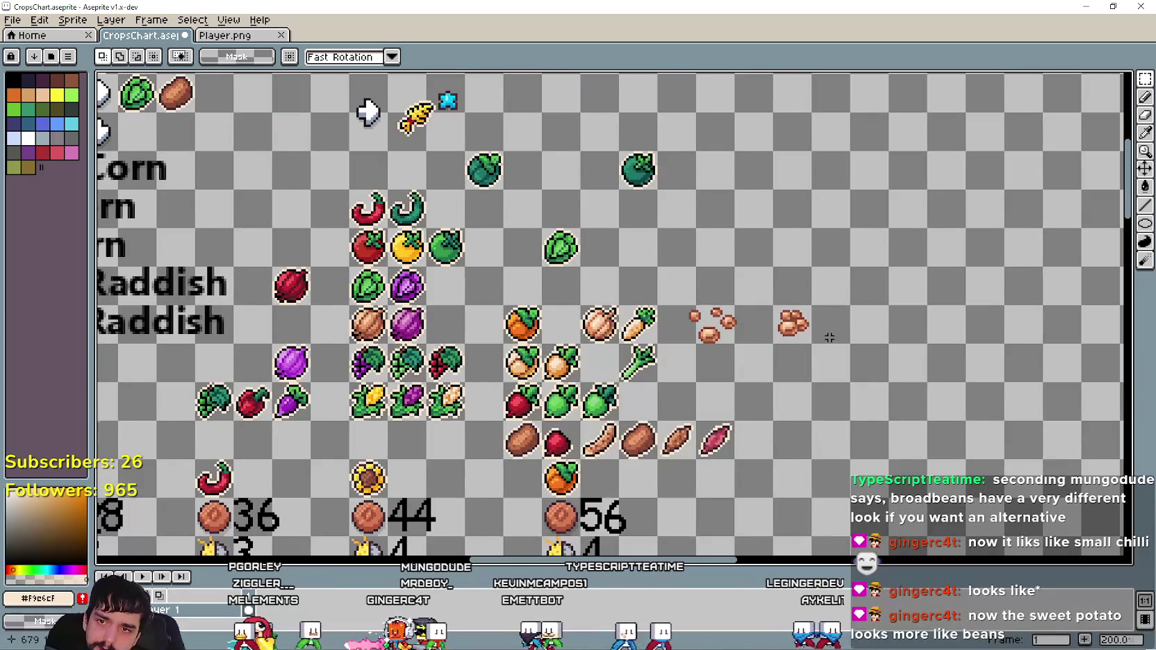
pyautogui.scroll(1, 830, 340)
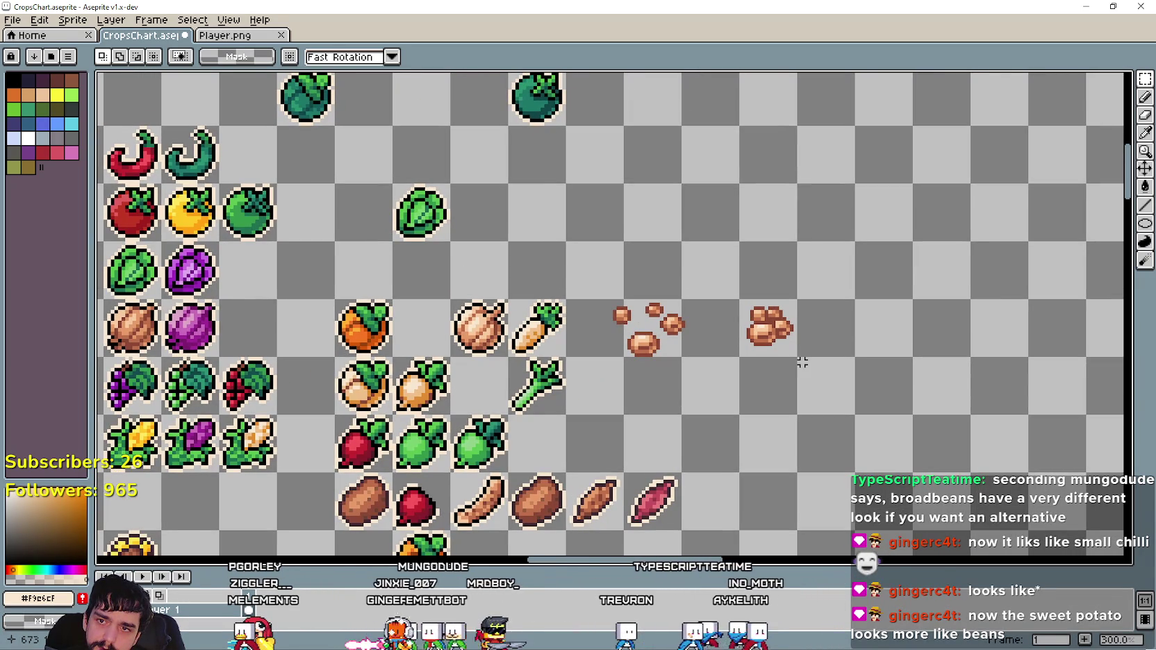
pyautogui.scroll(2, 803, 361)
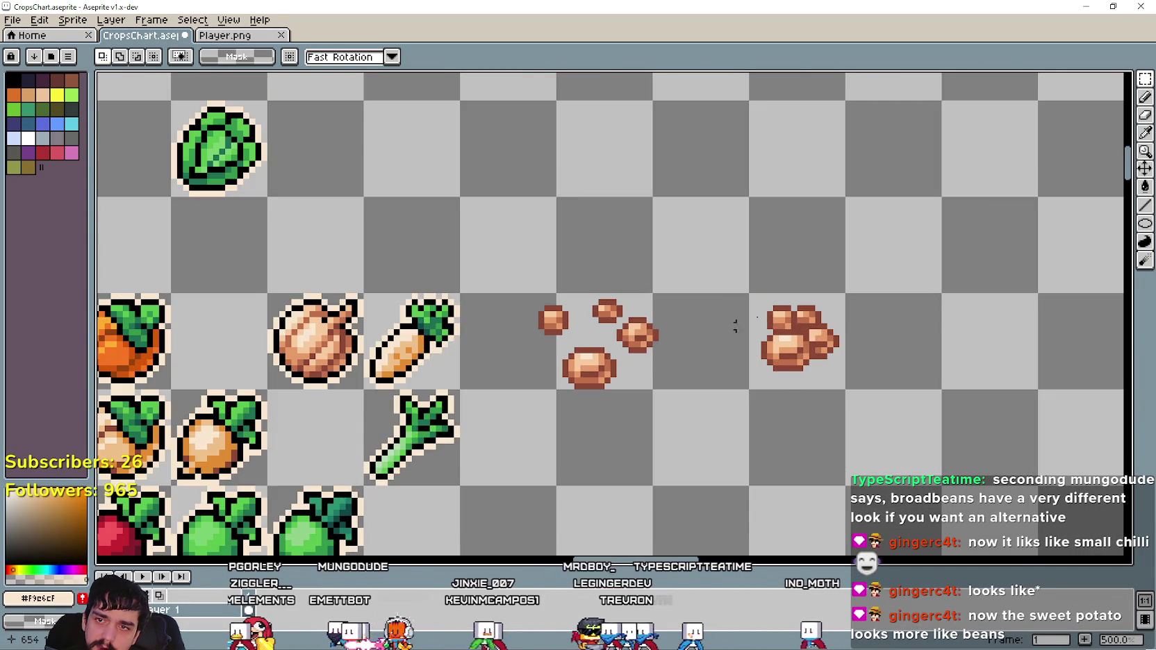
pyautogui.scroll(-2, 707, 340)
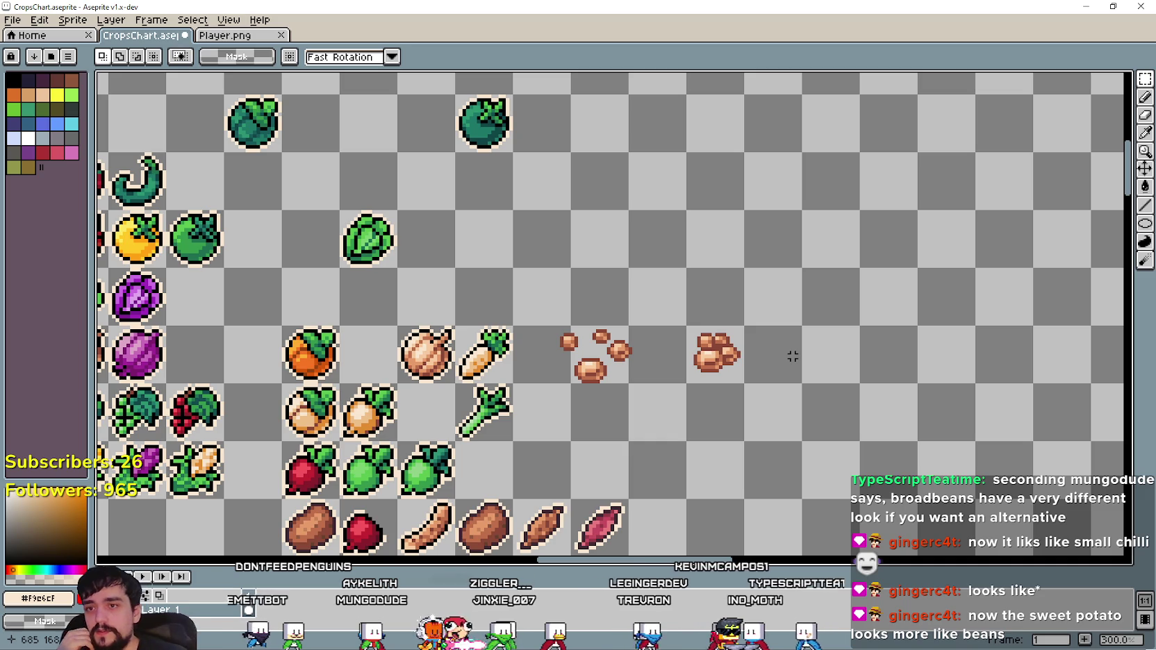
pyautogui.scroll(4, 691, 296)
pyautogui.scroll(-1, 697, 392)
# Undo two cluster edits, then re-place the left bean beside the right one and shift the pair left.
pyautogui.hotkey('ctrl', 'z')
pyautogui.hotkey('ctrl', 'z')
pyautogui.hotkey('ctrl', 'z')
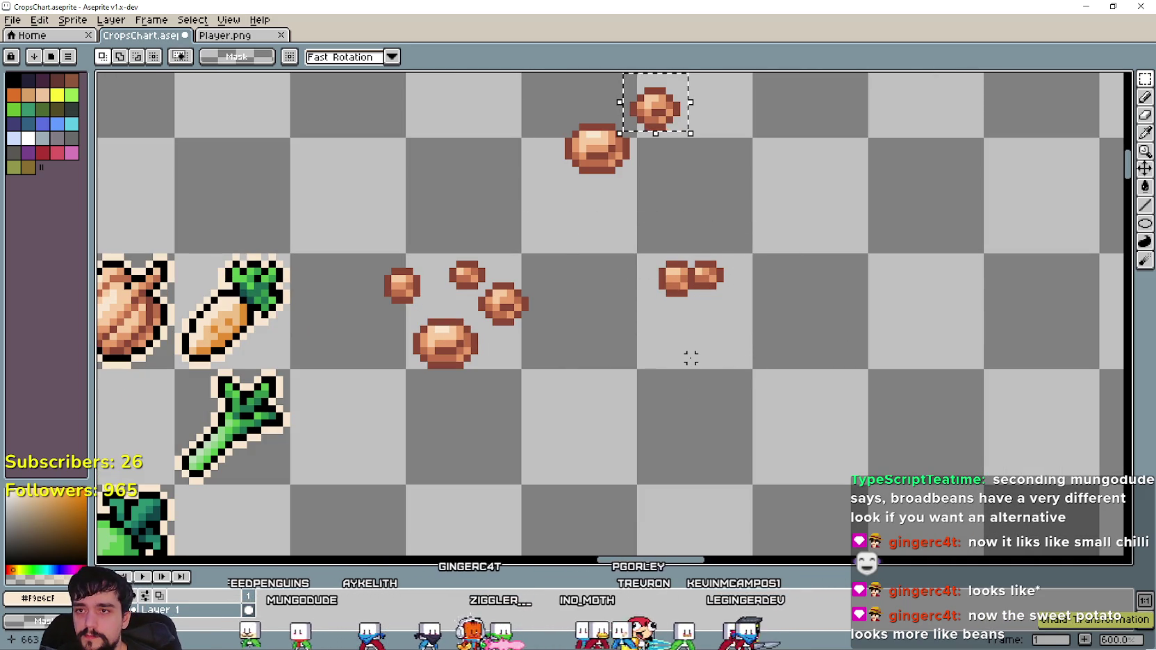
pyautogui.hotkey('ctrl', 'z')
pyautogui.hotkey('ctrl', 'z')
pyautogui.hotkey('ctrl', 'z')
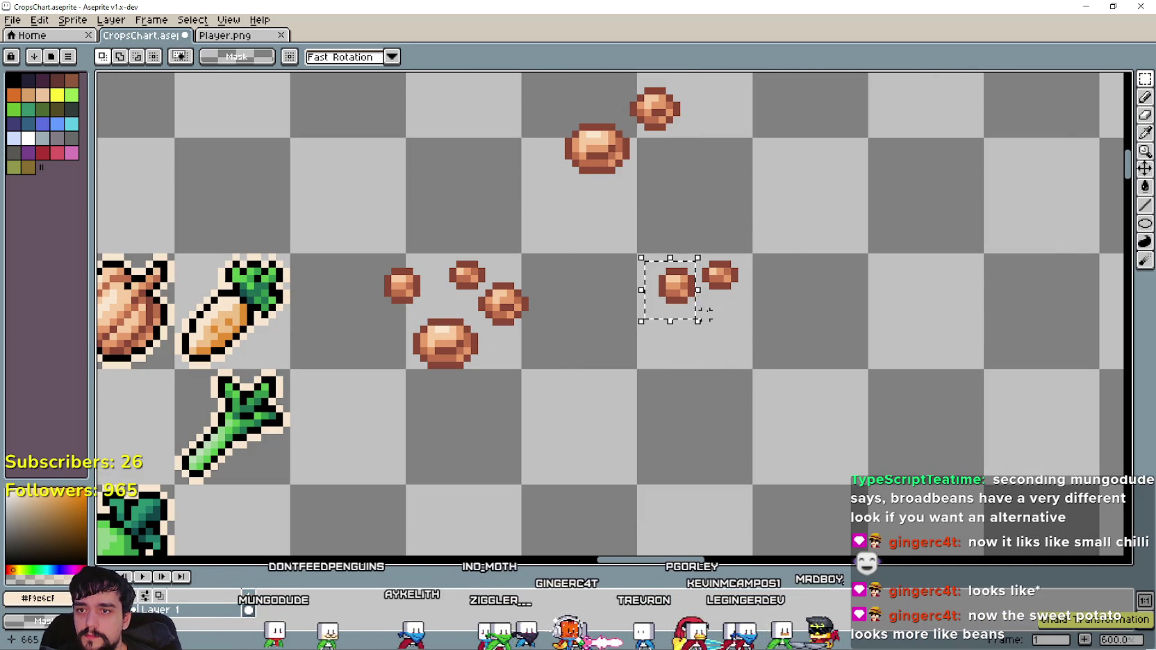
pyautogui.scroll(1, 697, 306)
pyautogui.moveTo(684, 302); pyautogui.dragTo(688, 292)
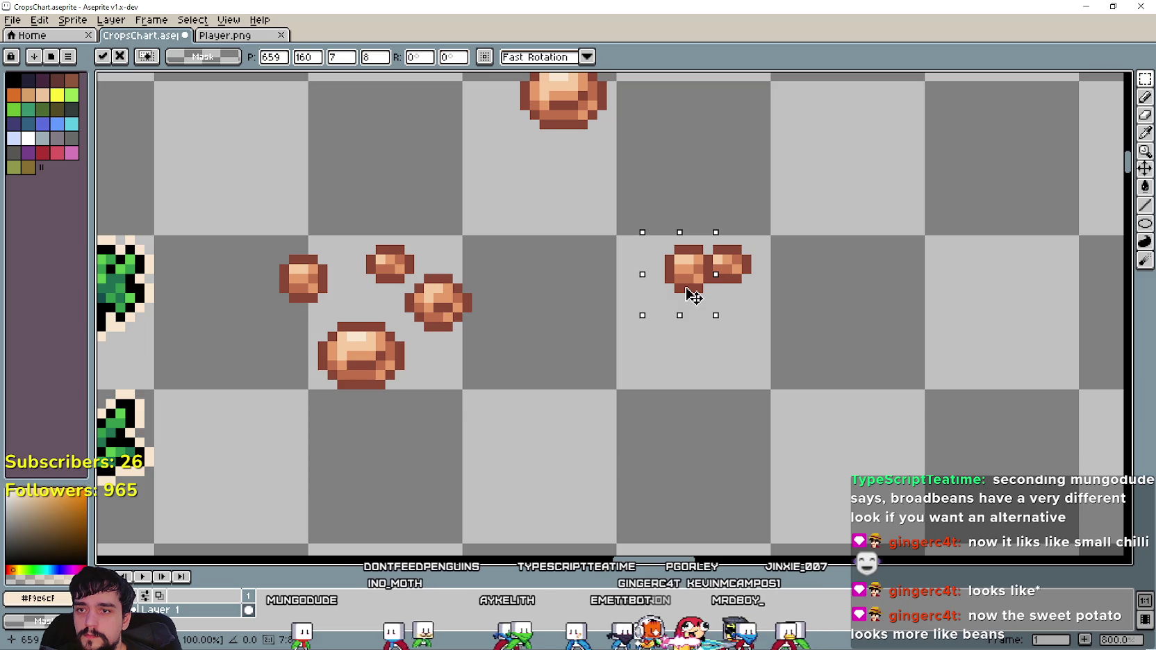
pyautogui.press('Down')
pyautogui.press('Right')
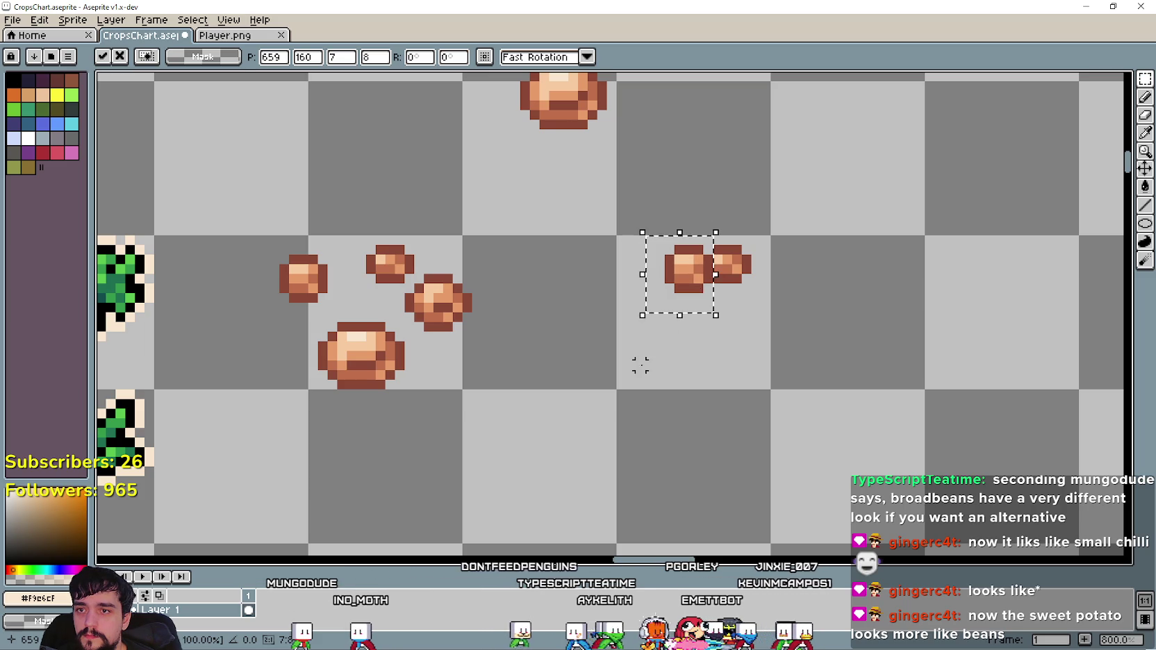
pyautogui.hotkey('ctrl', 'd')
pyautogui.scroll(-2, 618, 305)
pyautogui.moveTo(702, 293); pyautogui.dragTo(687, 293)
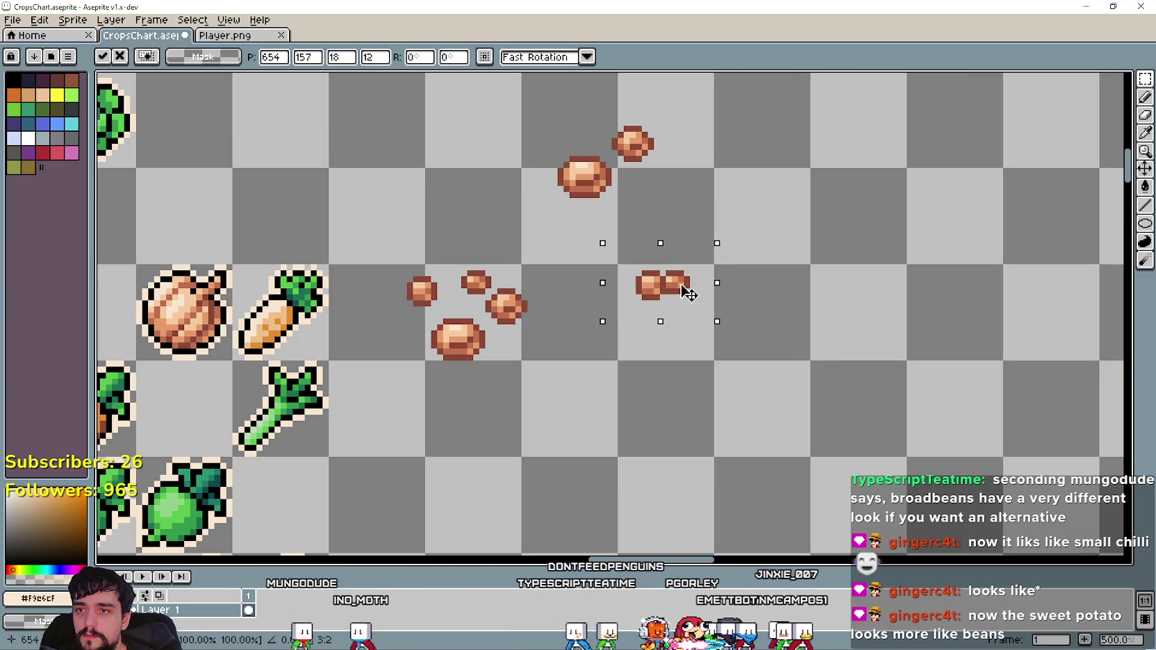
pyautogui.hotkey('ctrl', 'd')
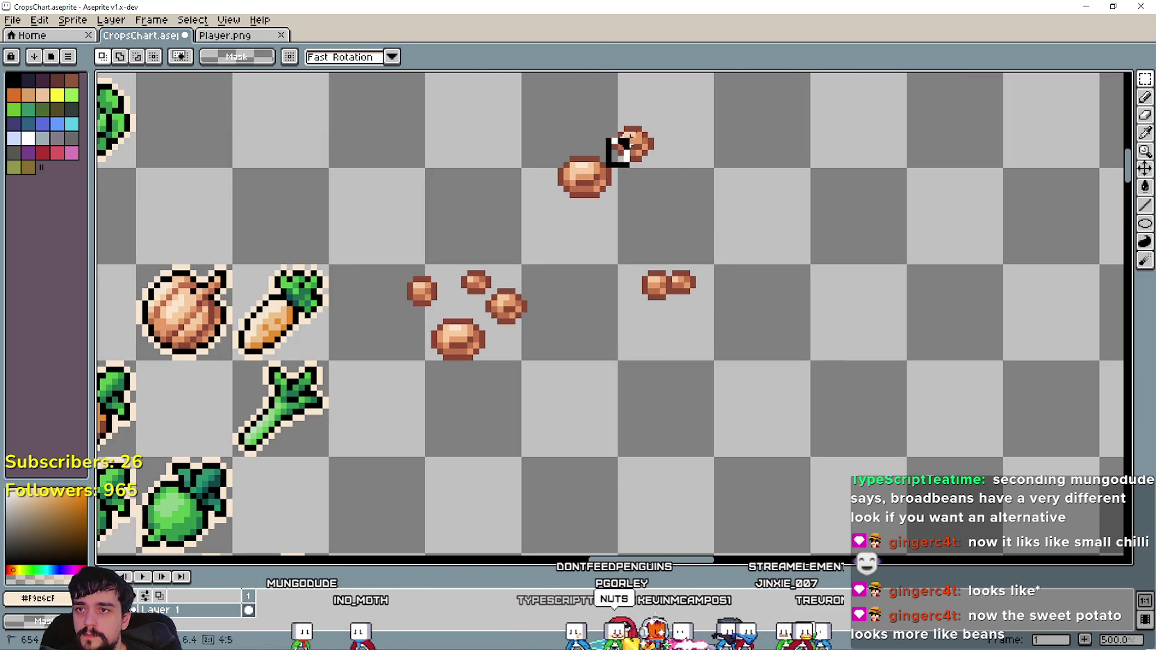
# Move the small top bean and the larger top bean down onto the bean pair.
pyautogui.moveTo(651, 153); pyautogui.dragTo(703, 335)
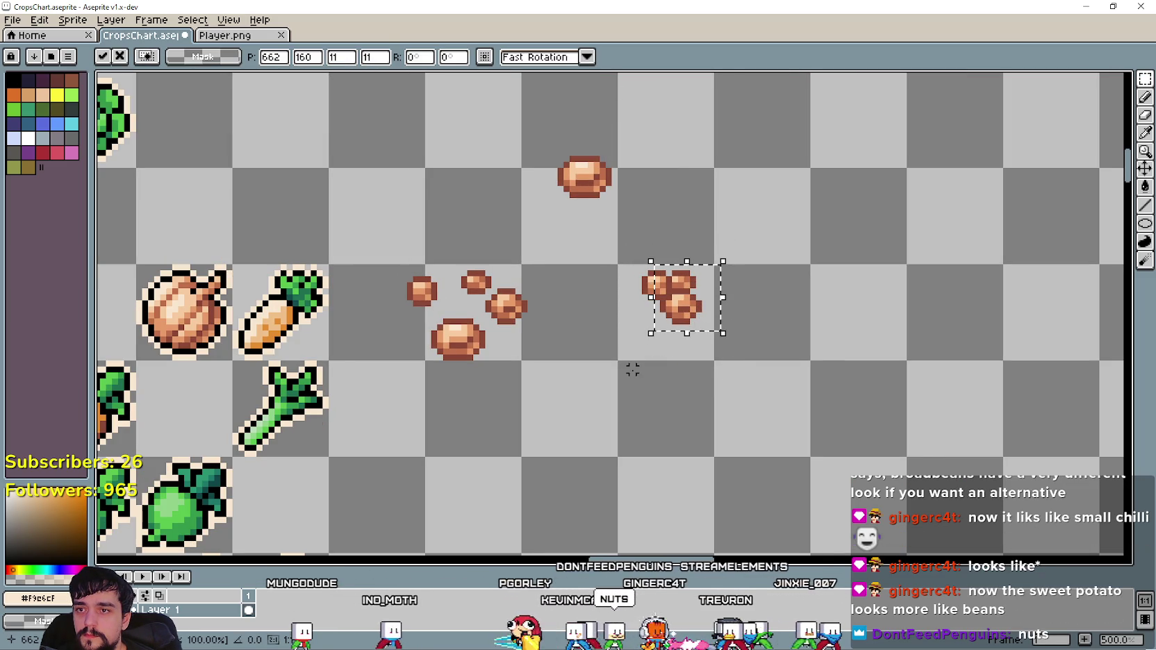
pyautogui.hotkey('ctrl', 'd')
pyautogui.moveTo(529, 220); pyautogui.dragTo(638, 117)
pyautogui.moveTo(605, 172); pyautogui.dragTo(663, 304)
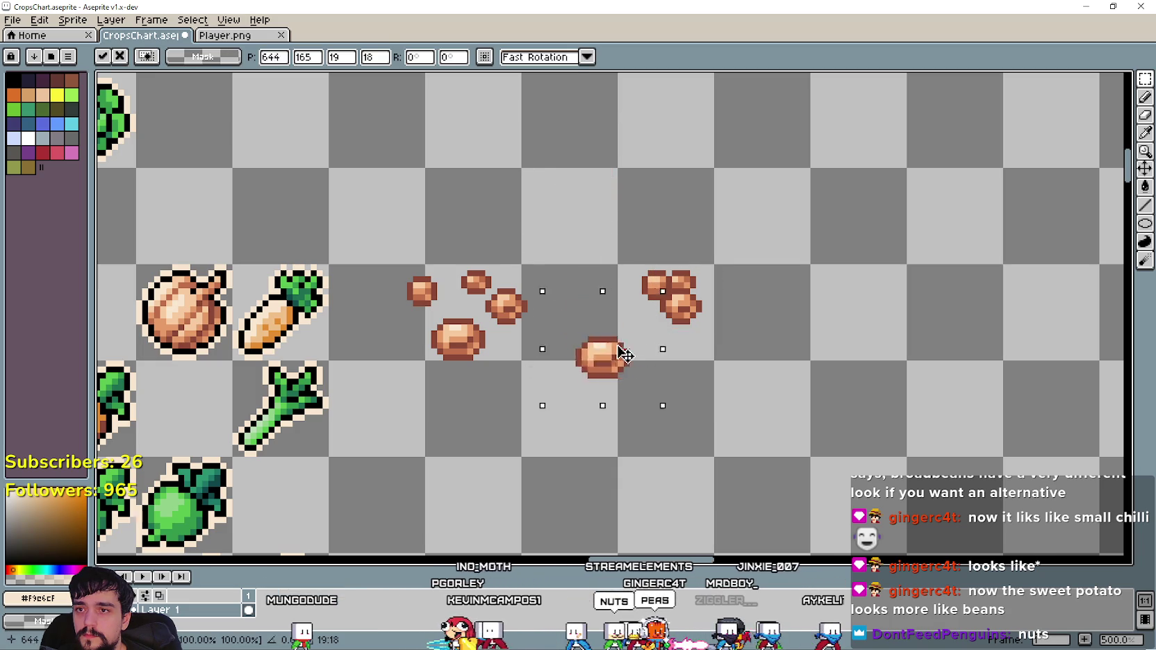
pyautogui.scroll(-2, 645, 378)
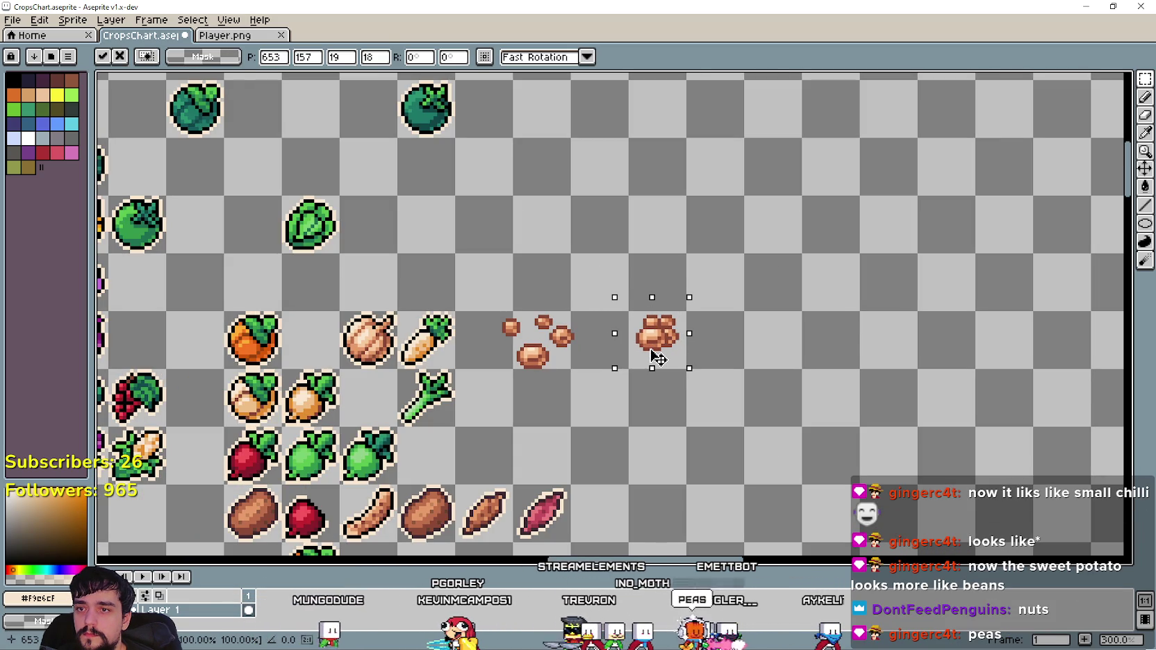
pyautogui.moveTo(657, 357); pyautogui.dragTo(646, 357)
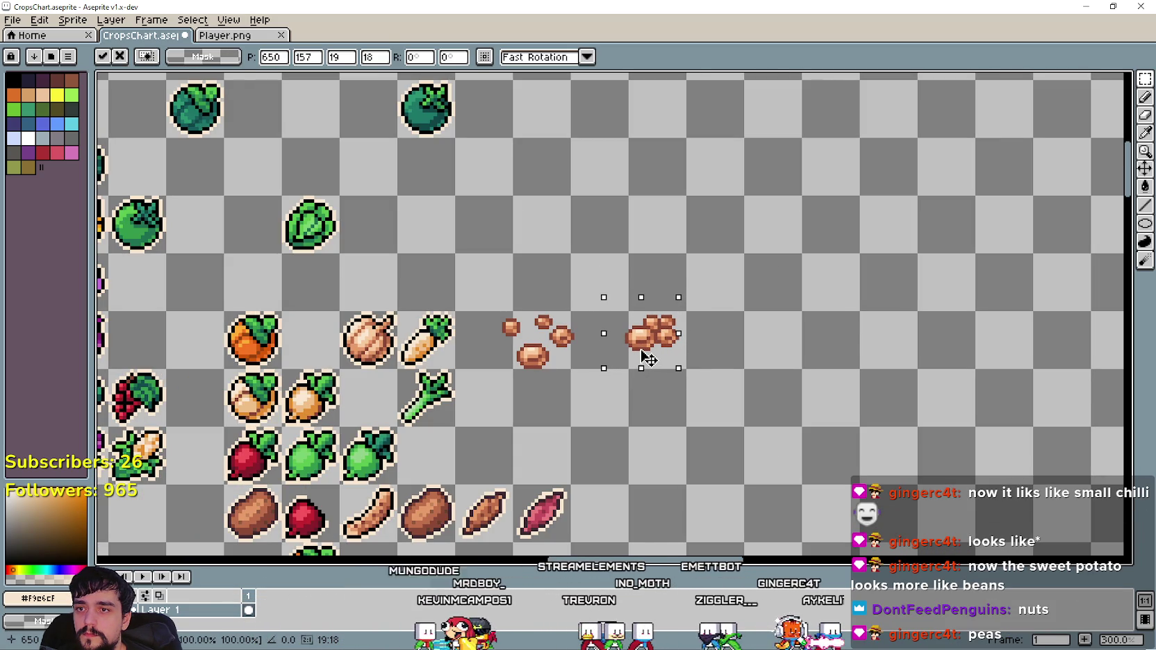
pyautogui.press('Return')
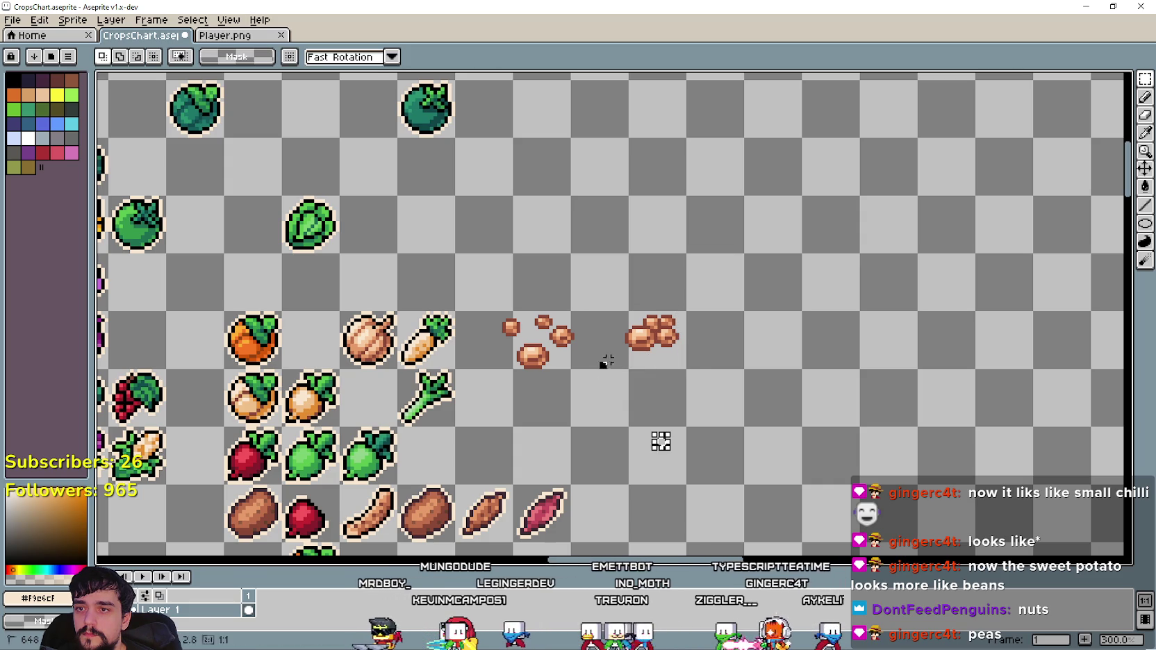
pyautogui.moveTo(673, 340); pyautogui.dragTo(679, 345)
pyautogui.scroll(2, 678, 345)
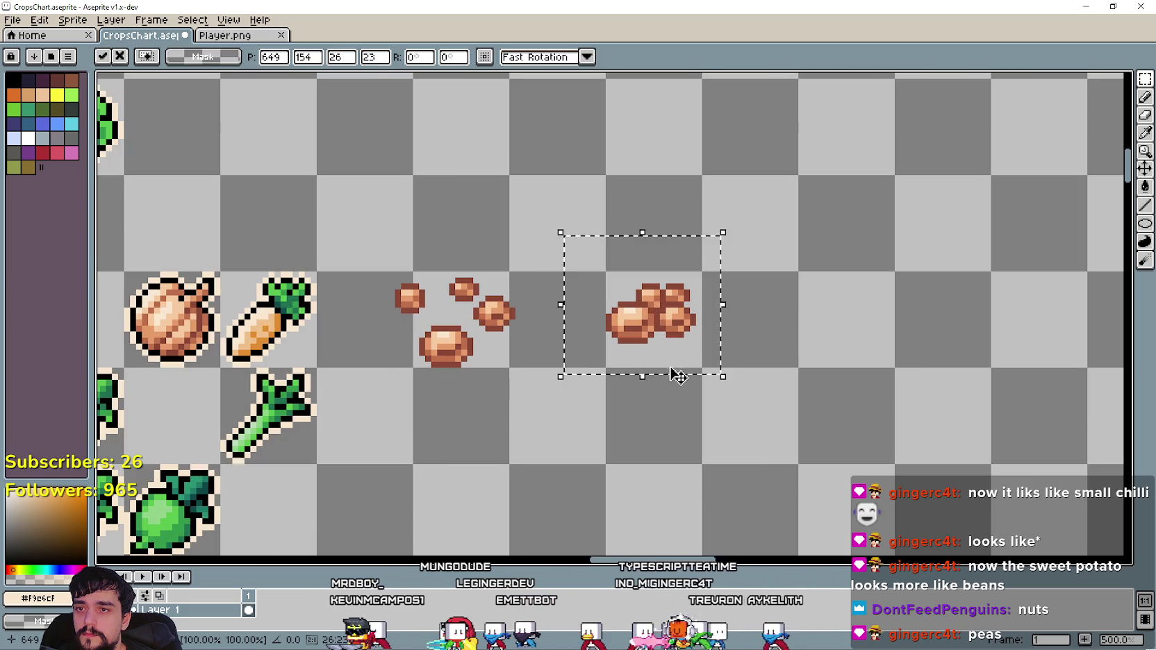
pyautogui.scroll(-1, 692, 360)
pyautogui.scroll(-1, 667, 418)
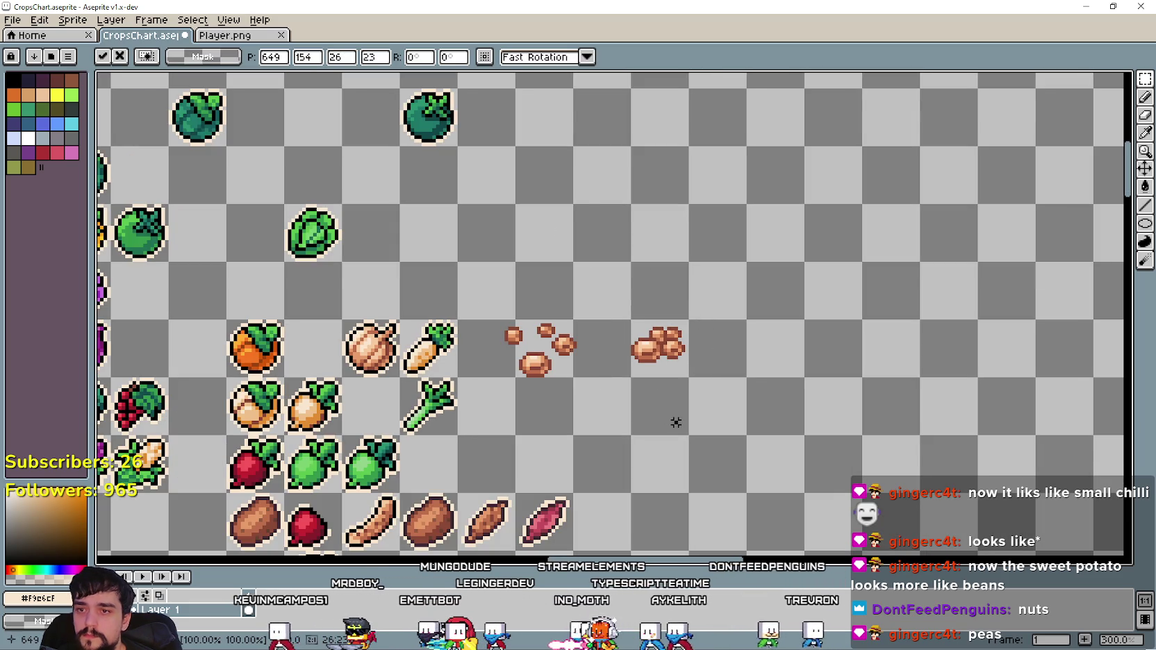
pyautogui.hotkey('ctrl', 'd')
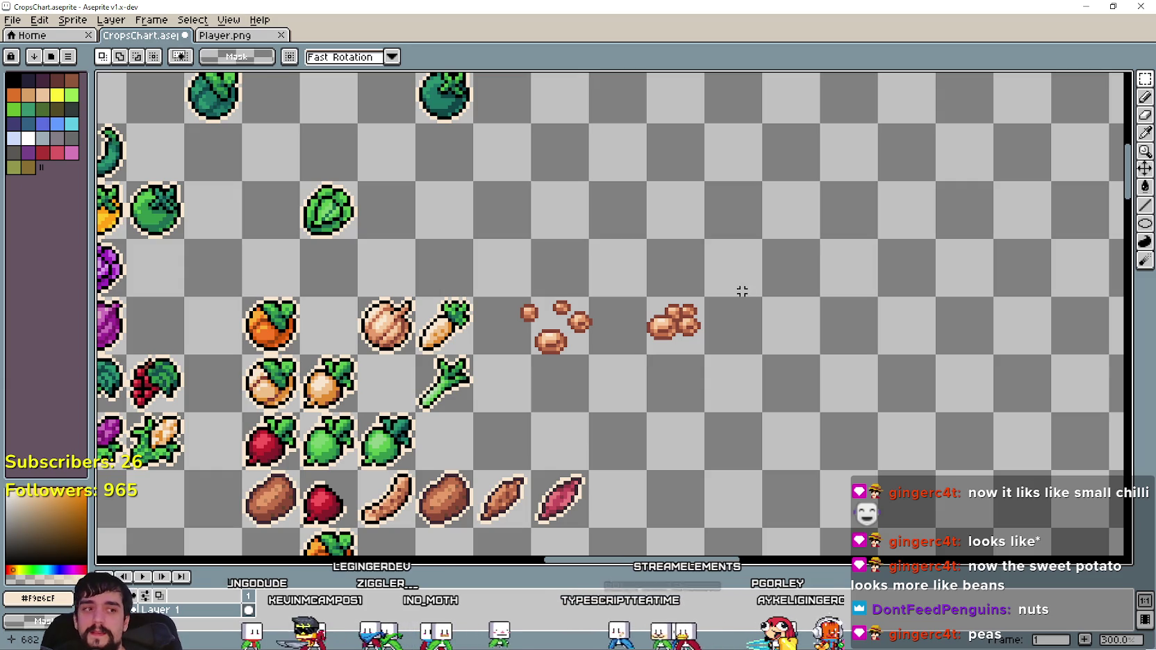
# Undo the last two bean moves to separate the beans again and clear the selections.
pyautogui.scroll(2, 692, 269)
pyautogui.scroll(1, 629, 433)
pyautogui.scroll(-2, 629, 433)
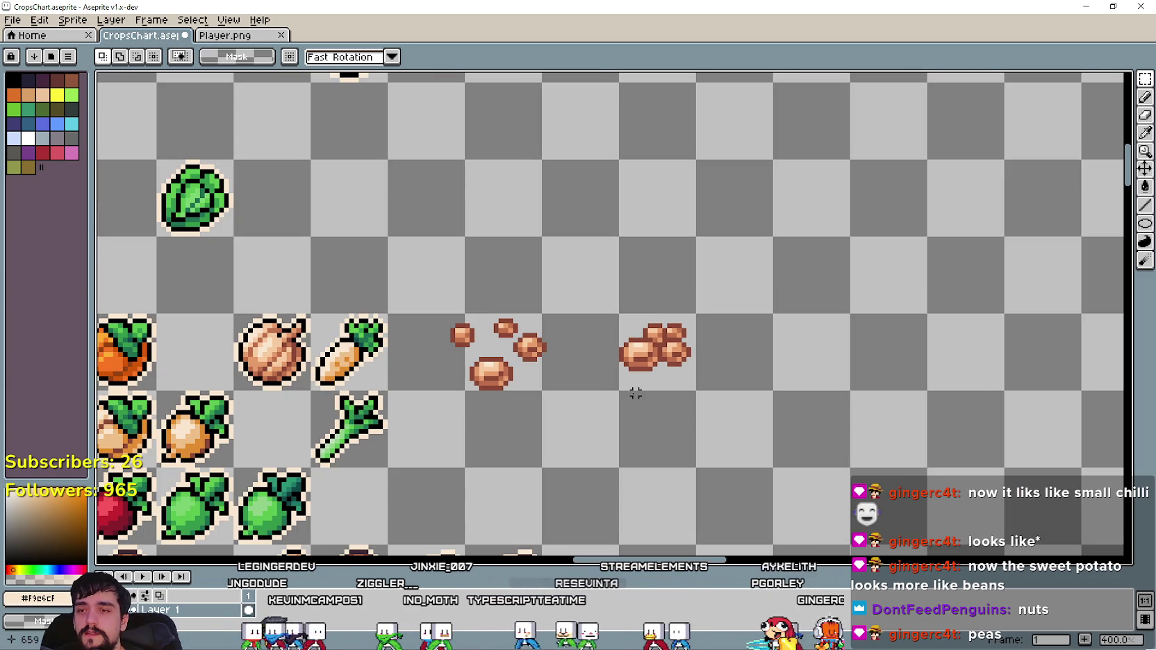
pyautogui.hotkey('ctrl', 'z')
pyautogui.hotkey('ctrl', 'z')
pyautogui.hotkey('ctrl', 'z')
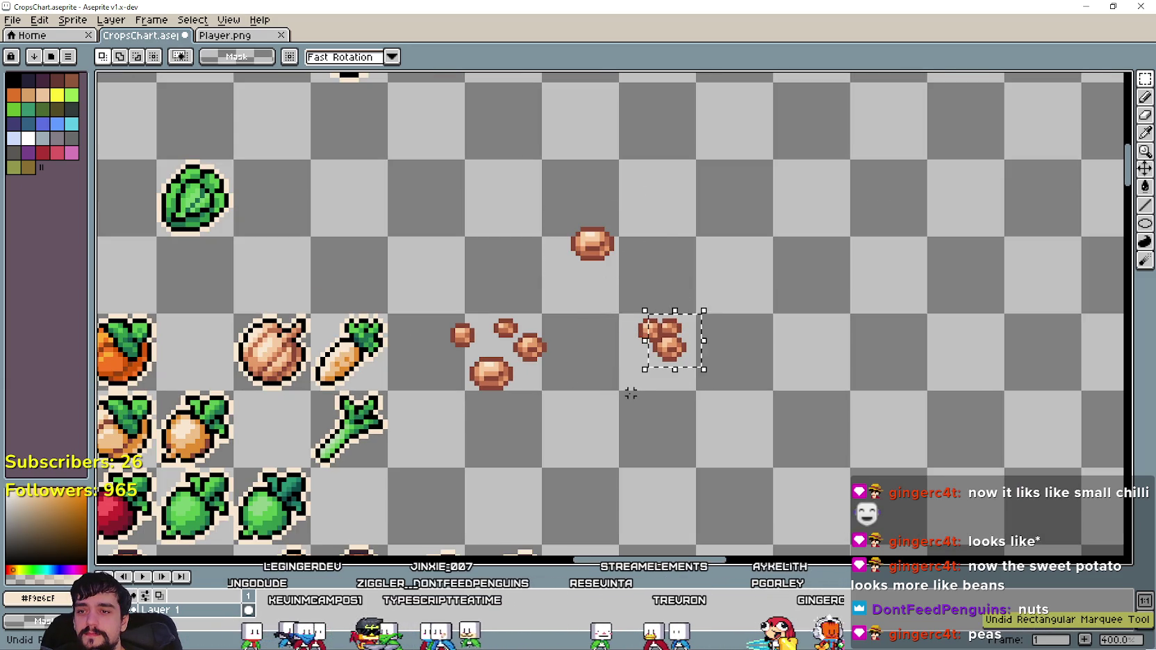
pyautogui.hotkey('ctrl', 'z')
pyautogui.hotkey('ctrl', 'z')
pyautogui.hotkey('ctrl', 'z')
pyautogui.hotkey('ctrl', 'z')
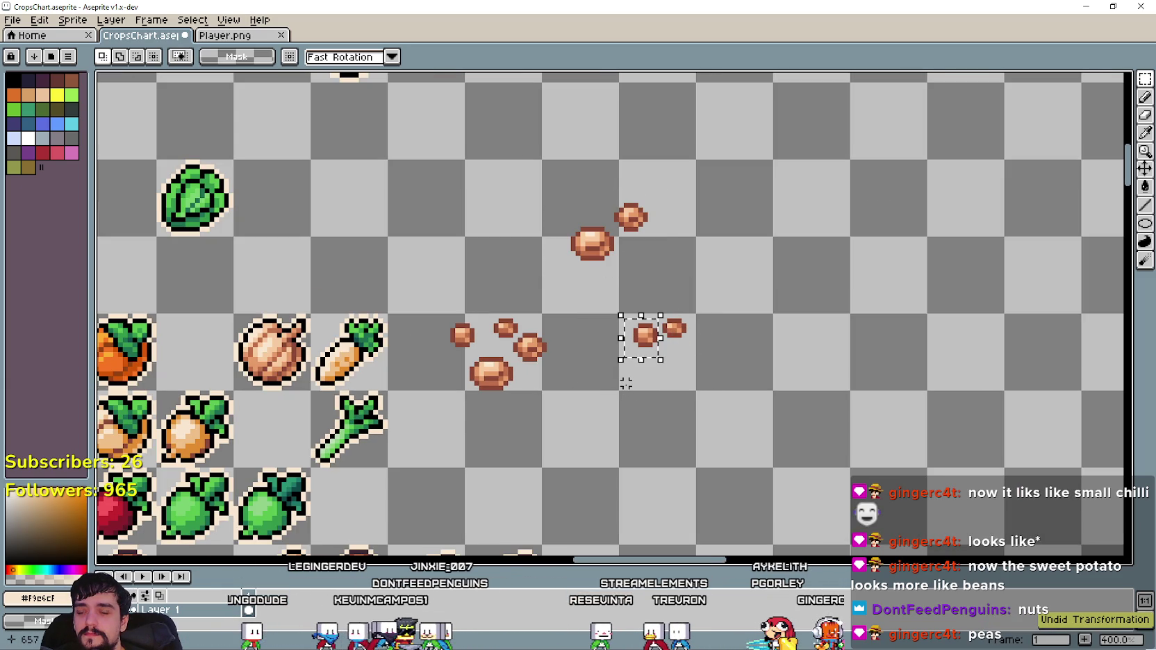
pyautogui.scroll(-1, 725, 306)
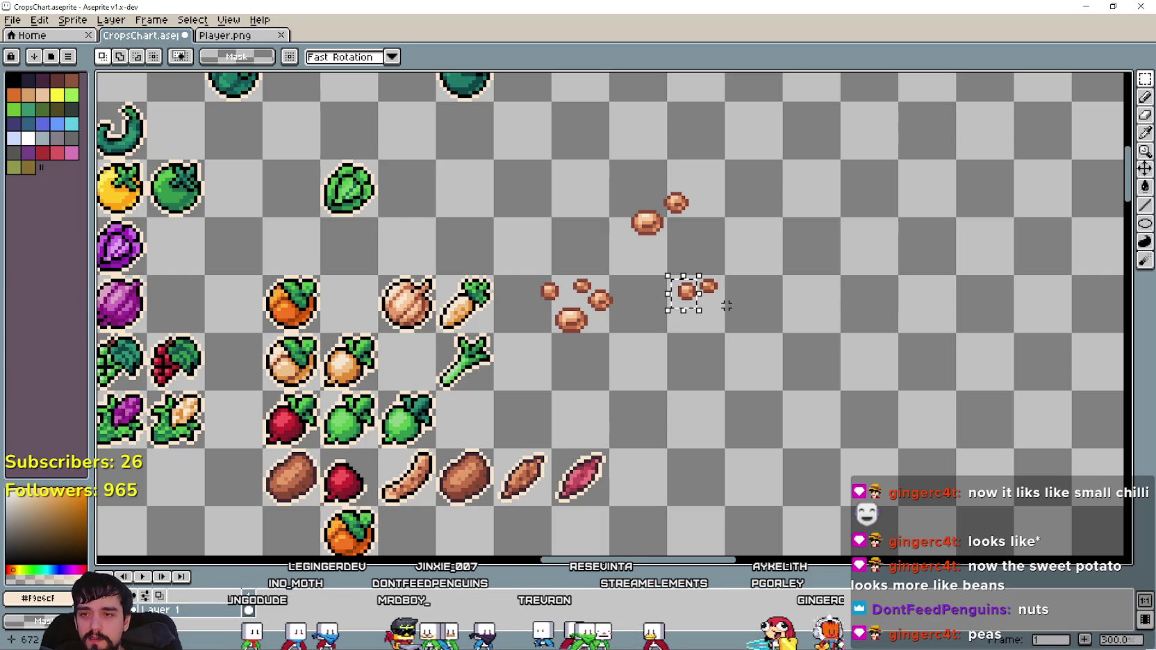
pyautogui.hotkey('ctrl', 'd')
pyautogui.scroll(1, 726, 306)
pyautogui.scroll(2, 702, 298)
pyautogui.moveTo(625, 291); pyautogui.dragTo(771, 223)
pyautogui.scroll(-2, 720, 246)
pyautogui.moveTo(707, 182); pyautogui.dragTo(580, 252)
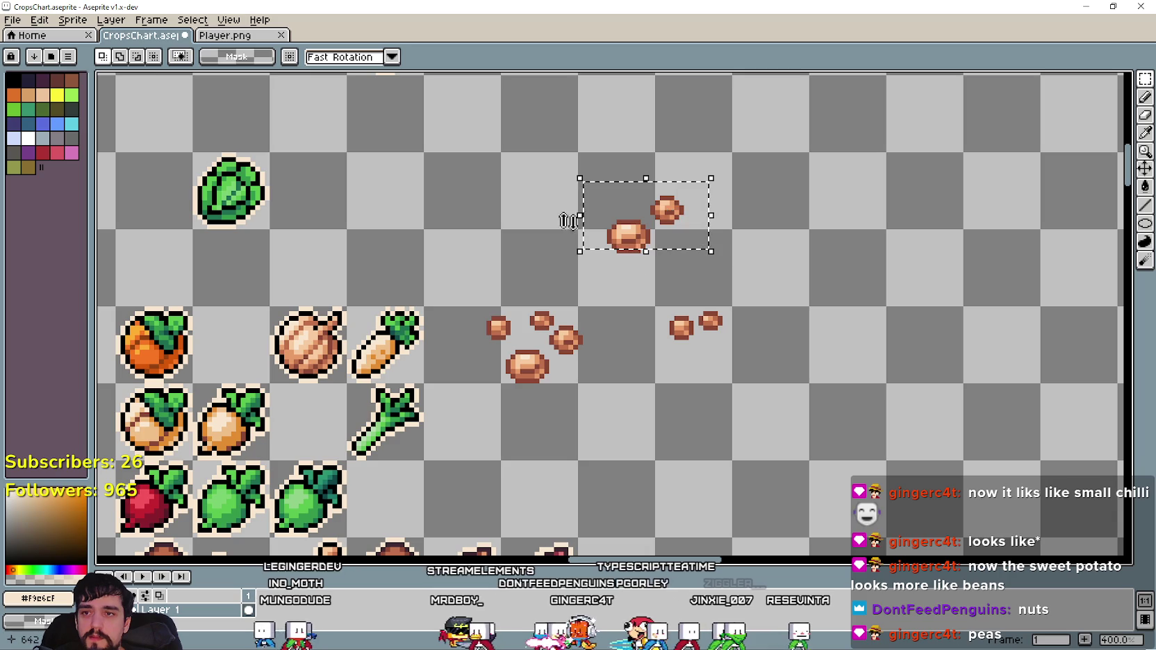
pyautogui.hotkey('ctrl', 'd')
pyautogui.scroll(1, 771, 448)
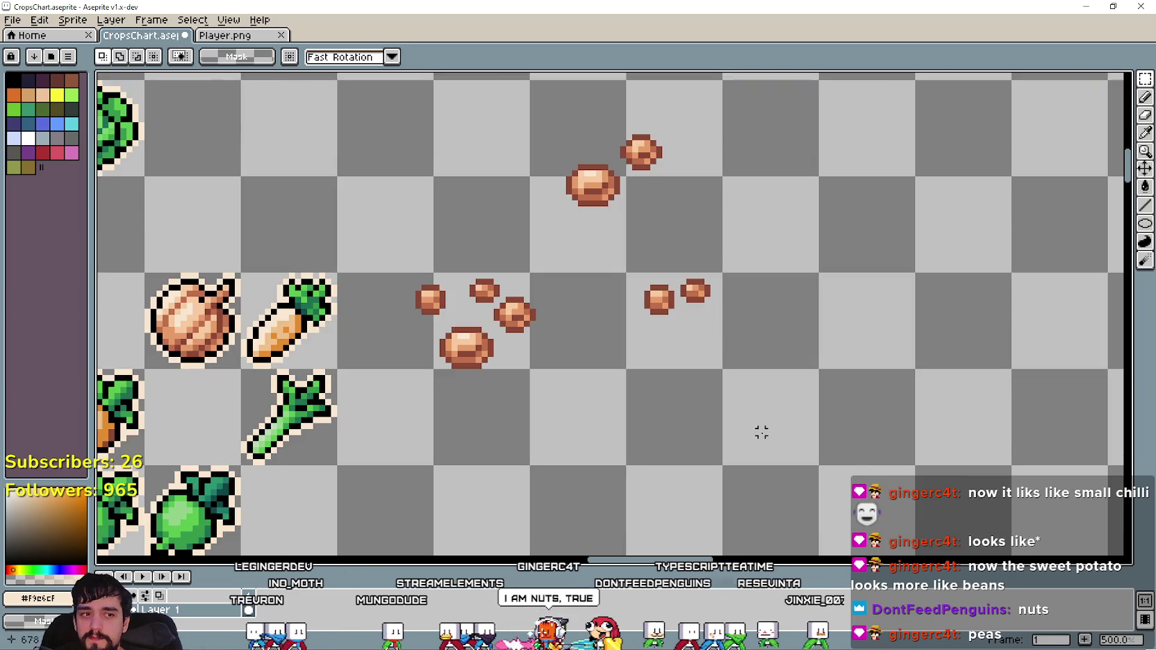
pyautogui.scroll(2, 716, 387)
pyautogui.scroll(-3, 670, 342)
pyautogui.scroll(1, 666, 335)
pyautogui.scroll(-1, 666, 335)
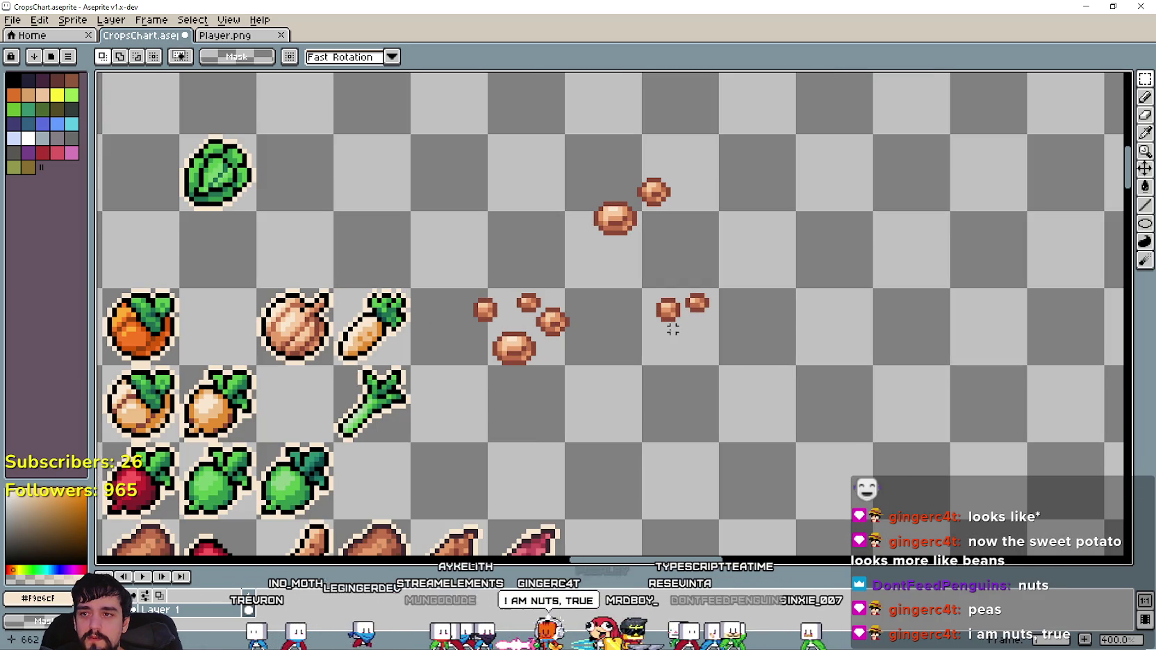
pyautogui.scroll(1, 663, 338)
pyautogui.scroll(1, 671, 321)
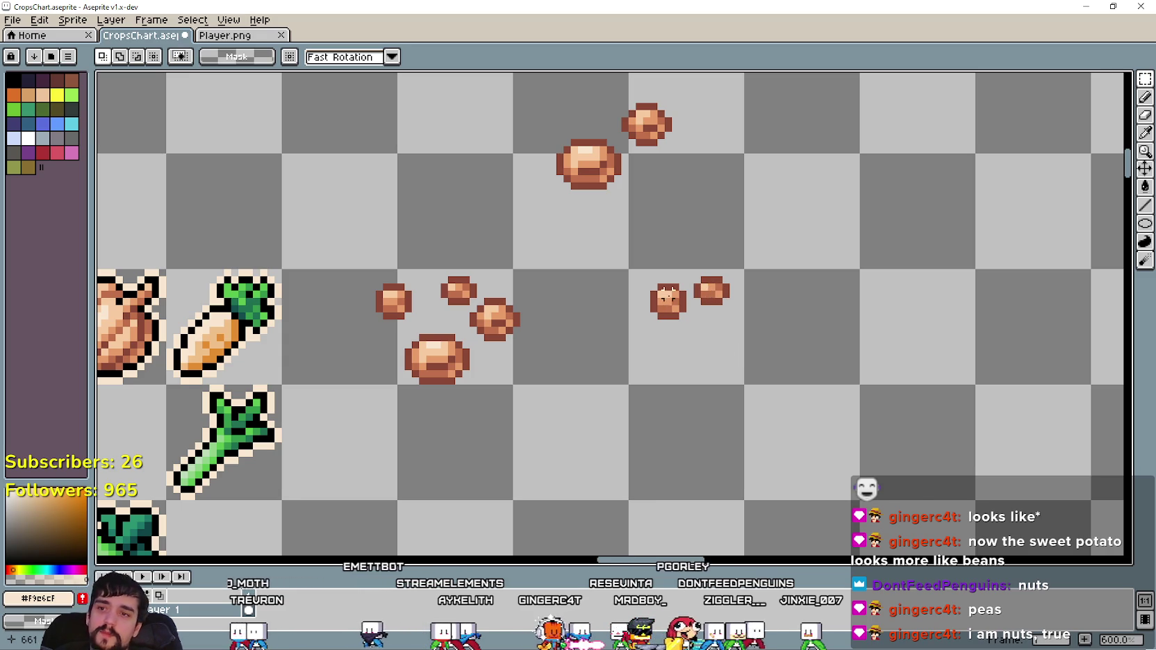
# Pack the left, upper-right and top beans tightly against the bean pair.
pyautogui.moveTo(750, 256)
pyautogui.mouseDown()
pyautogui.moveTo(690, 316)
pyautogui.moveTo(717, 303)
pyautogui.mouseUp()
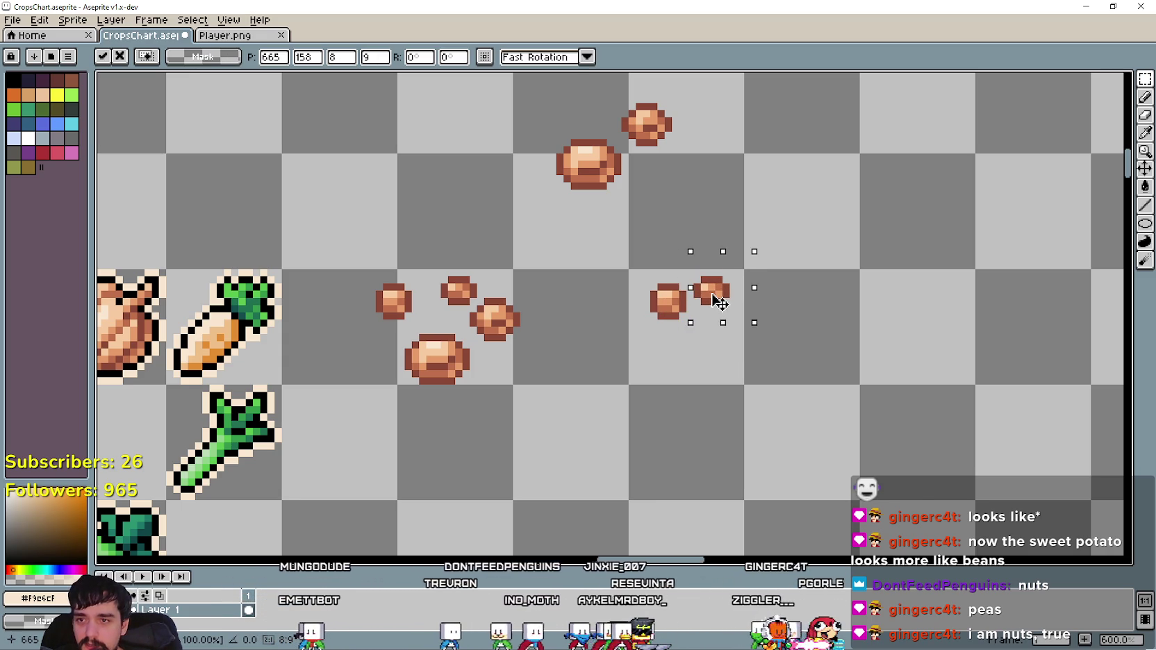
pyautogui.moveTo(642, 333); pyautogui.dragTo(687, 274)
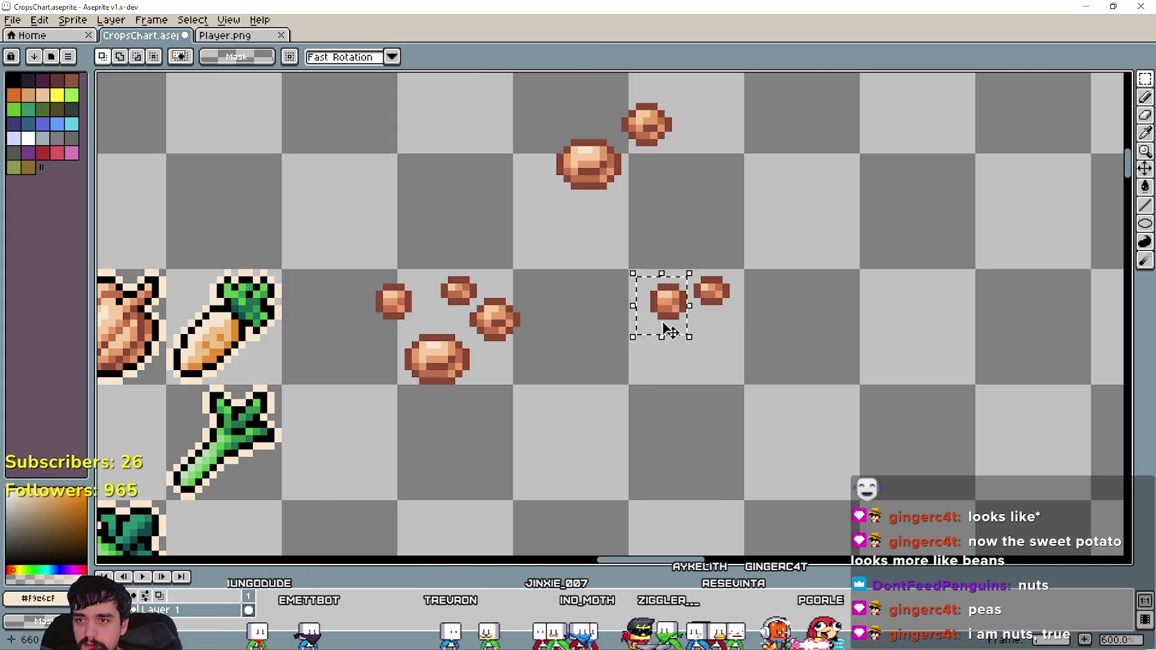
pyautogui.moveTo(677, 322); pyautogui.dragTo(684, 328)
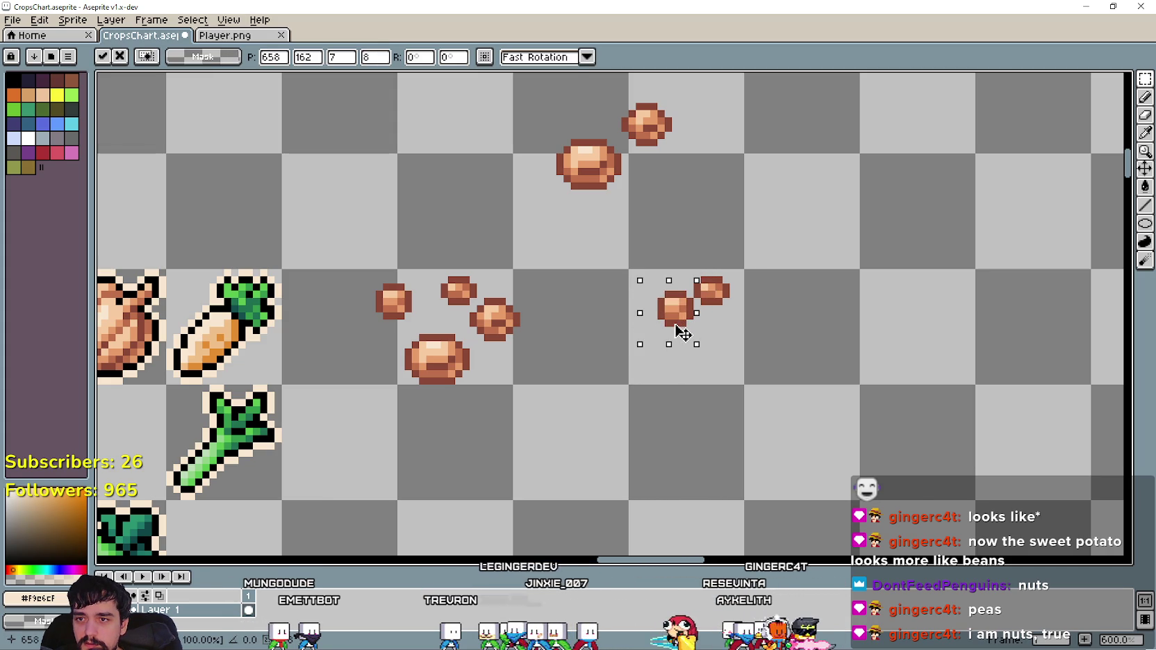
pyautogui.click(712, 321)
pyautogui.moveTo(630, 149)
pyautogui.mouseDown()
pyautogui.moveTo(684, 98)
pyautogui.moveTo(737, 326)
pyautogui.mouseUp()
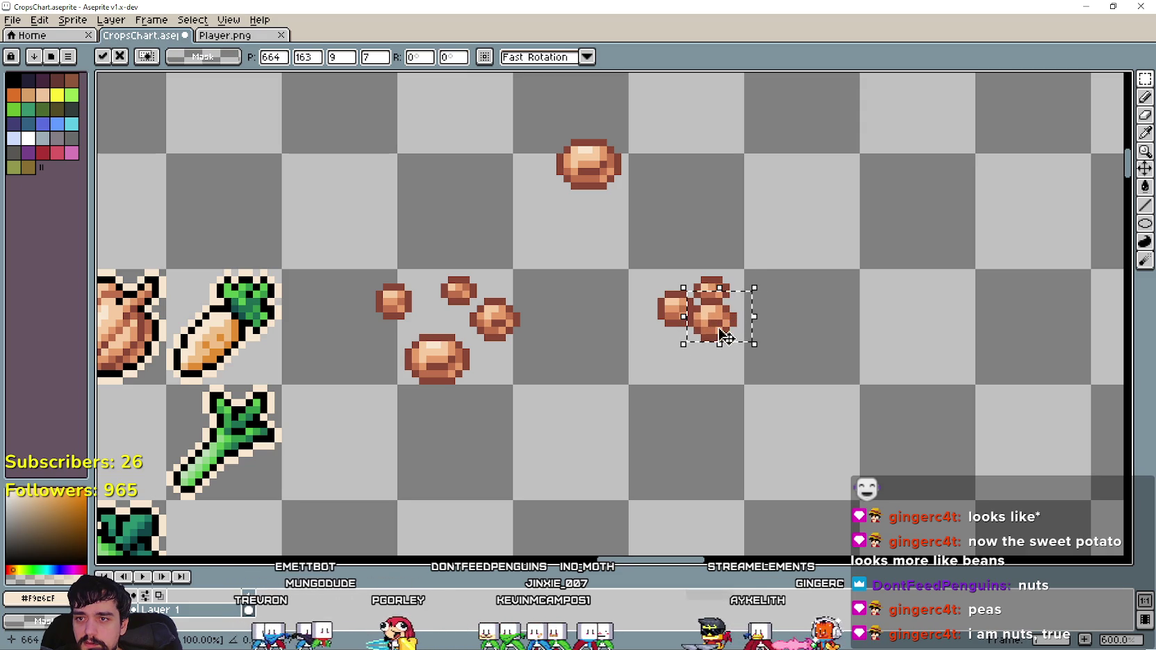
pyautogui.click(652, 347)
pyautogui.moveTo(528, 188); pyautogui.dragTo(656, 128)
pyautogui.moveTo(607, 172)
pyautogui.mouseDown()
pyautogui.moveTo(684, 361)
pyautogui.moveTo(686, 348)
pyautogui.mouseUp()
pyautogui.click(956, 417)
pyautogui.scroll(-4, 902, 399)
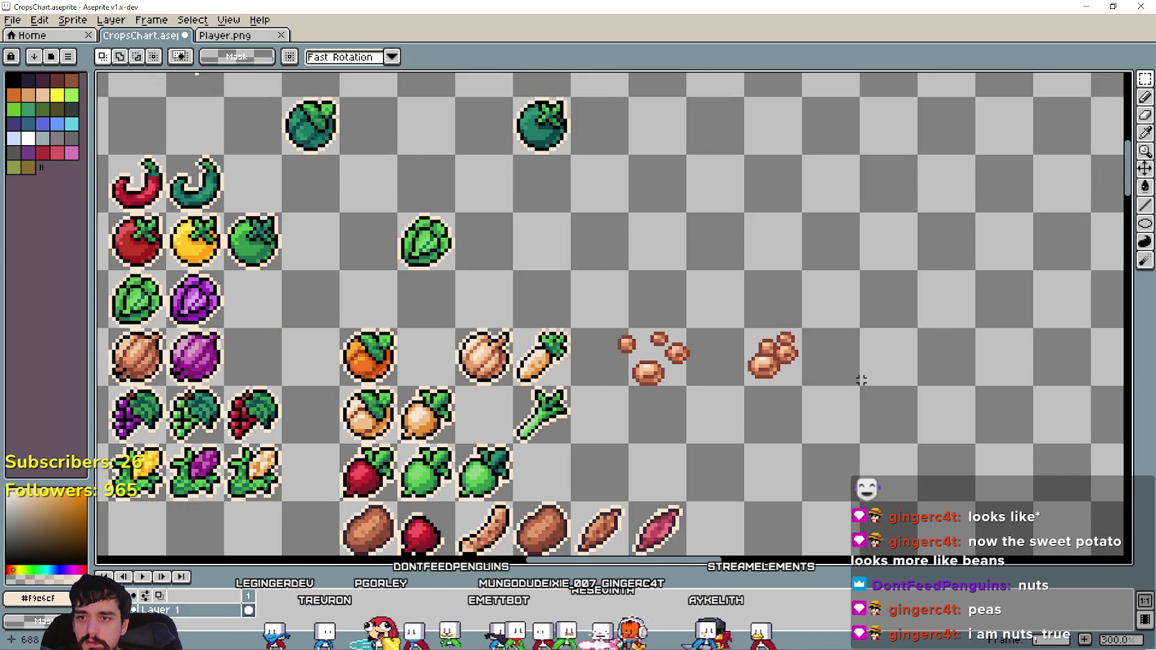
# Get the Line tool ready for drawing the cream #F9E6CF outline.
pyautogui.scroll(1, 715, 344)
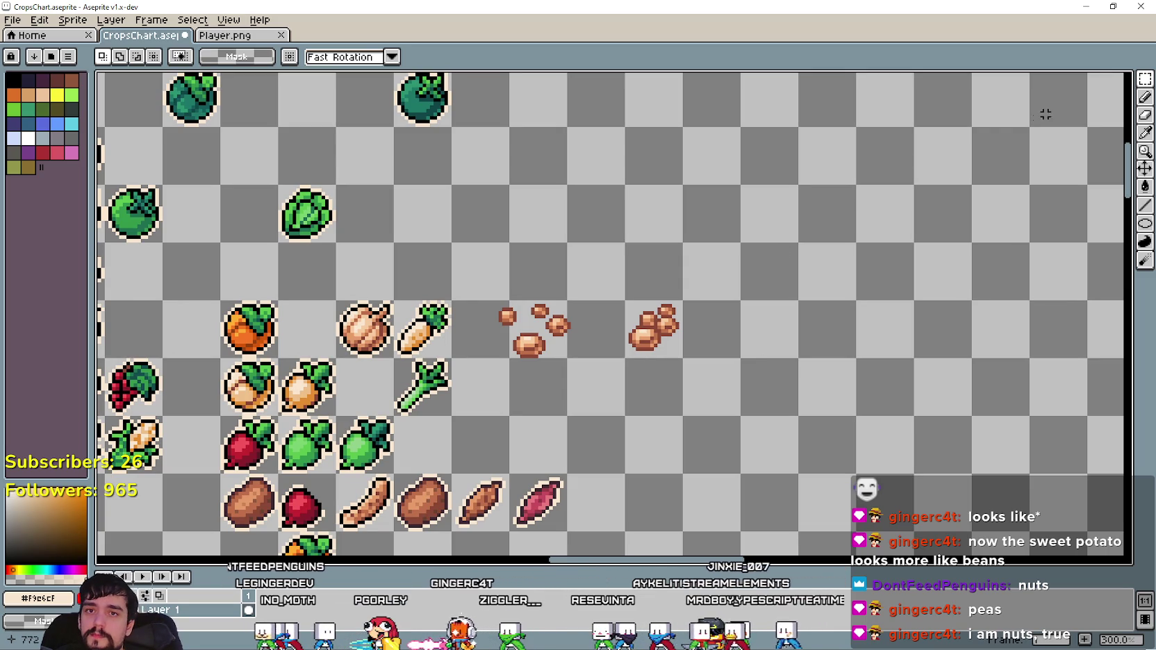
pyautogui.click(1144, 133)
pyautogui.scroll(2, 479, 285)
pyautogui.scroll(1, 468, 301)
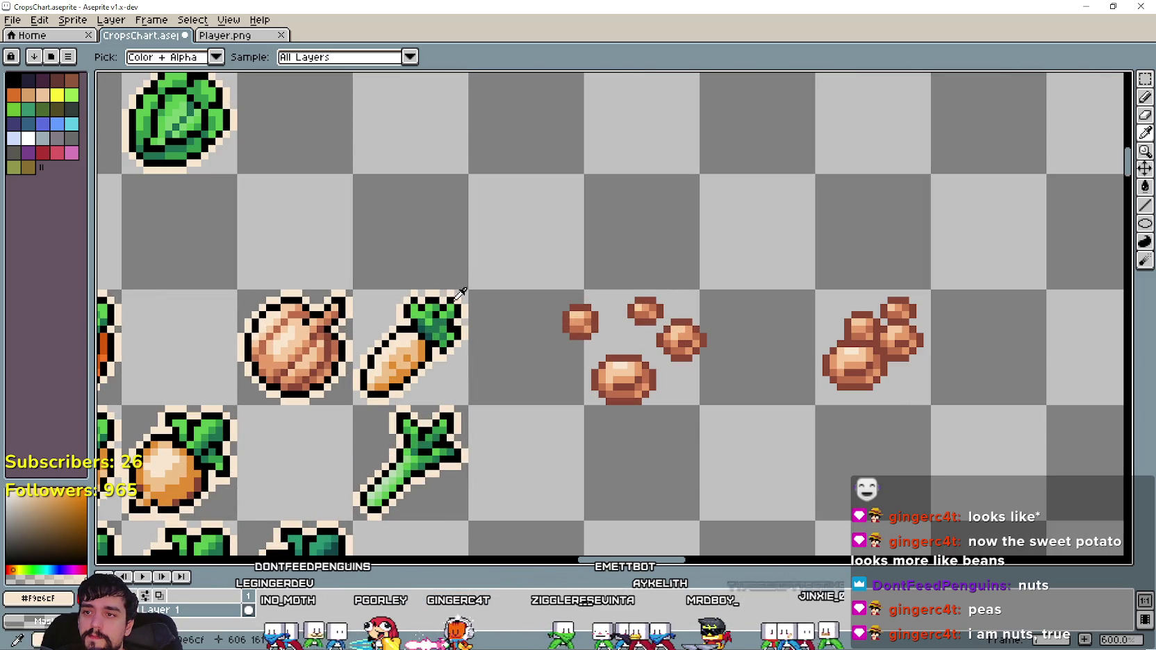
pyautogui.scroll(3, 467, 301)
pyautogui.scroll(-5, 616, 288)
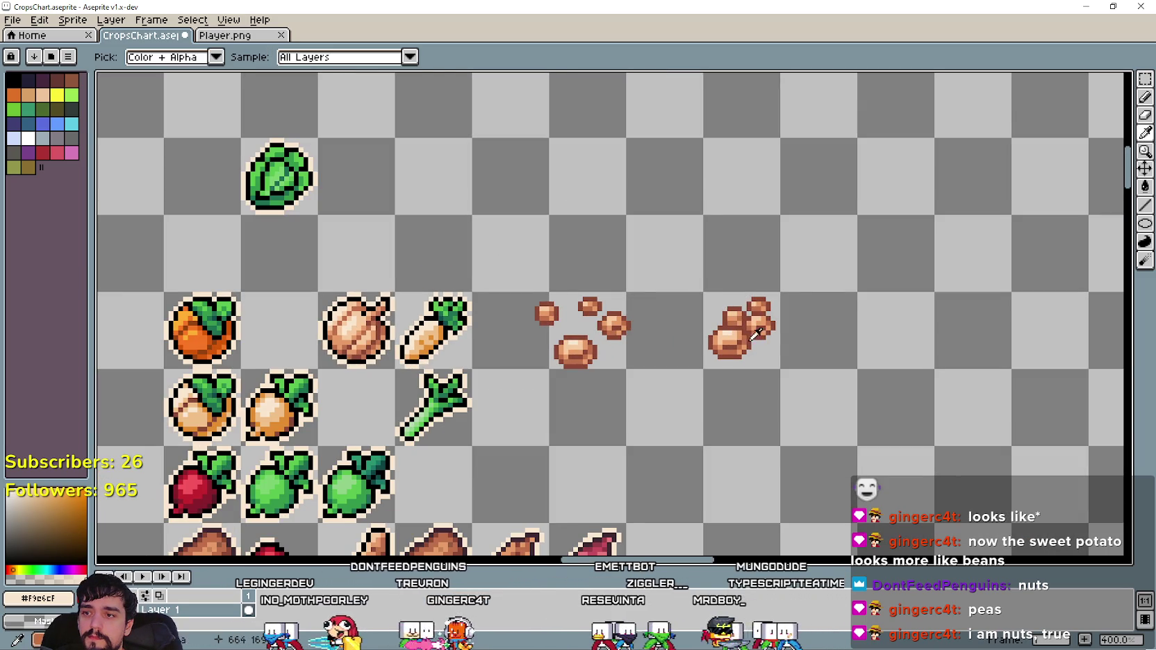
pyautogui.scroll(1, 756, 346)
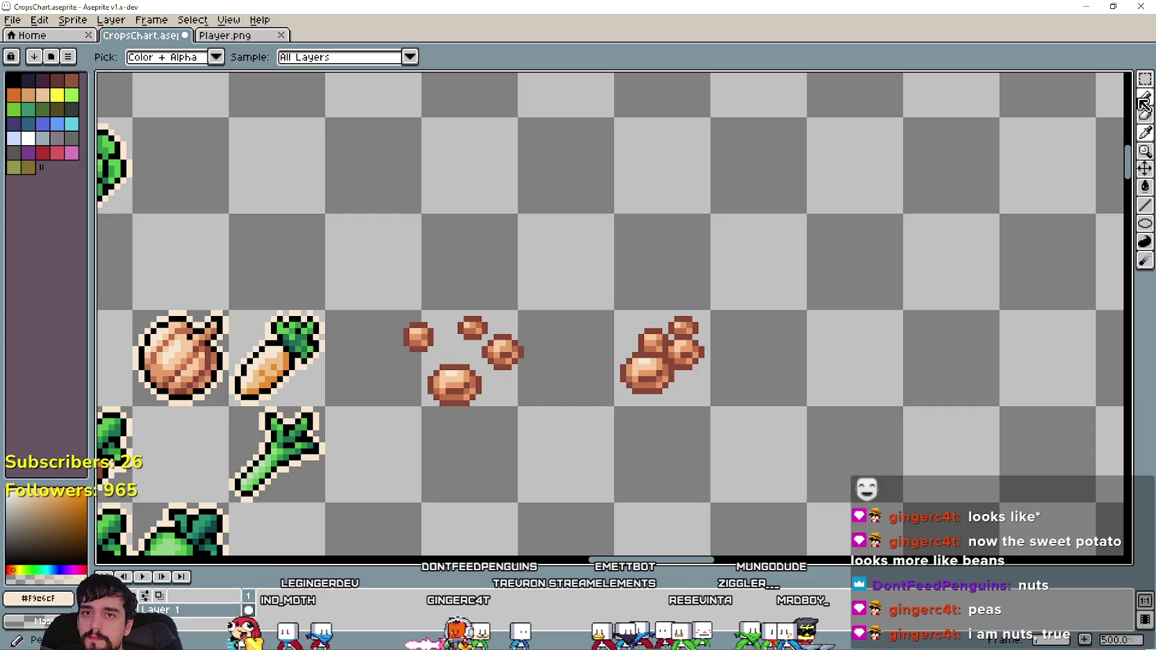
pyautogui.click(1142, 101)
pyautogui.scroll(1, 727, 354)
pyautogui.scroll(3, 682, 294)
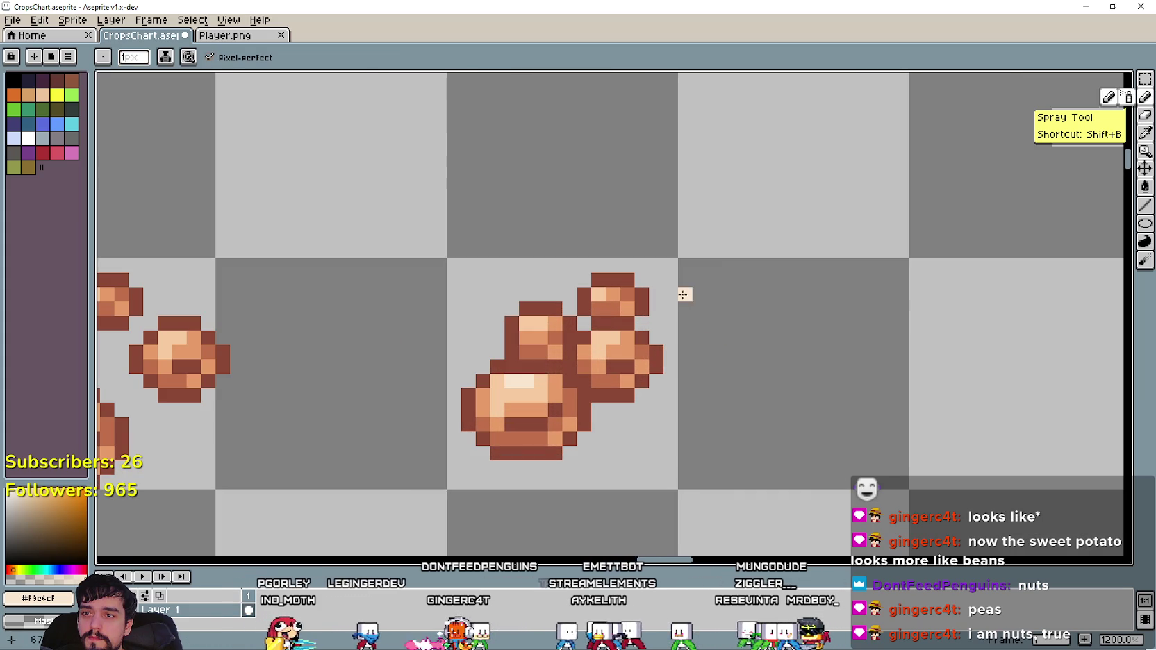
pyautogui.click(1144, 205)
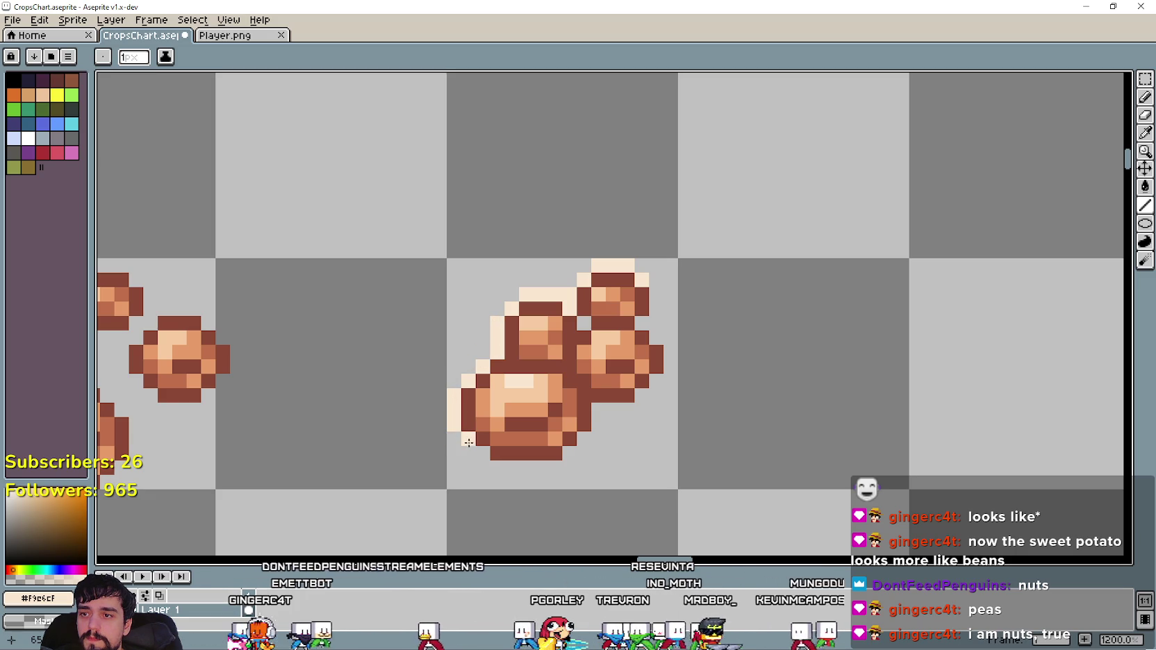
# Draw a cream line under the bean cluster and add a pixel at its lower-right edge.
pyautogui.moveTo(498, 467); pyautogui.dragTo(556, 468)
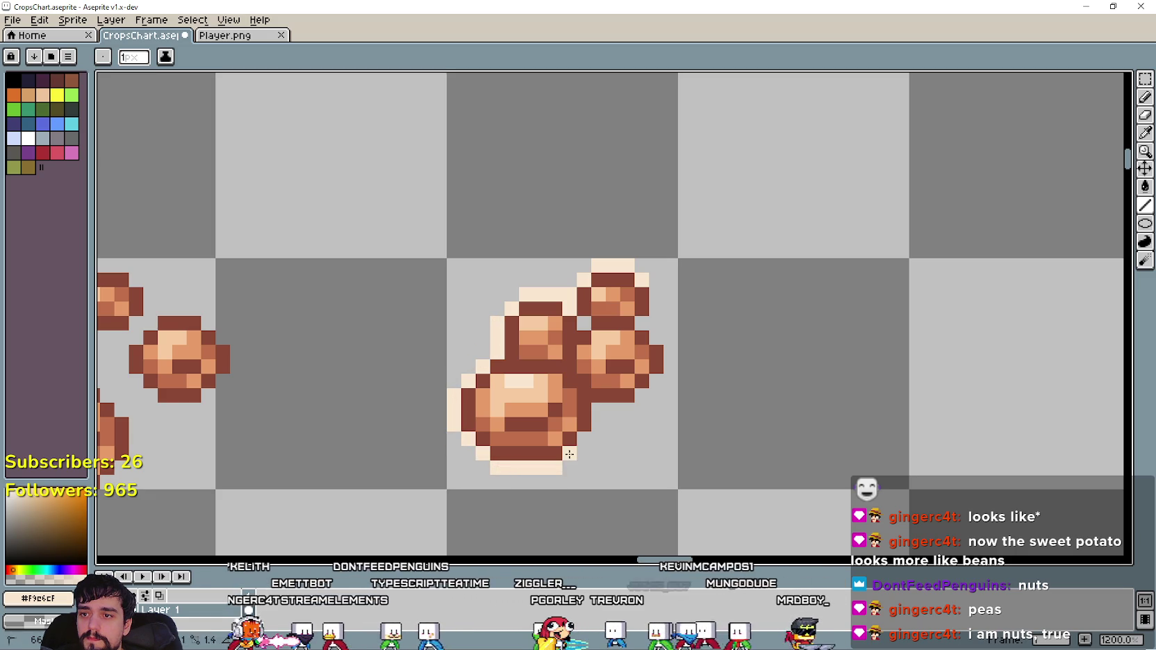
pyautogui.click(587, 441)
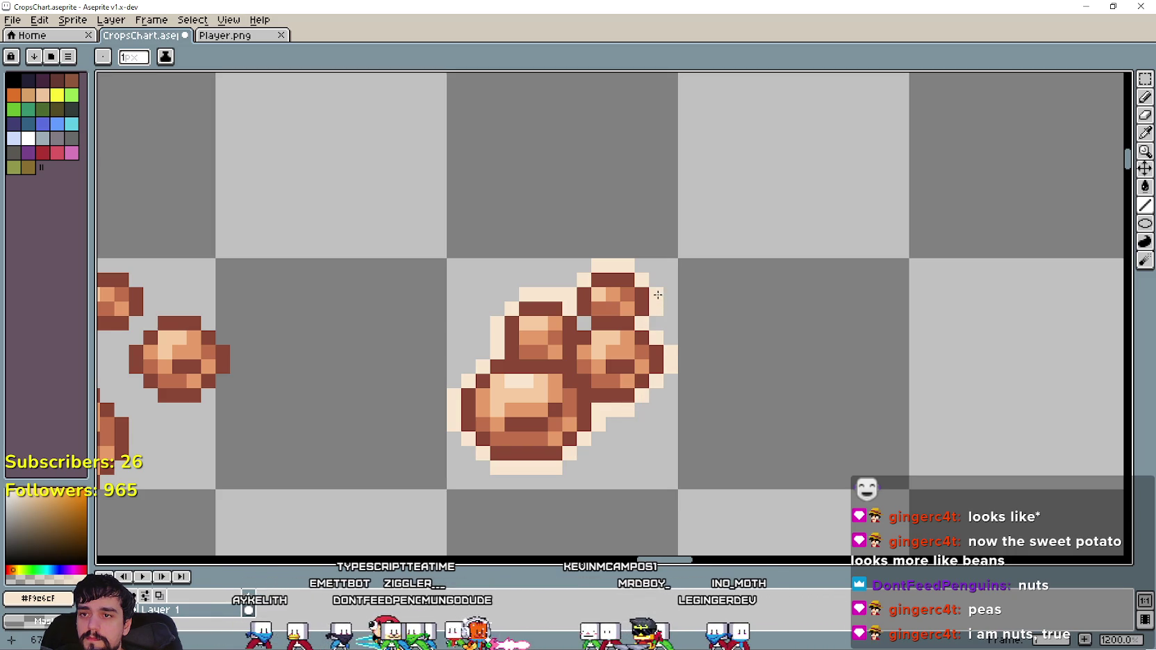
pyautogui.scroll(-5, 694, 382)
pyautogui.scroll(-2, 774, 380)
pyautogui.scroll(1, 702, 353)
pyautogui.scroll(1, 702, 353)
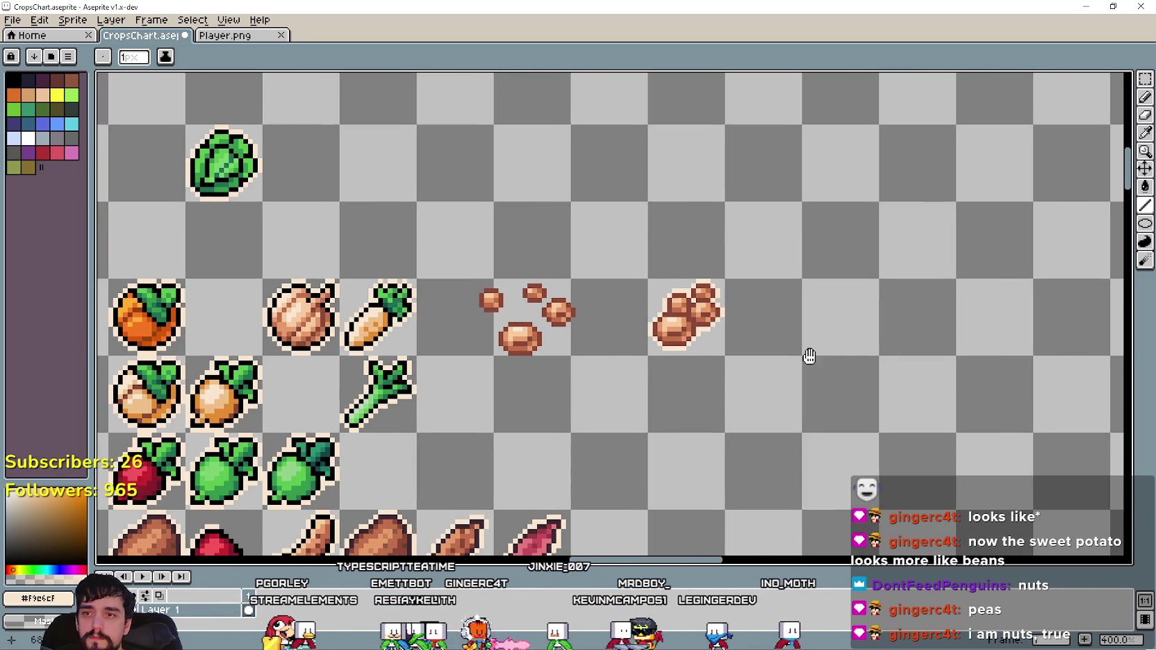
# Eyedrop the sweet potato's dark outline colour #3F2832.
pyautogui.scroll(-1, 802, 434)
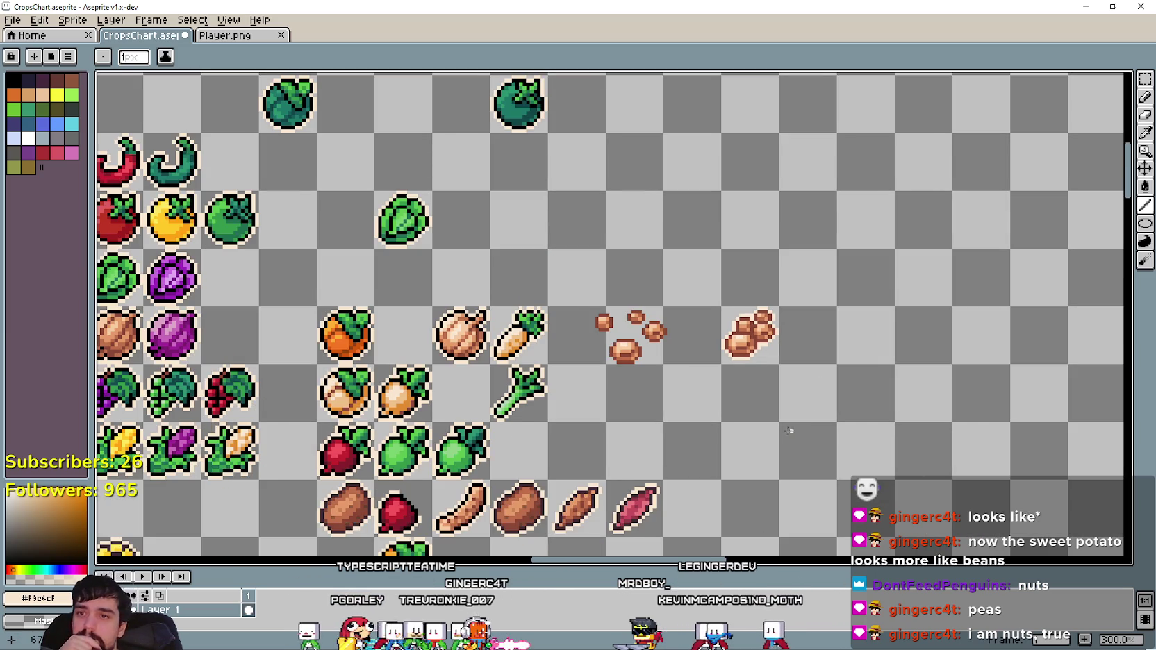
pyautogui.scroll(-1, 764, 432)
pyautogui.scroll(1, 729, 431)
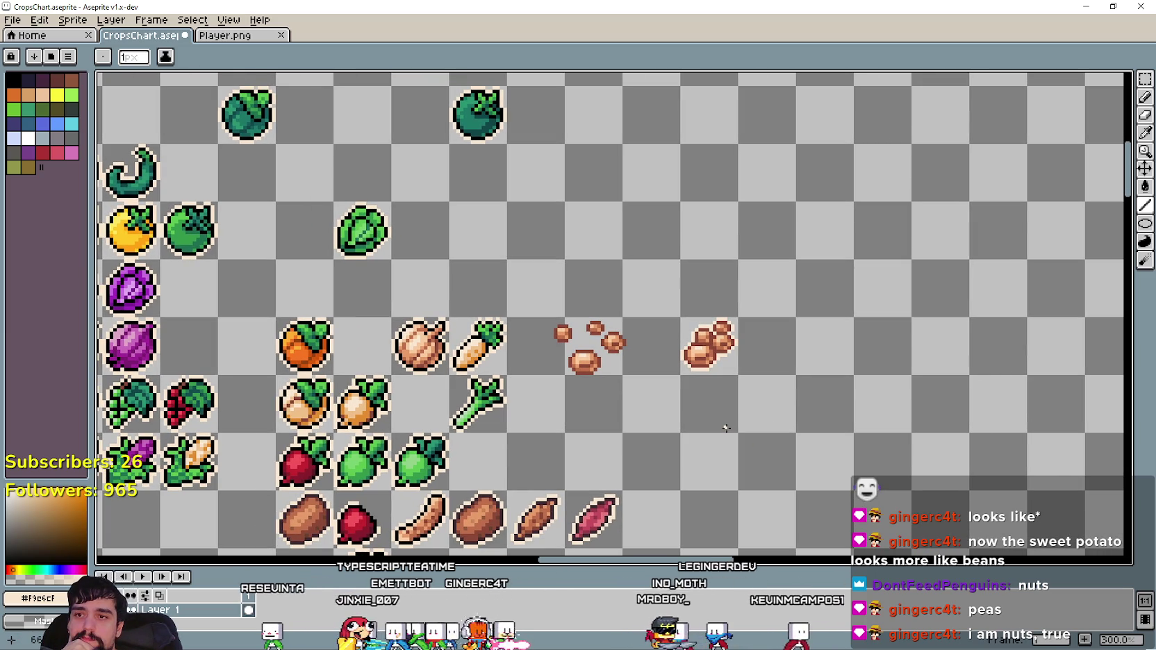
pyautogui.scroll(-1, 723, 428)
pyautogui.scroll(1, 724, 417)
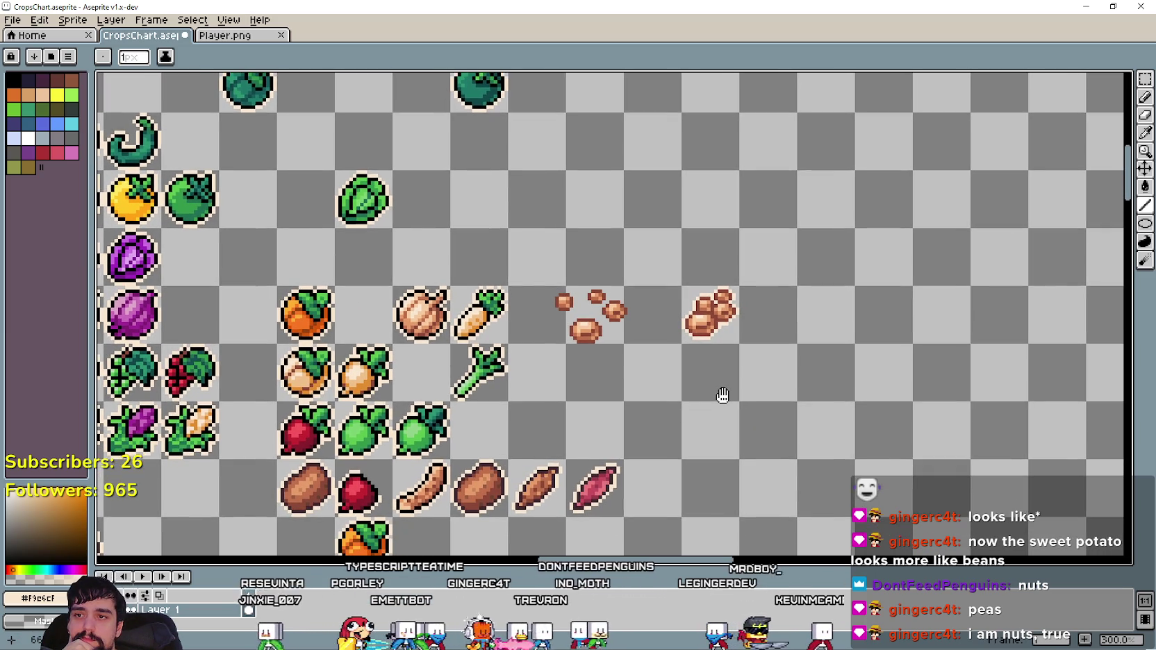
pyautogui.scroll(-1, 702, 416)
pyautogui.scroll(1, 701, 417)
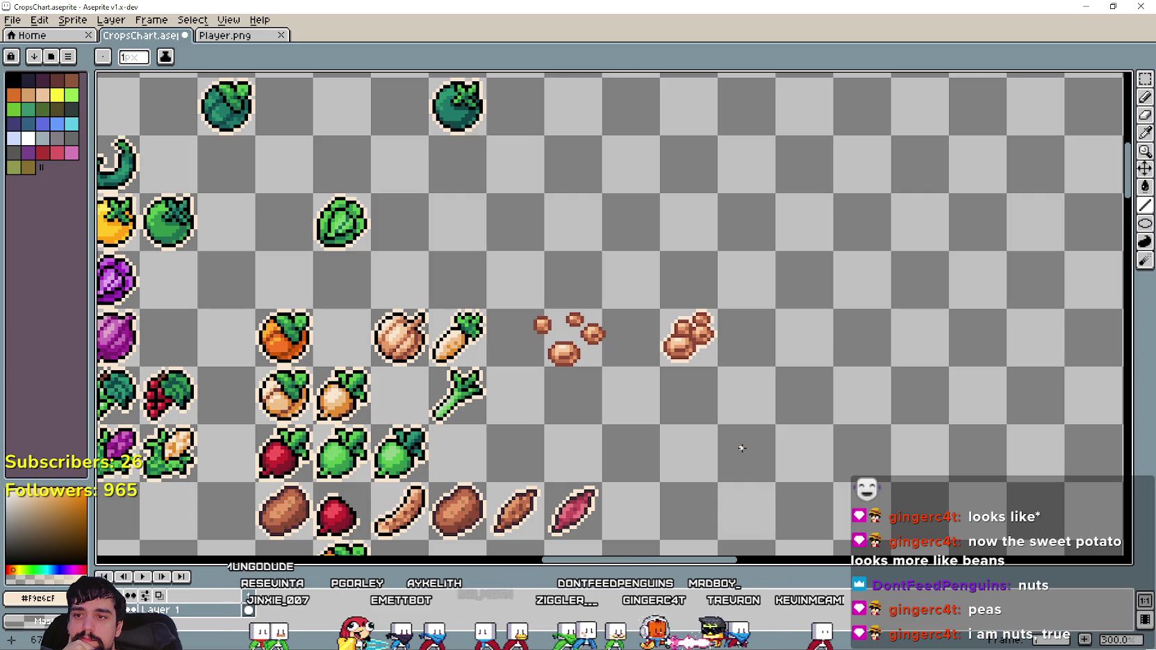
pyautogui.moveTo(741, 448)
pyautogui.mouseDown()
pyautogui.moveTo(959, 372)
pyautogui.moveTo(1107, 385)
pyautogui.moveTo(1002, 406)
pyautogui.mouseUp()
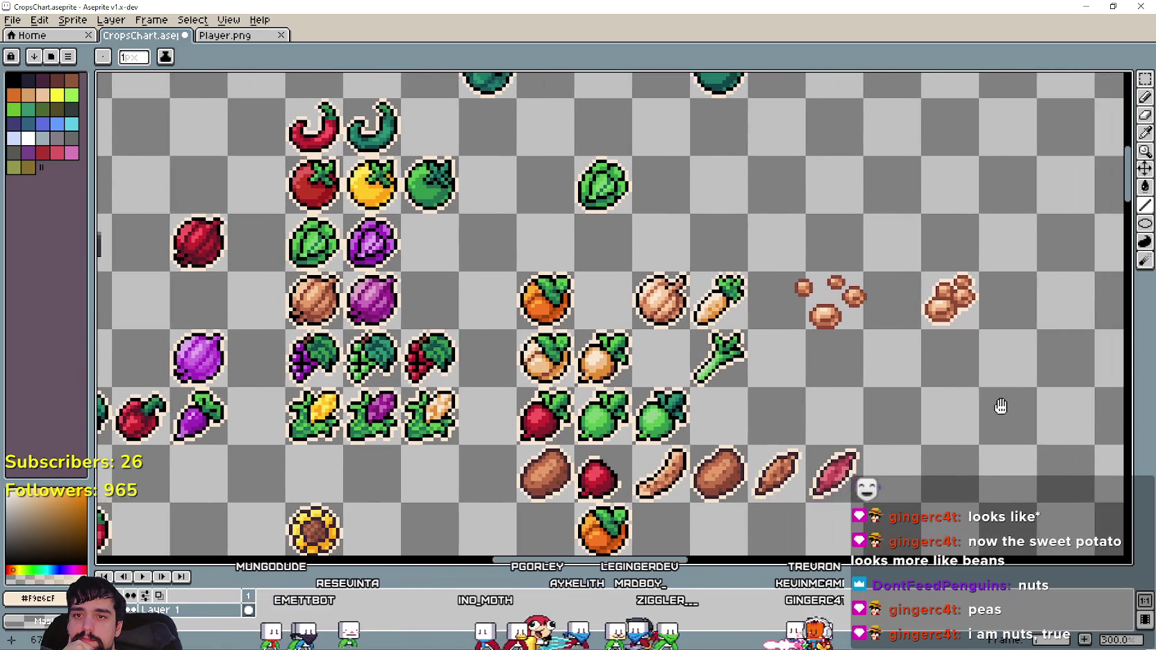
pyautogui.click(1145, 132)
pyautogui.scroll(2, 687, 399)
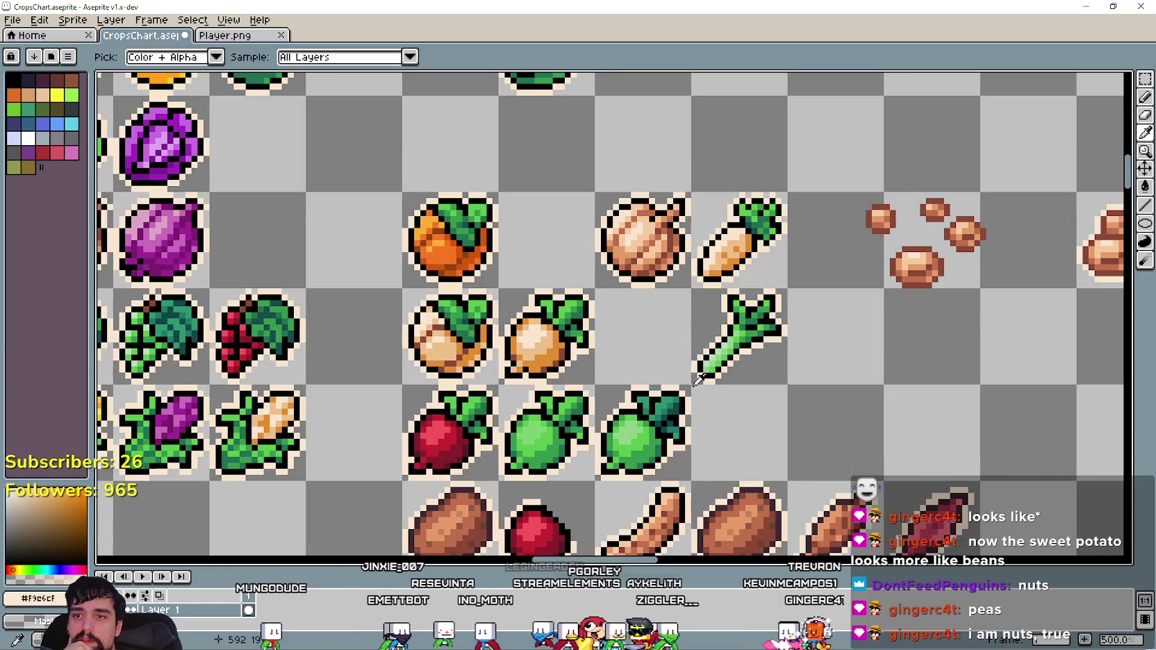
pyautogui.moveTo(673, 460)
pyautogui.mouseDown()
pyautogui.moveTo(690, 356)
pyautogui.moveTo(544, 444)
pyautogui.moveTo(453, 474)
pyautogui.moveTo(526, 399)
pyautogui.mouseUp()
pyautogui.scroll(2, 672, 479)
pyautogui.scroll(3, 660, 456)
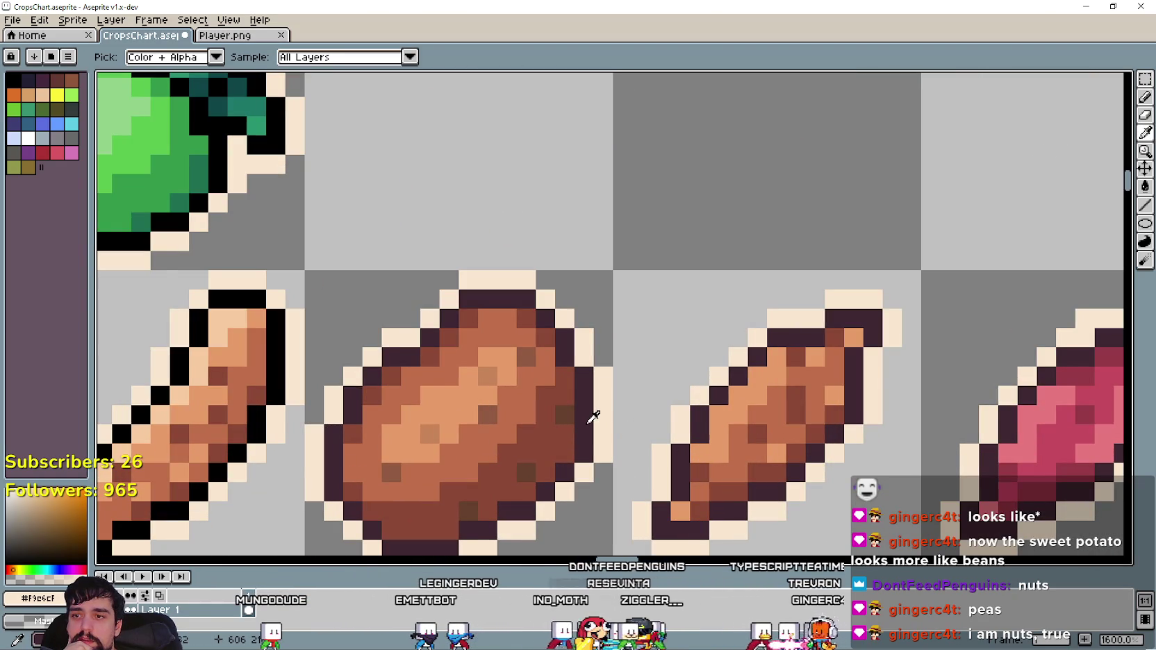
pyautogui.click(590, 420)
# Select the cell containing the bean cluster with the Rectangular Marquee.
pyautogui.scroll(-6, 806, 244)
pyautogui.scroll(1, 806, 245)
pyautogui.scroll(1, 949, 172)
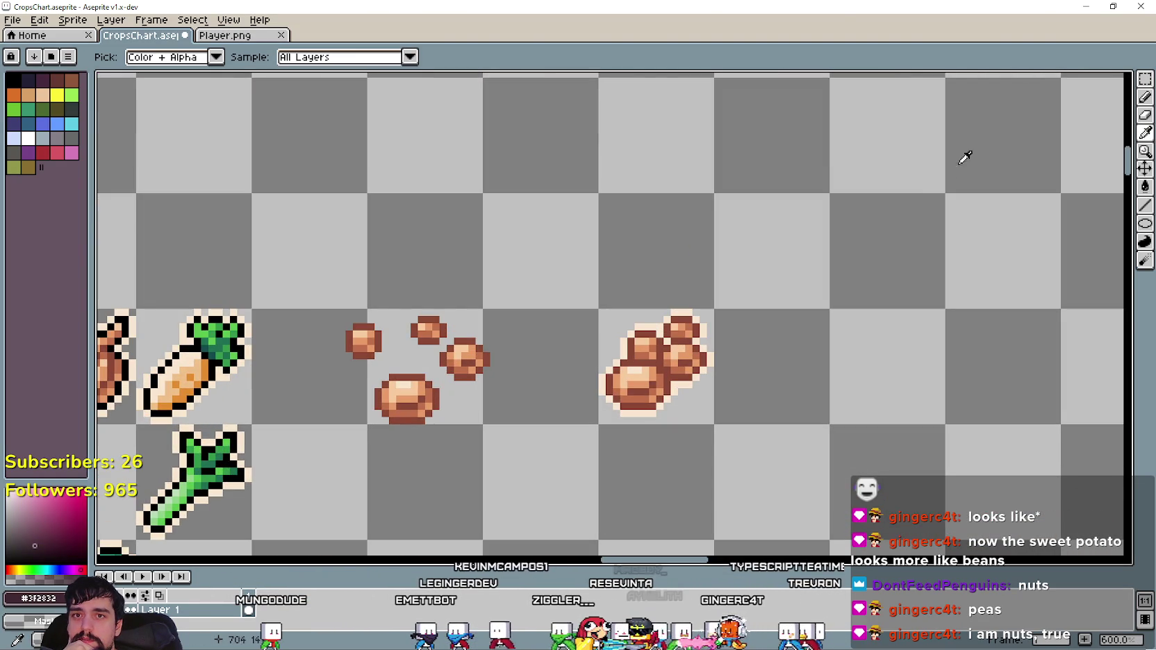
pyautogui.click(1145, 79)
pyautogui.moveTo(597, 307); pyautogui.dragTo(716, 426)
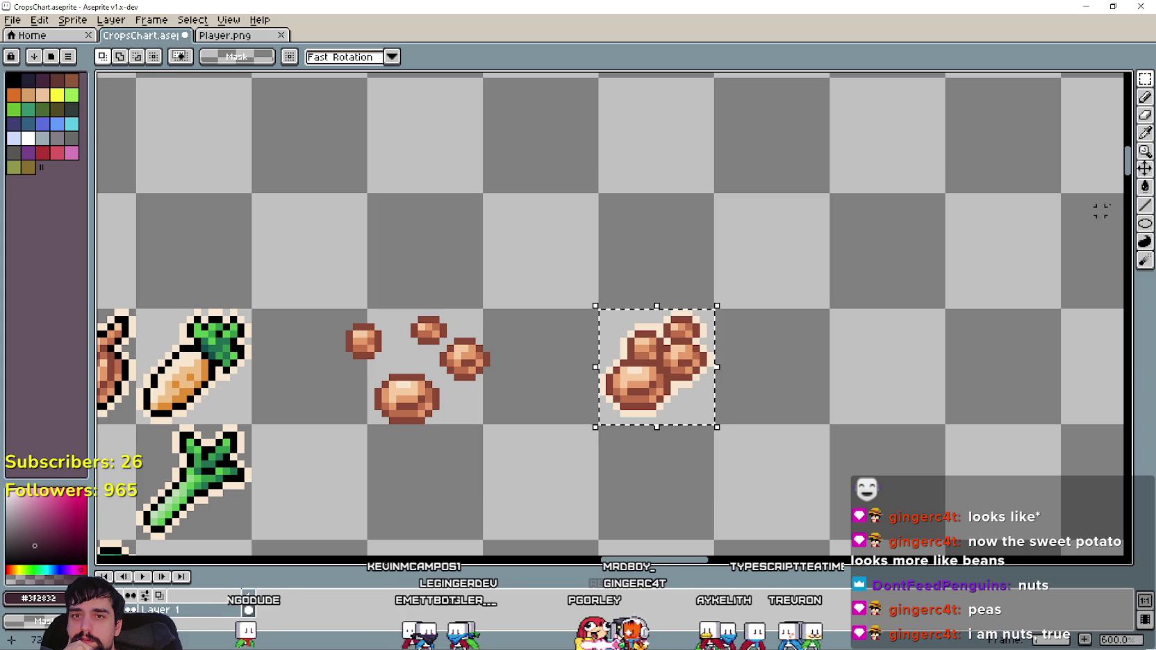
# Paint-bucket fill the bean cluster's inner outline with dark #3F2832.
pyautogui.press('g')
pyautogui.scroll(4, 658, 292)
pyautogui.click(650, 389)
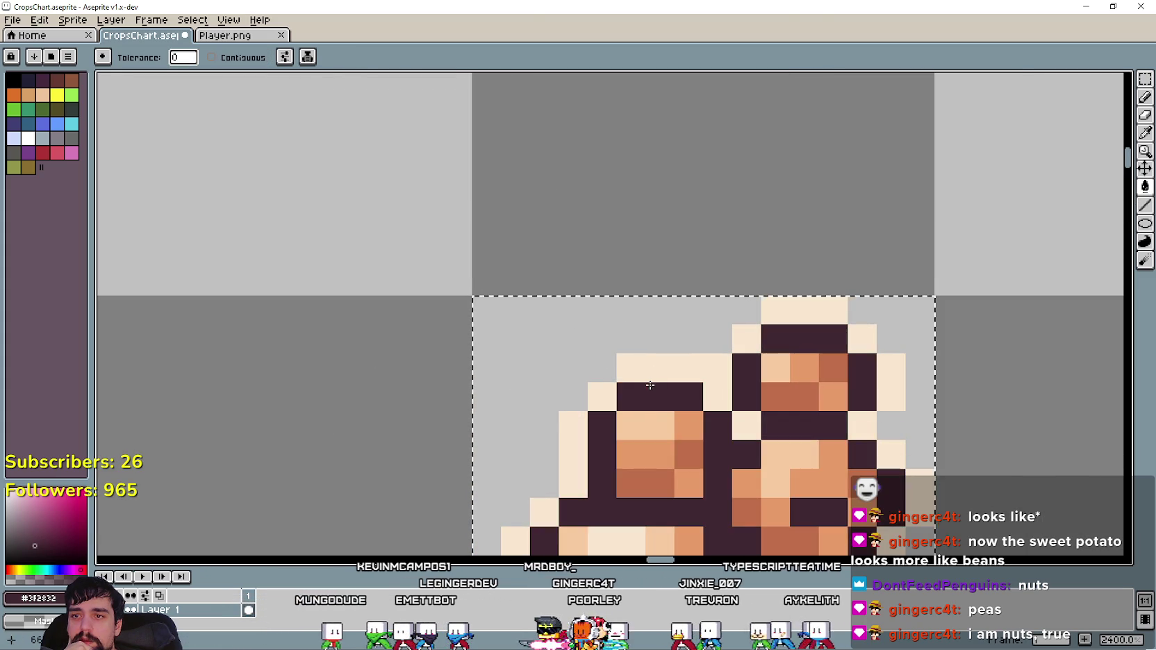
pyautogui.scroll(-4, 688, 390)
pyautogui.scroll(-3, 723, 477)
pyautogui.scroll(2, 650, 480)
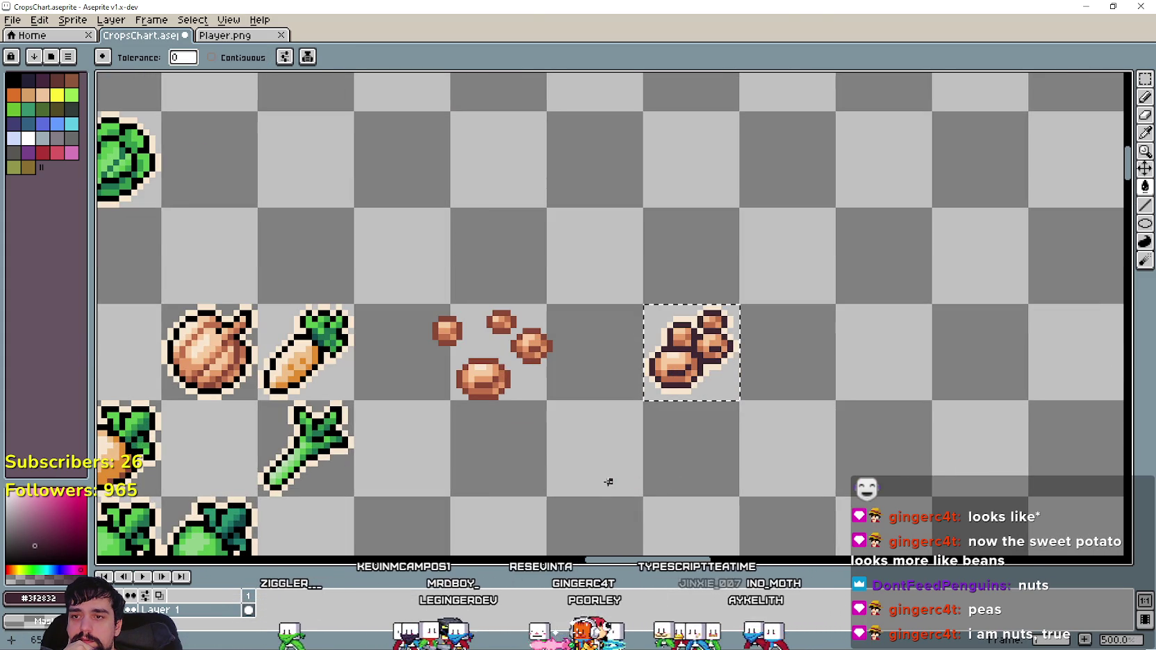
pyautogui.scroll(-1, 591, 473)
pyautogui.moveTo(591, 473); pyautogui.dragTo(787, 299)
pyautogui.scroll(1, 662, 417)
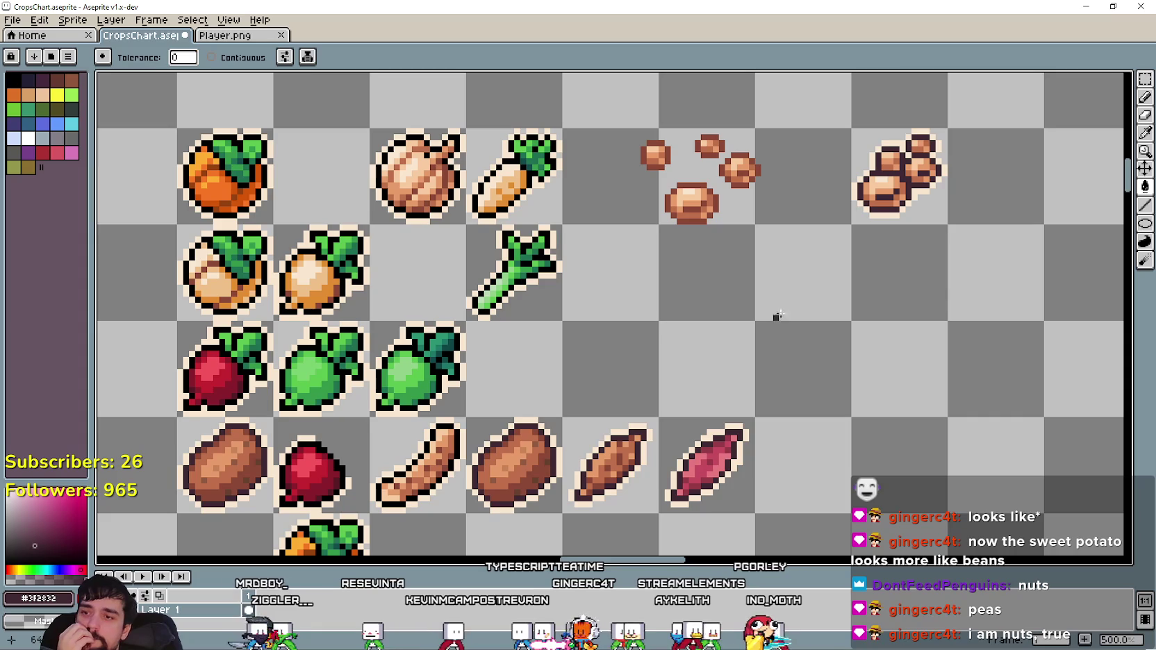
# Sample the beans' mid-brown #8A4836 and return to the Pencil.
pyautogui.press('i')
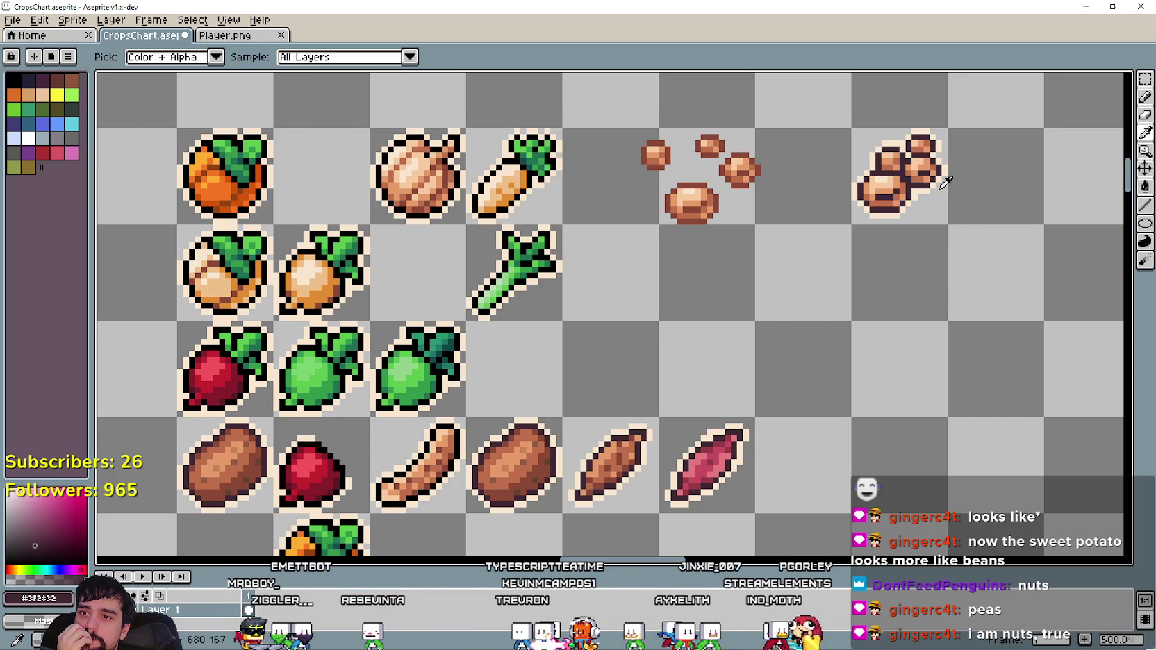
pyautogui.scroll(1, 839, 180)
pyautogui.scroll(1, 839, 181)
pyautogui.scroll(3, 730, 180)
pyautogui.scroll(-3, 717, 212)
pyautogui.moveTo(717, 212); pyautogui.dragTo(671, 241)
pyautogui.scroll(2, 748, 225)
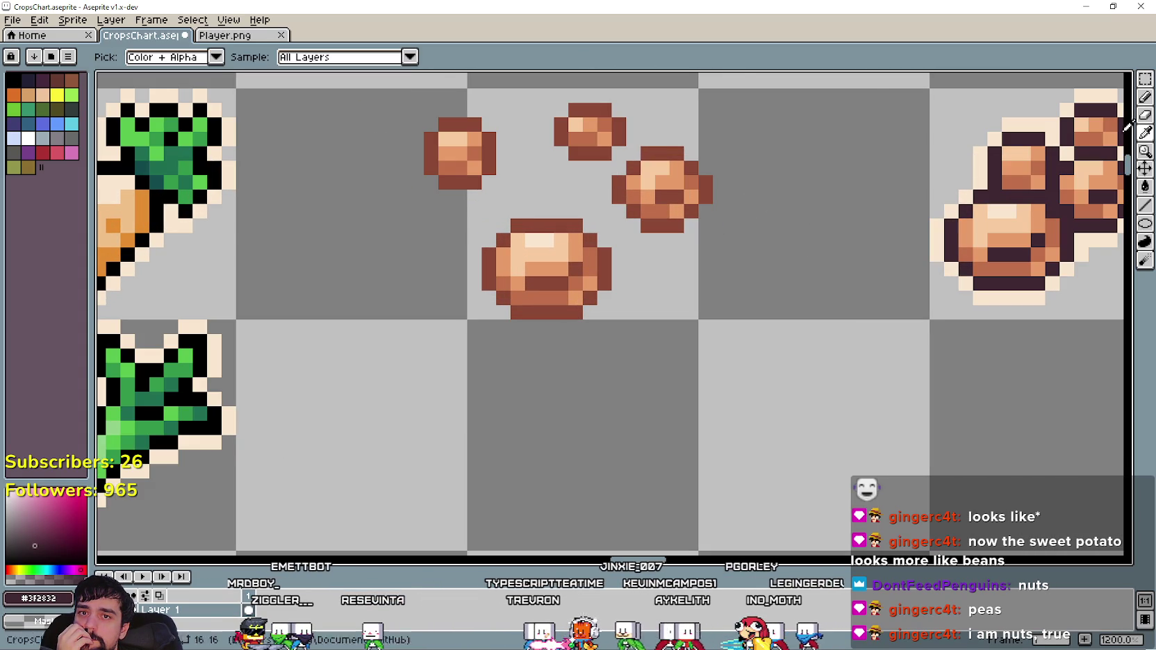
pyautogui.click(559, 276)
pyautogui.hscroll(5, 743, 284)
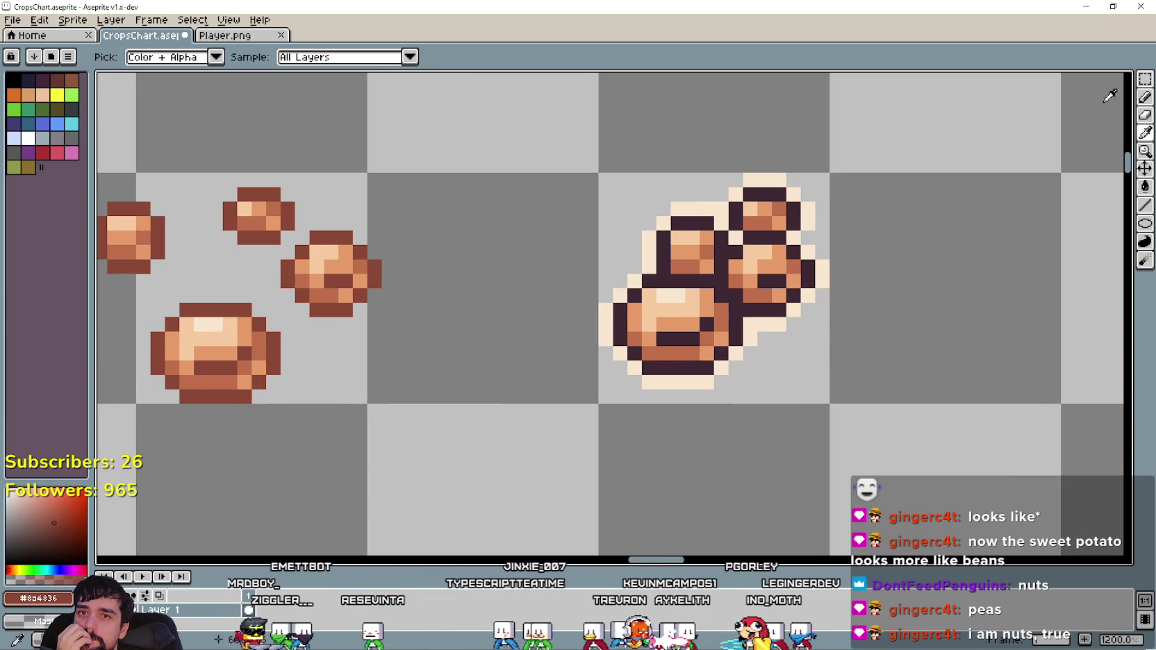
pyautogui.click(1143, 97)
pyautogui.scroll(1, 677, 327)
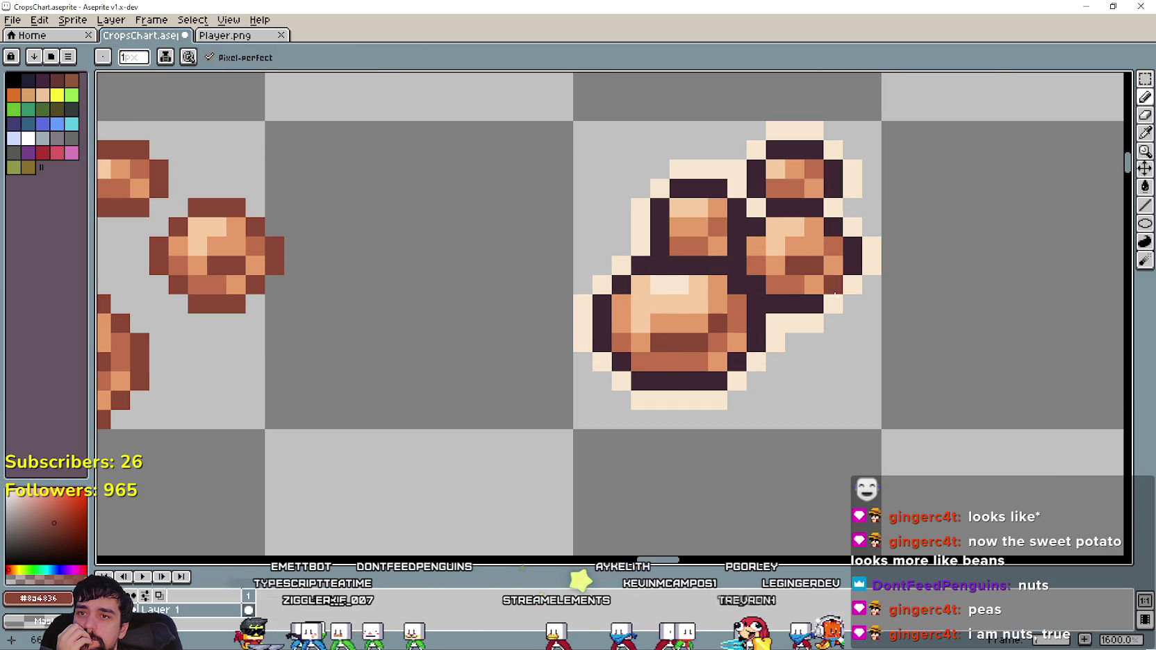
pyautogui.scroll(-3, 736, 340)
pyautogui.scroll(-1, 735, 344)
pyautogui.scroll(-1, 684, 401)
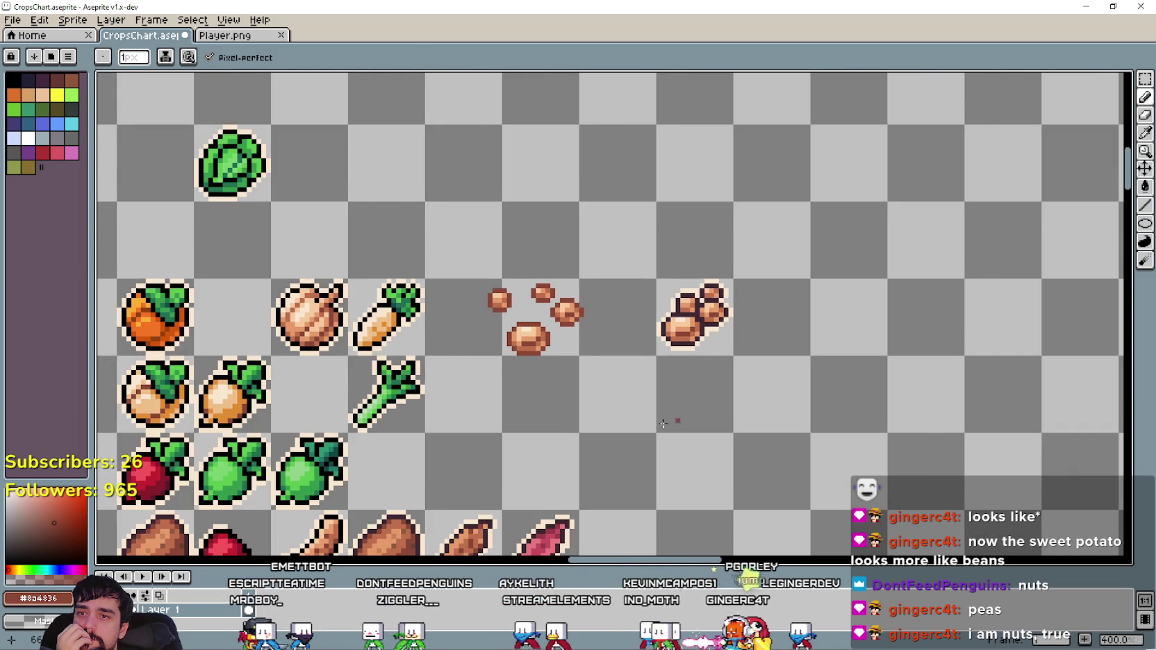
pyautogui.scroll(-1, 697, 417)
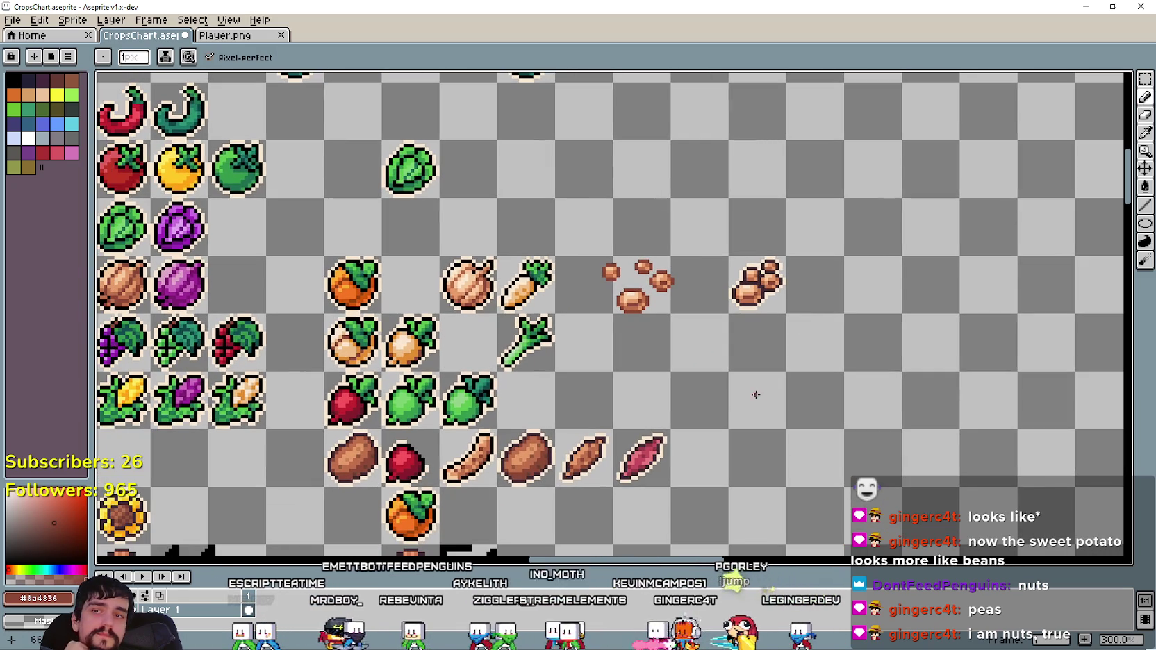
# Select the bean cluster's cell and duplicate it into the two cells to its right.
pyautogui.moveTo(784, 329); pyautogui.dragTo(768, 343)
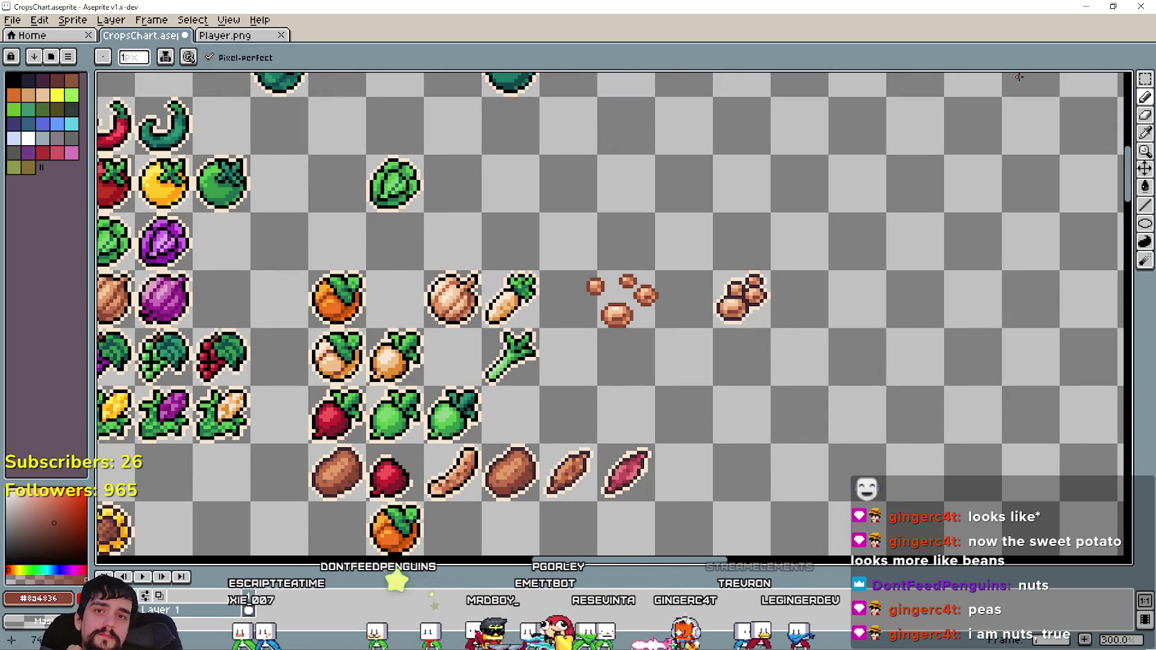
pyautogui.click(1145, 78)
pyautogui.moveTo(709, 268)
pyautogui.mouseDown()
pyautogui.moveTo(773, 331)
pyautogui.moveTo(799, 303)
pyautogui.moveTo(873, 310)
pyautogui.mouseUp()
pyautogui.click(832, 384)
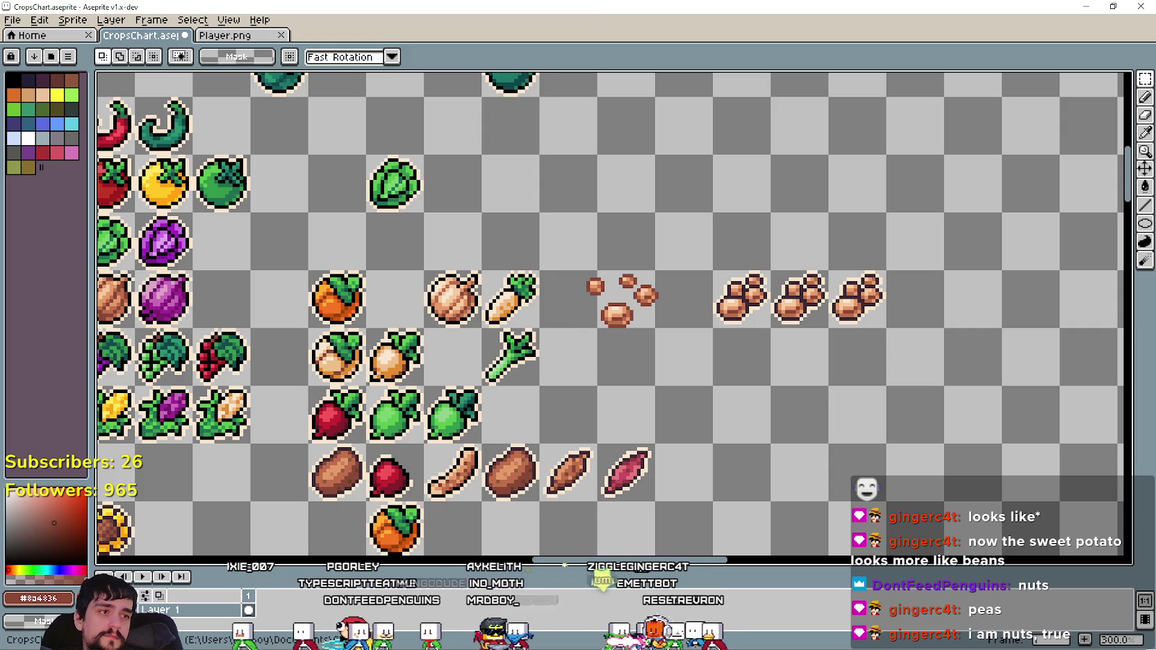
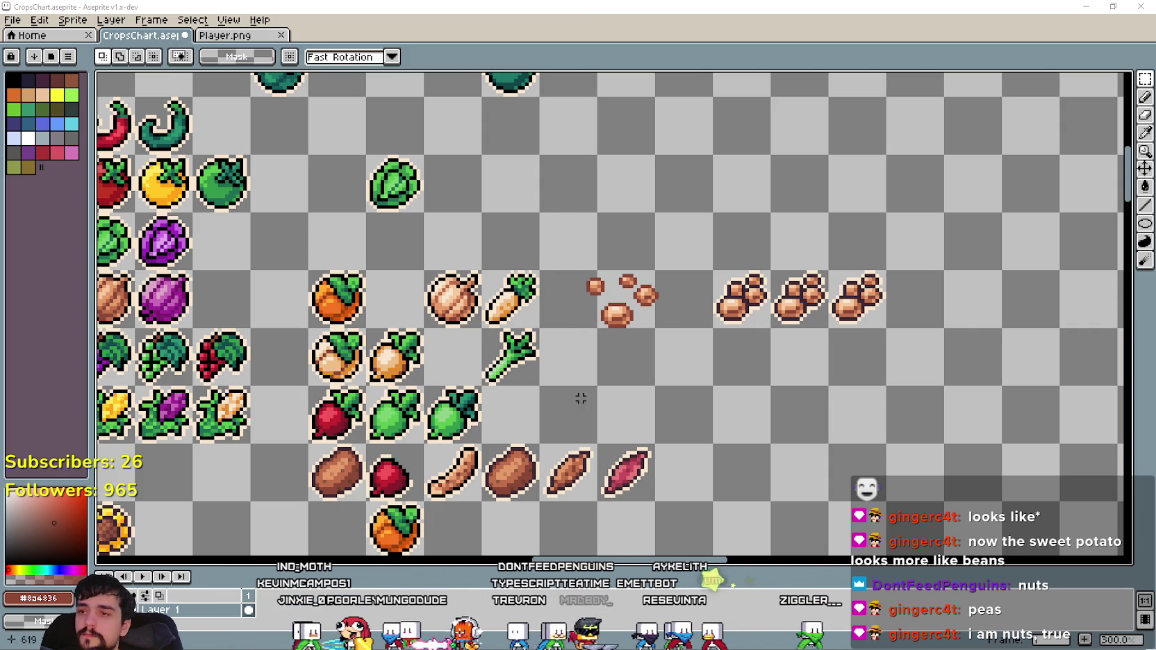
# Drag the sweet potato into the empty cell under the middle beans, then marquee-select the middle bean cell.
pyautogui.hscroll(1, 569, 398)
pyautogui.scroll(-1, 625, 399)
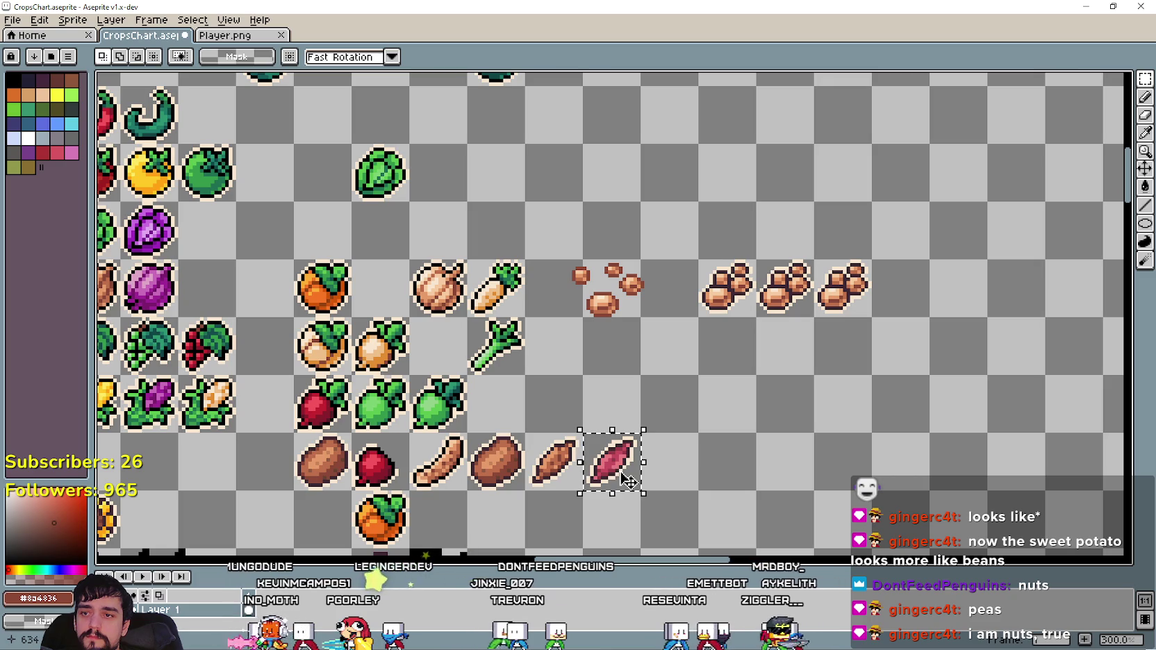
pyautogui.moveTo(625, 478); pyautogui.dragTo(792, 361)
pyautogui.scroll(2, 785, 333)
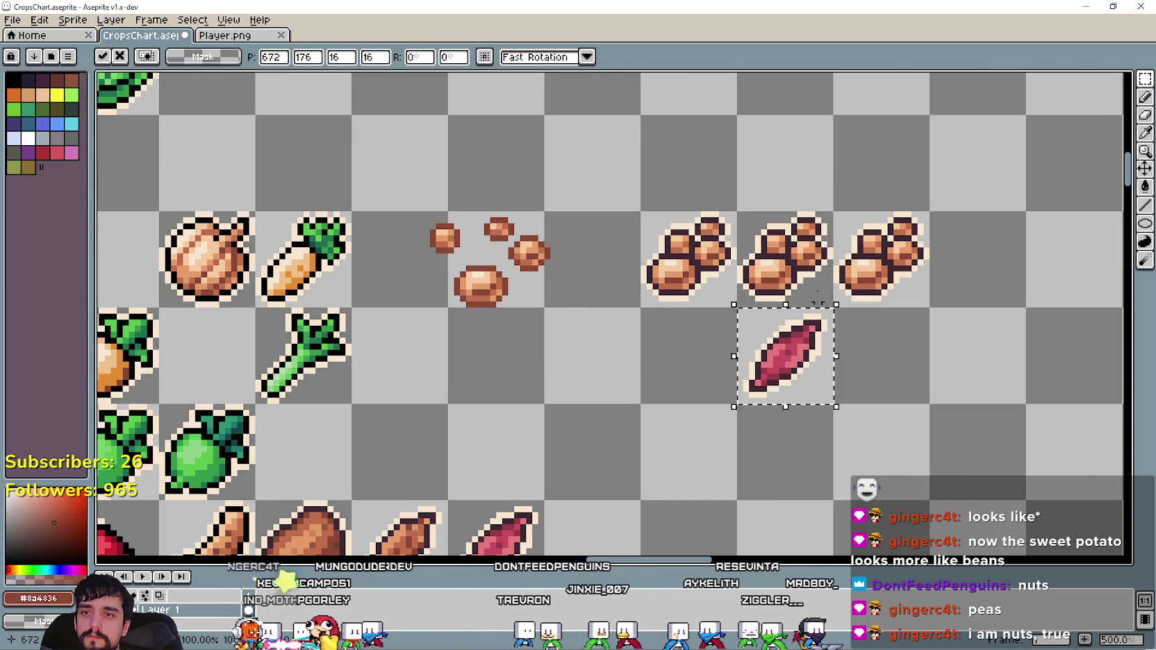
pyautogui.moveTo(810, 252); pyautogui.dragTo(736, 310)
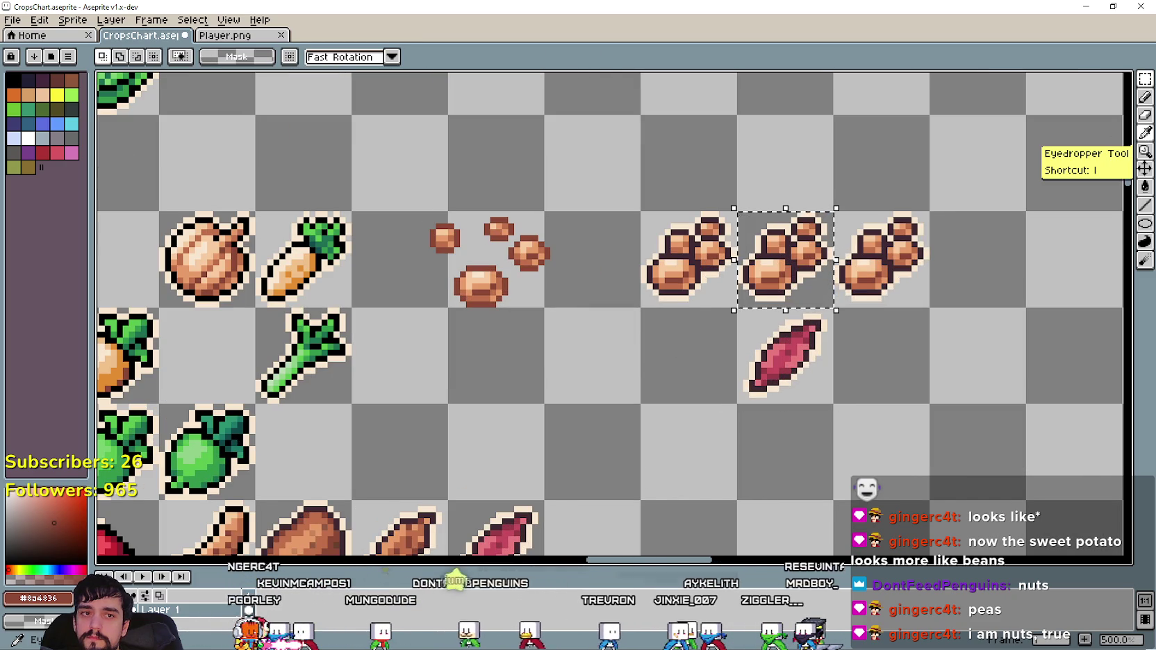
# Sample the sweet potato's red shade with the Eyedropper.
pyautogui.click(1144, 134)
pyautogui.scroll(1, 911, 289)
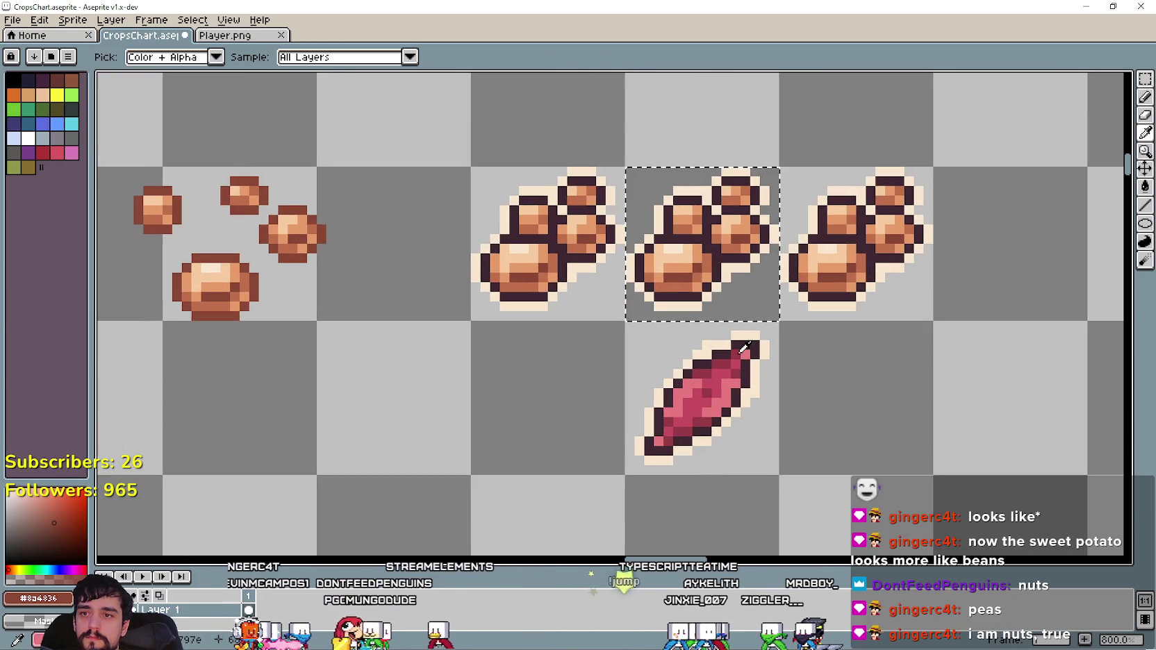
pyautogui.scroll(4, 764, 348)
pyautogui.scroll(-1, 725, 384)
pyautogui.scroll(1, 695, 452)
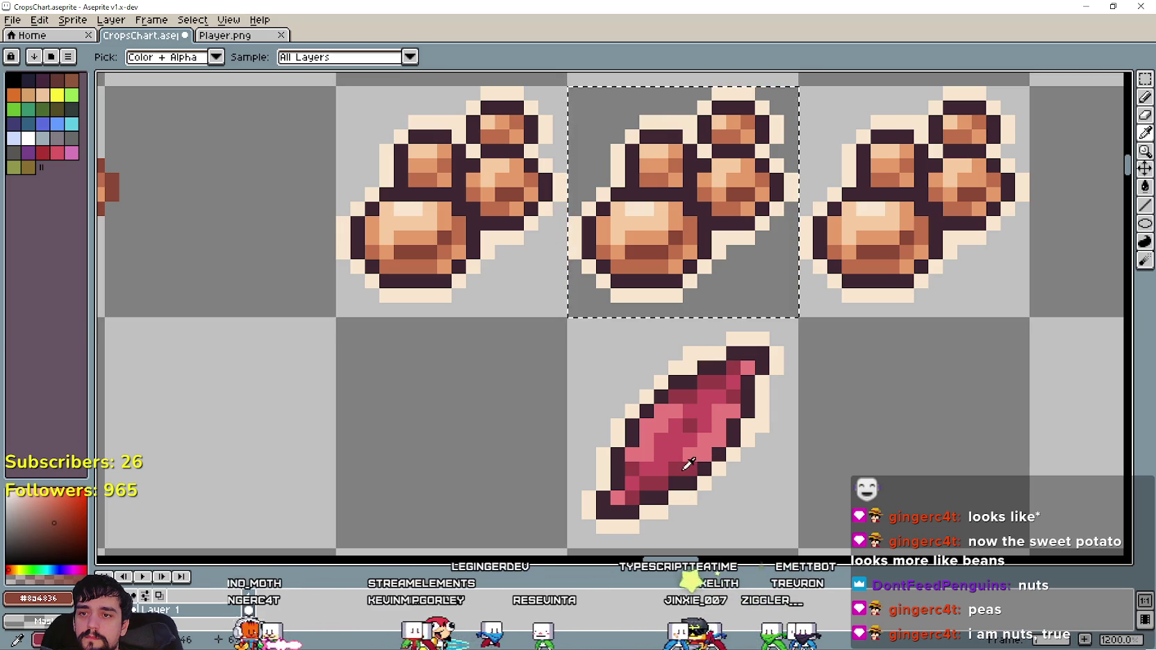
pyautogui.click(715, 444)
# Paint-bucket the middle beans' orange shades with the sweet potato's pink-reds.
pyautogui.click(1145, 187)
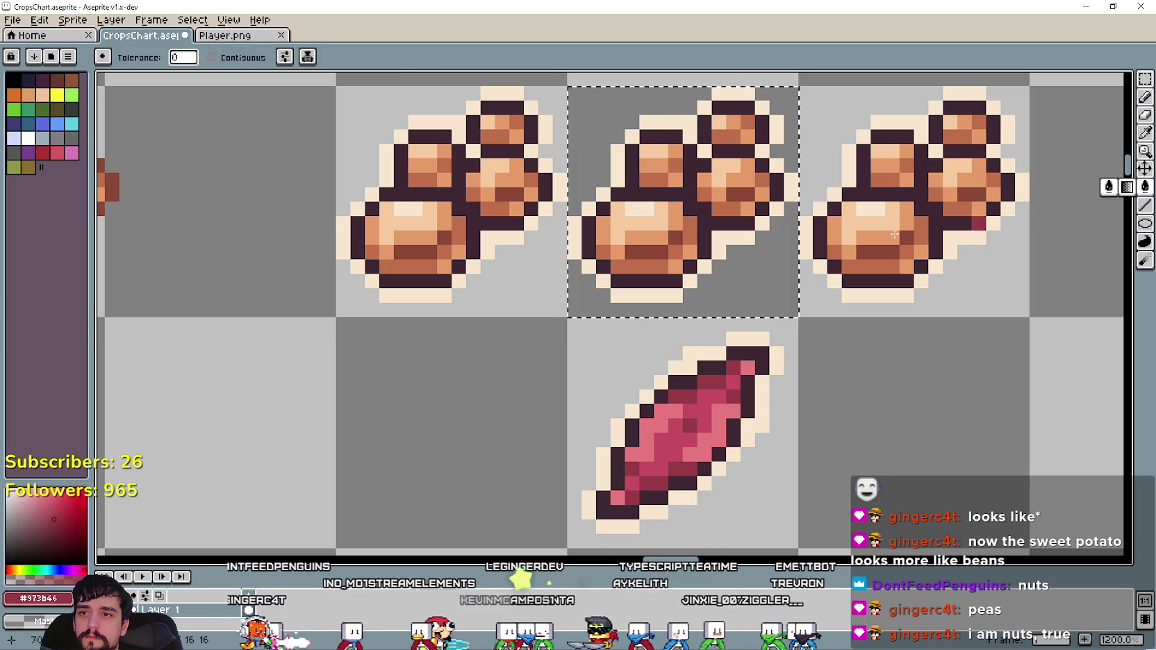
pyautogui.click(1144, 134)
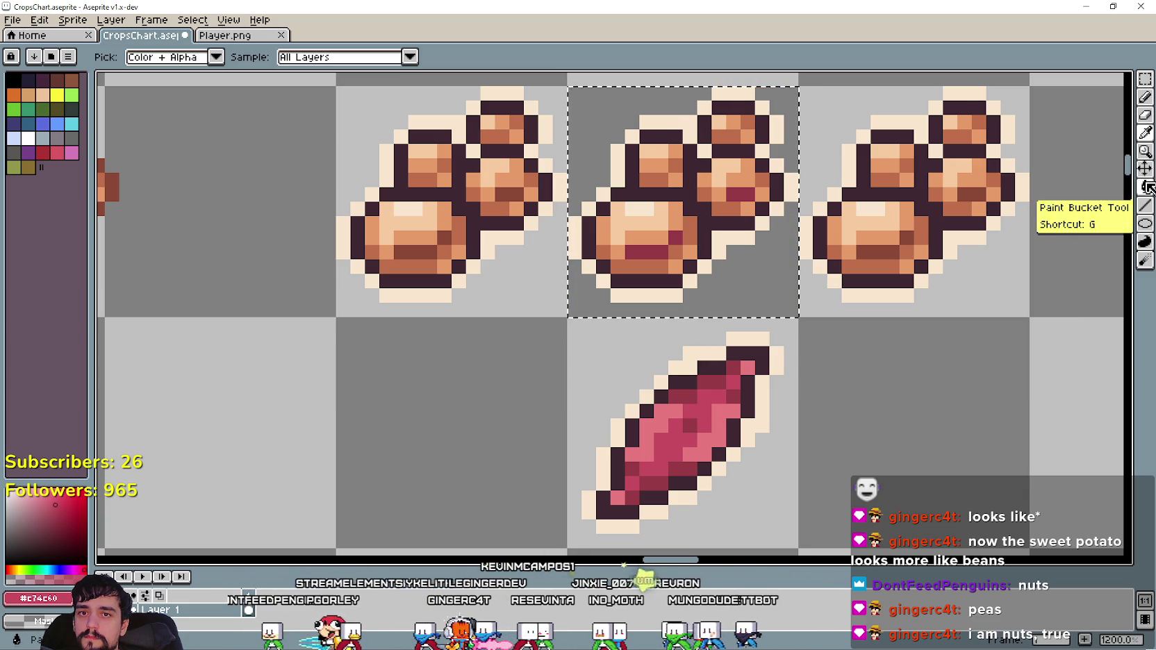
pyautogui.click(1146, 186)
pyautogui.click(687, 252)
pyautogui.click(646, 267)
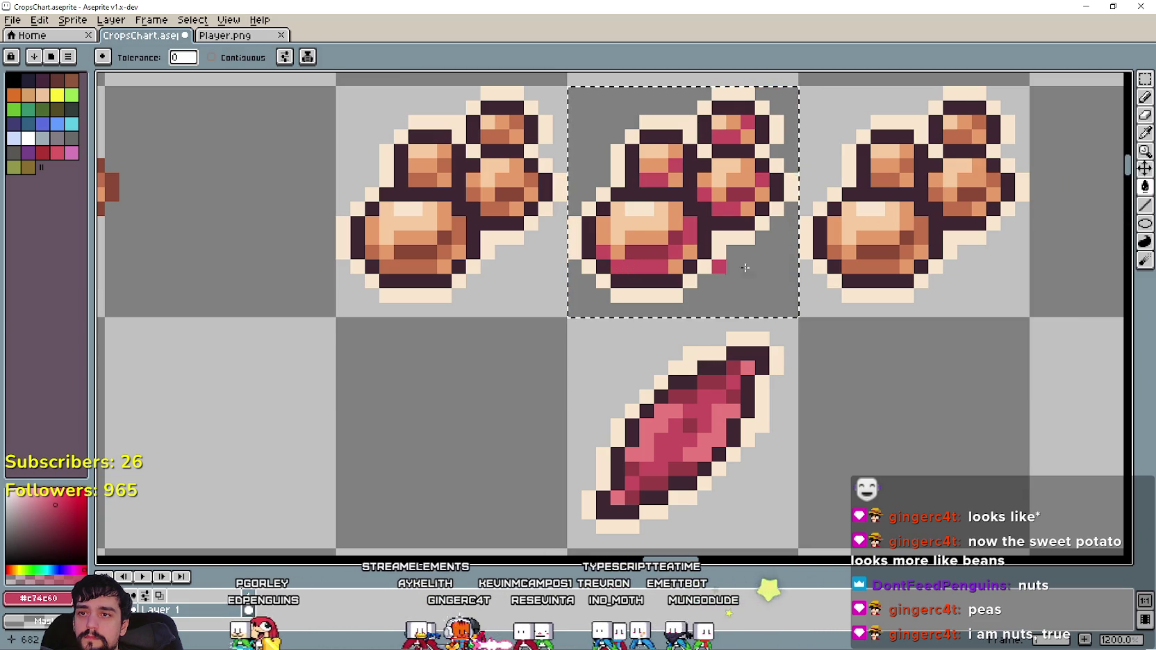
pyautogui.click(1145, 133)
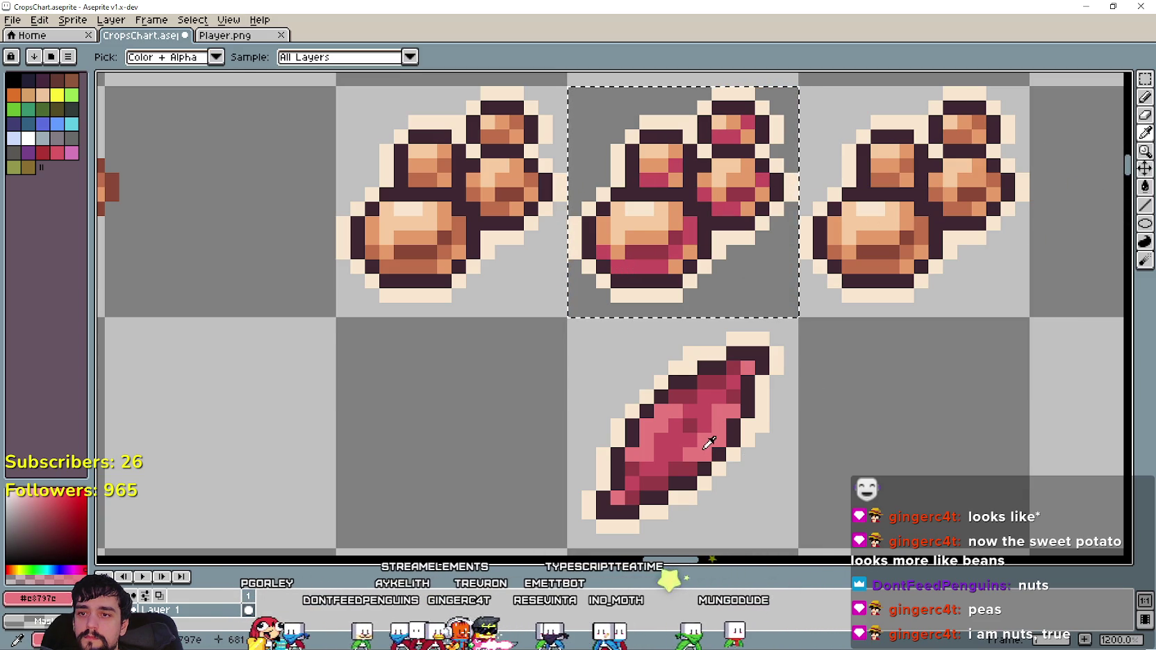
pyautogui.click(1145, 186)
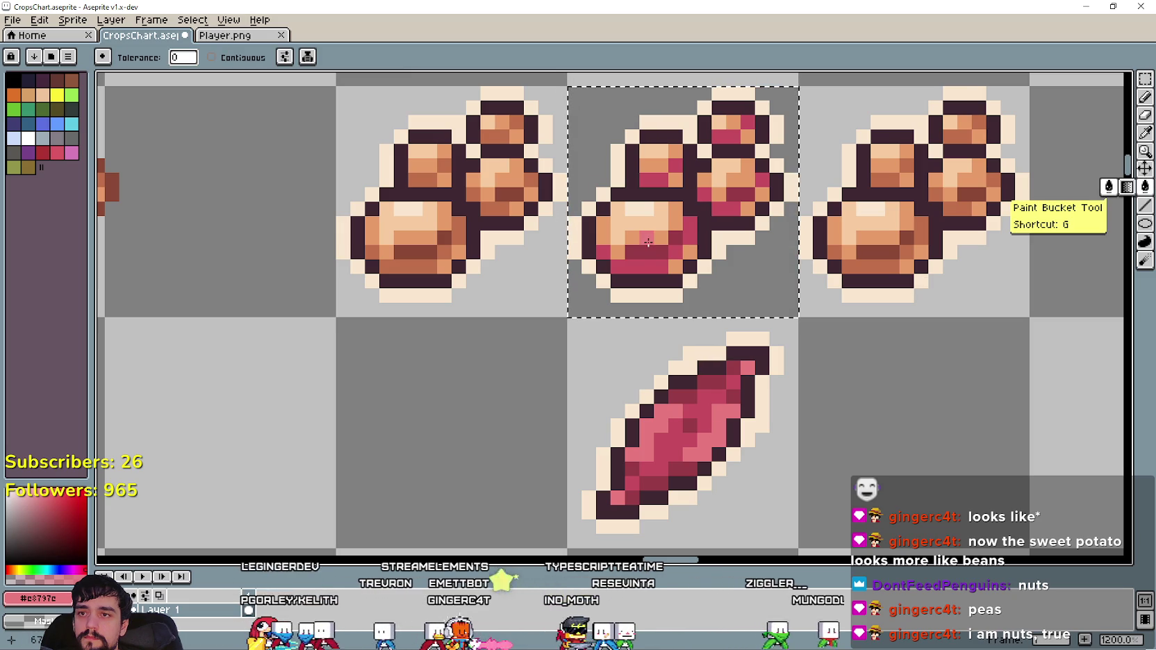
pyautogui.click(646, 241)
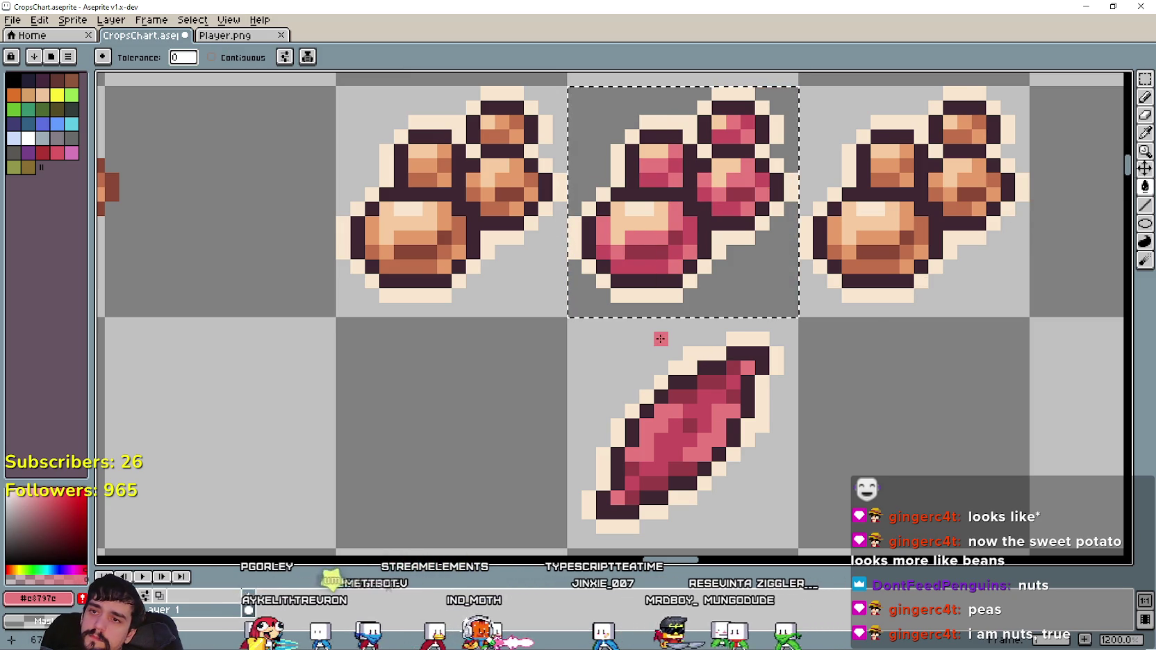
# Zoom out and pan across the sprite sheet to bring the potato row into view.
pyautogui.scroll(-1, 660, 339)
pyautogui.scroll(1, 623, 314)
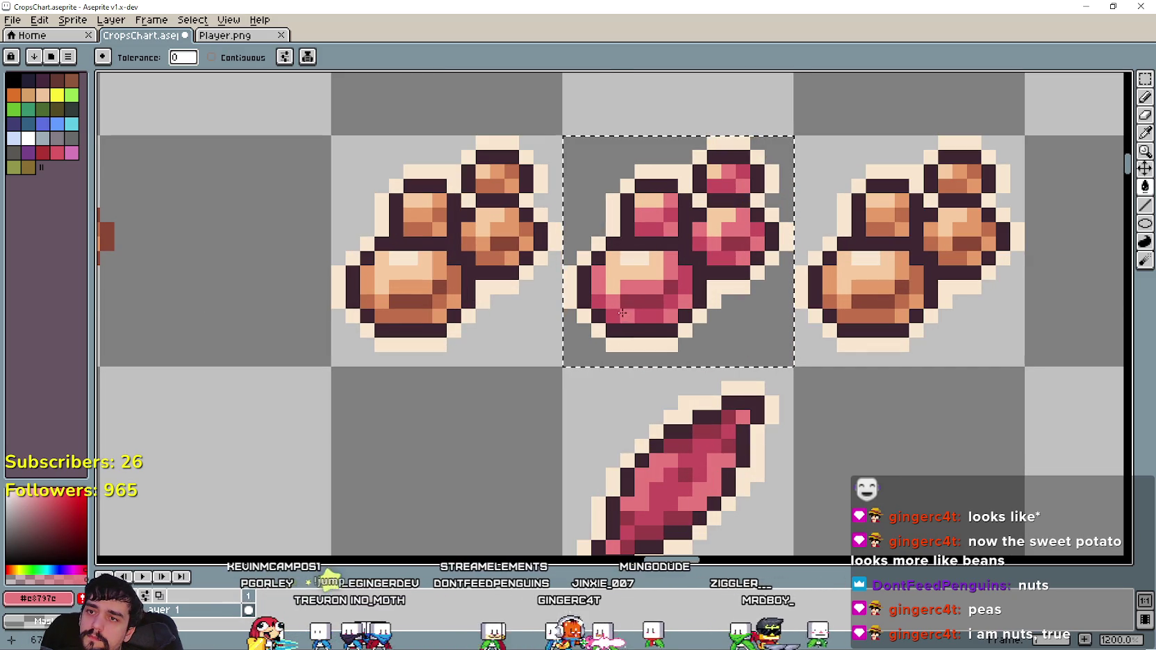
pyautogui.moveTo(618, 306); pyautogui.dragTo(674, 286)
pyautogui.scroll(-2, 444, 338)
pyautogui.moveTo(444, 338)
pyautogui.mouseDown()
pyautogui.moveTo(691, 229)
pyautogui.moveTo(549, 361)
pyautogui.mouseUp()
pyautogui.moveTo(681, 250)
pyautogui.mouseDown()
pyautogui.moveTo(572, 310)
pyautogui.moveTo(776, 191)
pyautogui.mouseUp()
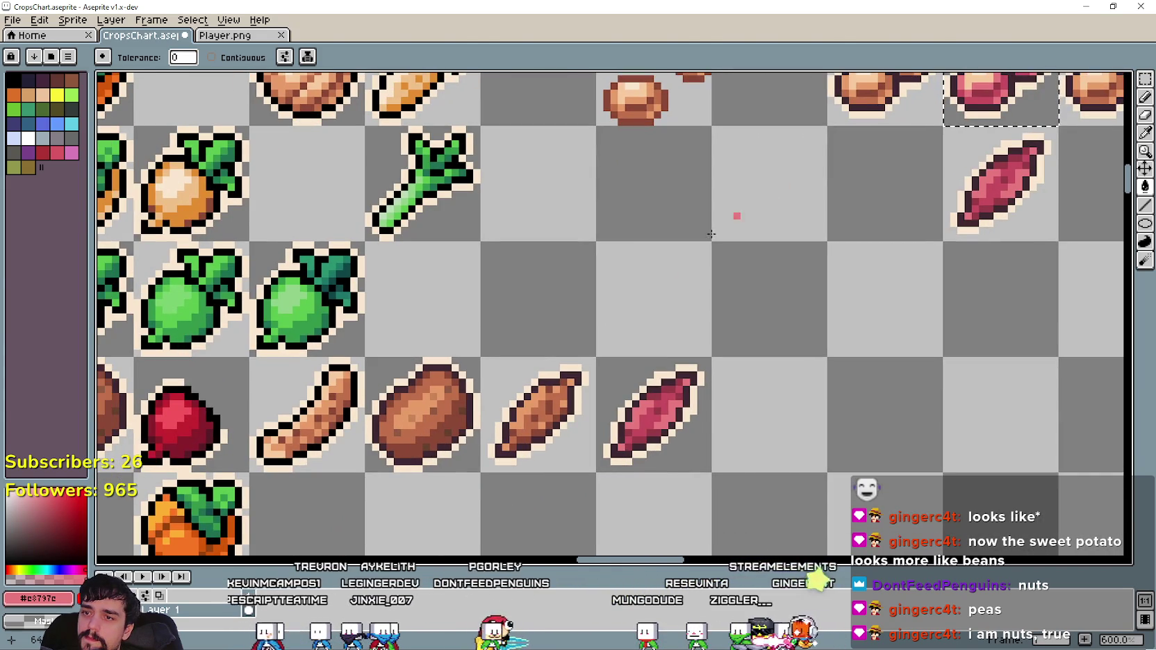
pyautogui.scroll(1, 424, 425)
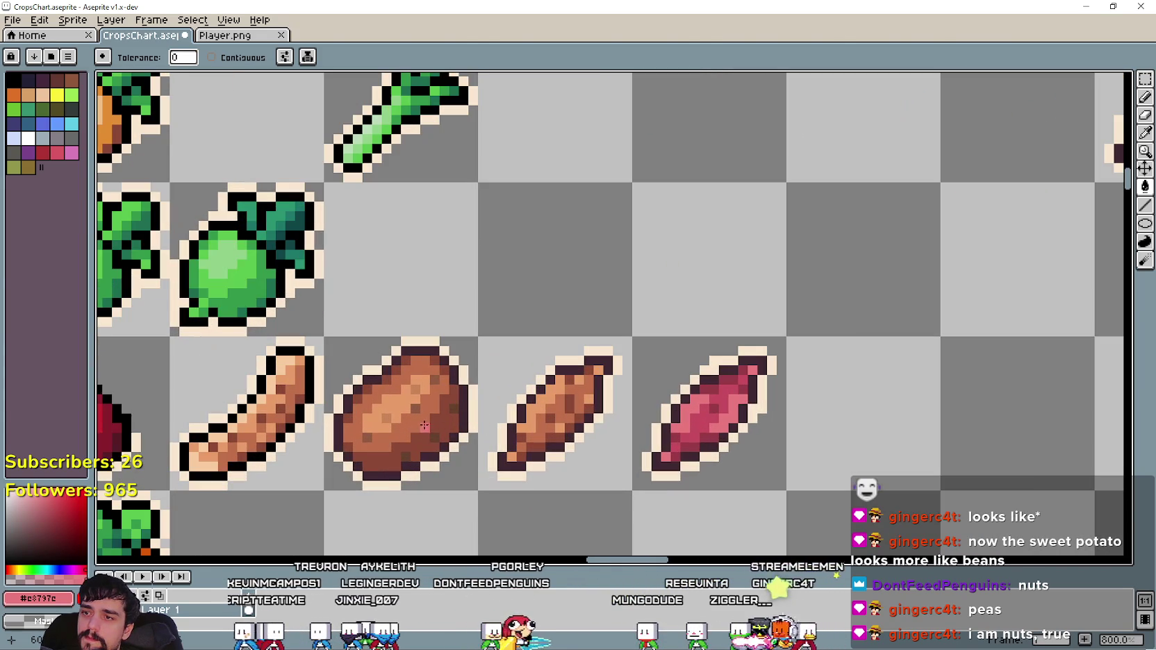
pyautogui.click(1145, 132)
pyautogui.scroll(-1, 579, 377)
pyautogui.scroll(1, 555, 377)
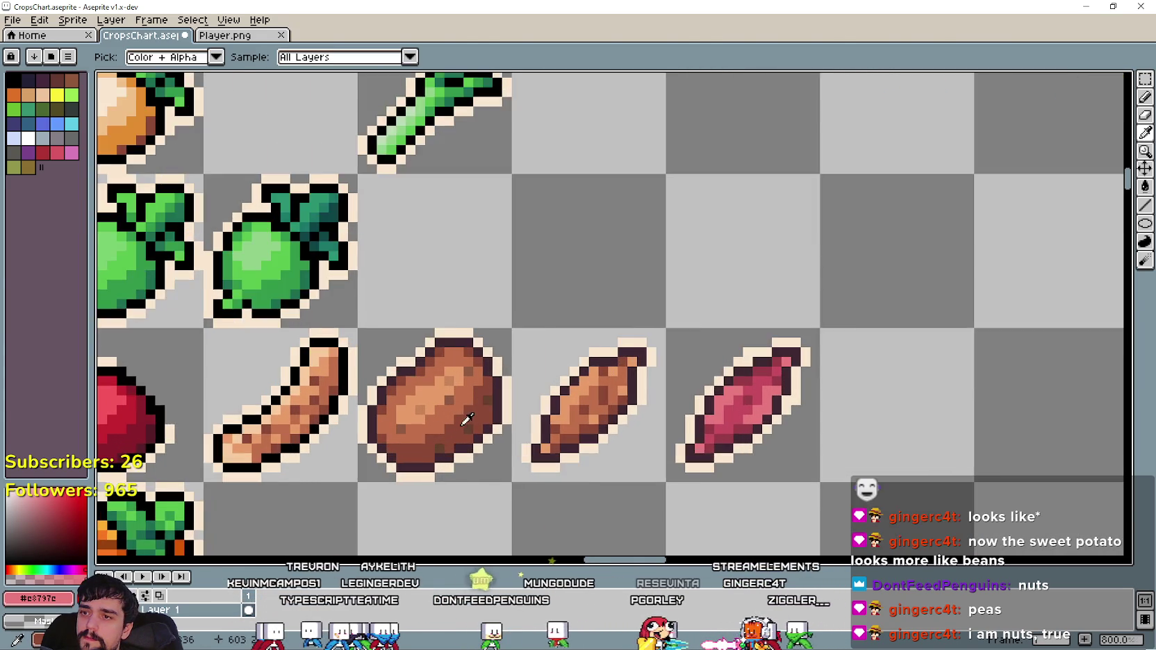
pyautogui.scroll(2, 542, 377)
pyautogui.scroll(1, 525, 377)
pyautogui.scroll(2, 534, 373)
pyautogui.scroll(-4, 547, 369)
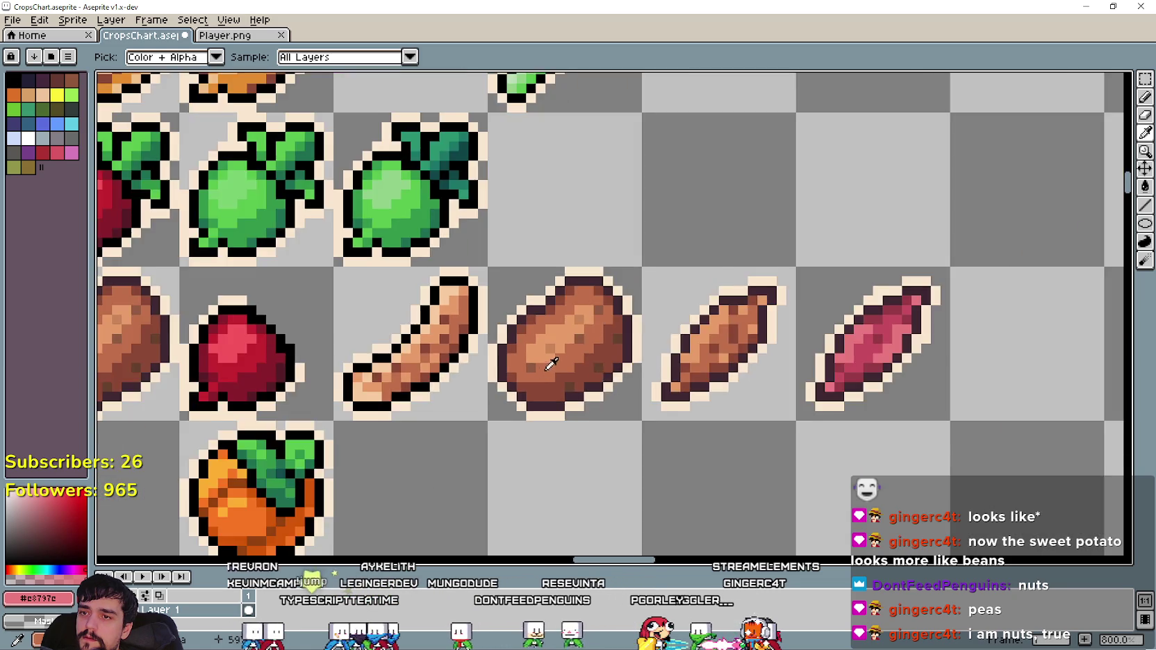
pyautogui.moveTo(546, 369)
pyautogui.mouseDown()
pyautogui.moveTo(249, 493)
pyautogui.moveTo(393, 461)
pyautogui.moveTo(253, 556)
pyautogui.moveTo(309, 478)
pyautogui.mouseUp()
# Revert the middle bean cluster's large bean areas to the original orange-brown.
pyautogui.click(309, 477)
pyautogui.moveTo(764, 226); pyautogui.dragTo(556, 428)
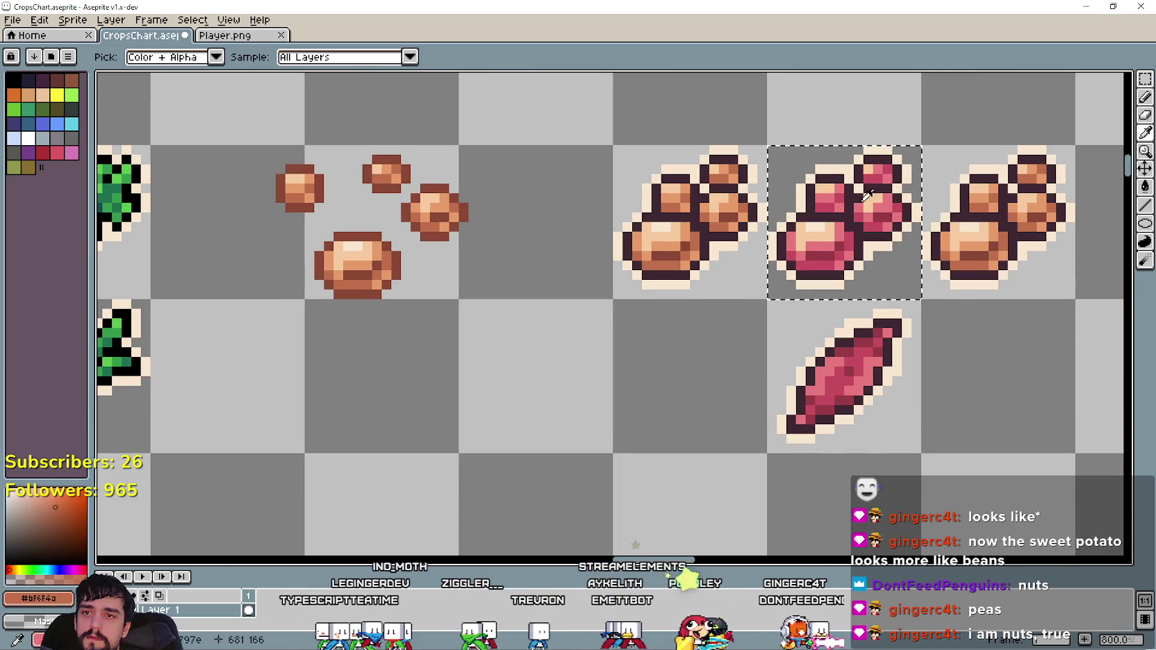
pyautogui.click(1145, 186)
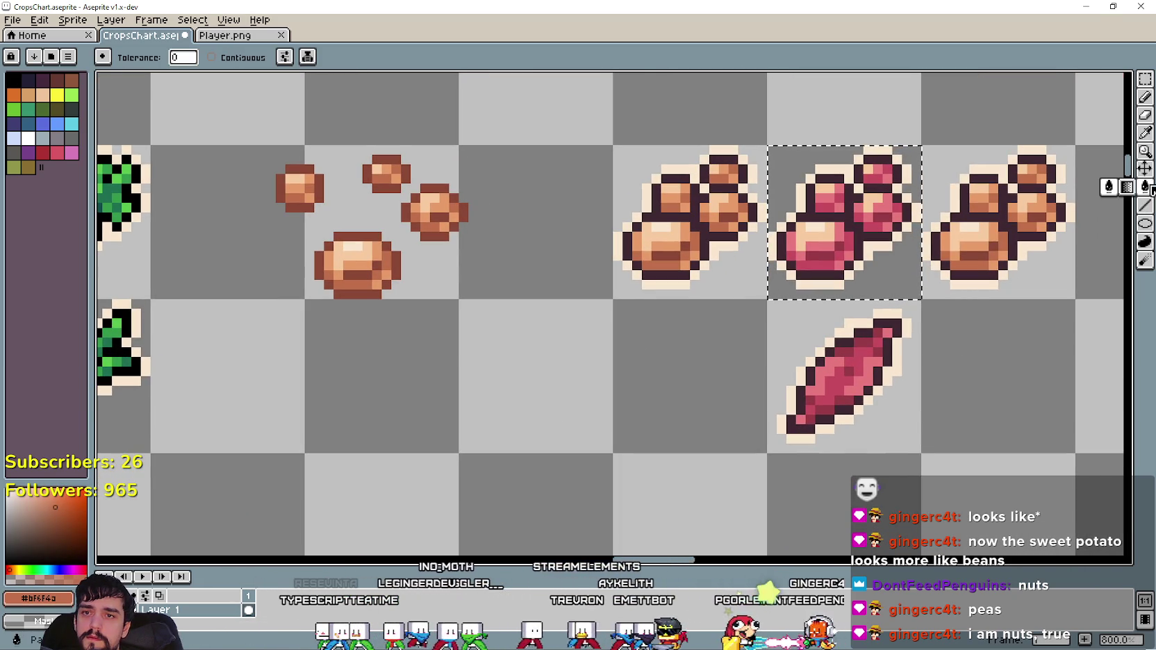
pyautogui.click(816, 235)
pyautogui.click(826, 186)
pyautogui.scroll(-1, 667, 286)
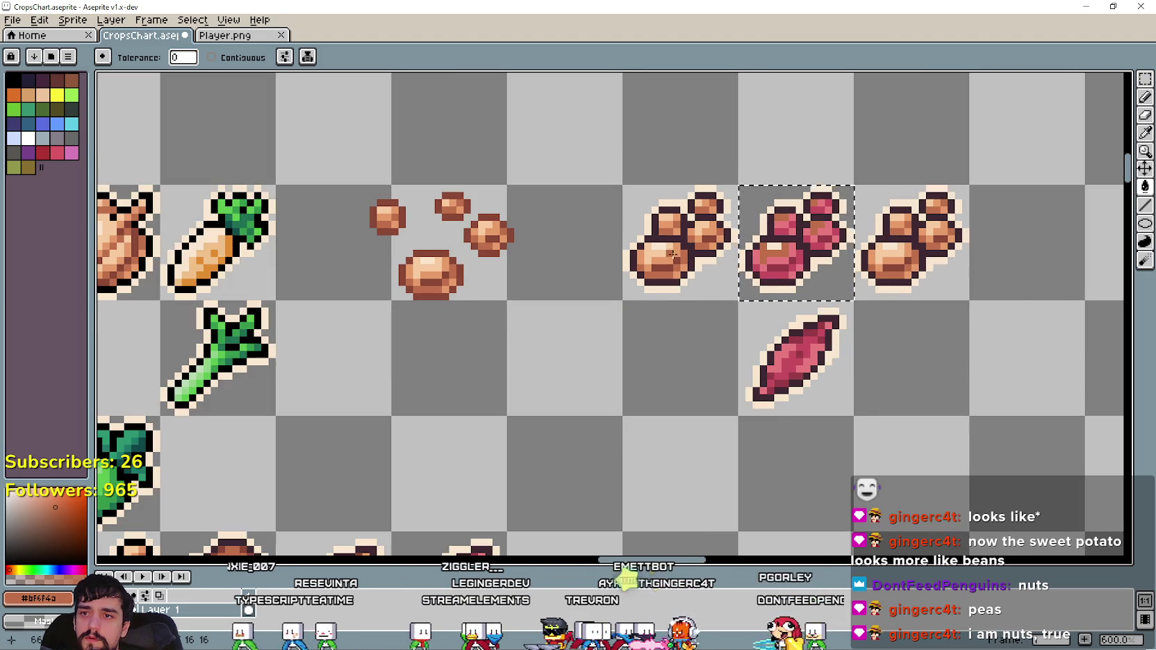
pyautogui.scroll(3, 667, 287)
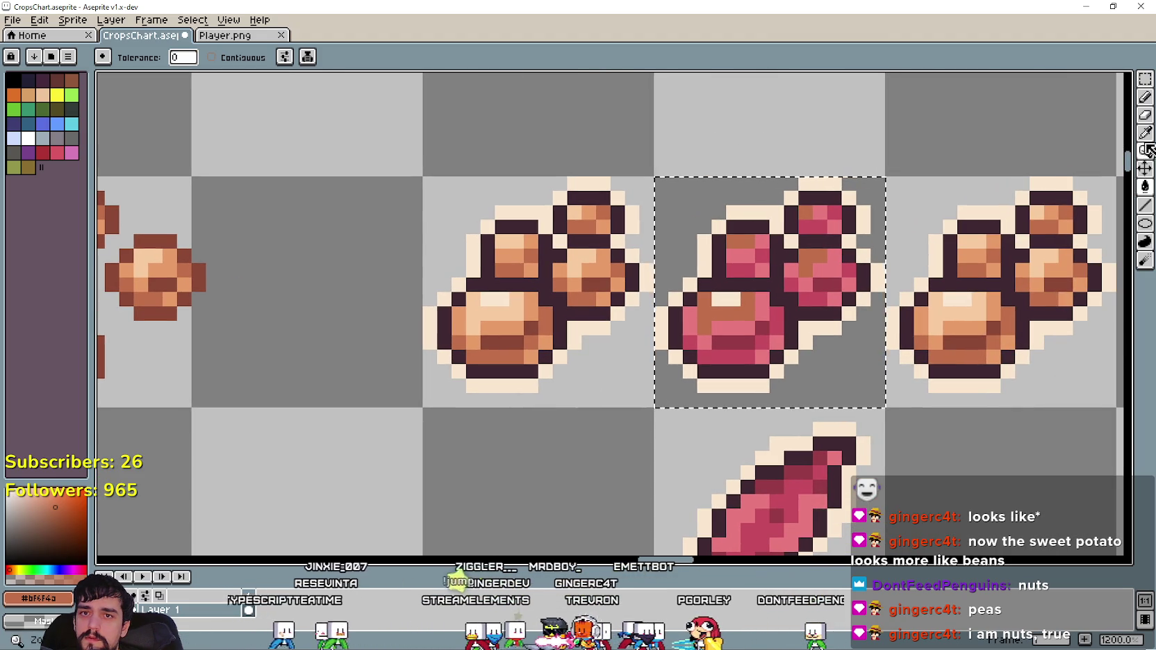
# Pick the plain beans' peach and orange shades and fill a bean highlight orange.
pyautogui.press('i')
pyautogui.scroll(3, 571, 326)
pyautogui.click(455, 296)
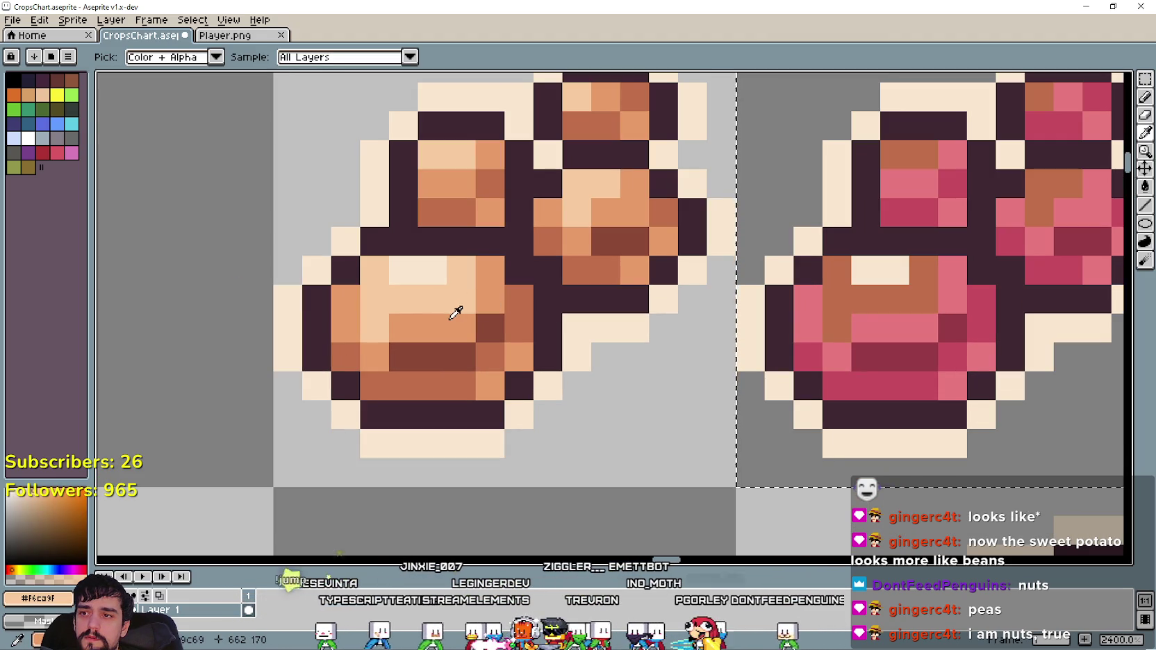
pyautogui.click(459, 316)
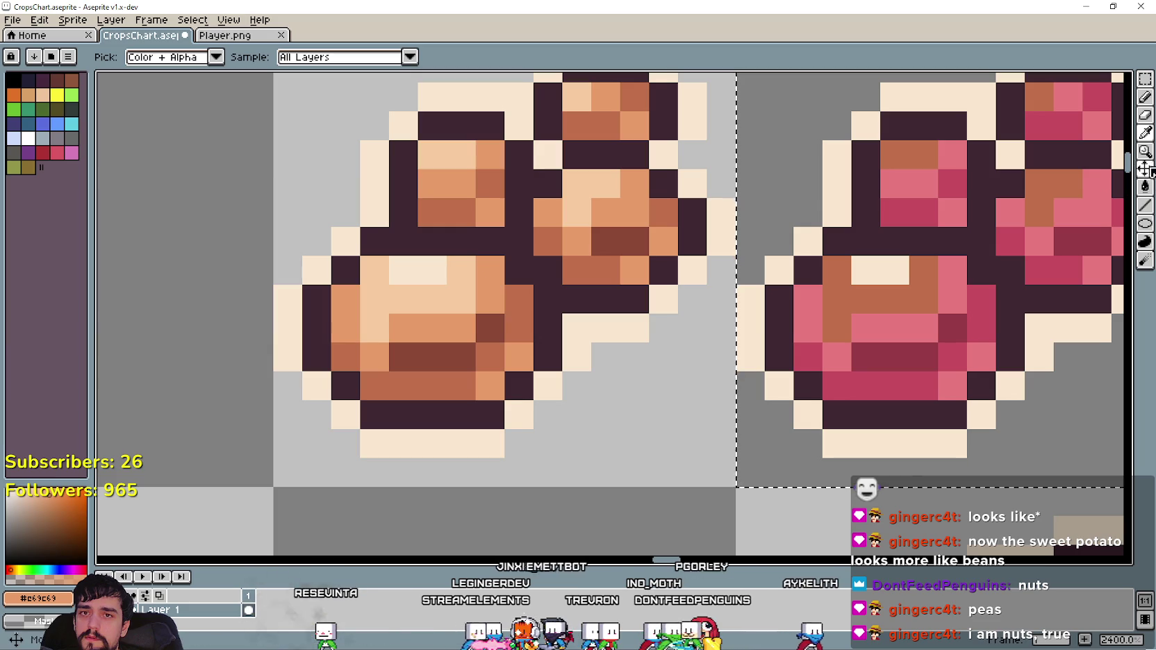
pyautogui.press('g')
pyautogui.click(894, 306)
# Undo and then redo the last colour fill on the middle beans.
pyautogui.scroll(-3, 895, 305)
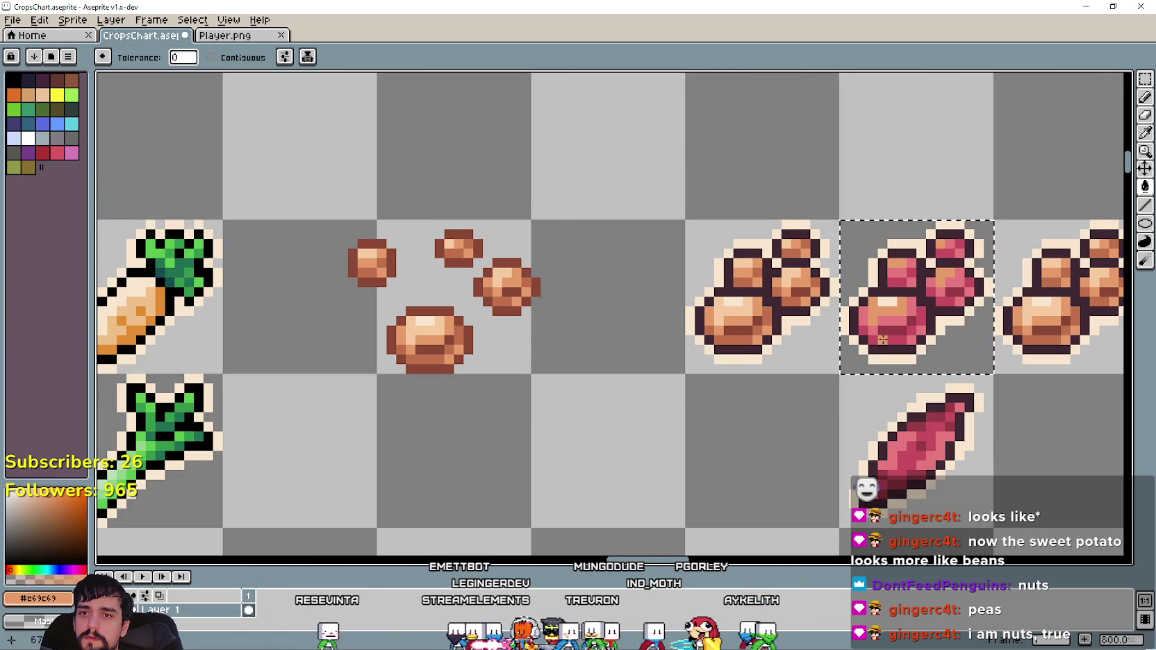
pyautogui.scroll(1, 893, 292)
pyautogui.scroll(1, 1068, 303)
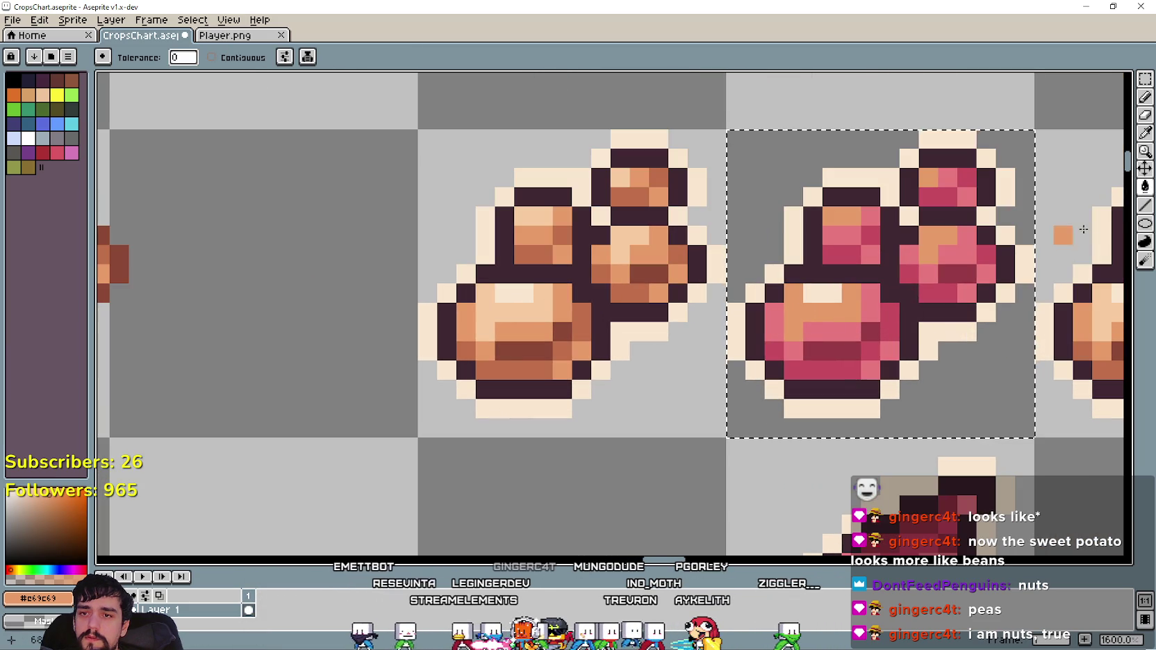
pyautogui.press('i')
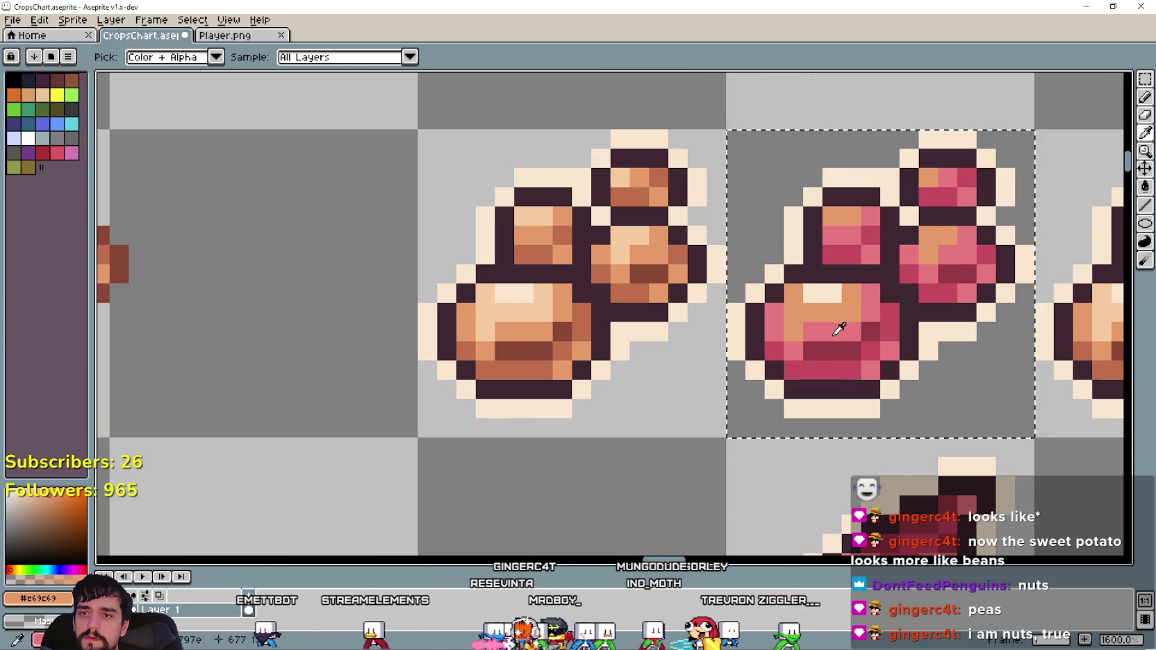
pyautogui.scroll(-1, 812, 324)
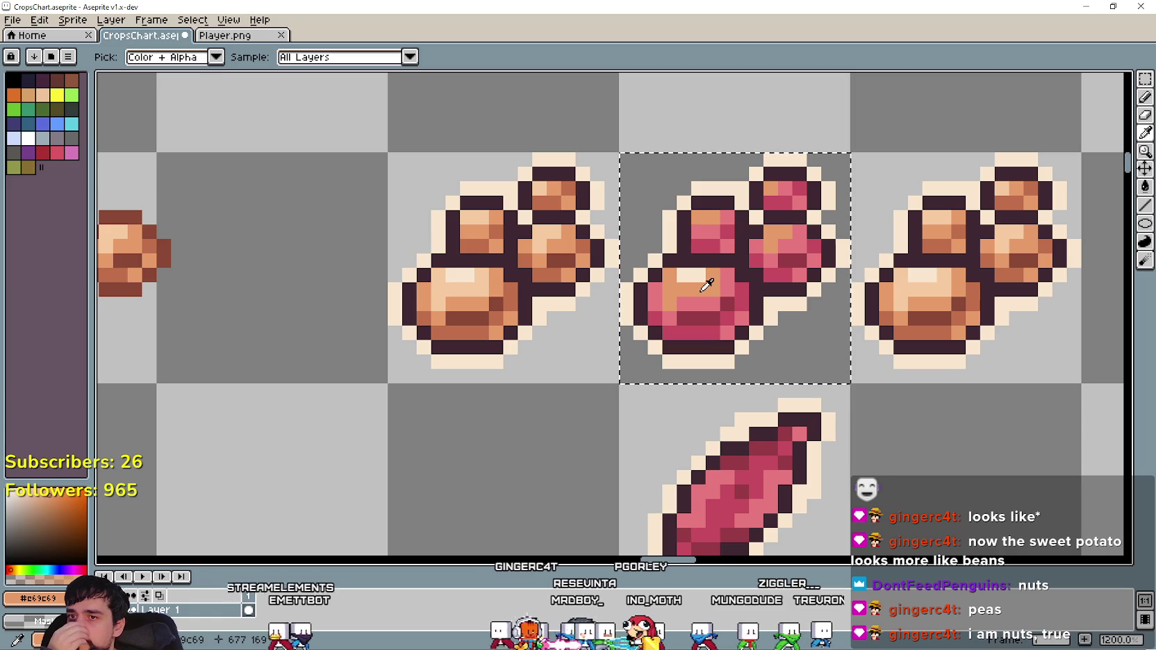
pyautogui.moveTo(712, 294); pyautogui.dragTo(782, 232)
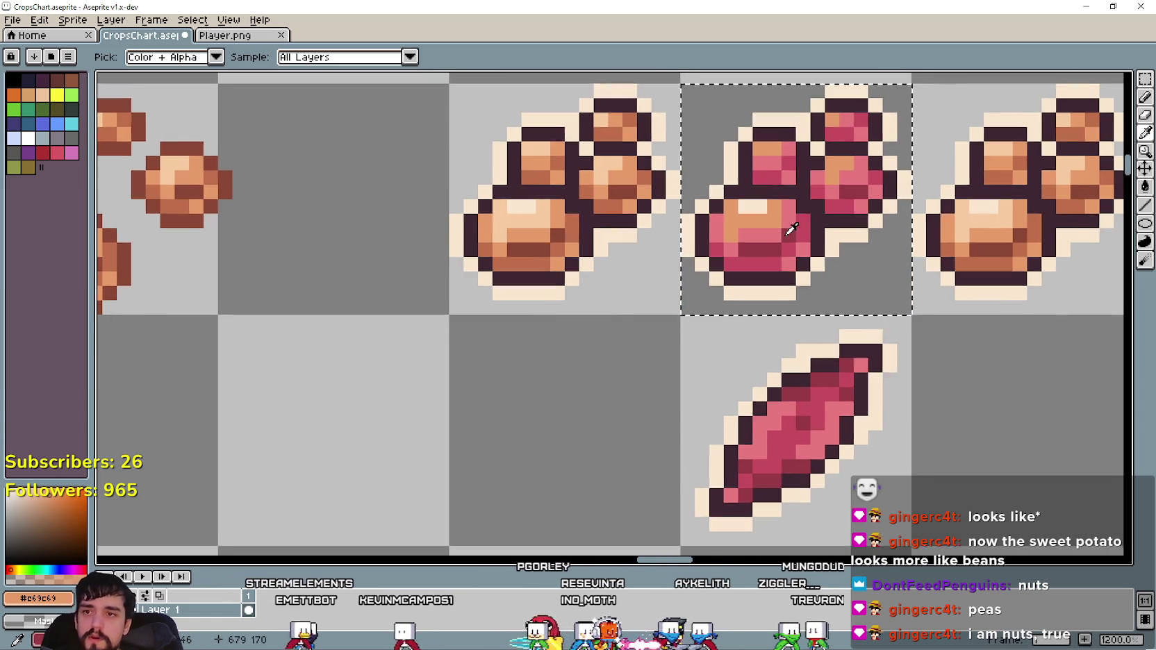
pyautogui.hotkey('ctrl', 'z')
pyautogui.hotkey('ctrl', 'z')
pyautogui.hotkey('ctrl', 'z')
pyautogui.hotkey('ctrl', 'z')
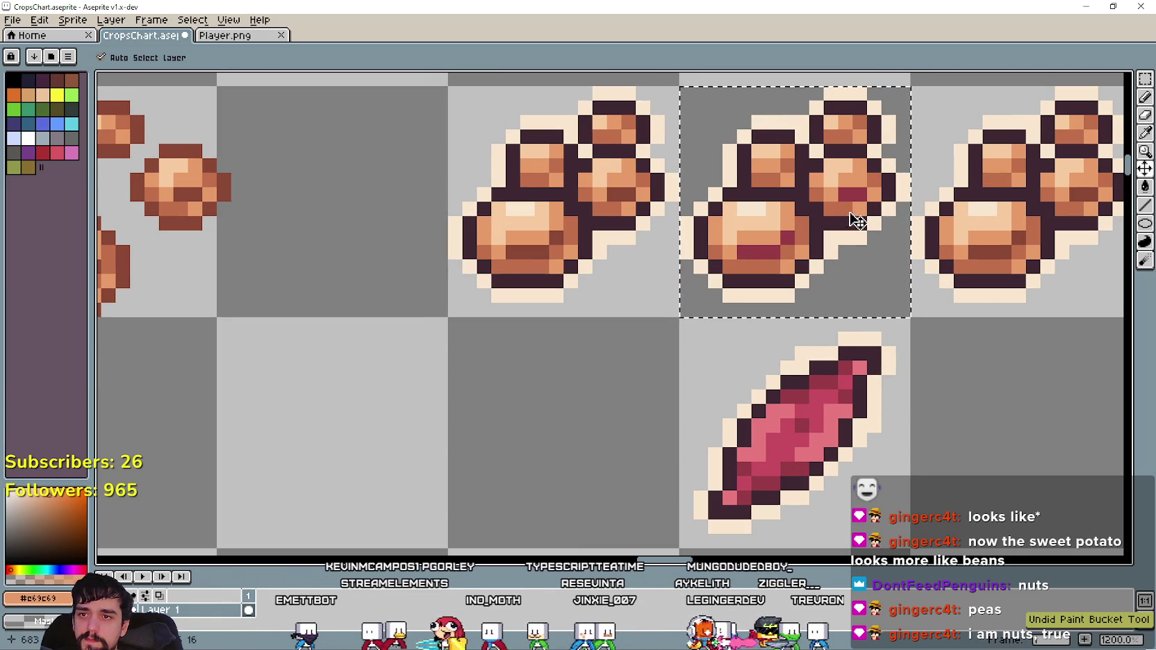
pyautogui.hotkey('ctrl', 'y')
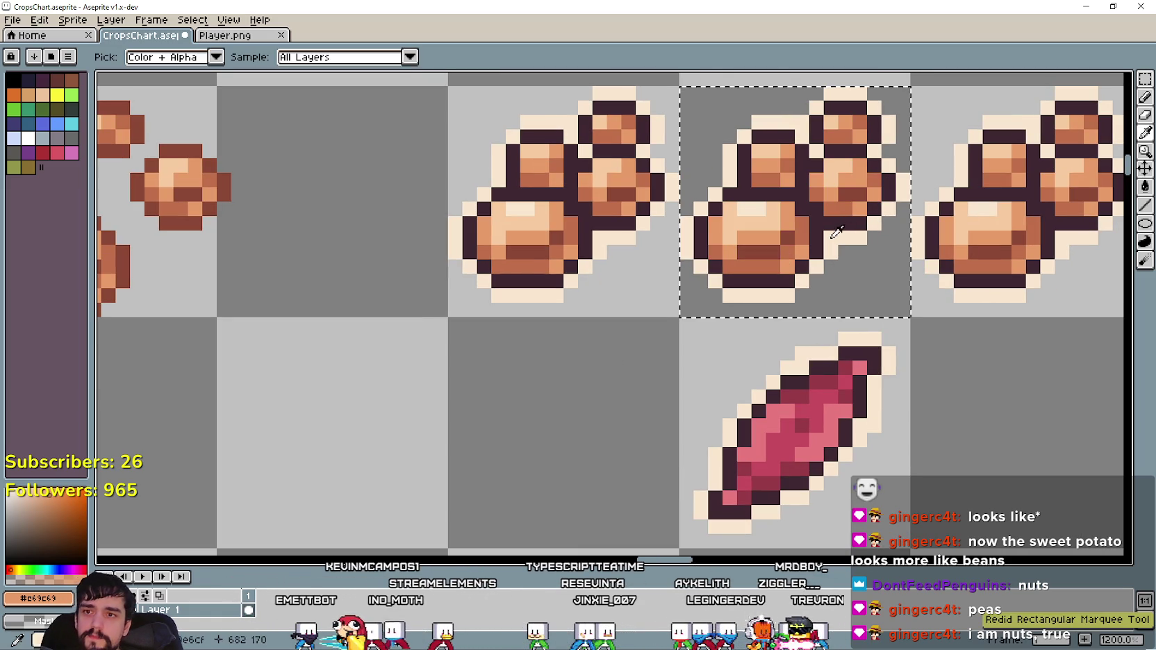
# Fill the beans' brown shading with the sweet potato's dark red and sample its pink.
pyautogui.scroll(1, 850, 403)
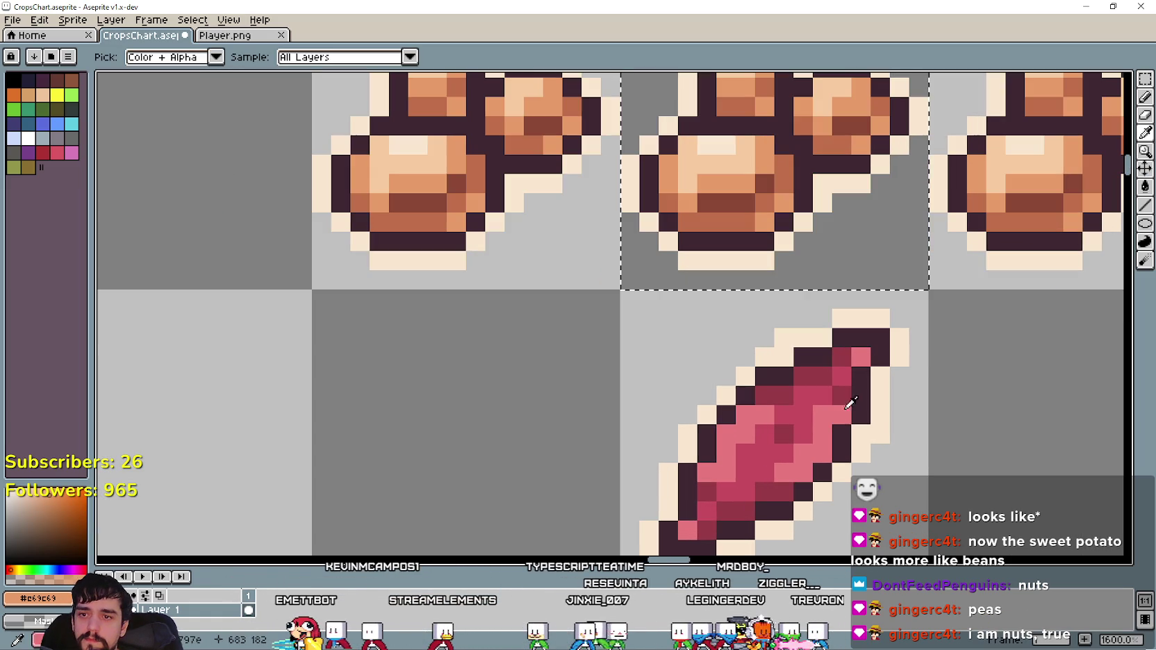
pyautogui.click(783, 485)
pyautogui.click(1145, 186)
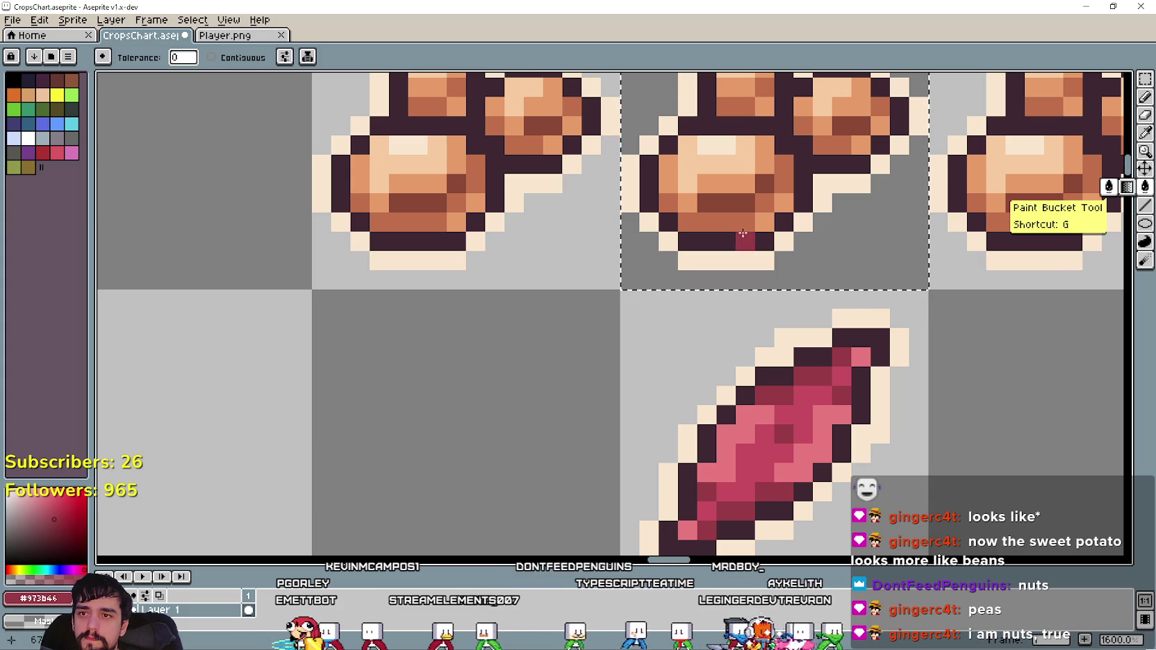
pyautogui.click(741, 222)
pyautogui.click(668, 167)
# Sample the dark brown from the orange bean cluster.
pyautogui.press('i')
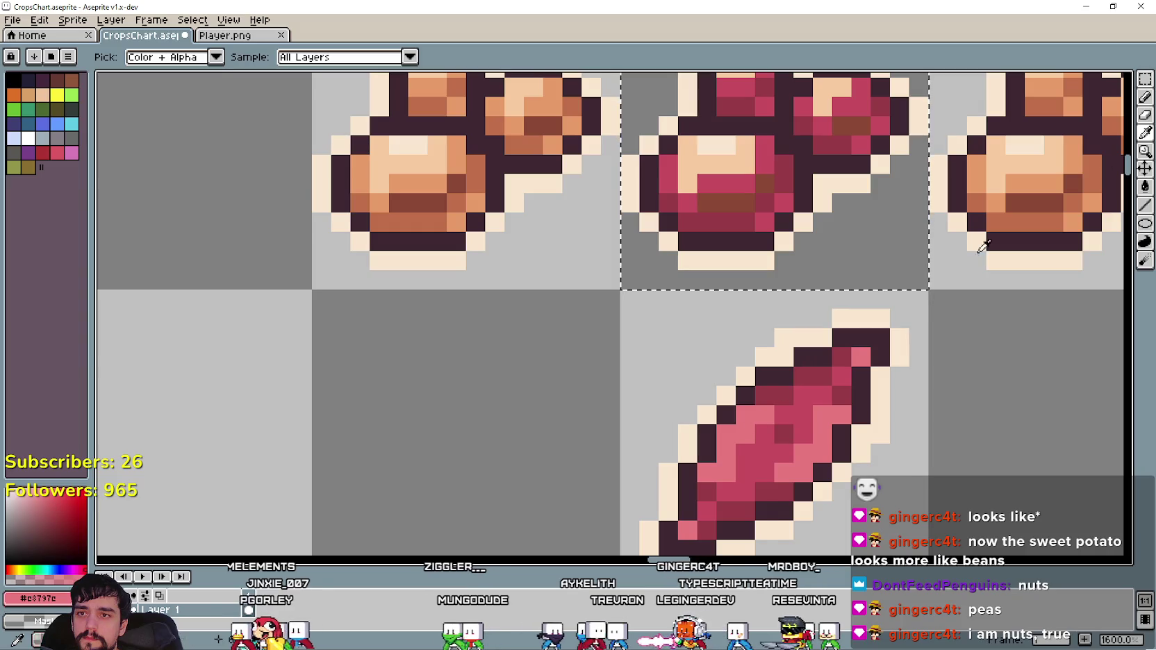
pyautogui.press('g')
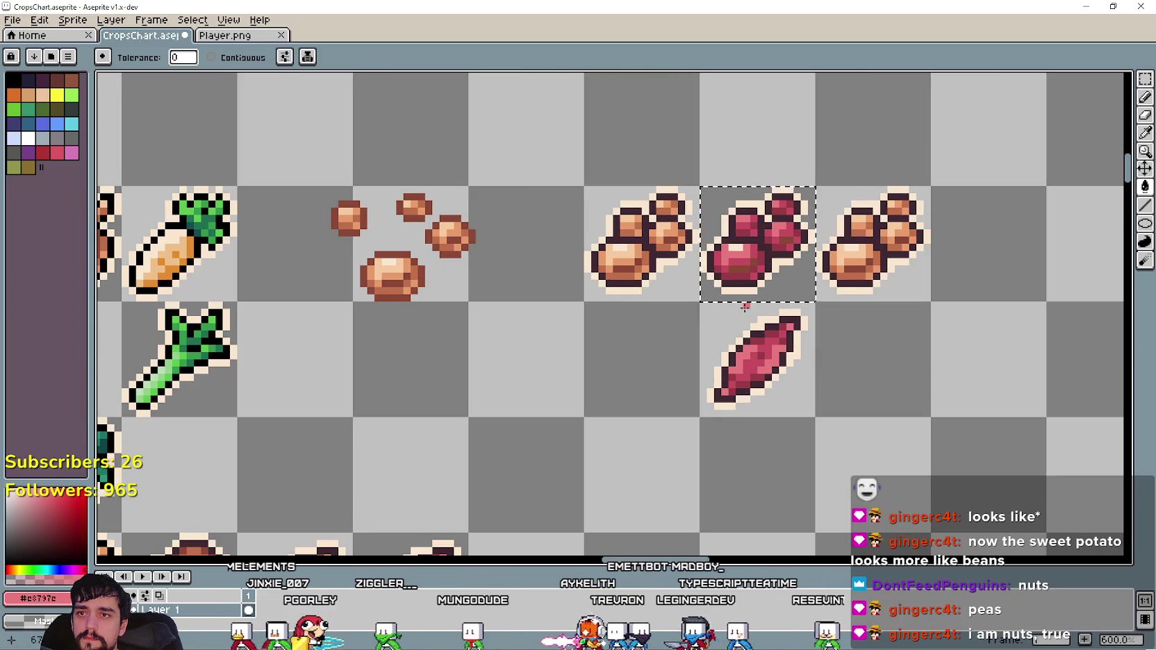
pyautogui.scroll(-3, 745, 284)
pyautogui.moveTo(839, 348); pyautogui.dragTo(762, 403)
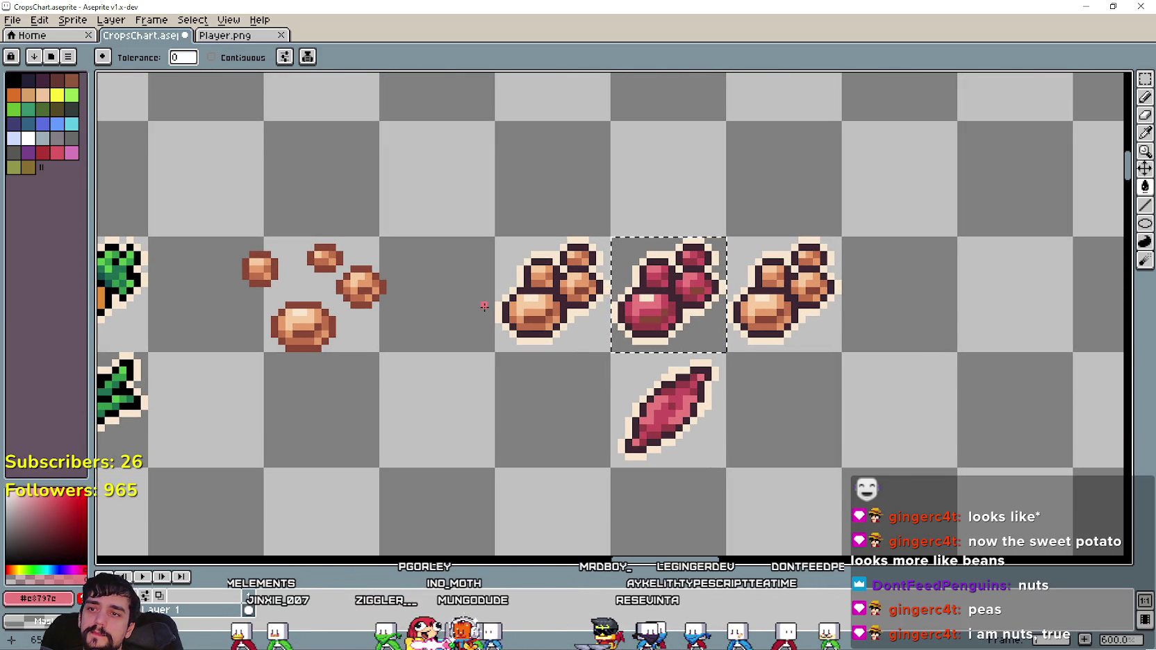
pyautogui.press('i')
pyautogui.scroll(1, 502, 320)
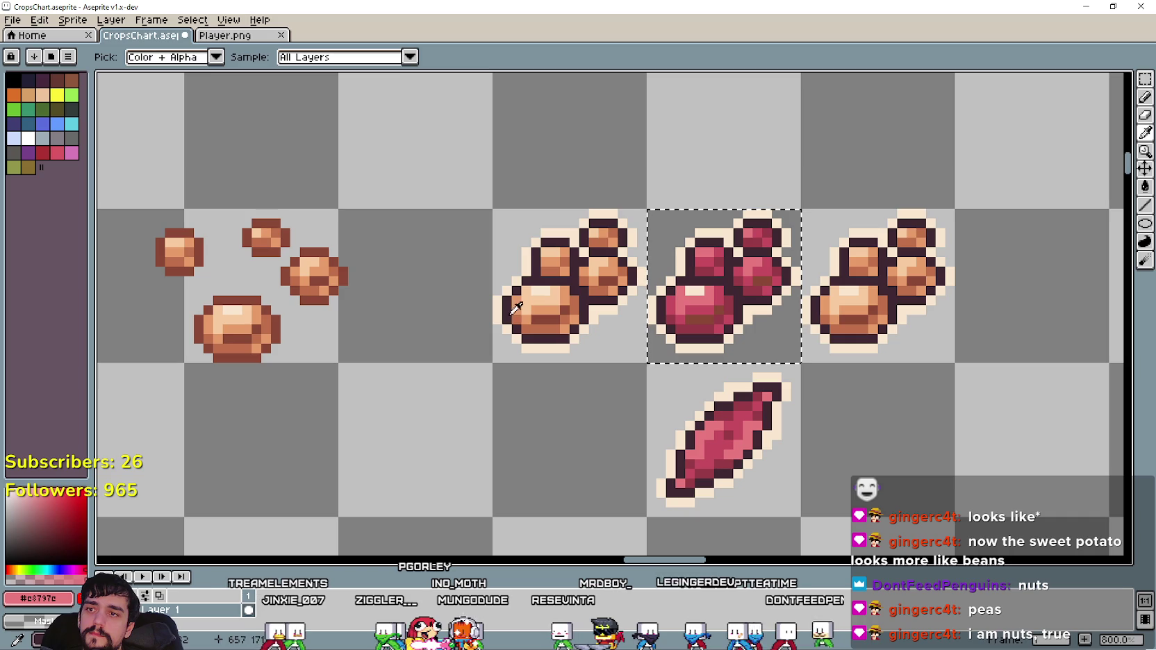
pyautogui.scroll(2, 543, 305)
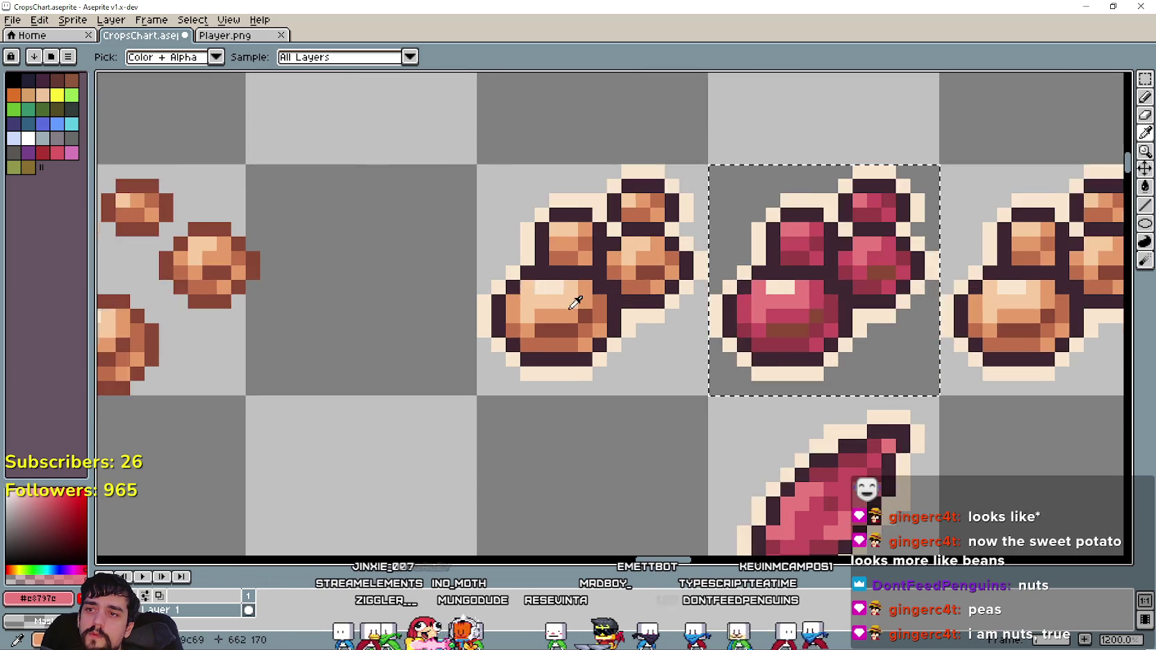
pyautogui.click(560, 334)
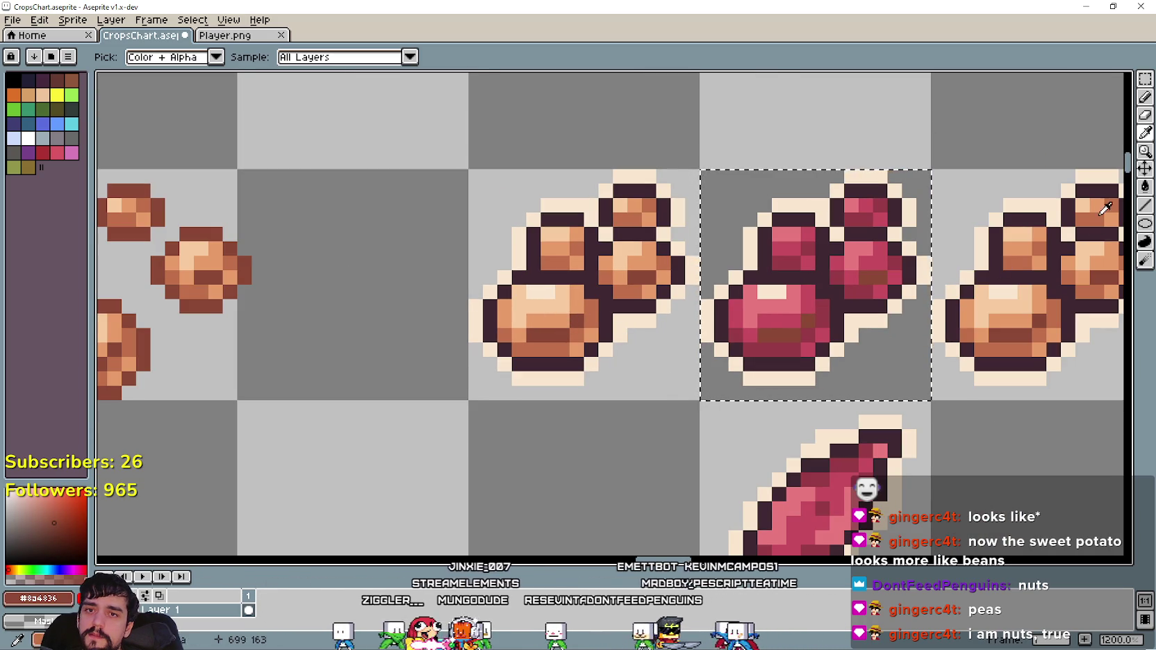
pyautogui.press('g')
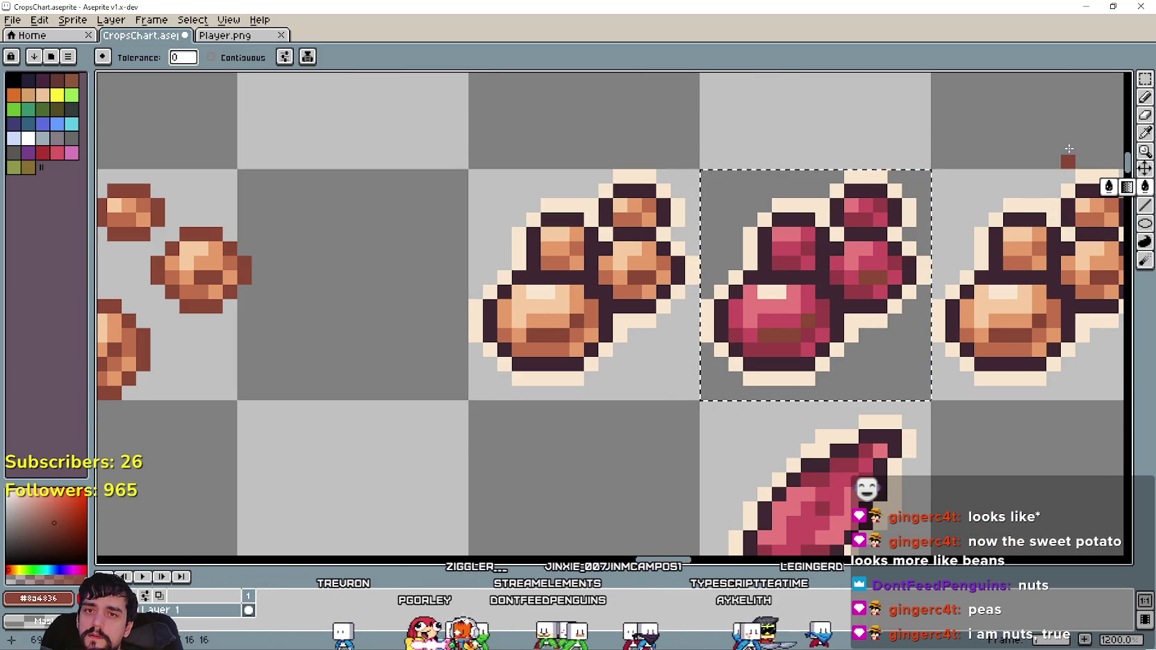
# Try filling the red cluster's cream outline with light orange, then undo it.
pyautogui.press('i')
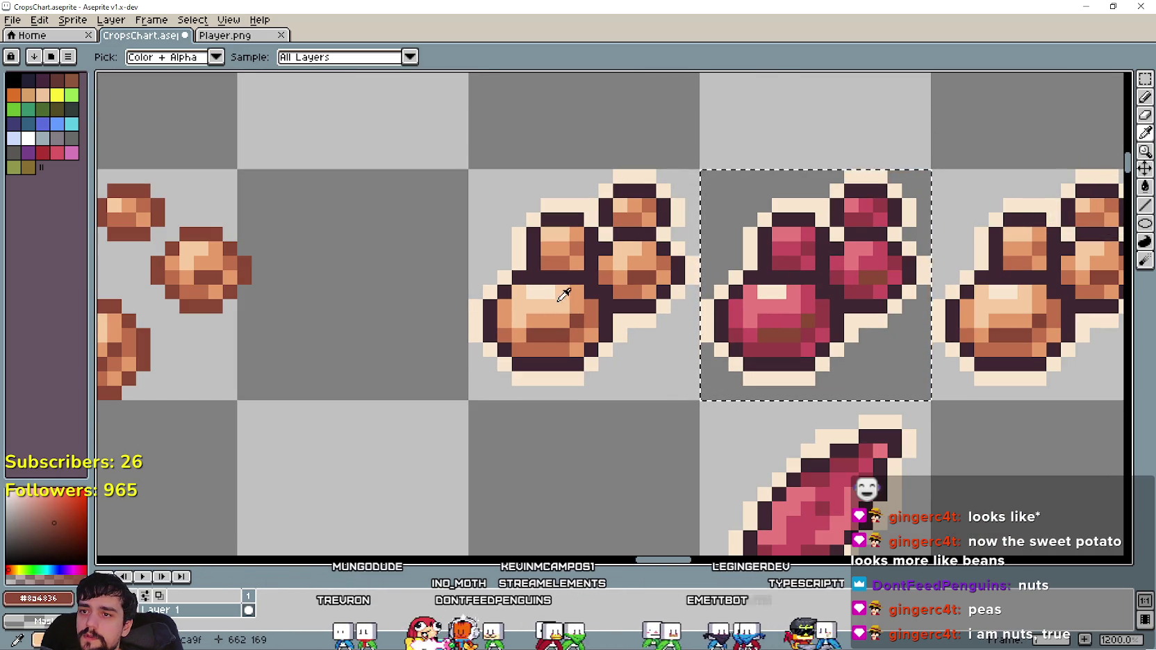
pyautogui.click(559, 316)
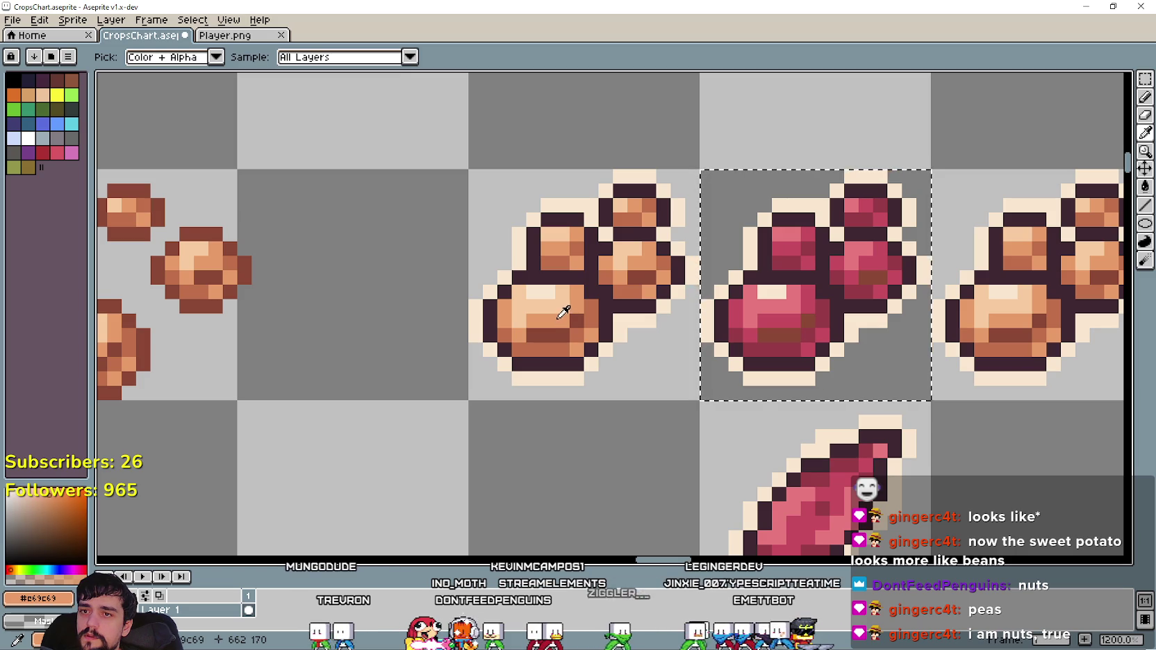
pyautogui.click(1145, 187)
pyautogui.click(809, 360)
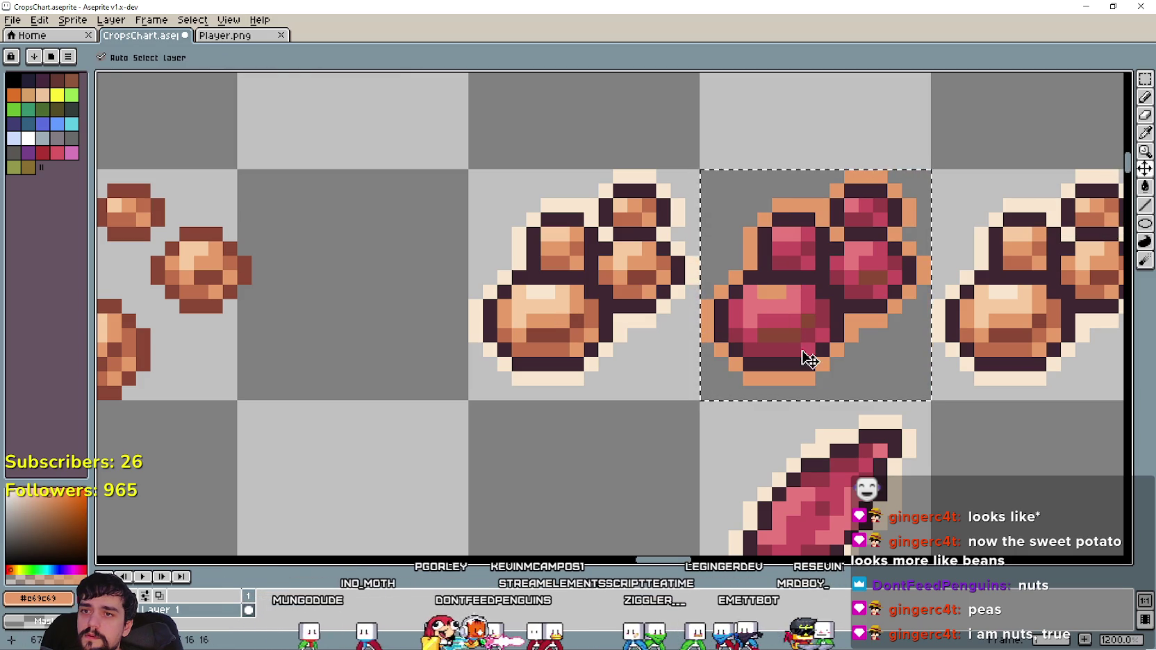
pyautogui.hotkey('ctrl', 'z')
# Pencil over the stray brown pixels on the red bean cluster with the dark outline colour.
pyautogui.click(1145, 97)
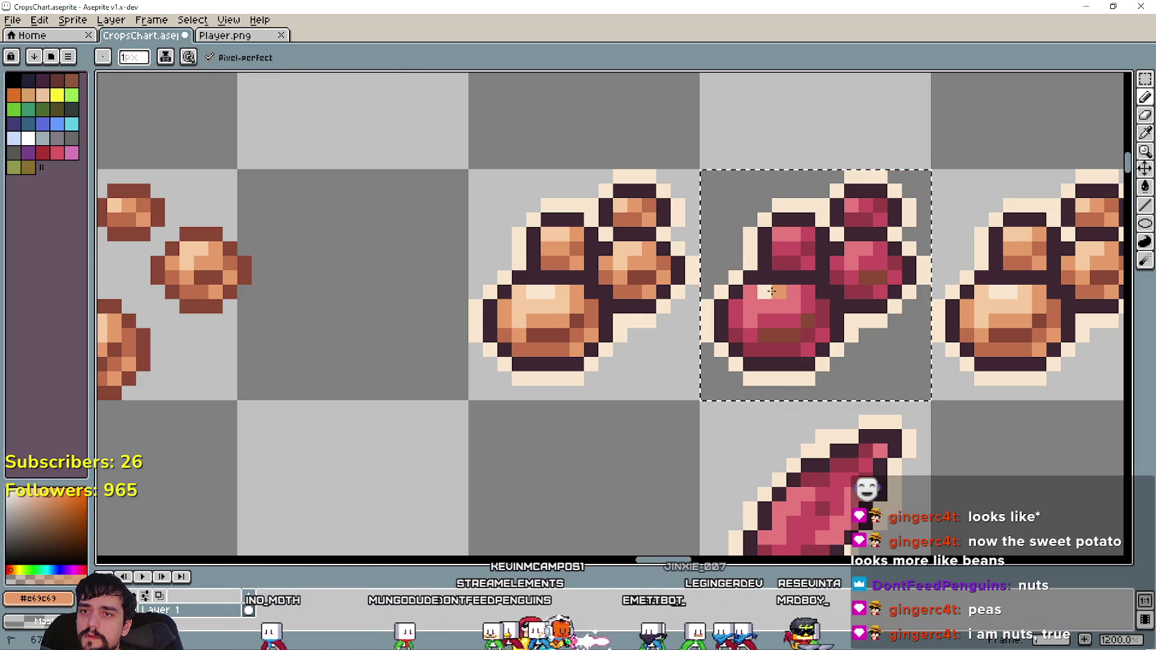
pyautogui.scroll(-3, 768, 294)
pyautogui.scroll(1, 720, 338)
pyautogui.scroll(1, 719, 338)
pyautogui.scroll(-1, 824, 313)
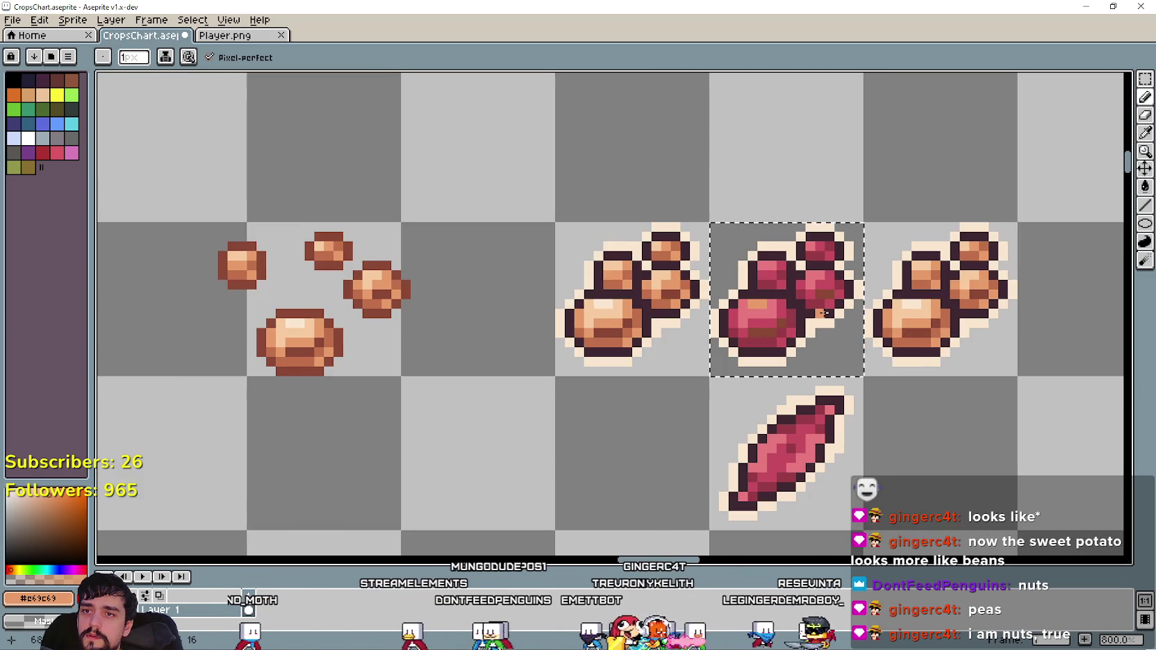
pyautogui.moveTo(800, 323); pyautogui.dragTo(740, 343)
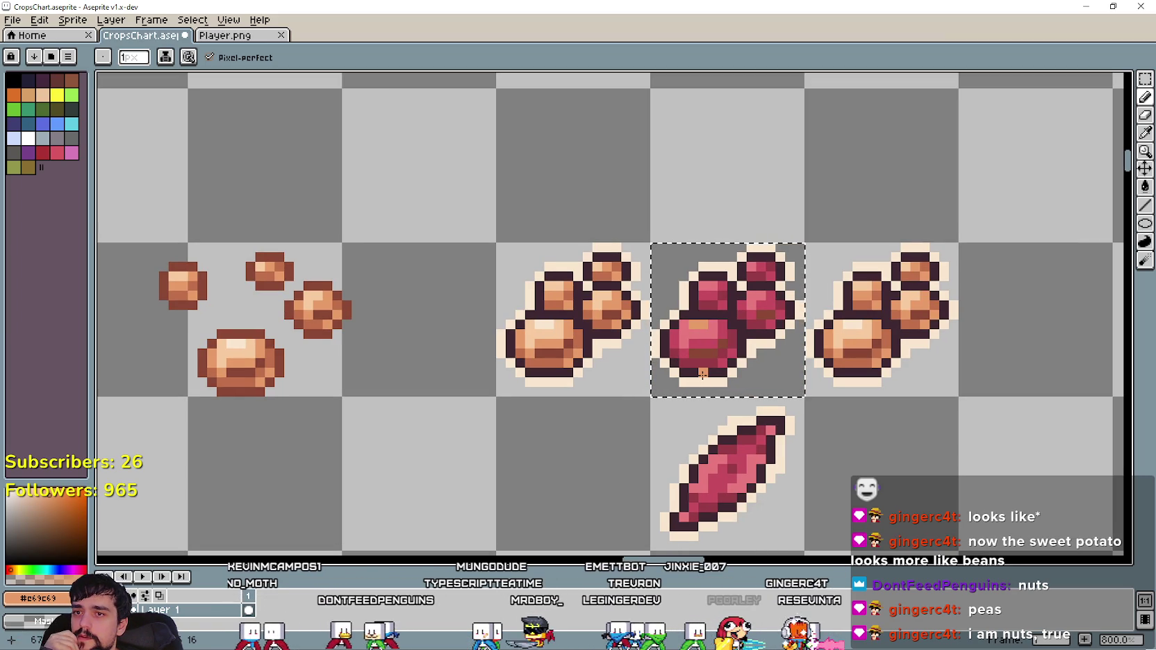
pyautogui.press('i')
pyautogui.scroll(1, 549, 343)
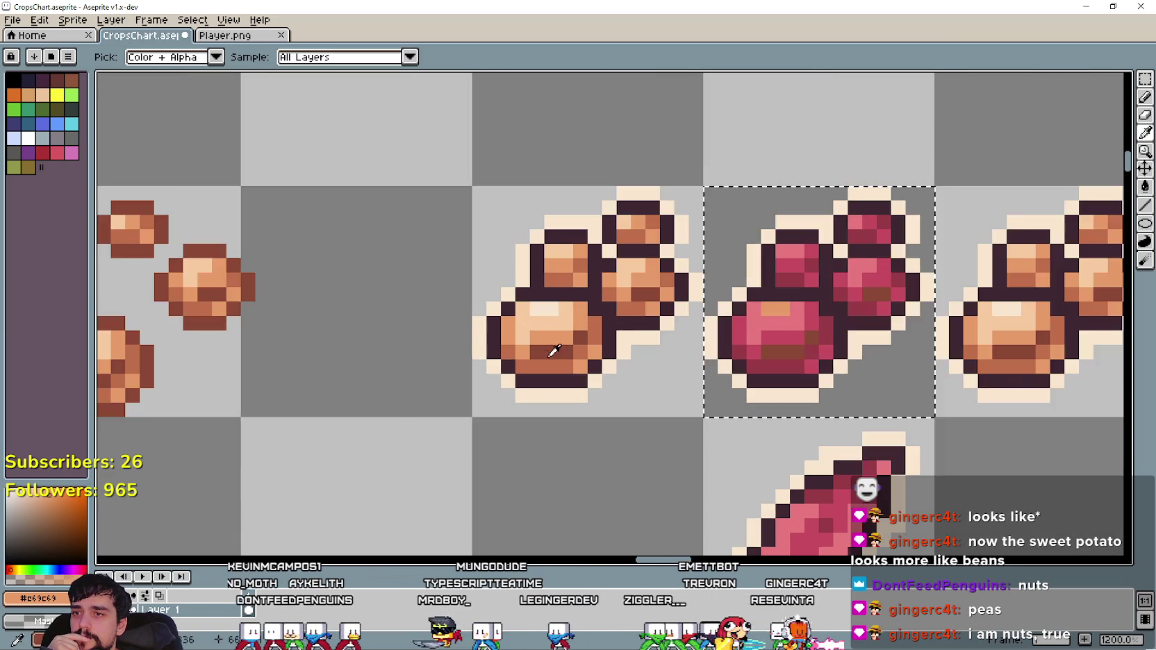
pyautogui.scroll(1, 911, 354)
pyautogui.scroll(1, 767, 395)
pyautogui.click(764, 398)
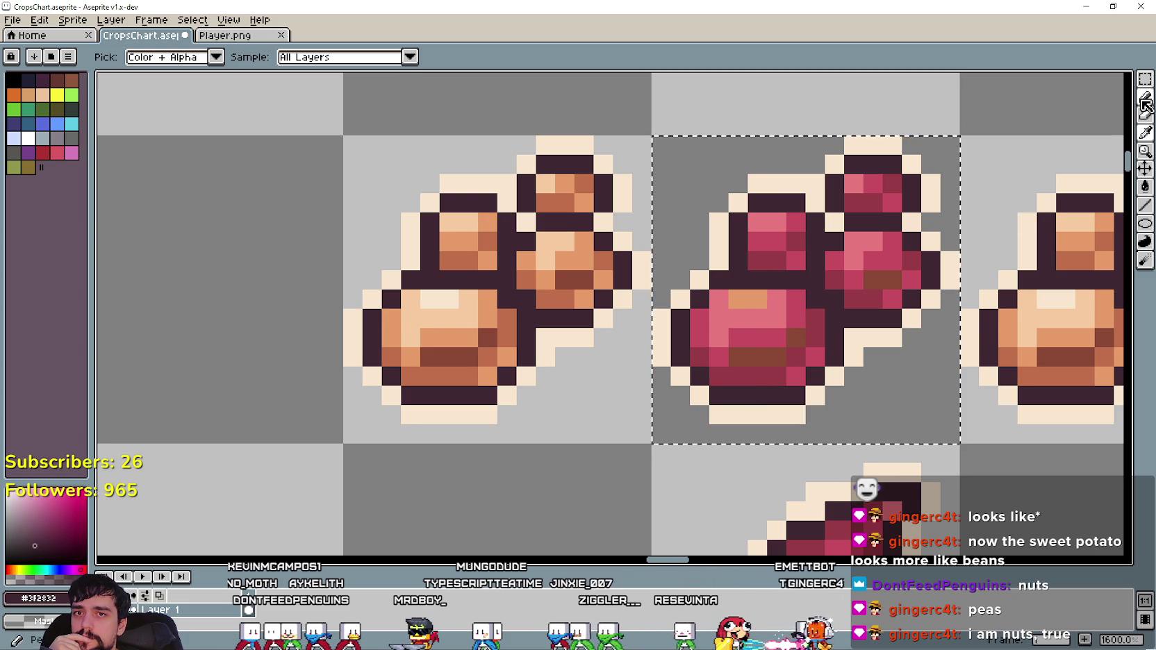
pyautogui.press('b')
pyautogui.click(795, 338)
pyautogui.click(746, 357)
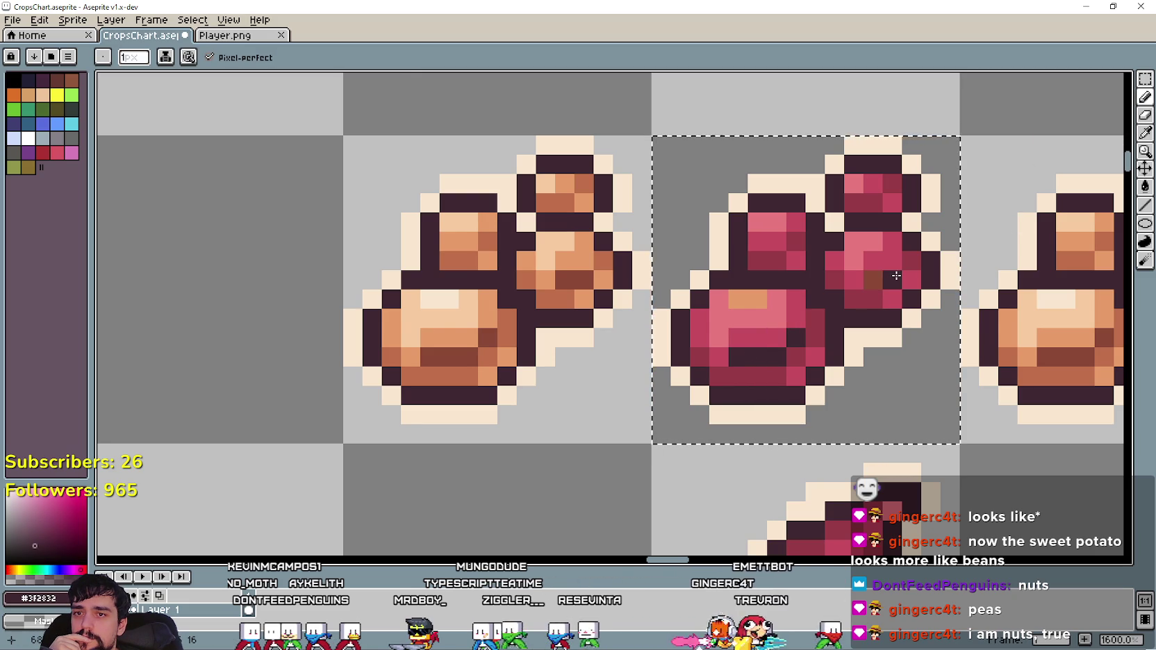
# Sample the red bean's pink #e8797e and raise its green for a lighter salmon-pink.
pyautogui.scroll(-3, 877, 277)
pyautogui.scroll(-1, 678, 405)
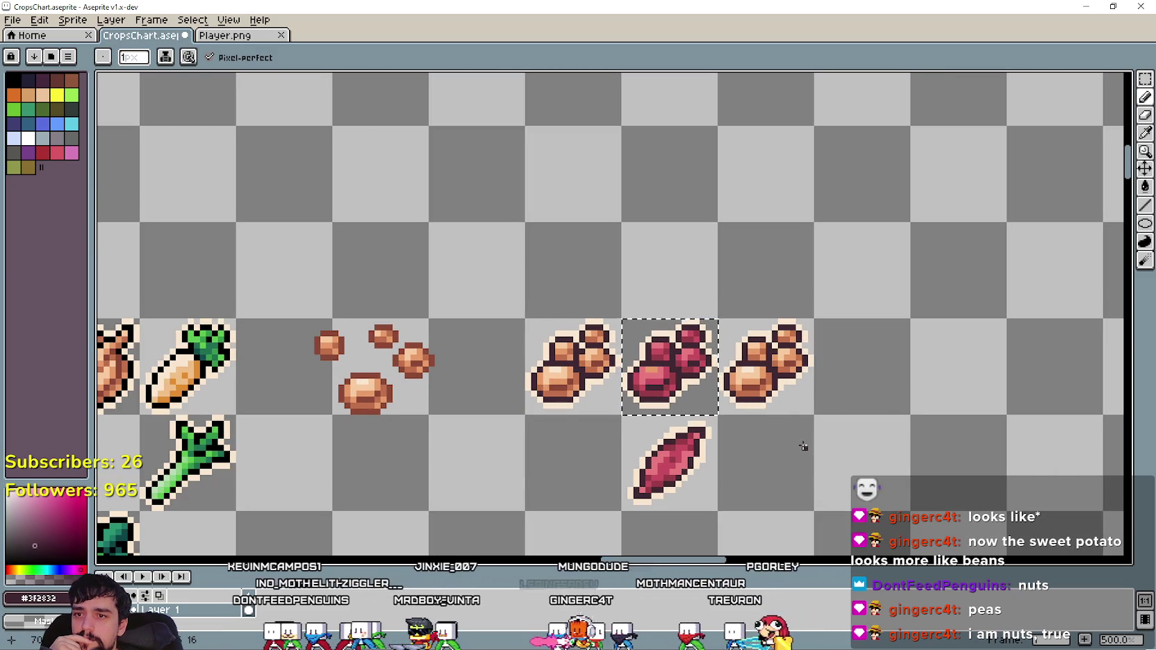
pyautogui.moveTo(803, 446); pyautogui.dragTo(811, 363)
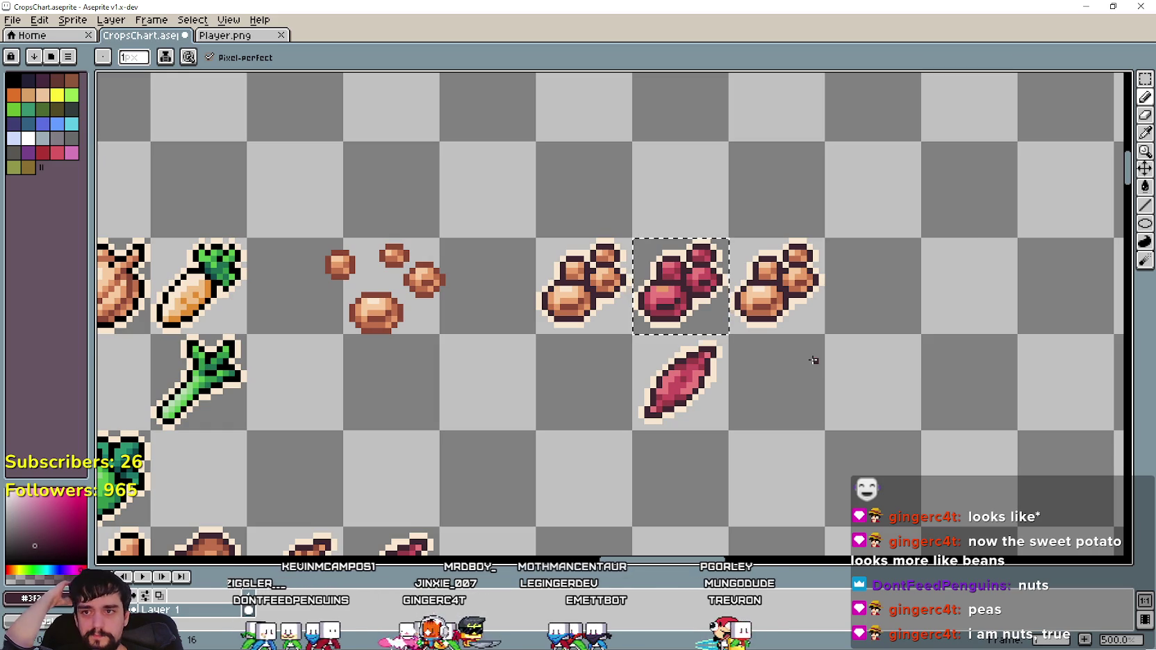
pyautogui.moveTo(814, 360); pyautogui.dragTo(812, 392)
pyautogui.scroll(1, 820, 396)
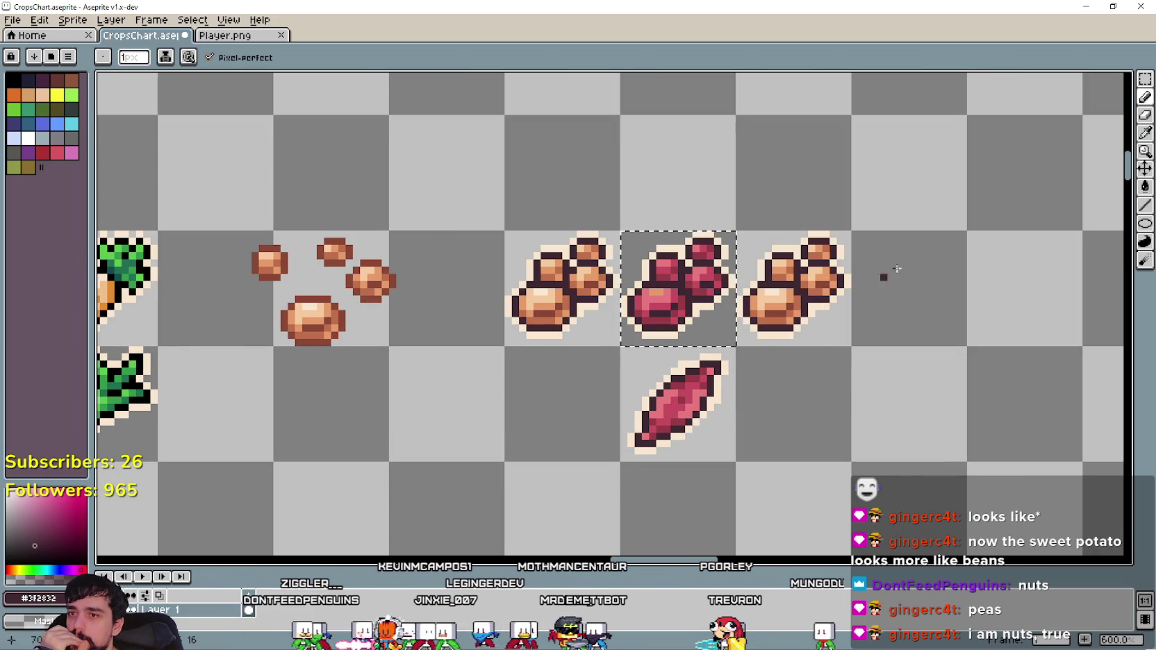
pyautogui.click(1145, 133)
pyautogui.scroll(3, 775, 266)
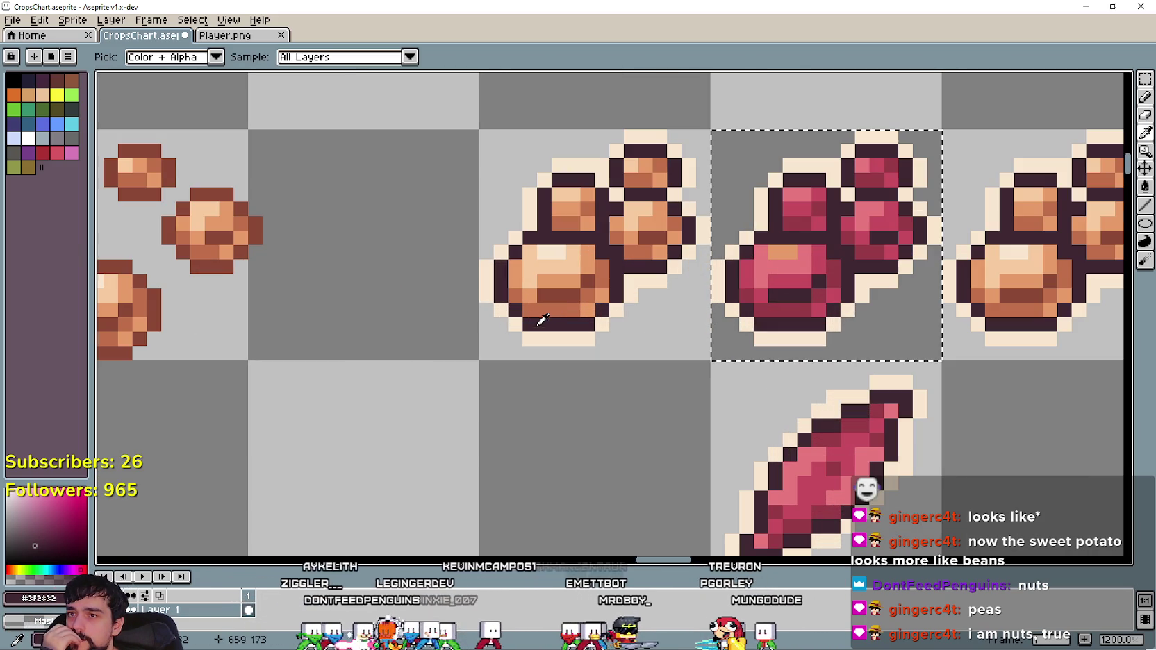
pyautogui.click(777, 264)
pyautogui.scroll(1, 725, 342)
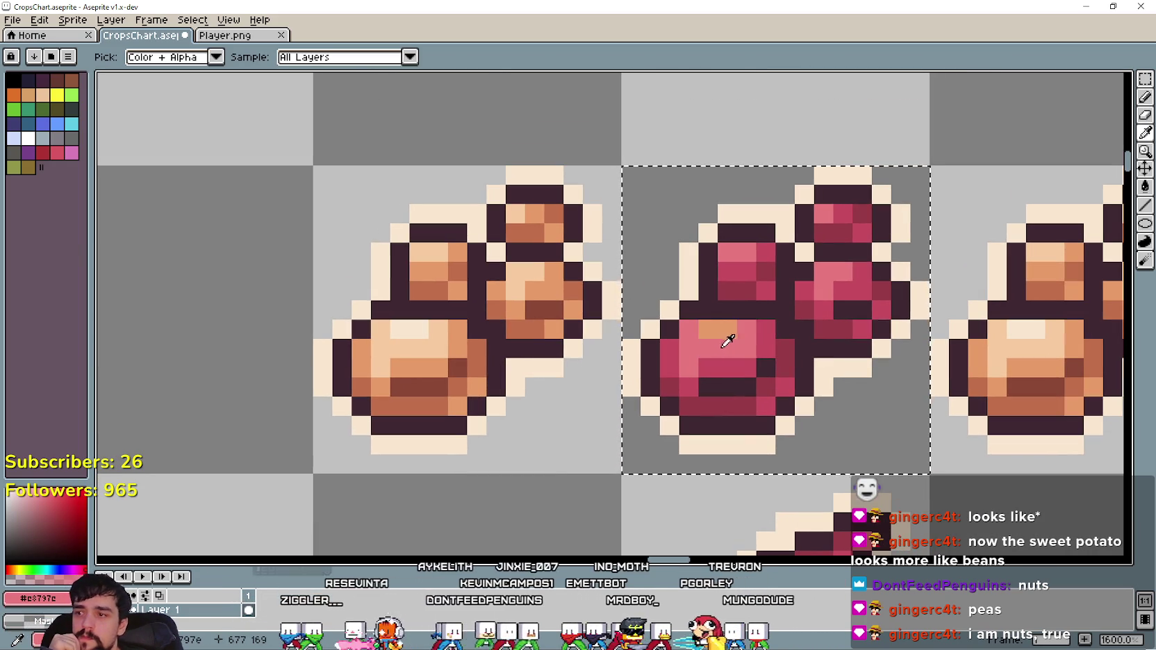
pyautogui.click(38, 598)
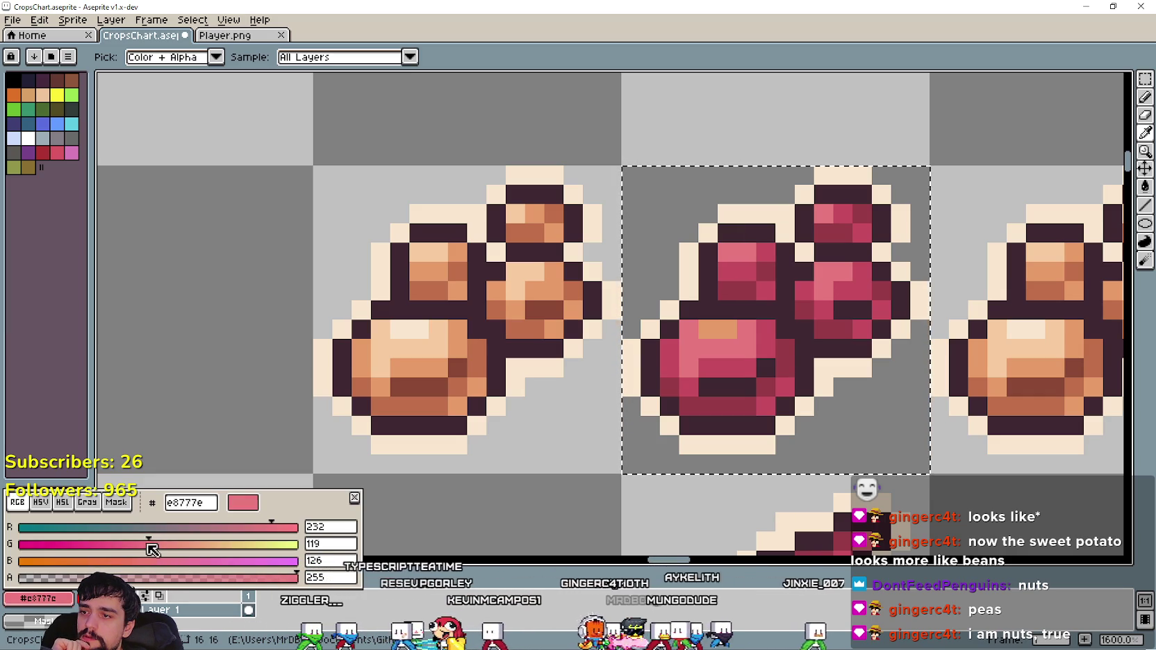
pyautogui.moveTo(156, 550); pyautogui.dragTo(184, 554)
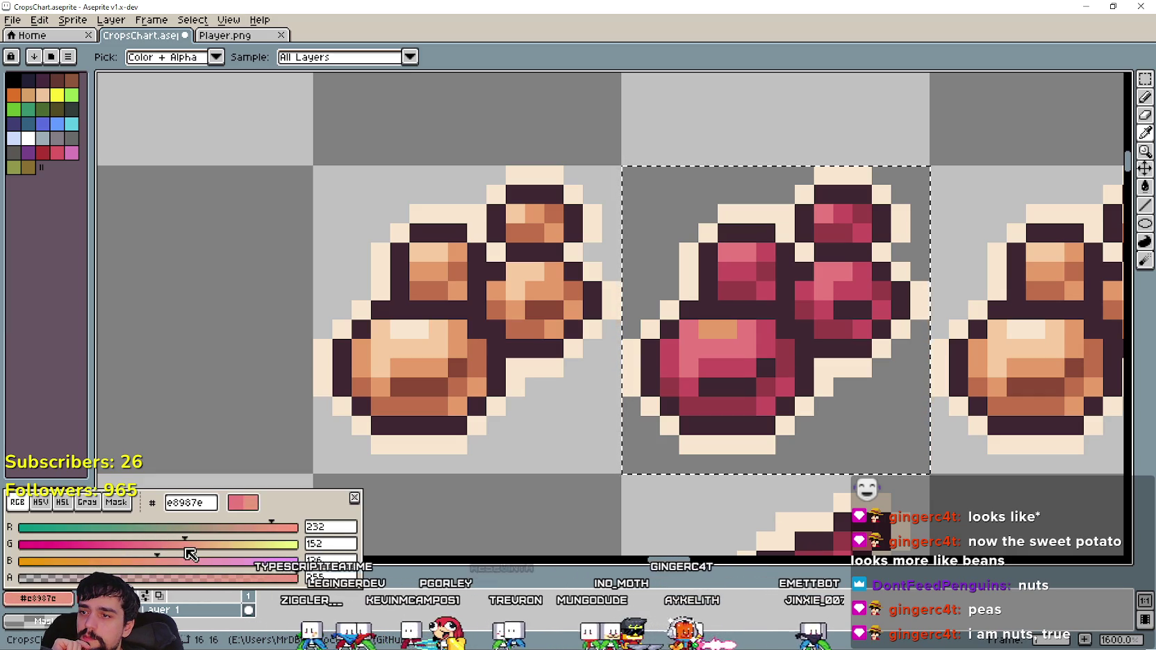
pyautogui.click(448, 521)
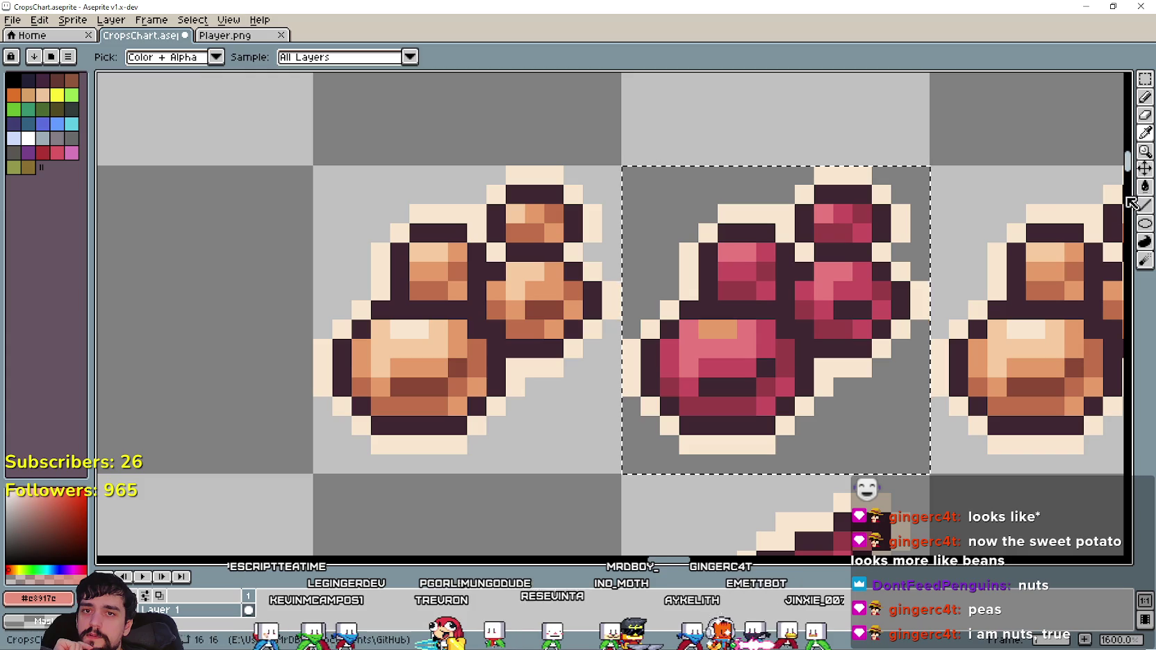
pyautogui.click(1145, 187)
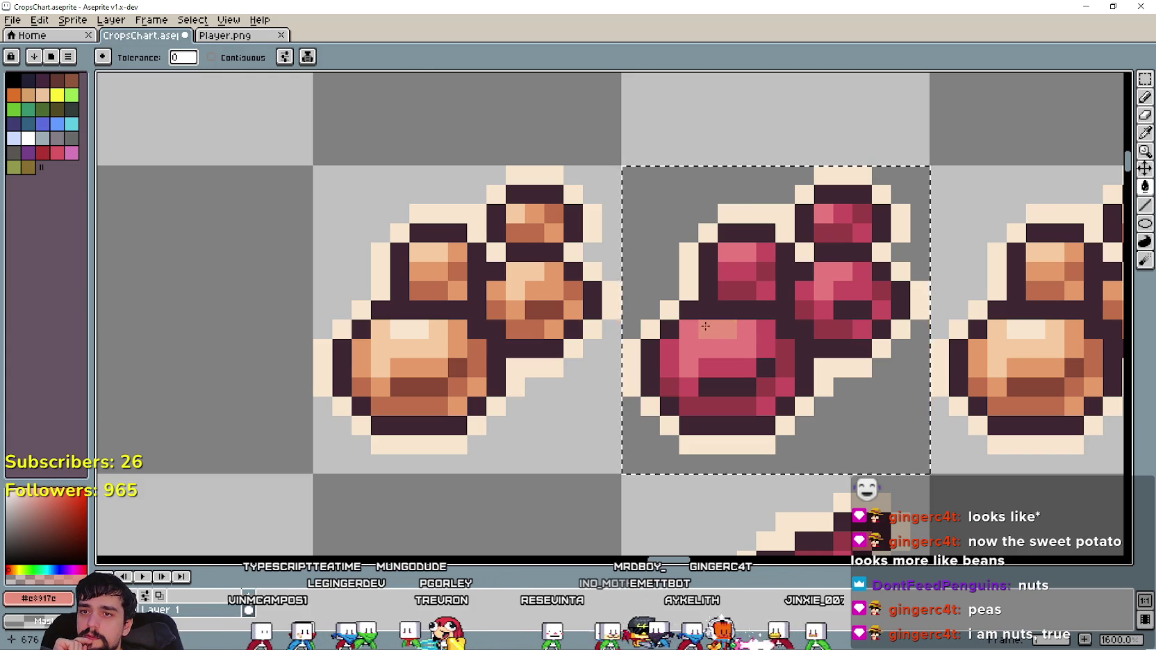
# Zoom in and marquee-select the rightmost bean cluster, then pan to show the crop labels.
pyautogui.scroll(-3, 703, 325)
pyautogui.scroll(-2, 700, 439)
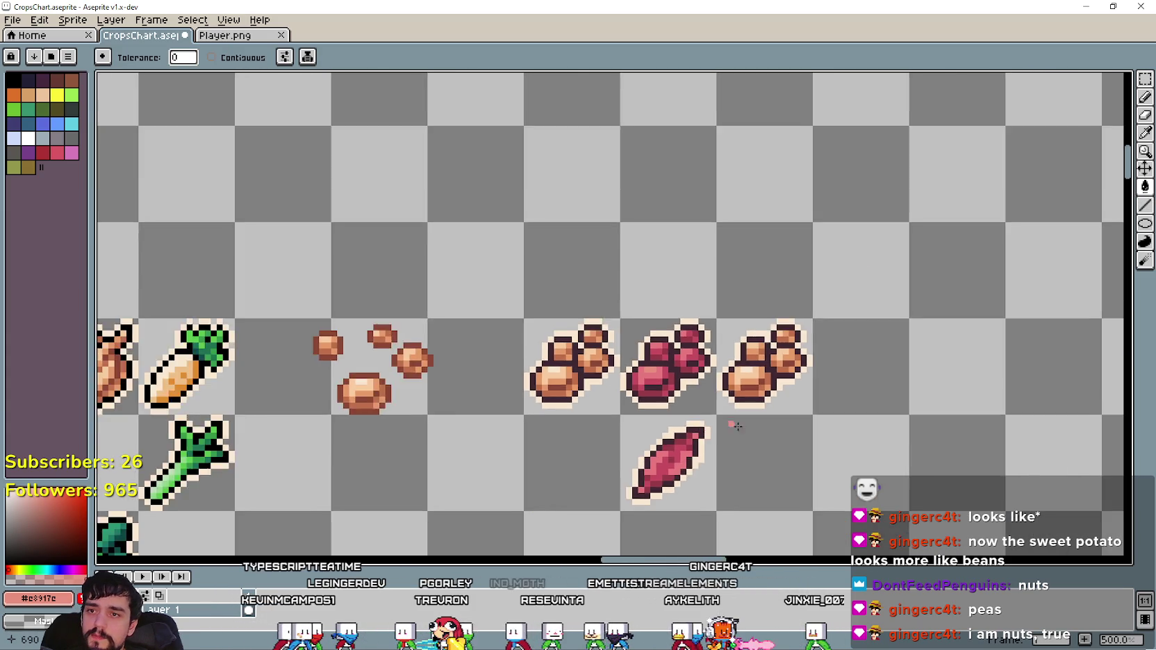
pyautogui.scroll(-2, 733, 375)
pyautogui.scroll(-1, 745, 375)
pyautogui.scroll(-2, 743, 347)
pyautogui.scroll(-2, 808, 353)
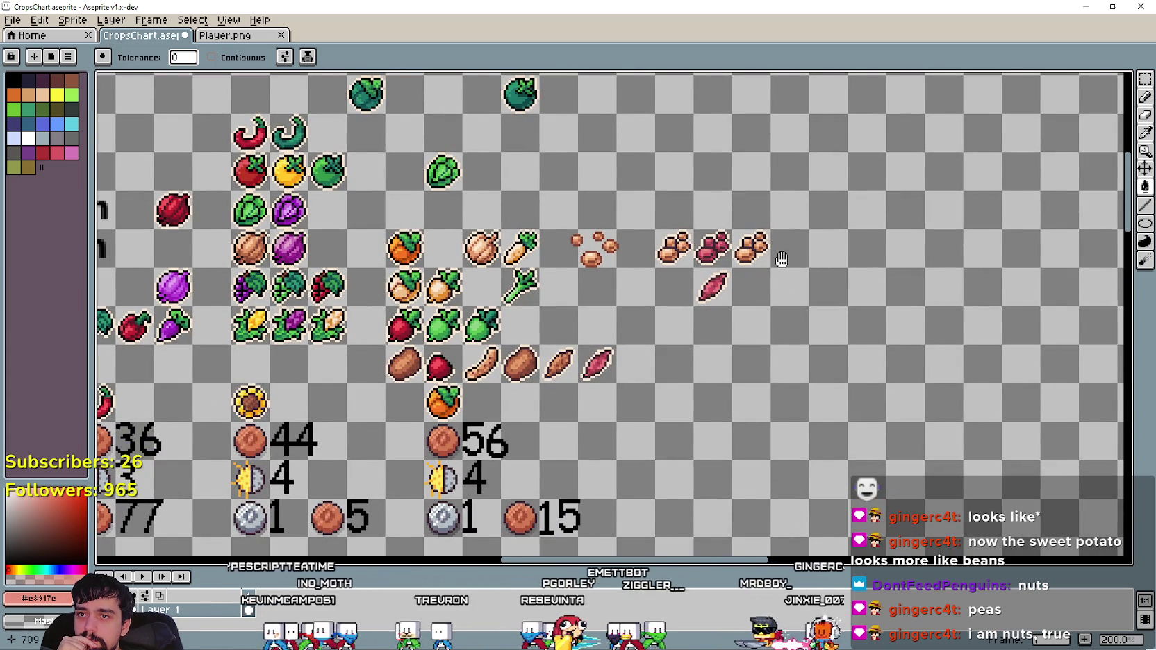
pyautogui.scroll(1, 782, 260)
pyautogui.scroll(1, 782, 260)
pyautogui.scroll(1, 782, 260)
pyautogui.scroll(1, 782, 260)
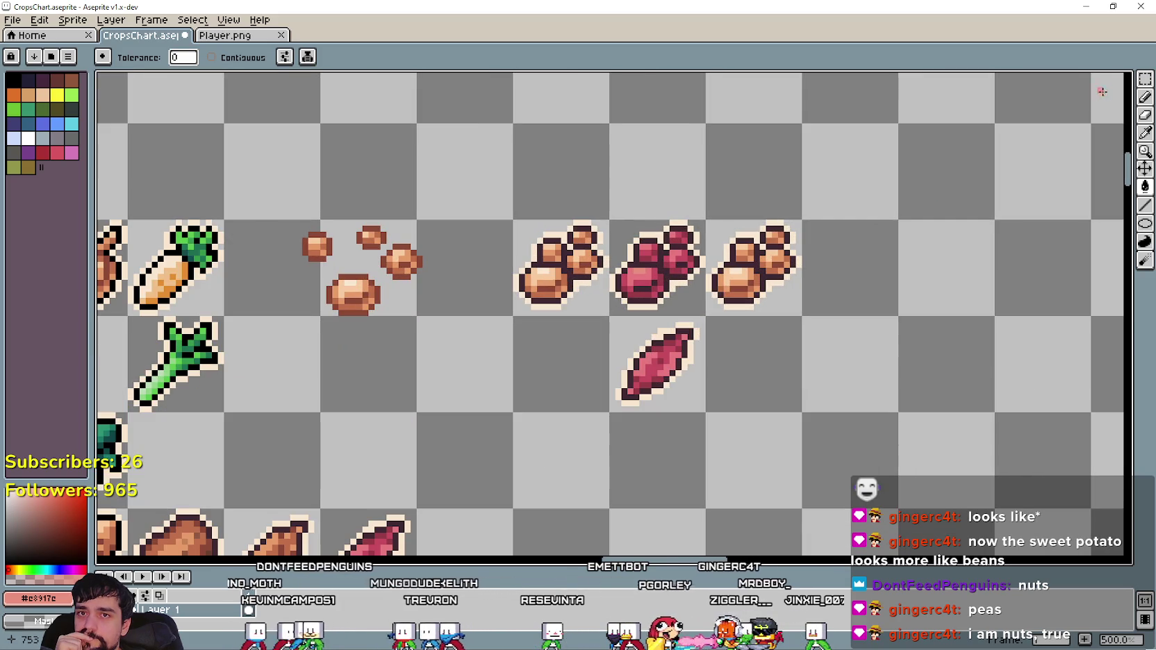
pyautogui.click(1142, 80)
pyautogui.moveTo(703, 319); pyautogui.dragTo(804, 218)
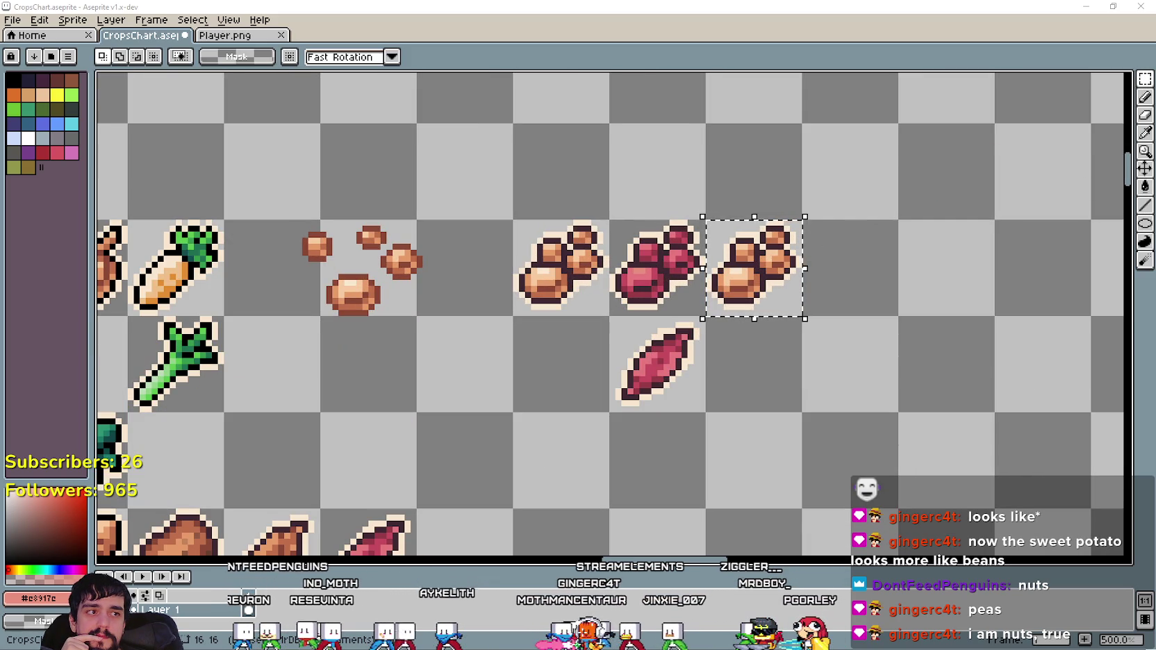
pyautogui.scroll(-3, 578, 291)
pyautogui.moveTo(478, 305)
pyautogui.mouseDown()
pyautogui.moveTo(679, 317)
pyautogui.moveTo(856, 398)
pyautogui.moveTo(933, 403)
pyautogui.moveTo(941, 366)
pyautogui.moveTo(706, 391)
pyautogui.mouseUp()
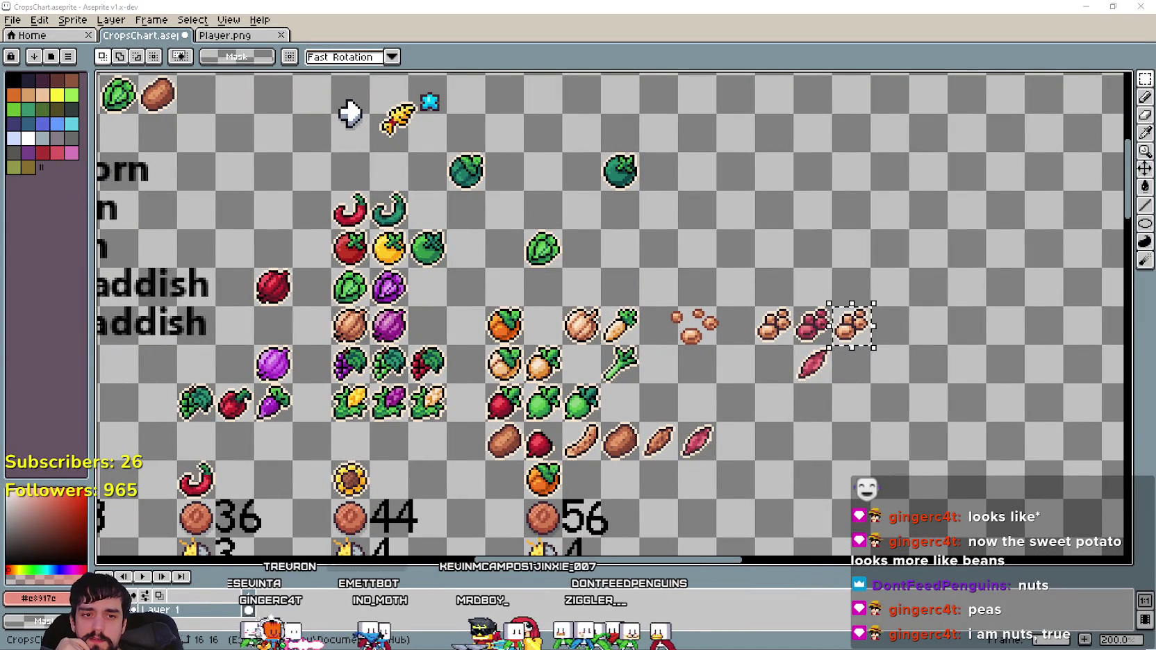
# Refine the Google Images search to 'broad beans colors'.
pyautogui.hotkey('alt', 'Tab')
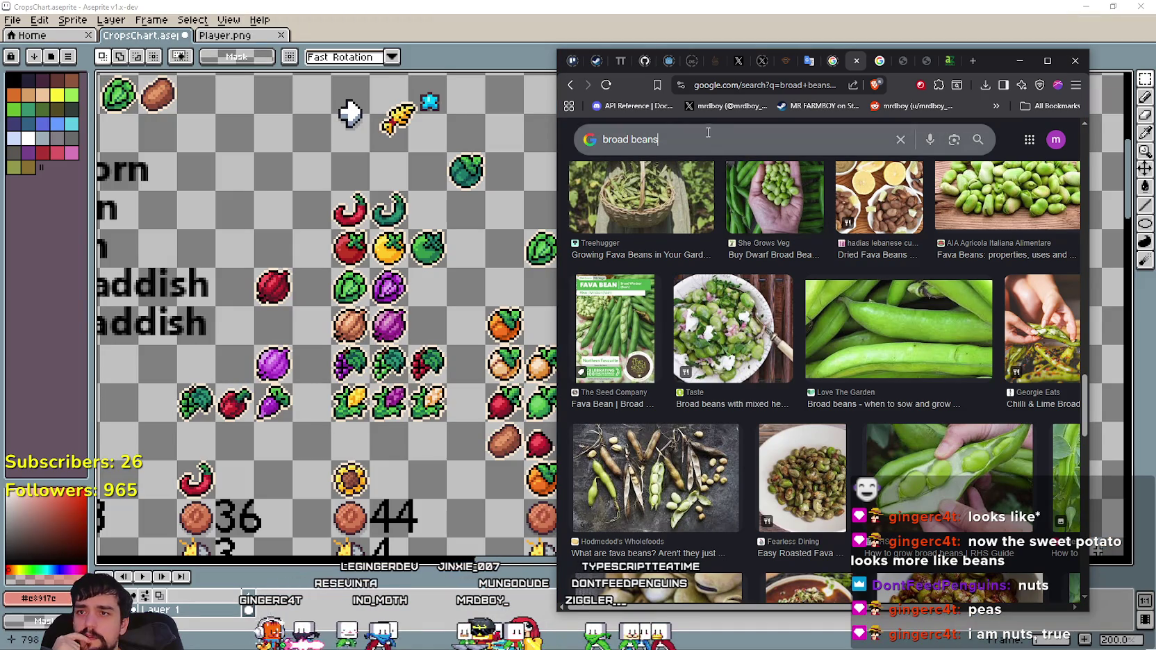
pyautogui.click(675, 139)
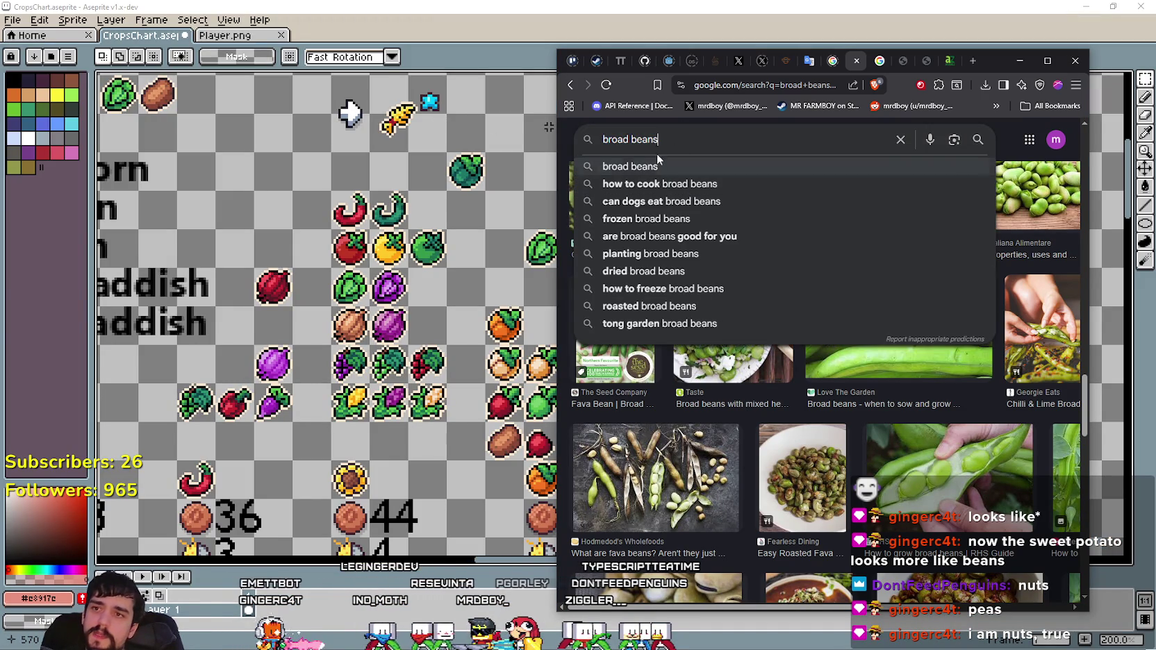
pyautogui.write(' col')
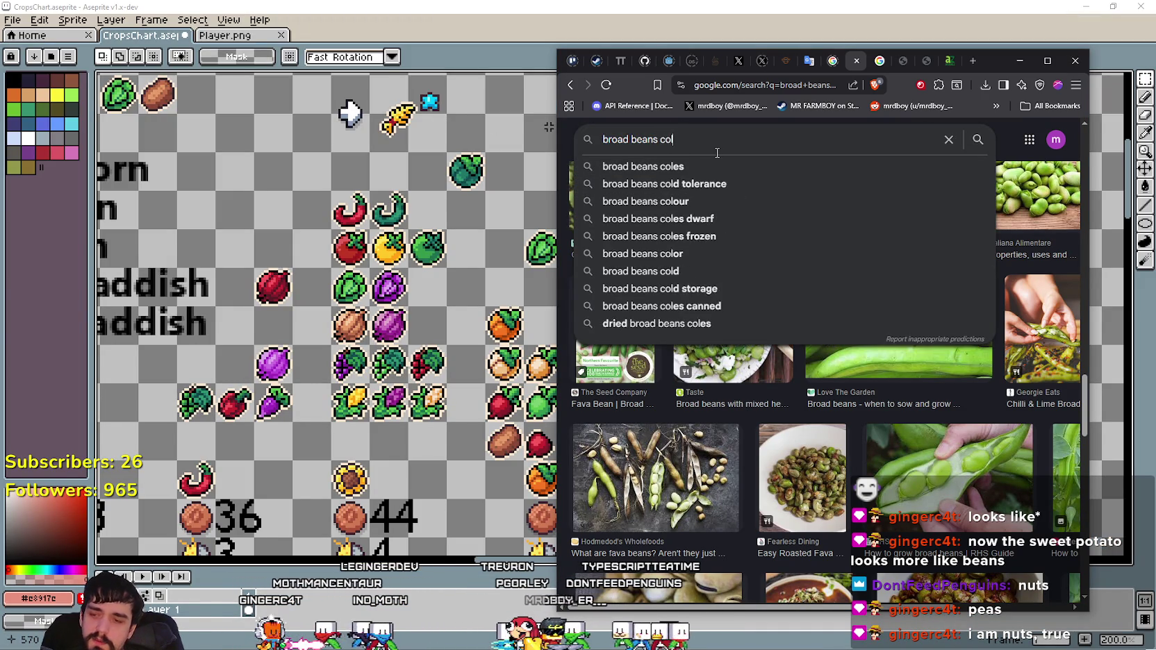
pyautogui.write('ors')
pyautogui.press('Return')
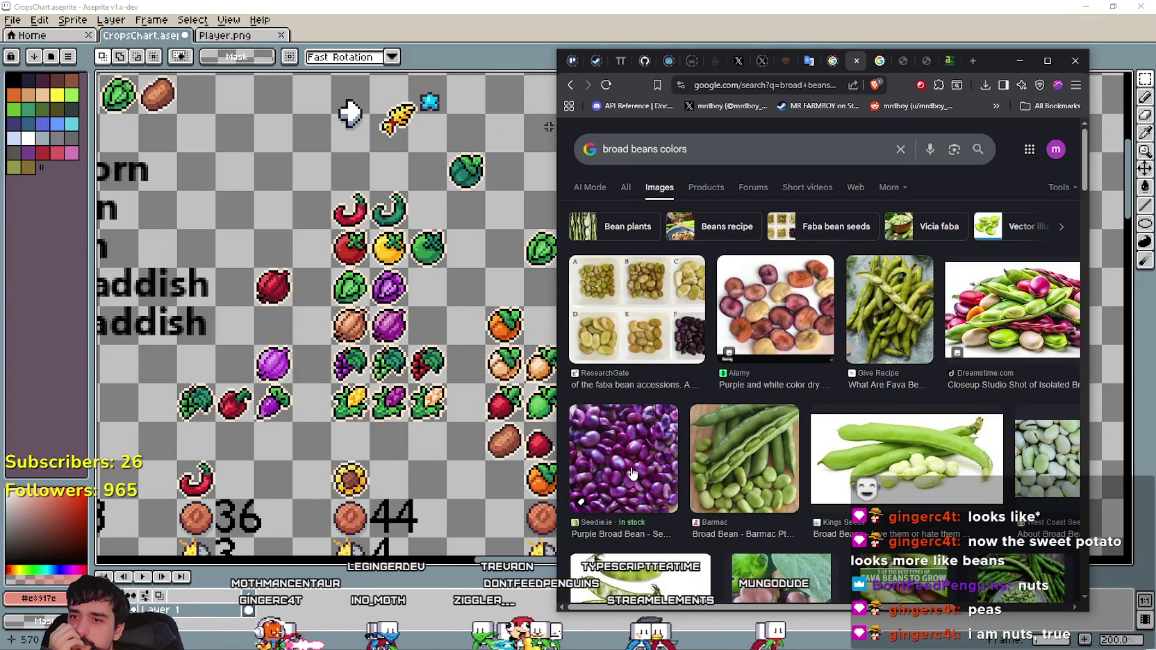
# View the Purple Broad Bean preview, then minimize Chrome and return to the crop sheet.
pyautogui.click(632, 473)
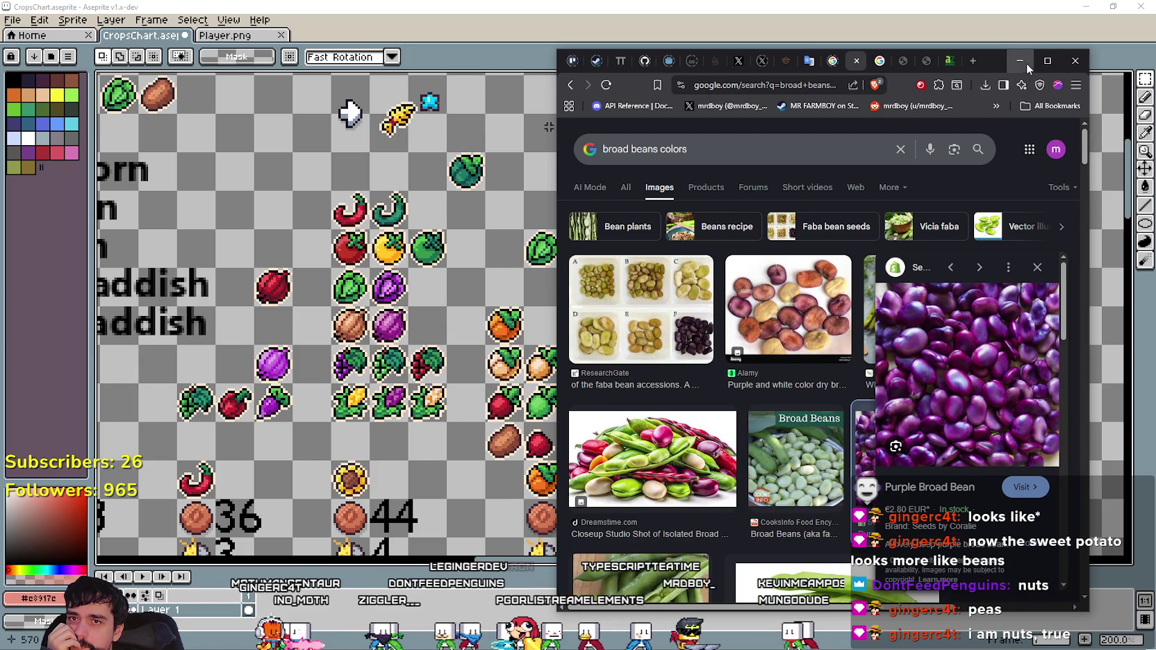
pyautogui.click(1020, 61)
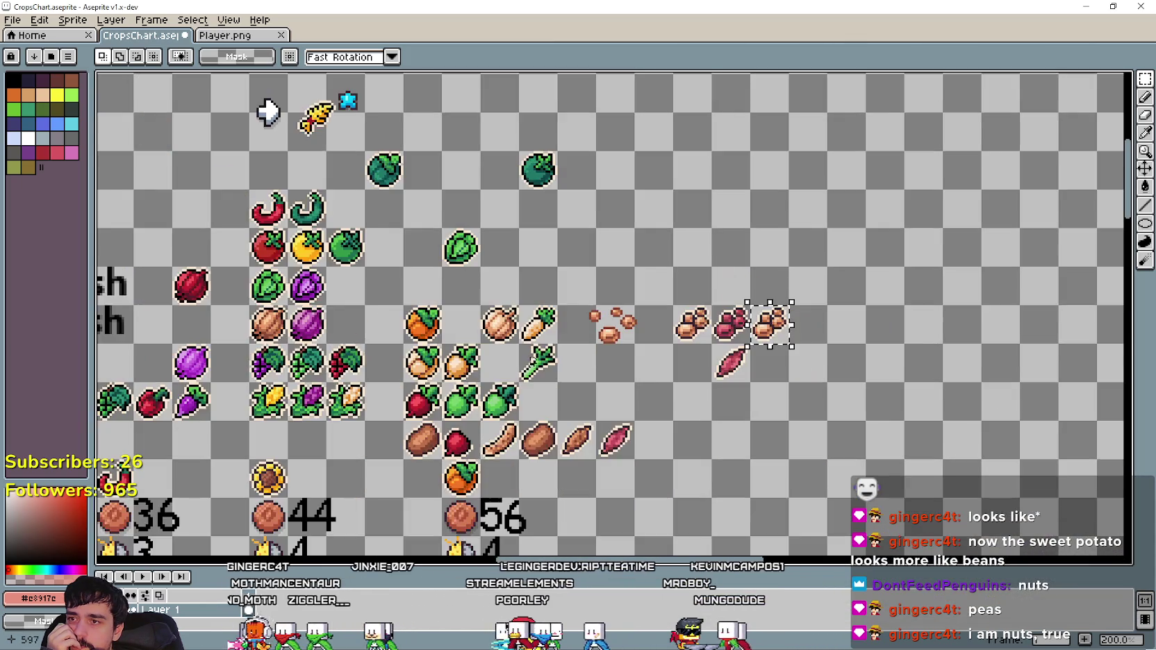
pyautogui.moveTo(347, 278); pyautogui.dragTo(162, 104)
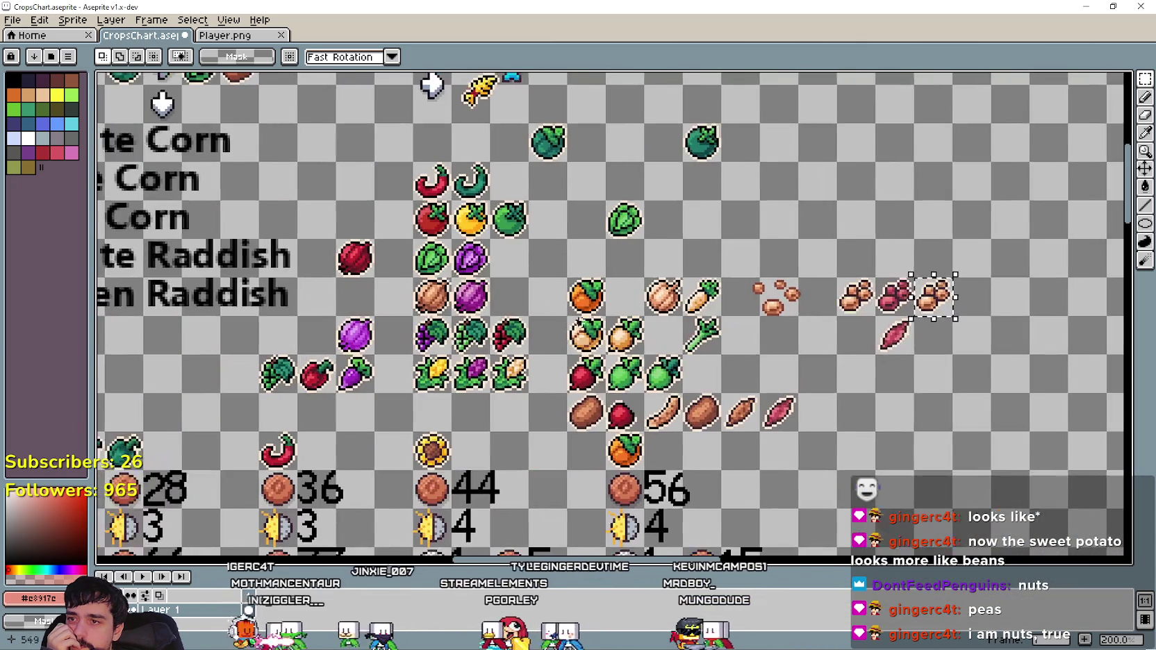
# Paste the copied purple cabbage icon and place it right of the three beans.
pyautogui.scroll(1, 526, 303)
pyautogui.click(1146, 141)
pyautogui.scroll(1, 486, 334)
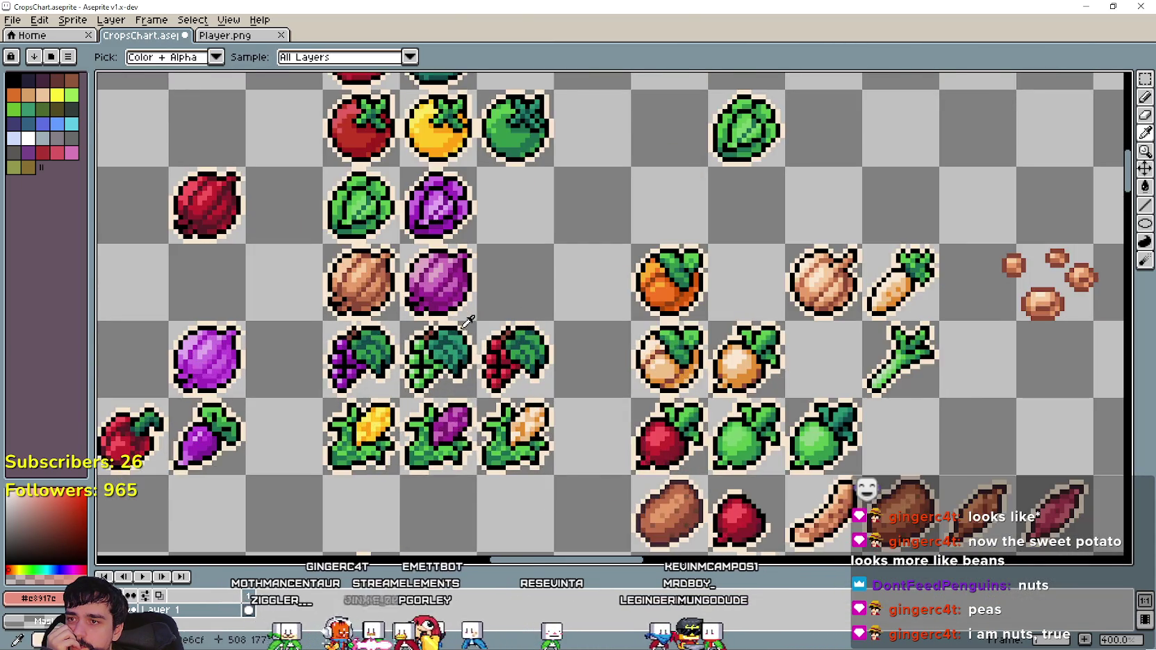
pyautogui.scroll(1, 486, 335)
pyautogui.scroll(-1, 442, 255)
pyautogui.scroll(1, 438, 243)
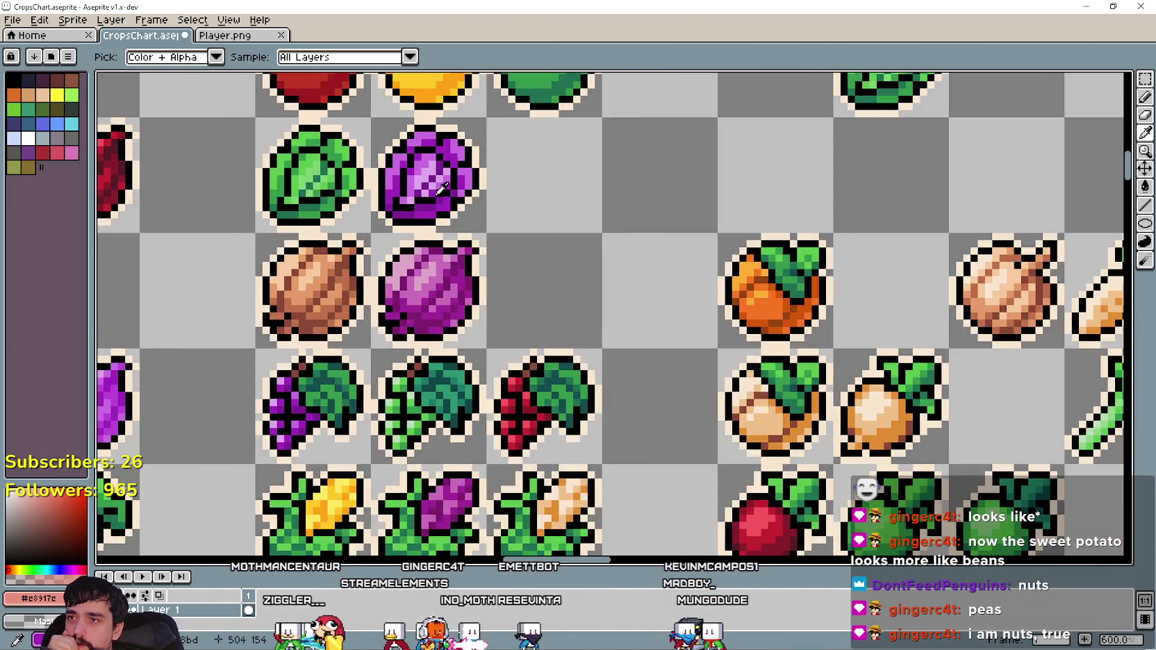
pyautogui.scroll(3, 425, 224)
pyautogui.scroll(-1, 422, 194)
pyautogui.scroll(-2, 421, 194)
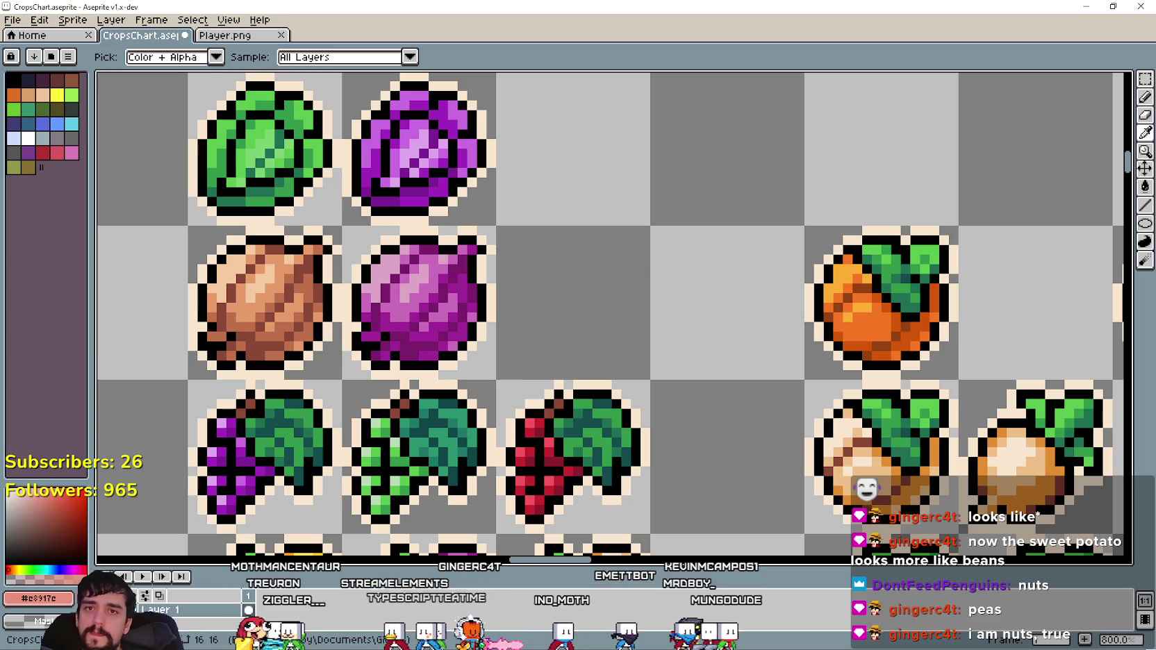
pyautogui.click(1146, 80)
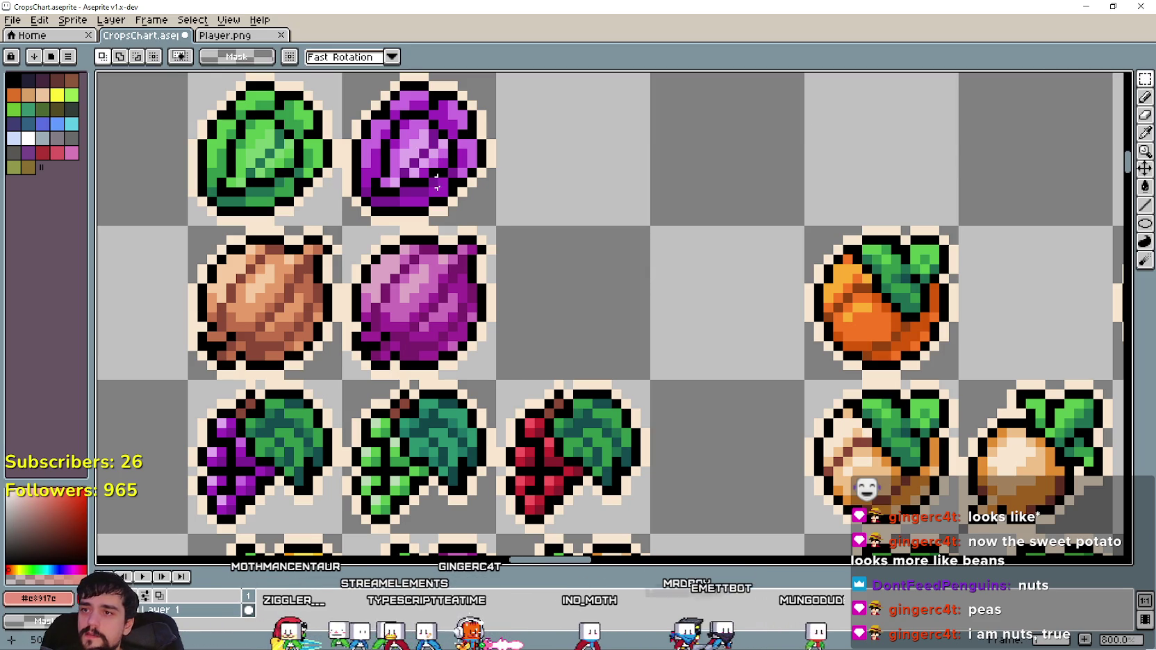
pyautogui.scroll(-5, 486, 202)
pyautogui.scroll(2, 666, 248)
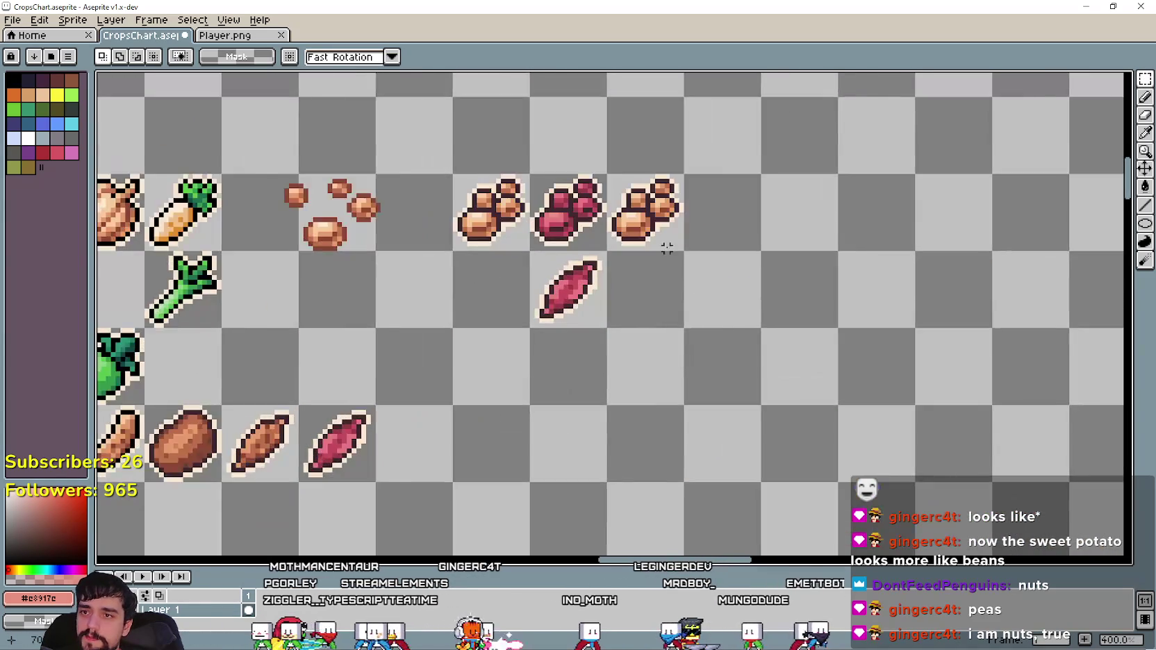
pyautogui.scroll(1, 666, 248)
pyautogui.hotkey('ctrl', 'v')
pyautogui.moveTo(609, 108); pyautogui.dragTo(737, 203)
pyautogui.press('Return')
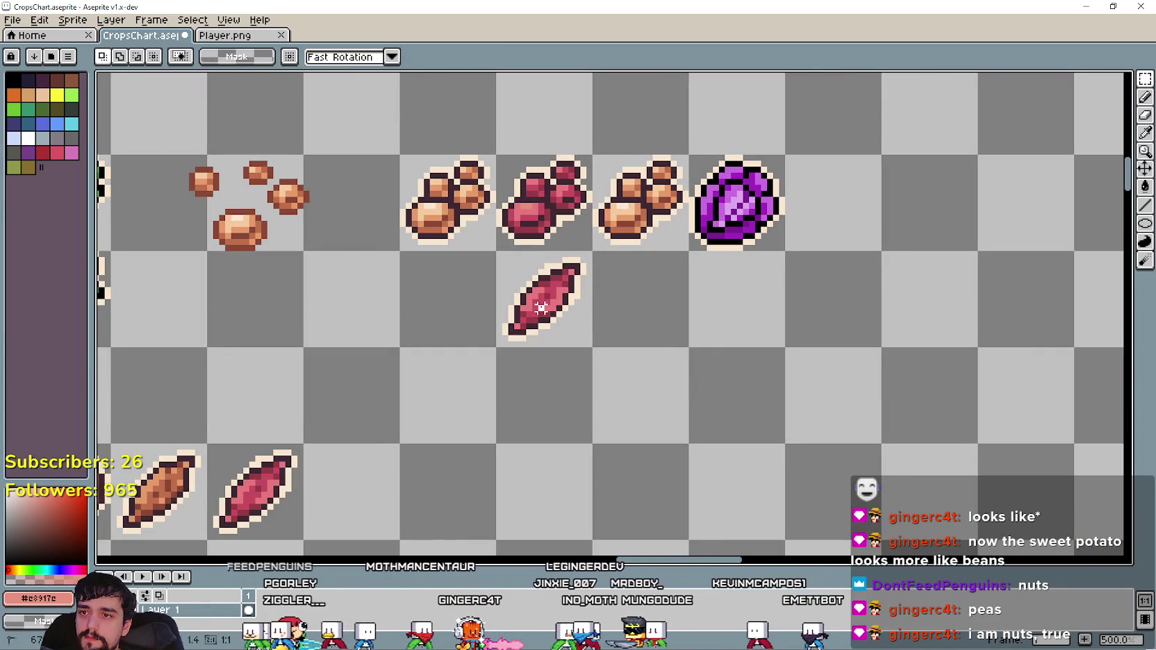
# Select and cut away the sweet potato beneath the beans.
pyautogui.moveTo(541, 307); pyautogui.dragTo(546, 311)
pyautogui.scroll(-1, 541, 307)
pyautogui.scroll(-1, 541, 307)
pyautogui.hotkey('ctrl', 'x')
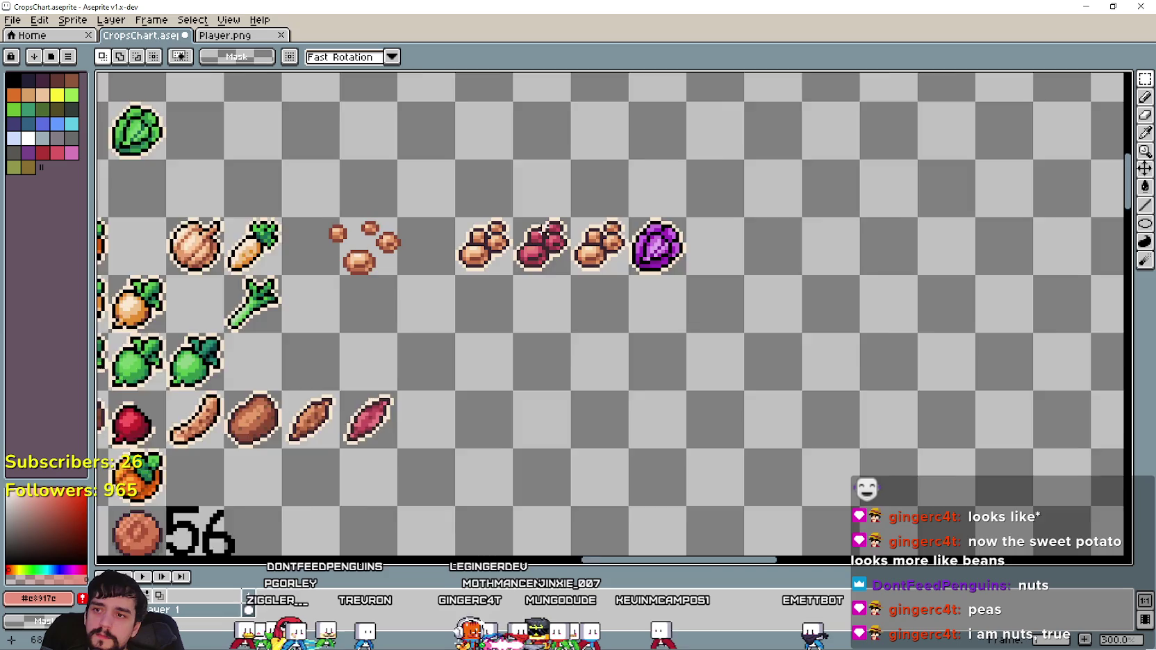
pyautogui.scroll(2, 541, 229)
# Marquee-select the rightmost orange bean icon.
pyautogui.press('i')
pyautogui.scroll(2, 640, 214)
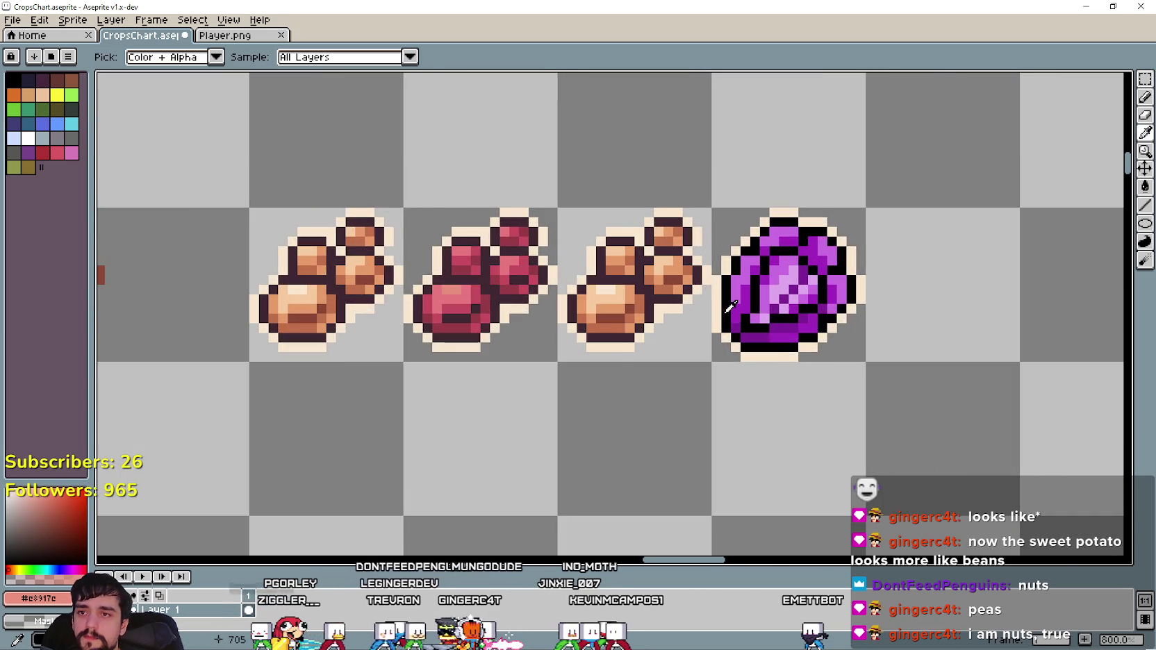
pyautogui.scroll(2, 729, 305)
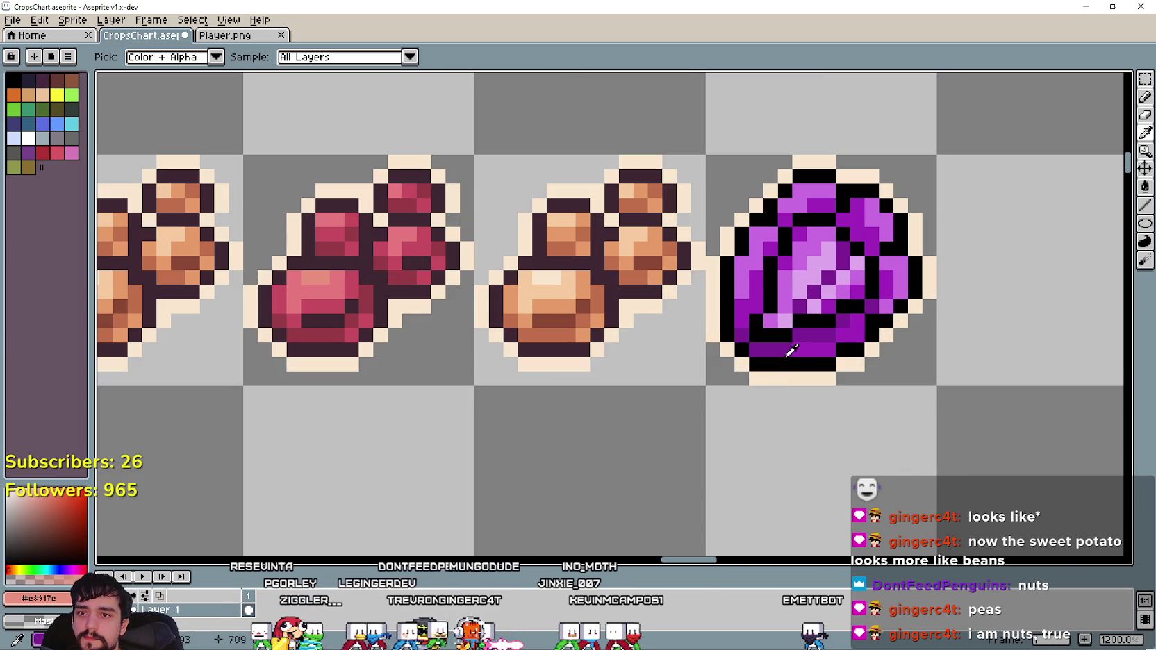
pyautogui.click(1145, 80)
pyautogui.moveTo(568, 258); pyautogui.dragTo(572, 263)
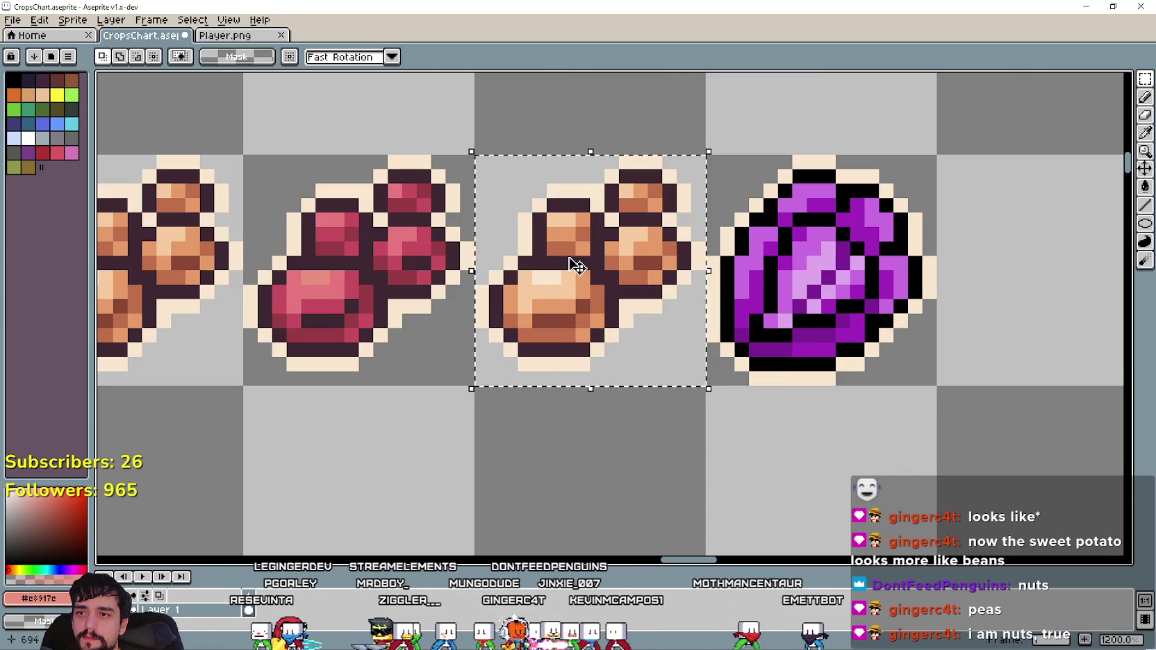
# Fill the bean's dark and mid-orange shading with the cabbage's dark and brighter purples.
pyautogui.click(1145, 132)
pyautogui.scroll(1, 787, 369)
pyautogui.click(761, 335)
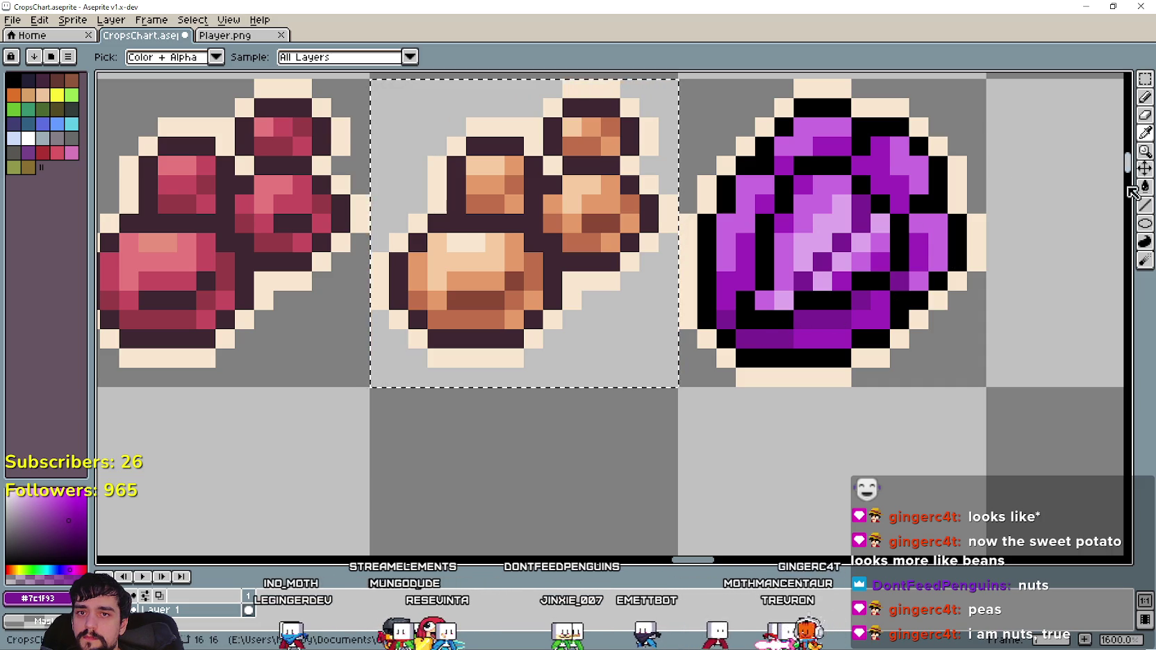
pyautogui.click(1145, 186)
pyautogui.click(486, 300)
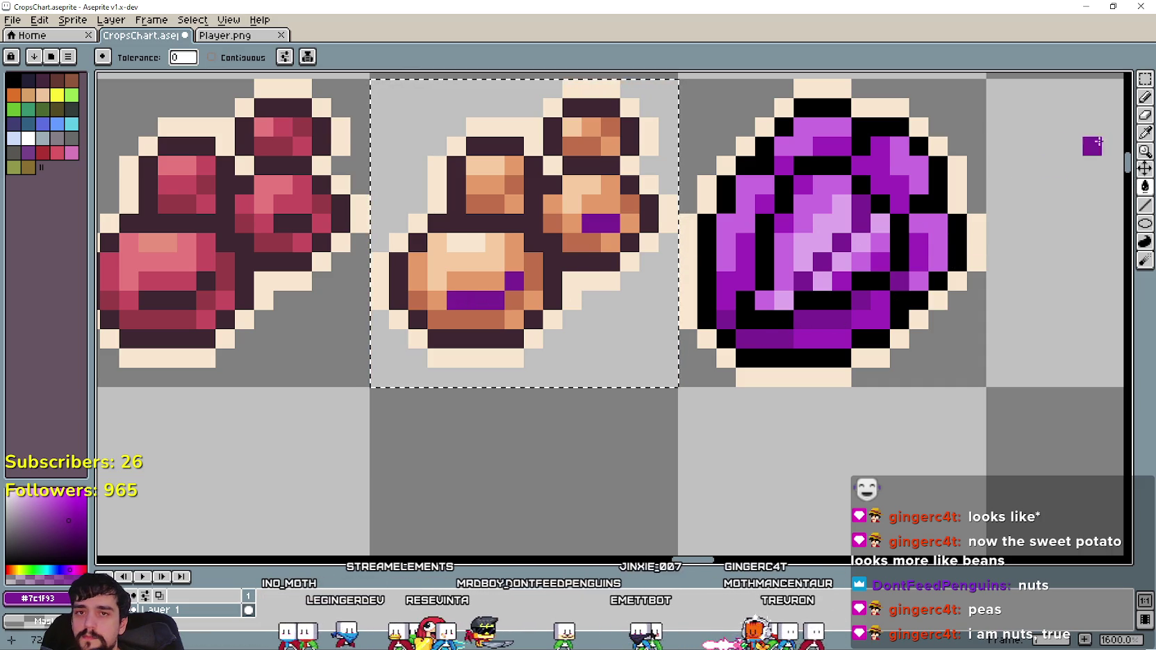
pyautogui.press('i')
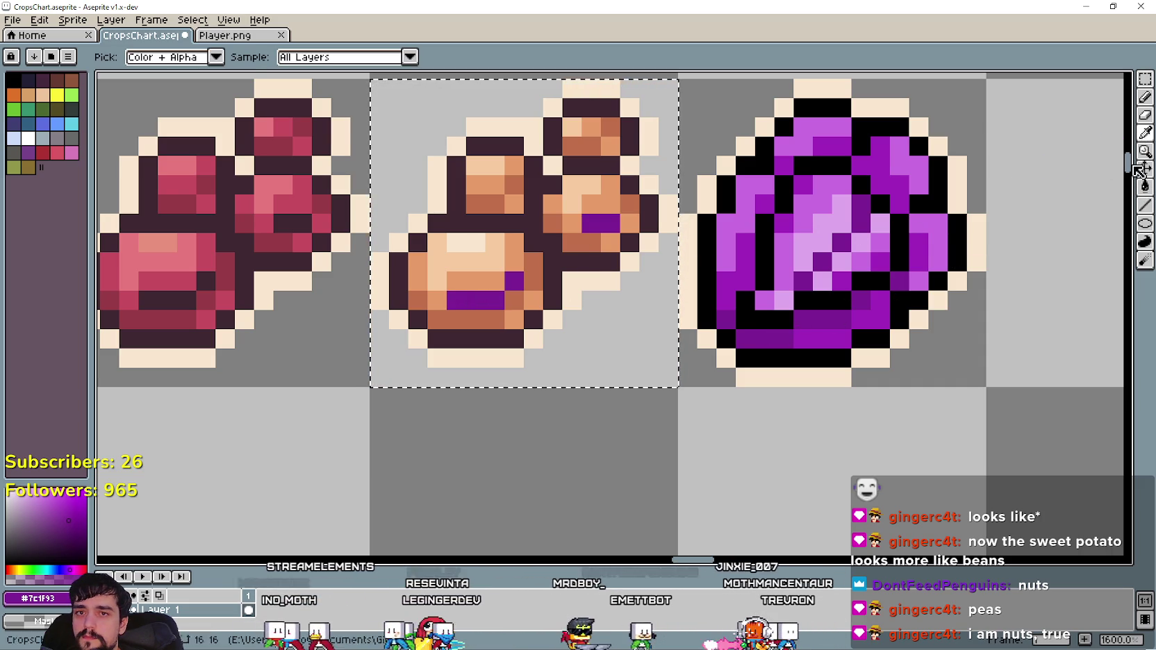
pyautogui.click(1144, 186)
pyautogui.click(878, 243)
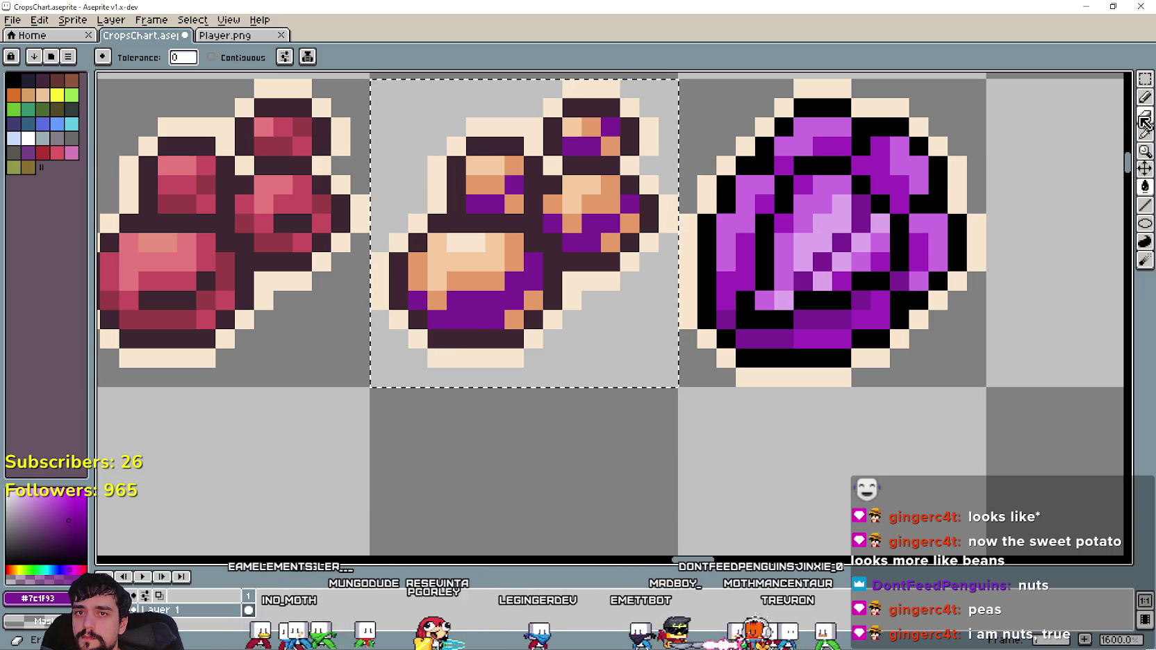
pyautogui.press('i')
pyautogui.click(818, 338)
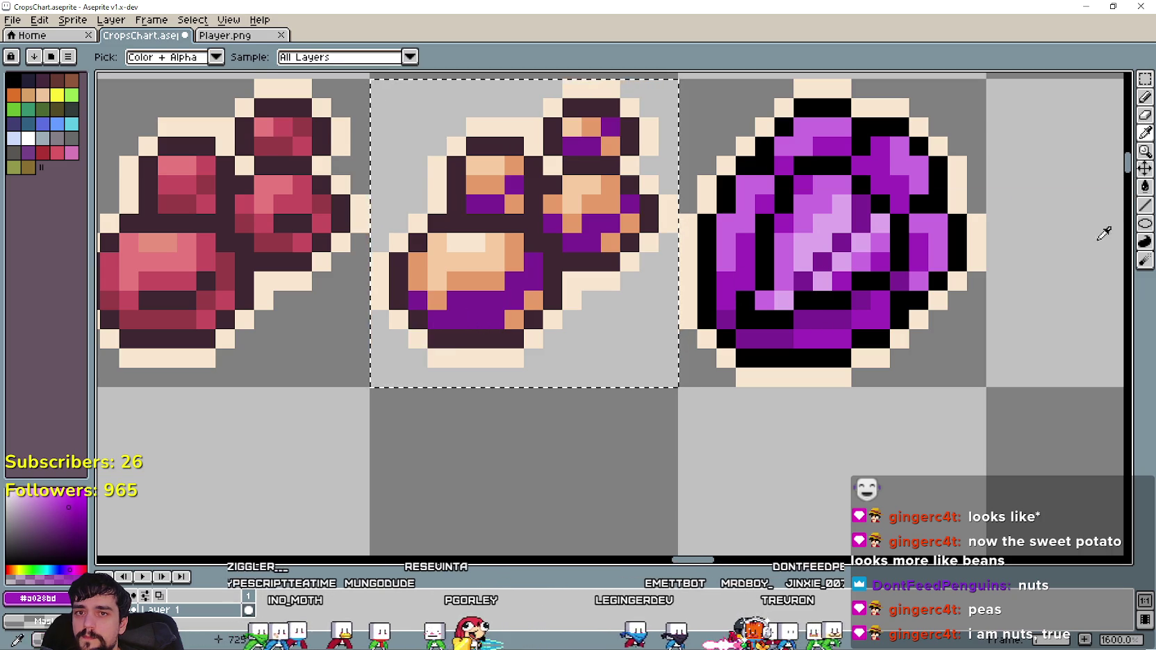
pyautogui.click(1144, 186)
pyautogui.click(516, 318)
pyautogui.click(533, 300)
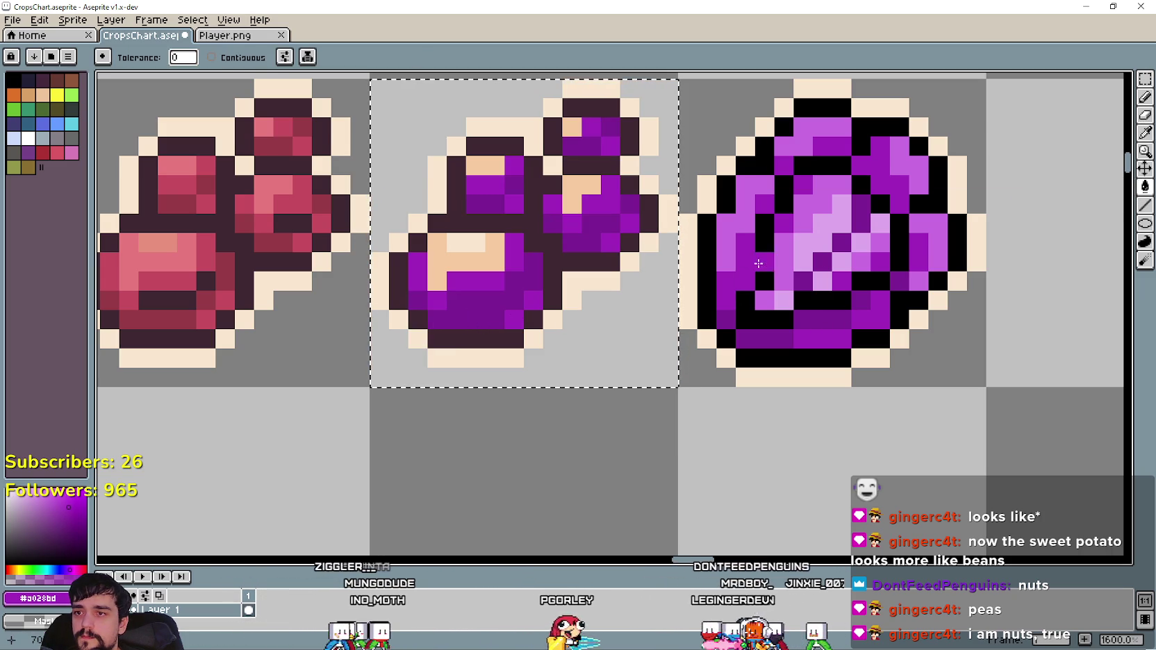
# Turn the bean's peach highlights light purple, then undo the purple outline fills.
pyautogui.click(1145, 138)
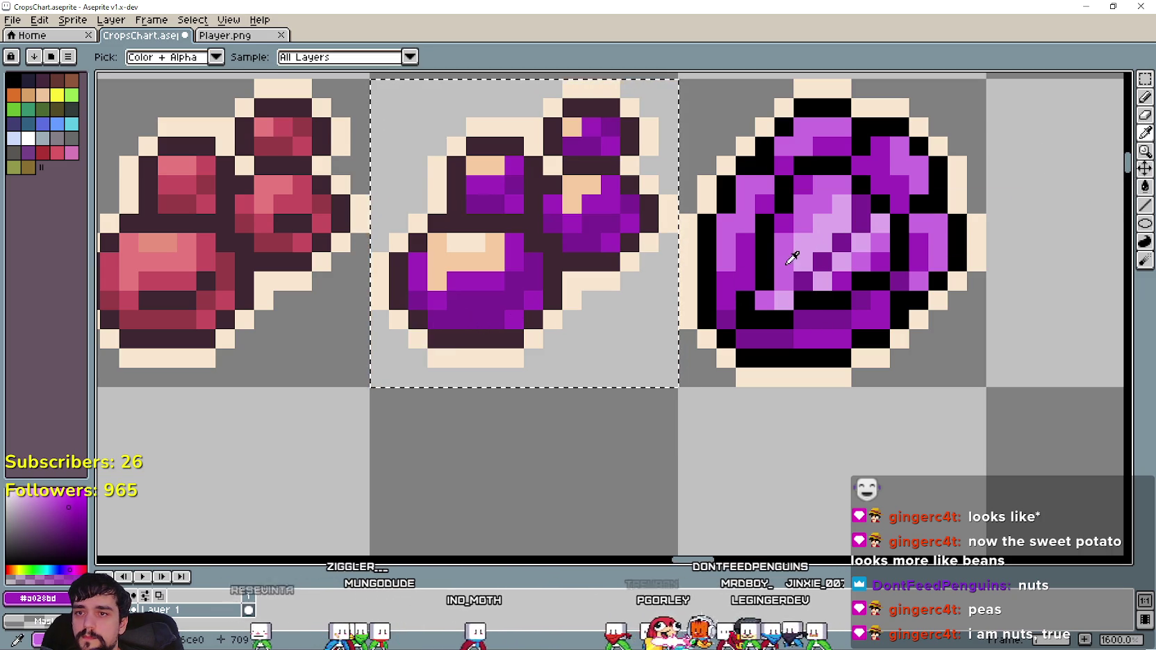
pyautogui.click(793, 257)
pyautogui.click(1145, 186)
pyautogui.click(492, 263)
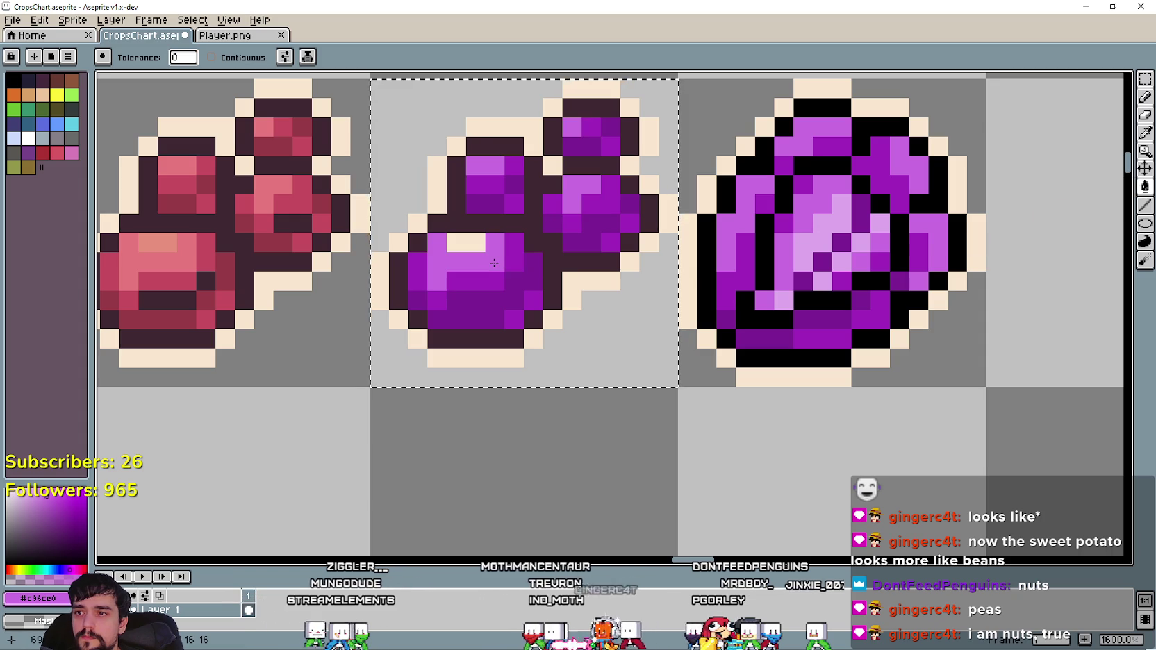
pyautogui.click(1145, 133)
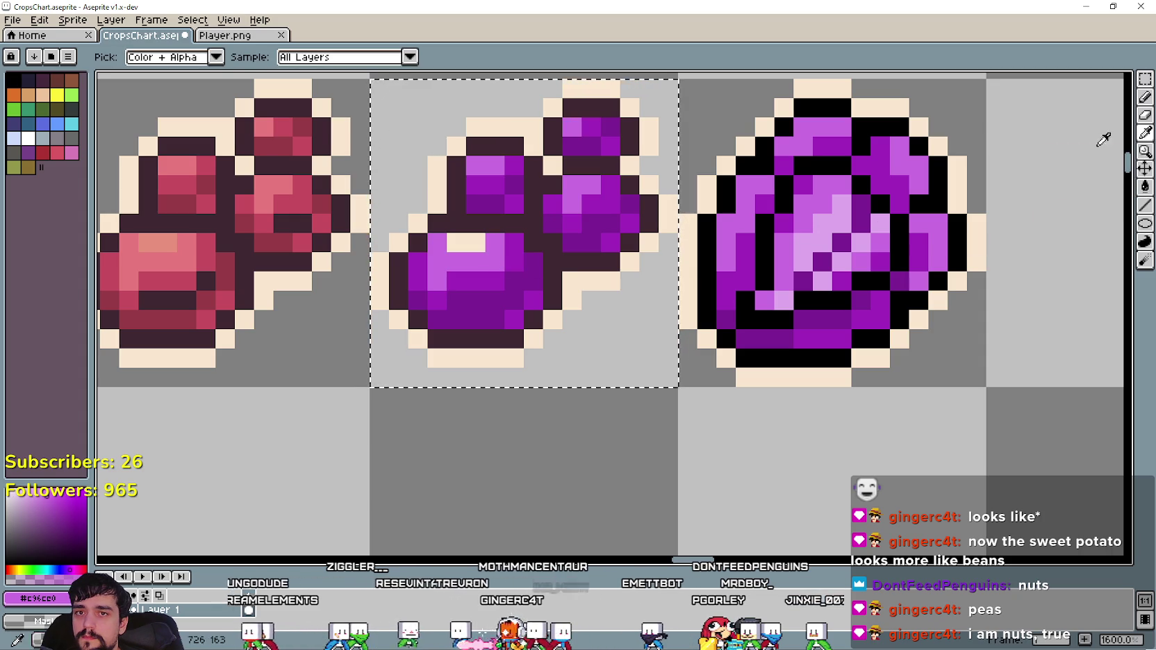
pyautogui.click(836, 225)
pyautogui.click(1145, 186)
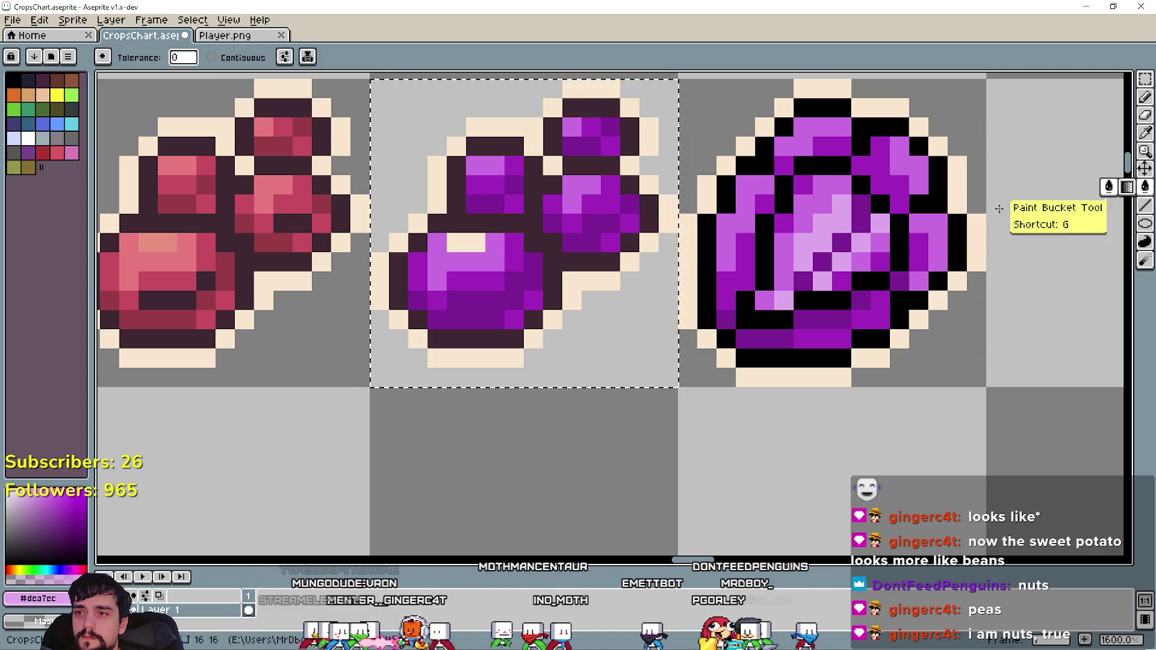
pyautogui.click(517, 357)
pyautogui.scroll(-1, 523, 360)
pyautogui.hotkey('ctrl', 'z')
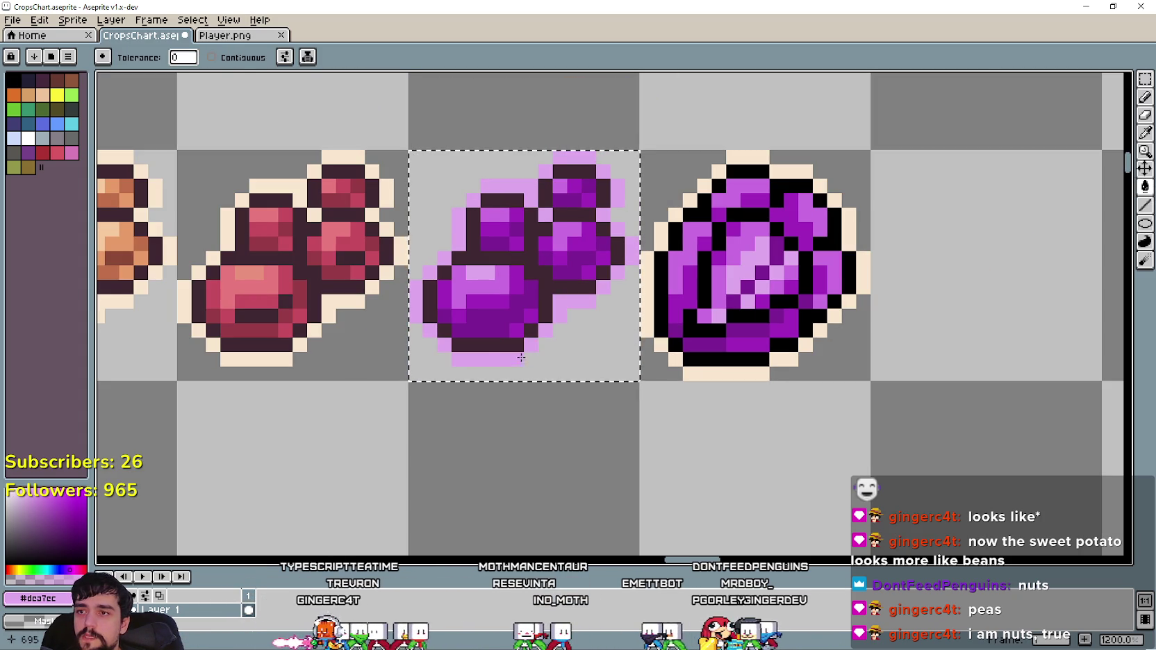
pyautogui.hotkey('ctrl', 'z')
pyautogui.hotkey('ctrl', 'z')
pyautogui.hotkey('ctrl', 'z')
pyautogui.hotkey('ctrl', 'z')
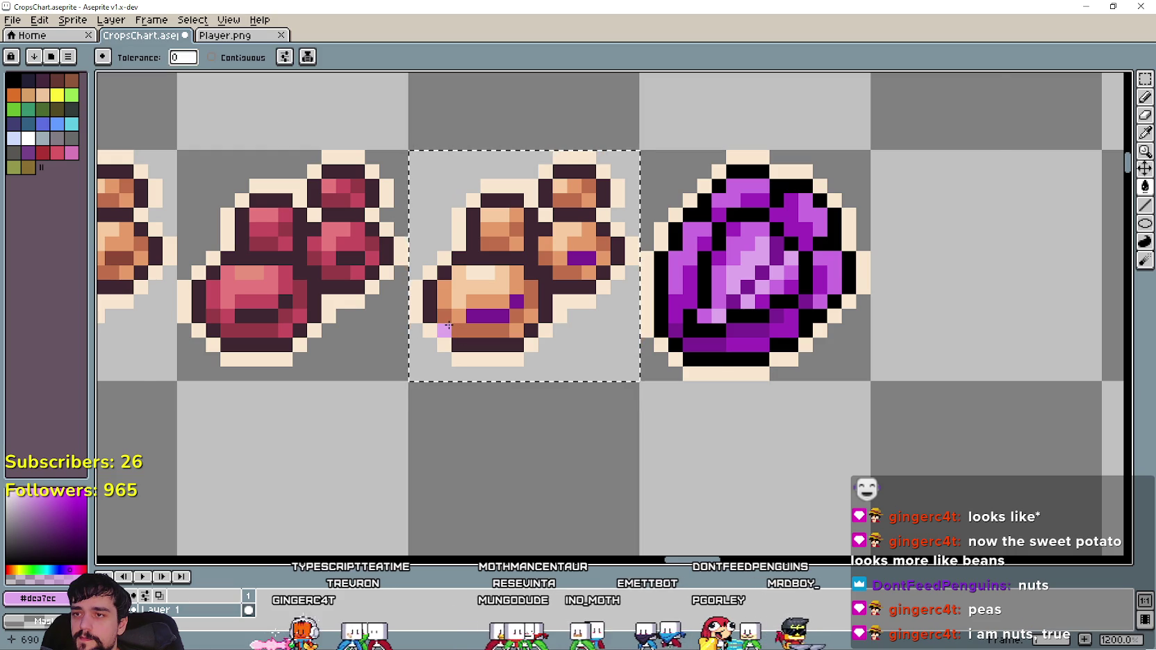
pyautogui.scroll(1, 451, 328)
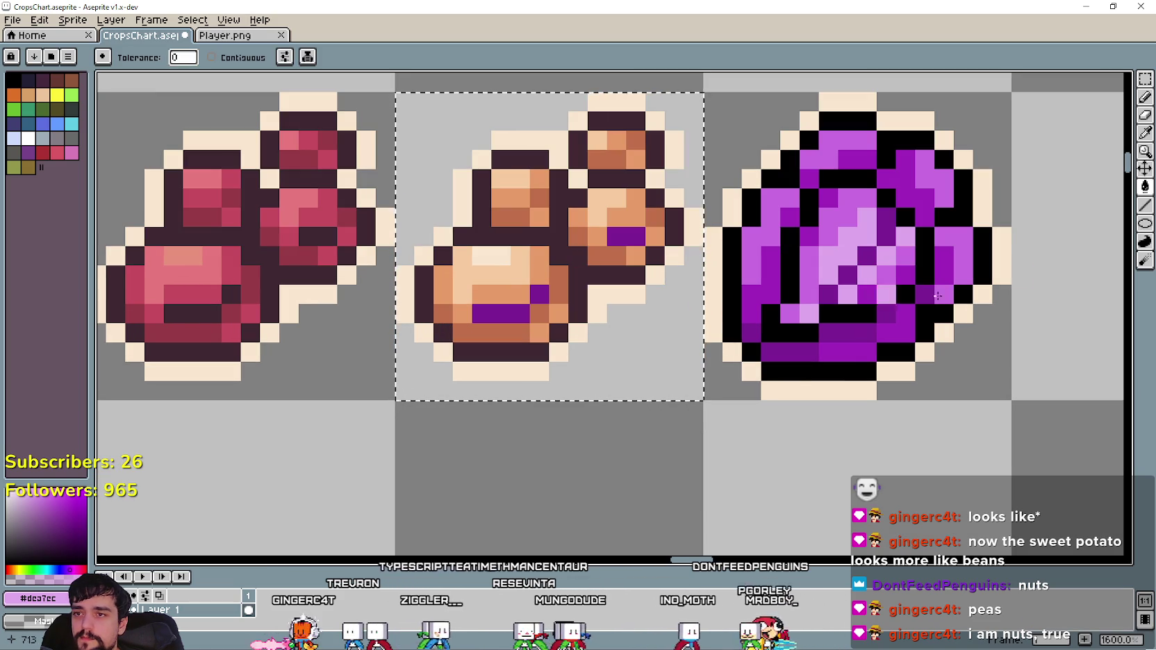
# Recolour the beans' remaining orange shades with purple and dark purple sampled from the cabbage.
pyautogui.press('i')
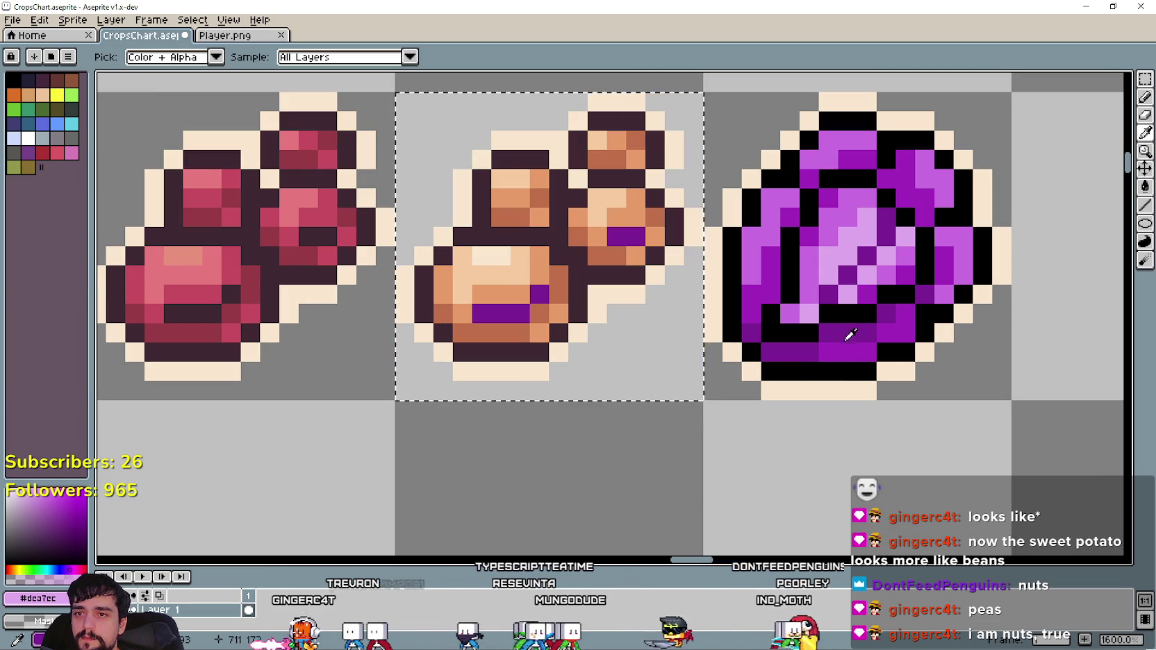
pyautogui.click(844, 338)
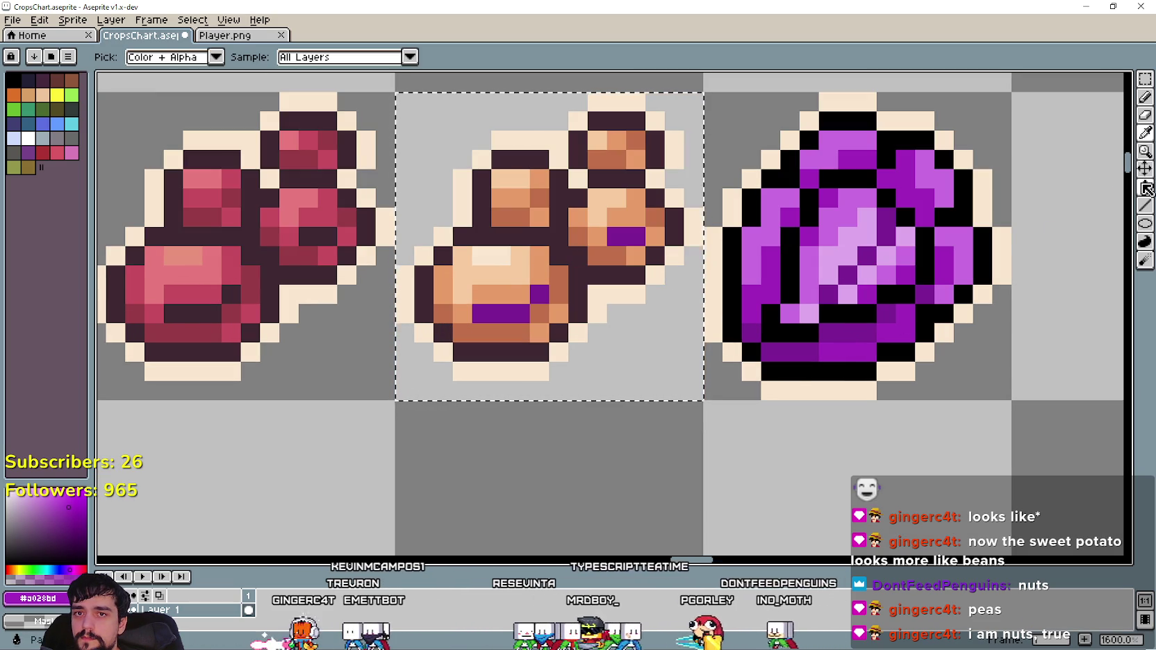
pyautogui.click(1147, 187)
pyautogui.click(542, 332)
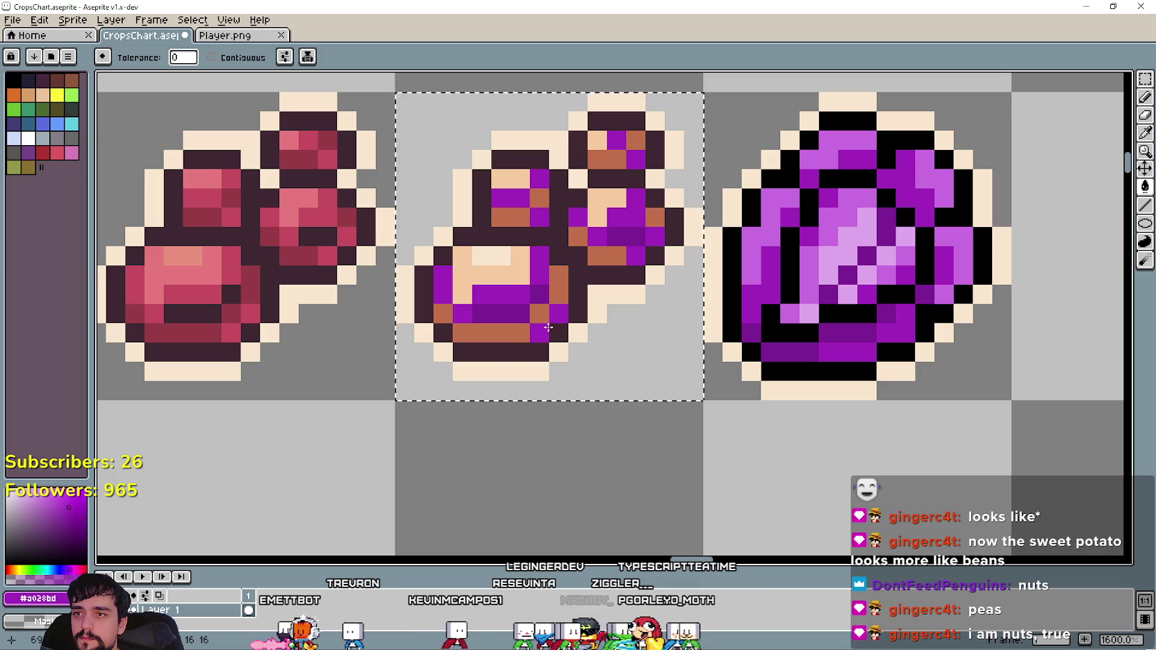
pyautogui.click(1145, 132)
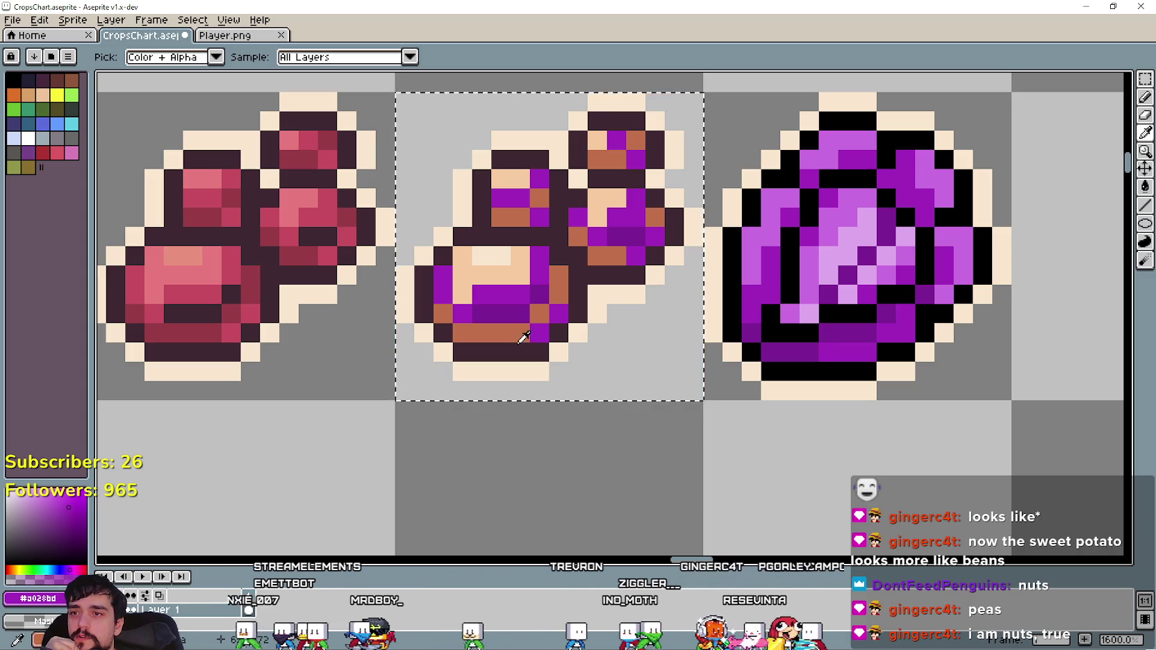
pyautogui.click(517, 348)
pyautogui.click(1144, 97)
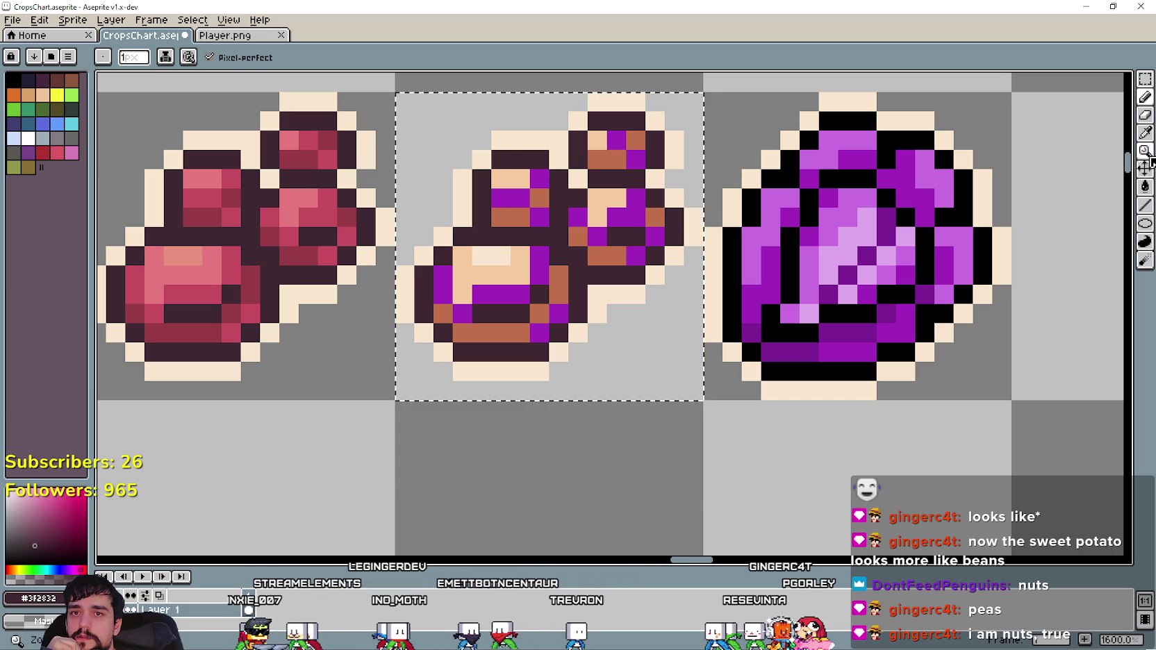
pyautogui.click(1145, 135)
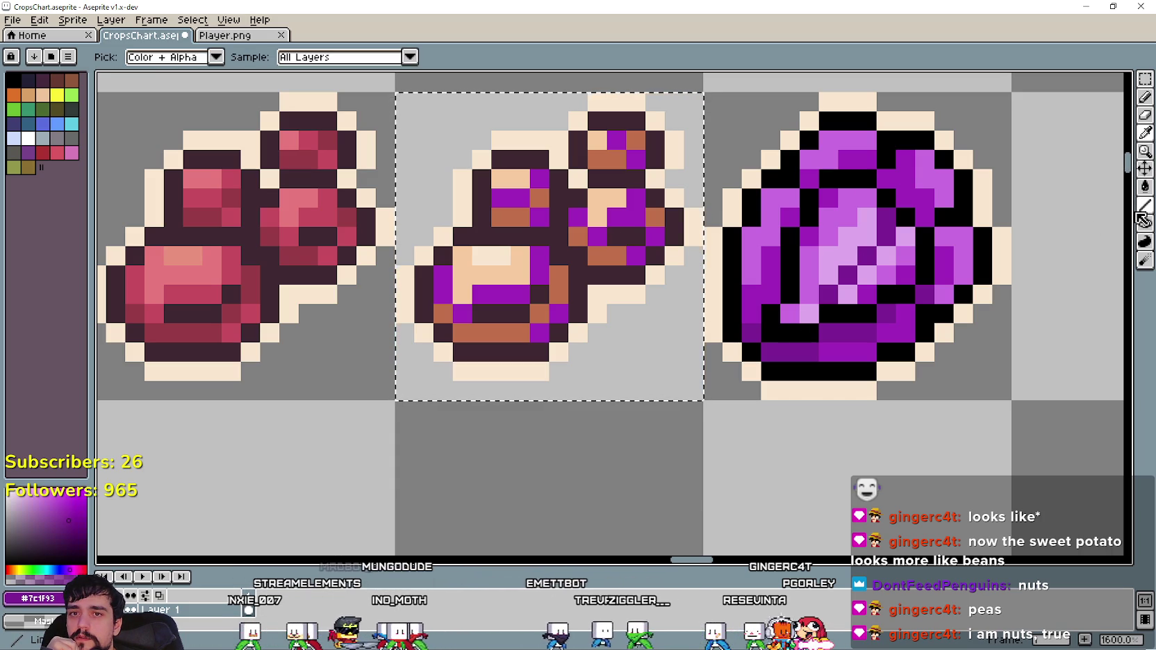
pyautogui.click(1144, 186)
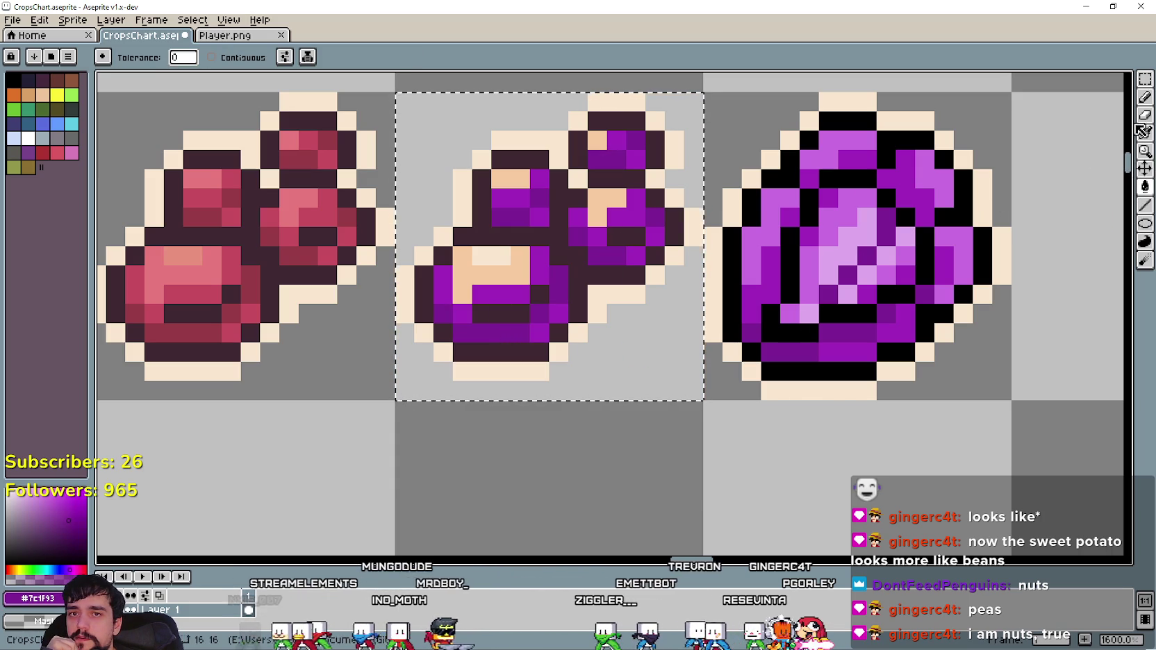
# Fill the remaining peach bean pixels light purple, undoing the fill that hit the peach outline.
pyautogui.click(1143, 131)
pyautogui.click(807, 277)
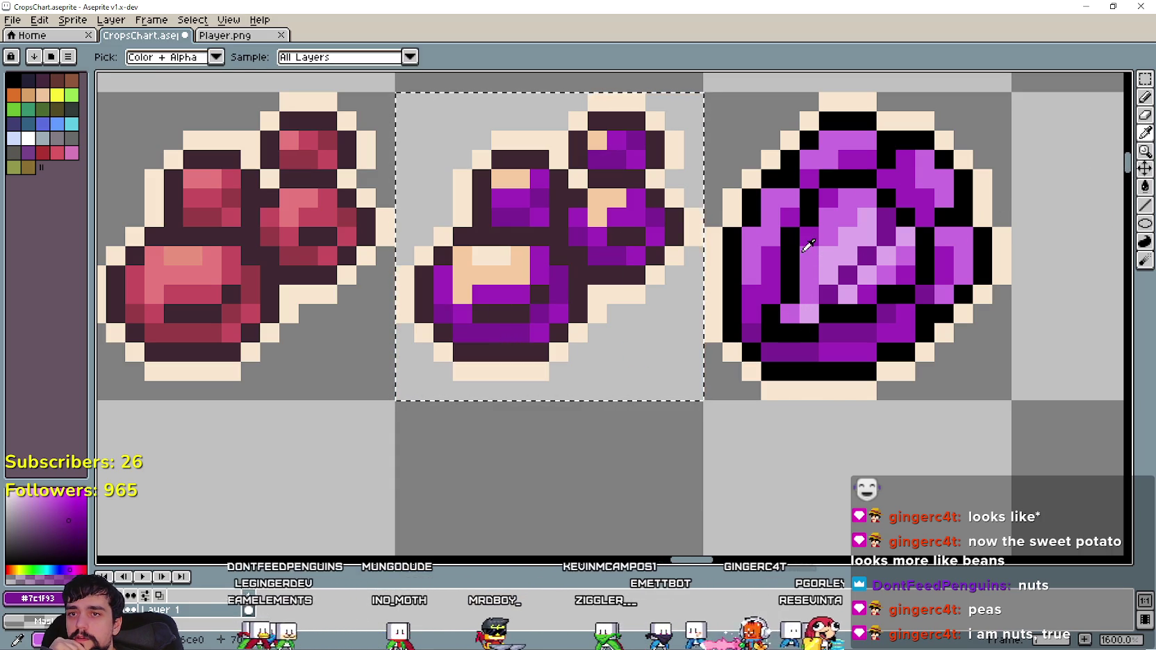
pyautogui.click(1145, 186)
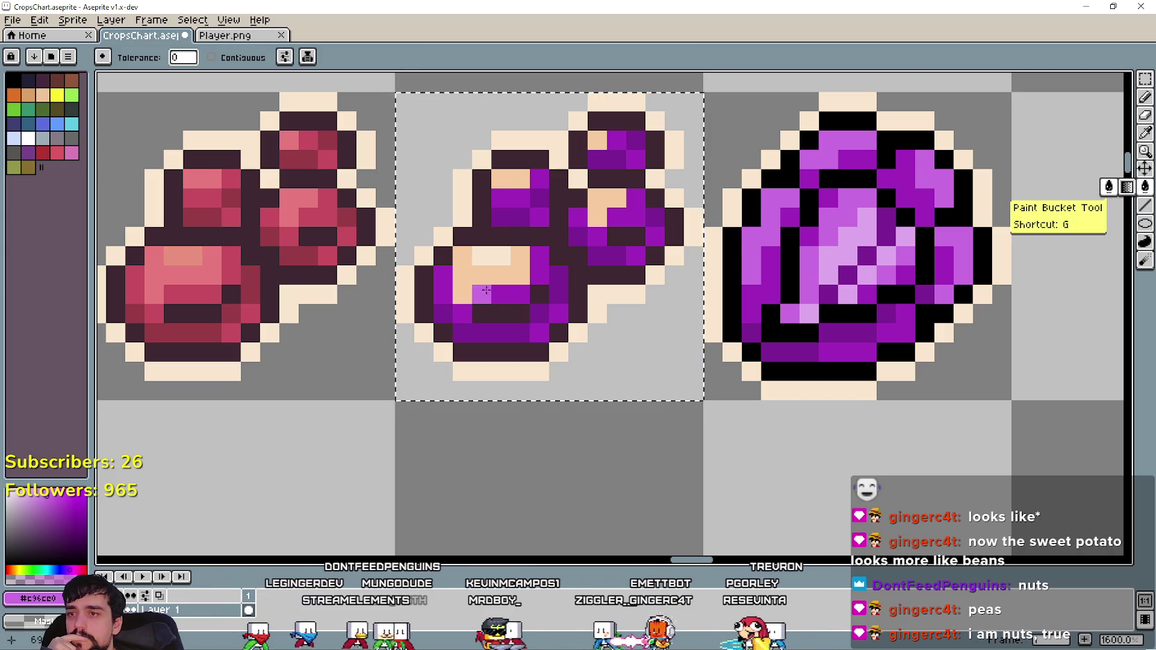
pyautogui.click(606, 207)
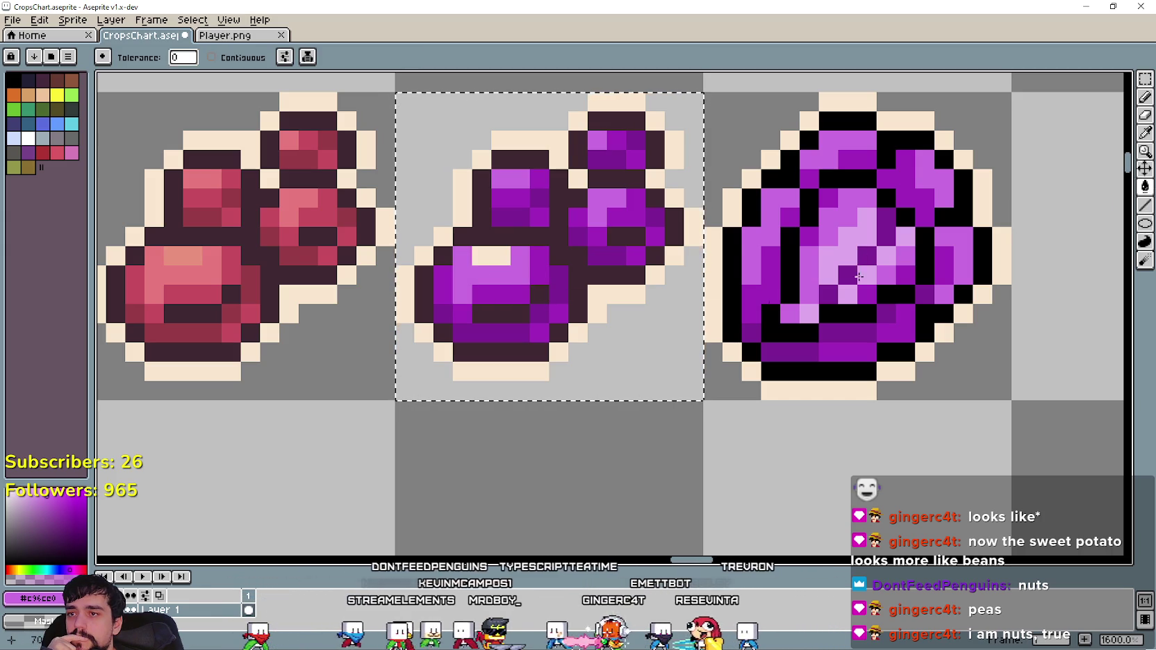
pyautogui.click(1145, 132)
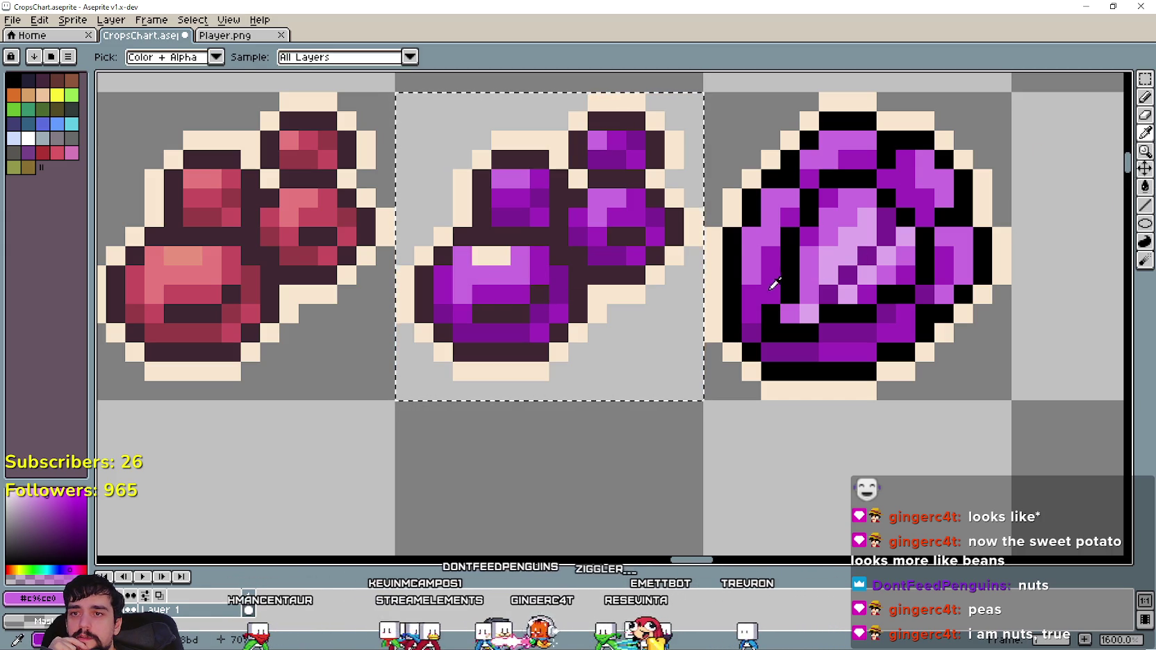
pyautogui.click(1145, 186)
pyautogui.click(565, 353)
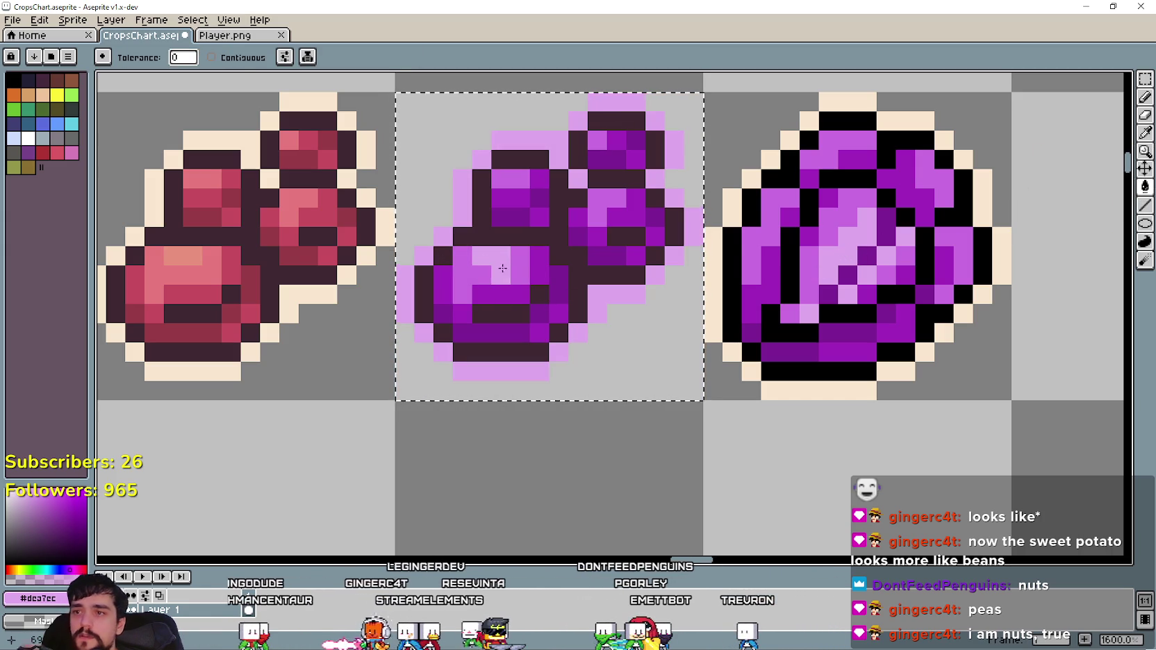
pyautogui.hotkey('ctrl', 'z')
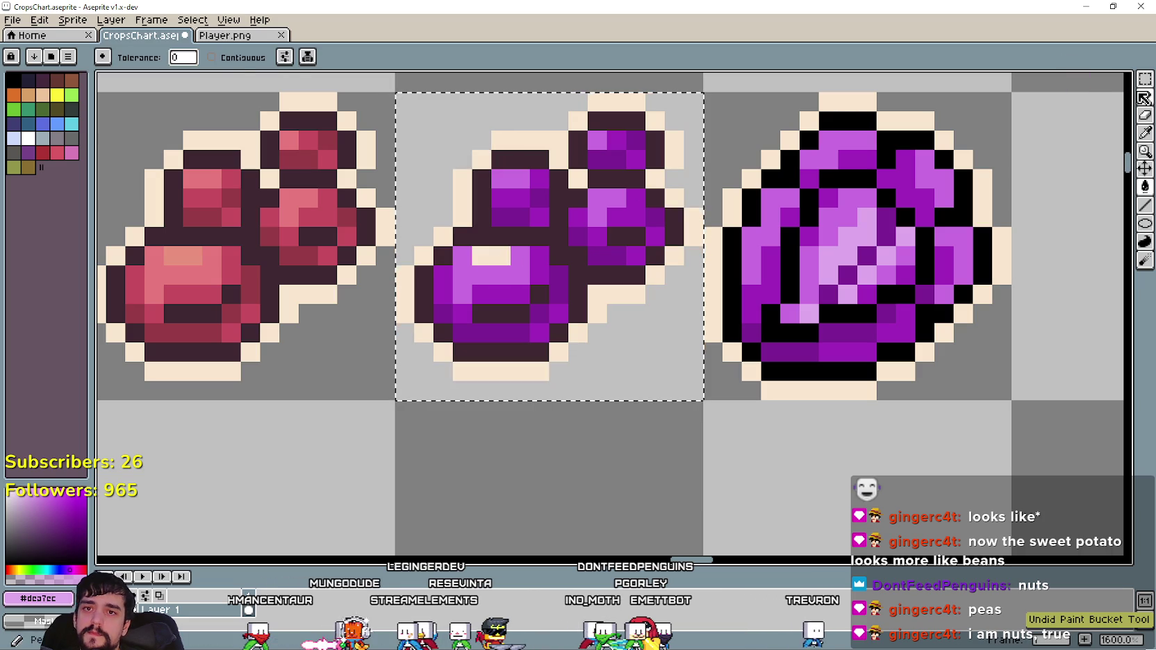
pyautogui.press('b')
pyautogui.click(505, 249)
pyautogui.scroll(-2, 488, 255)
pyautogui.scroll(-2, 573, 400)
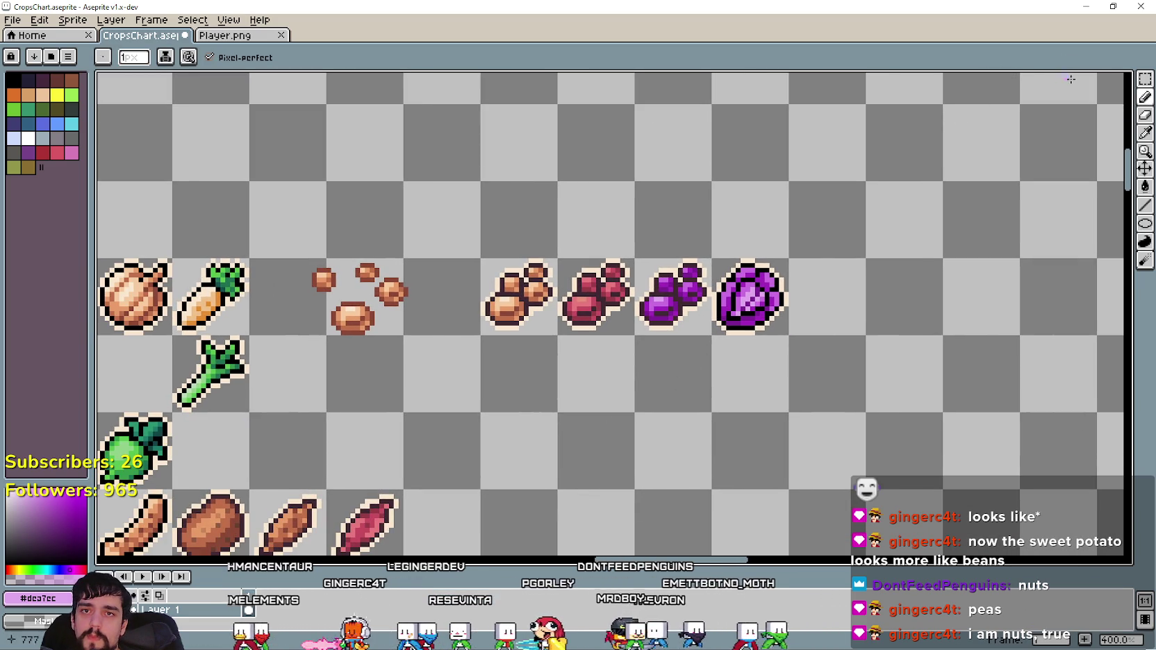
# Delete the purple cabbage cell from the end of the bean row.
pyautogui.click(1143, 81)
pyautogui.moveTo(712, 259); pyautogui.dragTo(789, 336)
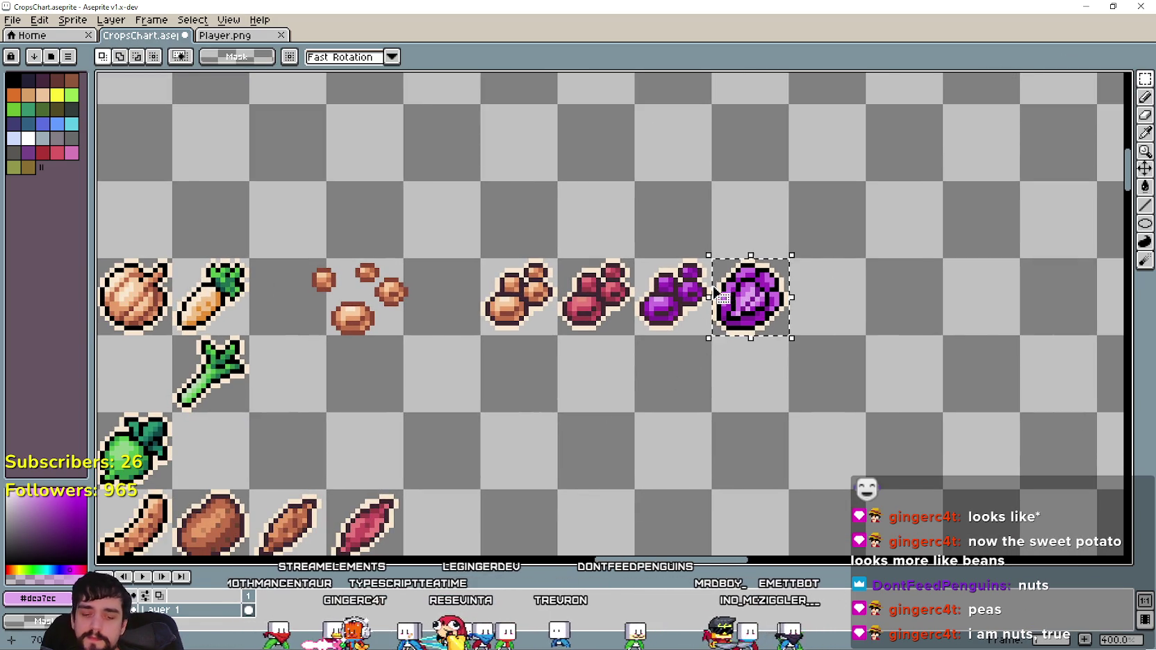
pyautogui.press('Delete')
pyautogui.scroll(-1, 753, 290)
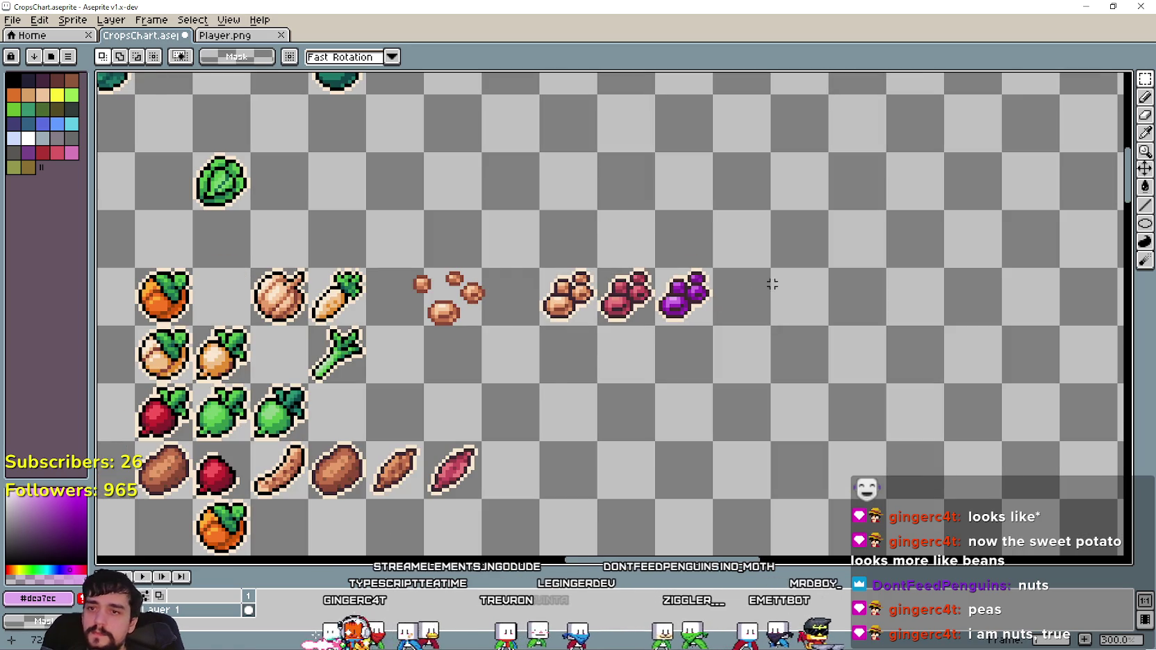
# Add a 'Beans' text label and place it right of the purple beans.
pyautogui.write('tBeans')
pyautogui.press('Return')
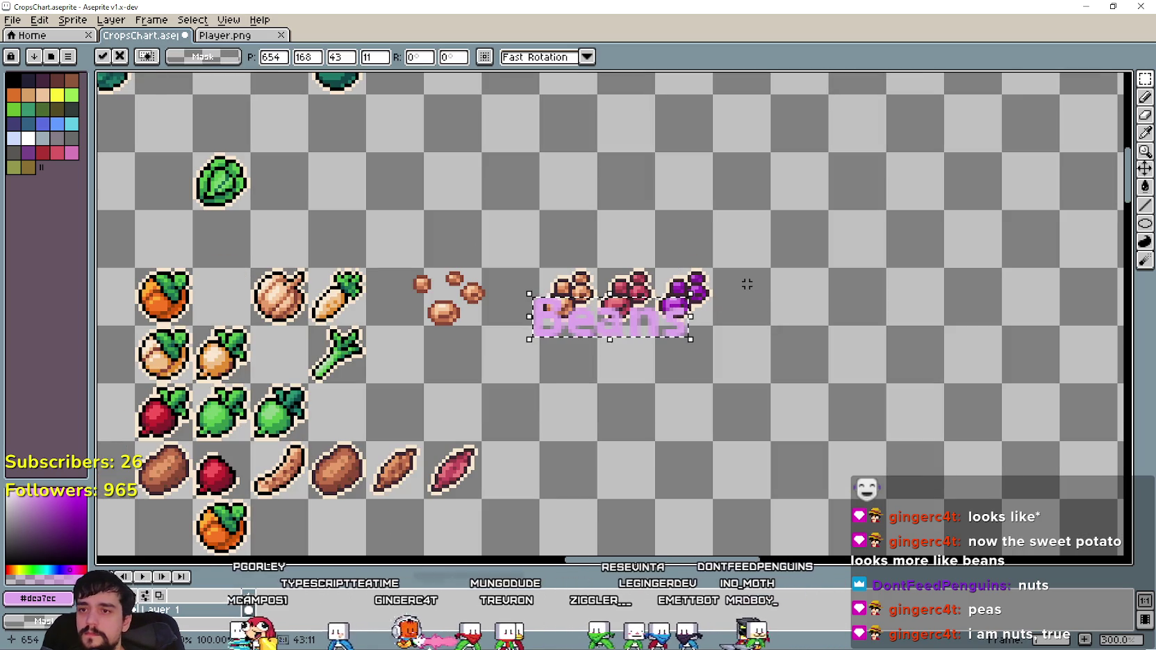
pyautogui.moveTo(563, 337)
pyautogui.mouseDown()
pyautogui.moveTo(797, 243)
pyautogui.moveTo(792, 286)
pyautogui.mouseUp()
pyautogui.press('Return')
pyautogui.moveTo(616, 335); pyautogui.dragTo(744, 288)
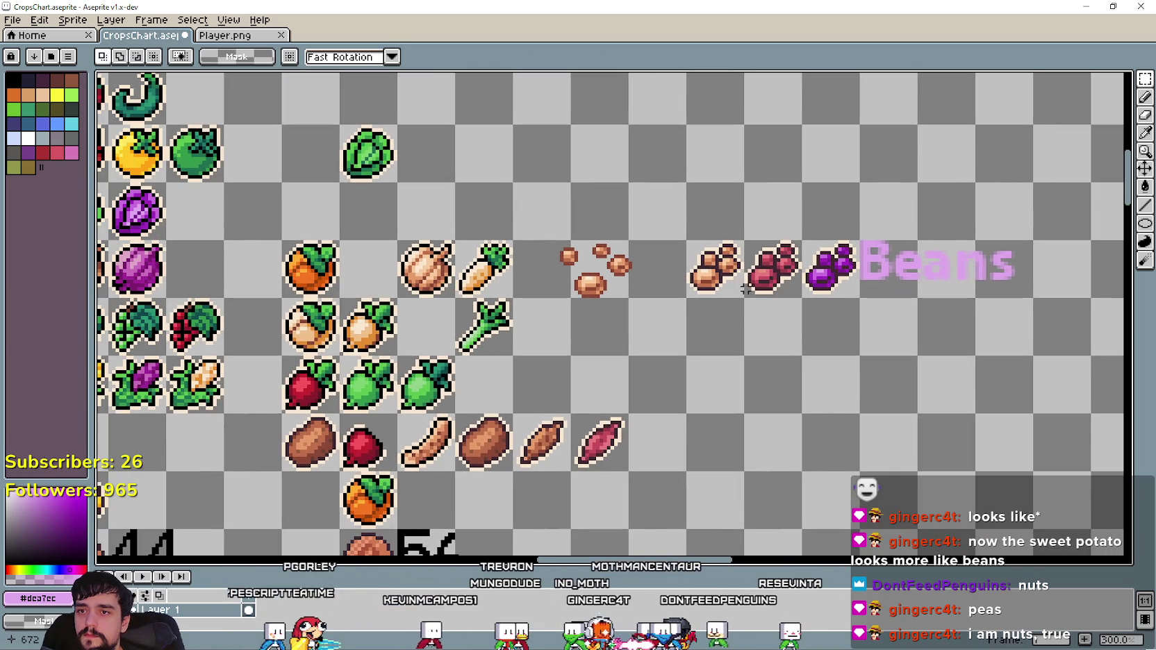
pyautogui.scroll(-2, 700, 287)
pyautogui.scroll(-3, 700, 287)
pyautogui.scroll(5, 472, 215)
pyautogui.moveTo(473, 215); pyautogui.dragTo(555, 420)
pyautogui.hotkey('ctrl', 'v')
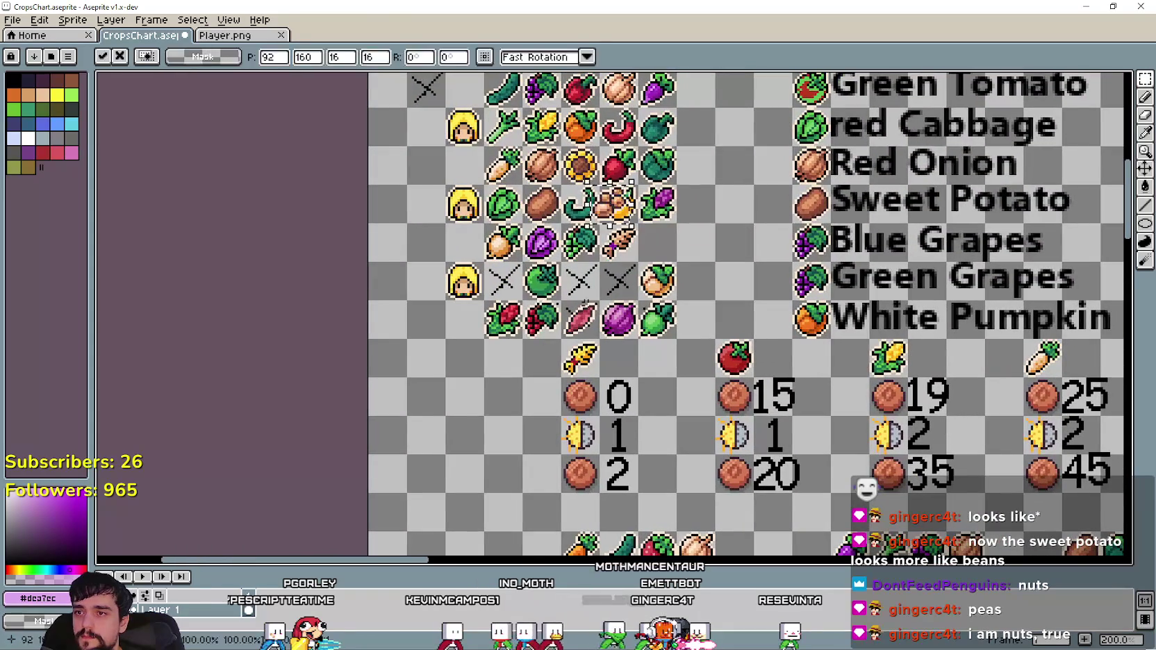
pyautogui.press('Return')
pyautogui.hscroll(3, 592, 353)
pyautogui.scroll(-1, 591, 353)
pyautogui.hscroll(2, 880, 315)
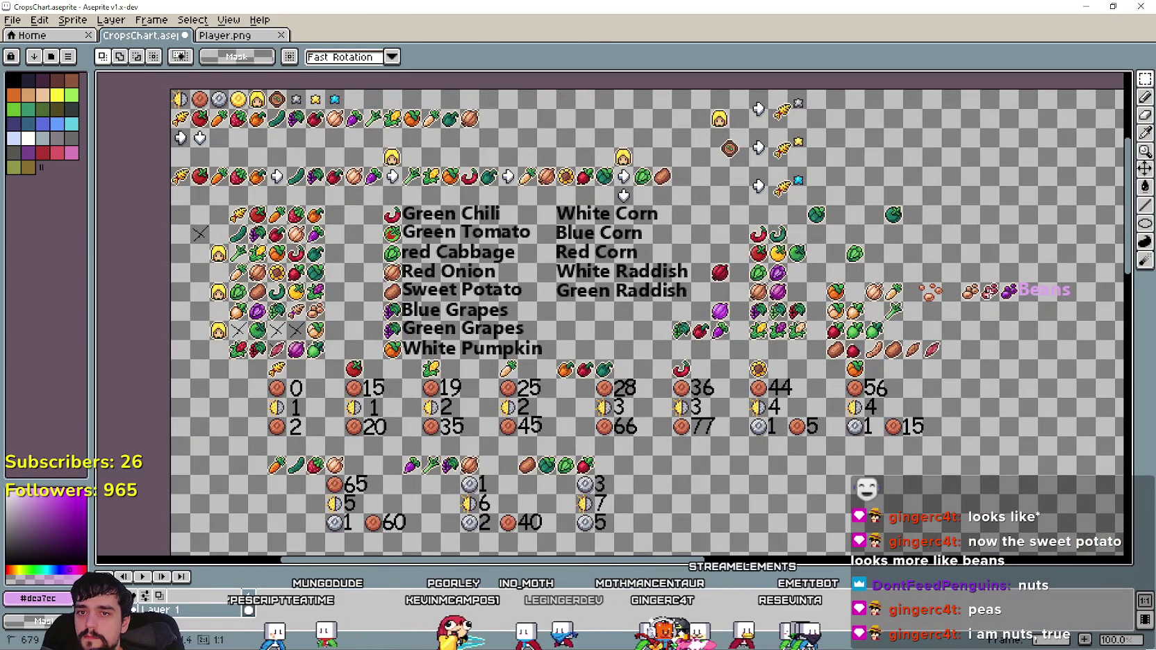
pyautogui.moveTo(994, 299); pyautogui.dragTo(288, 350)
pyautogui.scroll(2, 514, 305)
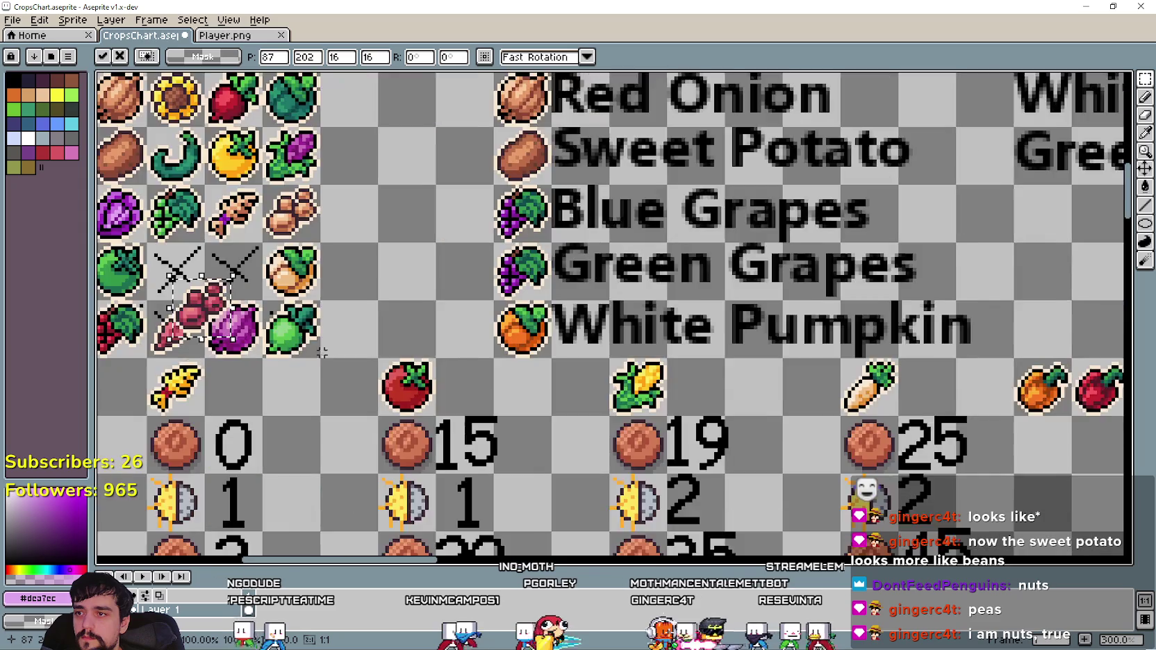
pyautogui.moveTo(523, 337); pyautogui.dragTo(554, 304)
pyautogui.scroll(-2, 554, 303)
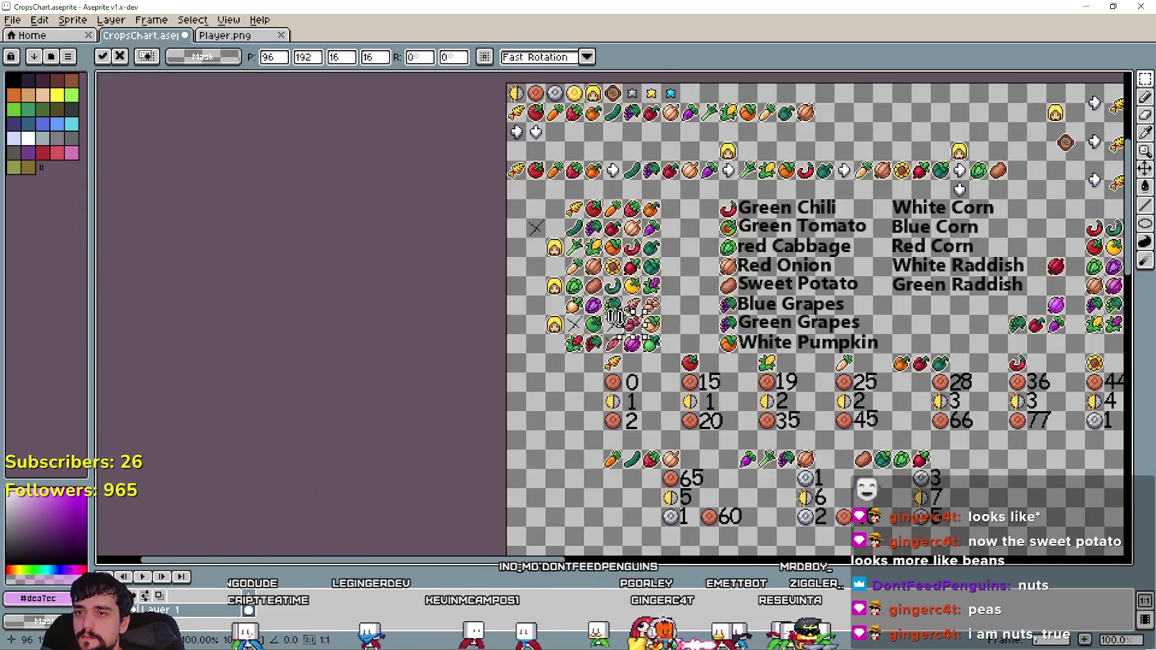
pyautogui.scroll(2, 690, 361)
pyautogui.moveTo(690, 361); pyautogui.dragTo(518, 361)
pyautogui.press('Return')
pyautogui.scroll(-2, 517, 363)
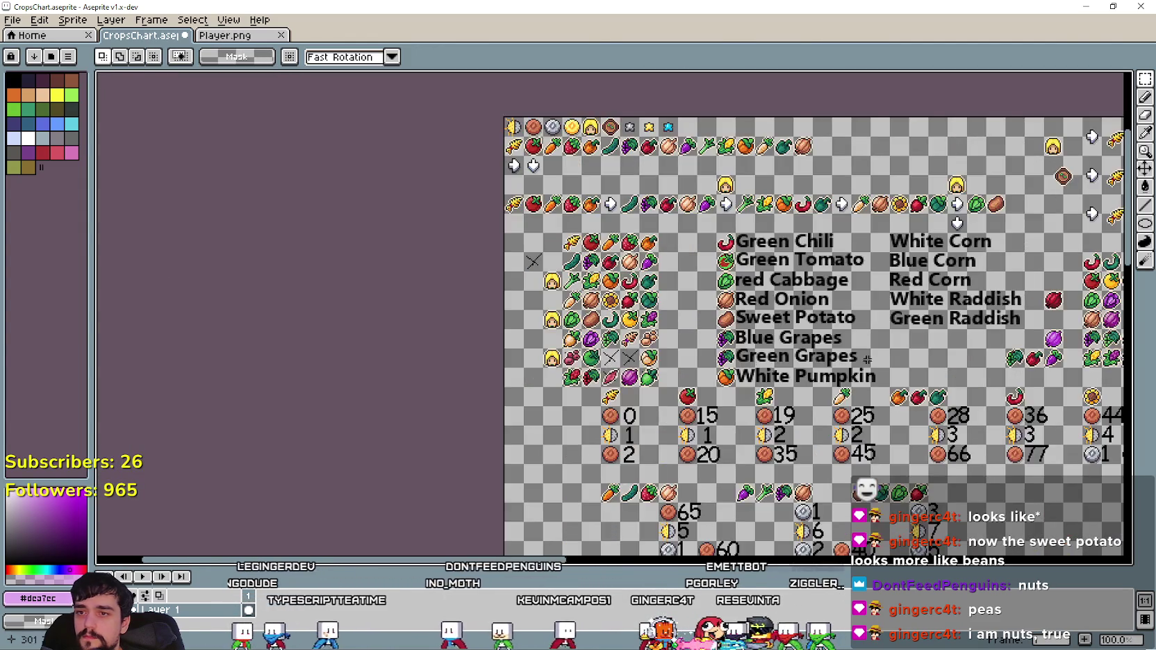
pyautogui.hscroll(3, 518, 363)
pyautogui.hscroll(1, 518, 362)
pyautogui.scroll(1, 910, 298)
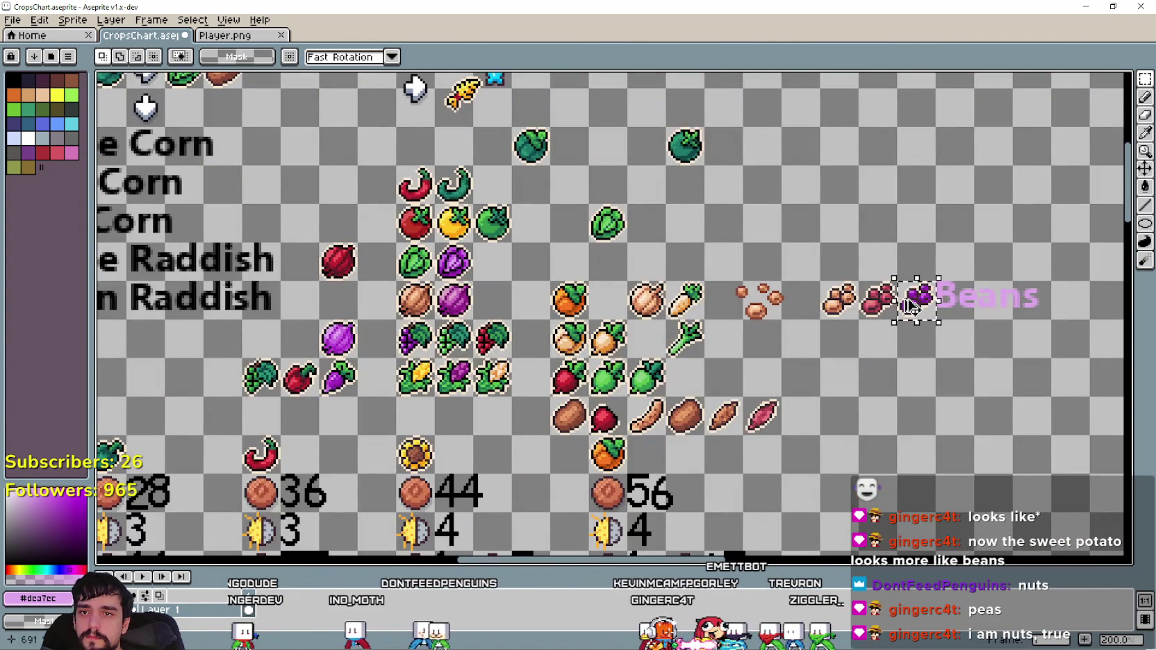
pyautogui.scroll(-1, 902, 297)
pyautogui.scroll(-1, 1028, 287)
pyautogui.hotkey('ctrl', 'v')
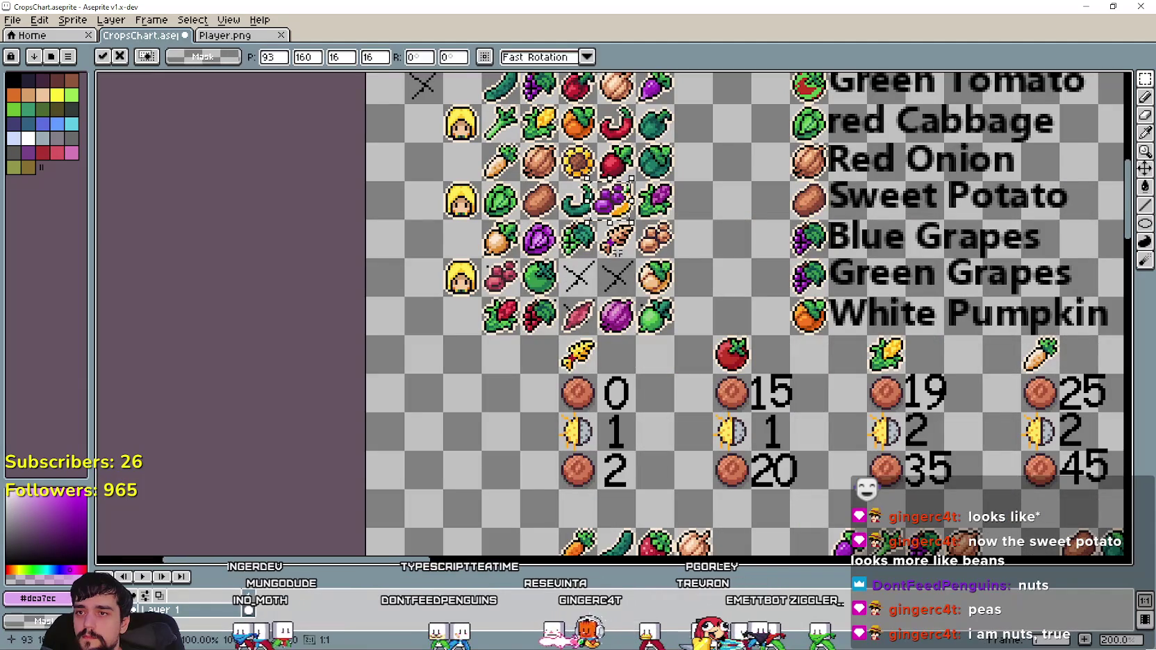
pyautogui.moveTo(615, 198); pyautogui.dragTo(615, 277)
pyautogui.press('Return')
pyautogui.scroll(3, 738, 315)
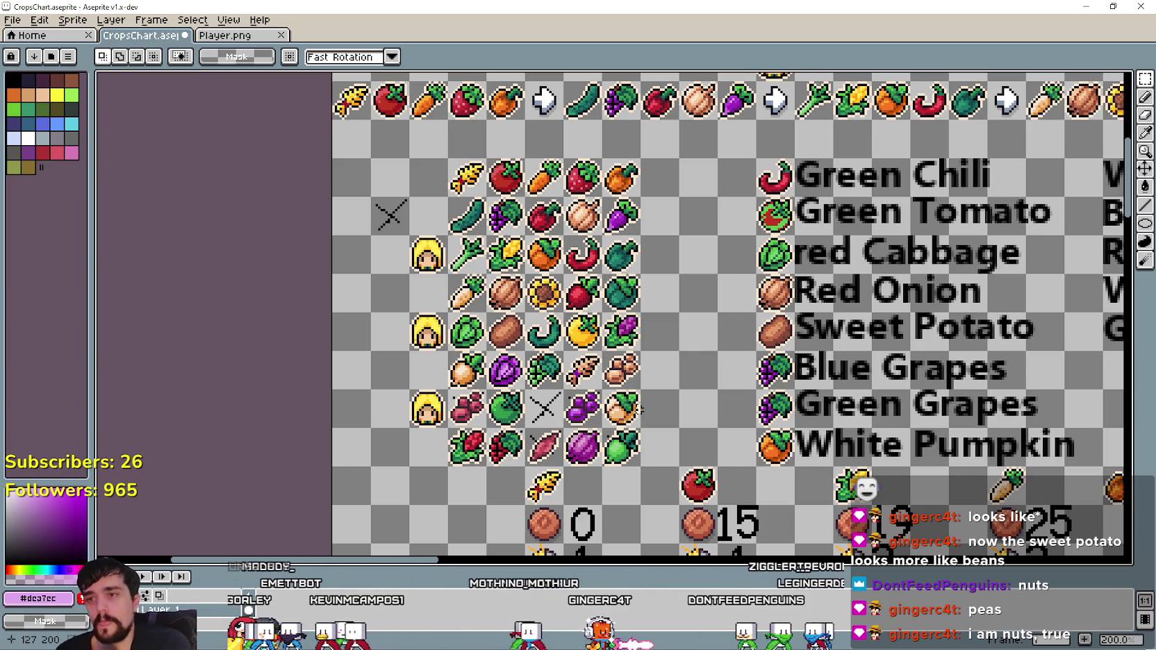
pyautogui.scroll(-2, 639, 409)
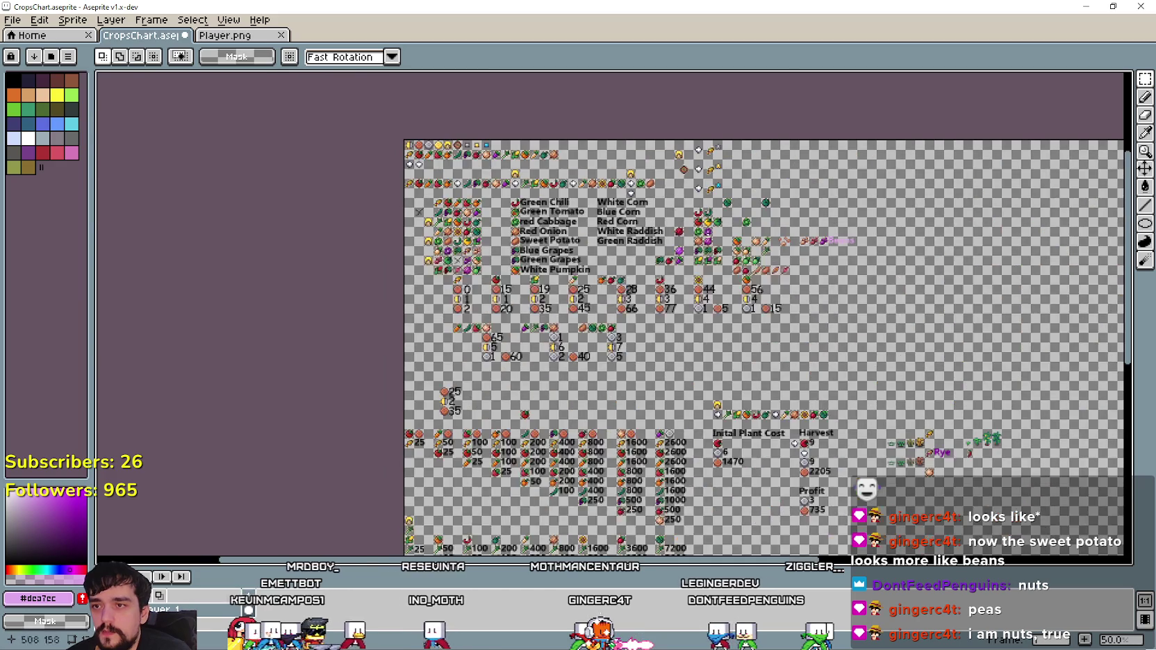
# Copy the three bean icons to a new row below the corn icons.
pyautogui.scroll(1, 837, 288)
pyautogui.scroll(1, 764, 282)
pyautogui.scroll(-1, 729, 270)
pyautogui.scroll(1, 706, 254)
pyautogui.moveTo(634, 186); pyautogui.dragTo(751, 226)
pyautogui.moveTo(635, 226); pyautogui.dragTo(708, 258)
pyautogui.moveTo(631, 263); pyautogui.dragTo(714, 304)
pyautogui.moveTo(708, 378); pyautogui.dragTo(753, 382)
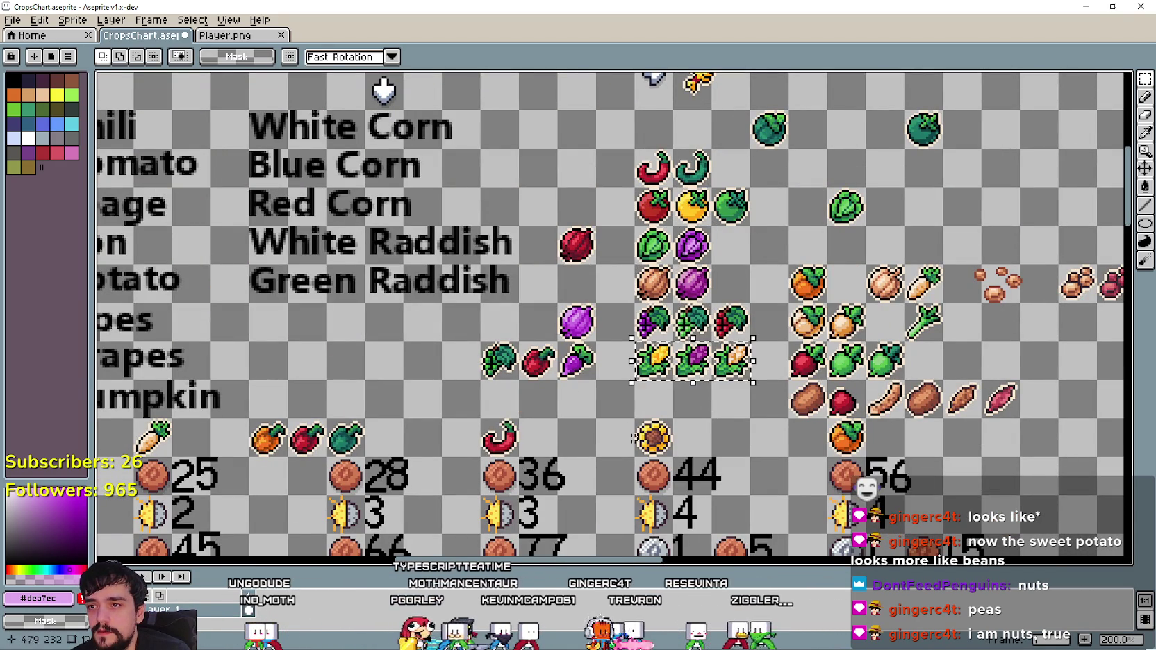
pyautogui.scroll(-1, 488, 498)
pyautogui.scroll(1, 710, 365)
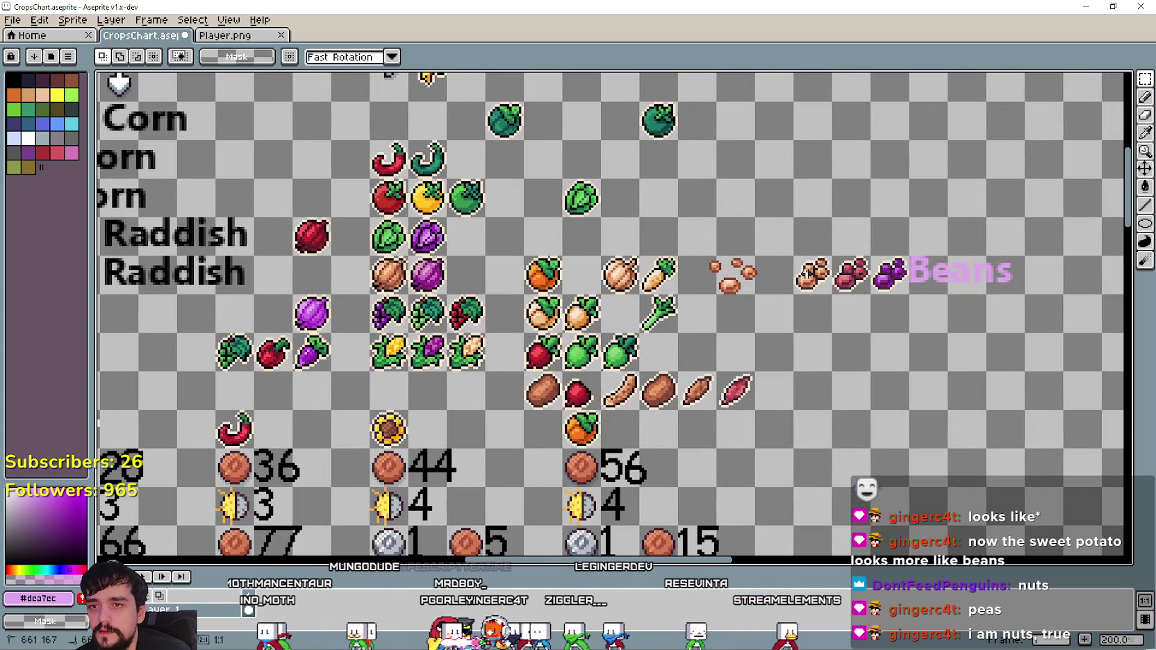
pyautogui.moveTo(806, 266); pyautogui.dragTo(471, 411)
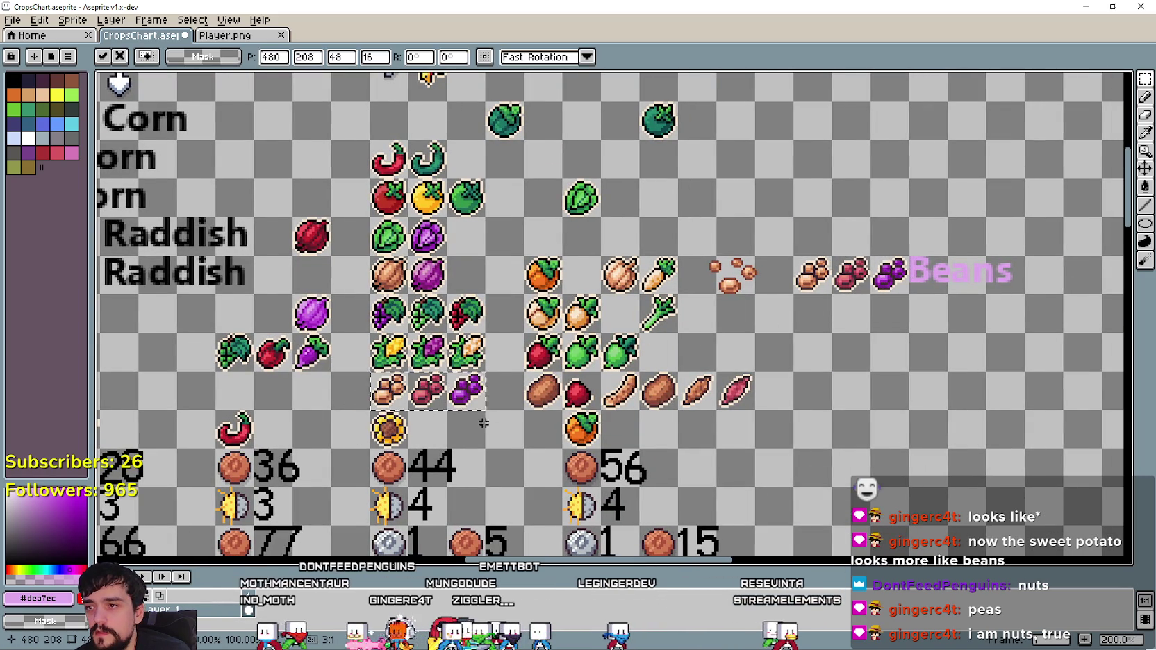
pyautogui.hotkey('ctrl', 'd')
# Duplicate the whole crop column, chilis down to beans, to the right of the sheet.
pyautogui.moveTo(369, 412); pyautogui.dragTo(484, 141)
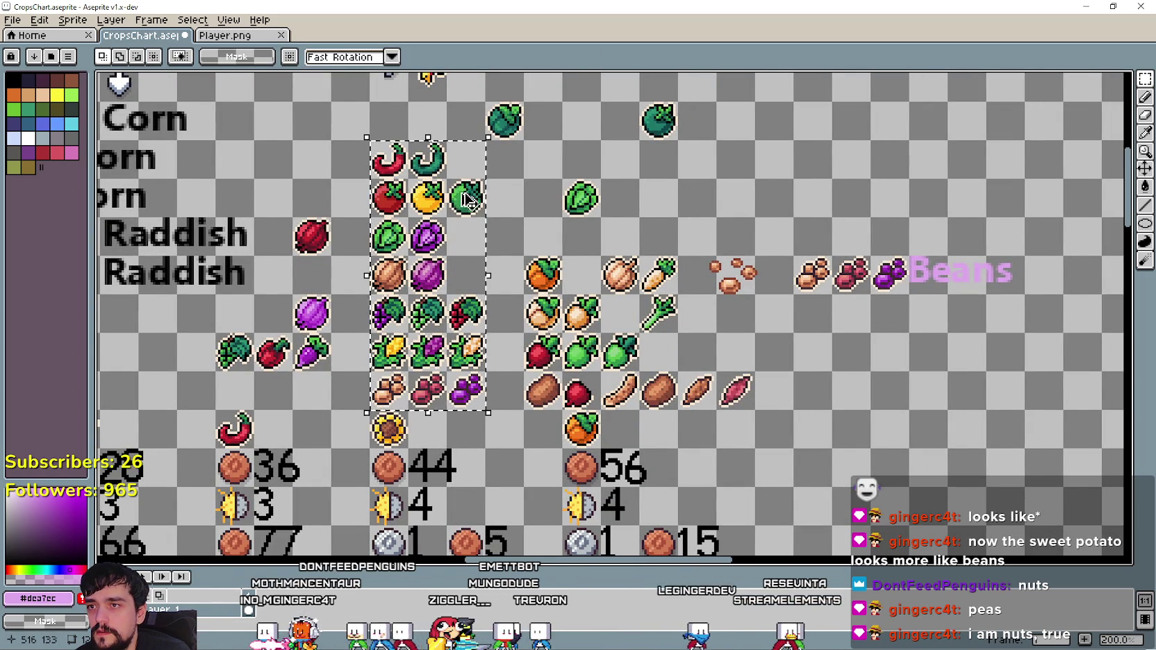
pyautogui.click(465, 200)
pyautogui.hscroll(5, 465, 208)
pyautogui.hotkey('ctrl', 'c')
pyautogui.hotkey('ctrl', 'v')
pyautogui.moveTo(972, 320); pyautogui.dragTo(858, 320)
pyautogui.hotkey('ctrl', 'd')
pyautogui.scroll(-1, 679, 430)
pyautogui.scroll(-1, 491, 393)
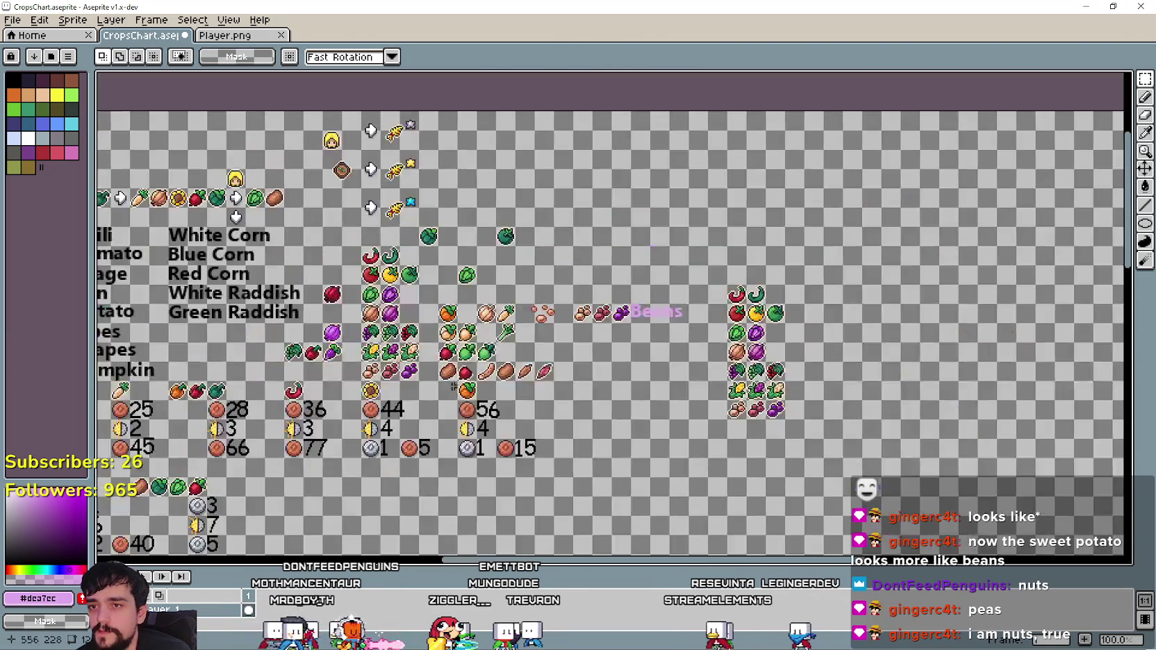
pyautogui.scroll(1, 490, 392)
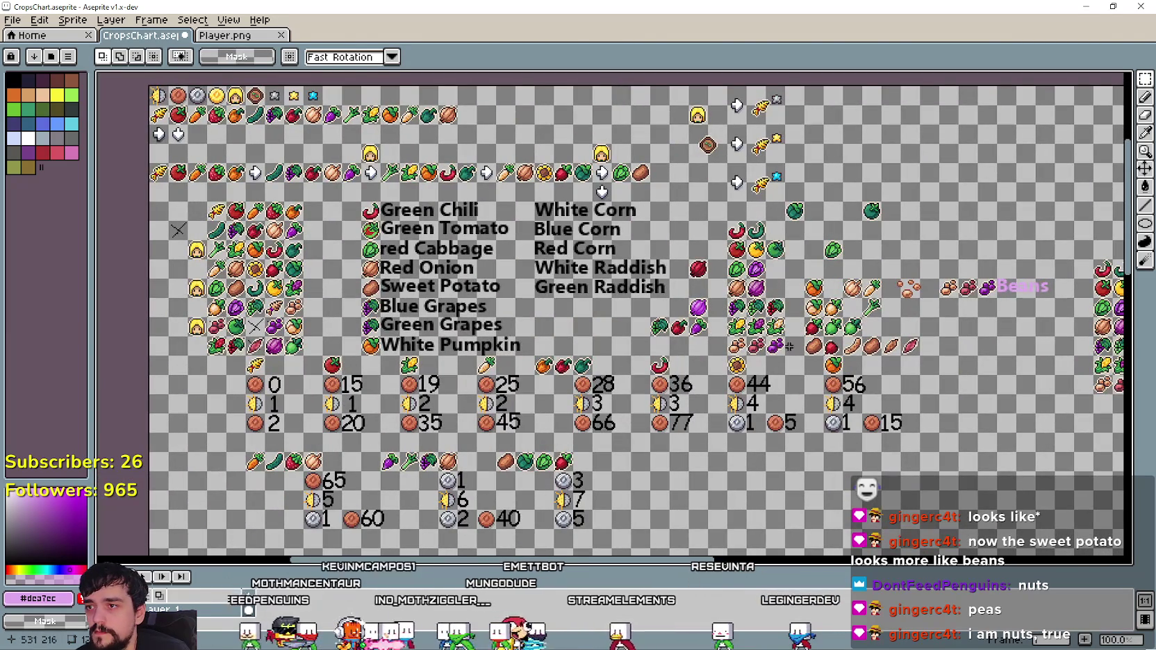
pyautogui.moveTo(814, 321)
pyautogui.mouseDown()
pyautogui.moveTo(482, 300)
pyautogui.moveTo(687, 281)
pyautogui.moveTo(791, 292)
pyautogui.moveTo(727, 318)
pyautogui.mouseUp()
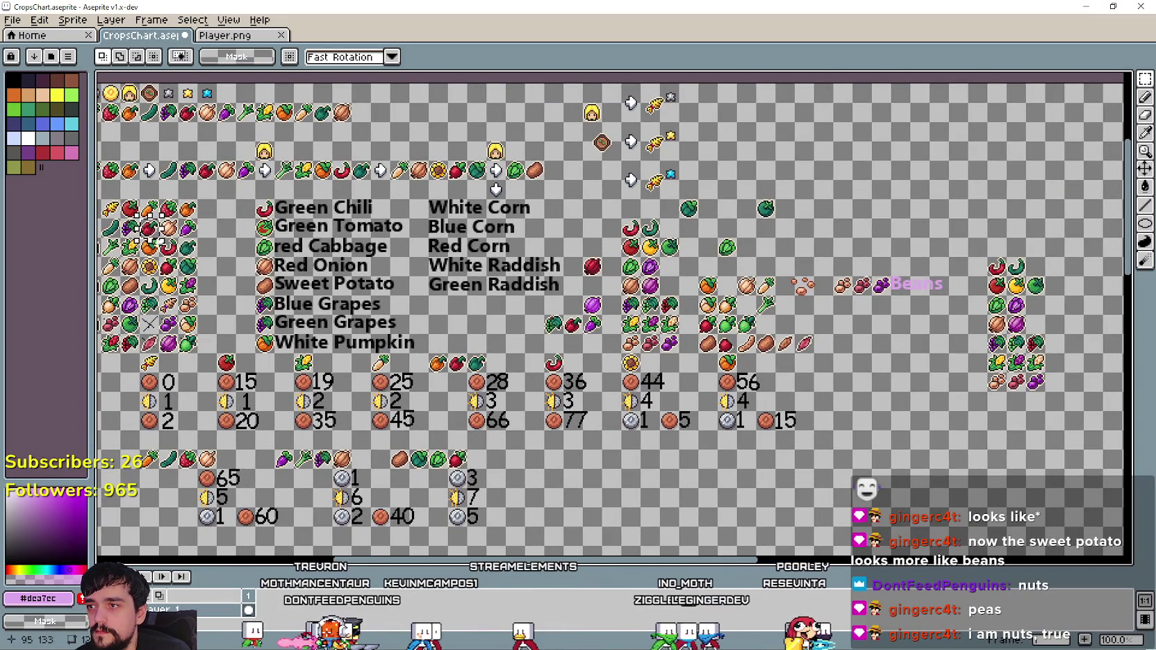
# Copy the tomato, pumpkin and cabbage tiles into the top row of the right column.
pyautogui.click(153, 237)
pyautogui.moveTo(153, 236); pyautogui.dragTo(996, 247)
pyautogui.press('Return')
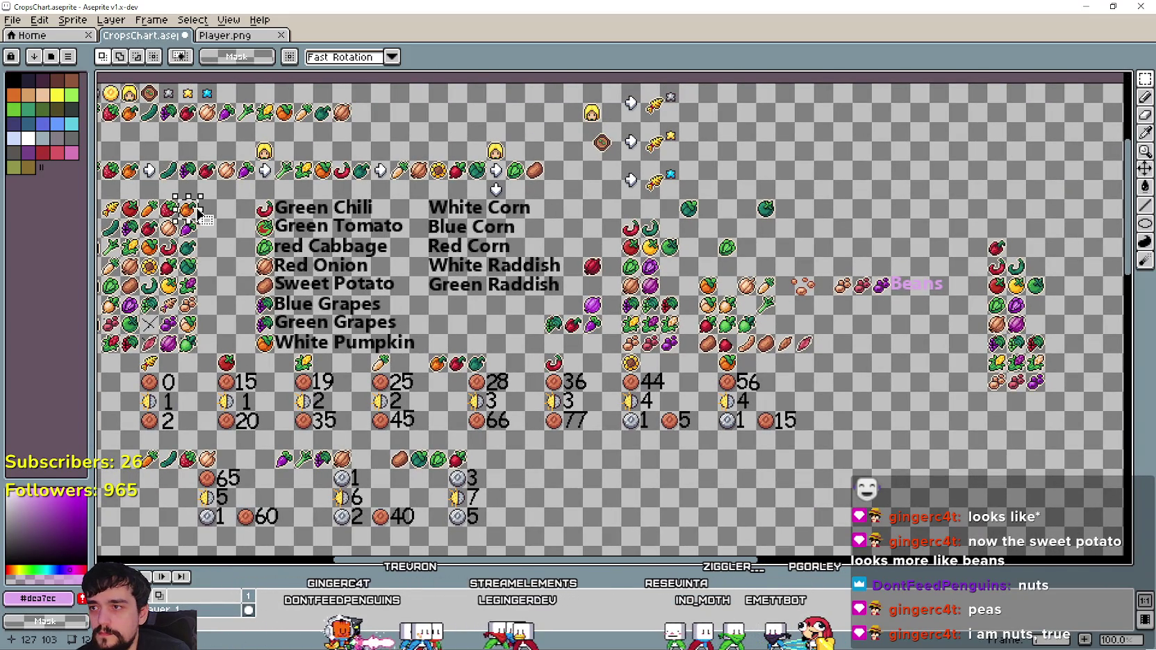
pyautogui.moveTo(197, 217); pyautogui.dragTo(828, 316)
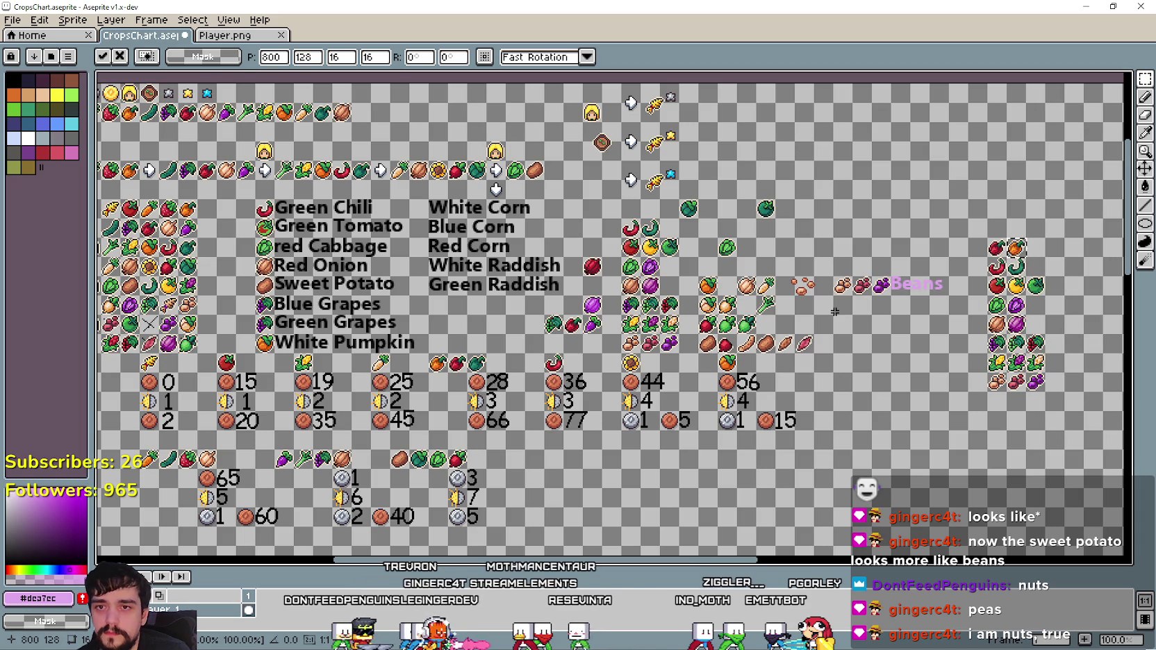
pyautogui.press('Return')
pyautogui.moveTo(194, 256); pyautogui.dragTo(1049, 257)
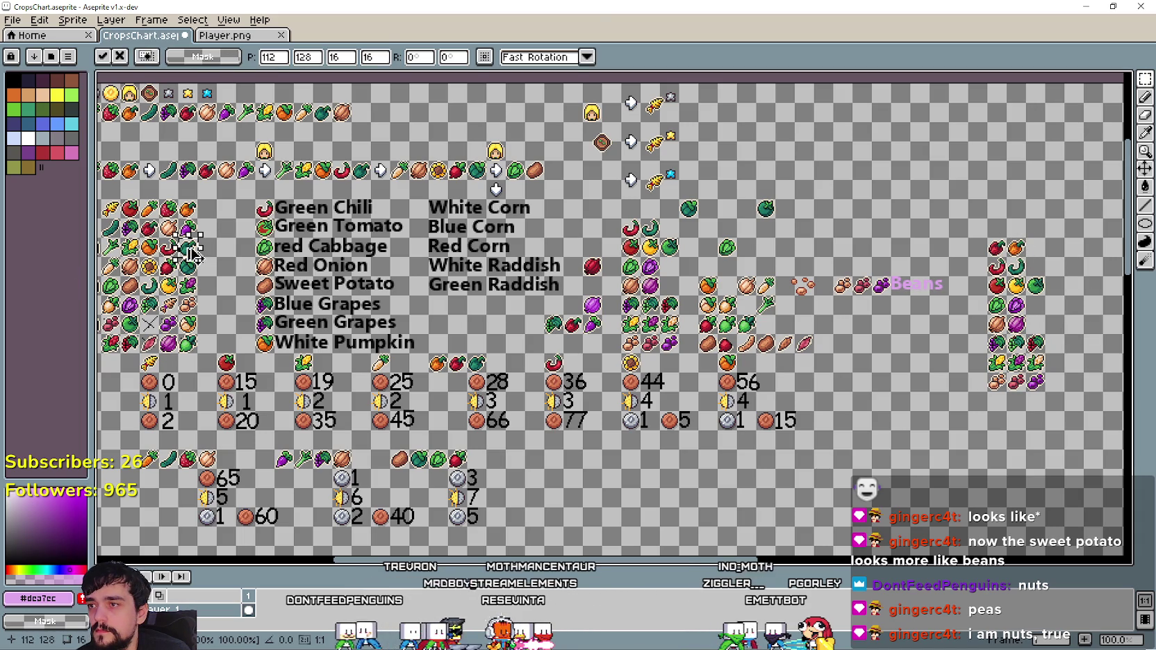
pyautogui.press('Return')
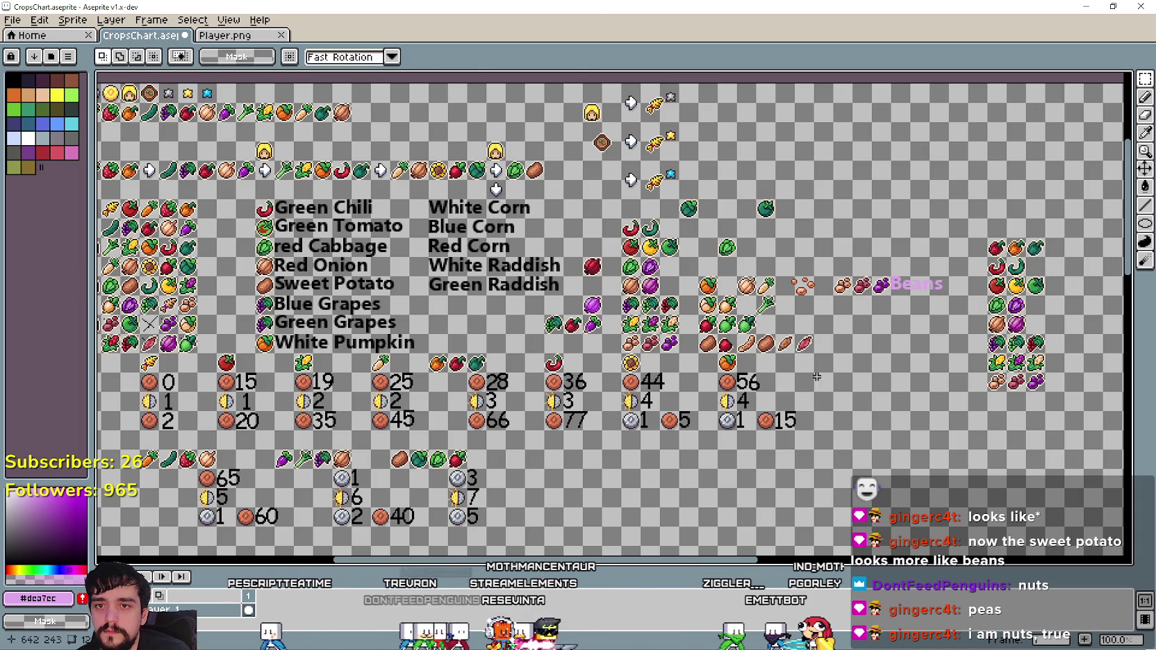
# Copy the orange, onion and red radish icons into rows below the right column.
pyautogui.moveTo(144, 321); pyautogui.dragTo(182, 314)
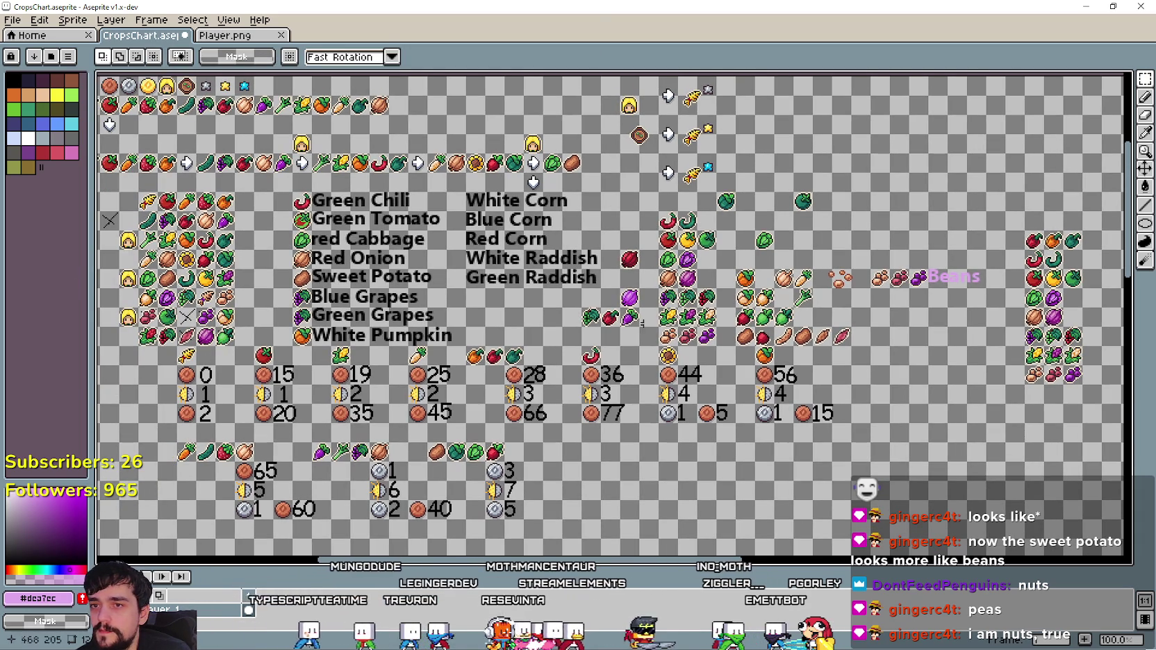
pyautogui.moveTo(763, 336); pyautogui.dragTo(649, 340)
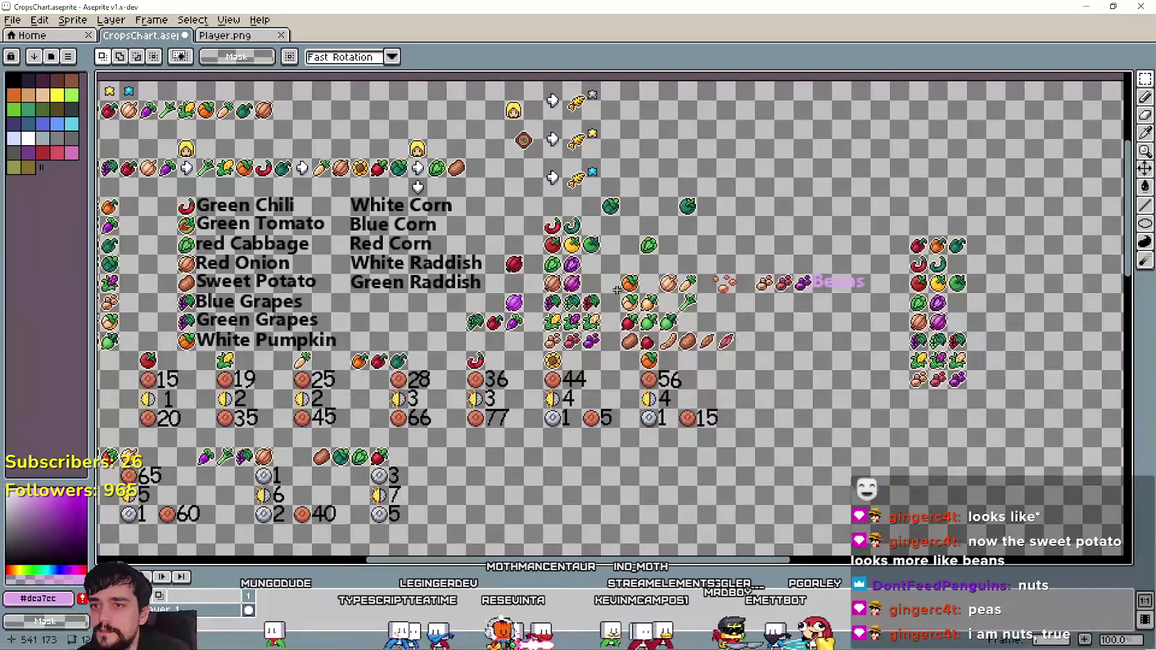
pyautogui.moveTo(618, 272); pyautogui.dragTo(918, 399)
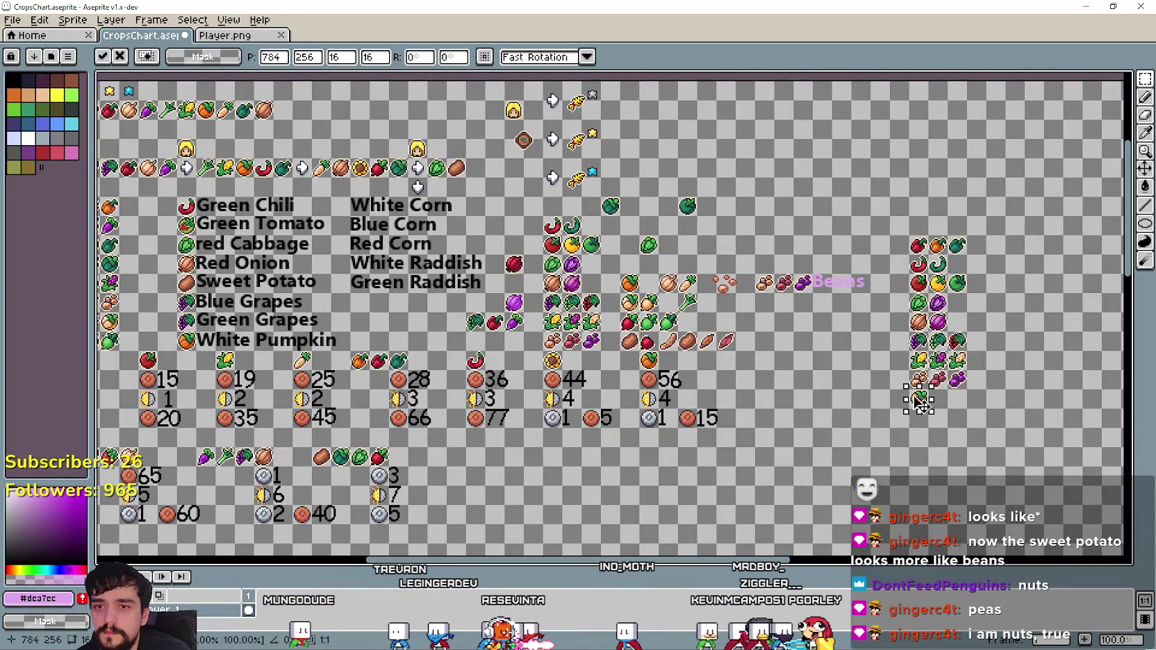
pyautogui.press('Return')
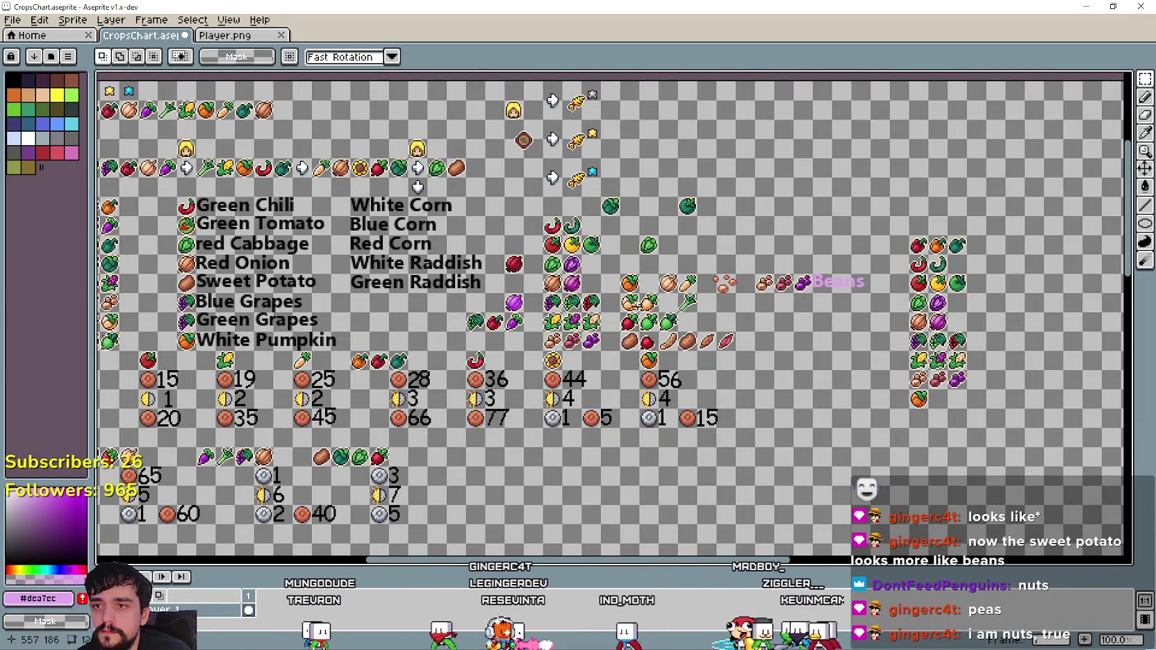
pyautogui.moveTo(656, 273)
pyautogui.mouseDown()
pyautogui.moveTo(674, 290)
pyautogui.moveTo(937, 399)
pyautogui.mouseUp()
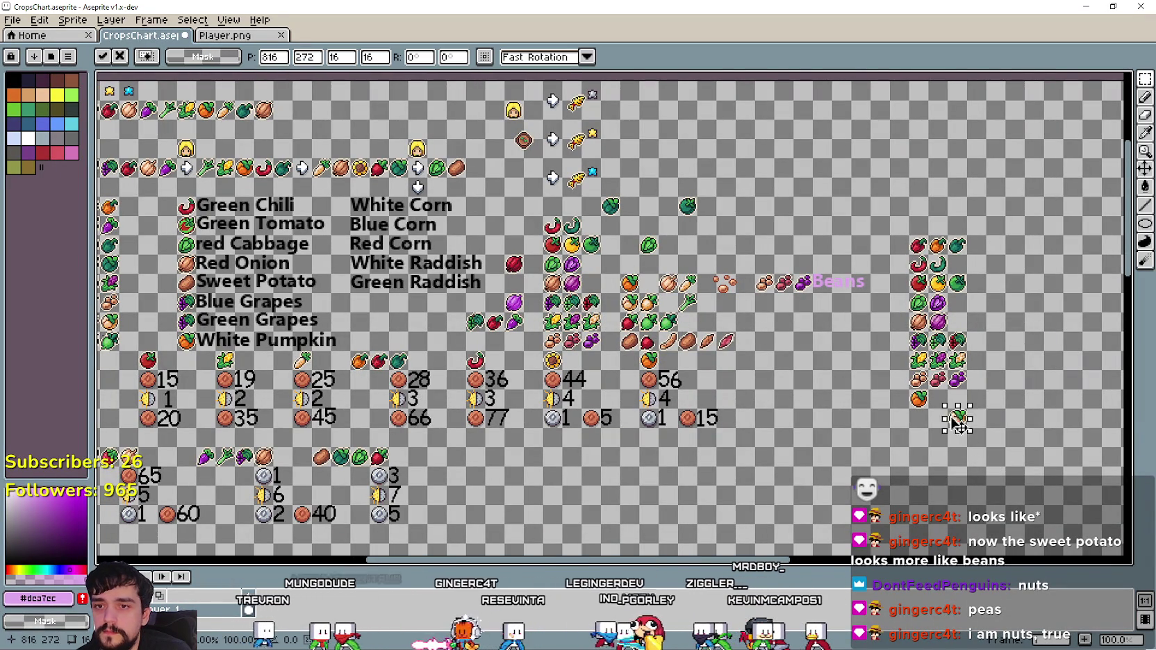
pyautogui.press('Return')
pyautogui.moveTo(617, 311)
pyautogui.mouseDown()
pyautogui.moveTo(637, 332)
pyautogui.moveTo(931, 430)
pyautogui.mouseUp()
pyautogui.press('Return')
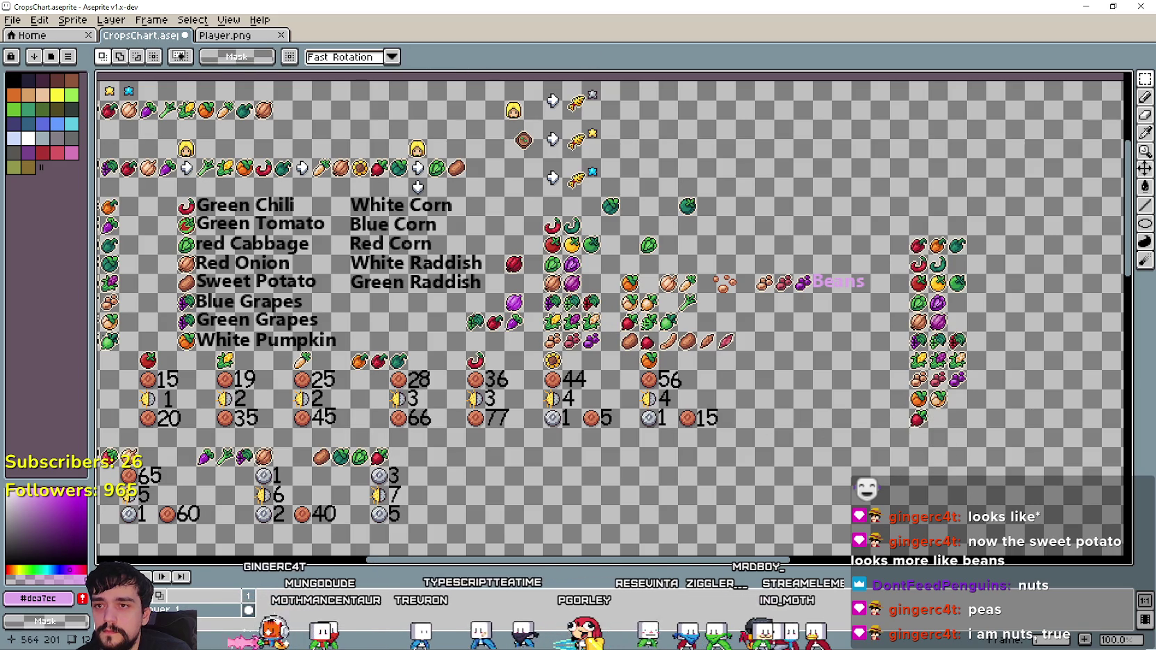
# Add a green round crop and another crop icon on the bottom row beside the radish.
pyautogui.scroll(2, 692, 335)
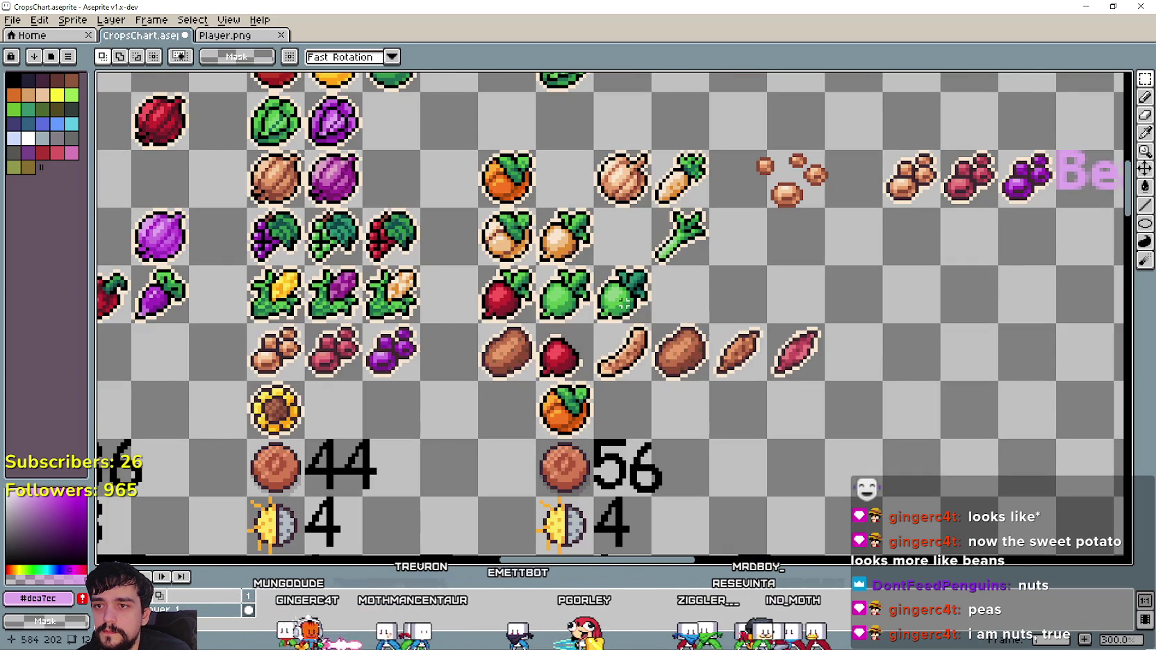
pyautogui.scroll(-3, 648, 321)
pyautogui.click(649, 320)
pyautogui.scroll(-2, 652, 319)
pyautogui.scroll(1, 650, 320)
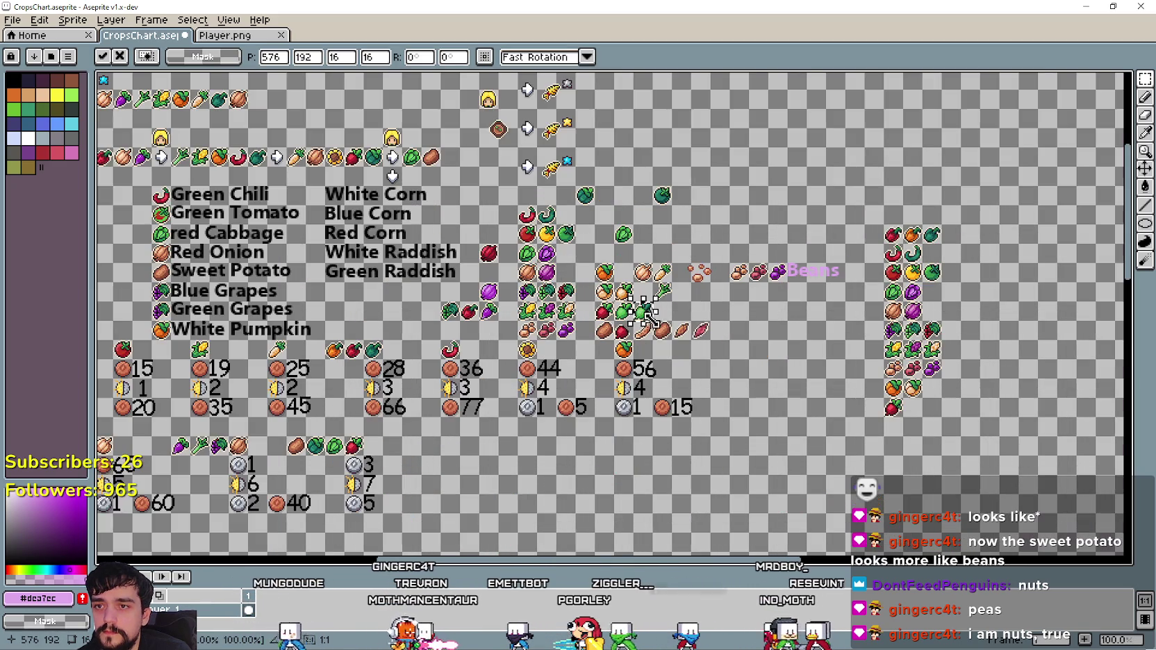
pyautogui.click(716, 381)
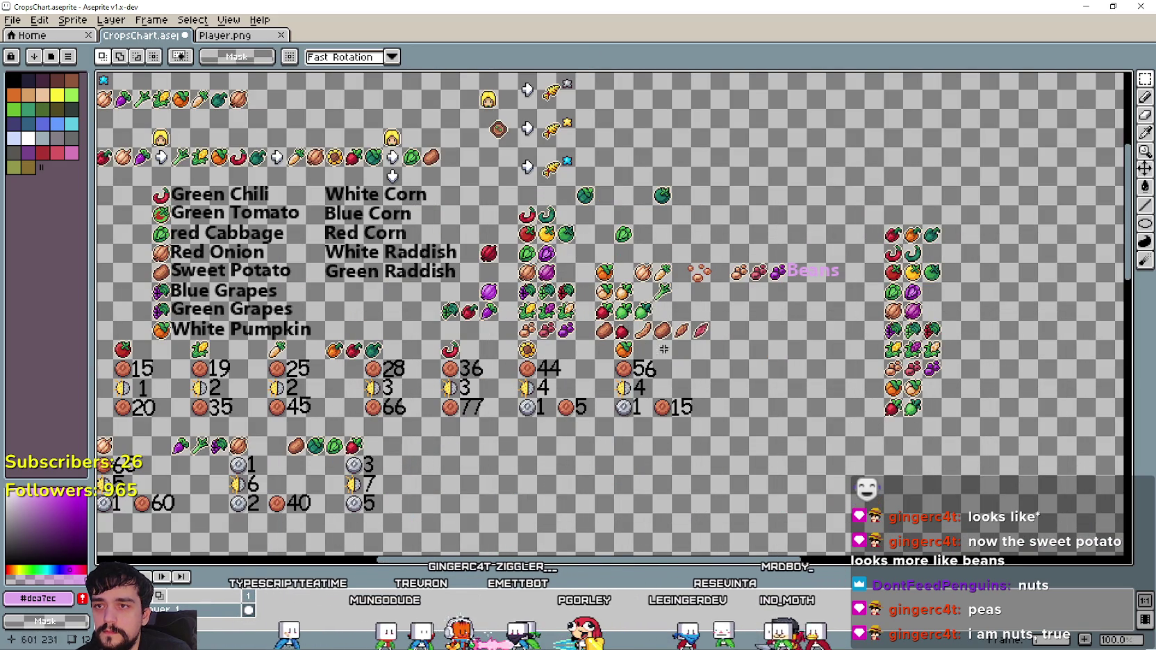
pyautogui.moveTo(623, 306); pyautogui.dragTo(915, 431)
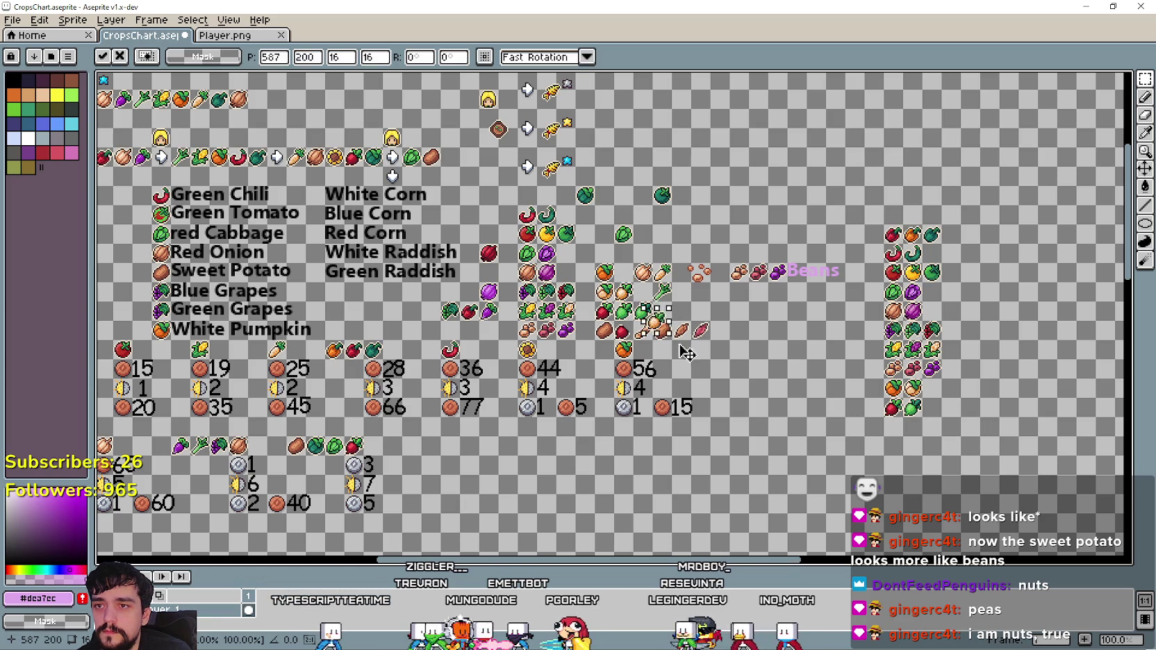
pyautogui.click(823, 431)
pyautogui.scroll(1, 719, 412)
pyautogui.scroll(-1, 695, 417)
pyautogui.scroll(1, 691, 420)
pyautogui.moveTo(675, 412)
pyautogui.mouseDown()
pyautogui.moveTo(656, 385)
pyautogui.moveTo(664, 381)
pyautogui.moveTo(641, 399)
pyautogui.mouseUp()
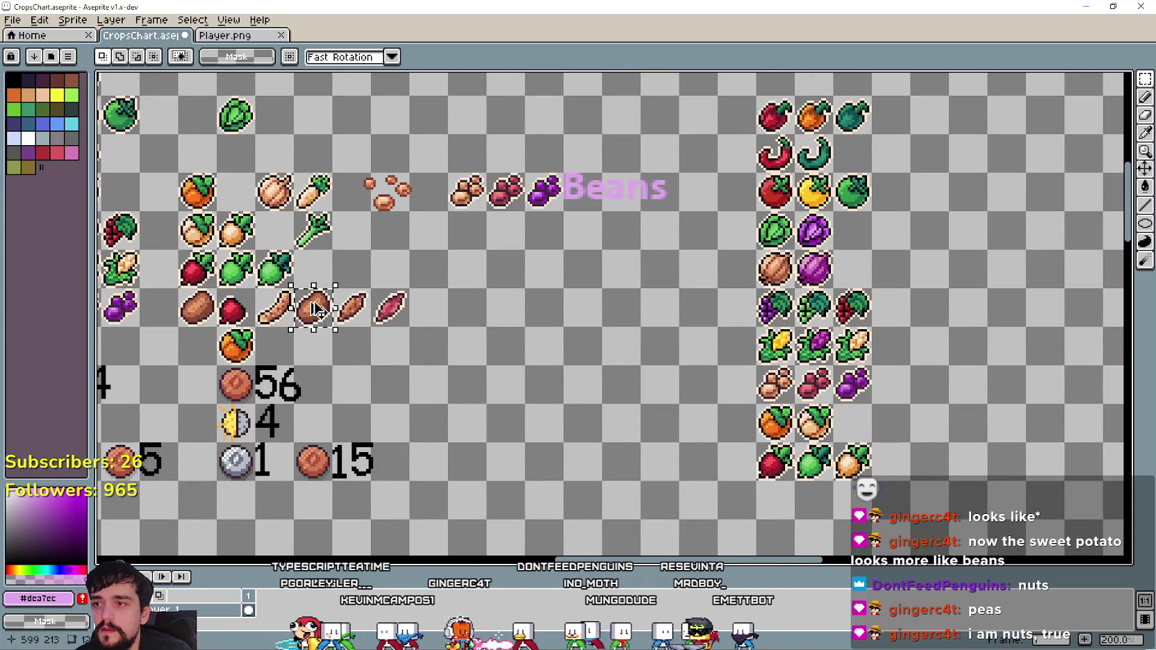
# Copy the potato and sweet potato icons below the right column.
pyautogui.moveTo(319, 321); pyautogui.dragTo(778, 513)
pyautogui.click(390, 307)
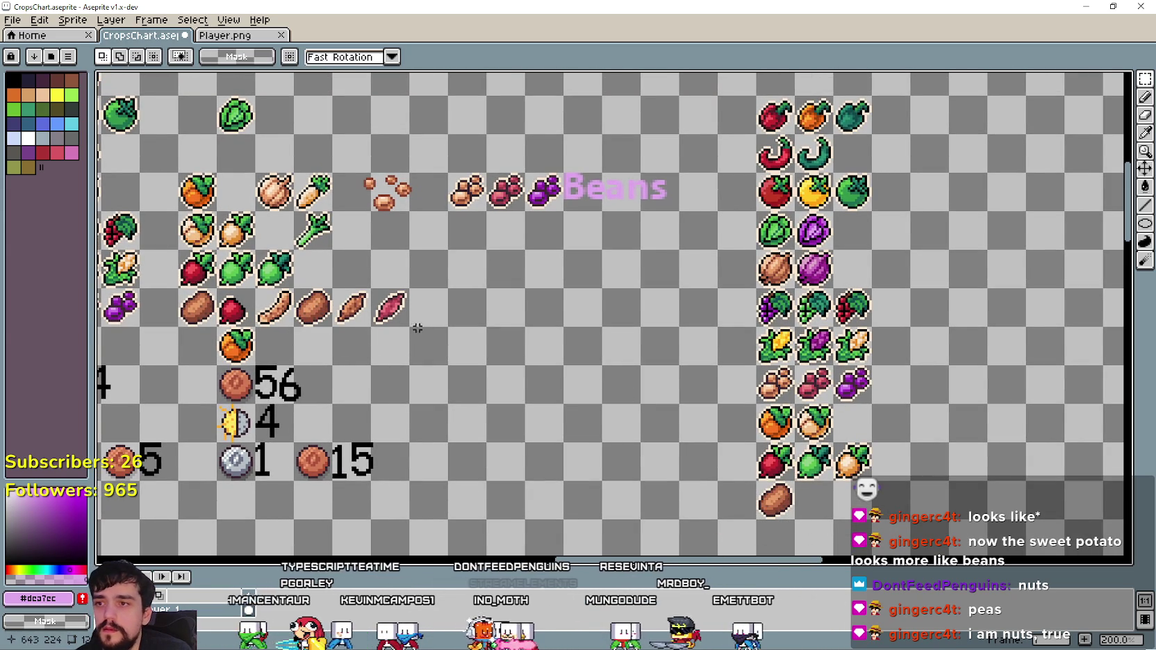
pyautogui.moveTo(390, 307); pyautogui.dragTo(814, 499)
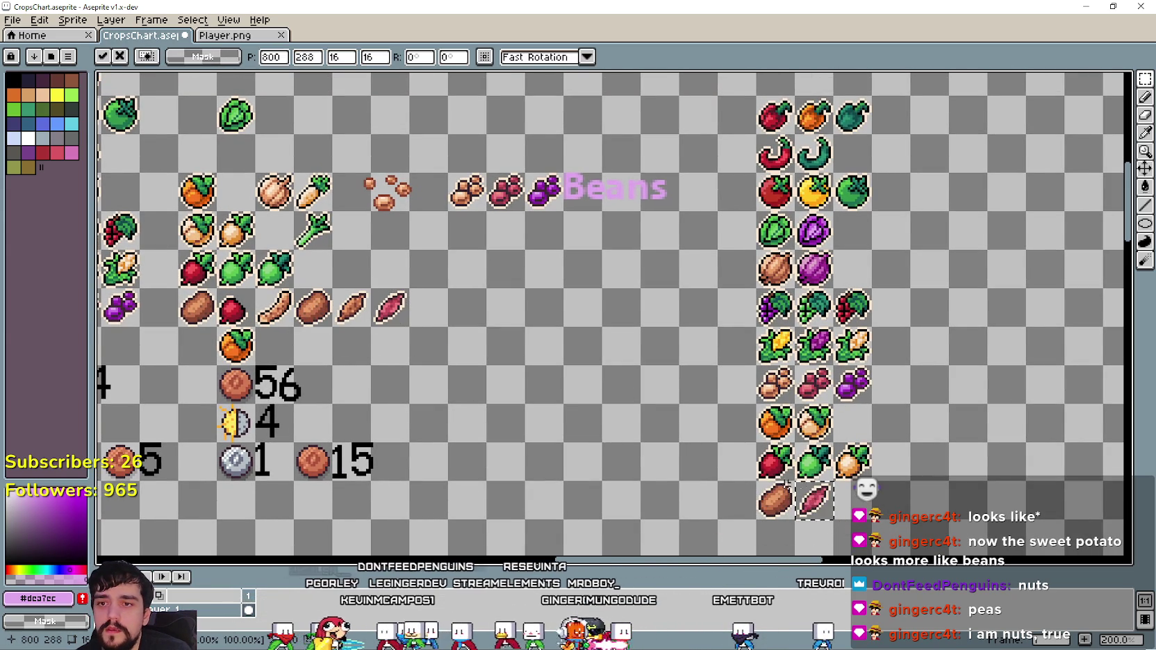
pyautogui.scroll(-1, 674, 408)
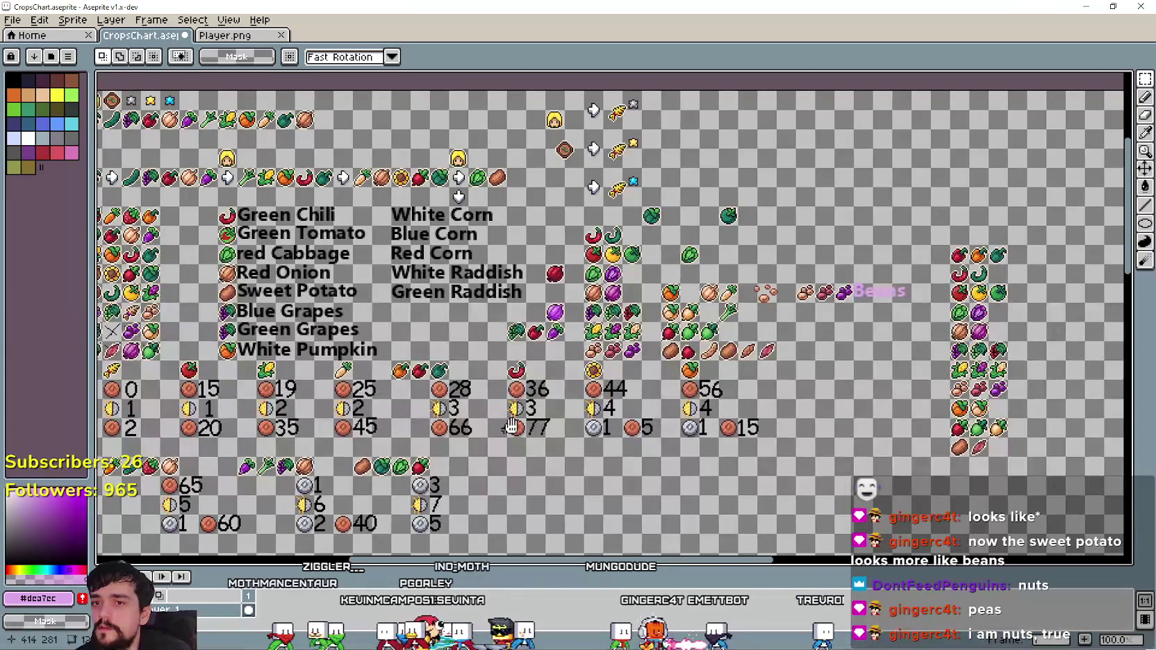
pyautogui.scroll(-1, 499, 434)
pyautogui.moveTo(314, 331); pyautogui.dragTo(439, 331)
pyautogui.moveTo(335, 290); pyautogui.dragTo(236, 235)
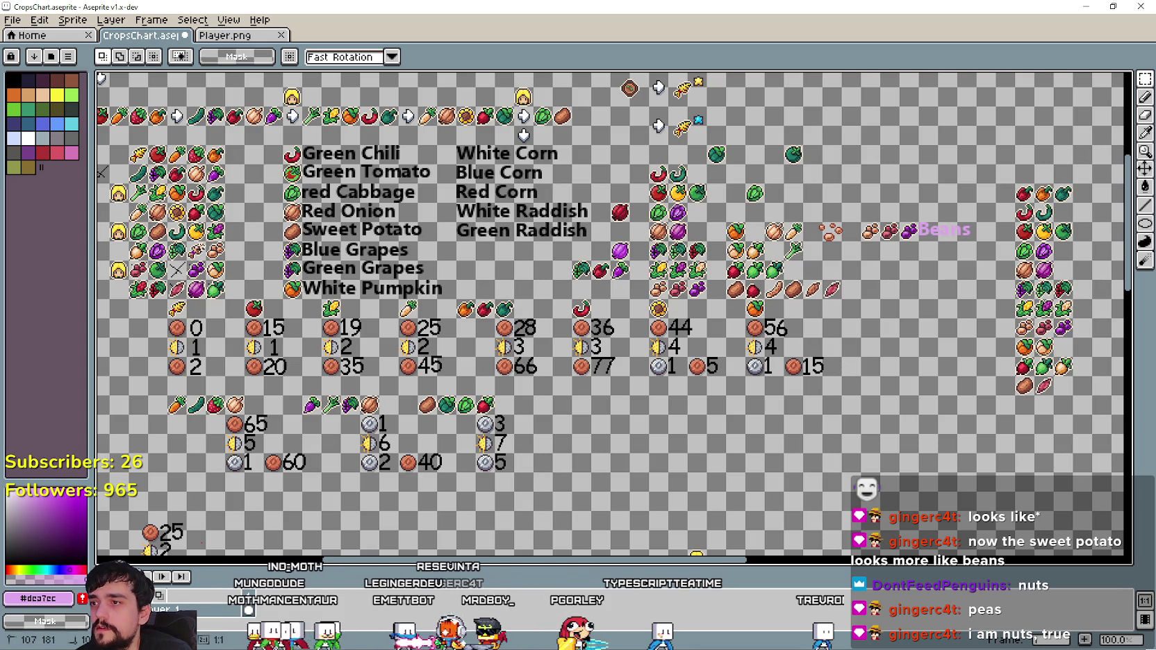
pyautogui.moveTo(958, 327); pyautogui.dragTo(516, 245)
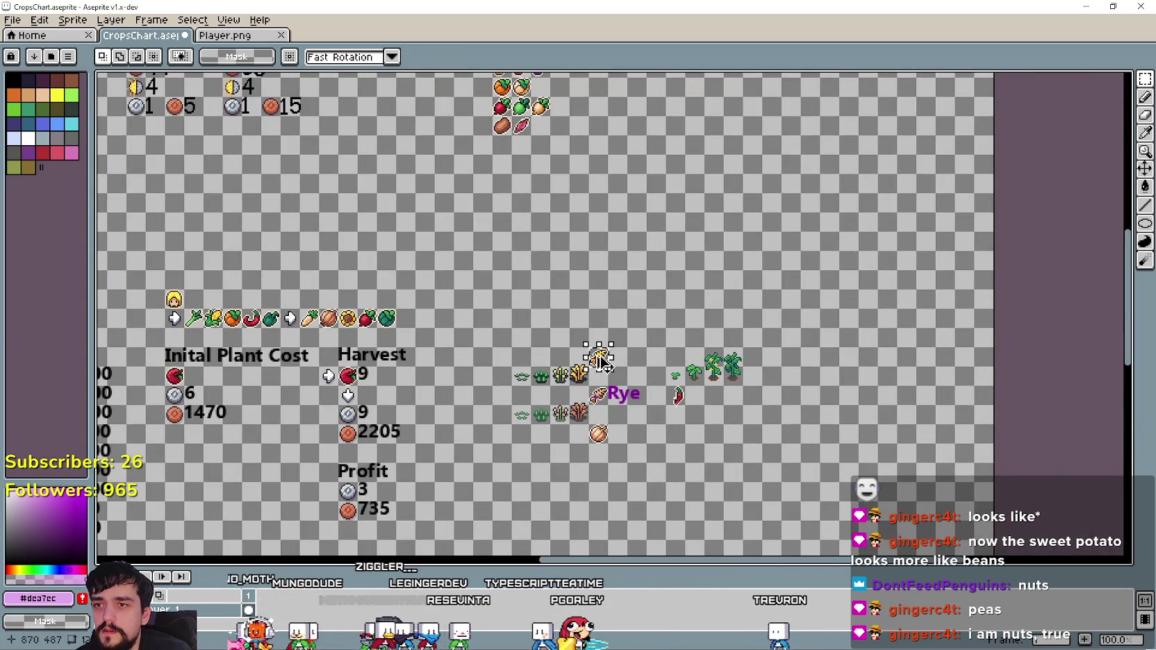
# Copy the rye sprite from the Rye row and place it beside the top wheat icon.
pyautogui.moveTo(605, 361); pyautogui.dragTo(504, 148)
pyautogui.moveTo(591, 387)
pyautogui.mouseDown()
pyautogui.moveTo(606, 404)
pyautogui.moveTo(529, 156)
pyautogui.mouseUp()
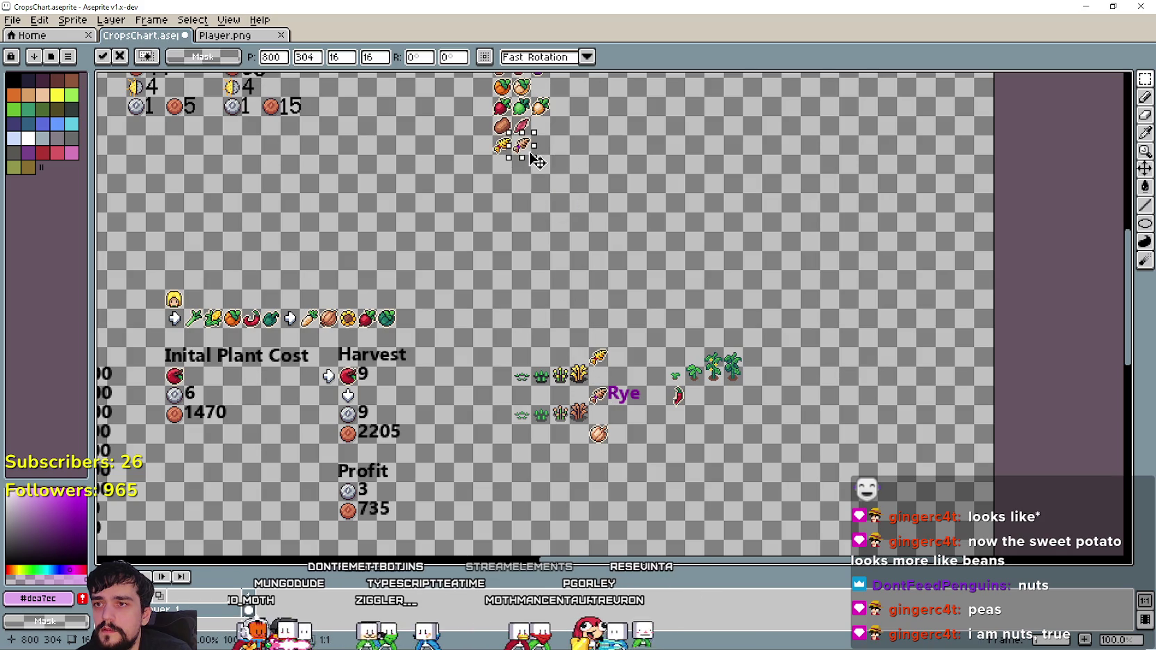
pyautogui.press('Return')
pyautogui.moveTo(605, 191)
pyautogui.mouseDown()
pyautogui.moveTo(703, 412)
pyautogui.moveTo(744, 377)
pyautogui.mouseUp()
pyautogui.moveTo(542, 278); pyautogui.dragTo(552, 355)
pyautogui.moveTo(389, 354)
pyautogui.mouseDown()
pyautogui.moveTo(619, 354)
pyautogui.moveTo(707, 365)
pyautogui.moveTo(740, 386)
pyautogui.mouseUp()
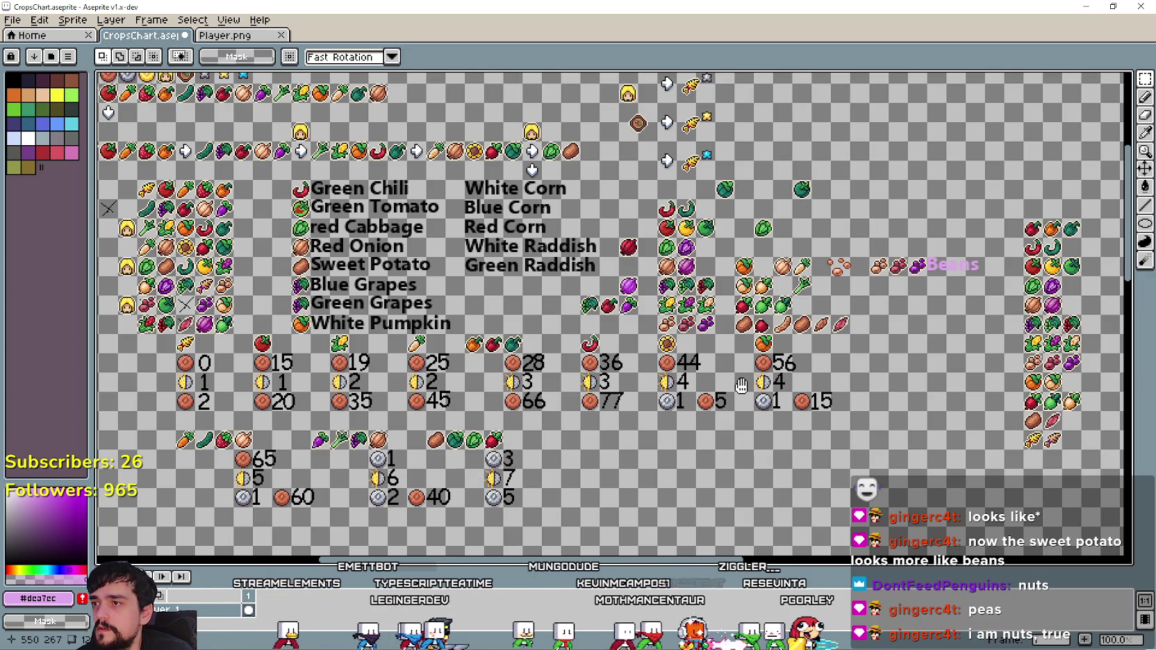
pyautogui.moveTo(741, 386); pyautogui.dragTo(730, 382)
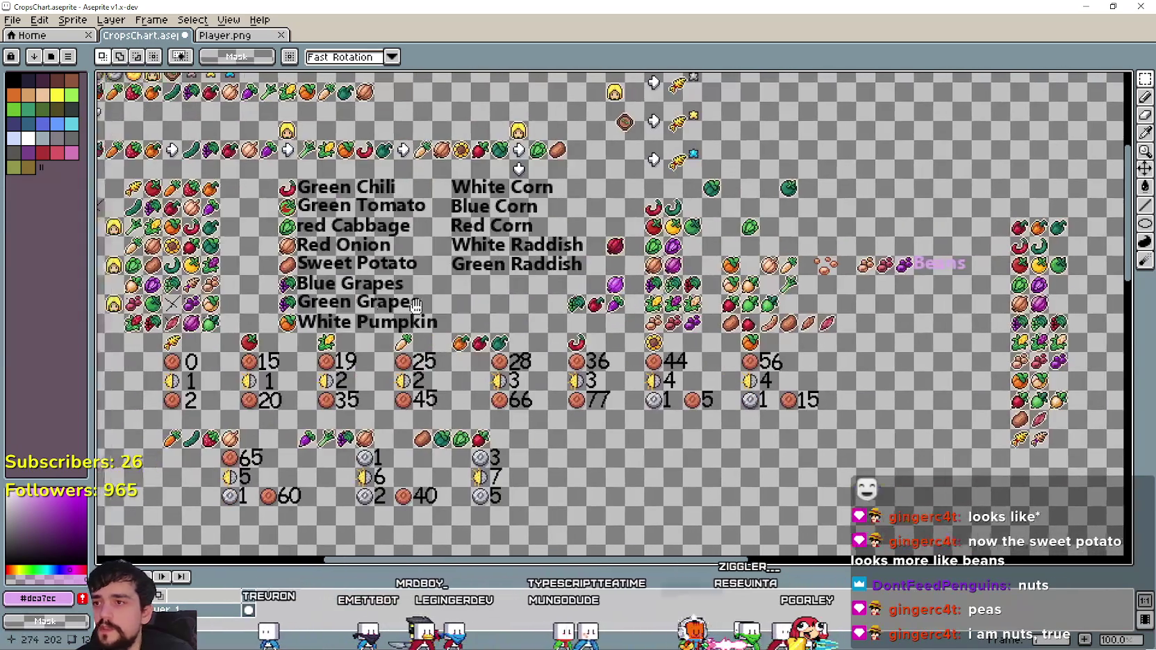
# Paste a carrot copy into the right column, after undoing a mistaken paste.
pyautogui.moveTo(730, 382); pyautogui.dragTo(799, 381)
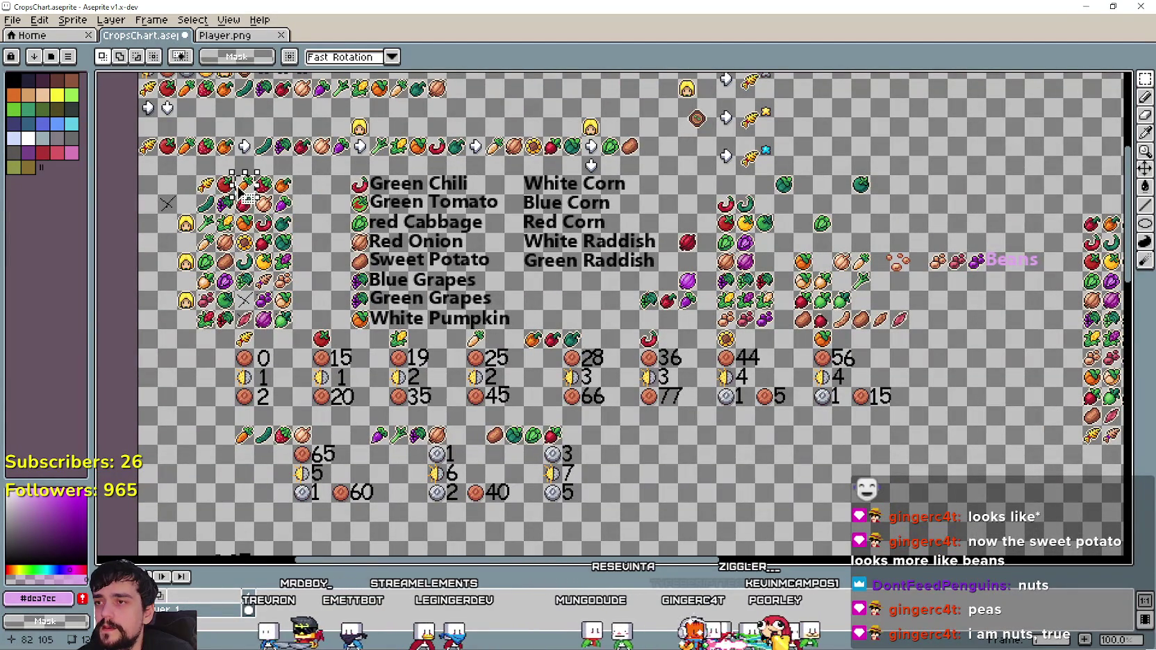
pyautogui.moveTo(495, 255); pyautogui.dragTo(366, 240)
pyautogui.click(134, 177)
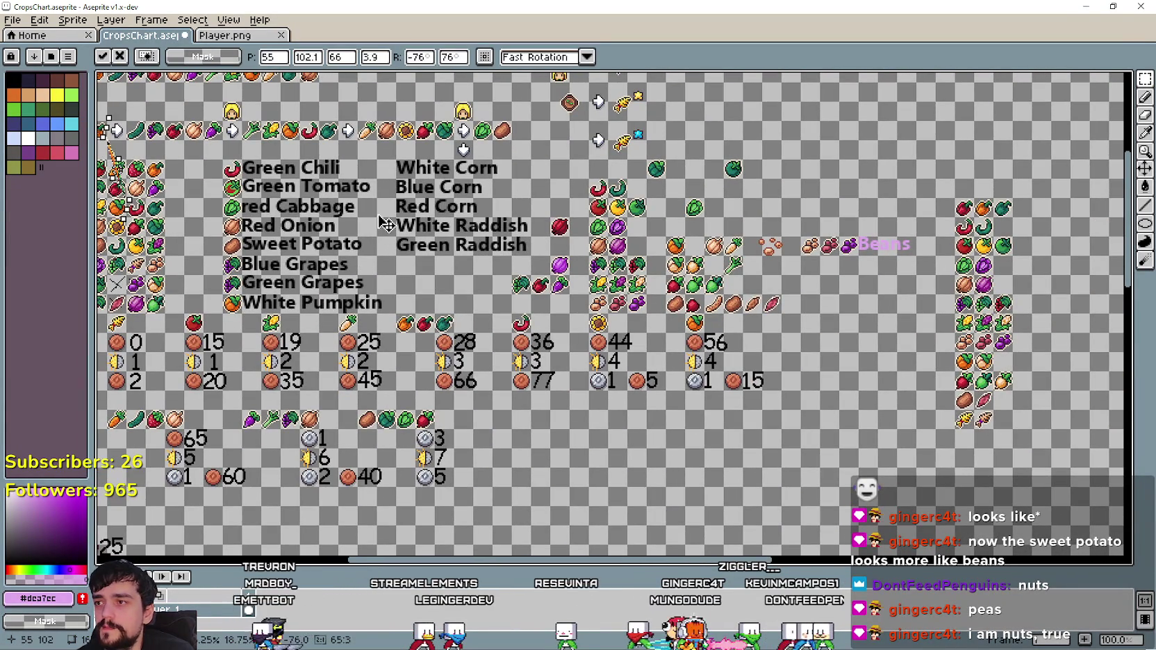
pyautogui.hotkey('ctrl', 'z')
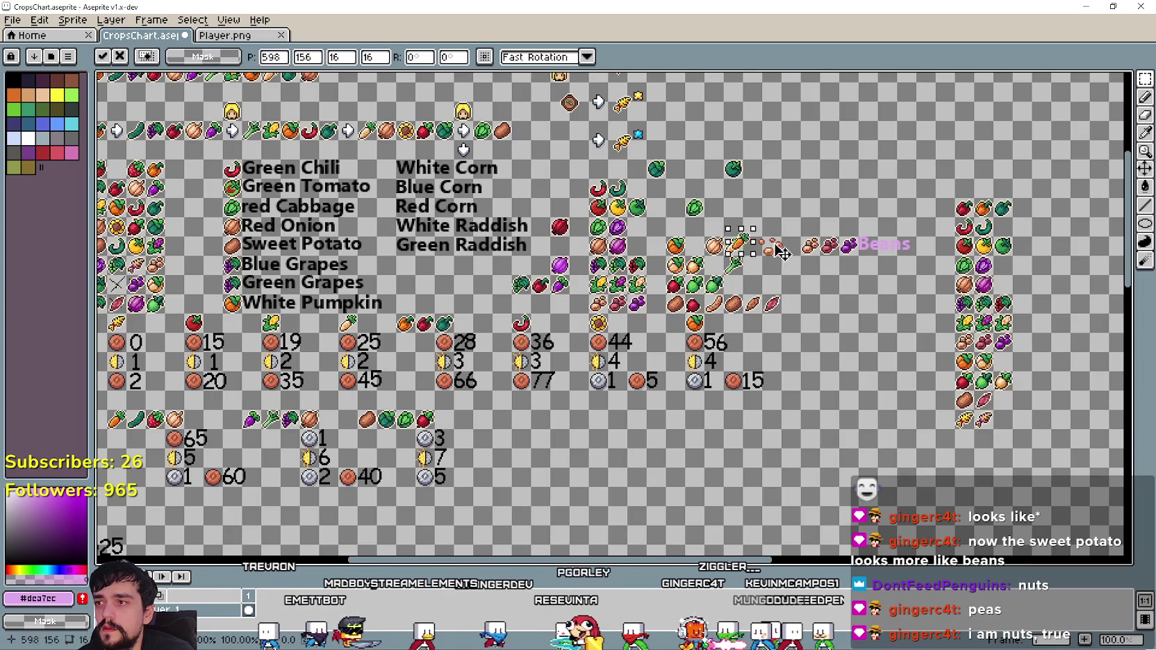
pyautogui.hotkey('ctrl', 'v')
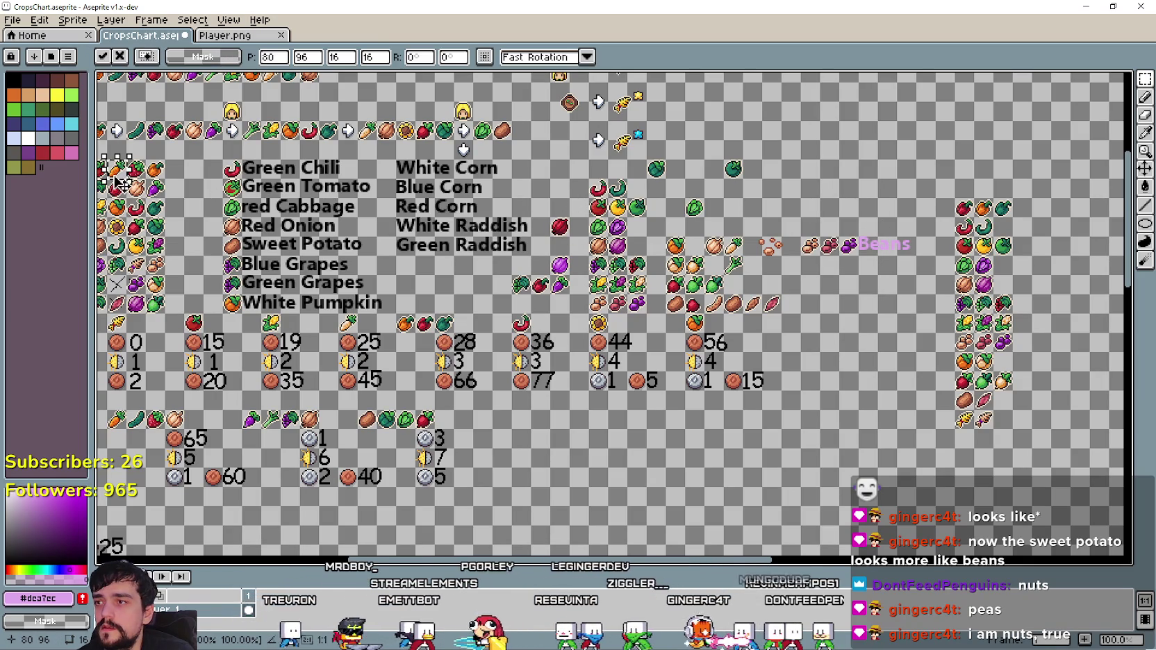
pyautogui.click(841, 257)
# Paste and position two more crop icon copies lower in the right column.
pyautogui.hscroll(-5, 841, 257)
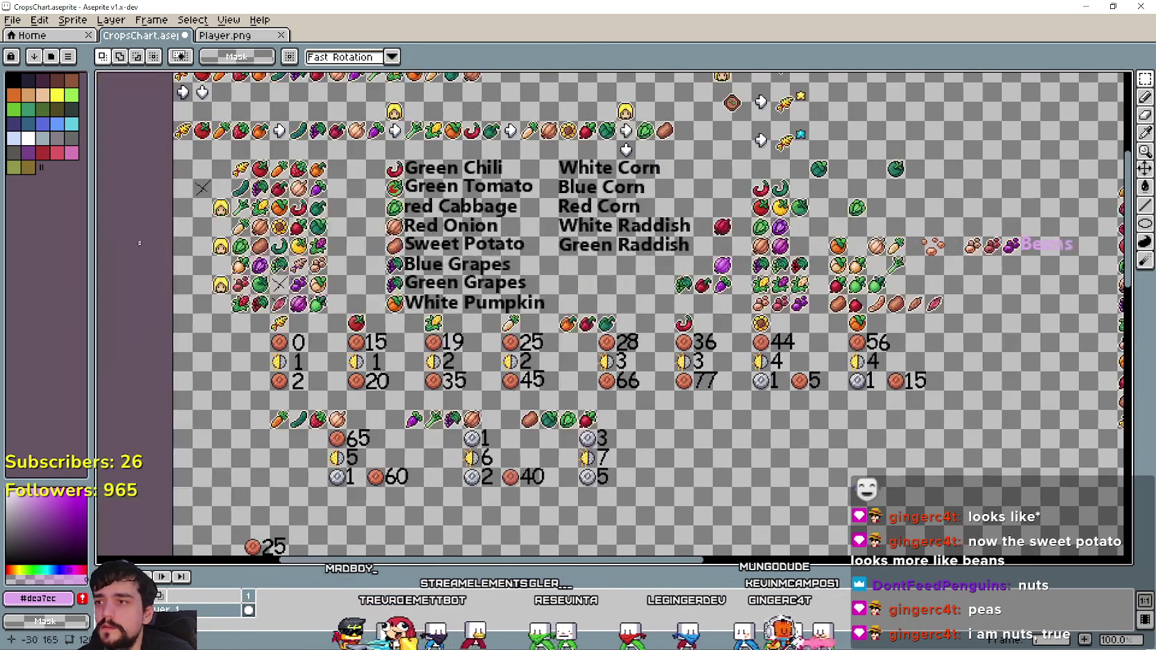
pyautogui.hotkey('ctrl', 'v')
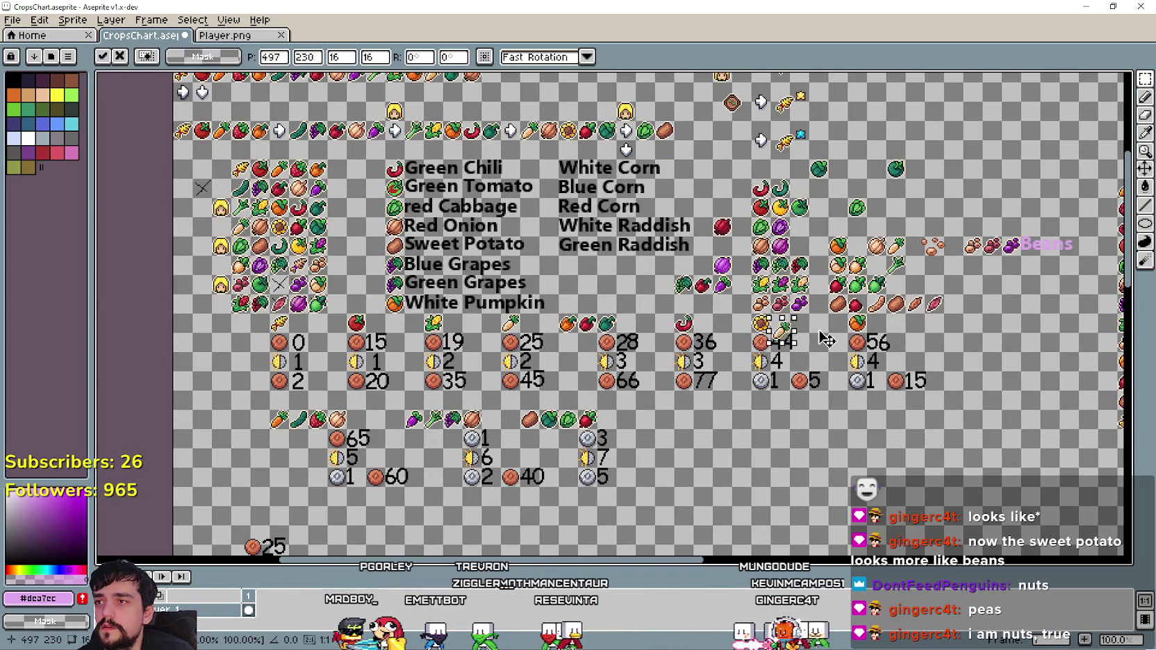
pyautogui.moveTo(931, 312)
pyautogui.mouseDown()
pyautogui.moveTo(632, 284)
pyautogui.moveTo(825, 420)
pyautogui.mouseUp()
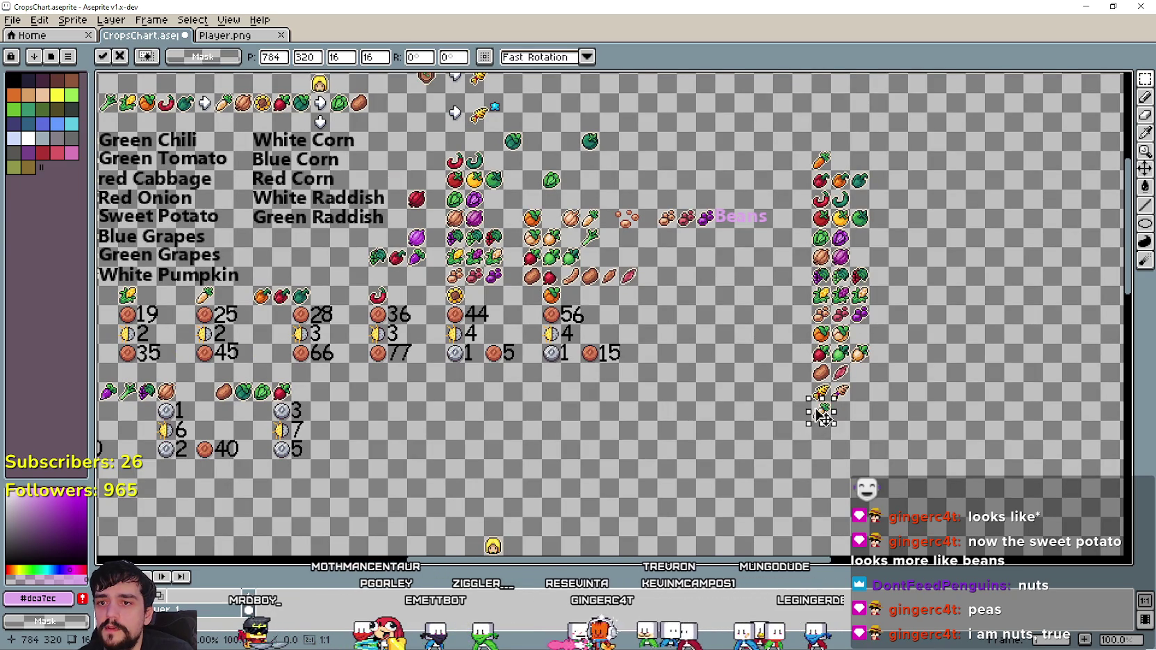
pyautogui.press('Return')
pyautogui.hscroll(-7, 276, 283)
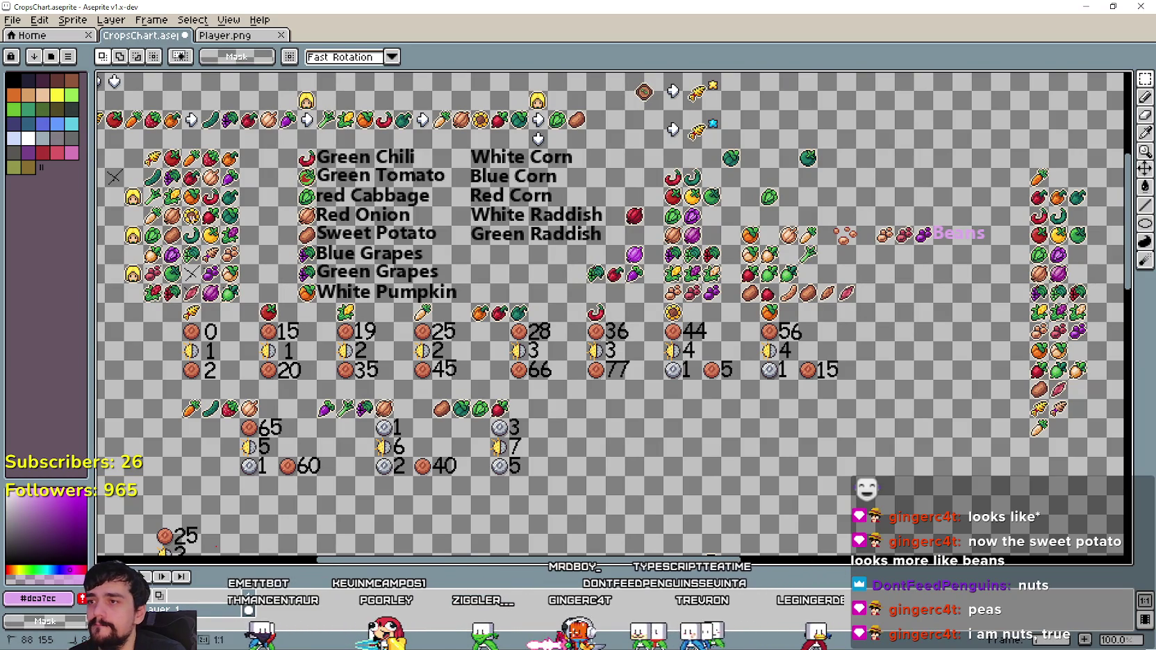
pyautogui.hotkey('ctrl', 'v')
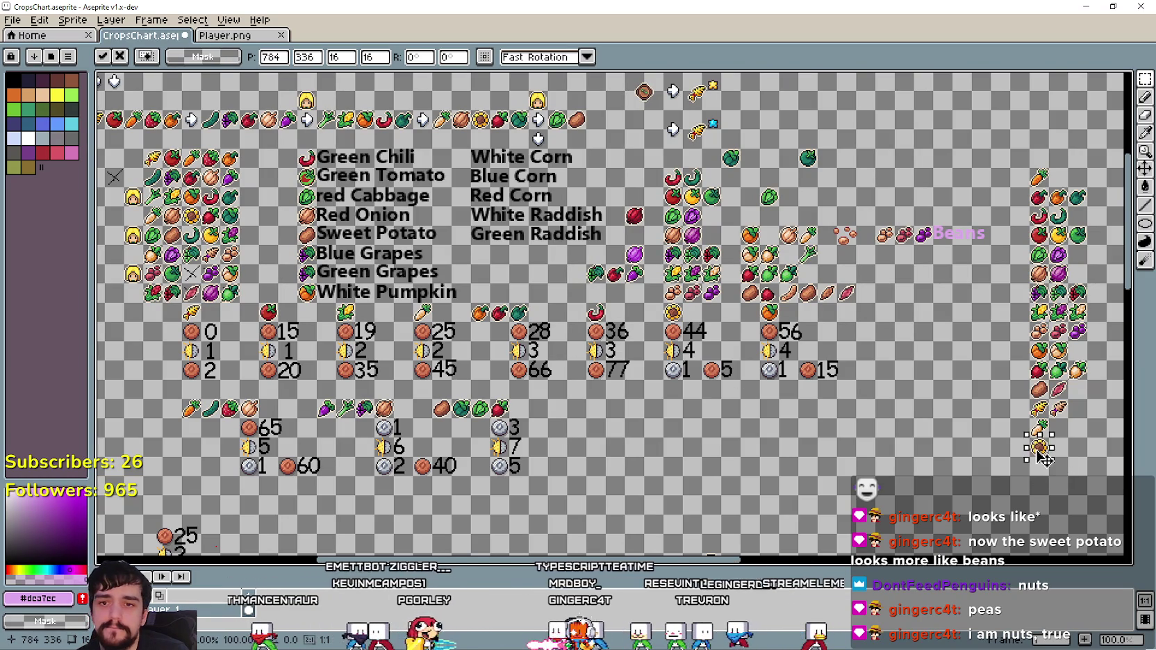
pyautogui.press('Return')
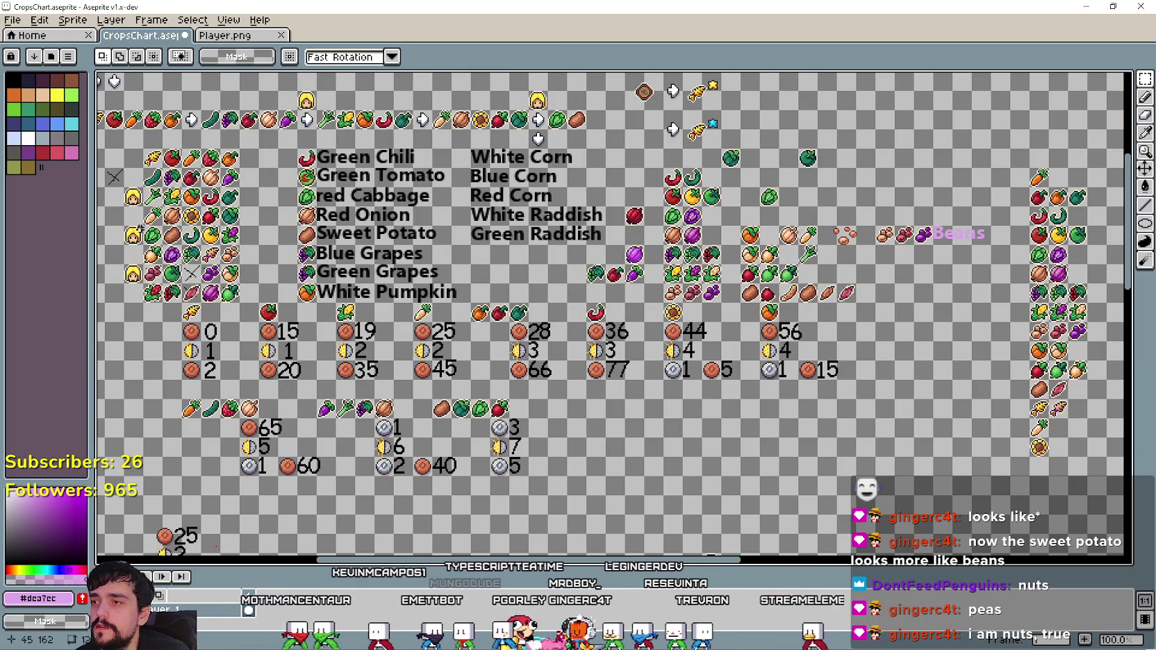
# Copy the sprout icon and another crop icon into the right column.
pyautogui.hotkey('ctrl', 'c')
pyautogui.hotkey('ctrl', 'v')
pyautogui.press('Return')
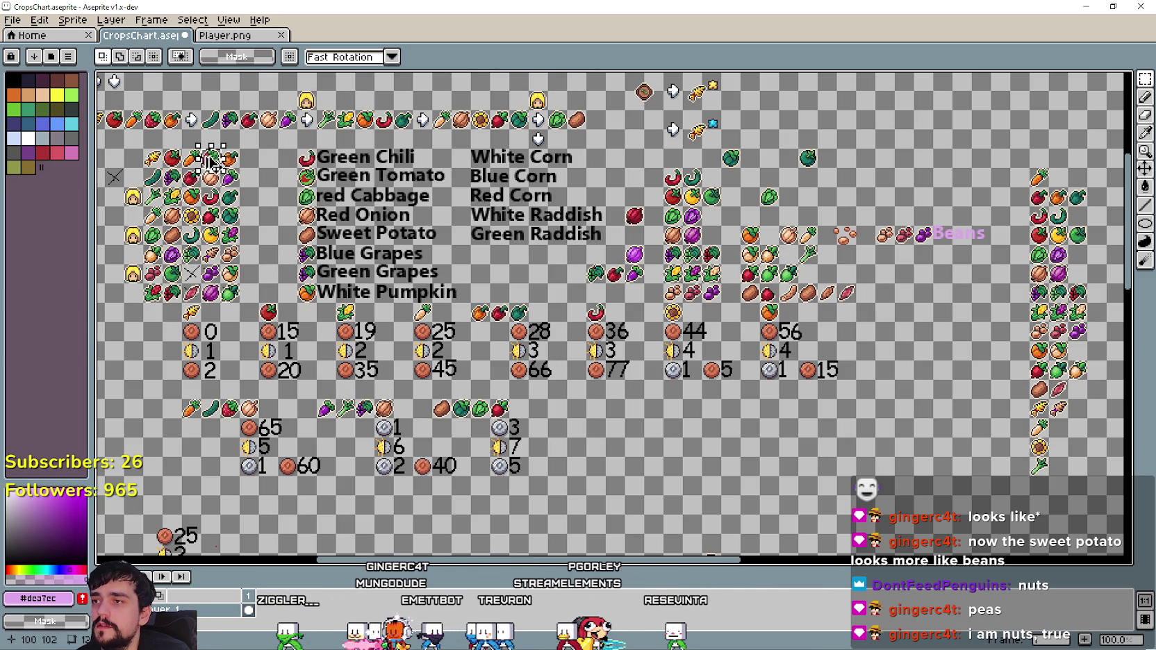
pyautogui.hotkey('ctrl', 'c')
pyautogui.hotkey('ctrl', 'v')
pyautogui.press('Return')
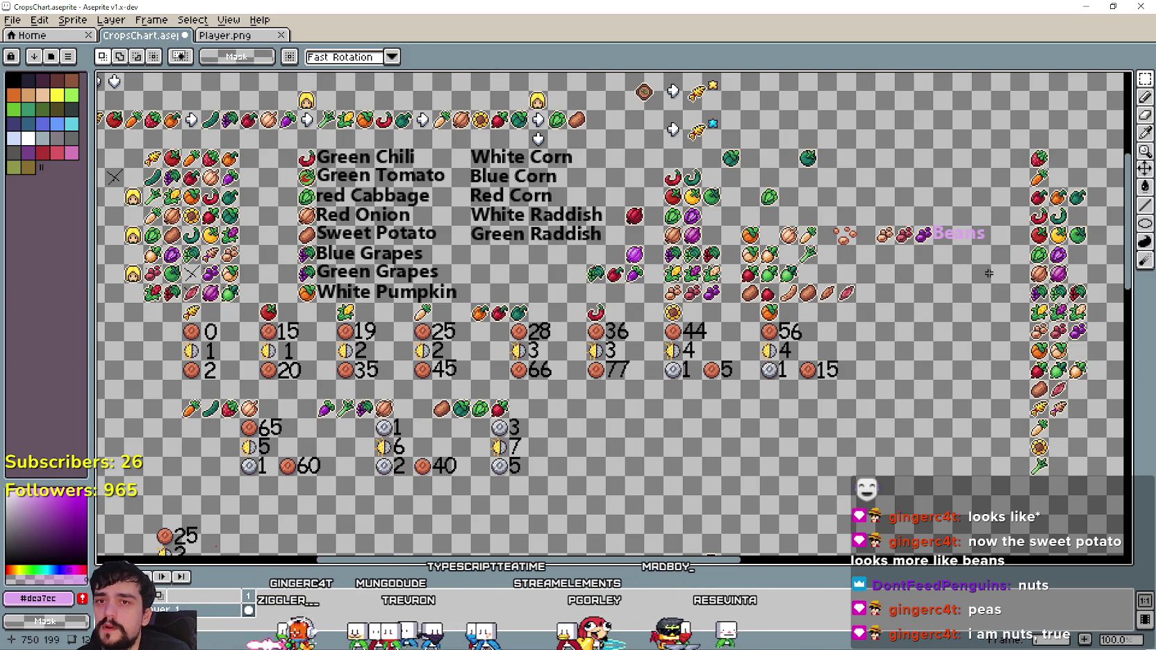
# Add two more pasted crop icons below the column, aligned with it.
pyautogui.hscroll(1, 988, 273)
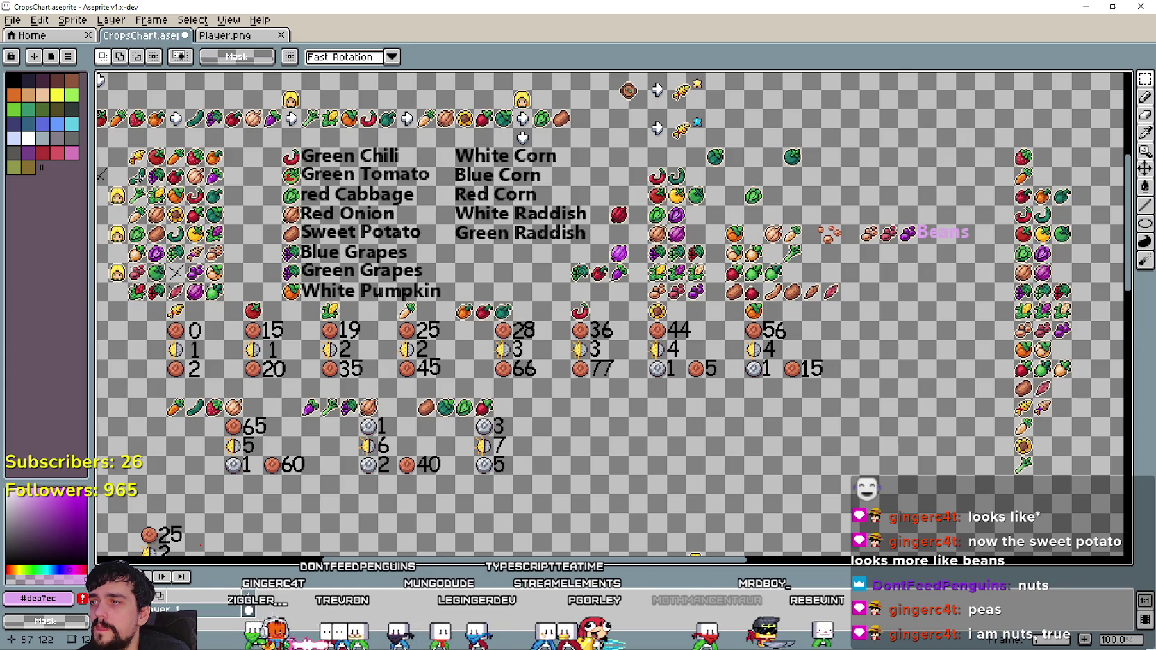
pyautogui.hotkey('ctrl', 'v')
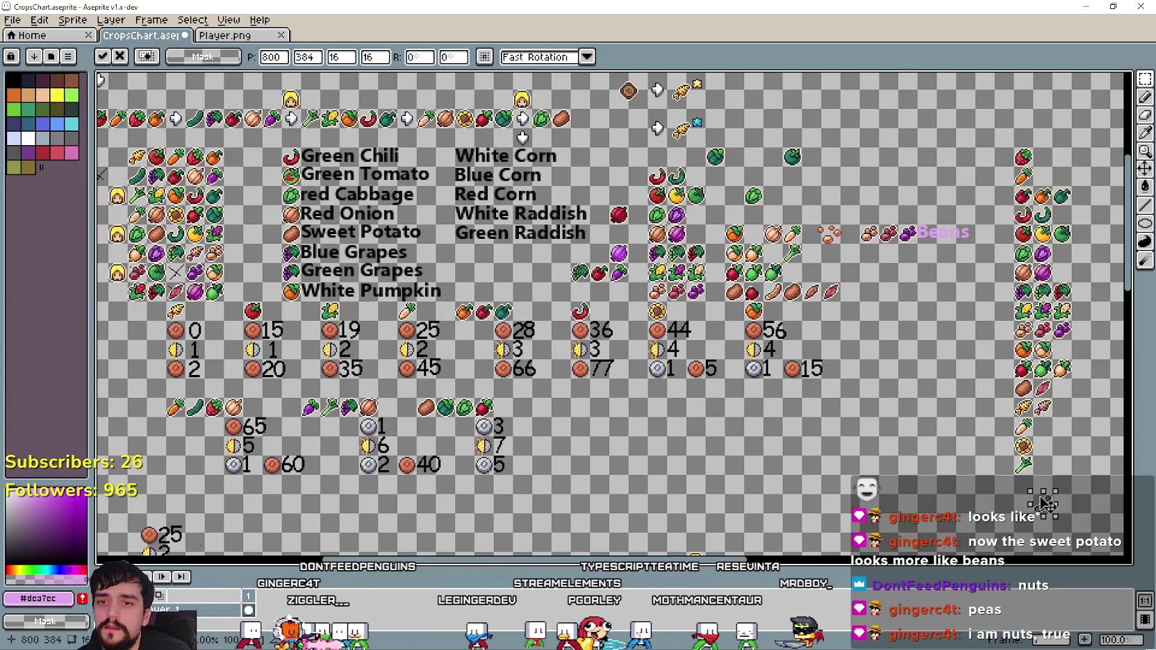
pyautogui.press('Return')
pyautogui.moveTo(215, 271); pyautogui.dragTo(195, 278)
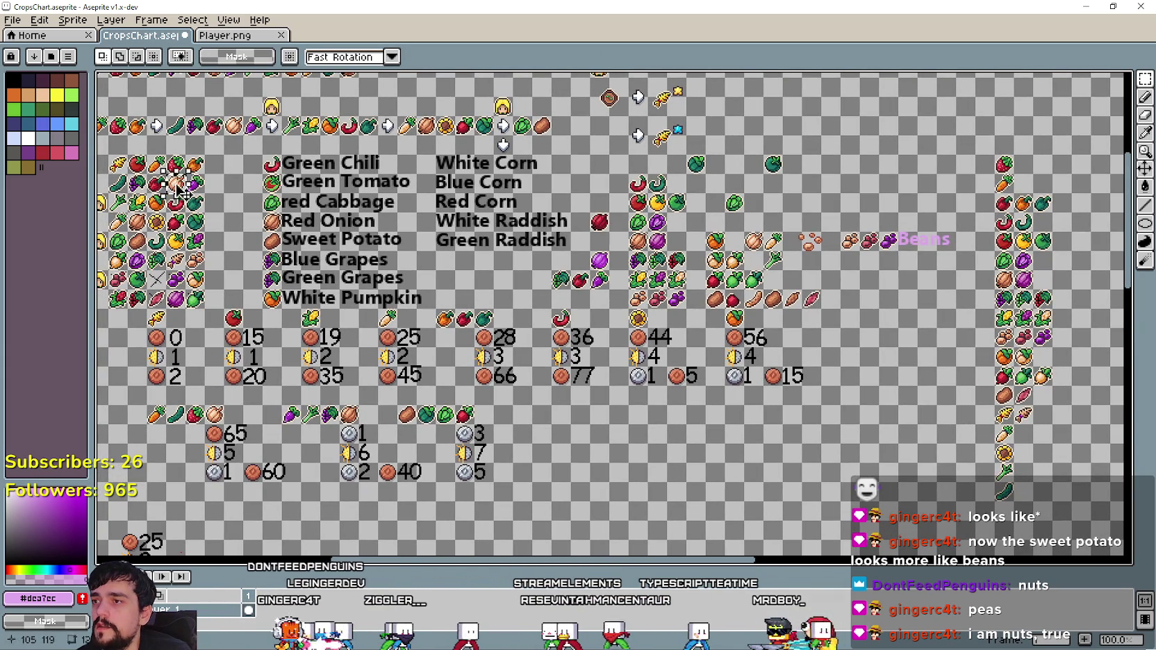
pyautogui.hotkey('ctrl', 'v')
pyautogui.moveTo(1024, 514); pyautogui.dragTo(1003, 511)
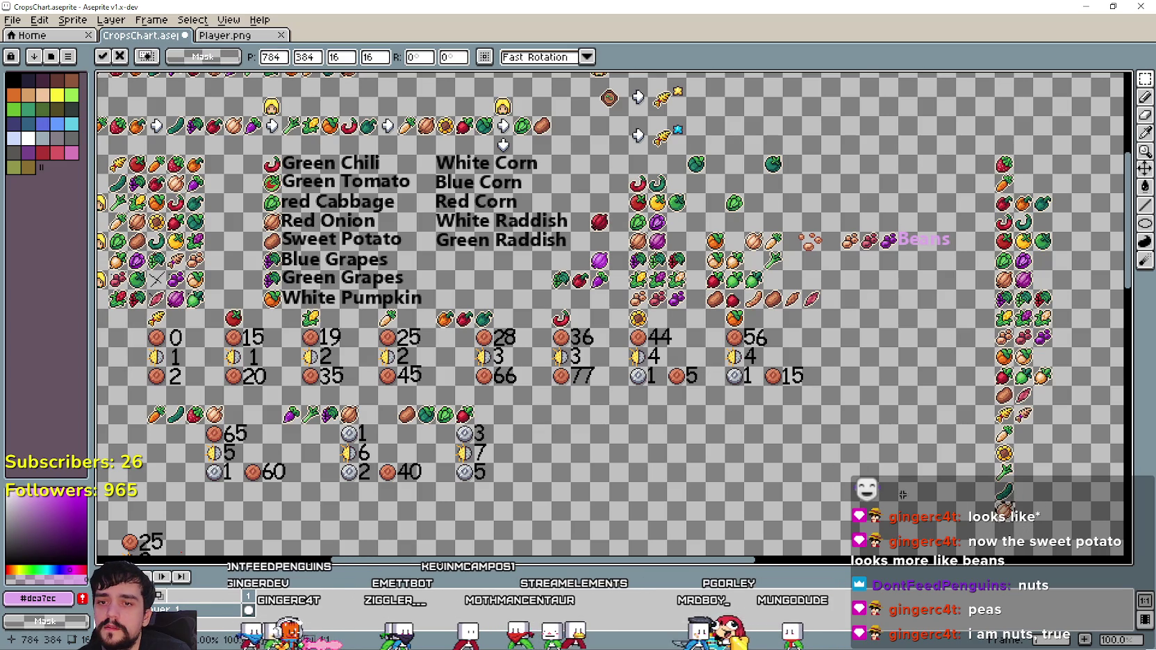
pyautogui.press('Return')
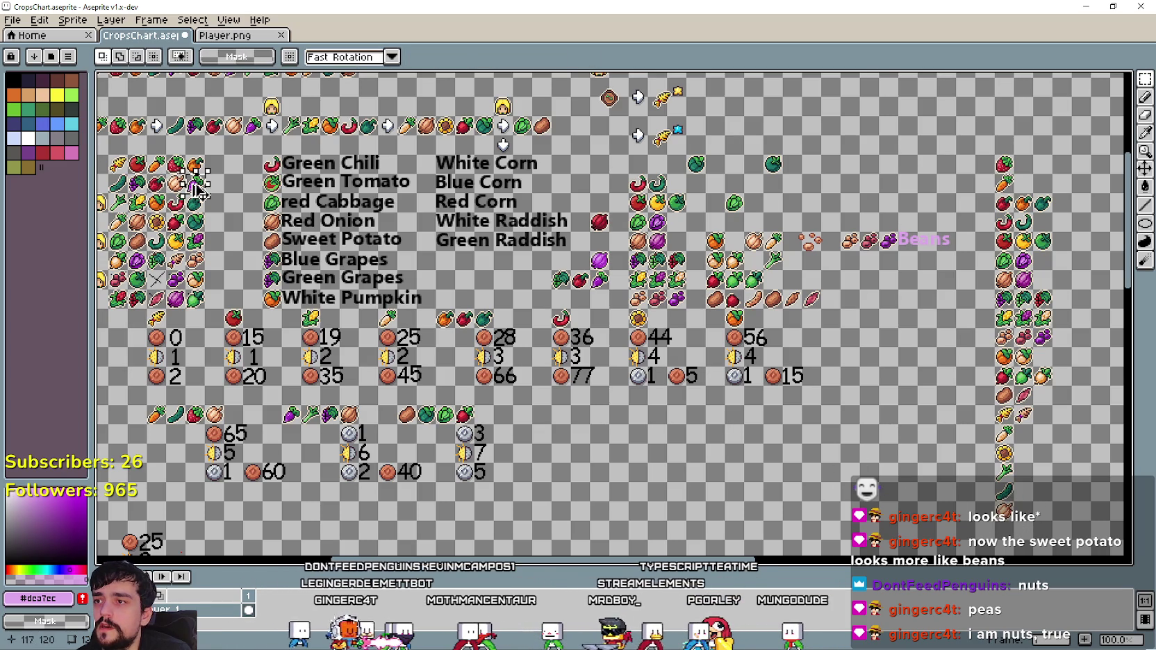
# Place the purple crop copy at the top of the right column.
pyautogui.hotkey('ctrl', 'v')
pyautogui.press('Return')
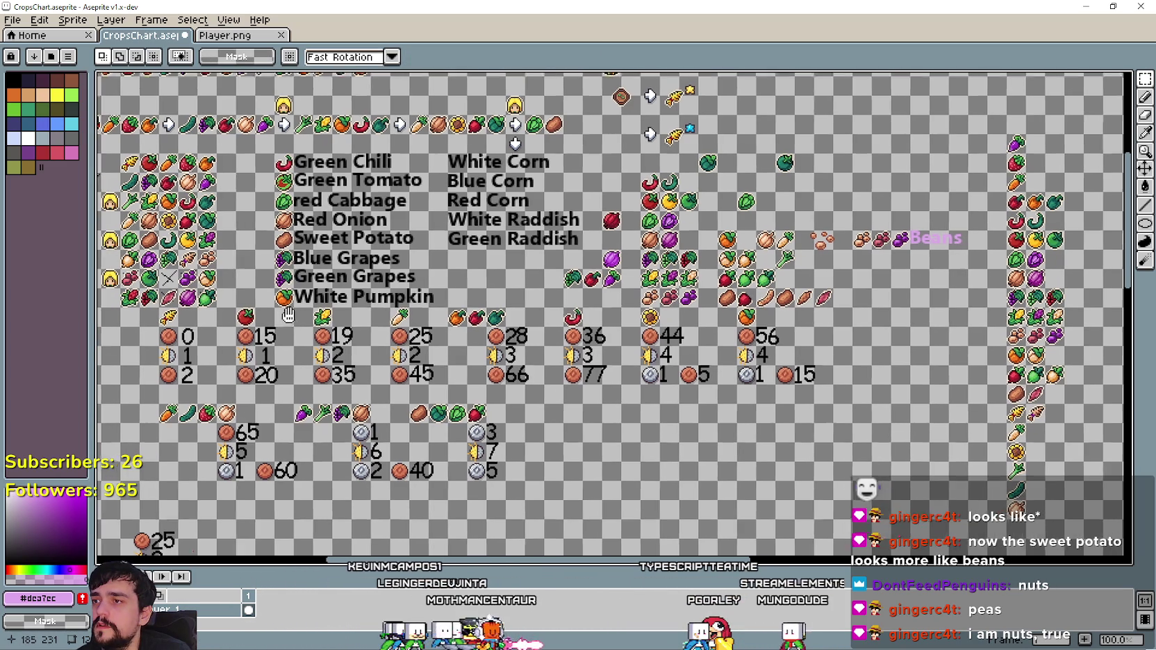
pyautogui.moveTo(272, 315); pyautogui.dragTo(278, 299)
pyautogui.moveTo(271, 294); pyautogui.dragTo(271, 291)
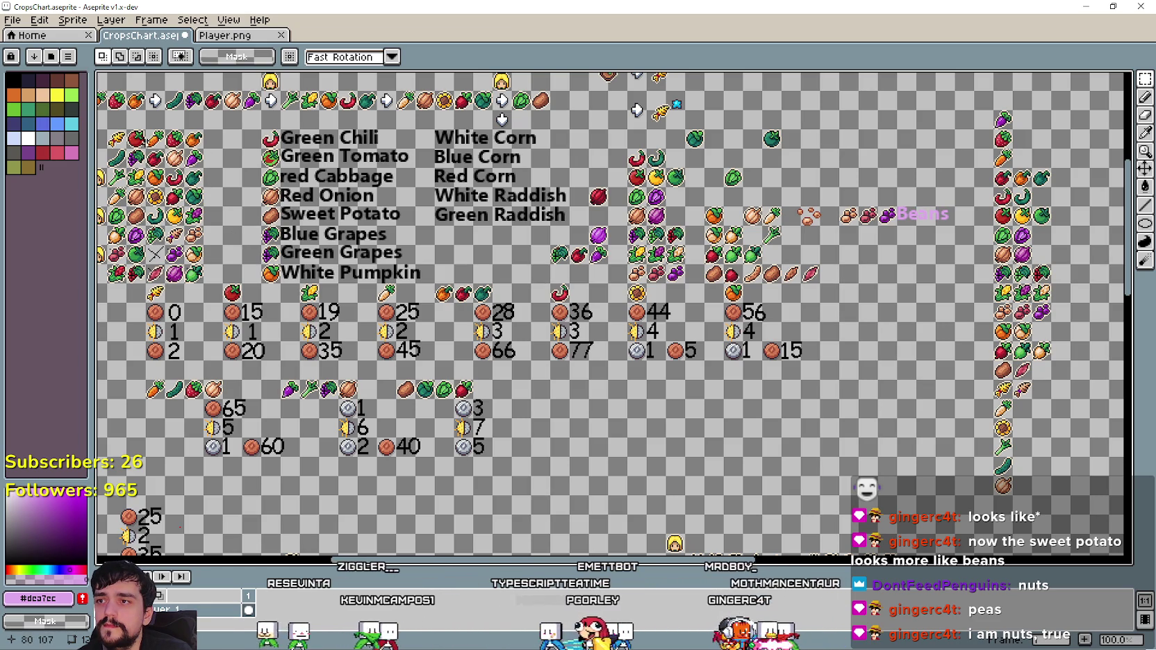
pyautogui.moveTo(1152, 416); pyautogui.dragTo(593, 419)
# Move the eggplant, tomato, carrot and lower single icons into a new column further right.
pyautogui.moveTo(535, 315); pyautogui.dragTo(594, 322)
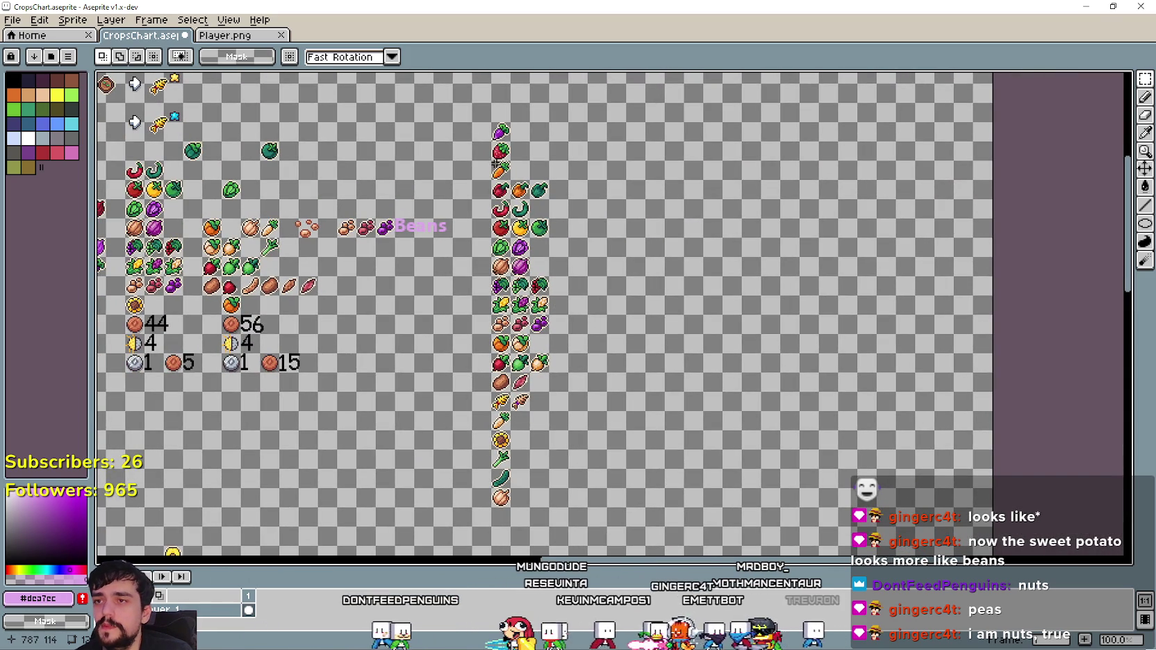
pyautogui.moveTo(490, 123)
pyautogui.mouseDown()
pyautogui.moveTo(511, 177)
pyautogui.moveTo(609, 210)
pyautogui.mouseUp()
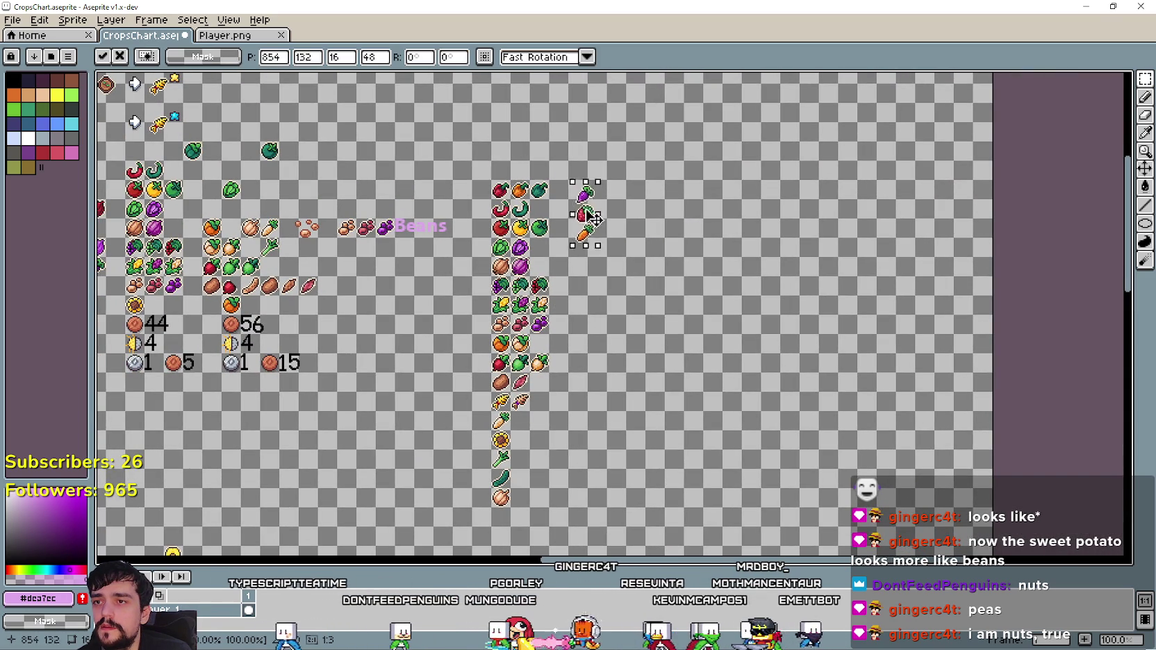
pyautogui.click(500, 420)
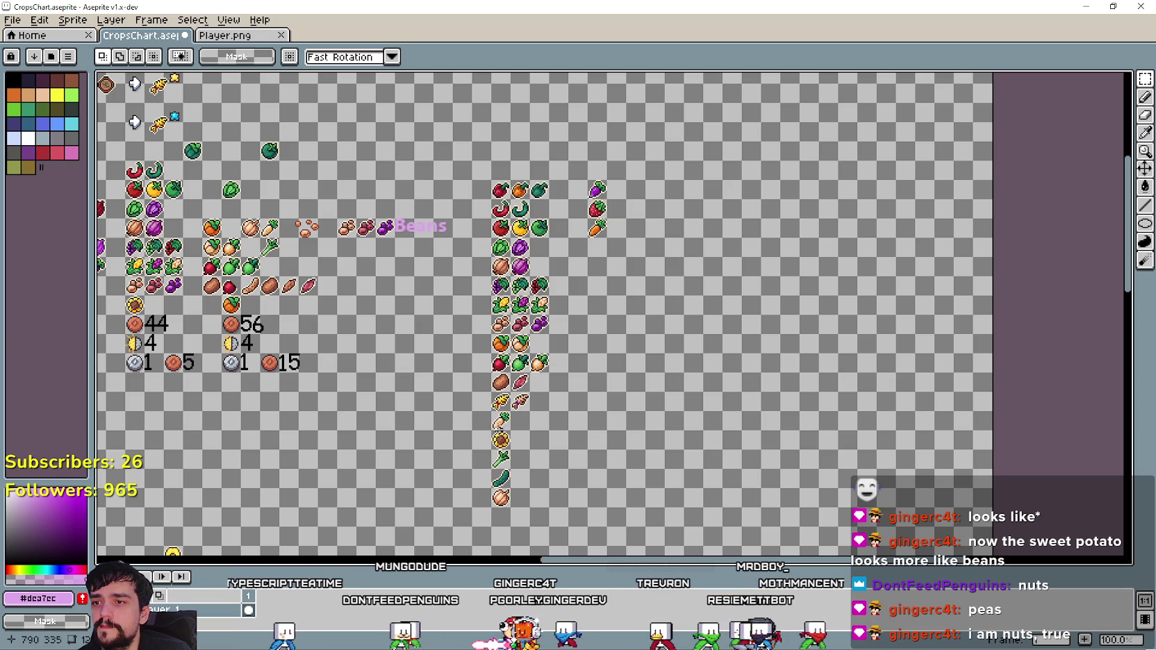
pyautogui.moveTo(486, 409)
pyautogui.mouseDown()
pyautogui.moveTo(523, 512)
pyautogui.moveTo(610, 322)
pyautogui.mouseUp()
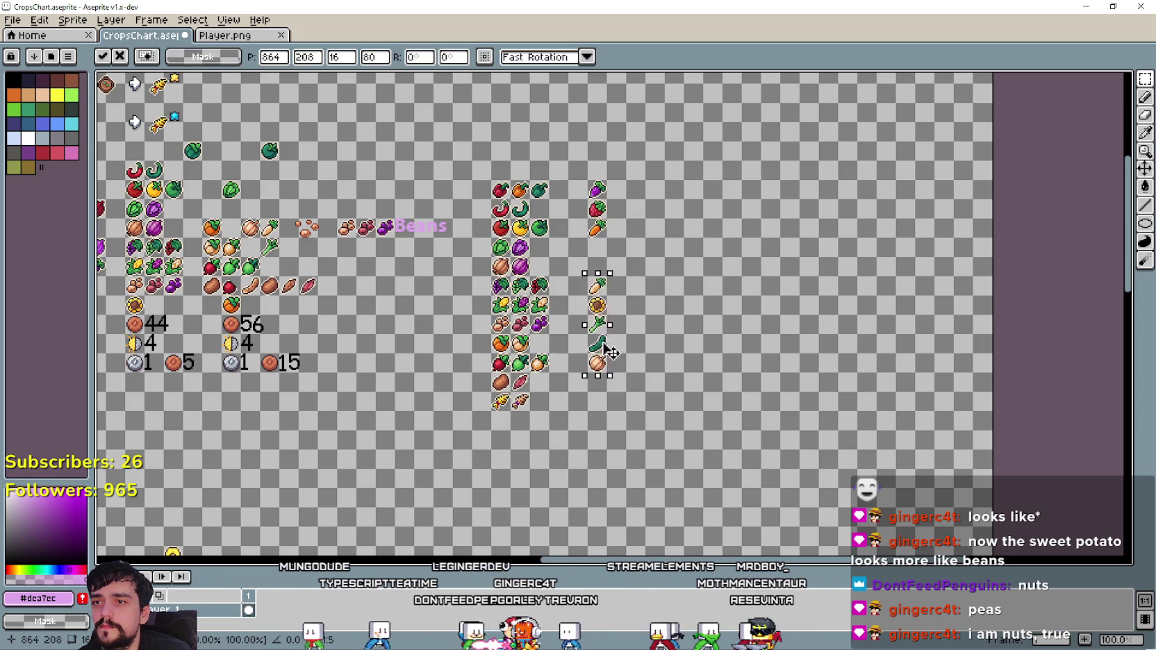
pyautogui.press('Return')
pyautogui.scroll(1, 614, 320)
pyautogui.moveTo(671, 297); pyautogui.dragTo(674, 307)
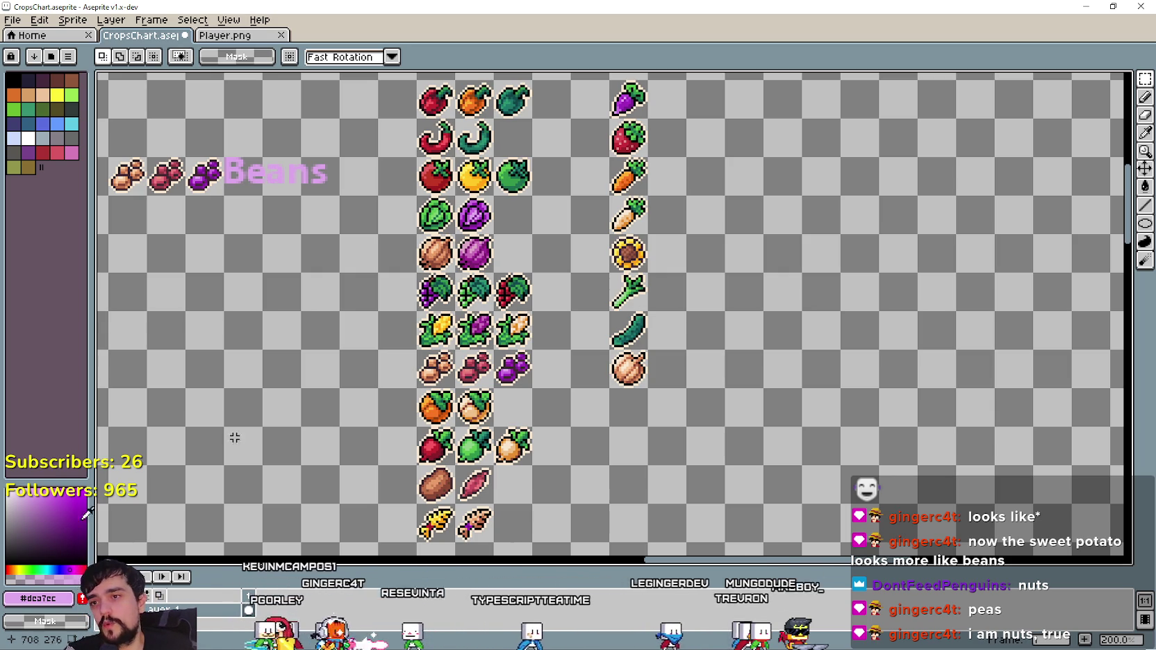
# Zoom out over the whole sheet and back in, recentring on the crop columns.
pyautogui.scroll(-2, 316, 425)
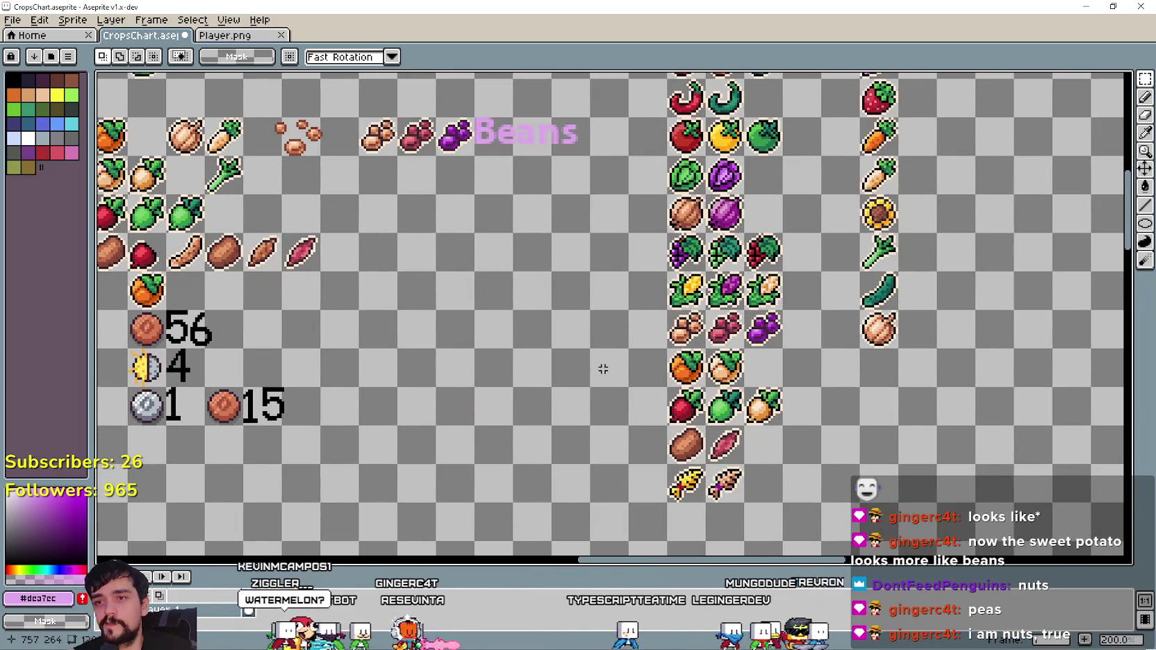
pyautogui.scroll(2, 403, 420)
pyautogui.moveTo(403, 420); pyautogui.dragTo(336, 404)
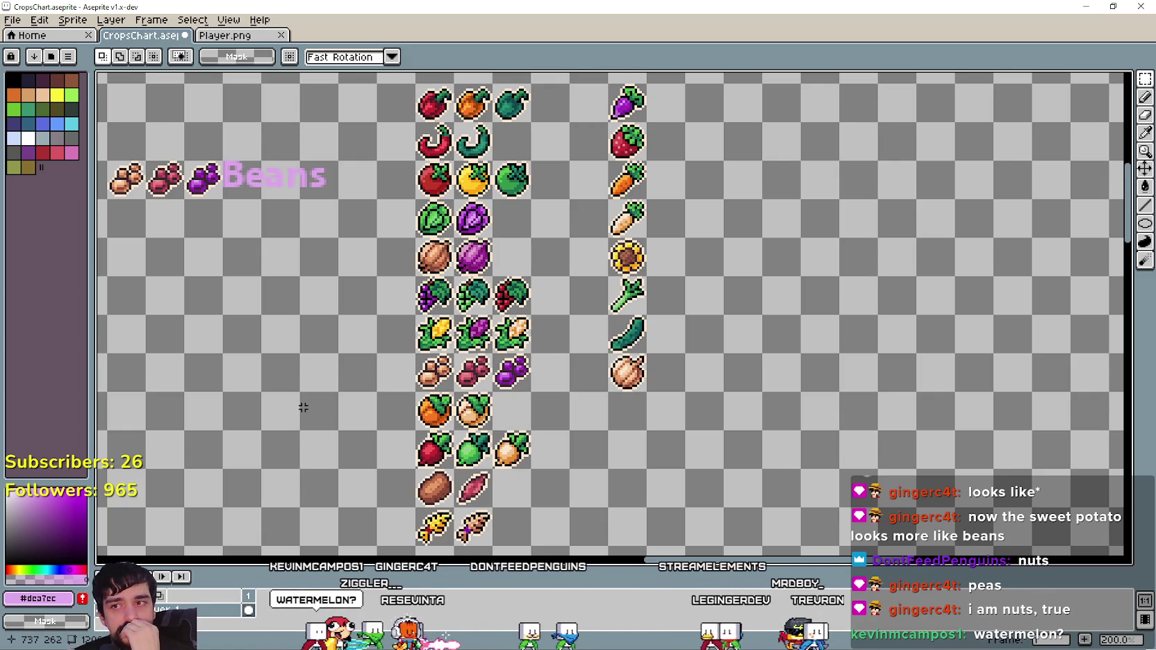
pyautogui.scroll(-3, 310, 400)
pyautogui.scroll(1, 317, 316)
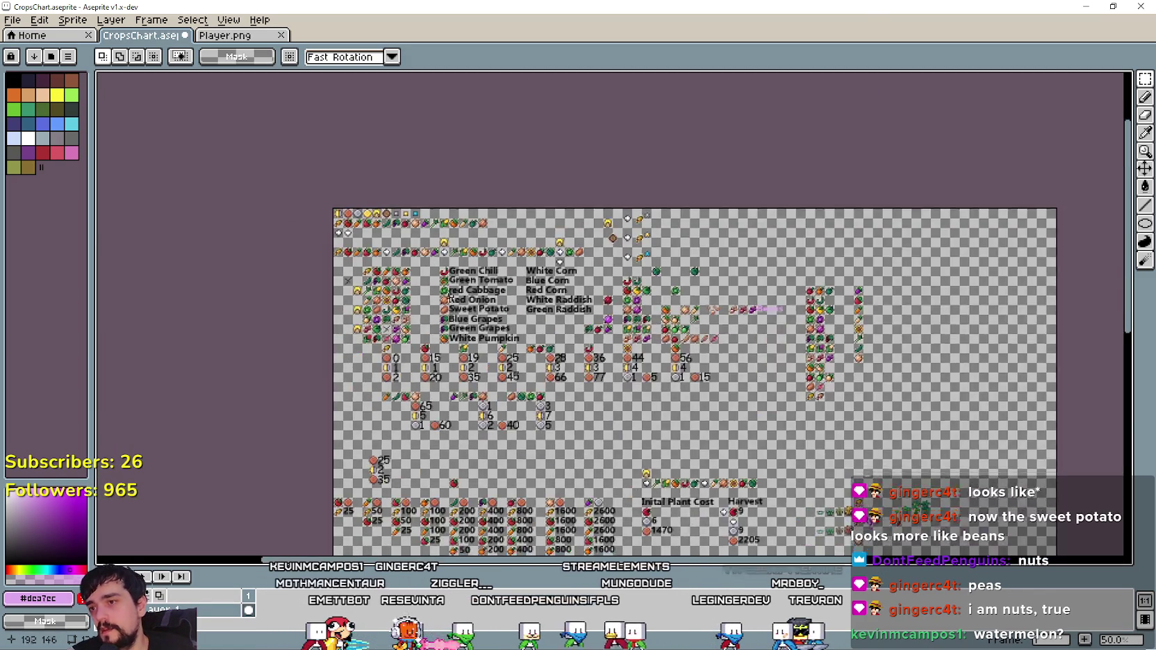
pyautogui.scroll(2, 317, 316)
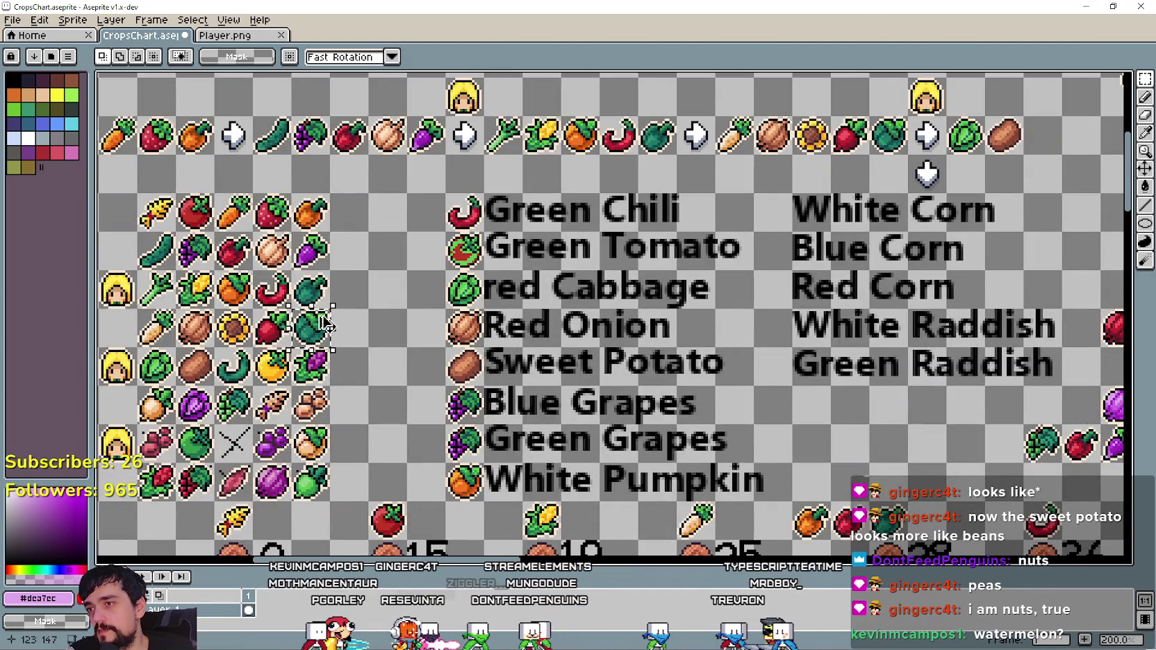
pyautogui.scroll(-3, 318, 316)
pyautogui.scroll(1, 446, 287)
pyautogui.scroll(2, 446, 287)
# Paste the cabbage icon and commit it directly beneath the onion at the column's bottom.
pyautogui.hotkey('ctrl', 'v')
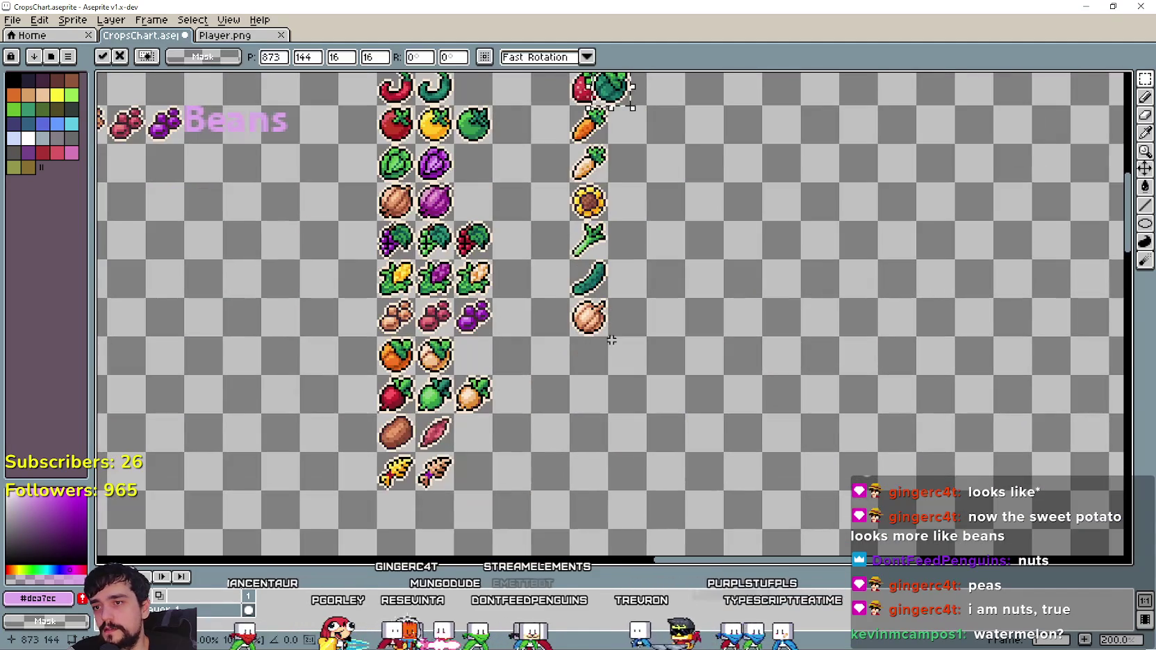
pyautogui.moveTo(632, 98)
pyautogui.mouseDown()
pyautogui.moveTo(614, 282)
pyautogui.moveTo(587, 412)
pyautogui.mouseUp()
pyautogui.press('Return')
pyautogui.moveTo(468, 308); pyautogui.dragTo(497, 366)
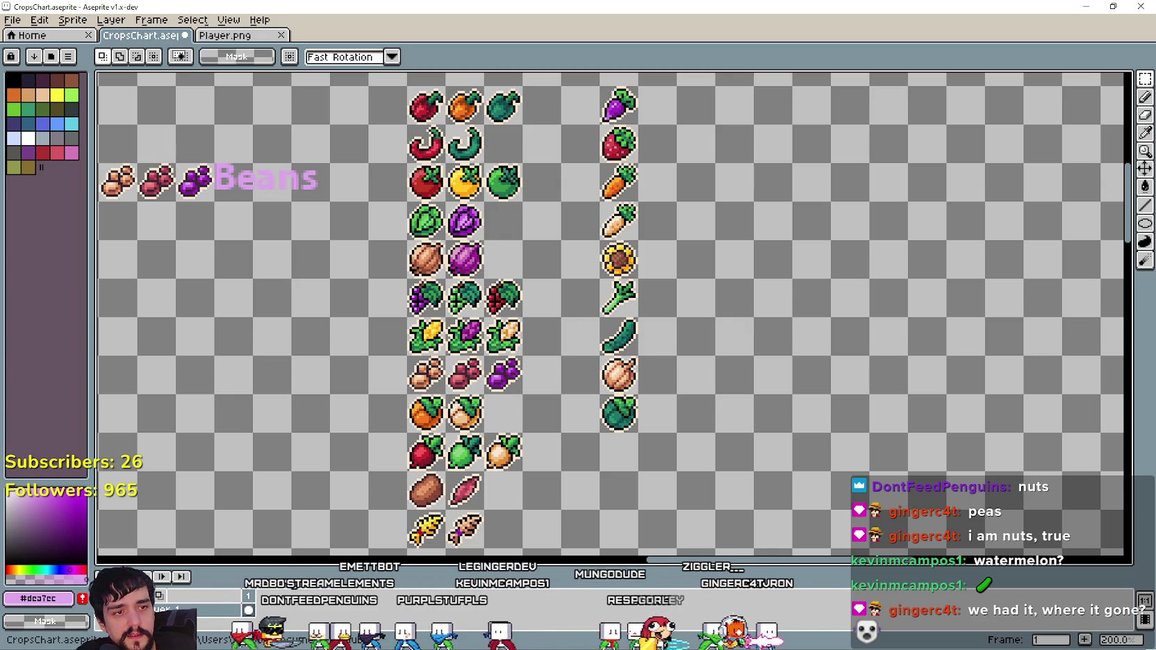
pyautogui.scroll(-2, 581, 263)
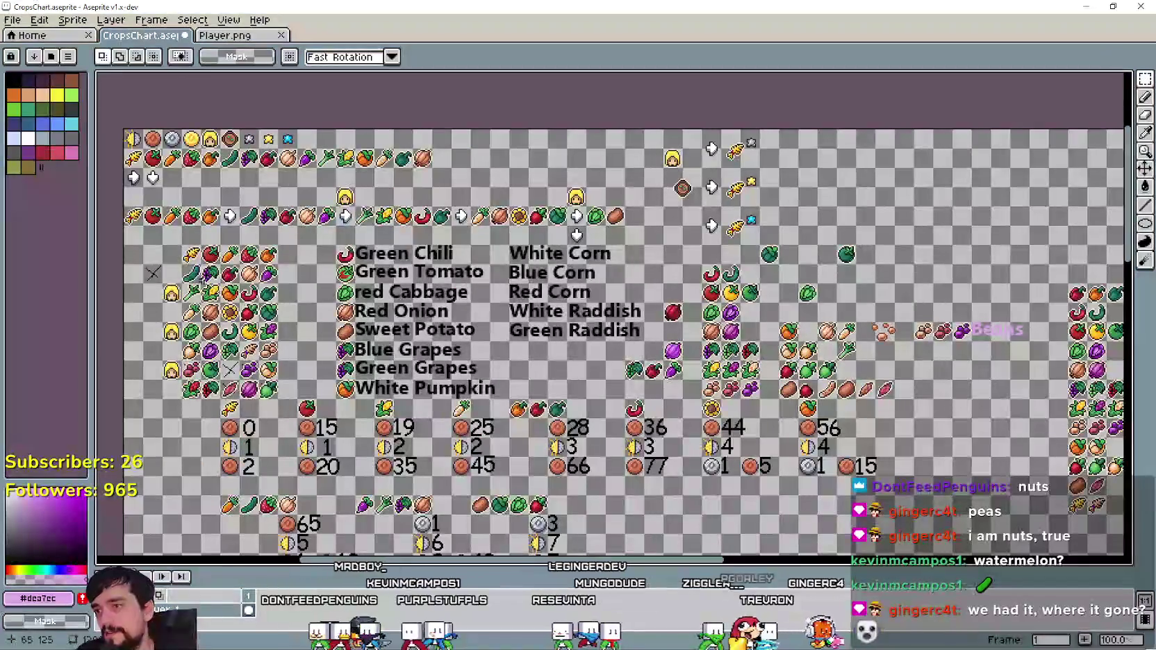
pyautogui.click(196, 282)
pyautogui.moveTo(198, 282)
pyautogui.mouseDown()
pyautogui.moveTo(937, 375)
pyautogui.moveTo(420, 213)
pyautogui.mouseUp()
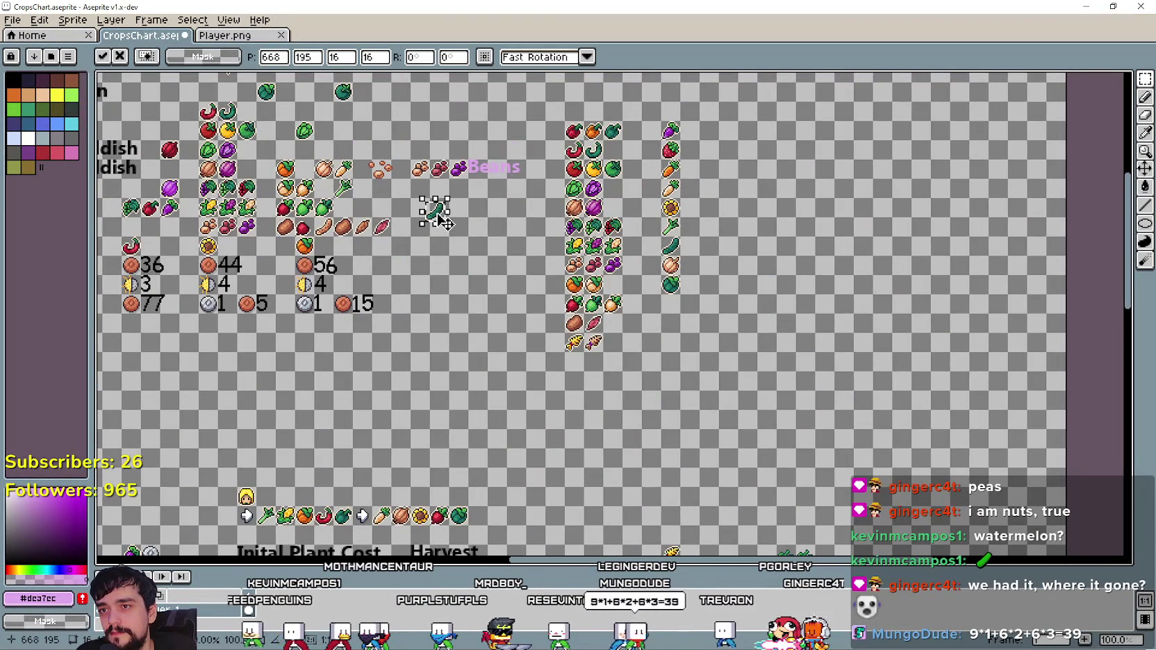
pyautogui.scroll(2, 681, 247)
pyautogui.scroll(-2, 508, 279)
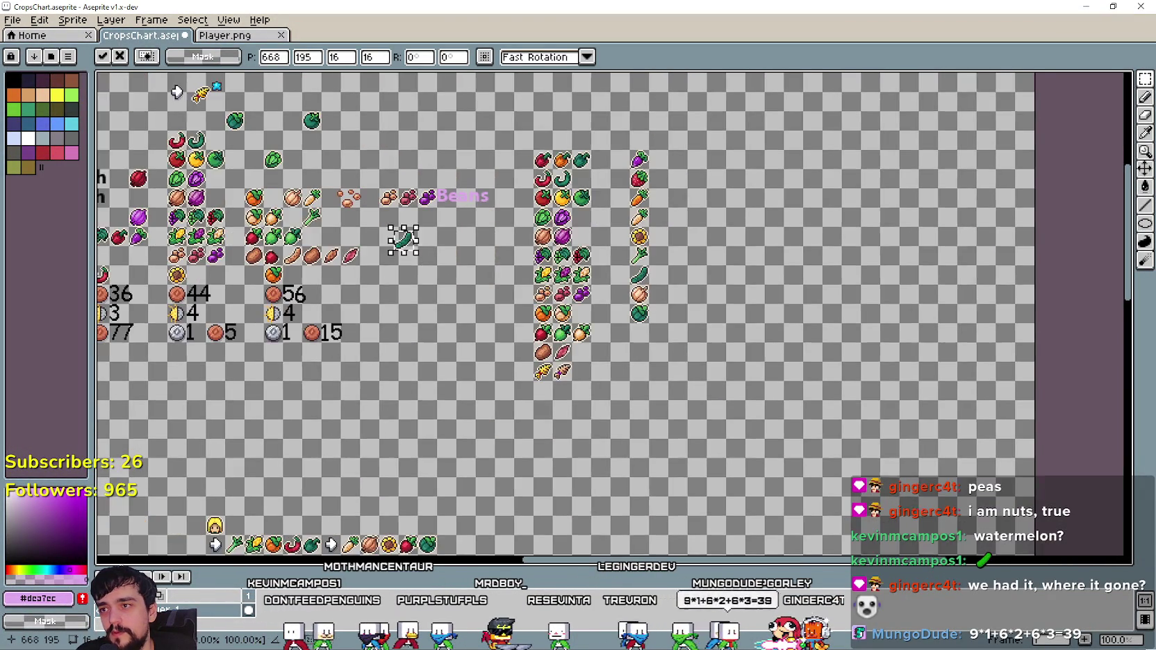
pyautogui.press('Return')
pyautogui.scroll(2, 666, 257)
pyautogui.scroll(-1, 666, 361)
pyautogui.scroll(-1, 684, 347)
pyautogui.scroll(1, 695, 336)
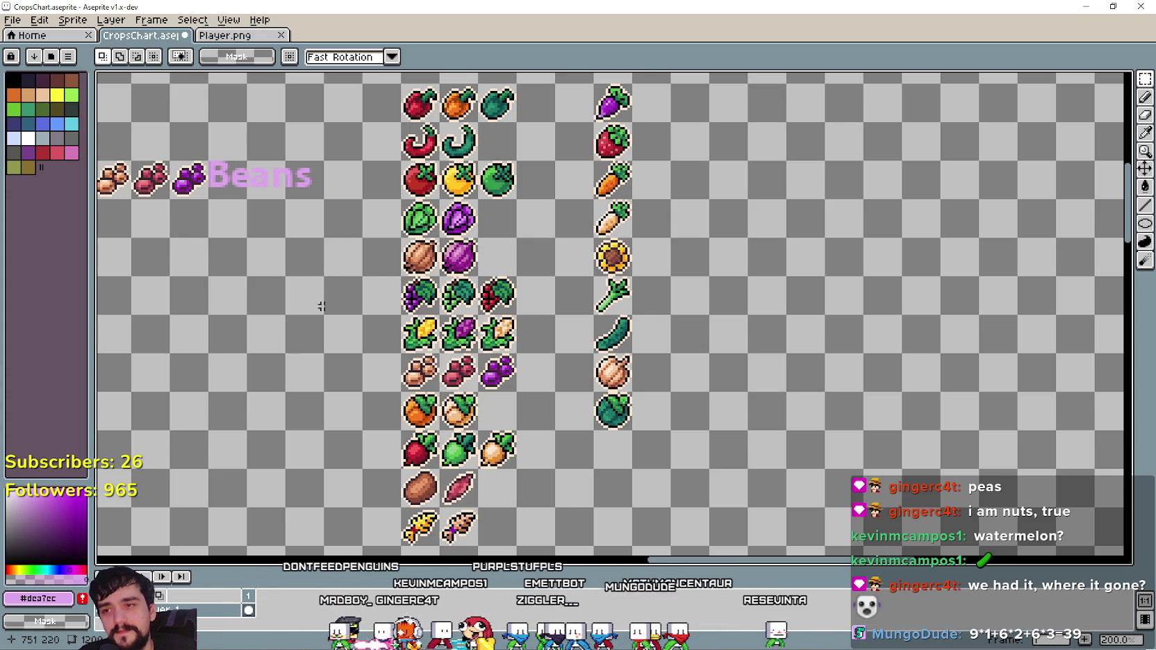
pyautogui.moveTo(299, 265)
pyautogui.mouseDown()
pyautogui.moveTo(547, 335)
pyautogui.moveTo(475, 361)
pyautogui.moveTo(298, 379)
pyautogui.moveTo(266, 357)
pyautogui.mouseUp()
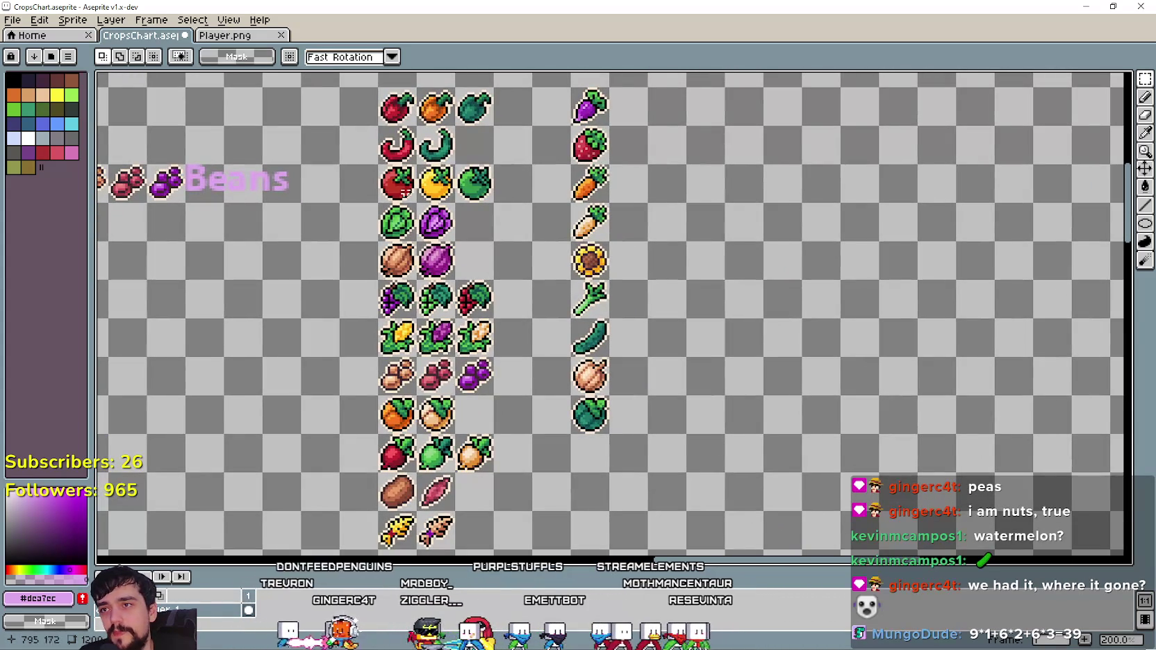
pyautogui.scroll(-1, 194, 375)
pyautogui.scroll(-1, 194, 374)
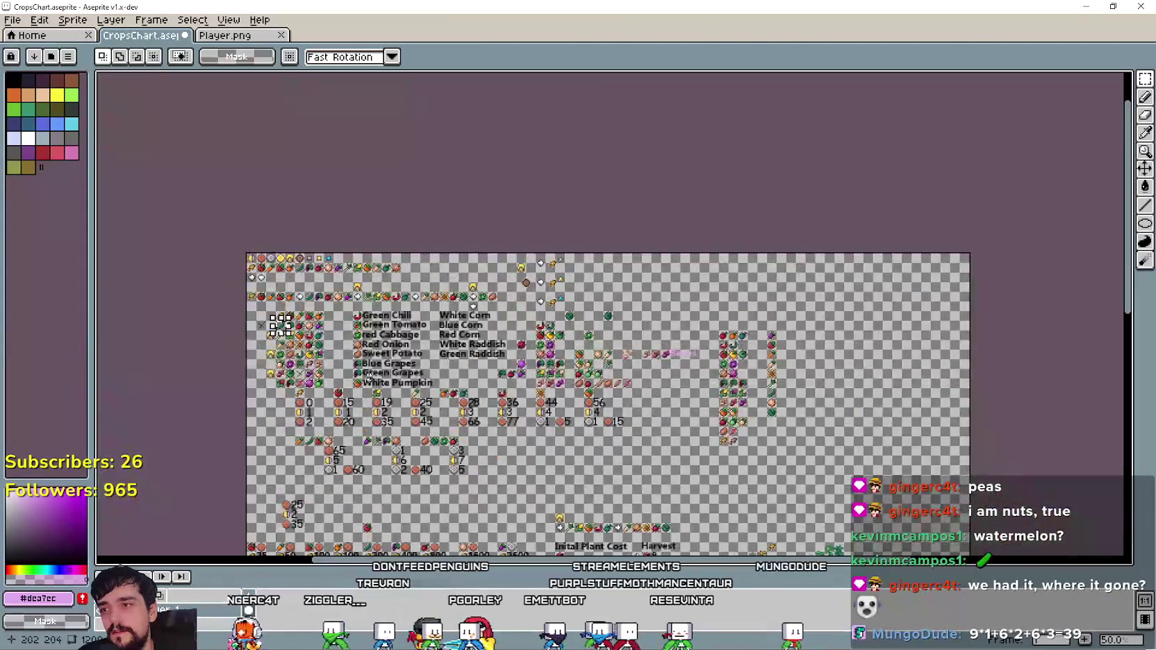
pyautogui.scroll(1, 278, 323)
pyautogui.scroll(1, 304, 390)
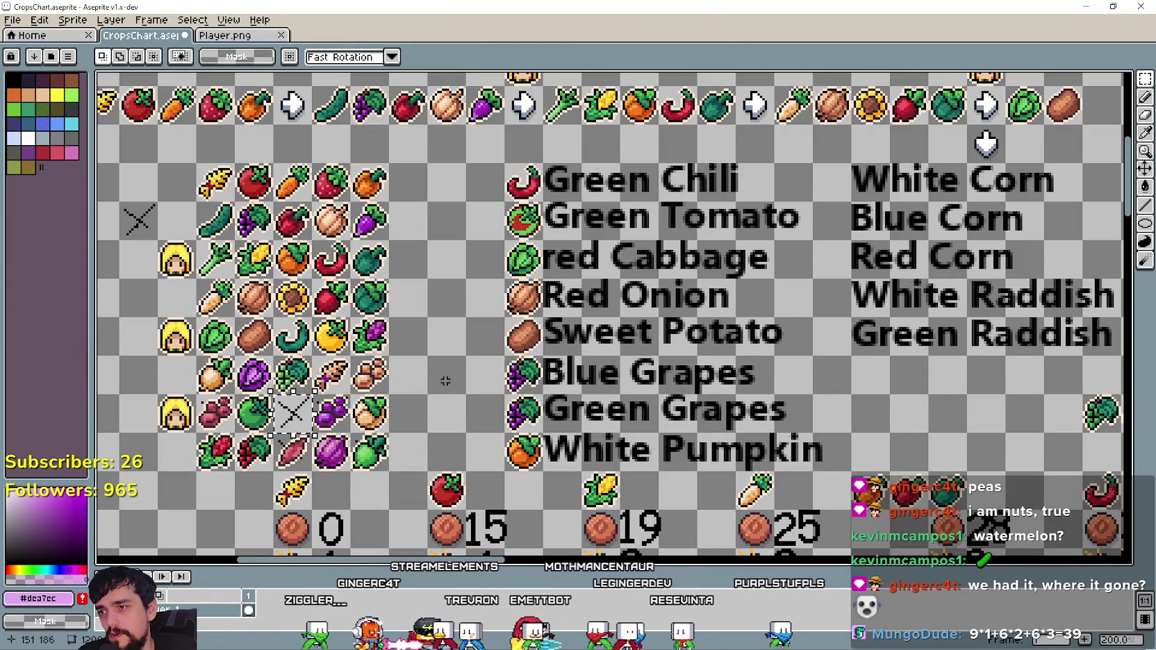
pyautogui.scroll(-1, 446, 374)
pyautogui.scroll(1, 446, 374)
pyautogui.moveTo(184, 177); pyautogui.dragTo(381, 257)
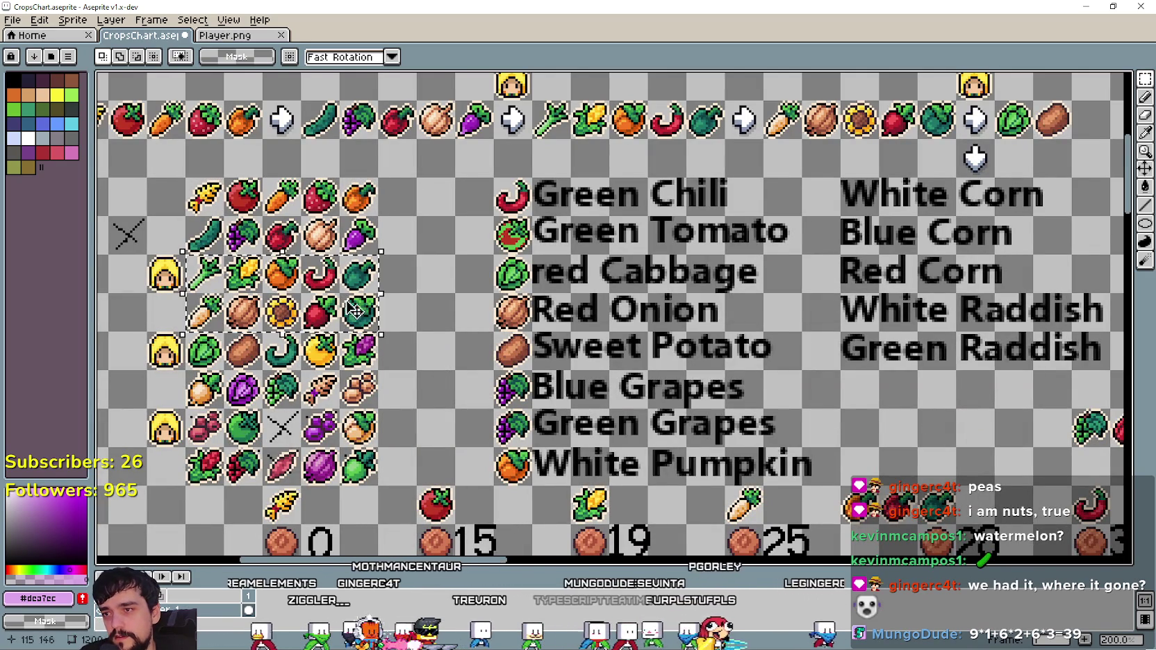
pyautogui.moveTo(187, 332); pyautogui.dragTo(339, 370)
pyautogui.moveTo(184, 406); pyautogui.dragTo(371, 472)
pyautogui.scroll(-3, 370, 472)
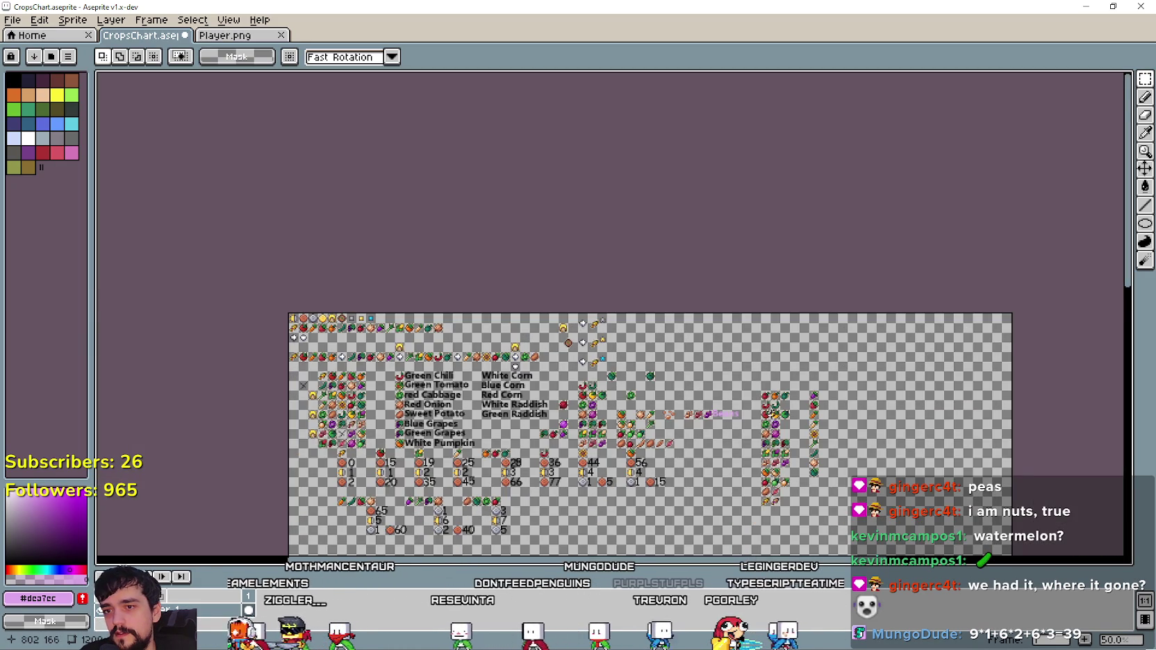
pyautogui.scroll(2, 764, 415)
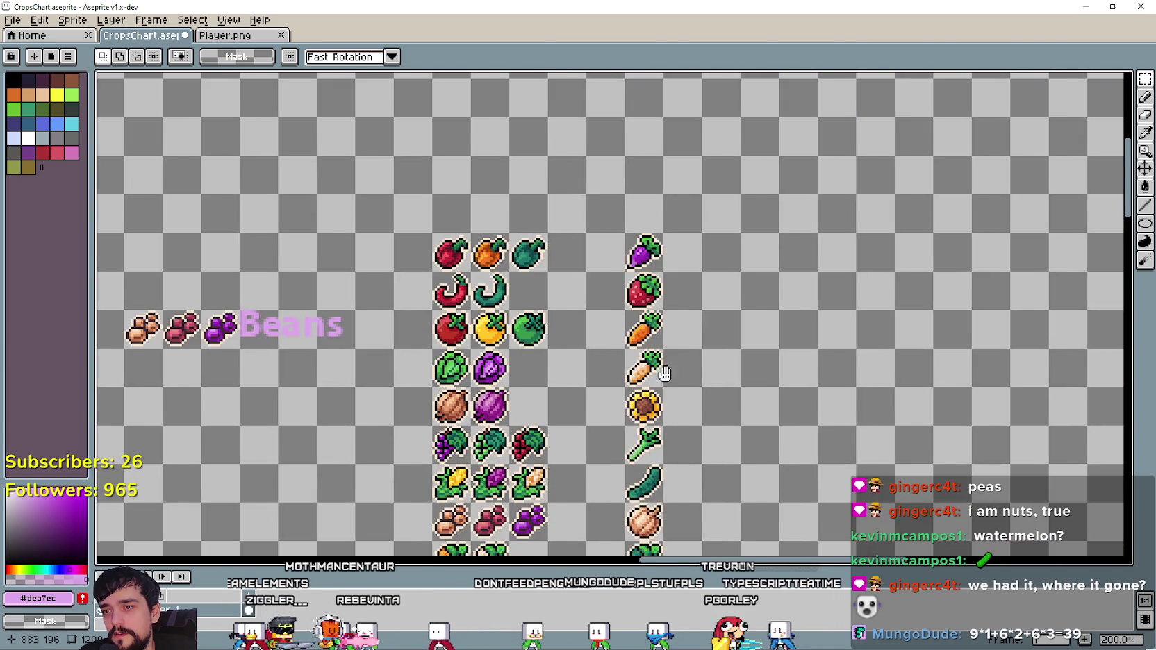
pyautogui.moveTo(665, 374)
pyautogui.mouseDown()
pyautogui.moveTo(657, 239)
pyautogui.moveTo(683, 253)
pyautogui.mouseUp()
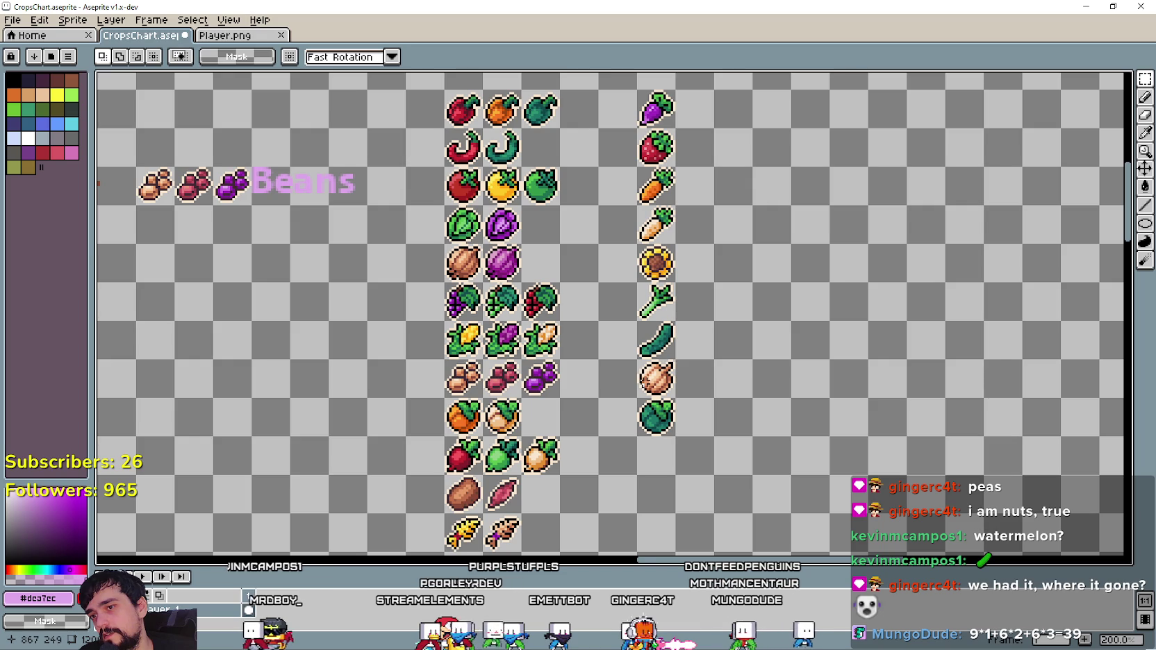
pyautogui.moveTo(618, 381); pyautogui.dragTo(635, 329)
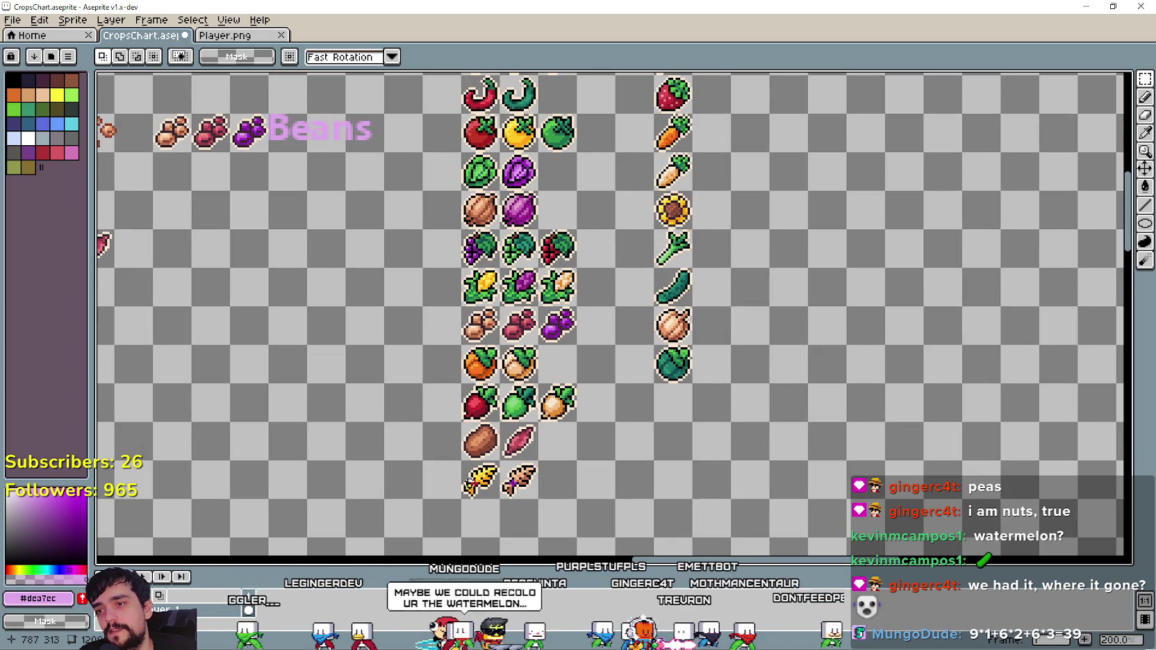
pyautogui.scroll(-2, 568, 373)
pyautogui.scroll(2, 602, 323)
pyautogui.moveTo(602, 324)
pyautogui.mouseDown()
pyautogui.moveTo(649, 323)
pyautogui.moveTo(671, 291)
pyautogui.moveTo(648, 297)
pyautogui.mouseUp()
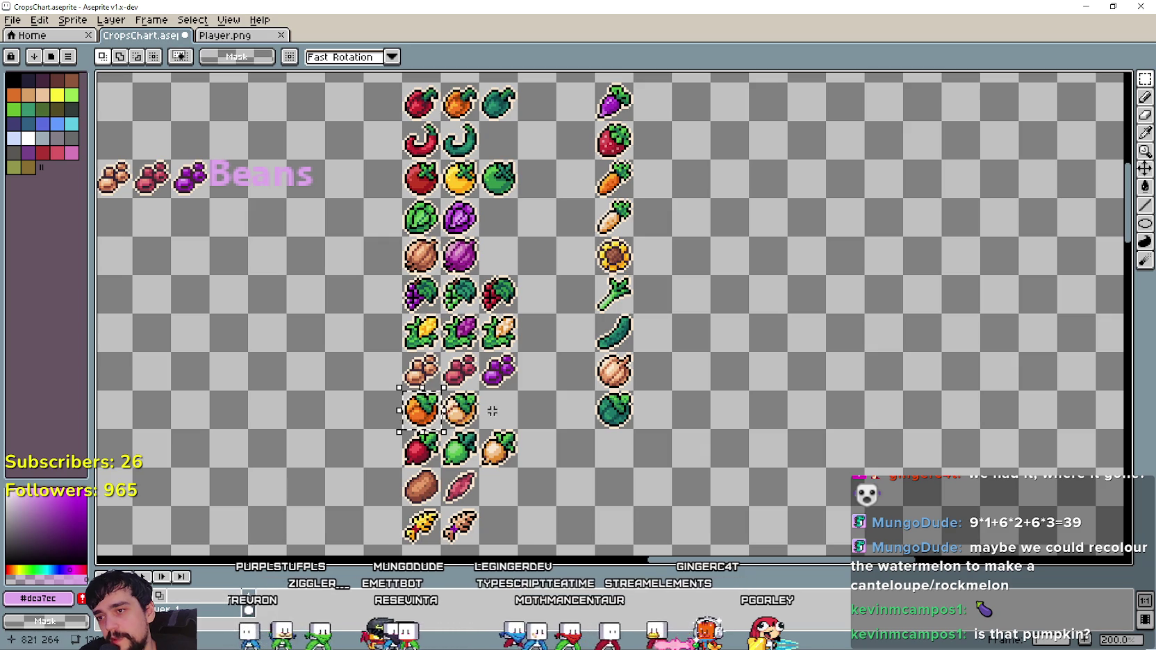
pyautogui.moveTo(466, 408); pyautogui.dragTo(481, 411)
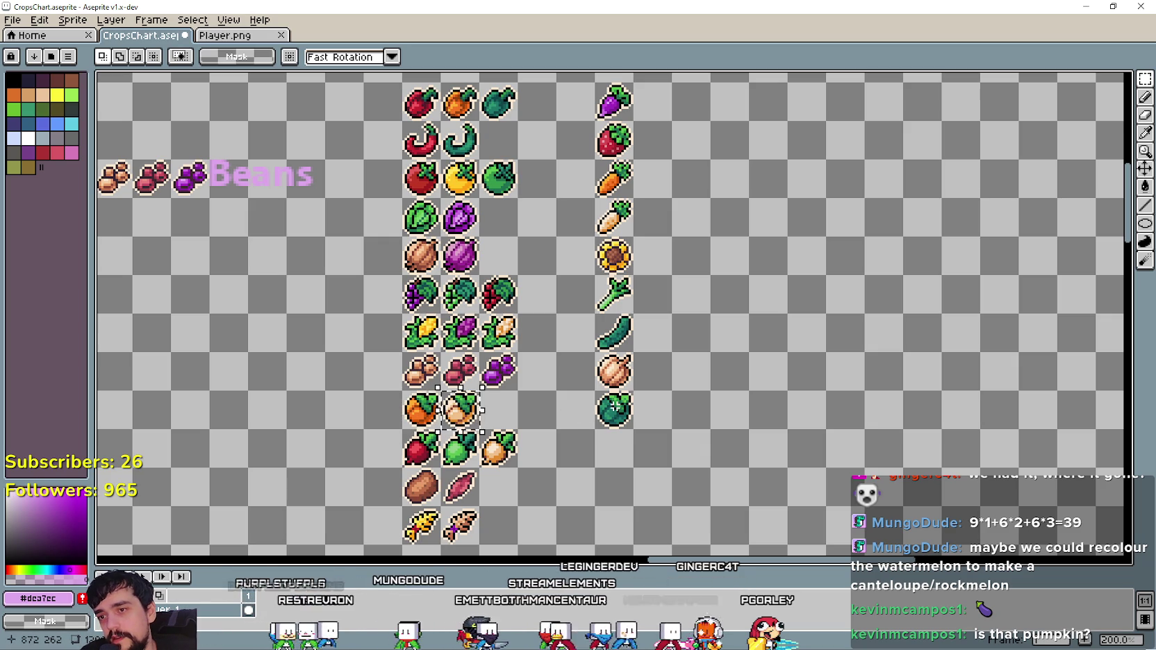
pyautogui.moveTo(592, 387); pyautogui.dragTo(636, 432)
pyautogui.click(713, 469)
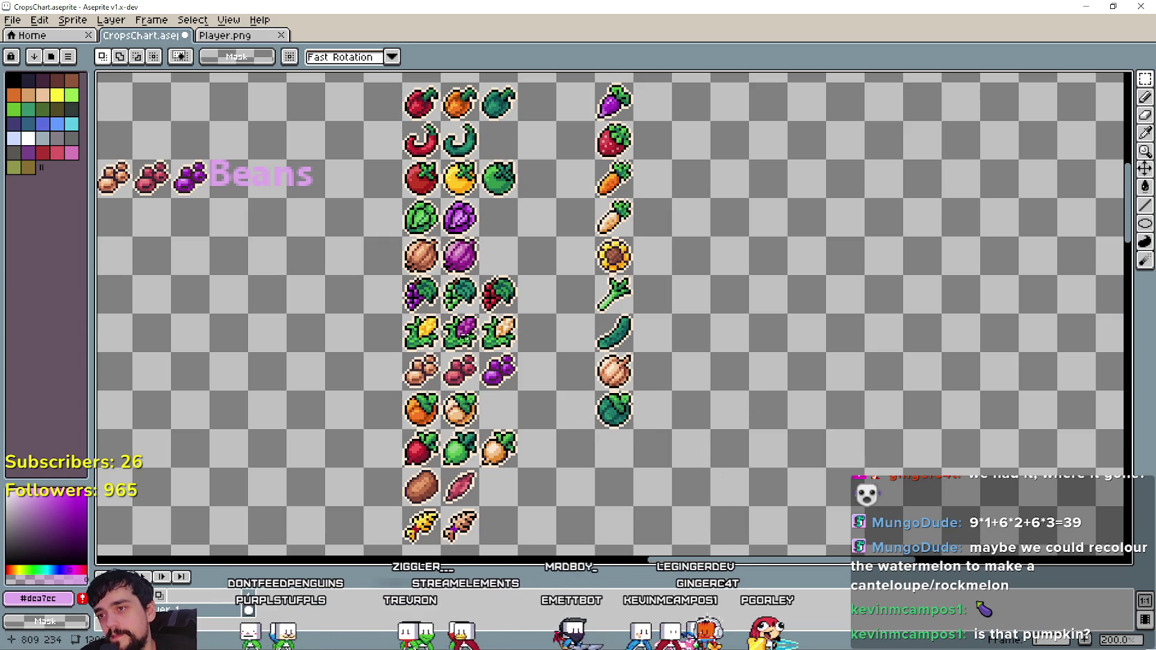
pyautogui.moveTo(399, 349); pyautogui.dragTo(520, 393)
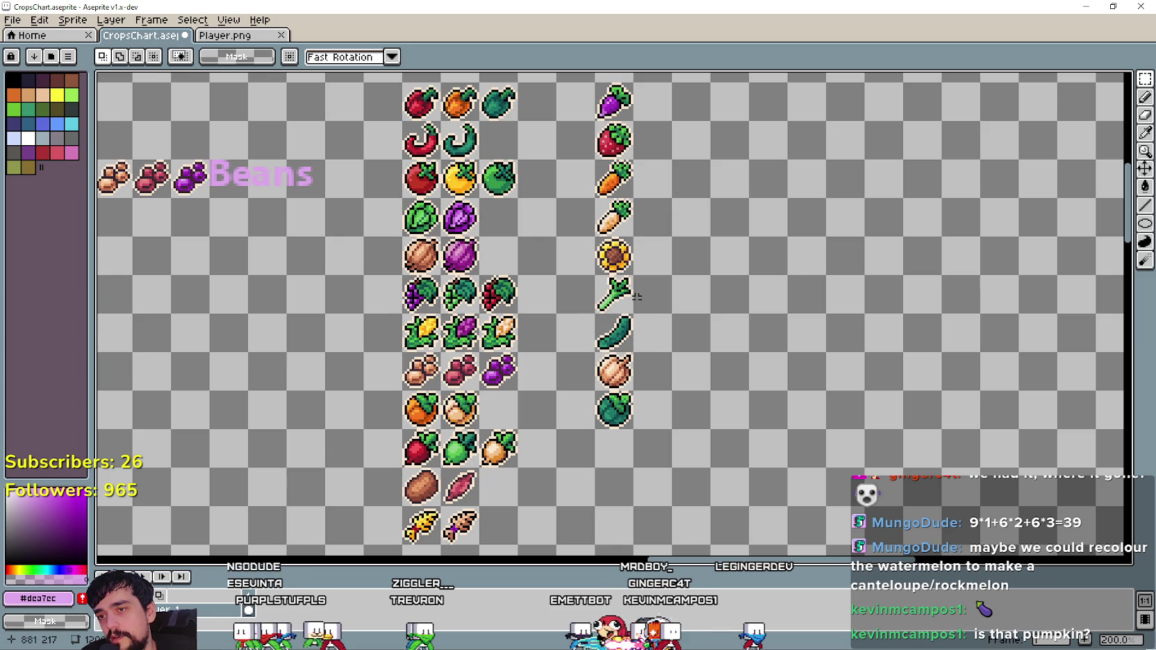
pyautogui.click(632, 258)
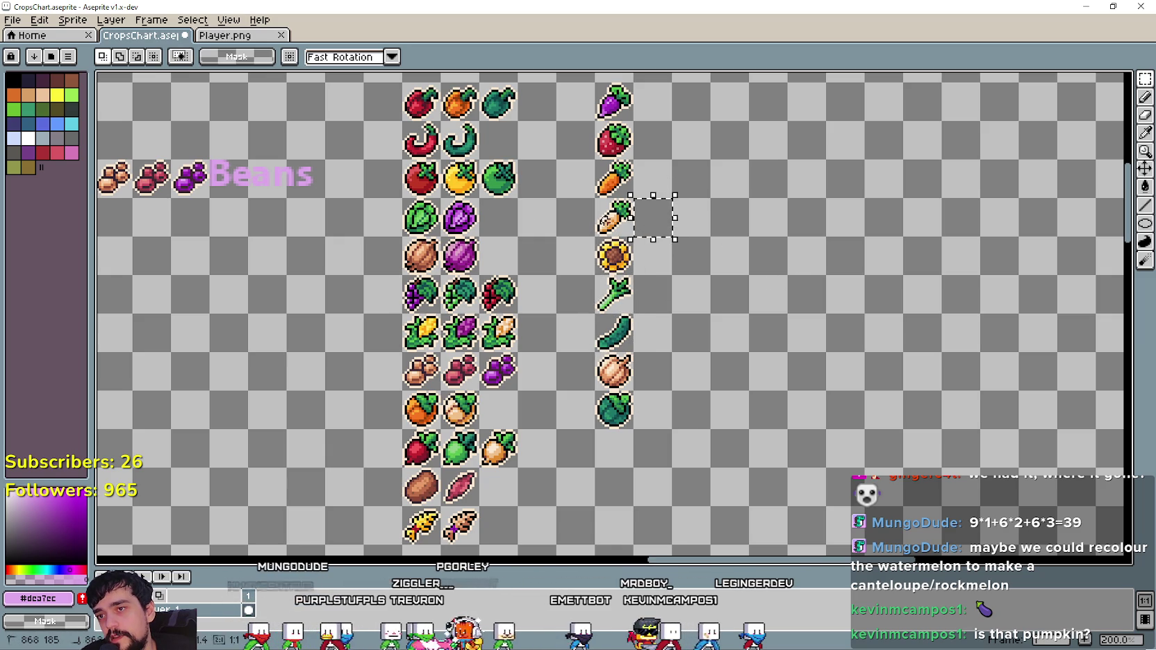
pyautogui.moveTo(592, 157); pyautogui.dragTo(636, 200)
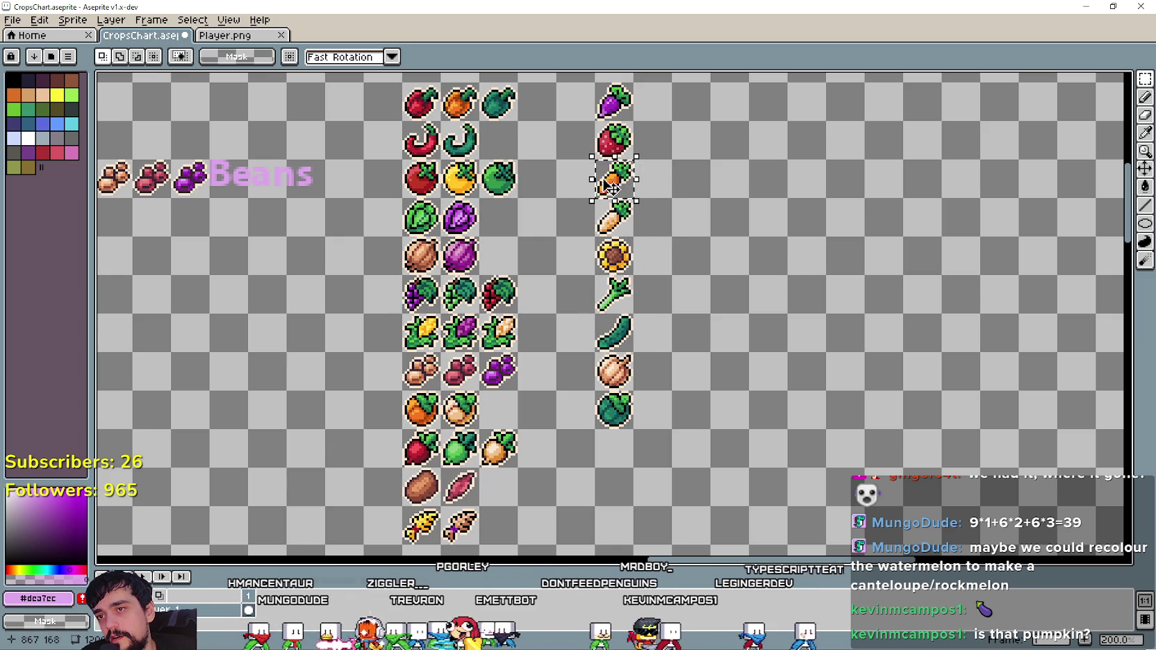
pyautogui.moveTo(591, 79); pyautogui.dragTo(637, 123)
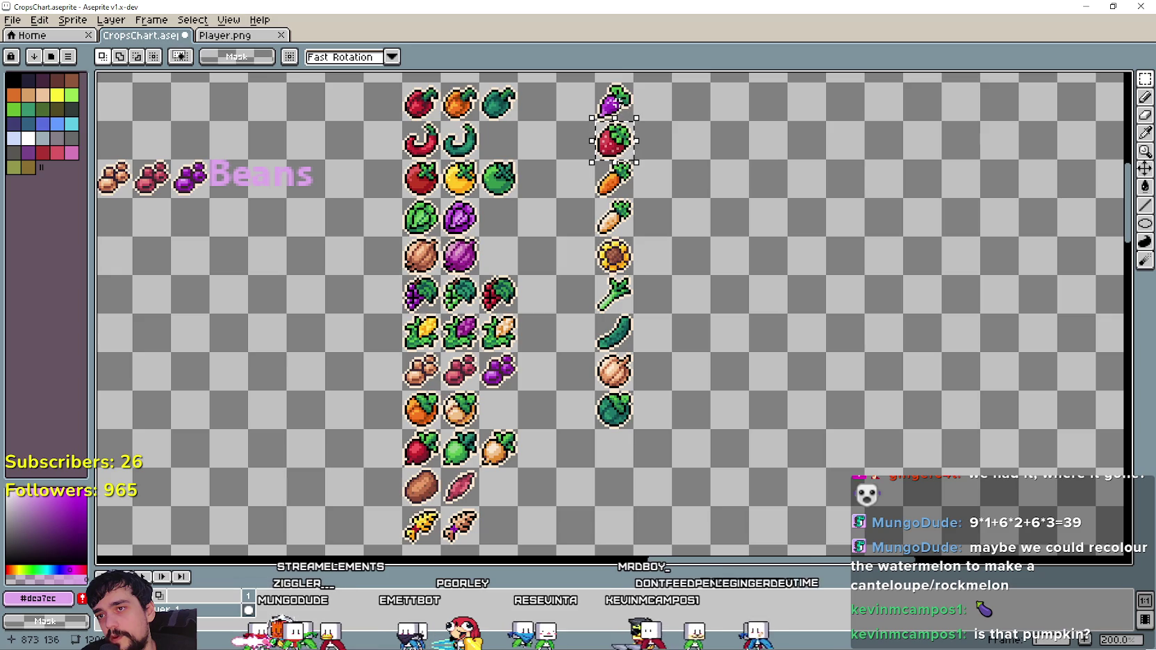
pyautogui.hotkey('ctrl', 'd')
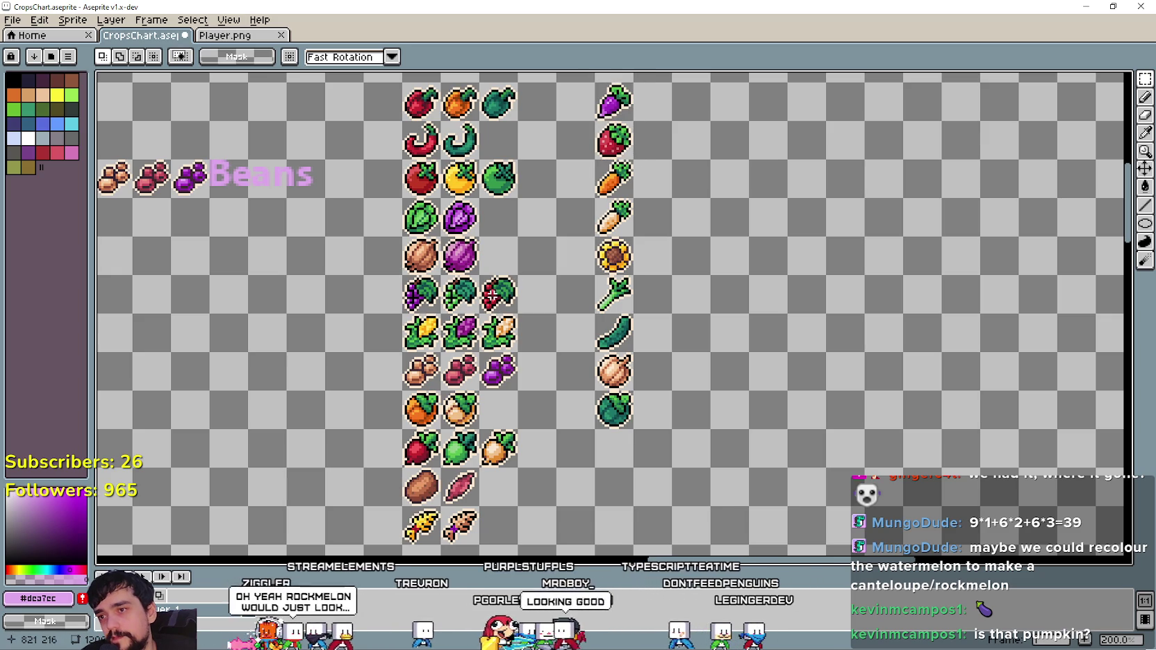
pyautogui.moveTo(425, 294); pyautogui.dragTo(549, 305)
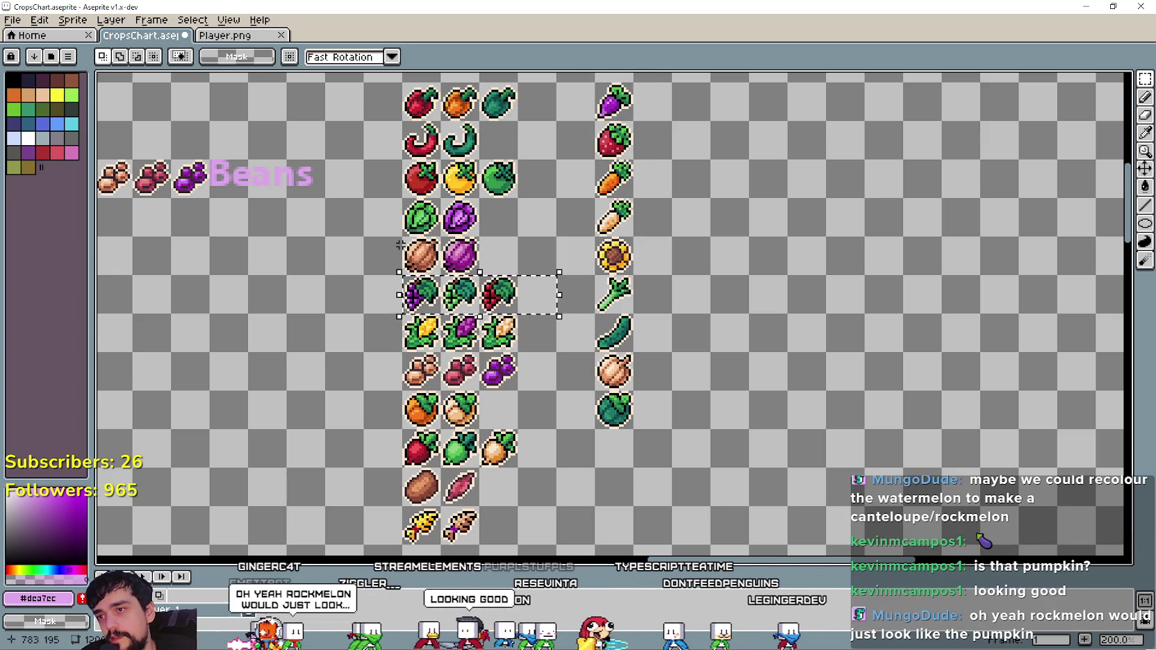
pyautogui.moveTo(416, 250); pyautogui.dragTo(448, 257)
pyautogui.moveTo(398, 196); pyautogui.dragTo(482, 239)
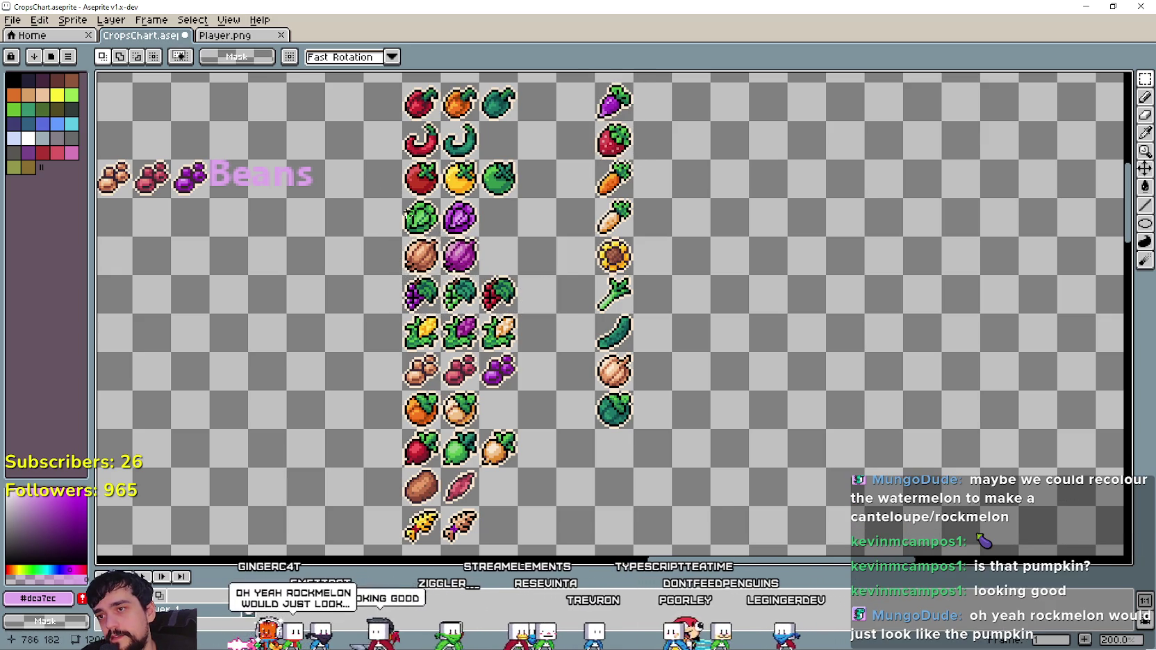
pyautogui.moveTo(366, 124)
pyautogui.mouseDown()
pyautogui.moveTo(460, 141)
pyautogui.moveTo(481, 162)
pyautogui.mouseUp()
pyautogui.scroll(1, 481, 161)
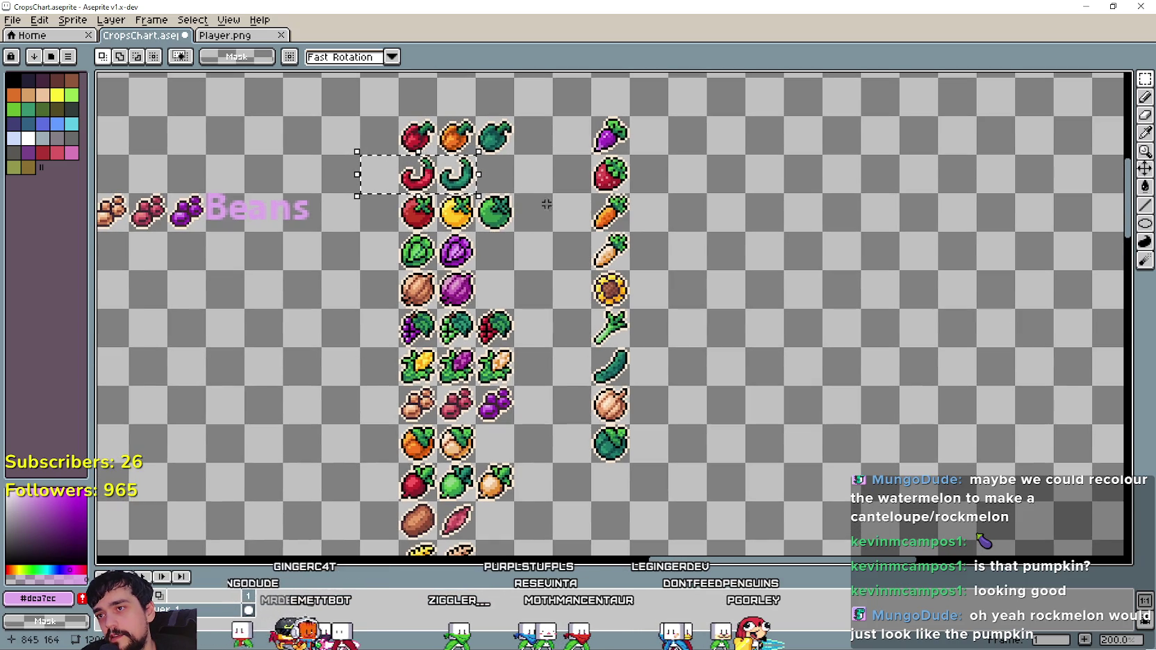
pyautogui.scroll(-2, 517, 352)
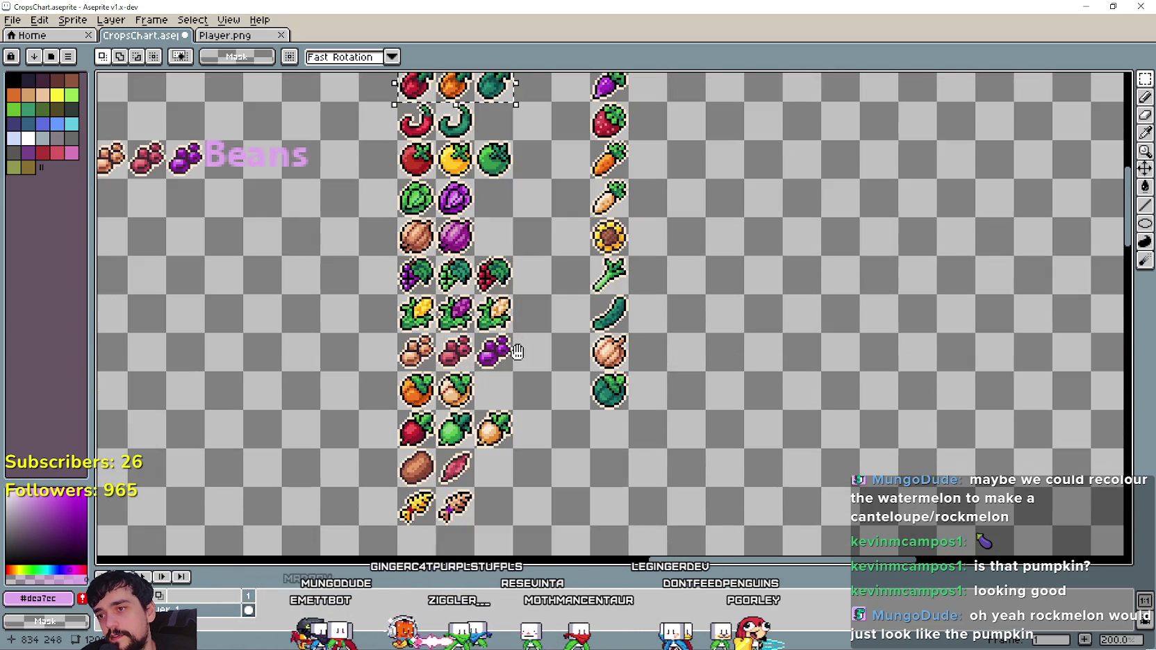
pyautogui.moveTo(396, 409); pyautogui.dragTo(556, 450)
pyautogui.click(516, 502)
pyautogui.moveTo(419, 466)
pyautogui.mouseDown()
pyautogui.moveTo(463, 470)
pyautogui.moveTo(476, 527)
pyautogui.mouseUp()
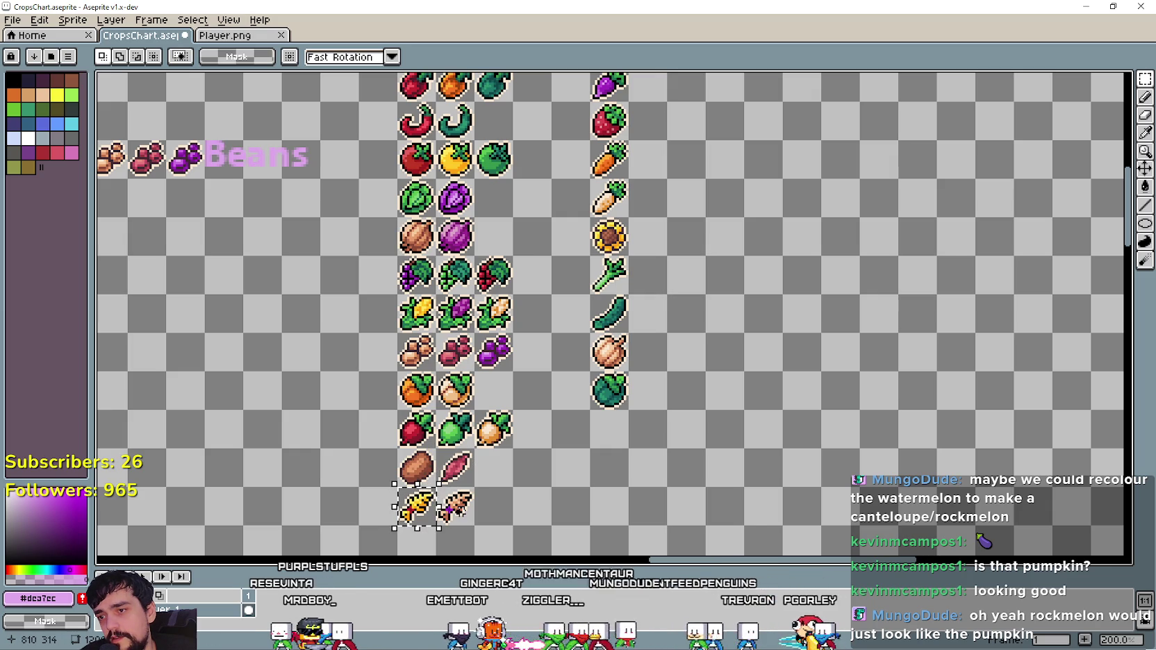
pyautogui.moveTo(618, 412); pyautogui.dragTo(729, 276)
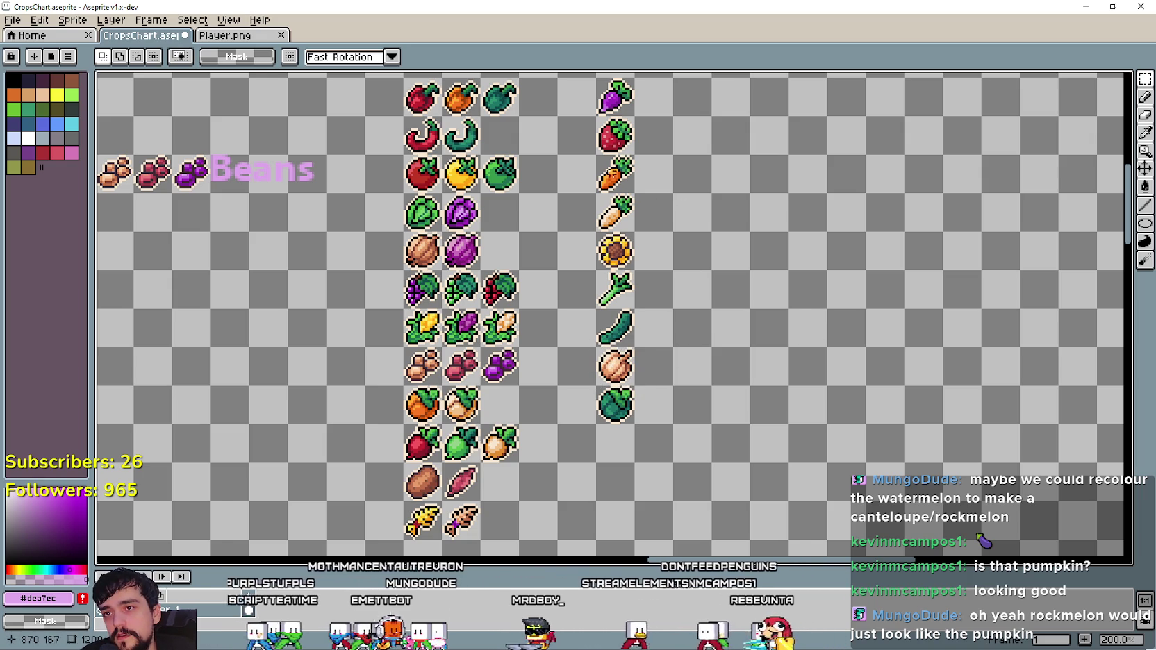
pyautogui.moveTo(594, 190); pyautogui.dragTo(635, 232)
pyautogui.moveTo(635, 118); pyautogui.dragTo(594, 75)
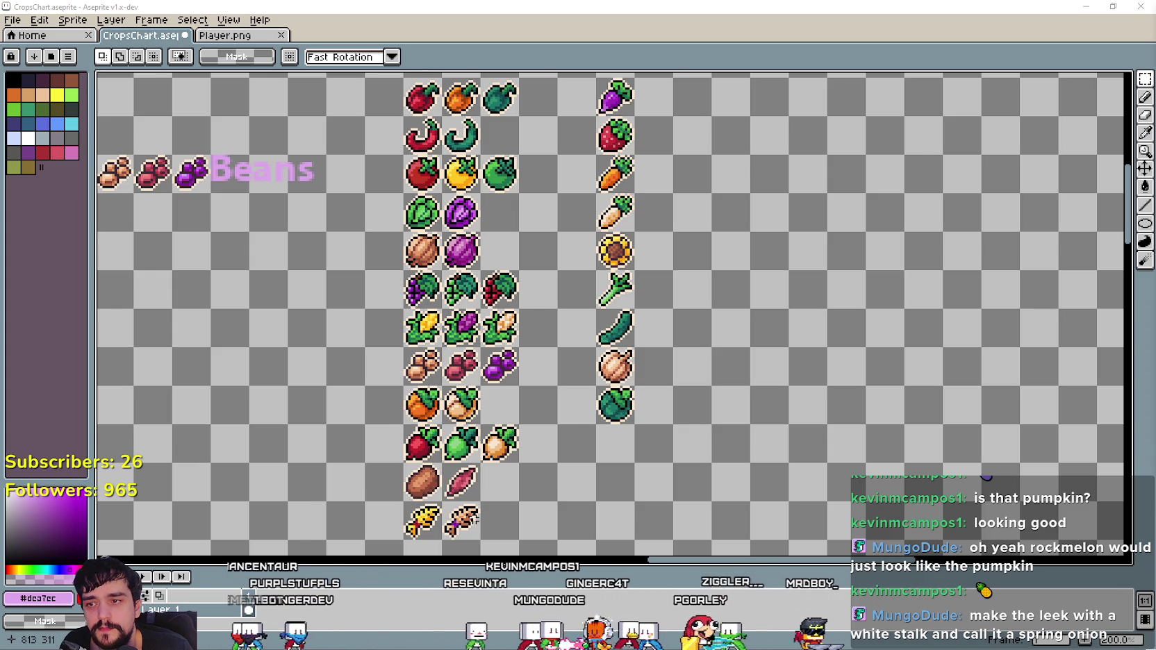
pyautogui.scroll(1, 467, 517)
pyautogui.moveTo(428, 491); pyautogui.dragTo(489, 550)
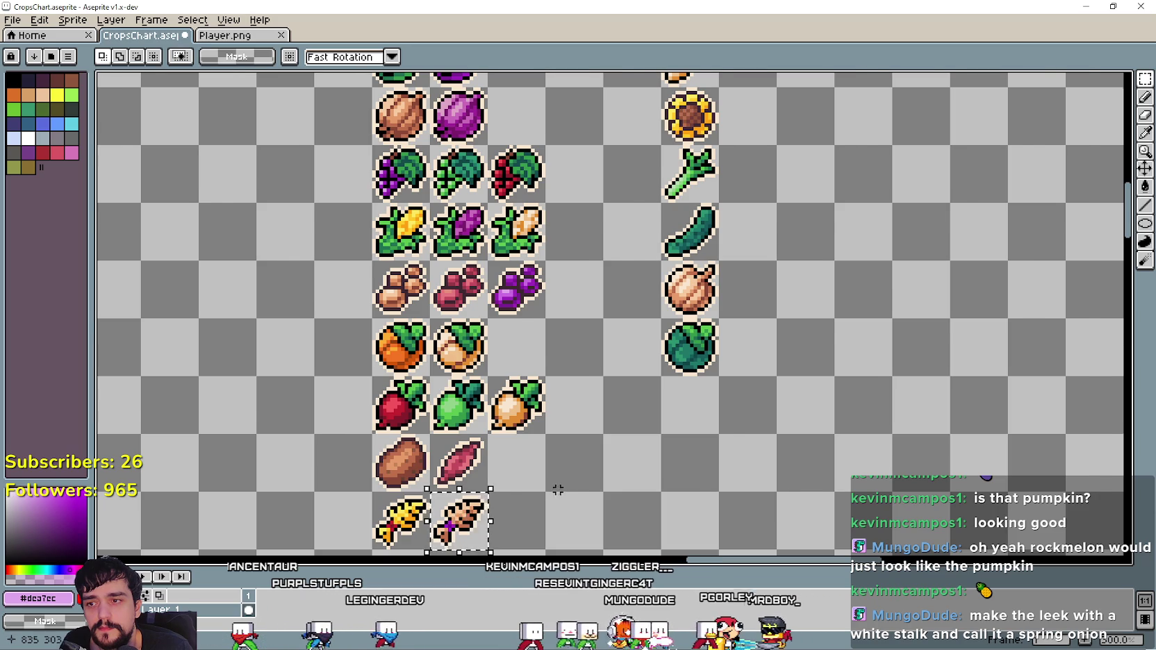
pyautogui.scroll(-2, 560, 483)
pyautogui.scroll(1, 552, 418)
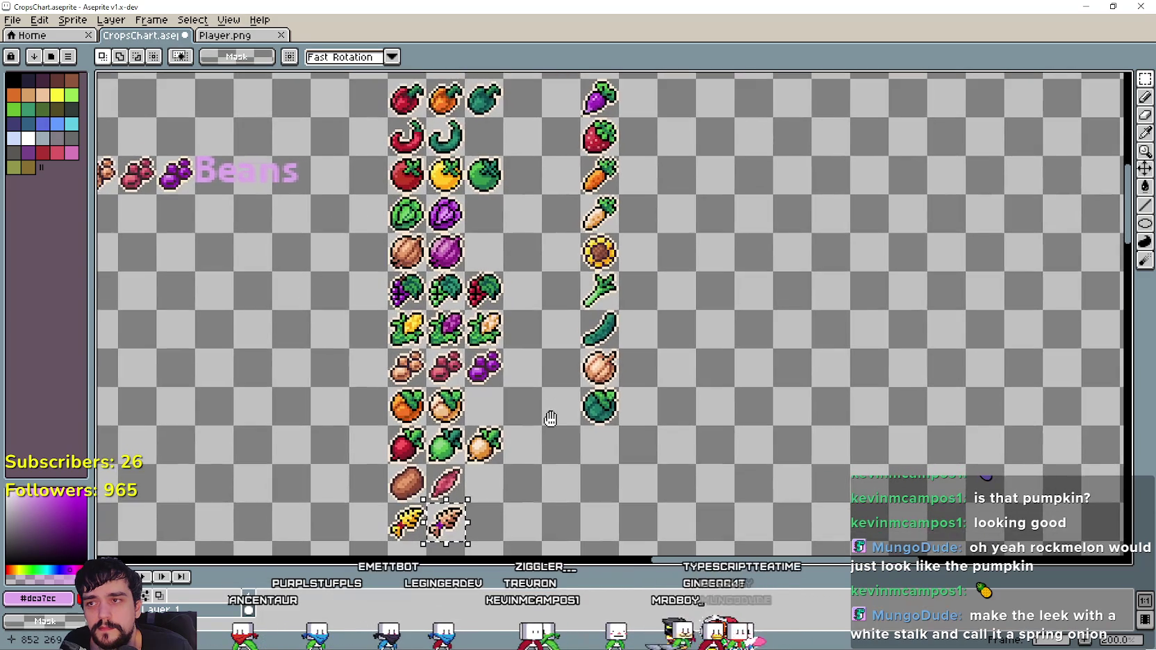
pyautogui.moveTo(550, 418); pyautogui.dragTo(547, 420)
pyautogui.hotkey('ctrl', 'd')
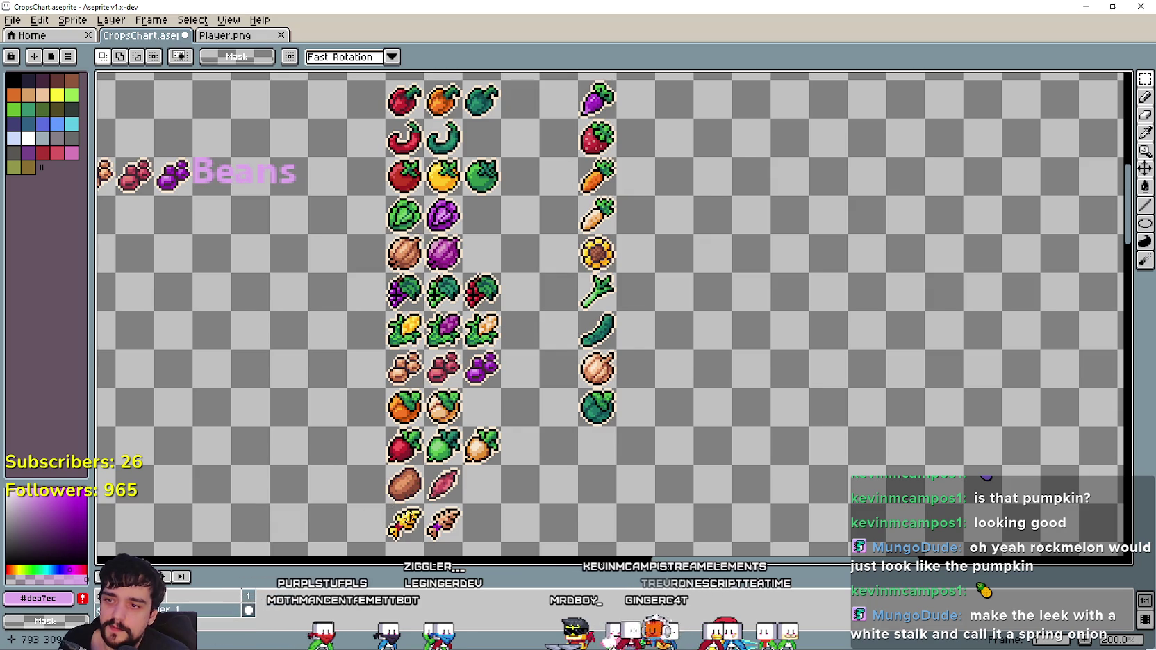
pyautogui.scroll(-2, 382, 500)
pyautogui.scroll(2, 292, 480)
pyautogui.moveTo(292, 480); pyautogui.dragTo(391, 368)
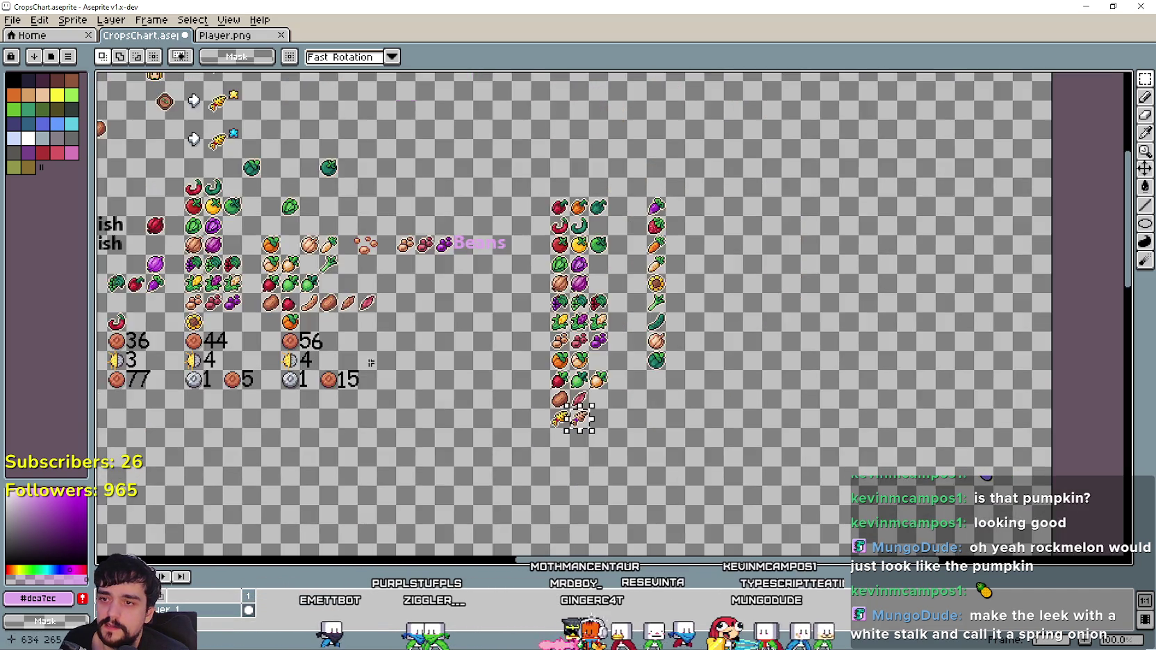
pyautogui.scroll(-1, 472, 416)
pyautogui.moveTo(477, 346); pyautogui.dragTo(847, 370)
pyautogui.scroll(1, 344, 277)
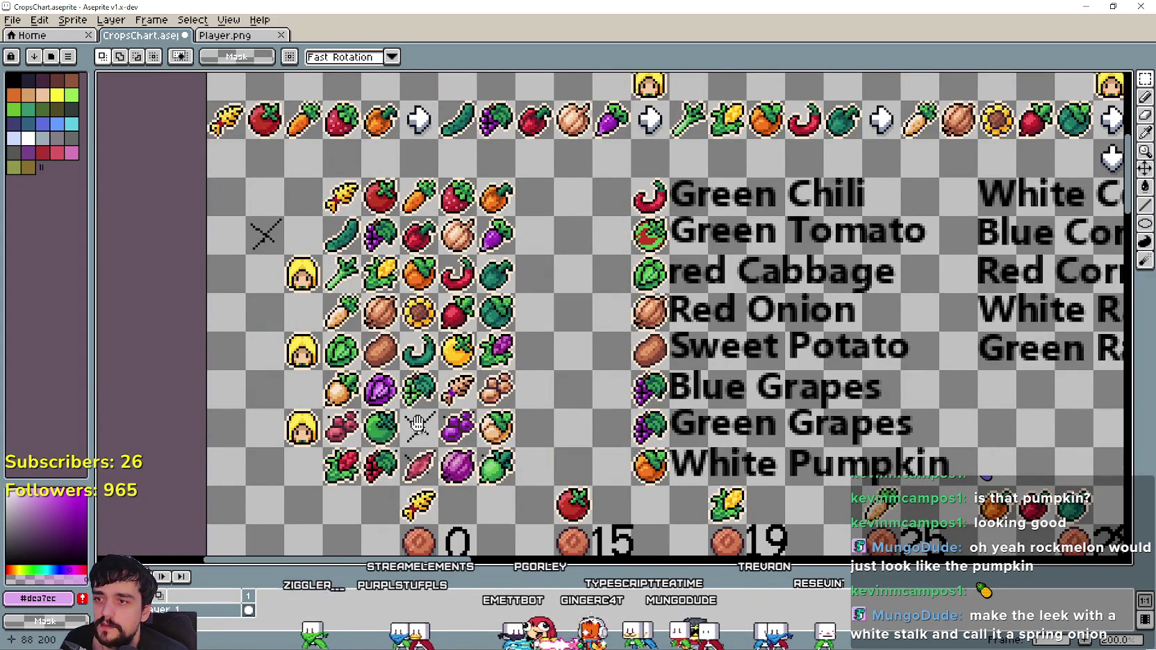
pyautogui.scroll(-2, 340, 281)
pyautogui.hscroll(1, 340, 281)
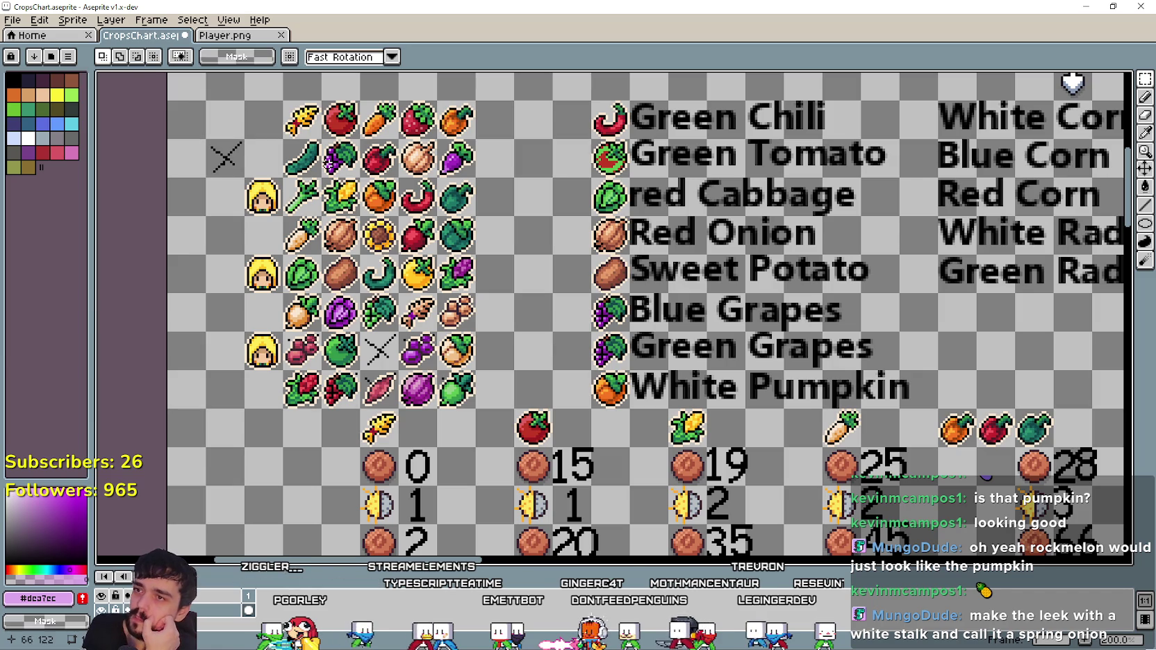
pyautogui.moveTo(283, 101)
pyautogui.mouseDown()
pyautogui.moveTo(323, 139)
pyautogui.moveTo(280, 219)
pyautogui.mouseUp()
pyautogui.moveTo(324, 251); pyautogui.dragTo(279, 296)
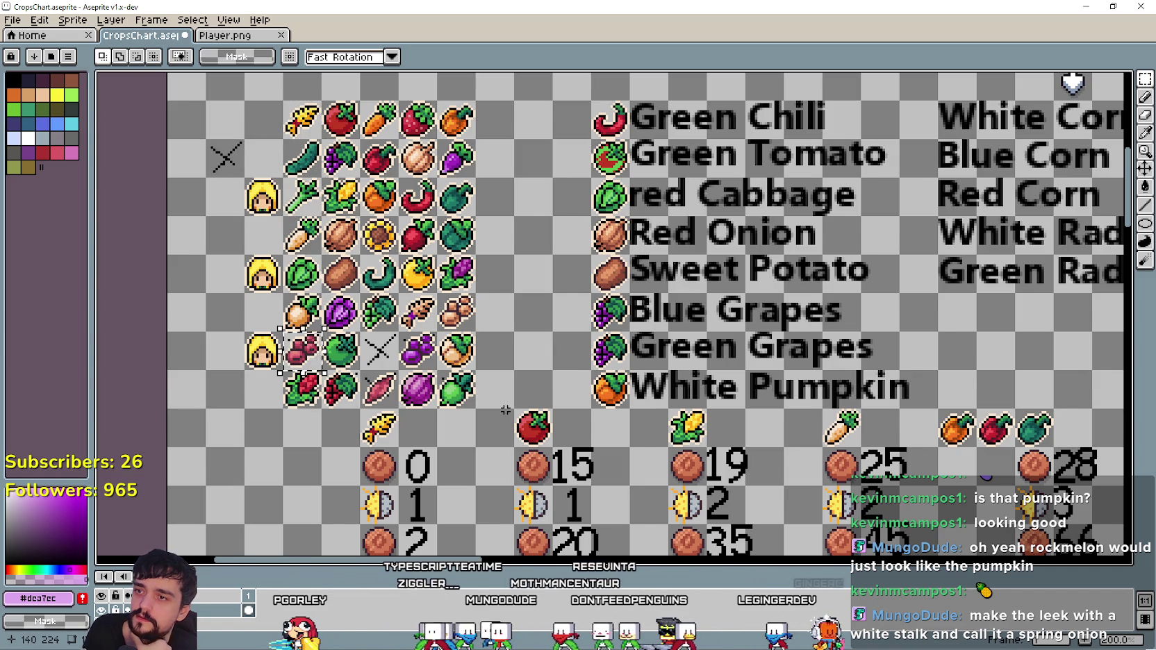
pyautogui.scroll(-3, 505, 410)
pyautogui.scroll(1, 820, 389)
pyautogui.scroll(1, 820, 389)
pyautogui.scroll(1, 844, 411)
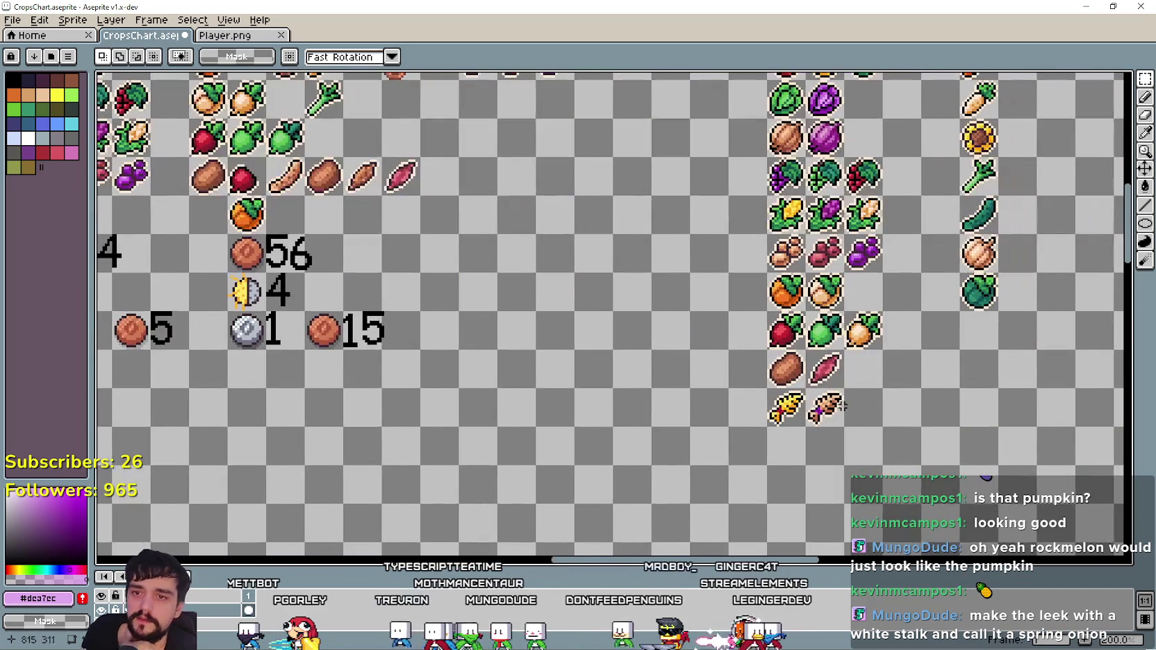
pyautogui.scroll(1, 669, 428)
pyautogui.scroll(-1, 516, 378)
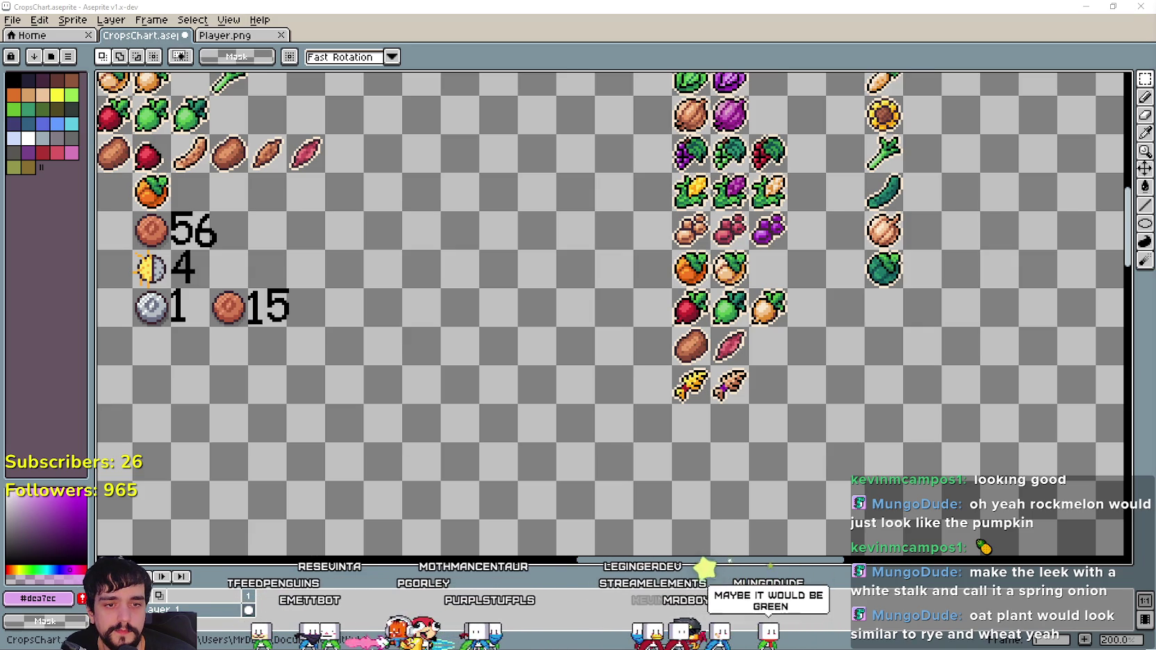
# Run a Google Images search for 'oat plant' in Chrome.
pyautogui.hotkey('alt', 'Tab')
pyautogui.moveTo(687, 149); pyautogui.dragTo(587, 150)
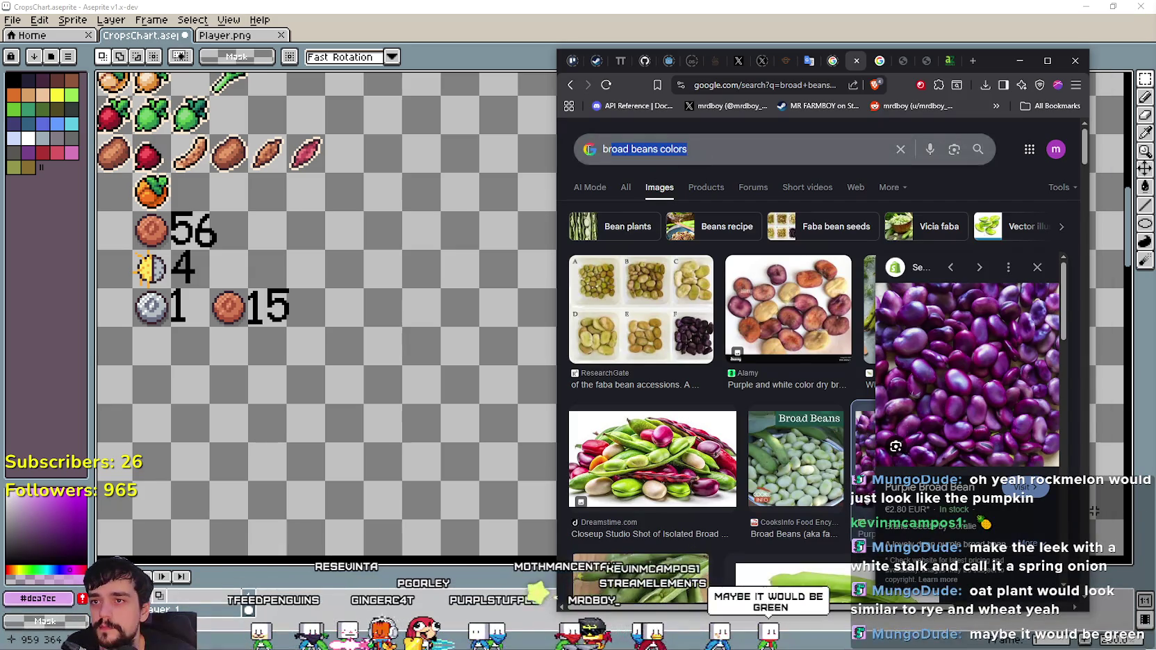
pyautogui.write('oat plant')
pyautogui.press('Return')
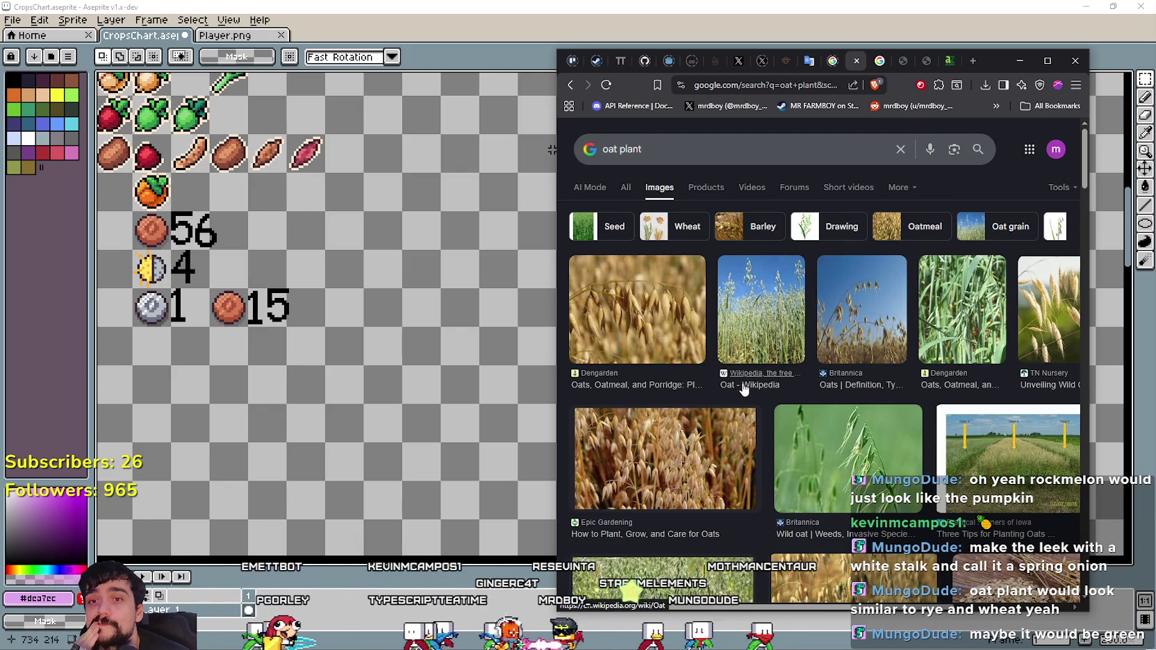
# Browse the results and preview the oat and wheat comparison photo, then return to Aseprite.
pyautogui.scroll(-2, 824, 553)
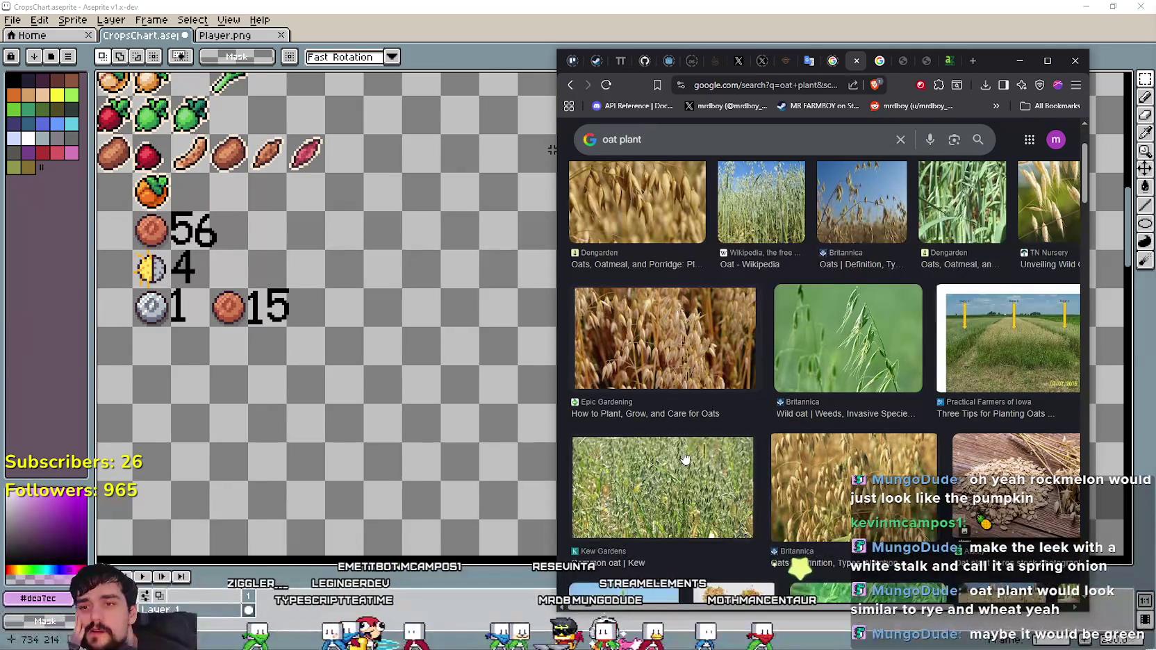
pyautogui.scroll(-1, 685, 458)
pyautogui.scroll(-3, 707, 442)
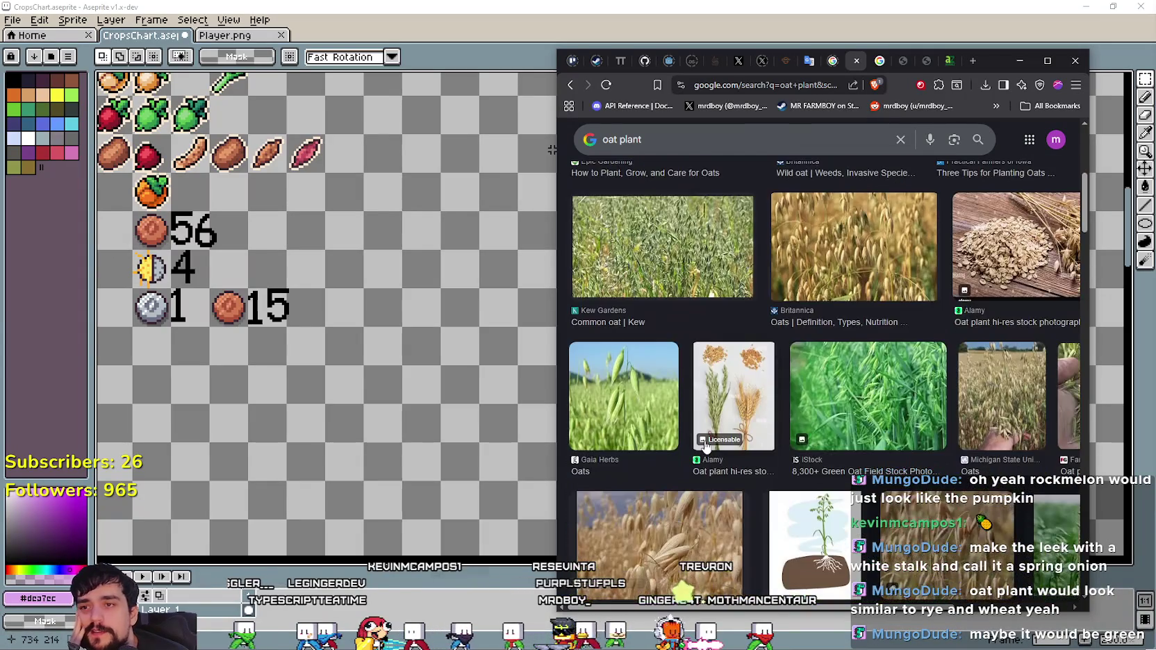
pyautogui.scroll(1, 703, 448)
pyautogui.scroll(2, 692, 396)
pyautogui.scroll(-3, 779, 420)
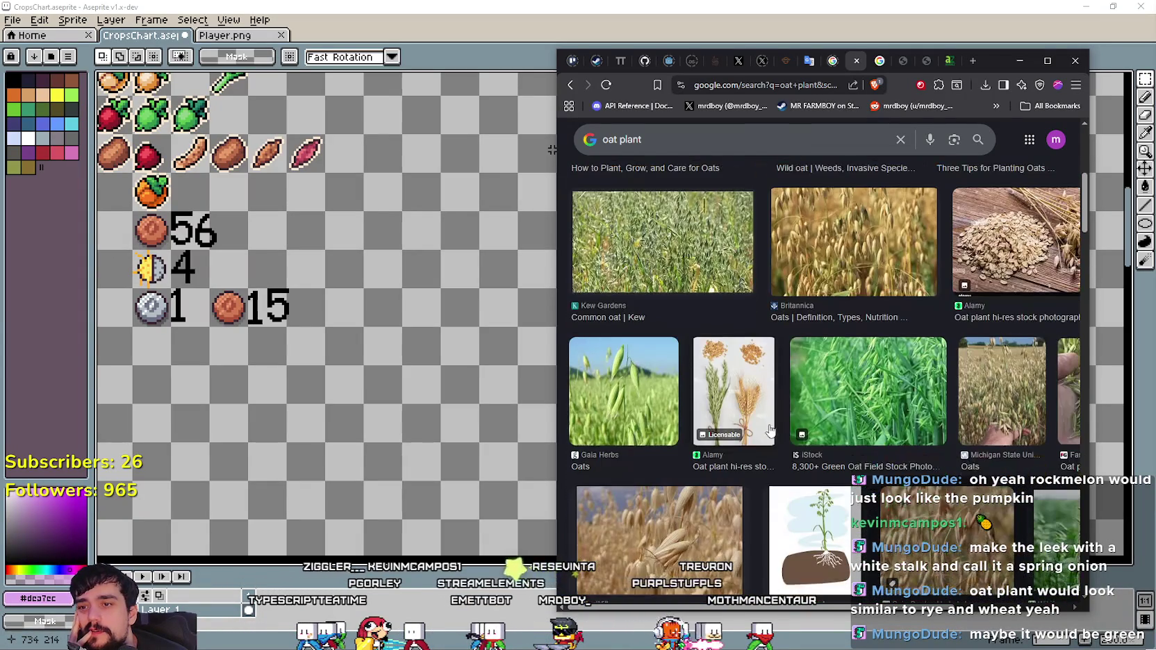
pyautogui.click(722, 367)
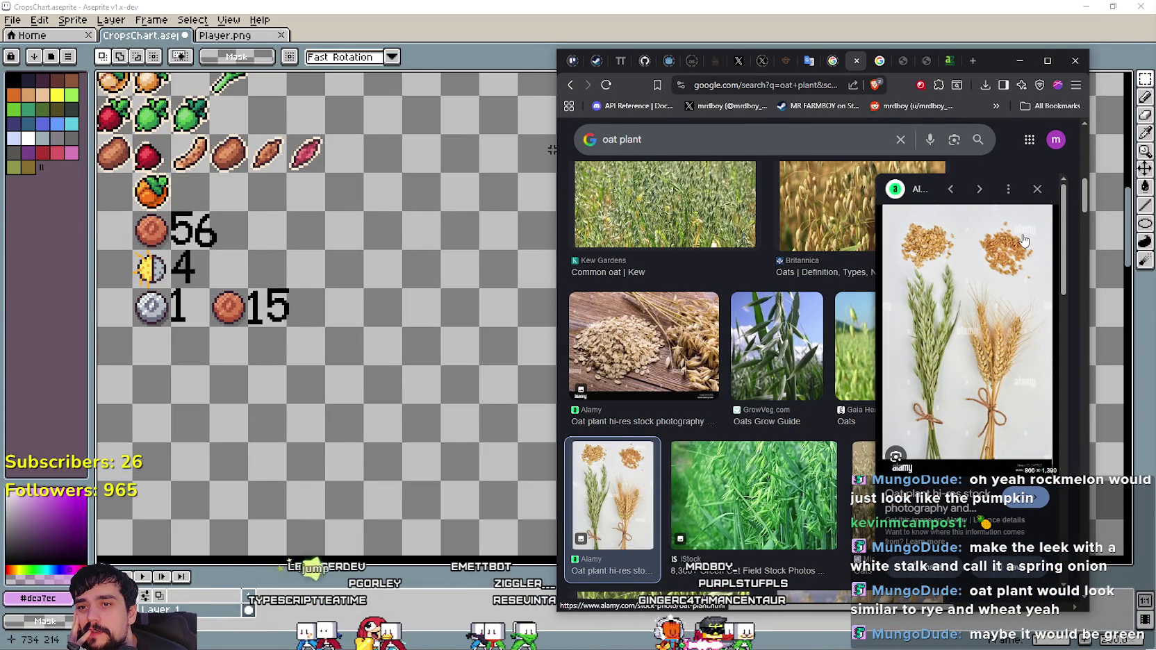
pyautogui.click(1037, 189)
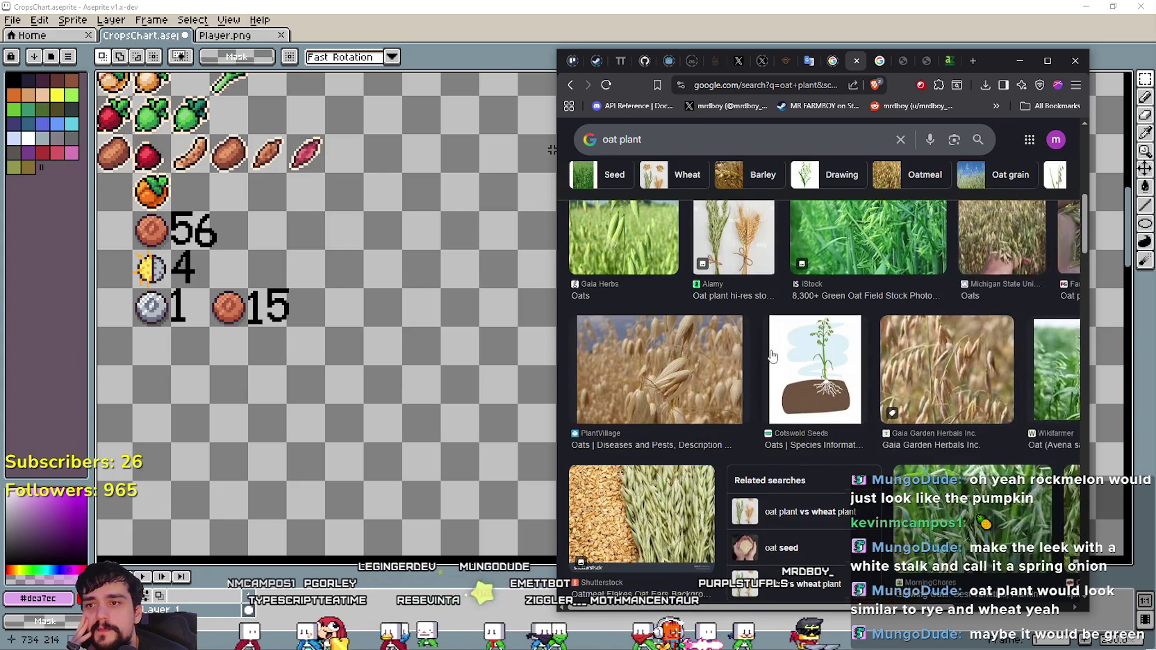
pyautogui.scroll(-4, 770, 358)
pyautogui.scroll(2, 770, 358)
pyautogui.hotkey('alt', 'Tab')
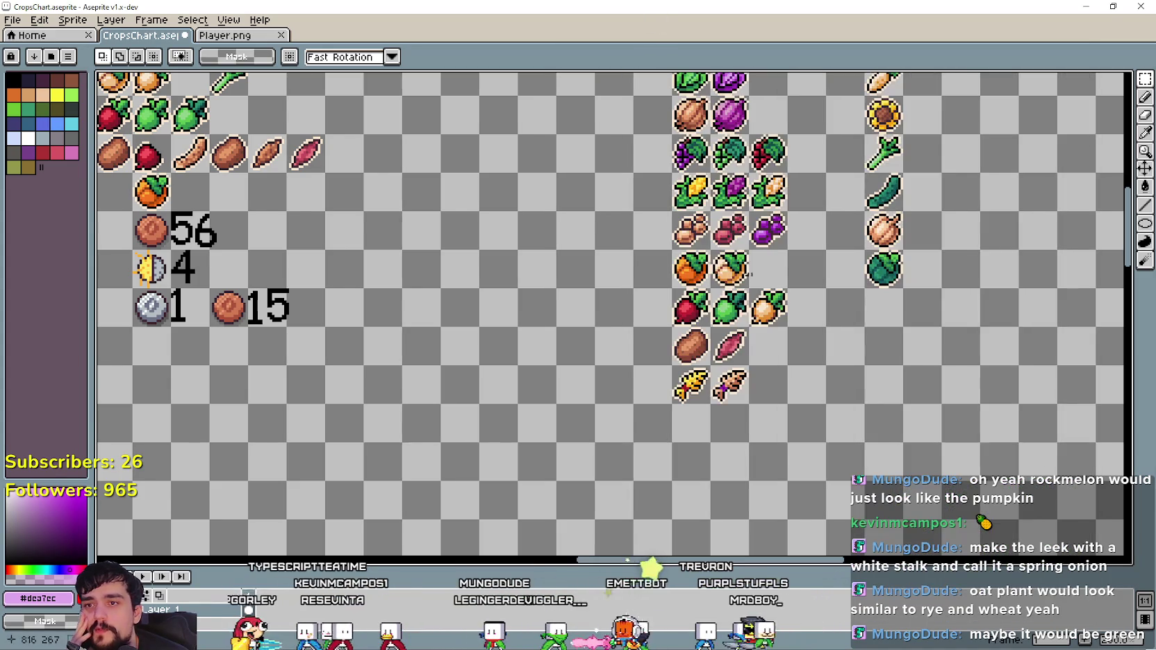
# Paste a golden wheat copy into the grid cell beside the existing wheat.
pyautogui.scroll(2, 782, 426)
pyautogui.scroll(1, 722, 386)
pyautogui.scroll(-1, 726, 389)
pyautogui.scroll(-1, 725, 388)
pyautogui.scroll(1, 718, 322)
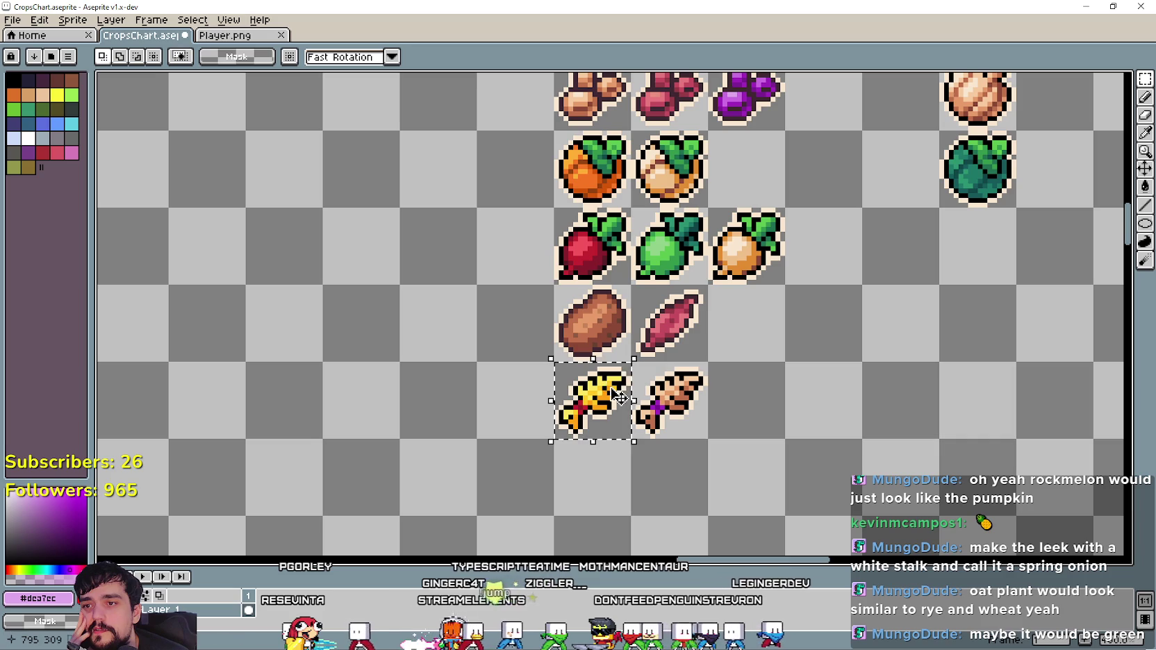
pyautogui.hotkey('ctrl', 'v')
pyautogui.moveTo(620, 397)
pyautogui.mouseDown()
pyautogui.moveTo(777, 423)
pyautogui.moveTo(764, 406)
pyautogui.mouseUp()
pyautogui.press('Return')
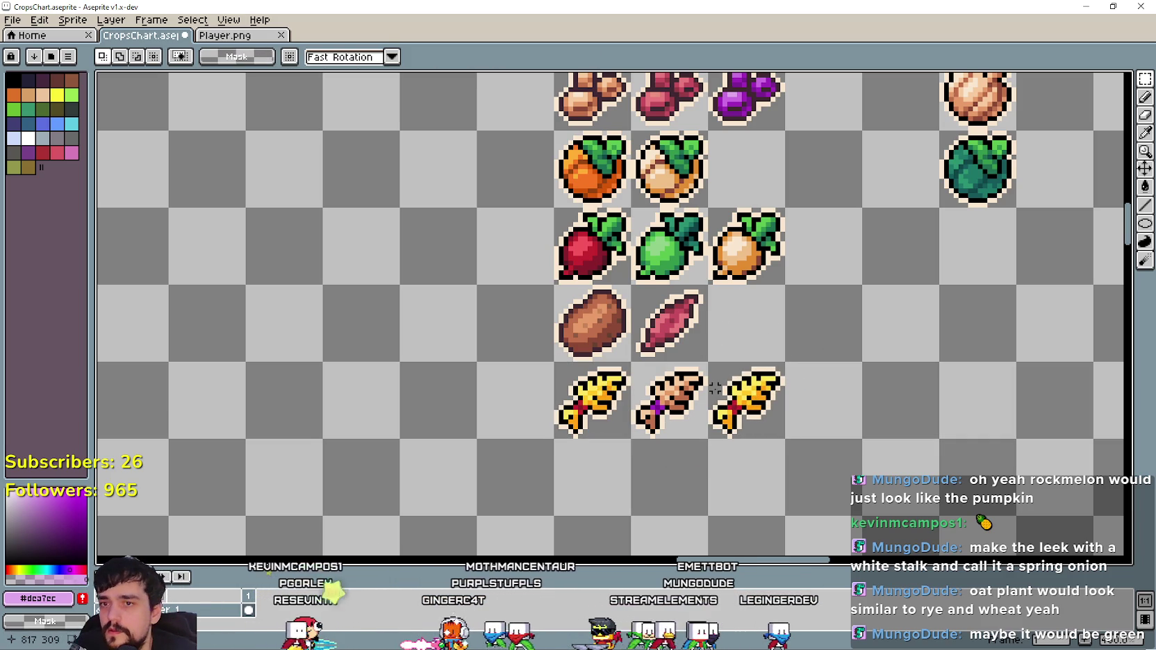
# Recolour the wheat copy's orange pixels with the turnip's dark green.
pyautogui.scroll(1, 772, 354)
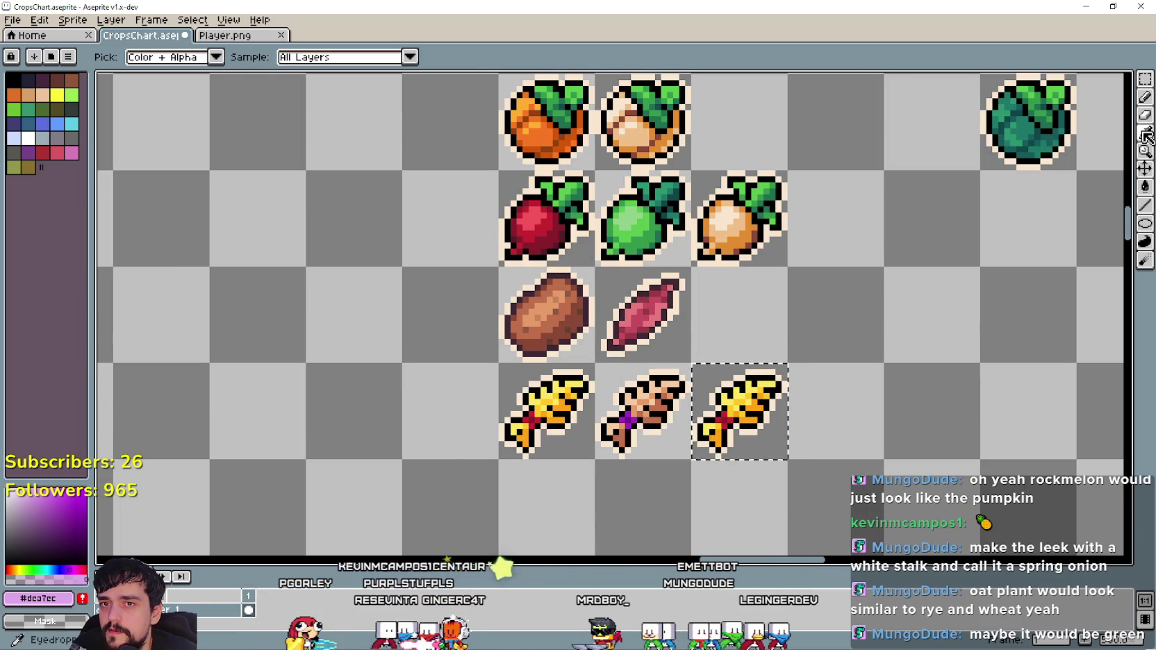
pyautogui.click(1145, 135)
pyautogui.scroll(3, 741, 366)
pyautogui.scroll(-1, 741, 366)
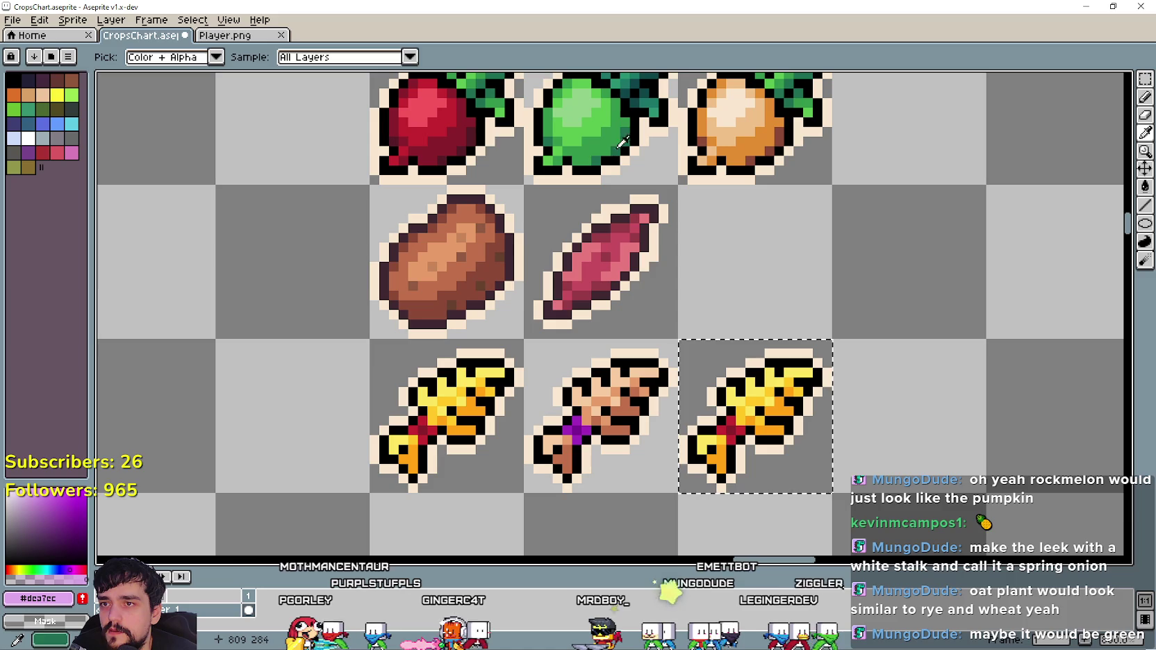
pyautogui.click(606, 139)
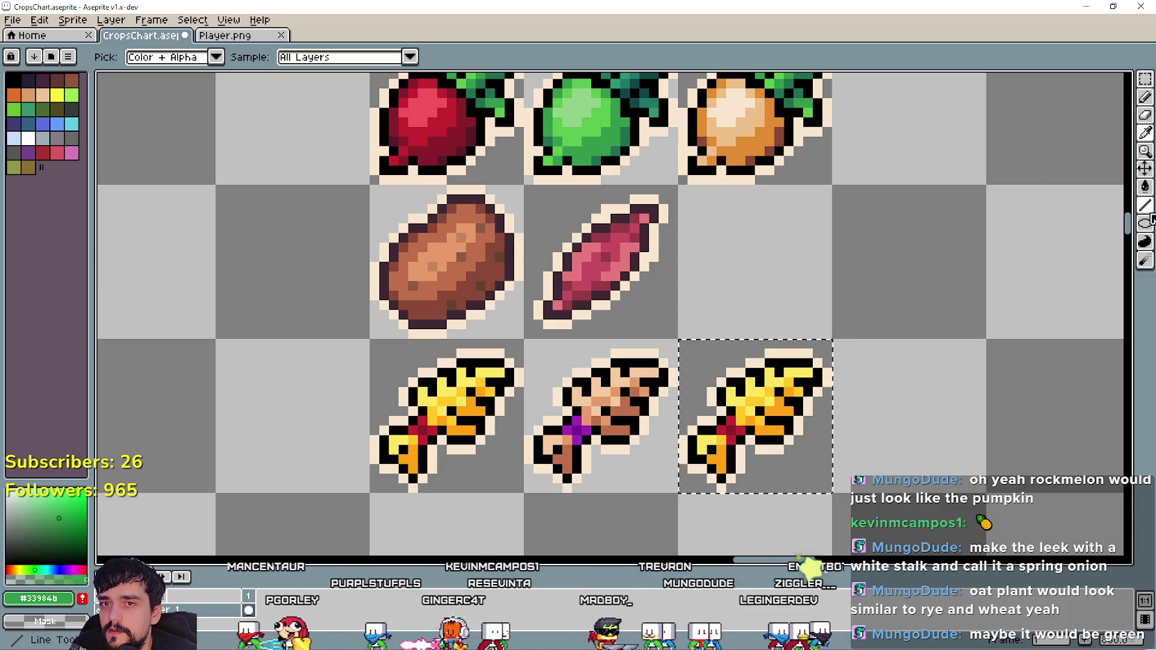
pyautogui.click(1145, 186)
pyautogui.click(778, 422)
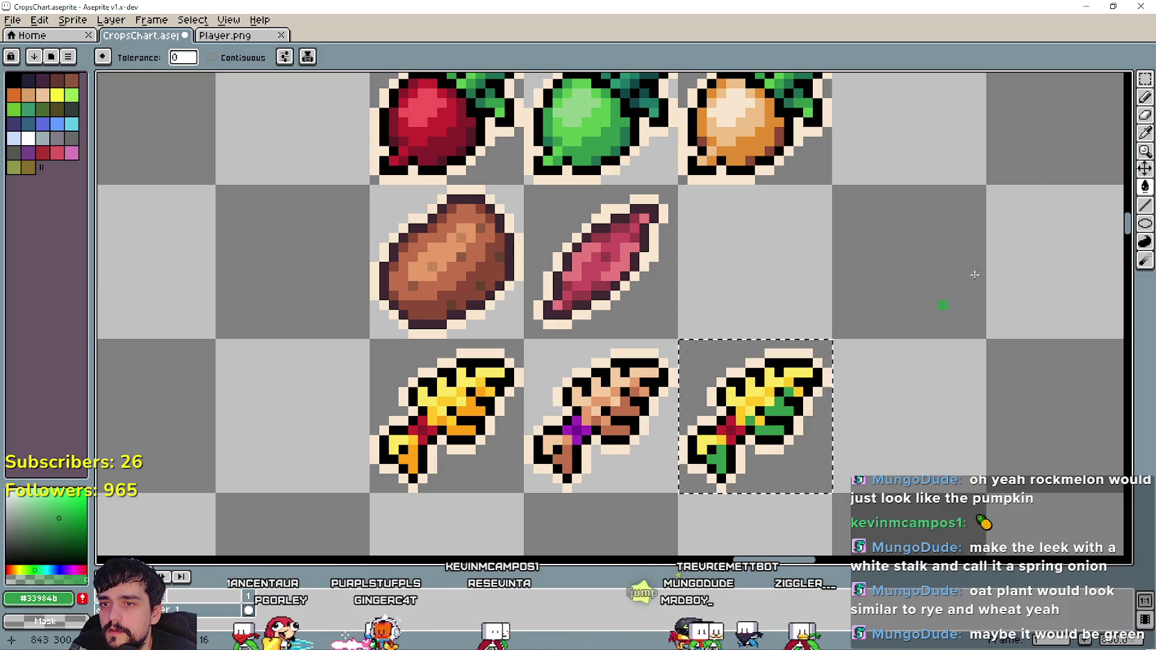
# Fill the copy's top yellow pixels with a lighter green picked from the canvas.
pyautogui.click(1144, 135)
pyautogui.click(601, 120)
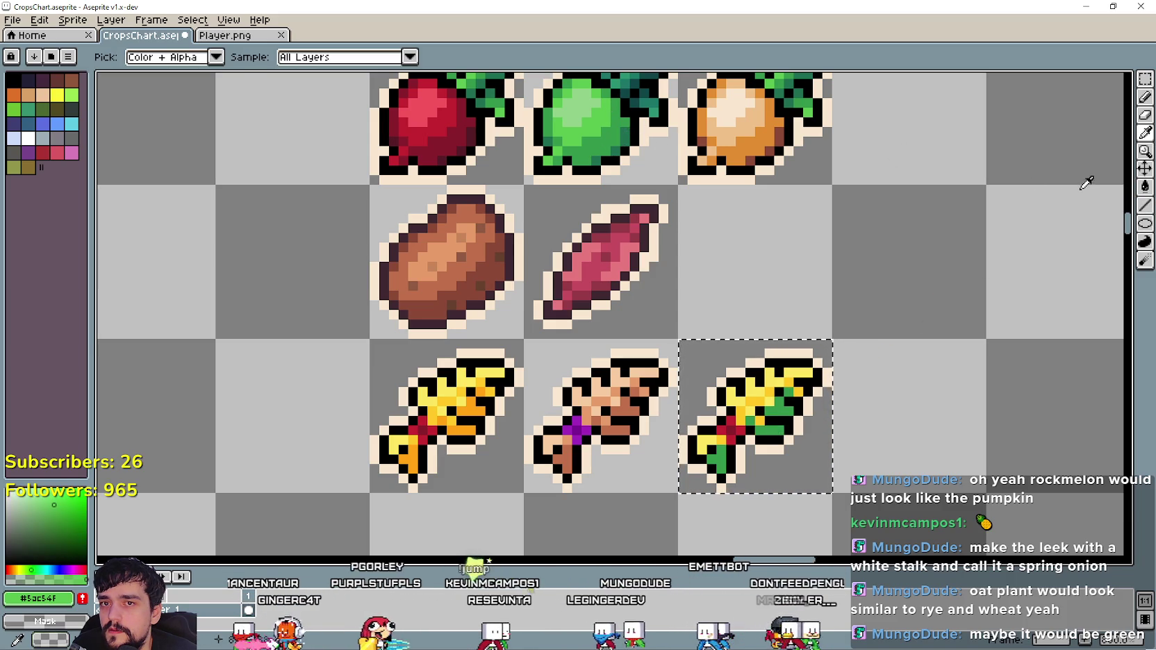
pyautogui.click(1144, 186)
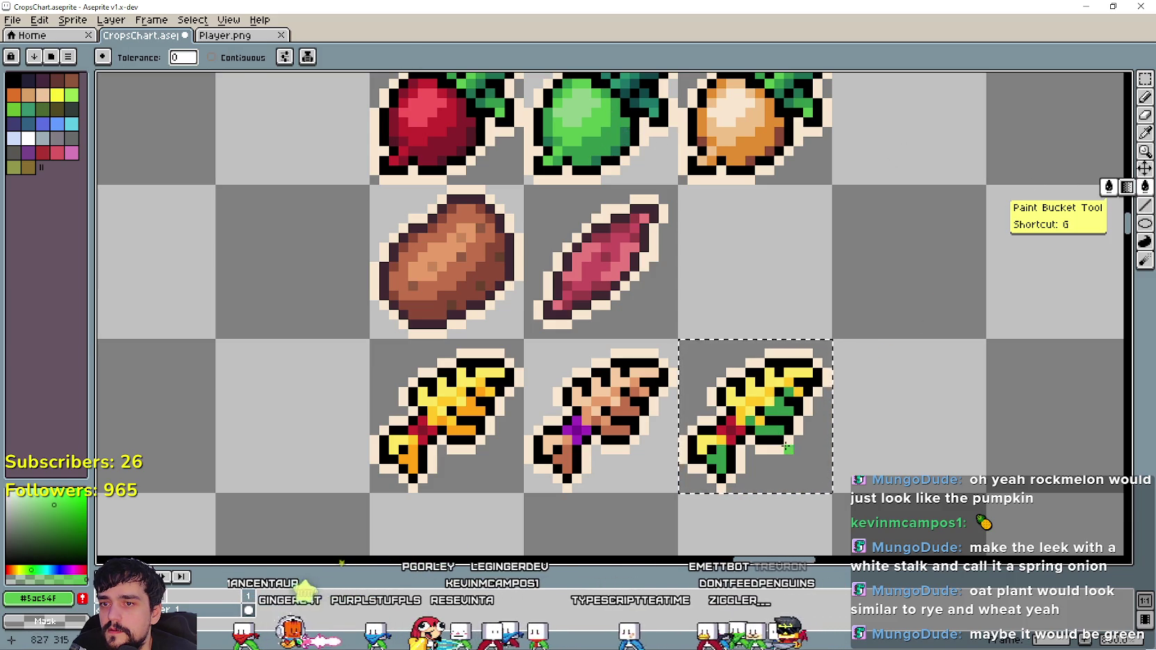
pyautogui.scroll(1, 798, 390)
pyautogui.click(792, 379)
pyautogui.scroll(-1, 797, 386)
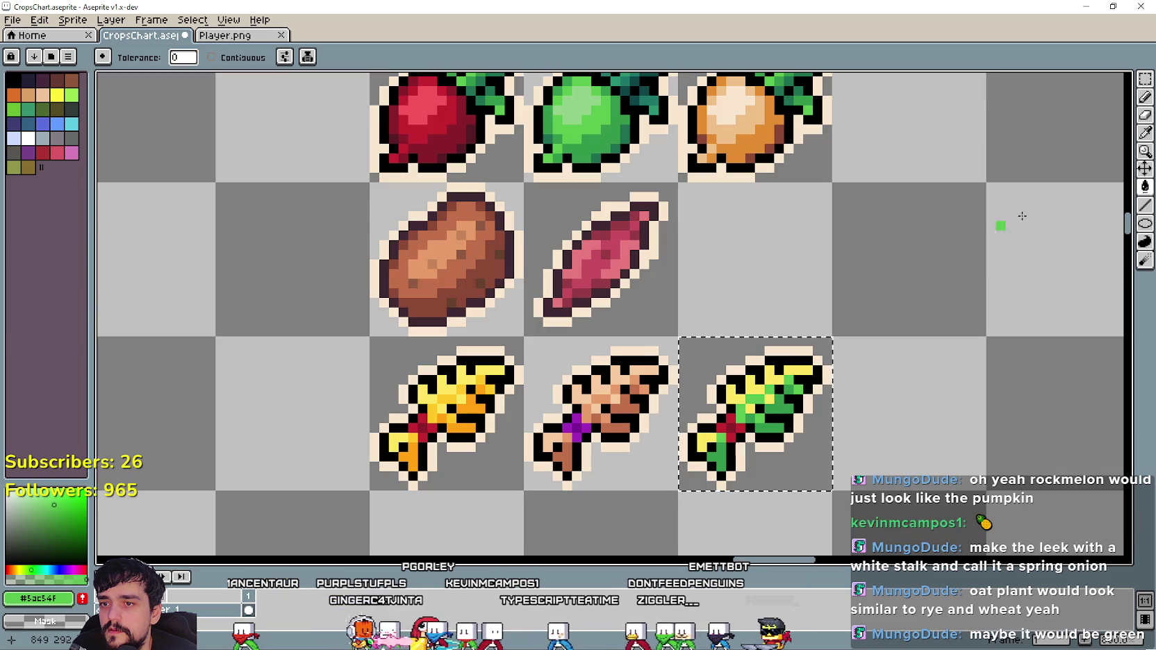
# Turn the copy's remaining yellow pixels an even paler green.
pyautogui.click(1145, 135)
pyautogui.click(579, 97)
pyautogui.click(1145, 186)
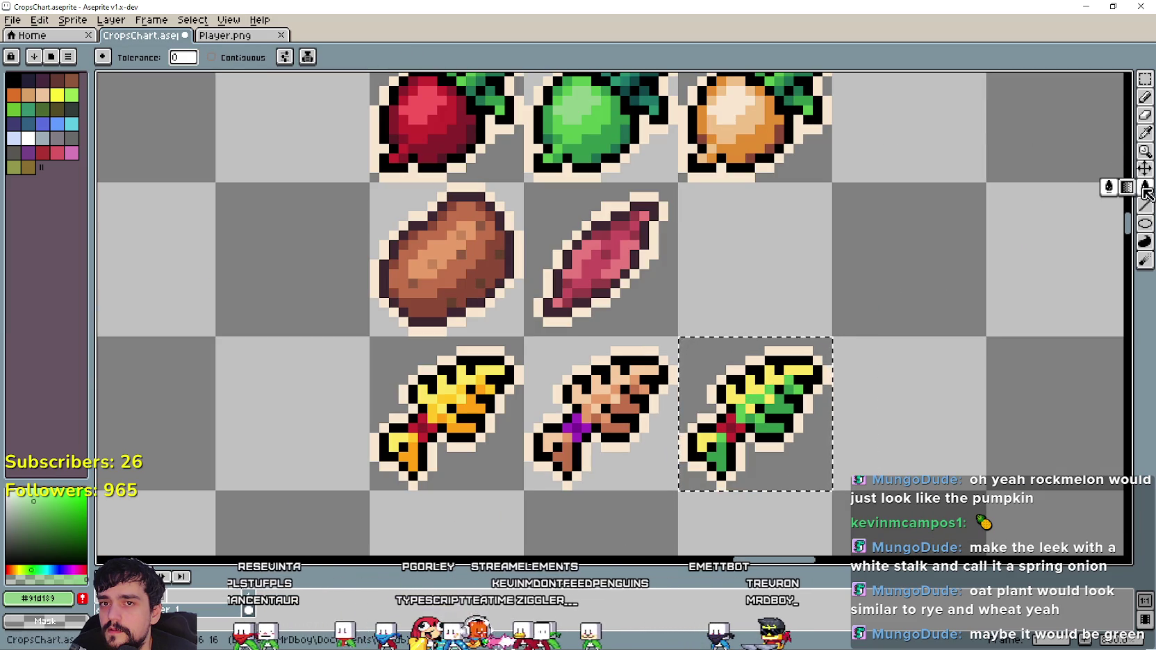
pyautogui.click(777, 382)
pyautogui.scroll(-1, 767, 483)
pyautogui.scroll(-1, 767, 484)
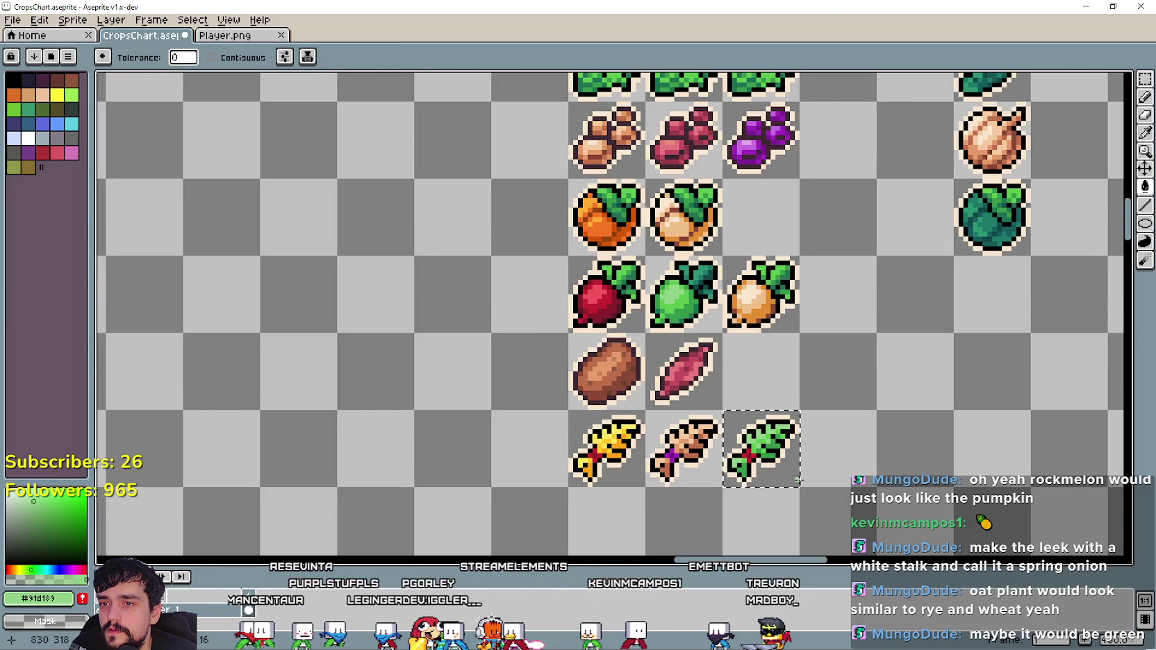
pyautogui.scroll(1, 778, 416)
pyautogui.scroll(-2, 694, 444)
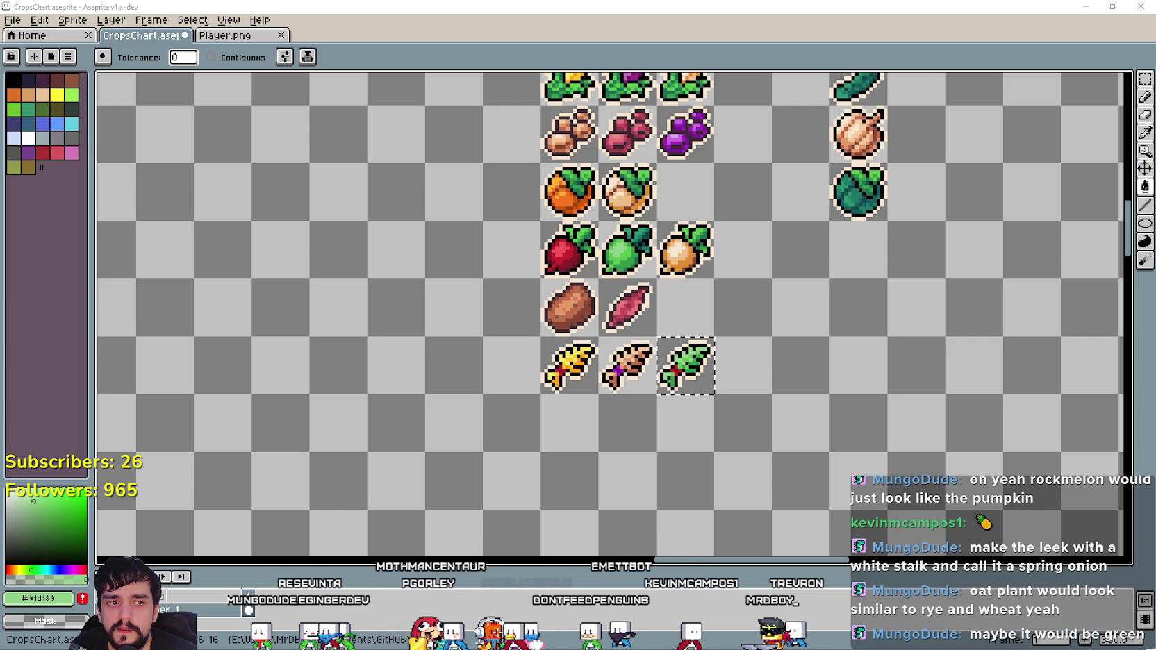
pyautogui.hotkey('alt', 'Tab')
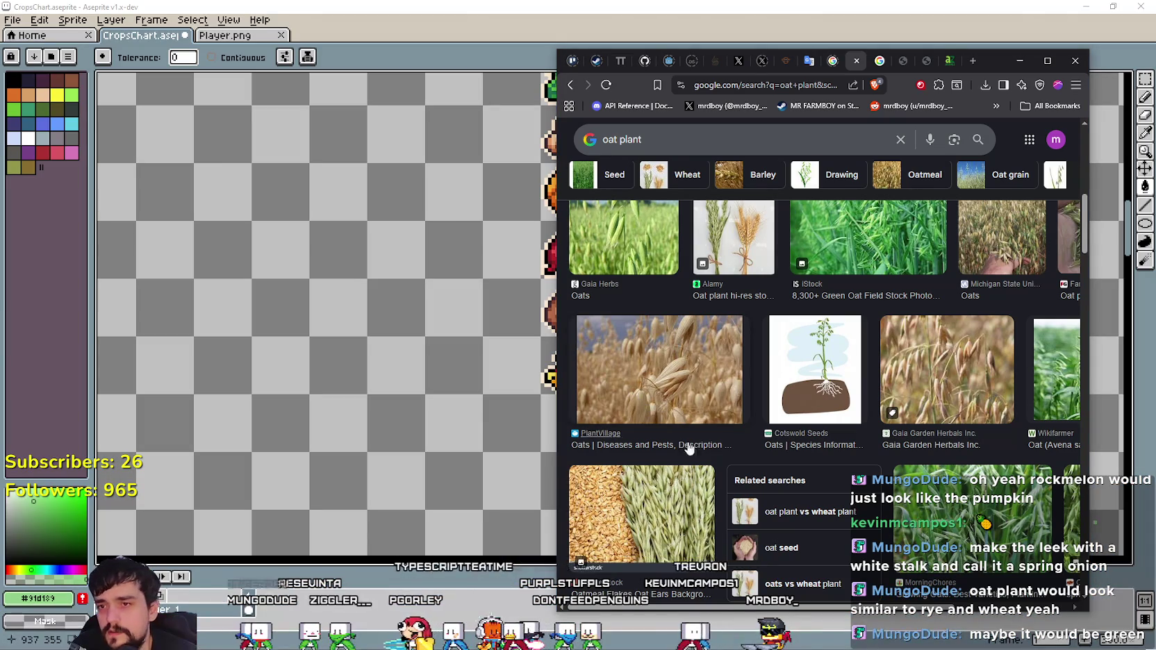
pyautogui.scroll(-1, 938, 510)
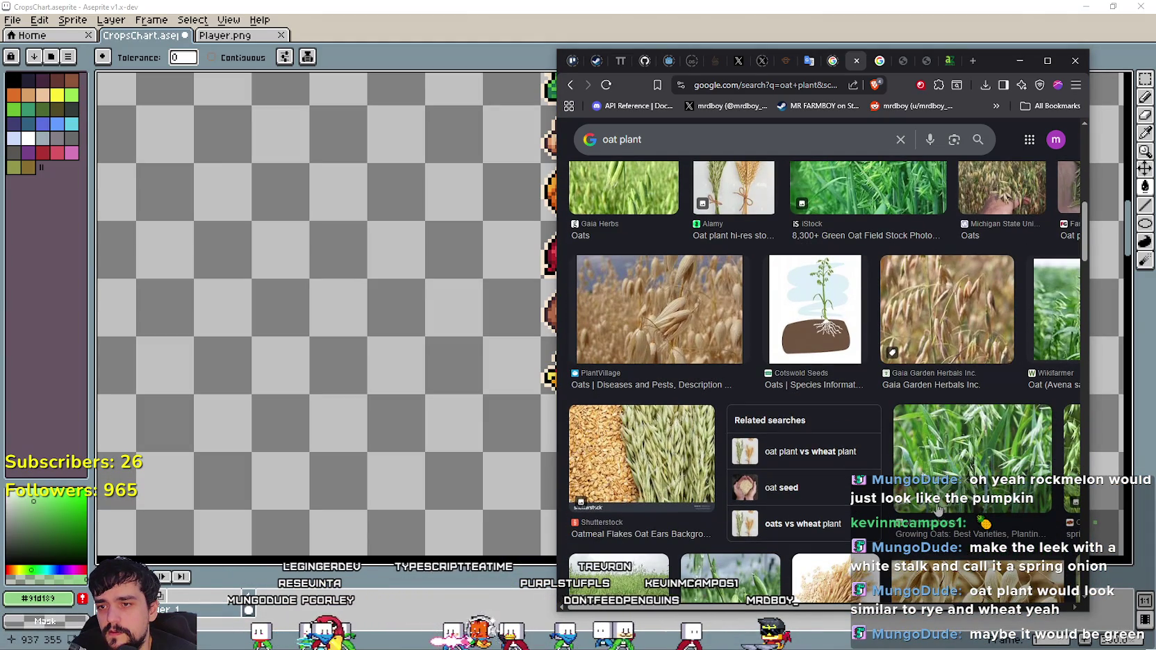
pyautogui.scroll(-2, 949, 356)
pyautogui.scroll(-3, 962, 325)
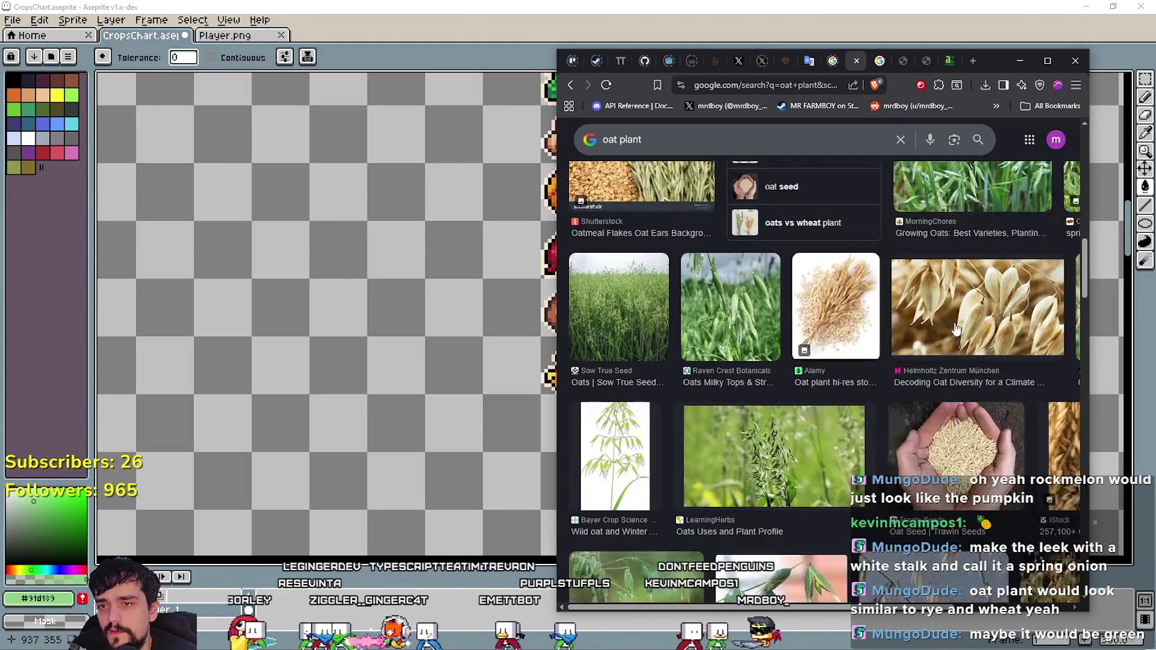
pyautogui.scroll(-1, 688, 368)
pyautogui.scroll(-1, 729, 399)
pyautogui.scroll(-1, 778, 430)
pyautogui.scroll(-1, 824, 465)
pyautogui.scroll(-1, 824, 465)
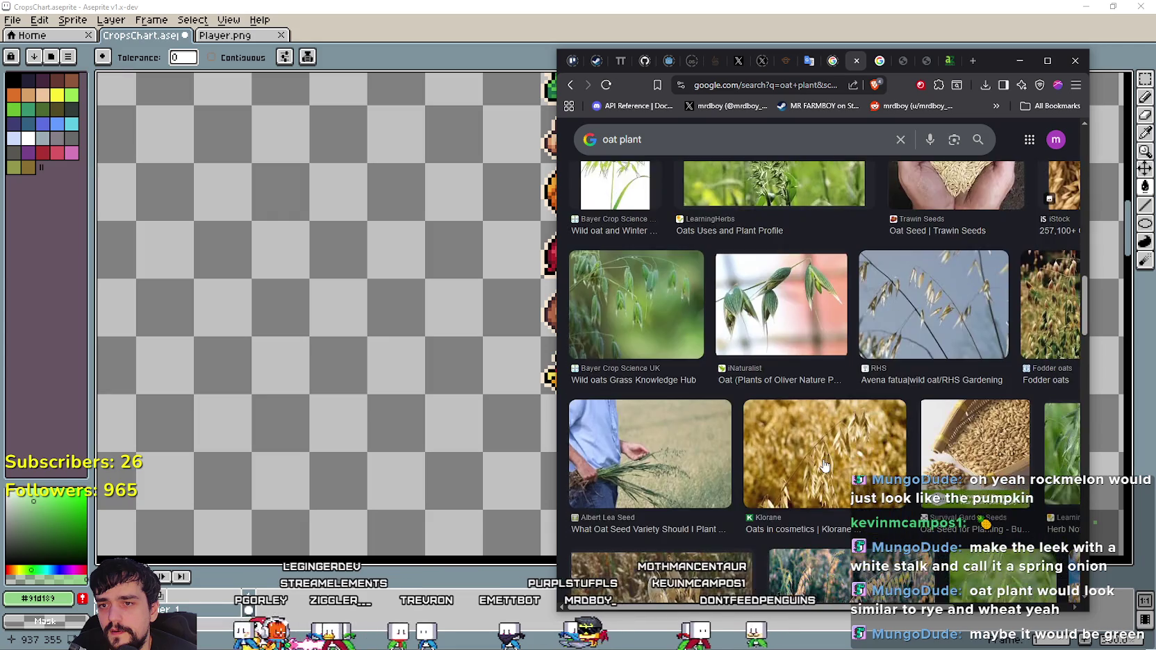
pyautogui.scroll(-3, 834, 245)
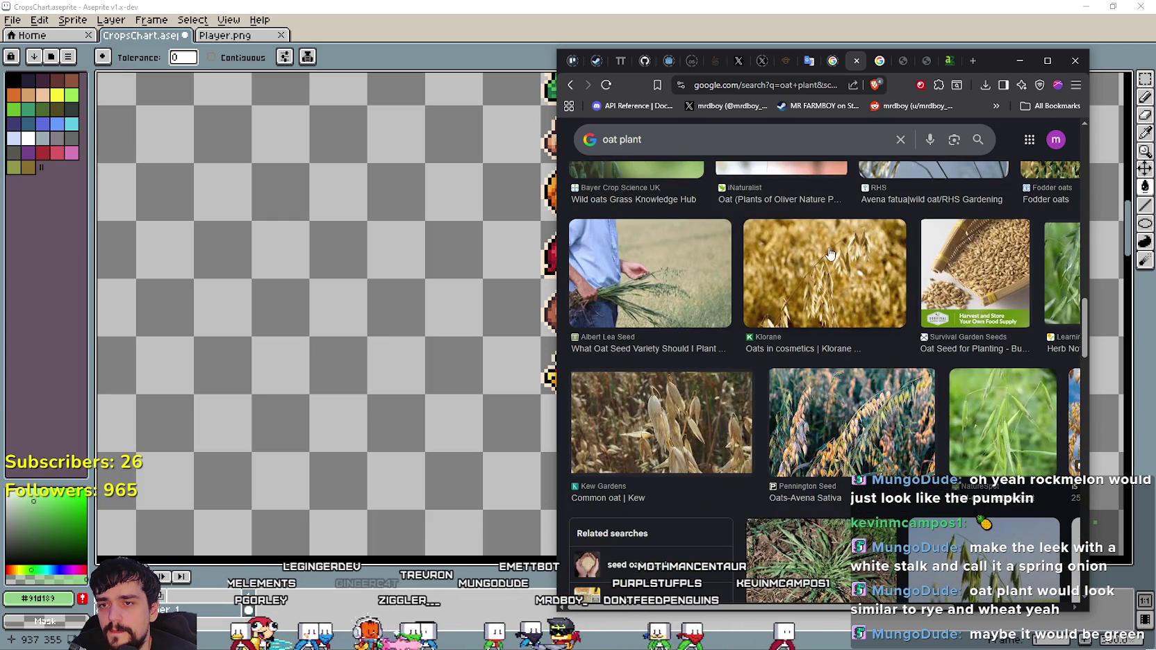
pyautogui.scroll(-3, 694, 312)
pyautogui.scroll(-3, 739, 394)
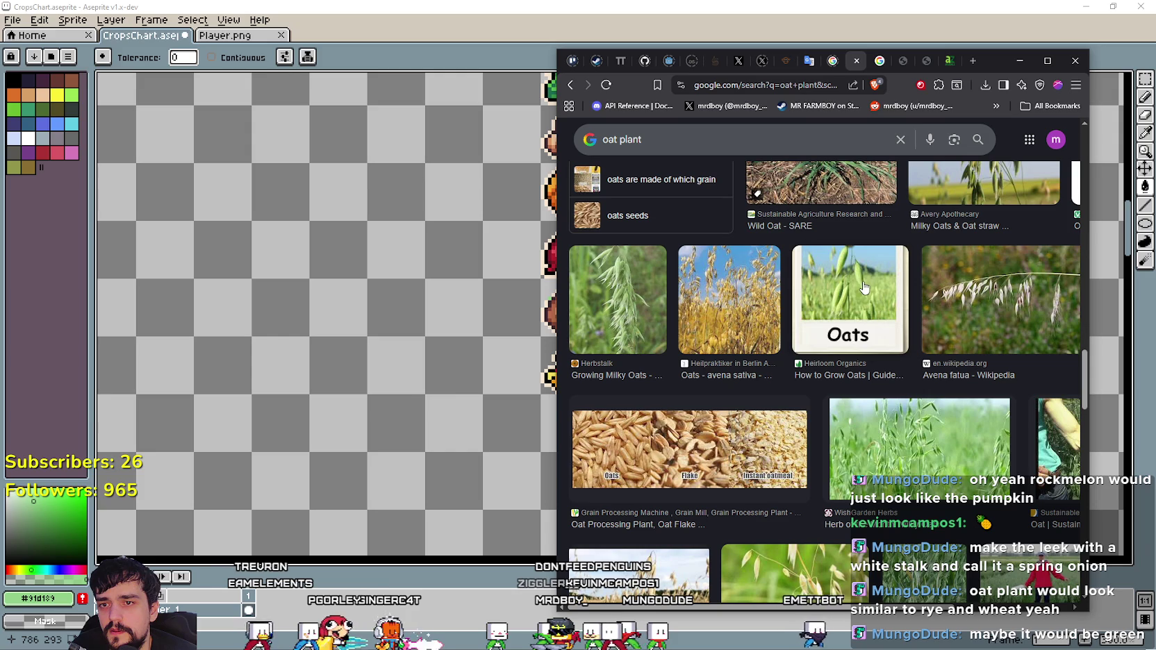
pyautogui.scroll(3, 864, 303)
pyautogui.scroll(-1, 868, 333)
pyautogui.scroll(-2, 872, 362)
pyautogui.scroll(-3, 877, 394)
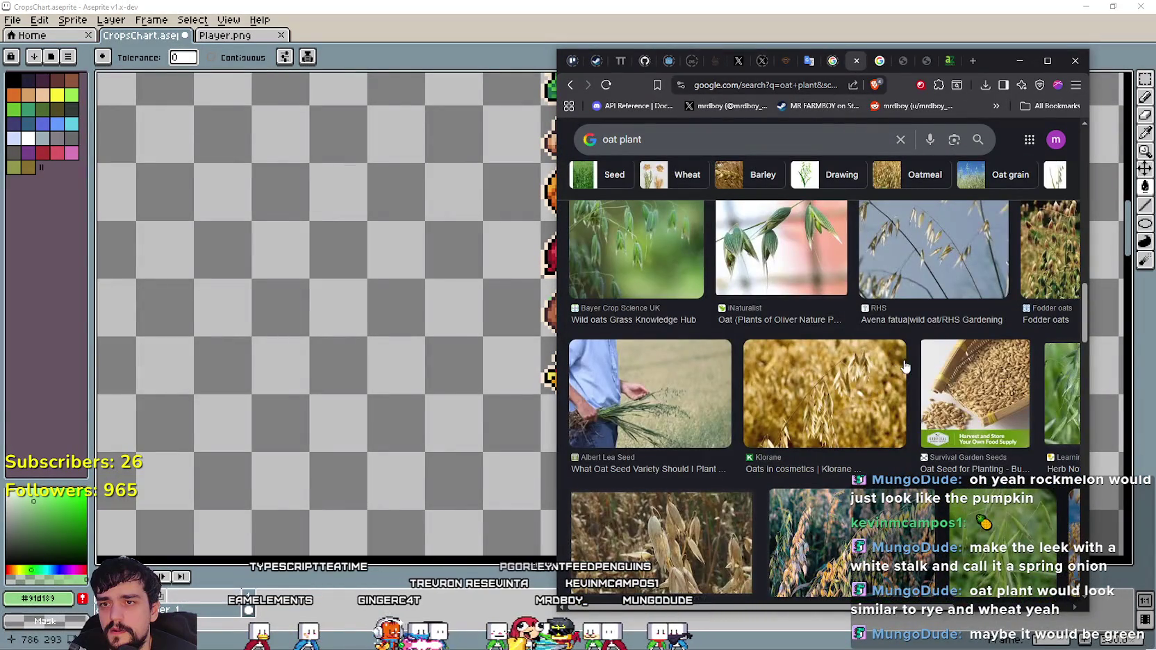
pyautogui.scroll(-3, 896, 372)
pyautogui.scroll(-3, 937, 375)
pyautogui.scroll(-3, 986, 378)
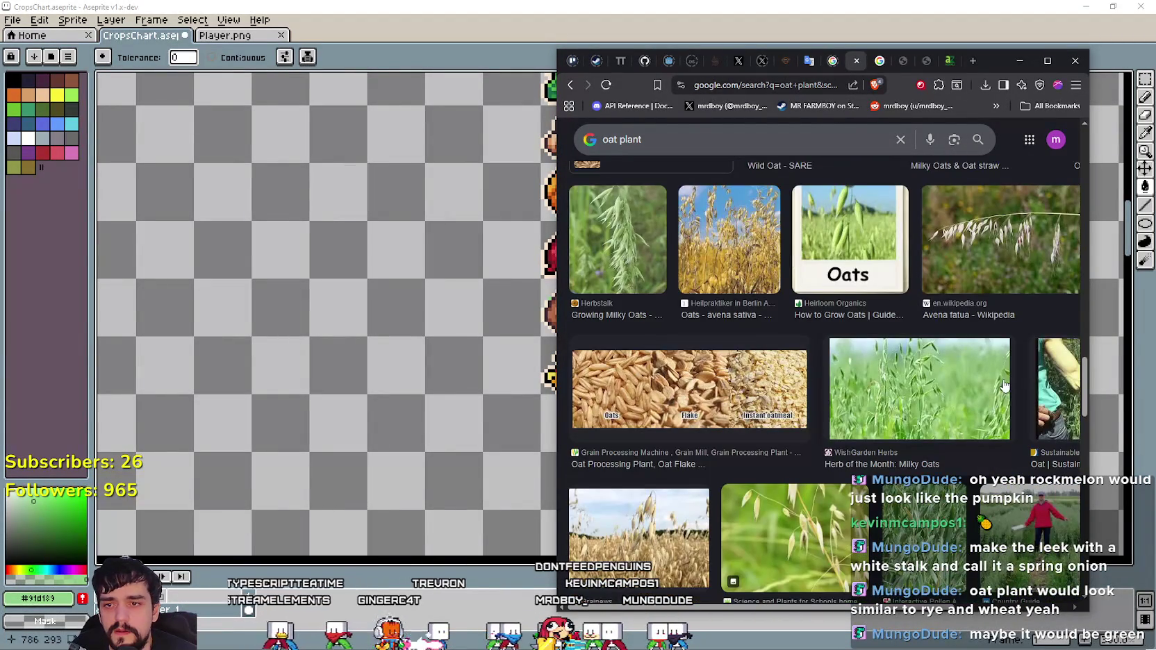
pyautogui.scroll(-3, 1004, 386)
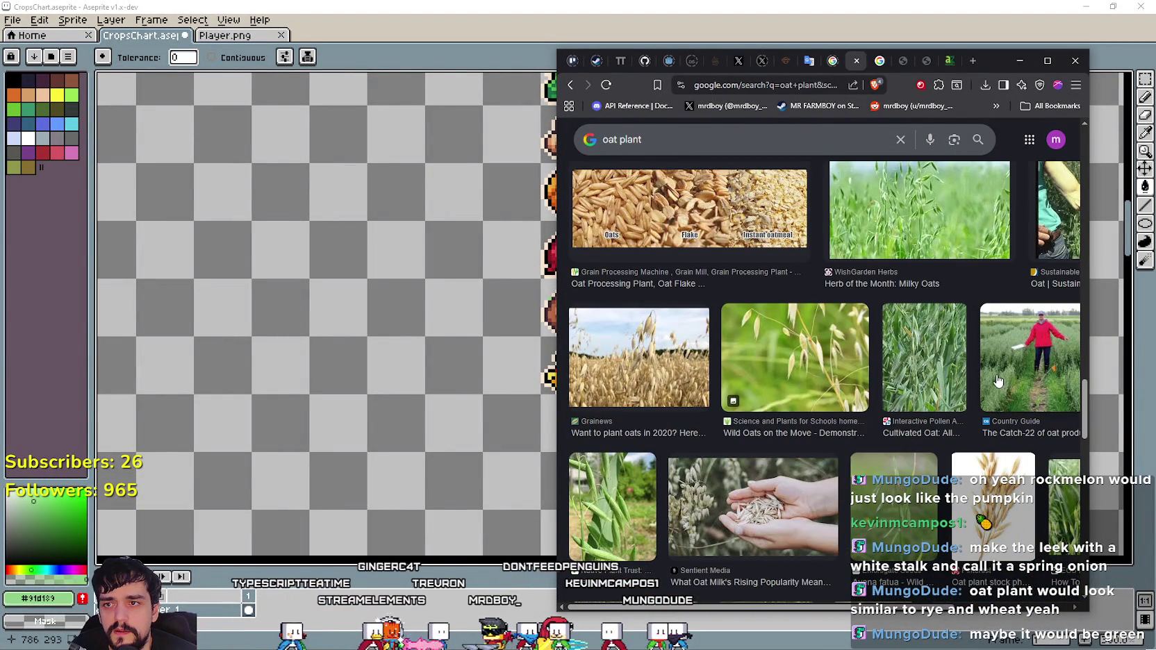
pyautogui.scroll(-3, 996, 379)
pyautogui.scroll(-1, 994, 380)
pyautogui.scroll(-3, 992, 379)
pyautogui.scroll(-5, 990, 379)
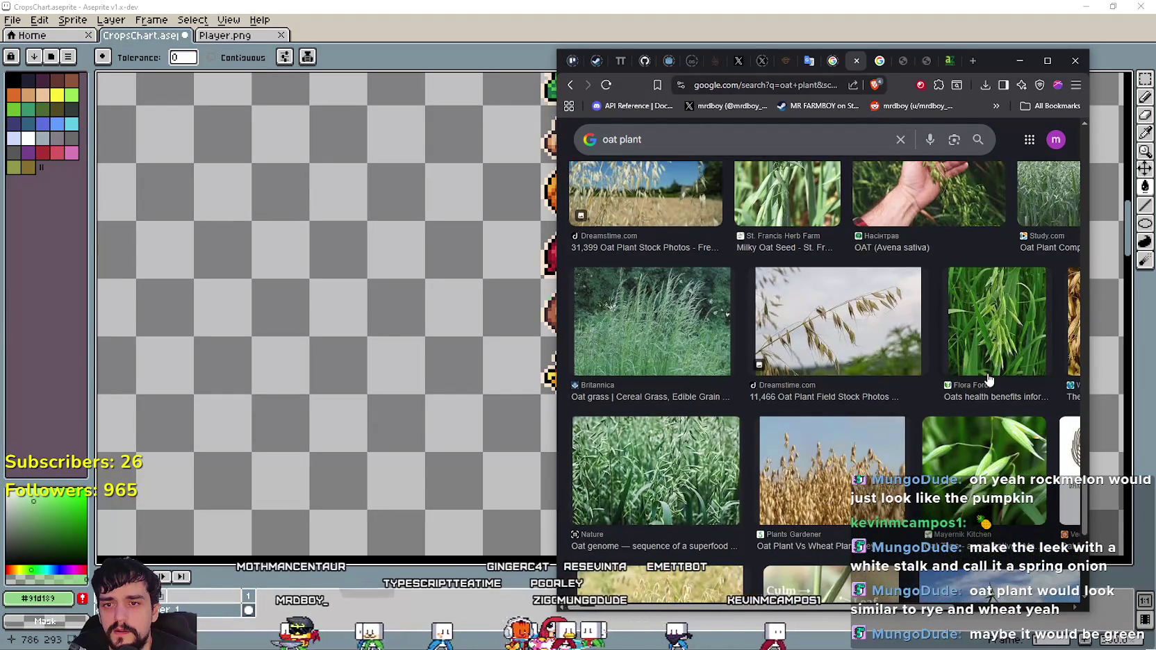
pyautogui.scroll(-3, 988, 378)
pyautogui.scroll(-3, 986, 378)
pyautogui.scroll(1, 984, 379)
pyautogui.scroll(3, 981, 379)
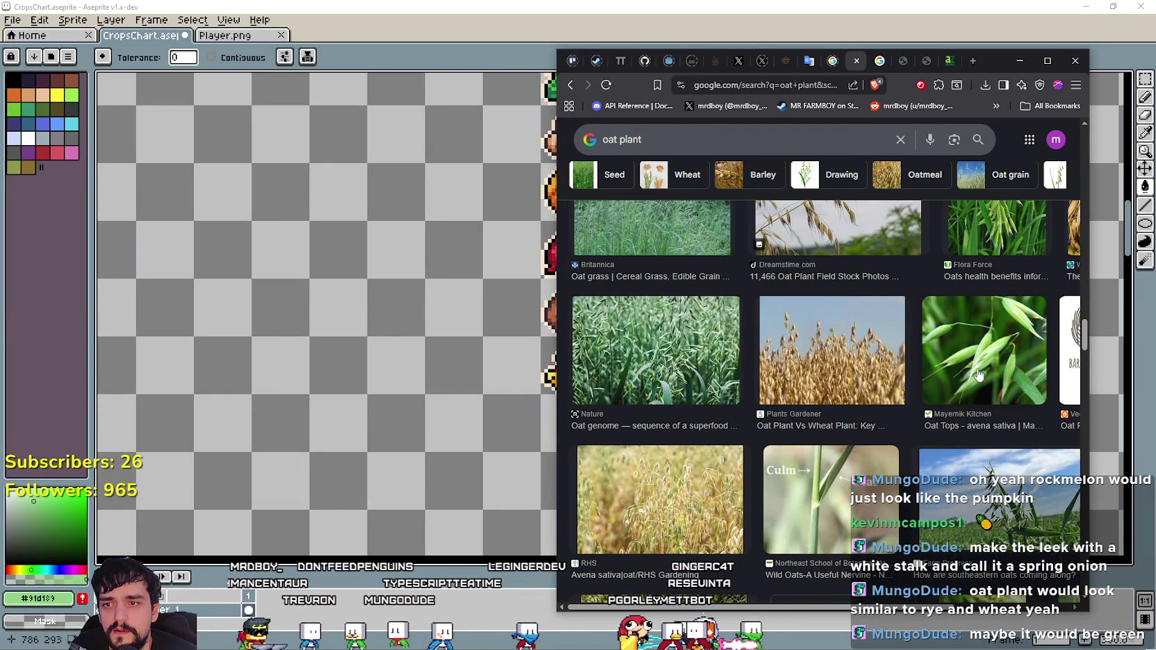
pyautogui.scroll(-2, 907, 361)
pyautogui.scroll(-1, 905, 375)
pyautogui.scroll(-2, 905, 375)
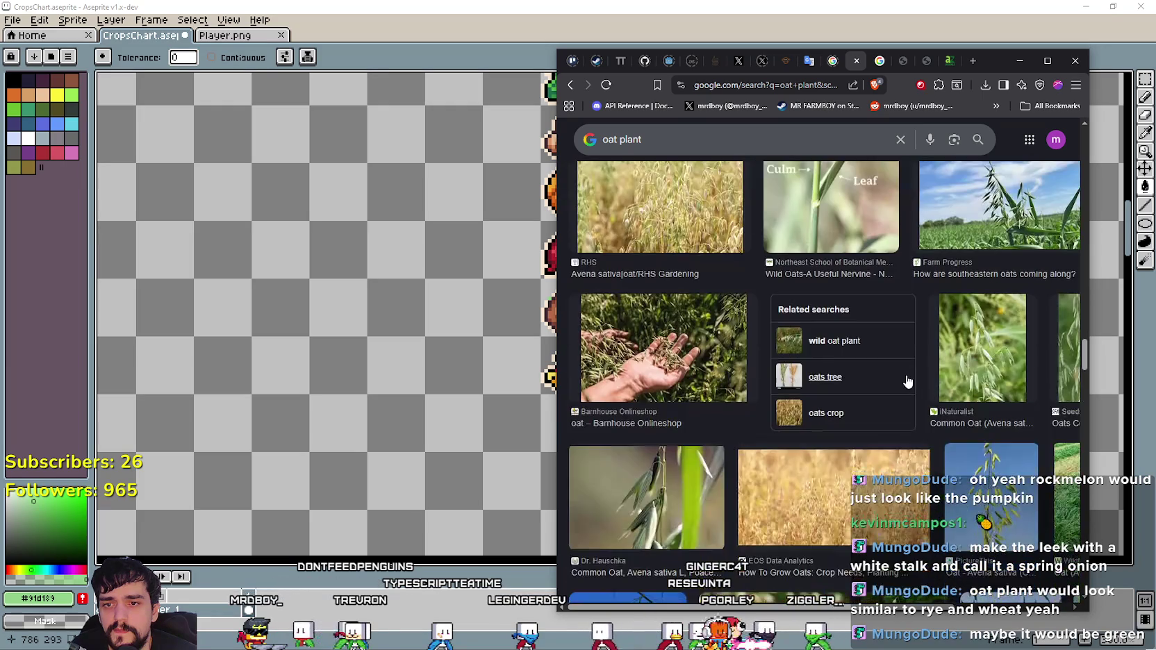
pyautogui.scroll(-2, 907, 380)
pyautogui.scroll(-1, 907, 381)
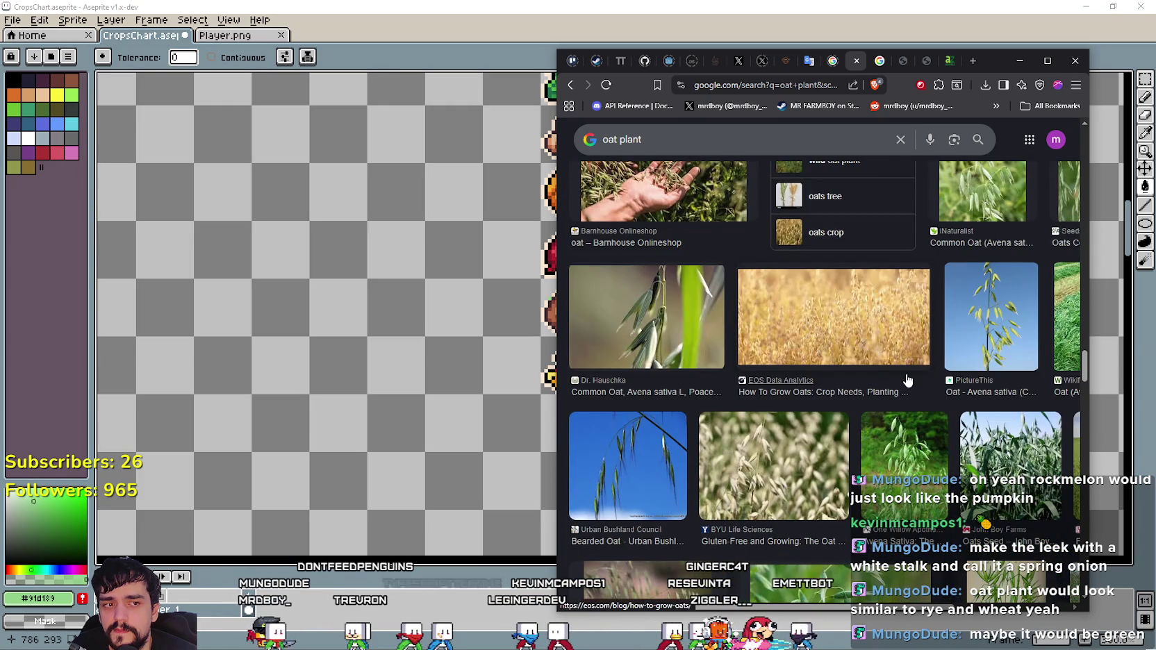
pyautogui.scroll(-2, 907, 380)
pyautogui.scroll(-2, 907, 381)
pyautogui.scroll(-1, 907, 379)
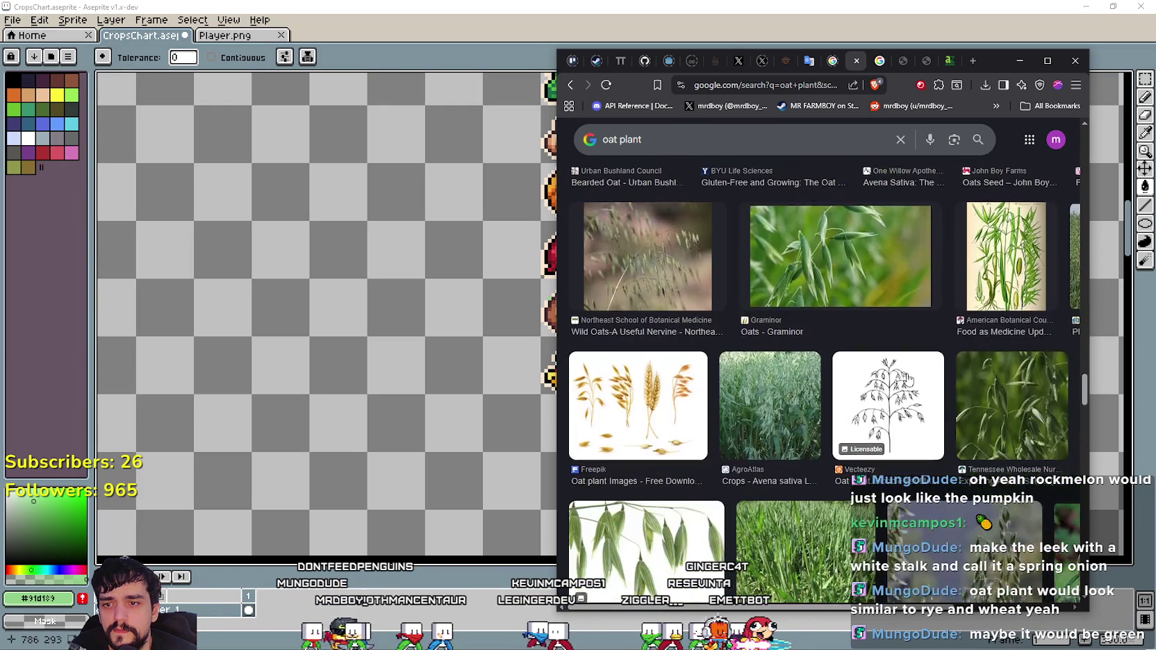
pyautogui.scroll(-2, 785, 389)
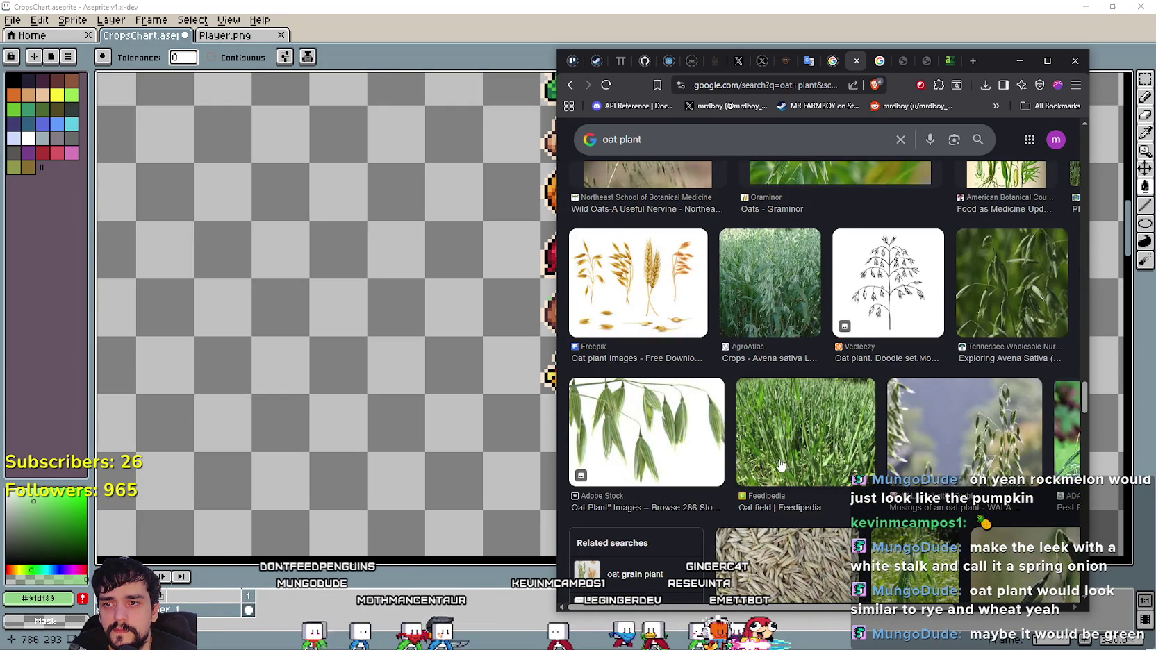
pyautogui.click(667, 416)
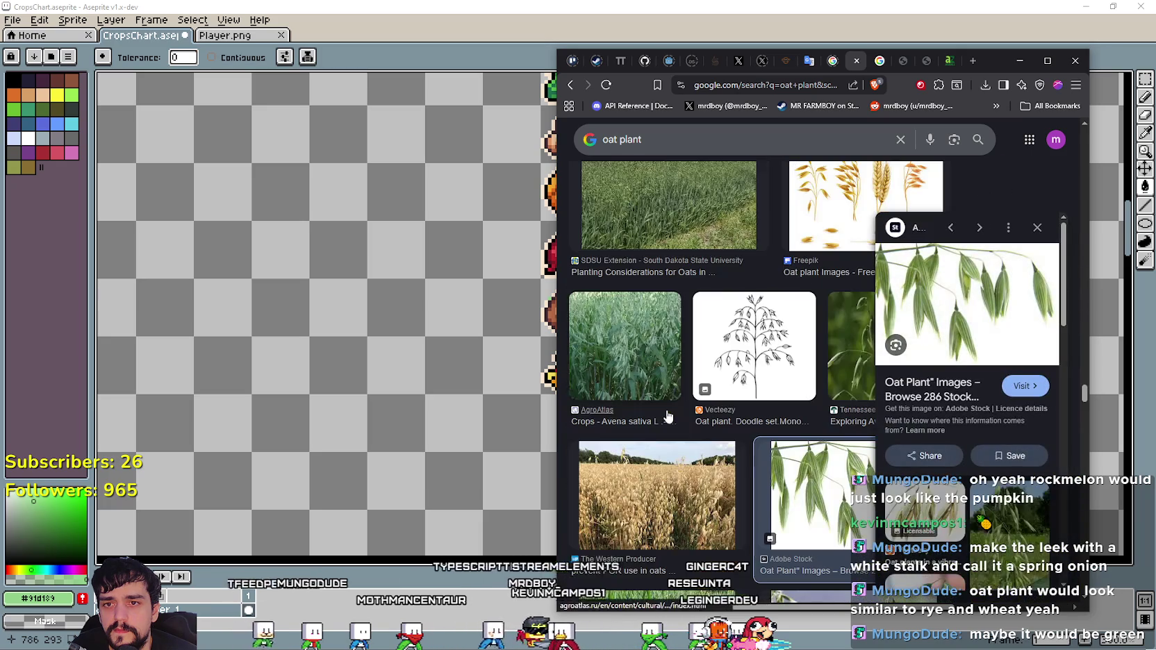
pyautogui.click(1037, 227)
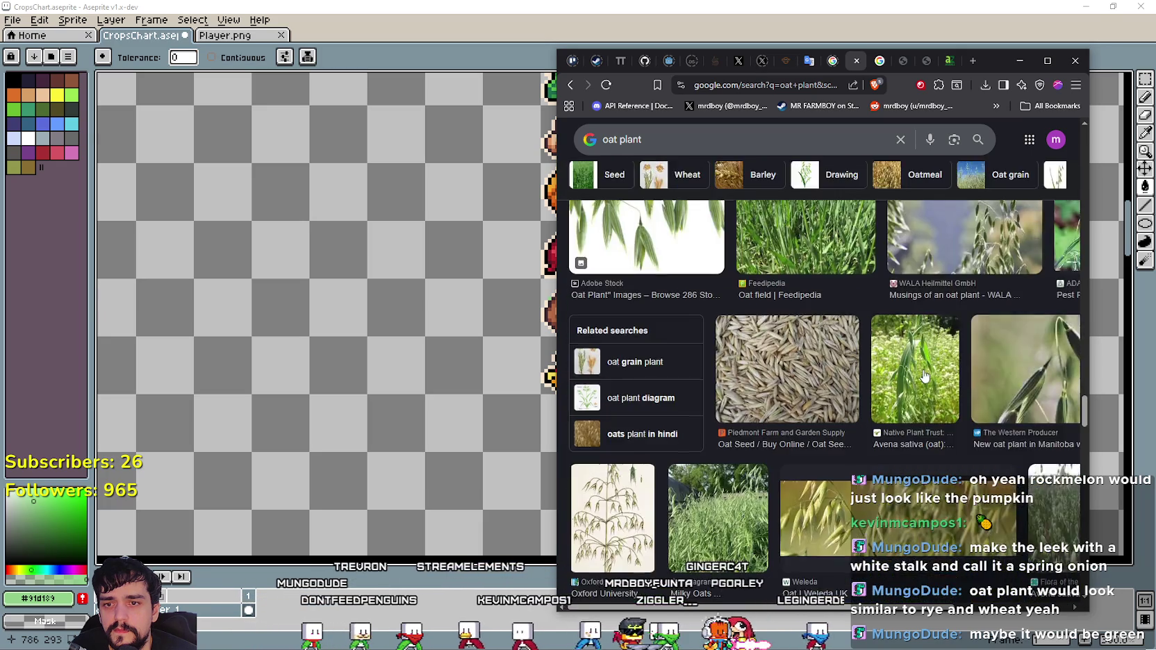
pyautogui.scroll(-3, 924, 375)
pyautogui.scroll(-2, 924, 375)
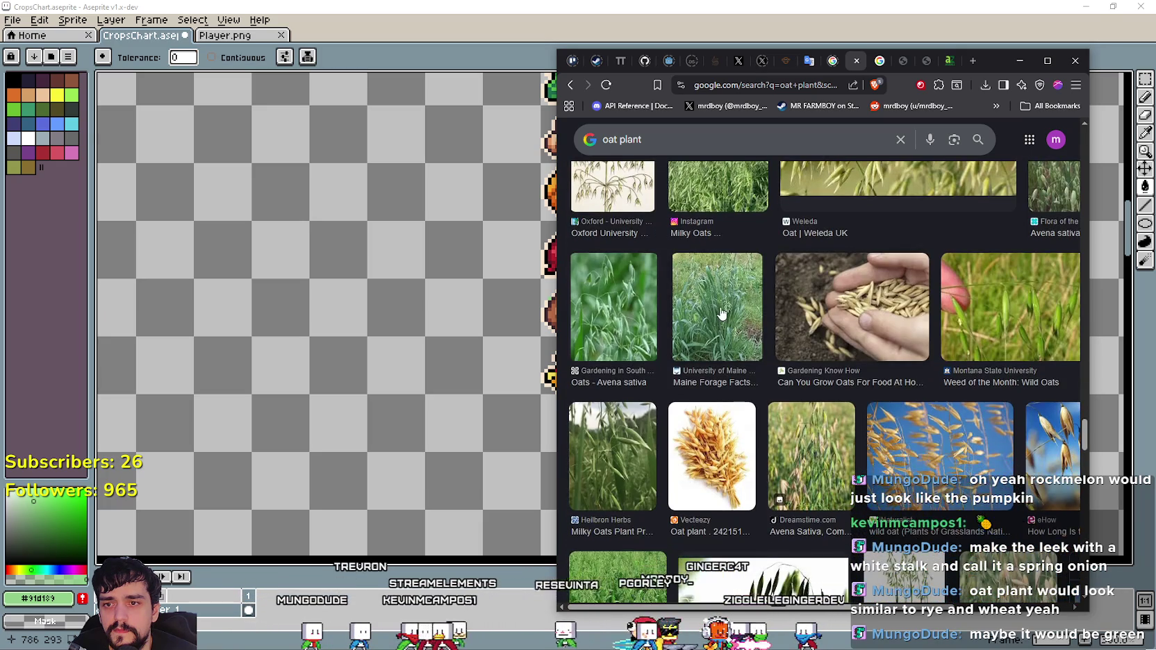
pyautogui.click(809, 451)
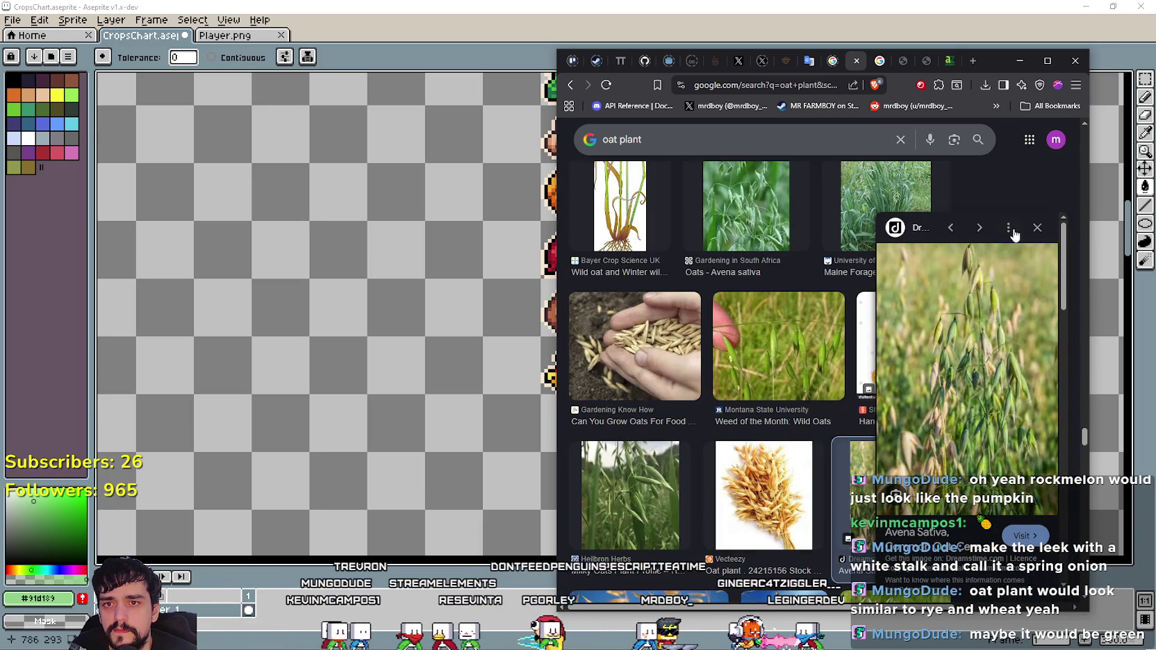
pyautogui.click(1037, 227)
pyautogui.scroll(-4, 808, 362)
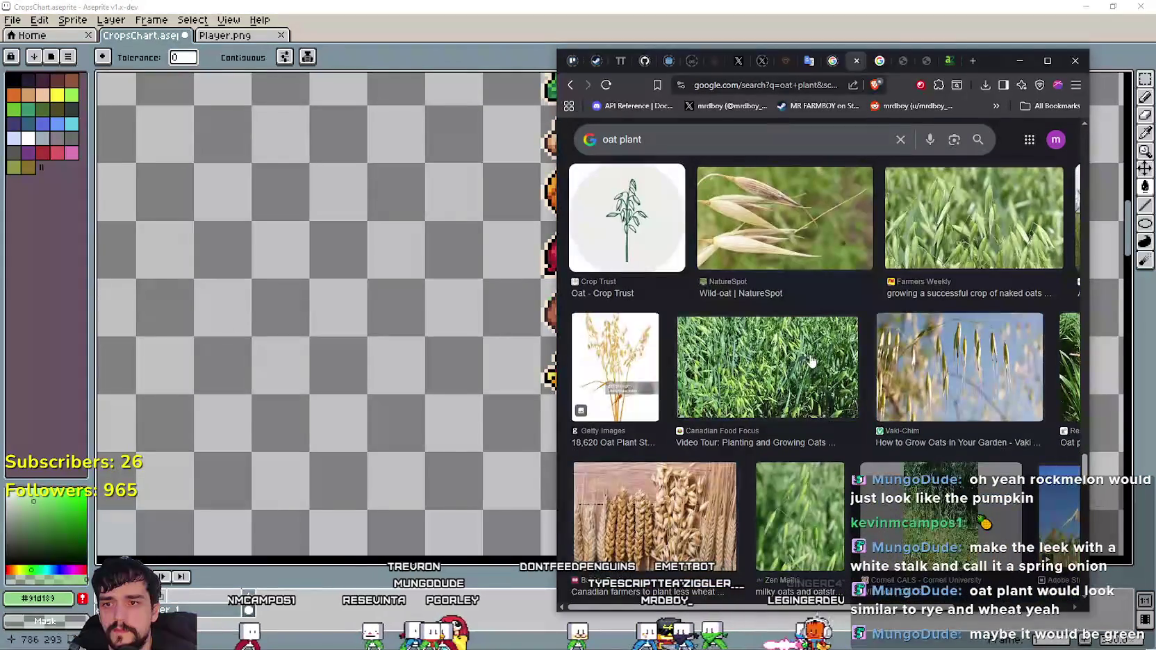
pyautogui.click(808, 361)
pyautogui.click(1037, 227)
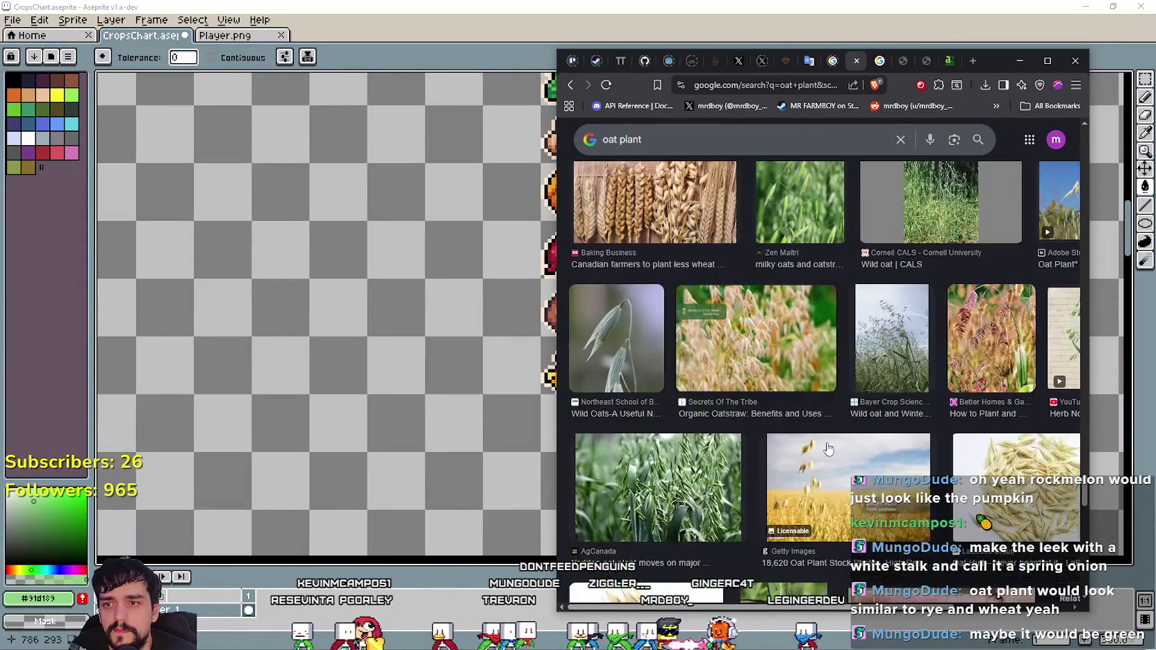
pyautogui.scroll(-1, 808, 406)
pyautogui.scroll(-2, 807, 389)
pyautogui.scroll(-2, 804, 368)
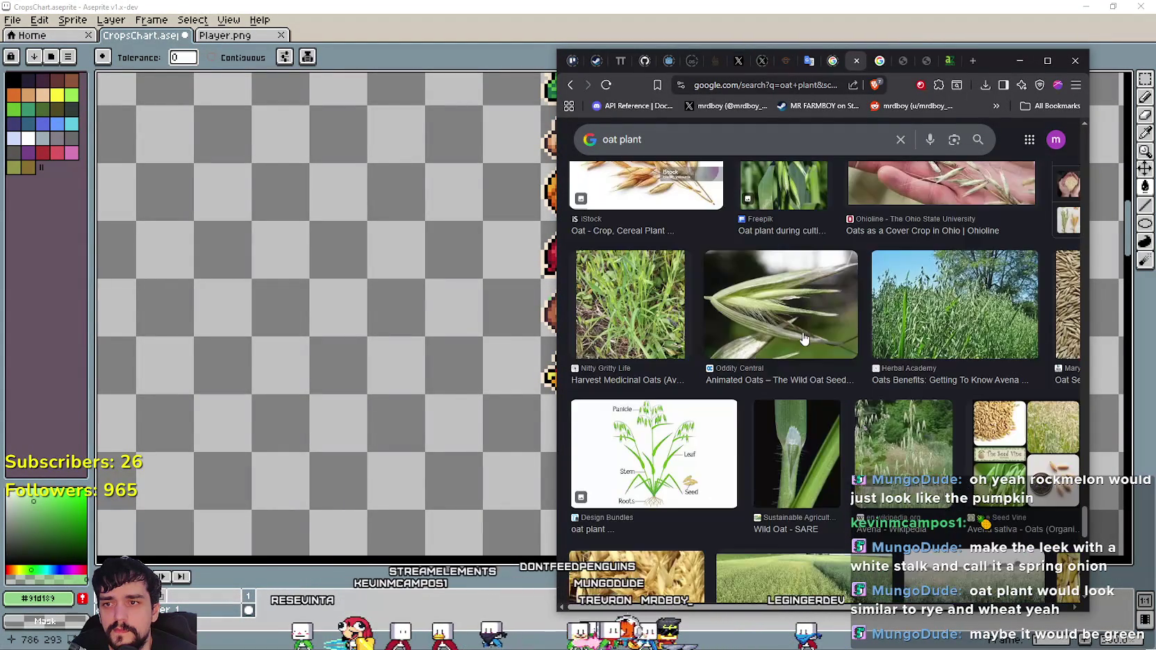
pyautogui.scroll(-2, 802, 347)
pyautogui.scroll(-2, 800, 335)
pyautogui.scroll(2, 795, 328)
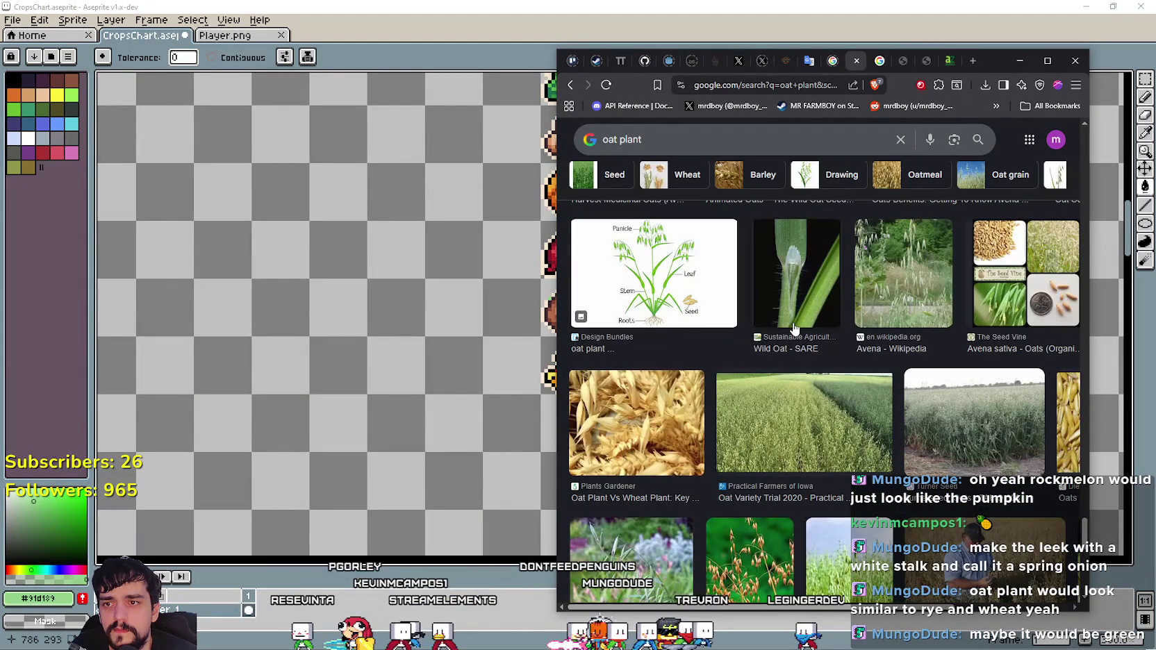
pyautogui.click(701, 12)
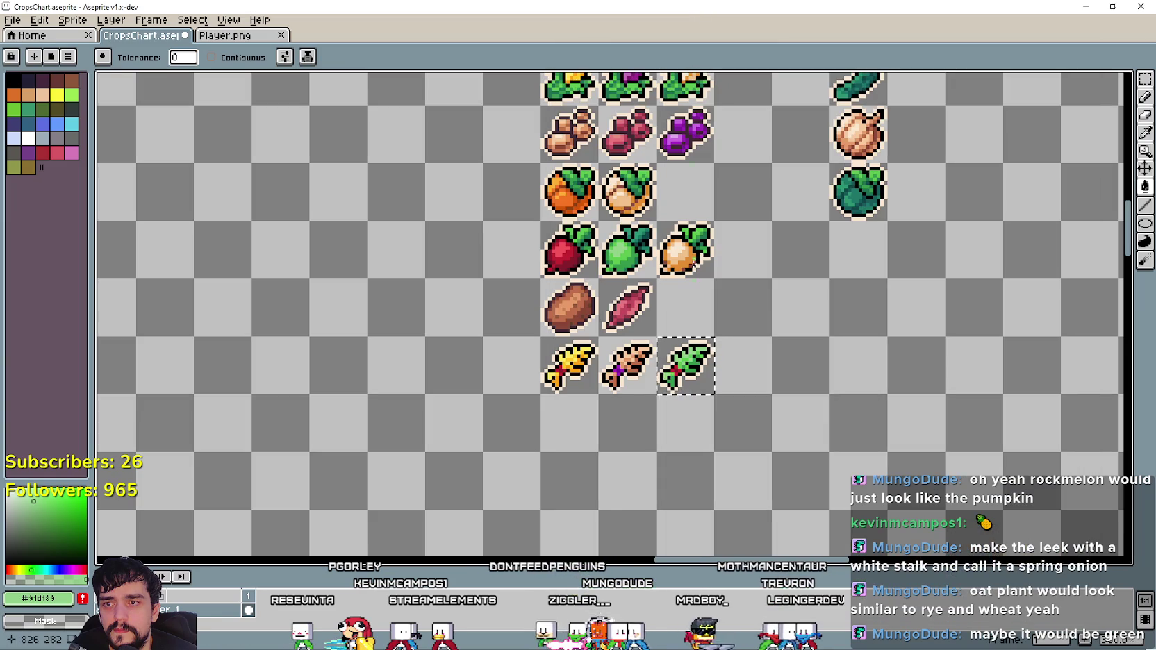
pyautogui.click(700, 383)
pyautogui.scroll(2, 700, 382)
pyautogui.hotkey('ctrl', 'z')
pyautogui.hotkey('ctrl', 'd')
pyautogui.scroll(-2, 700, 380)
pyautogui.scroll(-1, 799, 430)
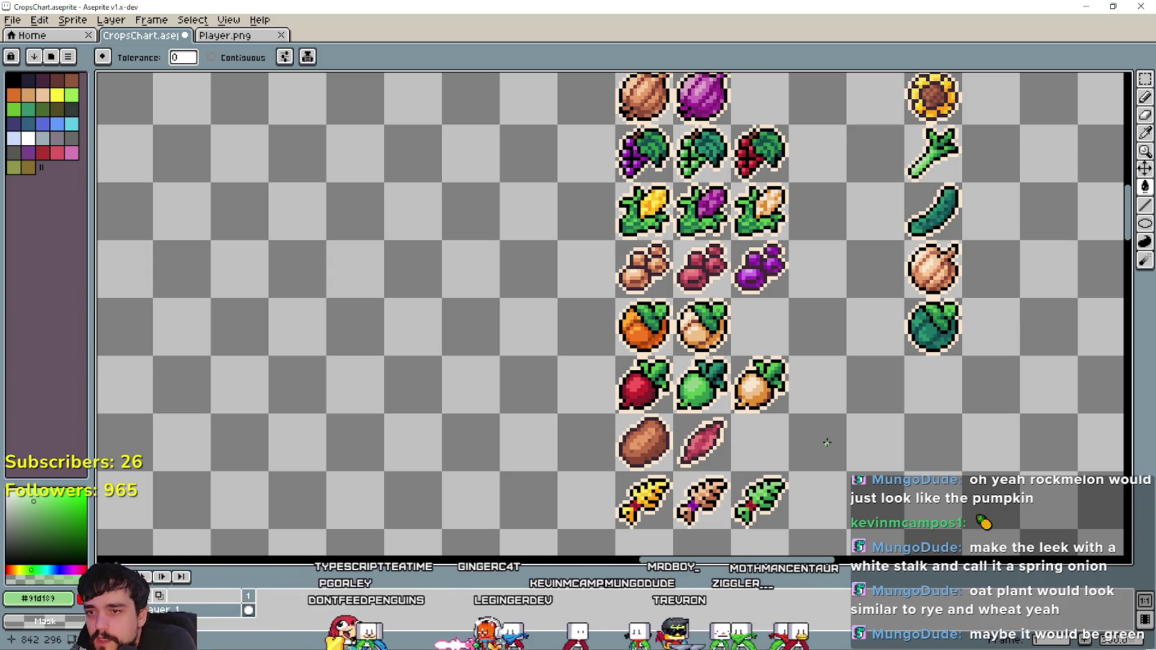
pyautogui.scroll(-1, 826, 442)
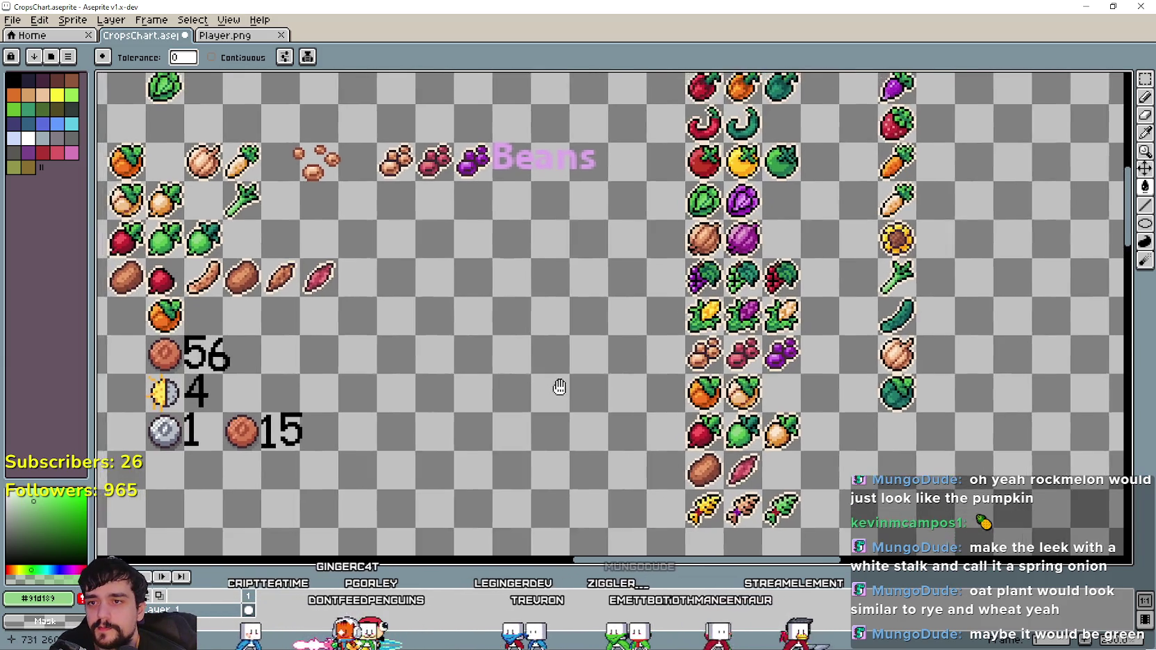
pyautogui.moveTo(546, 340)
pyautogui.mouseDown()
pyautogui.moveTo(552, 424)
pyautogui.moveTo(499, 392)
pyautogui.mouseUp()
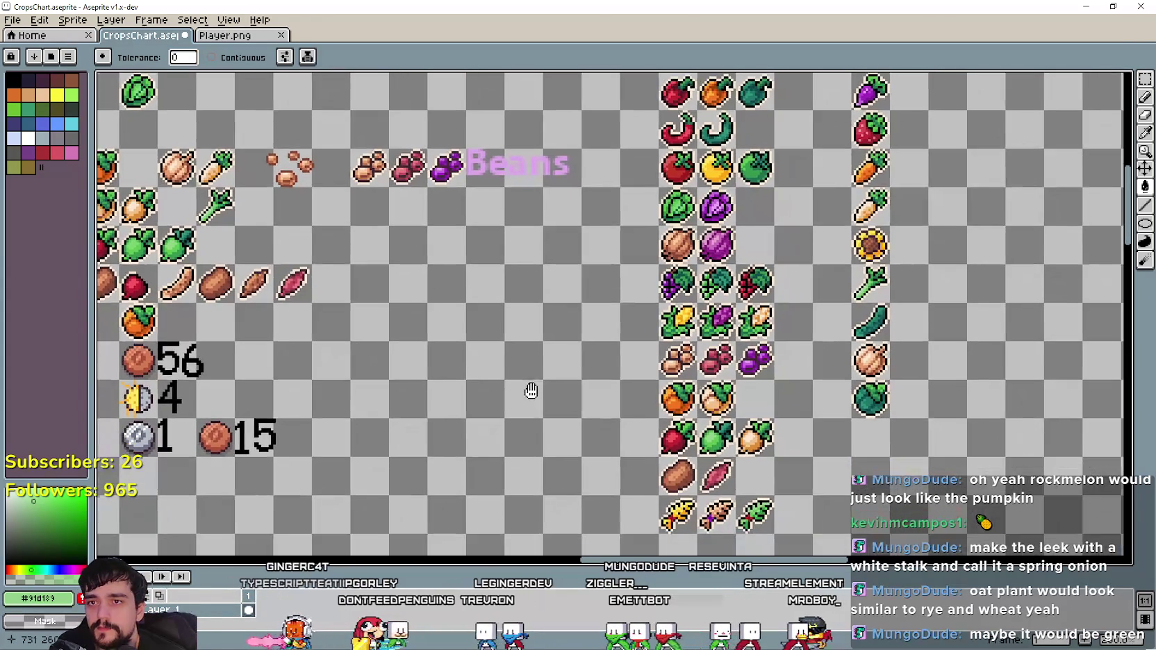
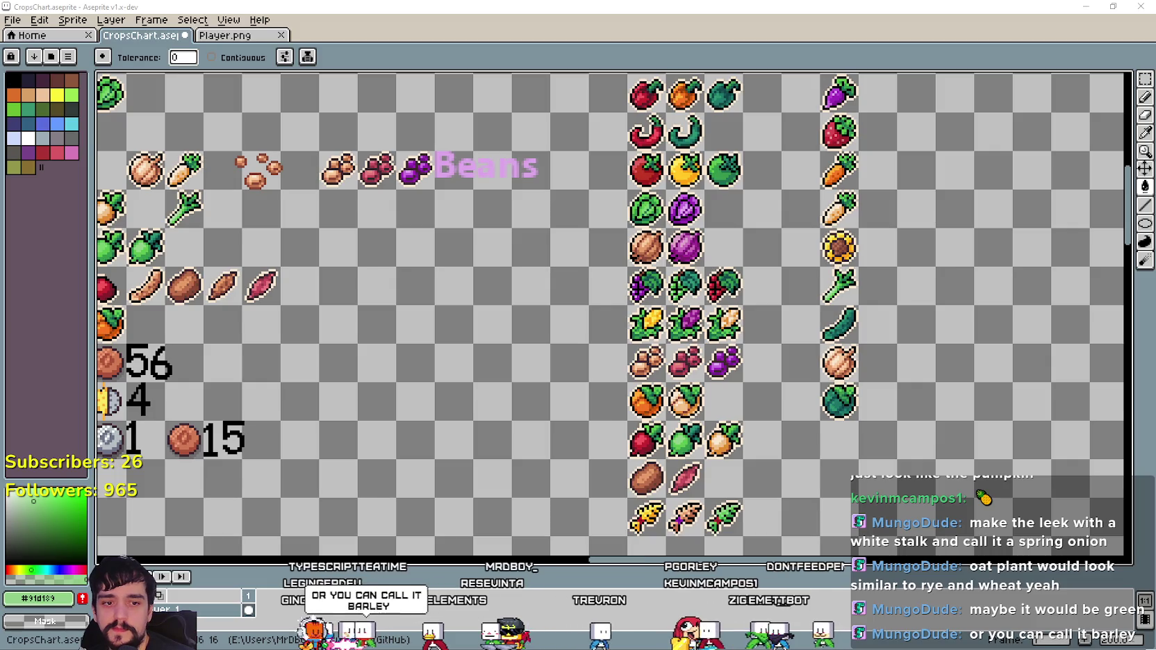
# Replace the Google search in Chrome with 'barley plant' and run it.
pyautogui.hotkey('alt', 'Tab')
pyautogui.tripleClick(609, 136)
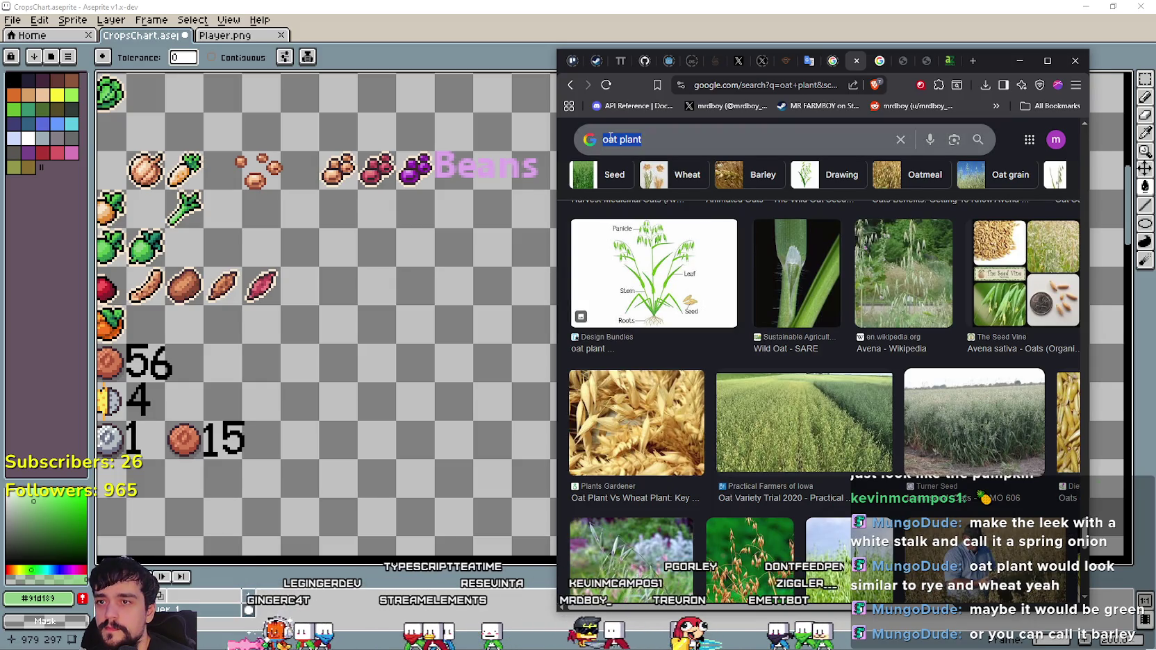
pyautogui.write('barley plant')
pyautogui.press('Return')
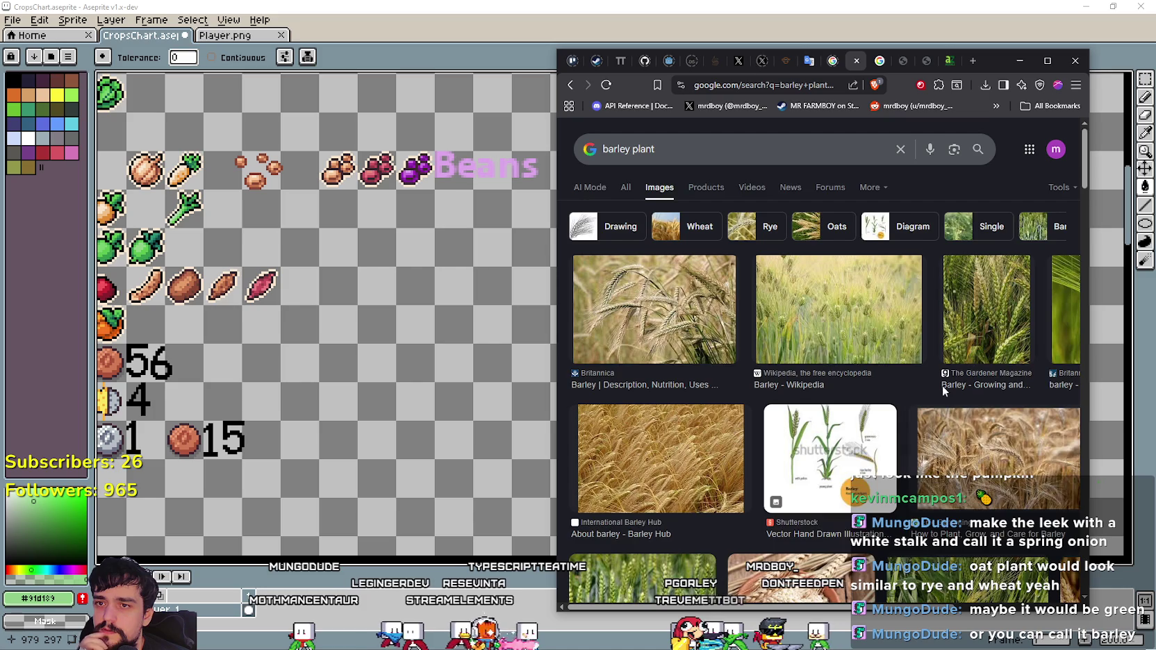
# Scroll through the barley plant image results, then return to Aseprite.
pyautogui.scroll(-3, 862, 452)
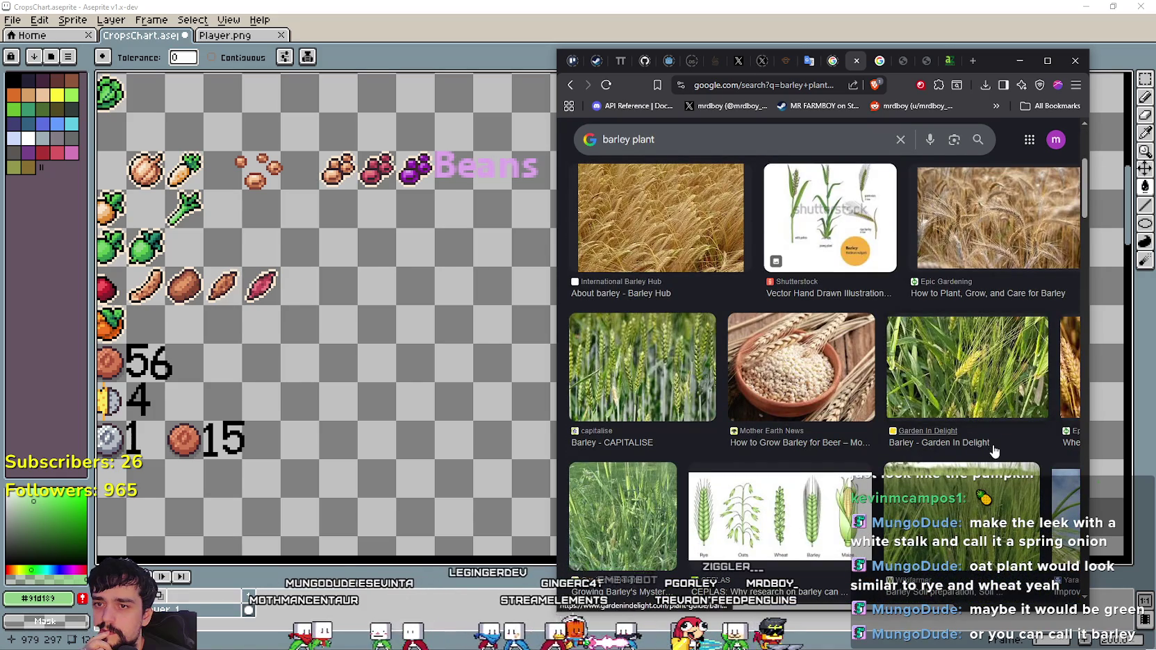
pyautogui.scroll(-1, 932, 366)
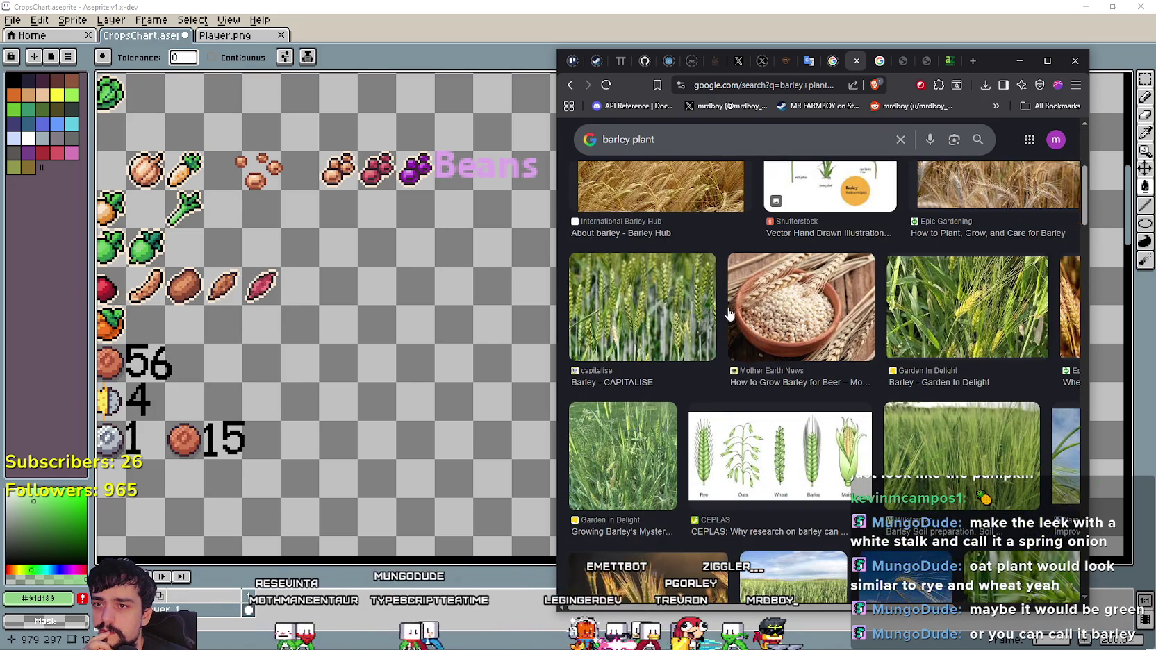
pyautogui.scroll(-2, 623, 296)
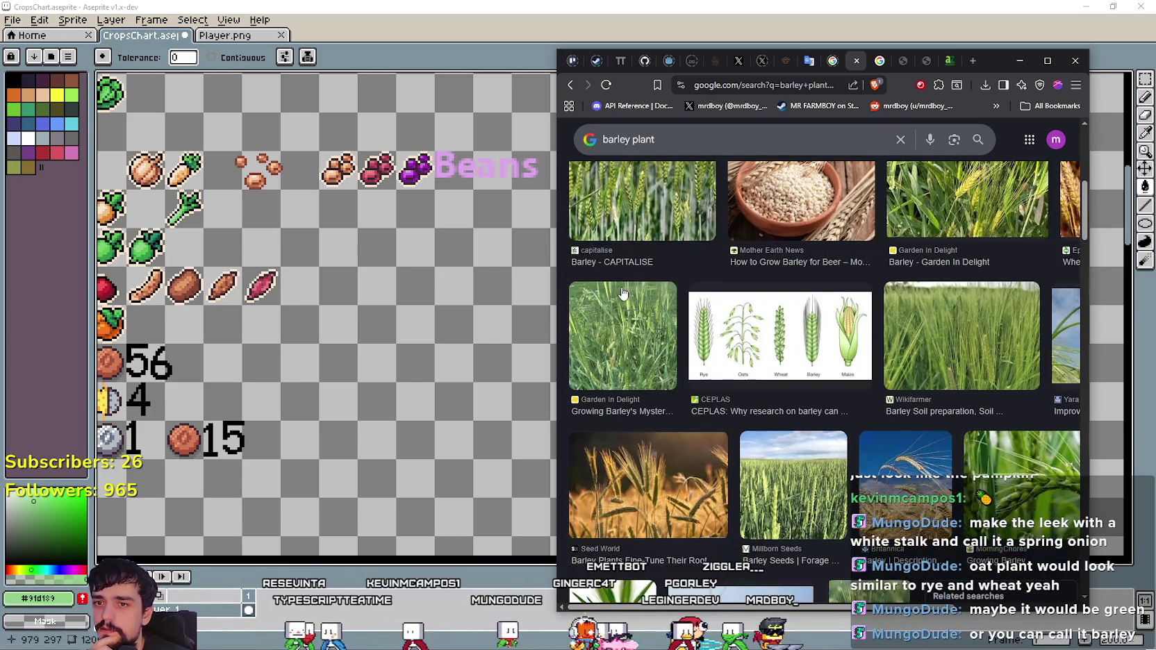
pyautogui.scroll(-4, 623, 291)
pyautogui.scroll(-4, 799, 450)
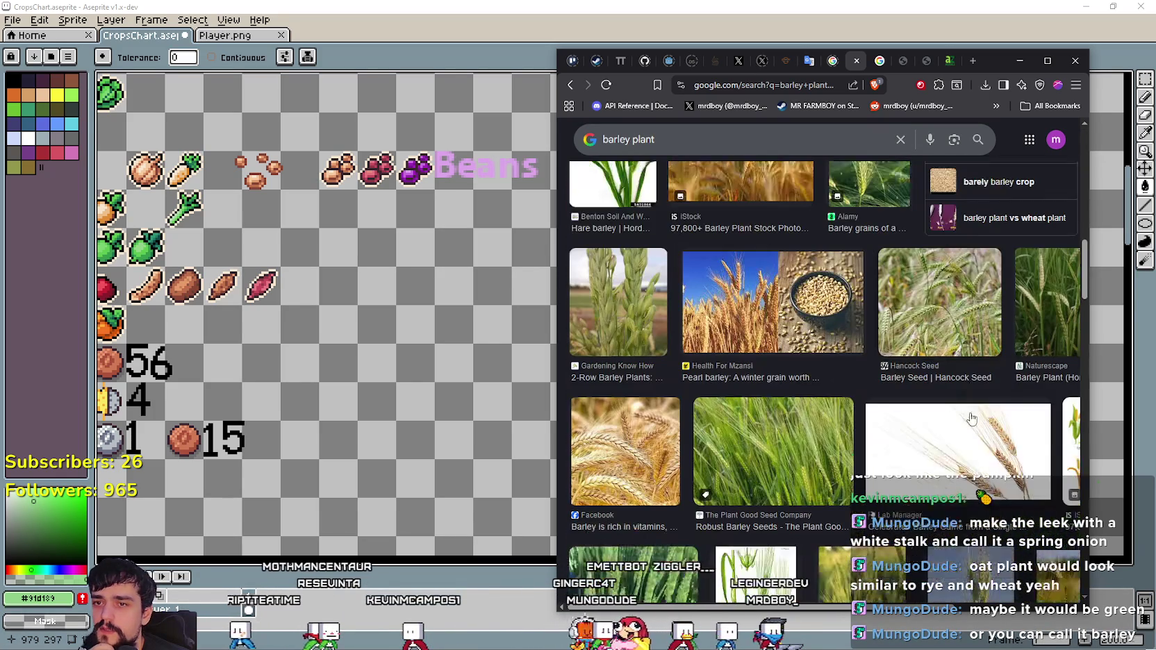
pyautogui.scroll(-1, 799, 450)
pyautogui.scroll(-1, 810, 437)
pyautogui.scroll(-3, 809, 437)
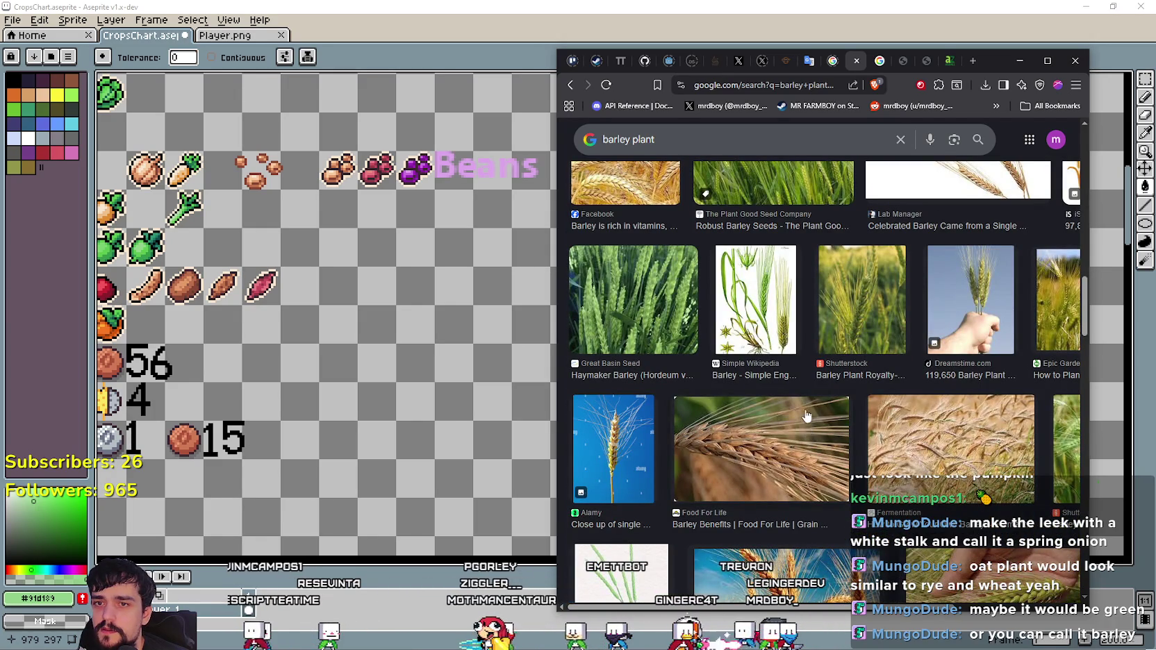
pyautogui.hotkey('alt', 'Tab')
# Finish the 'Barley' text and commit it beside the bottom grain row.
pyautogui.scroll(-4, 791, 410)
pyautogui.write('t')
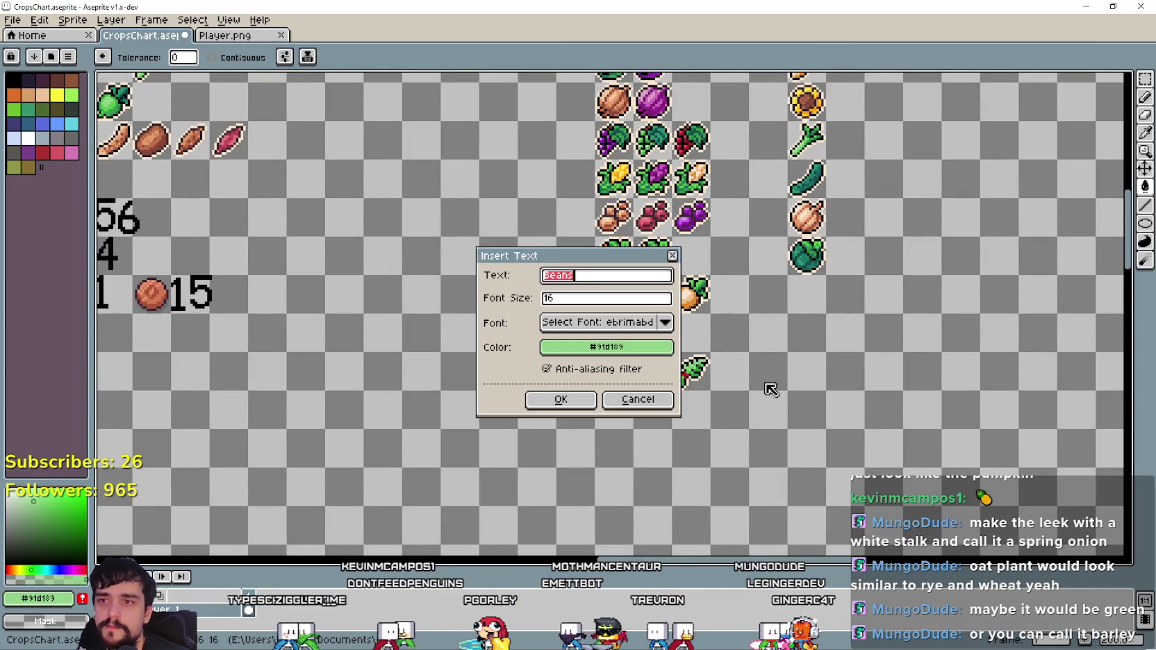
pyautogui.write('y')
pyautogui.press('Return')
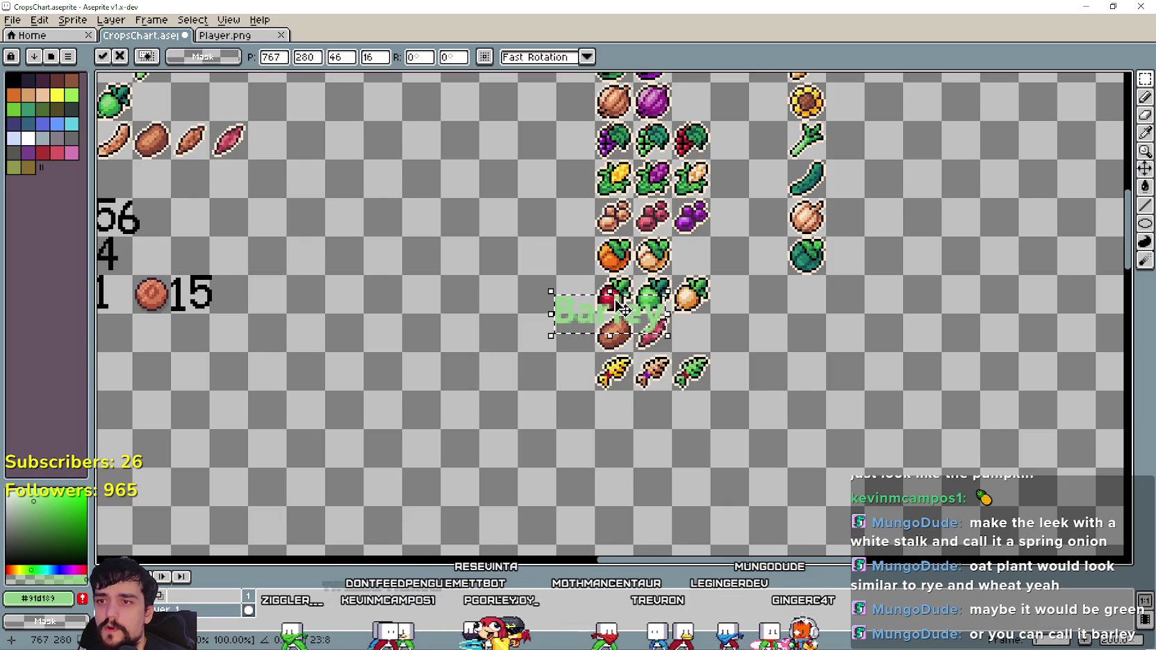
pyautogui.moveTo(628, 310); pyautogui.dragTo(784, 372)
pyautogui.click(803, 304)
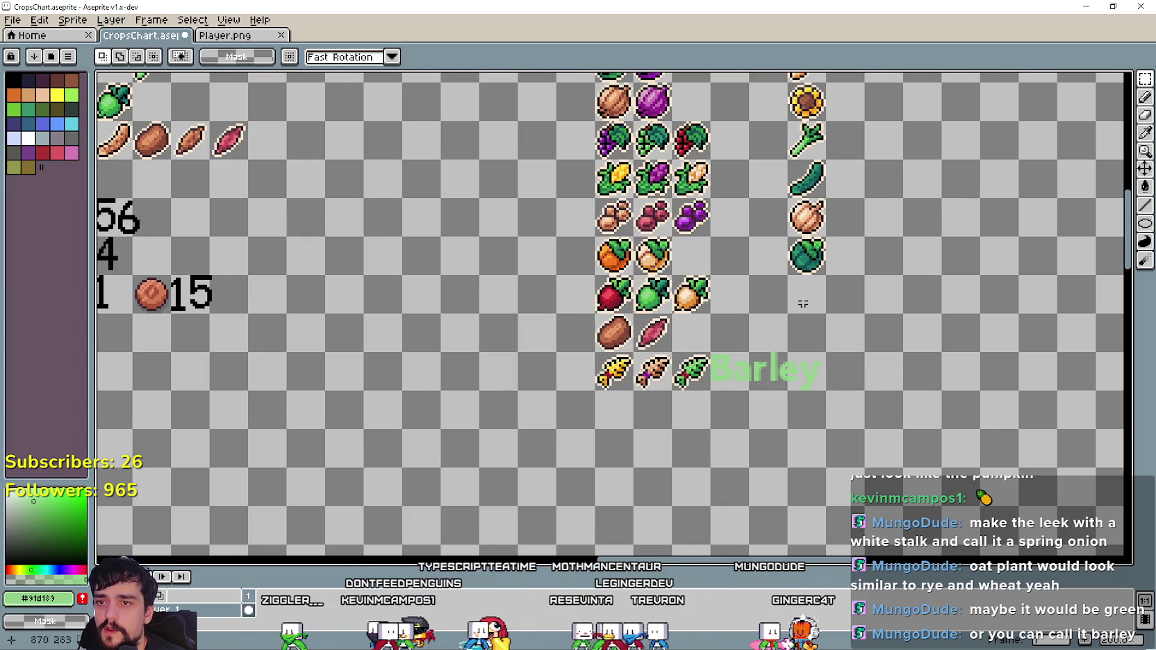
# Pan and zoom around the chart to centre the view on the crop columns.
pyautogui.moveTo(802, 303); pyautogui.dragTo(580, 408)
pyautogui.scroll(-3, 580, 408)
pyautogui.scroll(2, 795, 356)
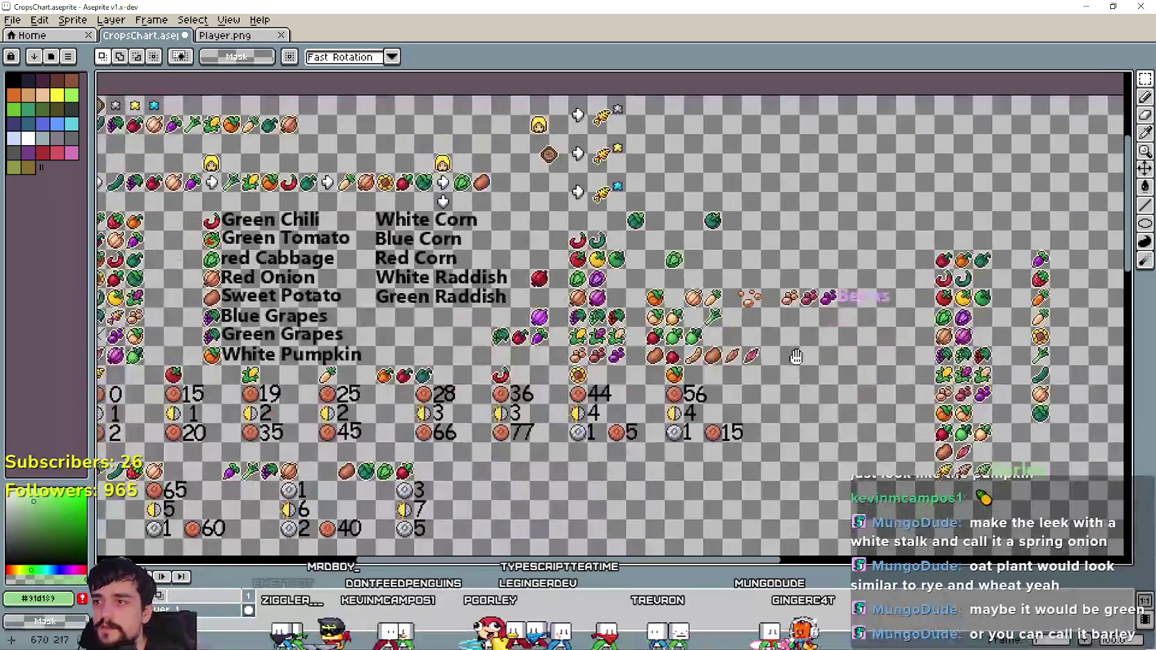
pyautogui.moveTo(796, 356); pyautogui.dragTo(452, 324)
pyautogui.moveTo(812, 200); pyautogui.dragTo(735, 291)
pyautogui.scroll(-2, 662, 286)
pyautogui.moveTo(221, 212)
pyautogui.mouseDown()
pyautogui.moveTo(401, 227)
pyautogui.moveTo(465, 283)
pyautogui.mouseUp()
pyautogui.scroll(-3, 551, 352)
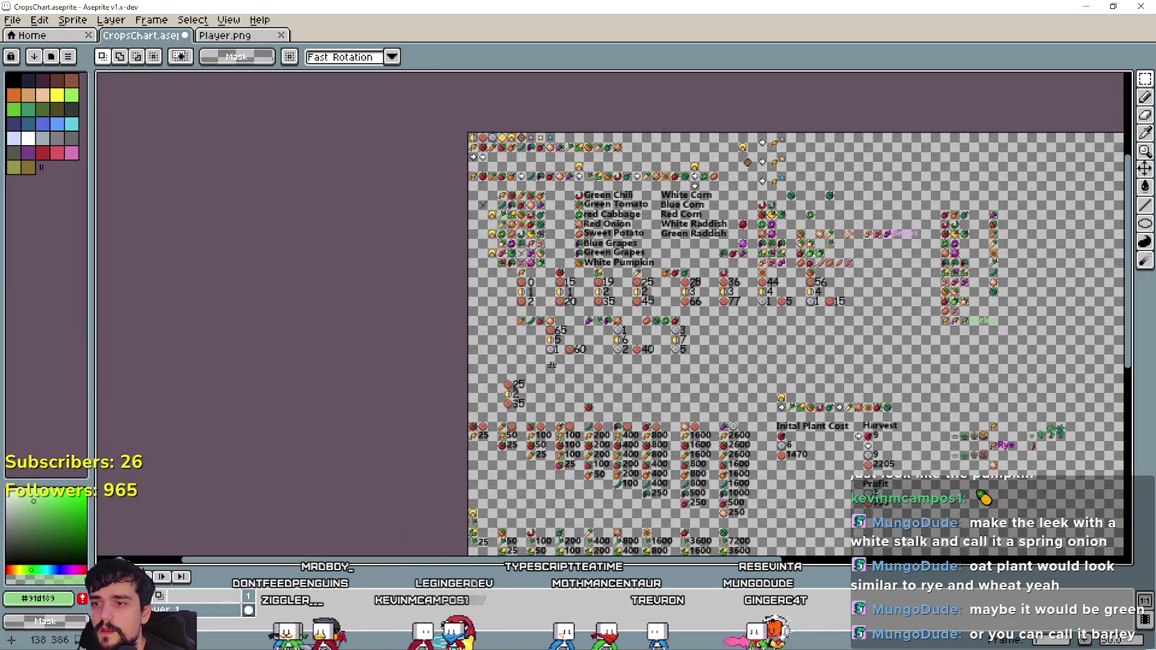
pyautogui.scroll(4, 768, 216)
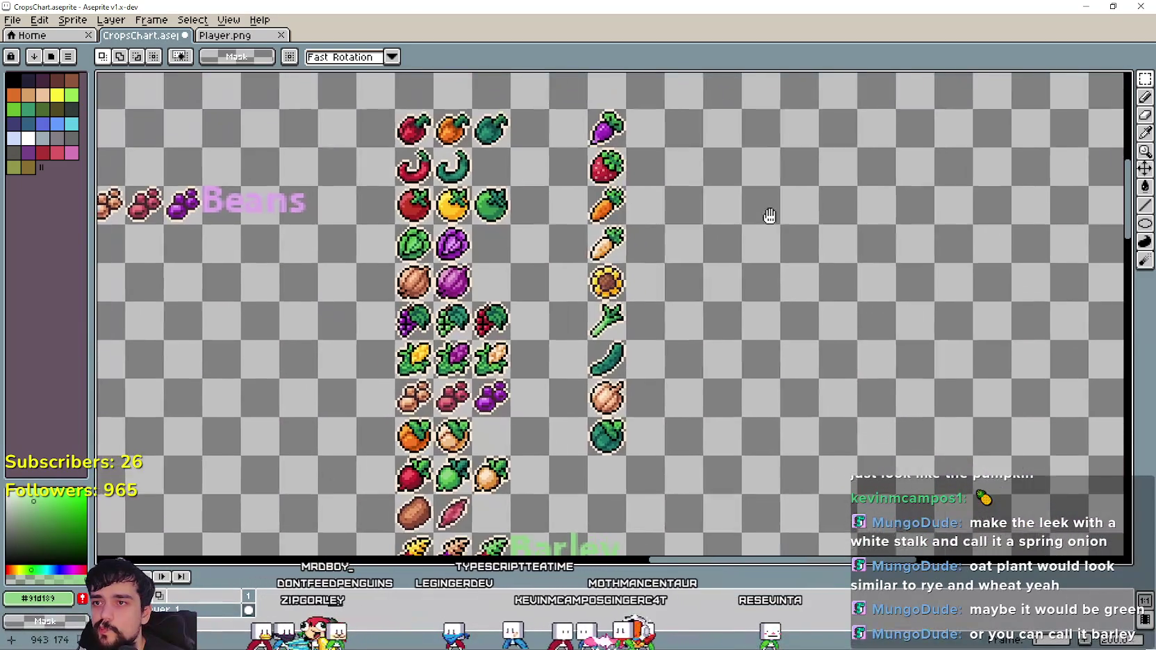
pyautogui.moveTo(768, 216); pyautogui.dragTo(730, 207)
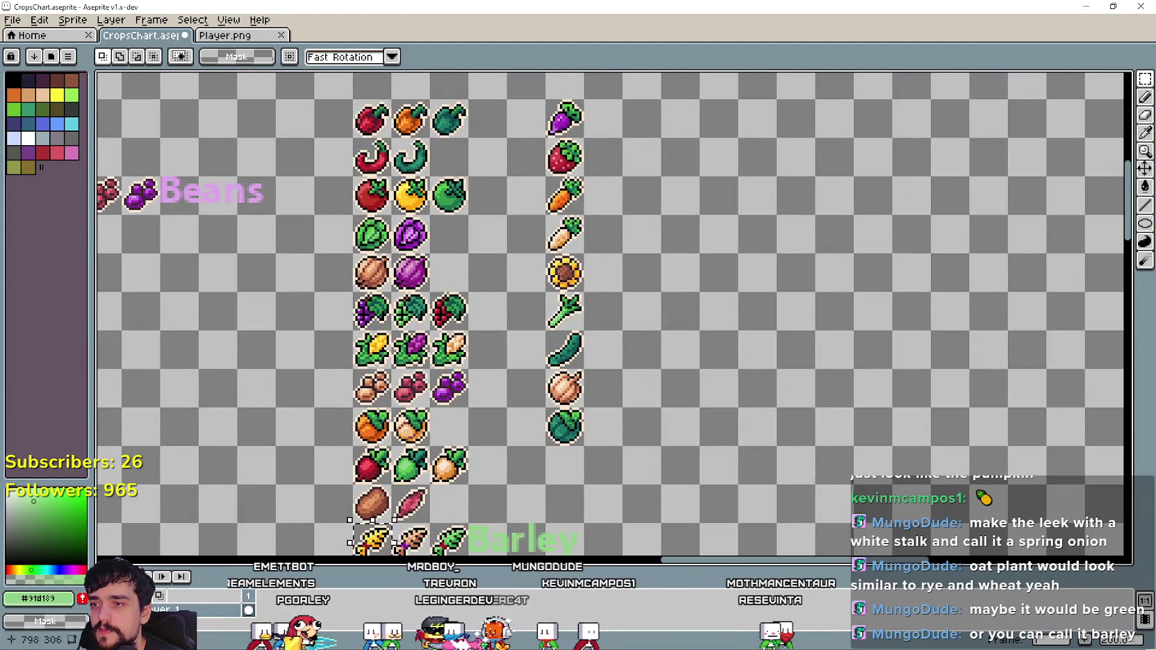
# Copy the grain, tomato and carrot icons into a new row right of the columns.
pyautogui.moveTo(371, 538); pyautogui.dragTo(769, 158)
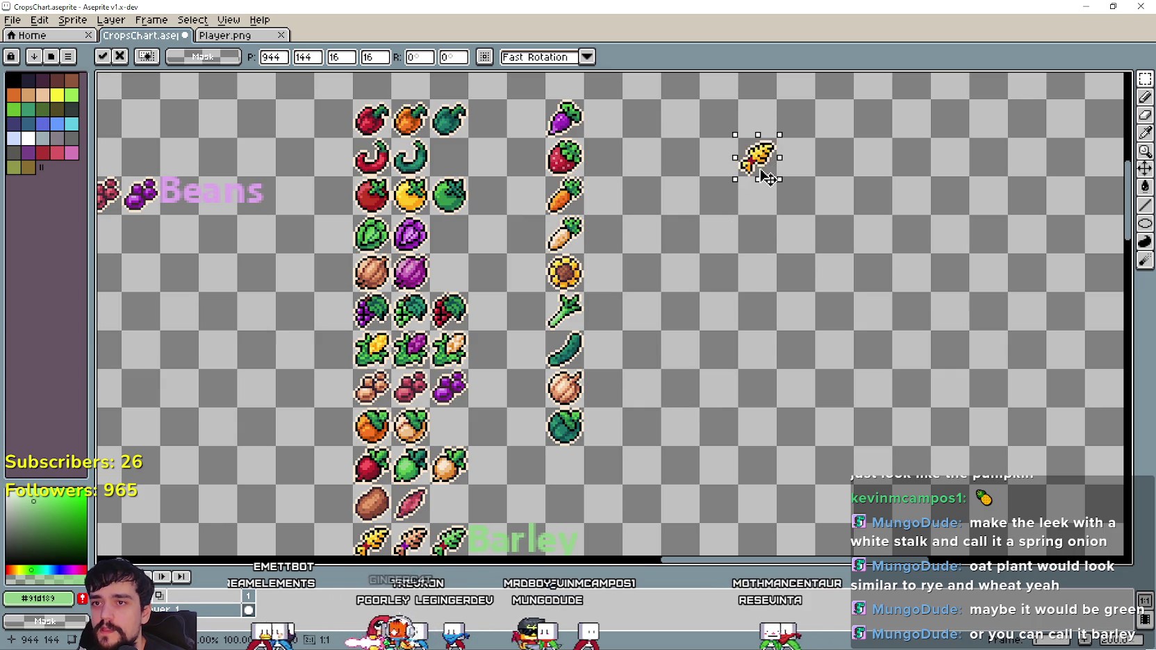
pyautogui.click(769, 232)
pyautogui.moveTo(769, 232)
pyautogui.mouseDown()
pyautogui.moveTo(691, 238)
pyautogui.moveTo(711, 240)
pyautogui.mouseUp()
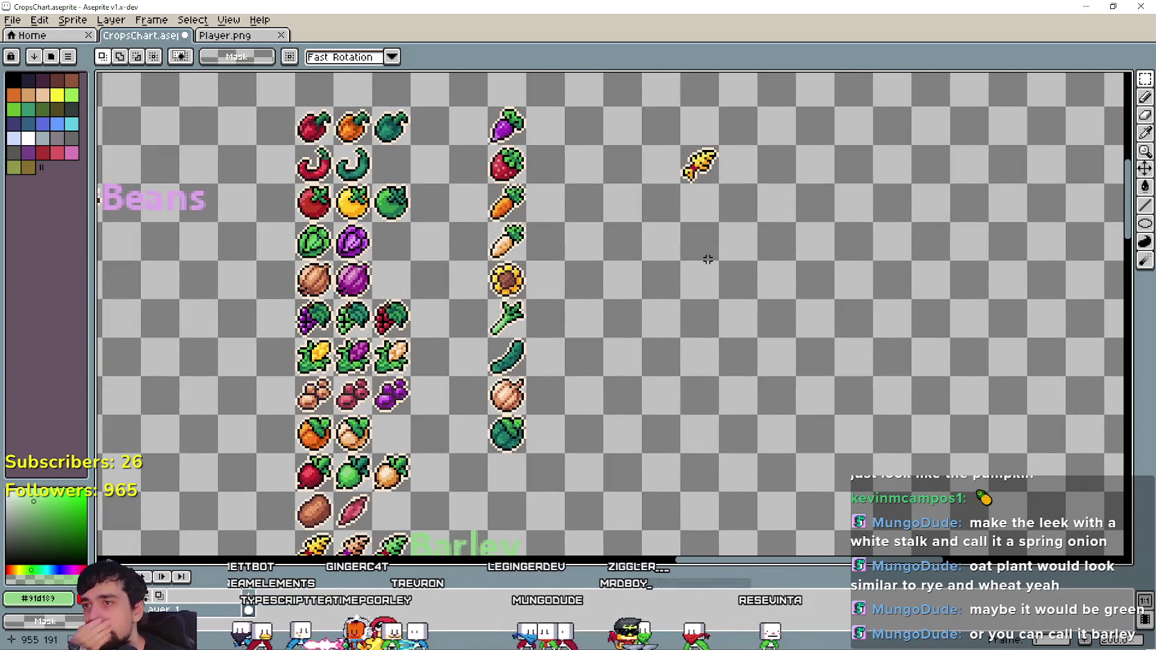
pyautogui.moveTo(292, 181)
pyautogui.mouseDown()
pyautogui.moveTo(337, 224)
pyautogui.moveTo(749, 183)
pyautogui.mouseUp()
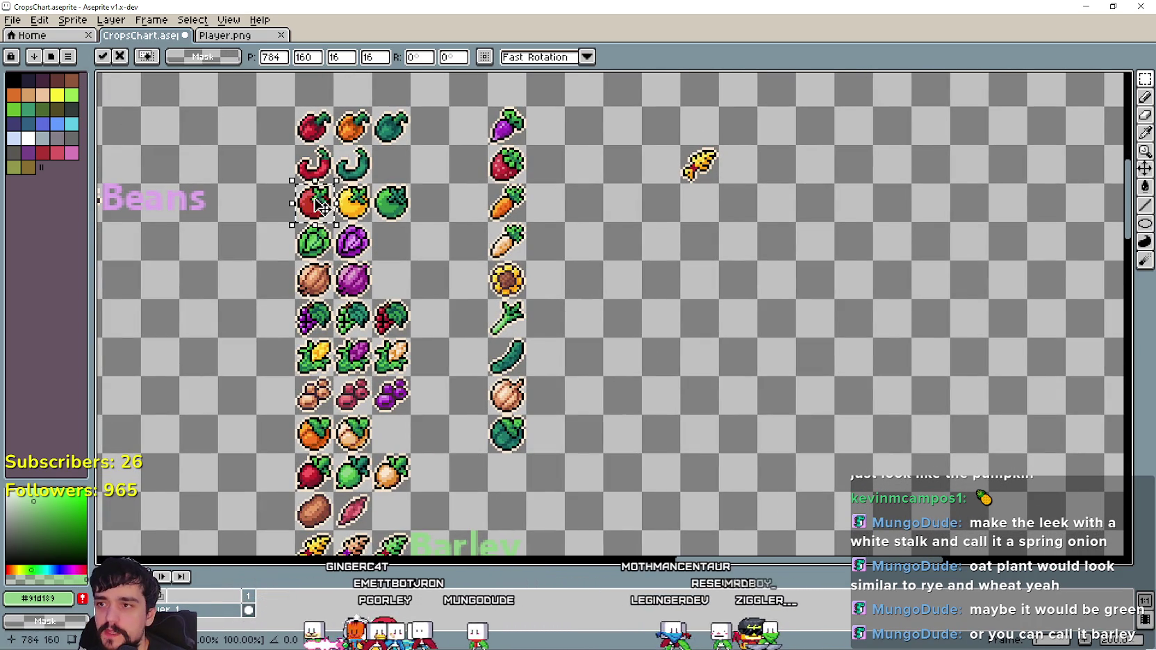
pyautogui.click(741, 255)
pyautogui.click(518, 212)
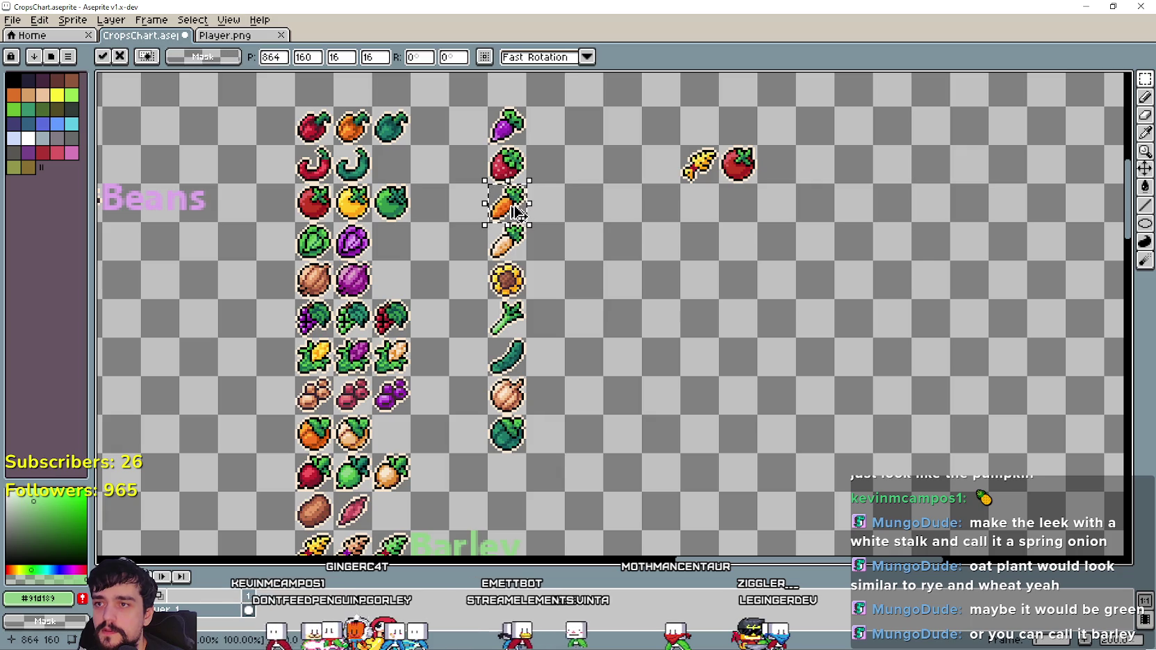
pyautogui.click(773, 244)
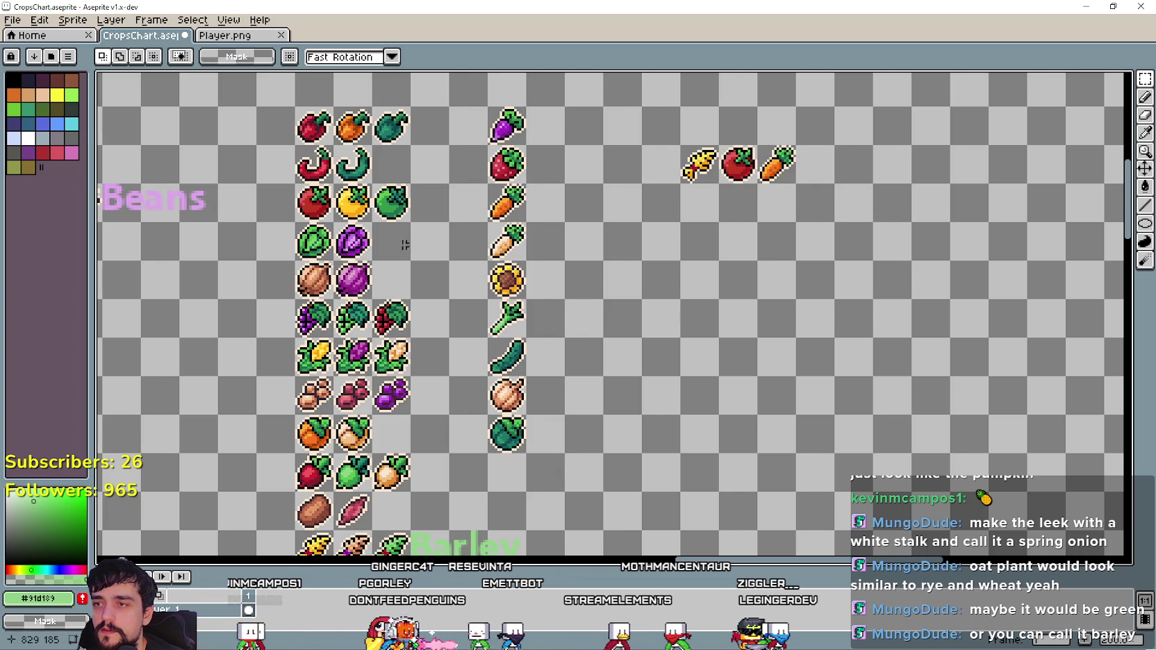
# Add a pumpkin copy after the carrot and undo the misplaced cucumber copy.
pyautogui.scroll(-1, 410, 319)
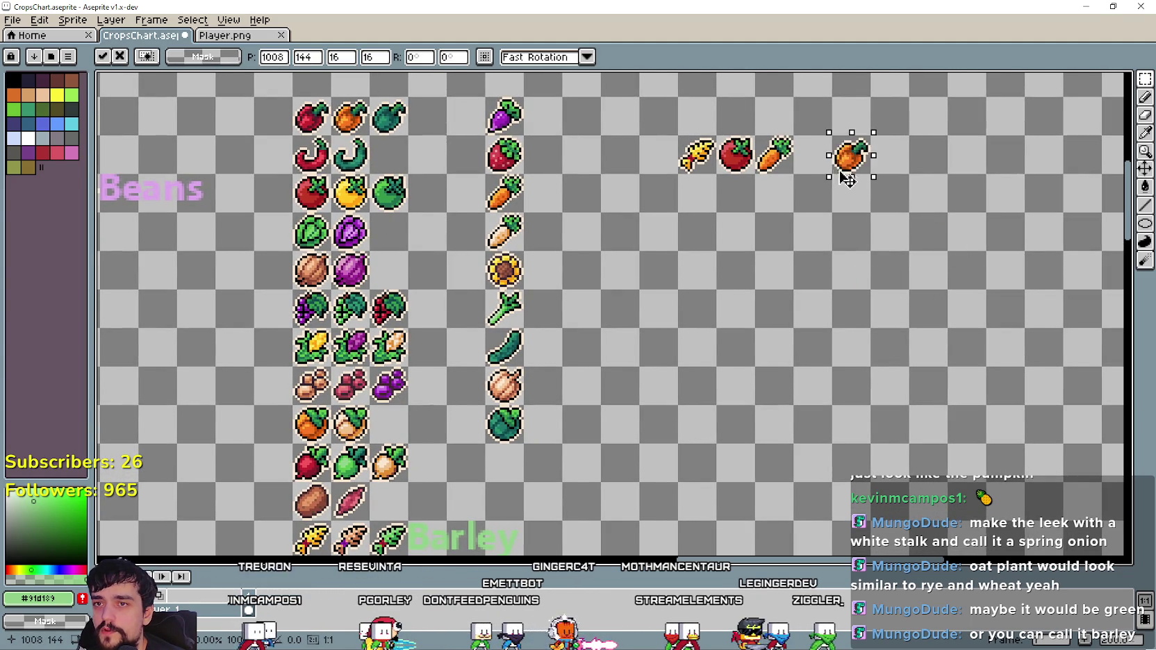
pyautogui.moveTo(359, 134); pyautogui.dragTo(819, 171)
pyautogui.click(663, 264)
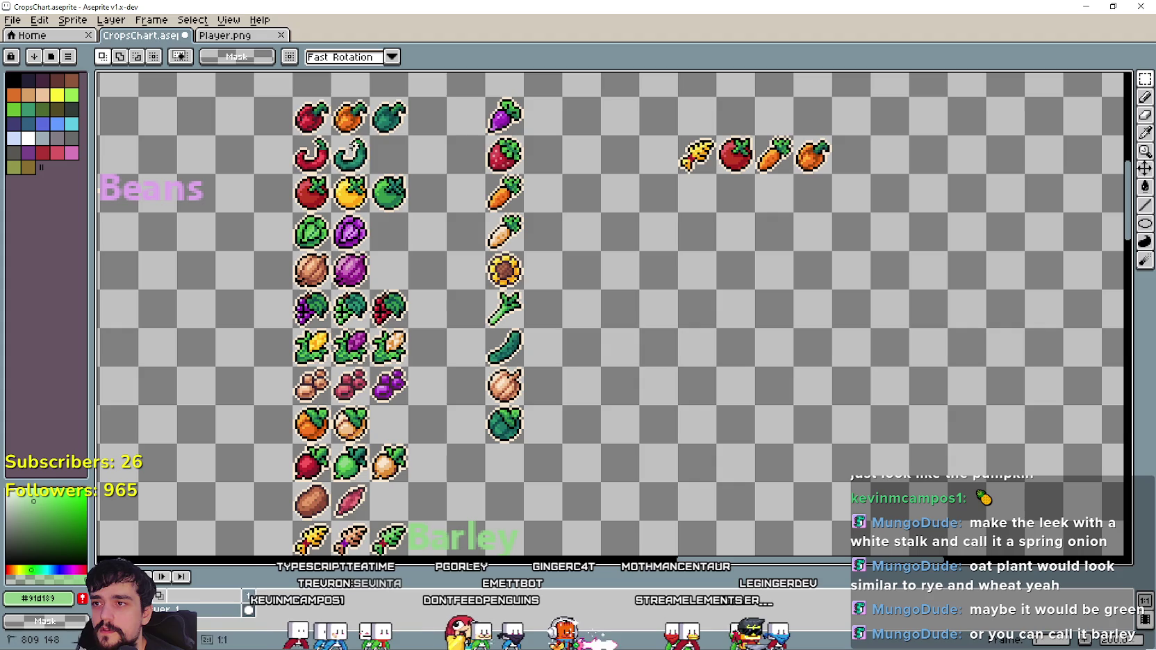
pyautogui.moveTo(482, 325)
pyautogui.mouseDown()
pyautogui.moveTo(525, 367)
pyautogui.moveTo(823, 474)
pyautogui.moveTo(686, 190)
pyautogui.moveTo(722, 194)
pyautogui.mouseUp()
pyautogui.click(673, 297)
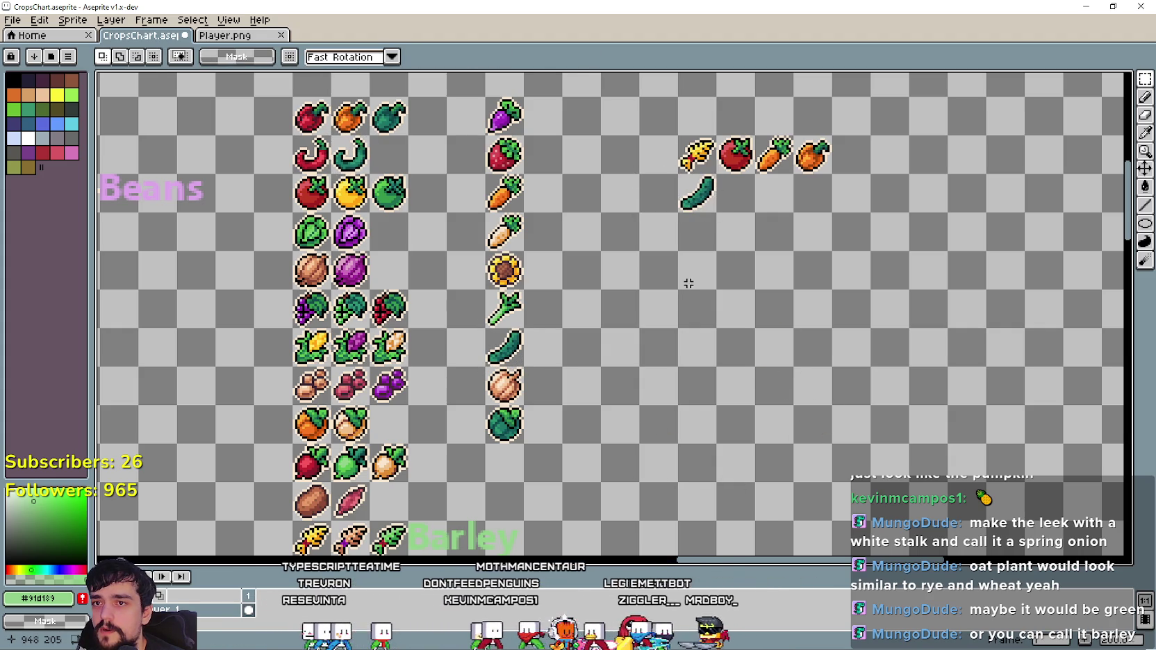
pyautogui.scroll(-5, 689, 204)
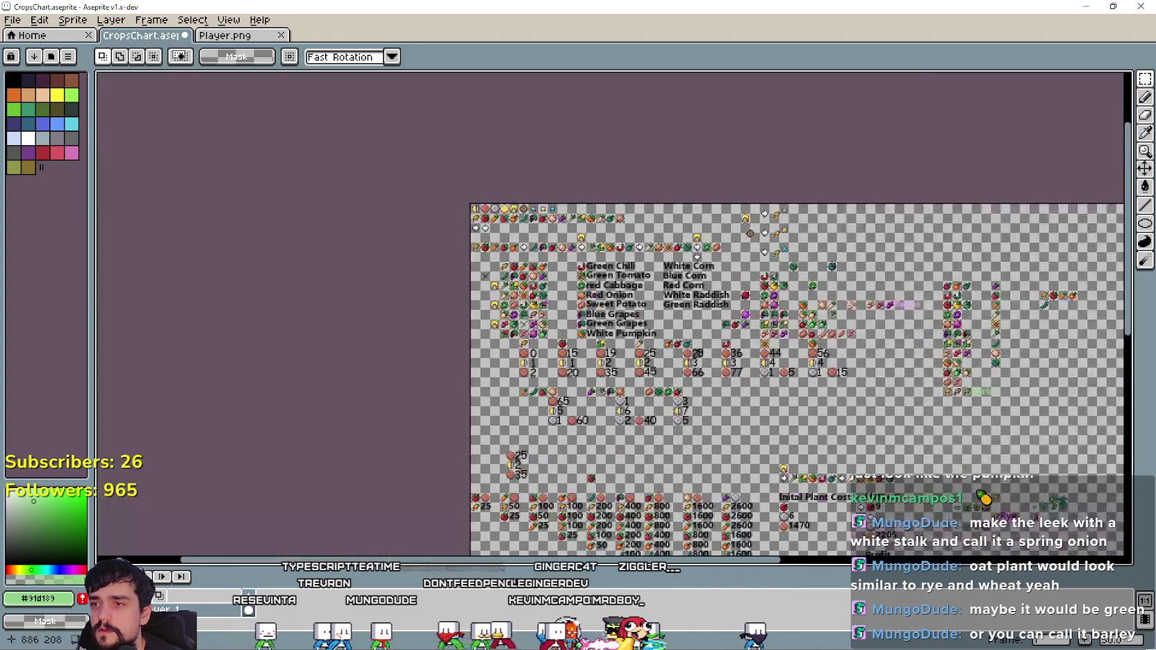
pyautogui.moveTo(164, 229); pyautogui.dragTo(544, 278)
pyautogui.scroll(2, 523, 265)
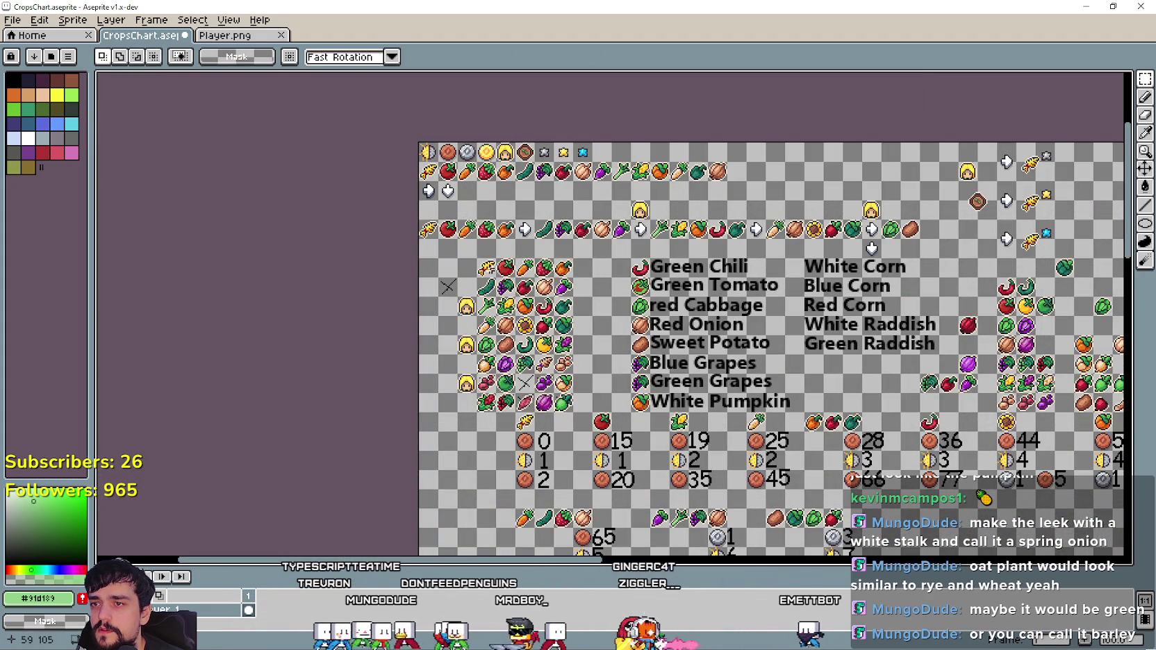
pyautogui.moveTo(523, 264); pyautogui.dragTo(162, 265)
pyautogui.scroll(2, 800, 305)
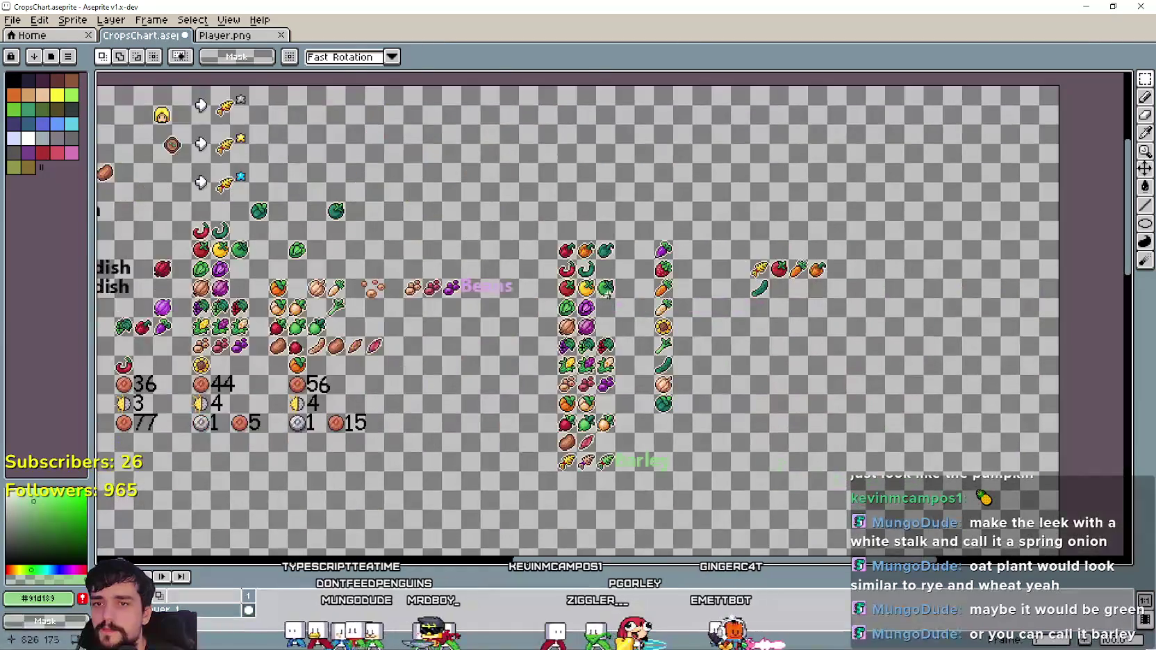
pyautogui.hotkey('ctrl', 'z')
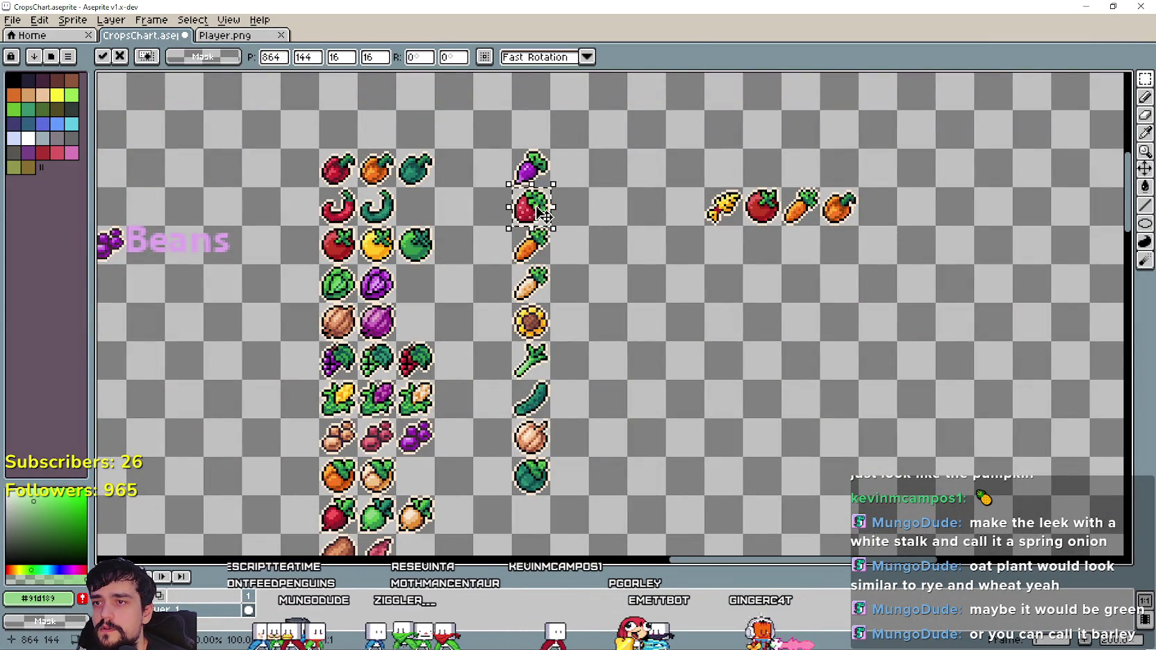
# Copy the strawberry to the end of the new row and hide the interface panels.
pyautogui.moveTo(530, 206); pyautogui.dragTo(878, 206)
pyautogui.click(823, 279)
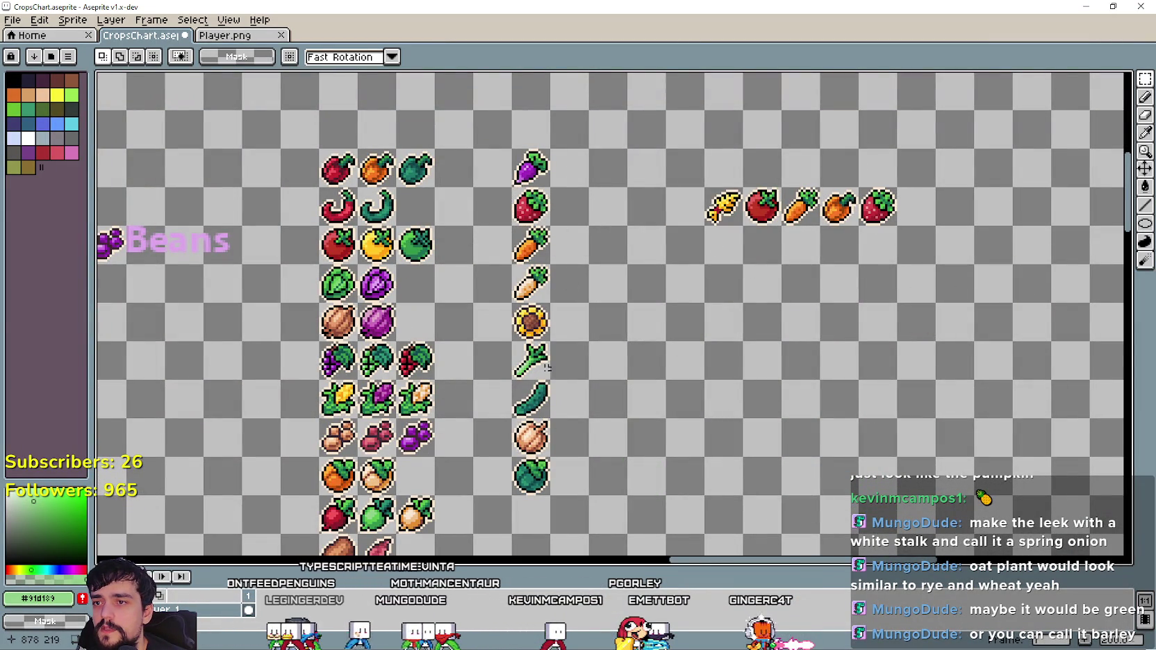
pyautogui.hotkey('ctrl', 'f')
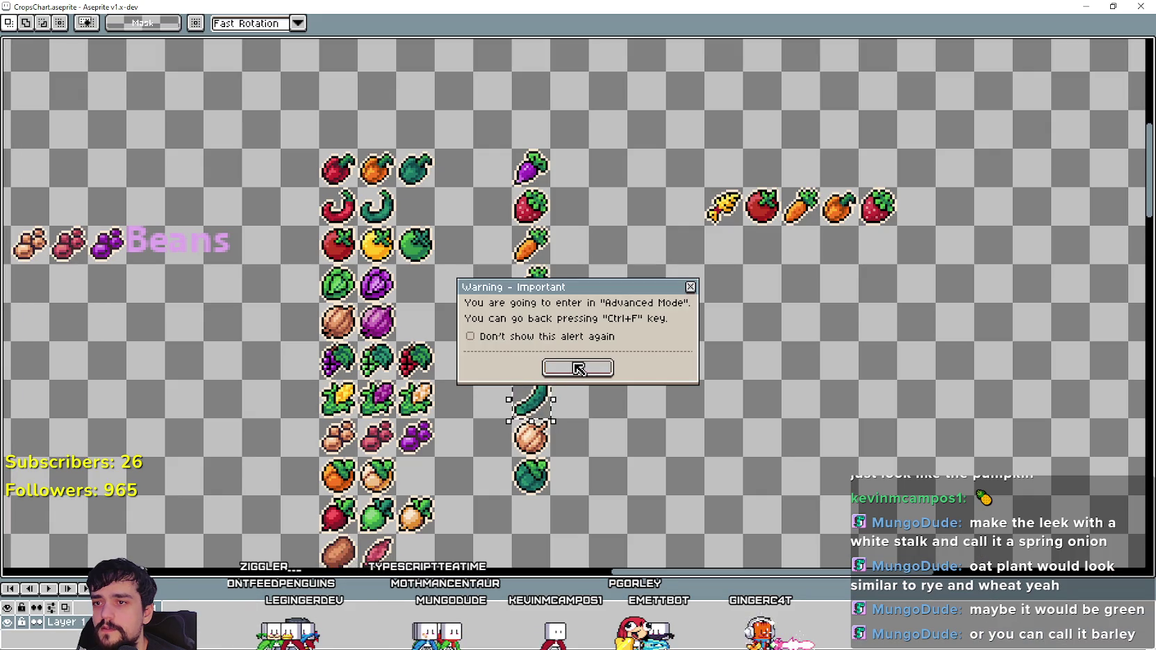
pyautogui.click(577, 368)
pyautogui.click(1112, 6)
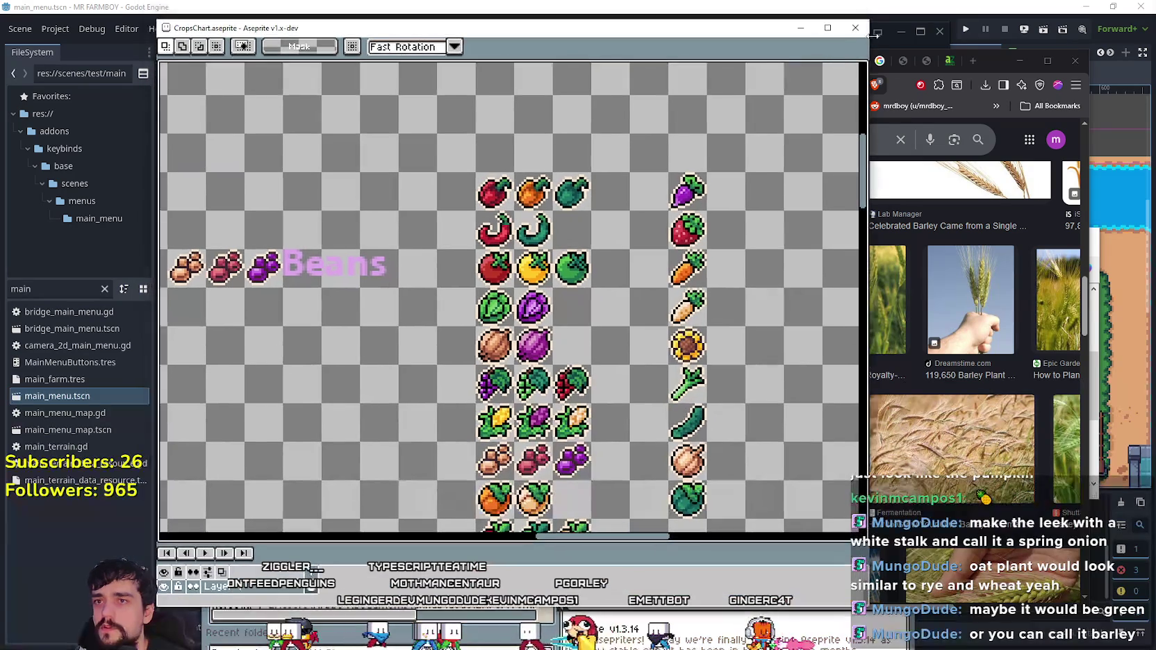
pyautogui.click(828, 27)
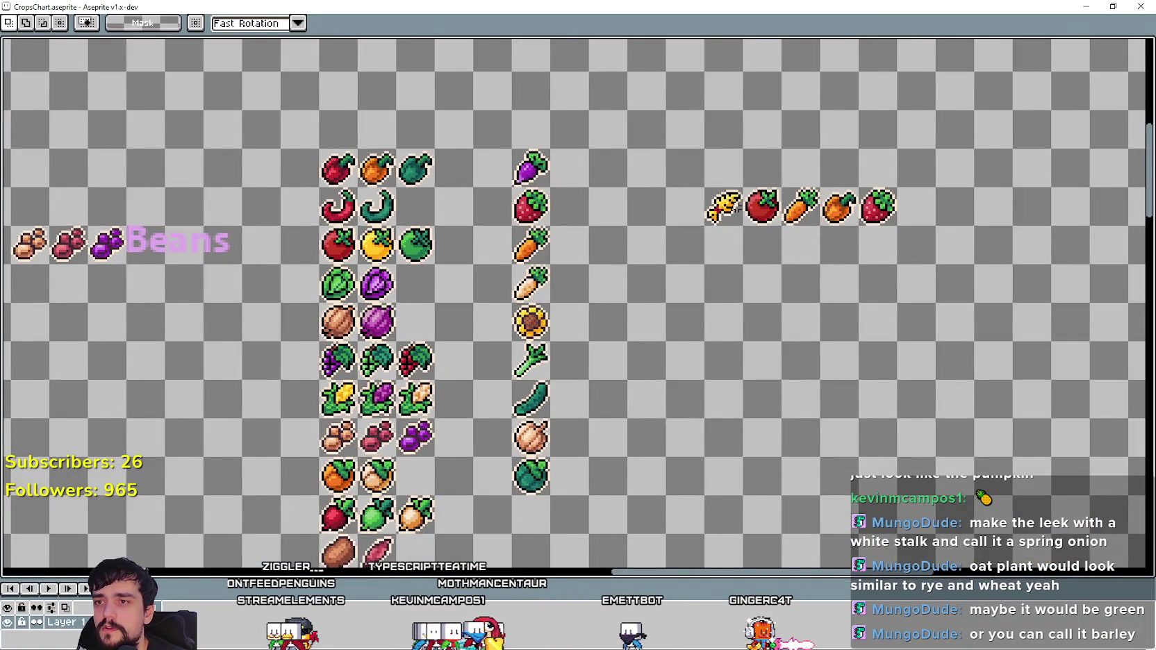
pyautogui.scroll(-2, 738, 207)
pyautogui.scroll(1, 671, 259)
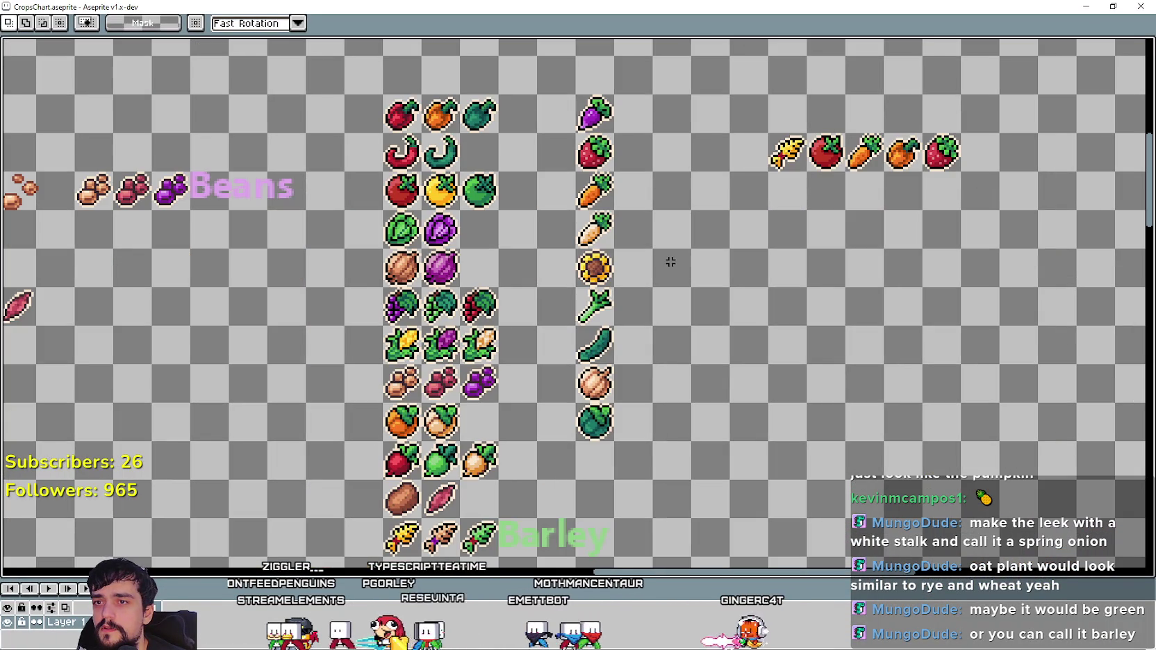
pyautogui.scroll(-1, 671, 260)
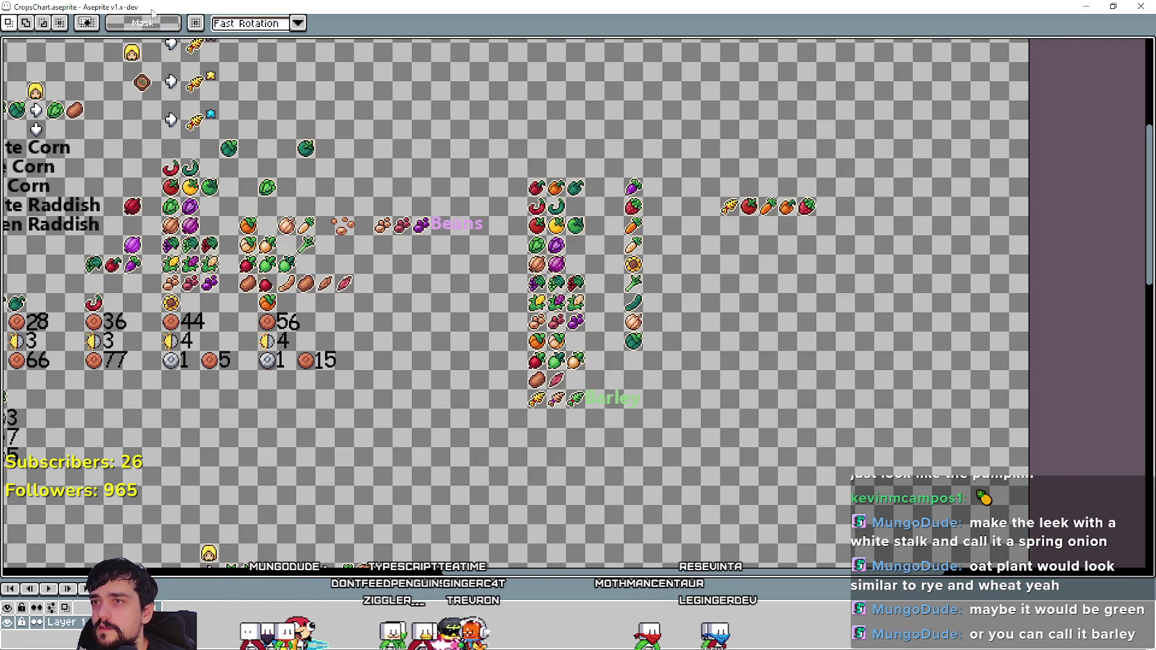
pyautogui.doubleClick(149, 14)
pyautogui.click(696, 27)
pyautogui.scroll(-2, 649, 317)
pyautogui.scroll(2, 648, 317)
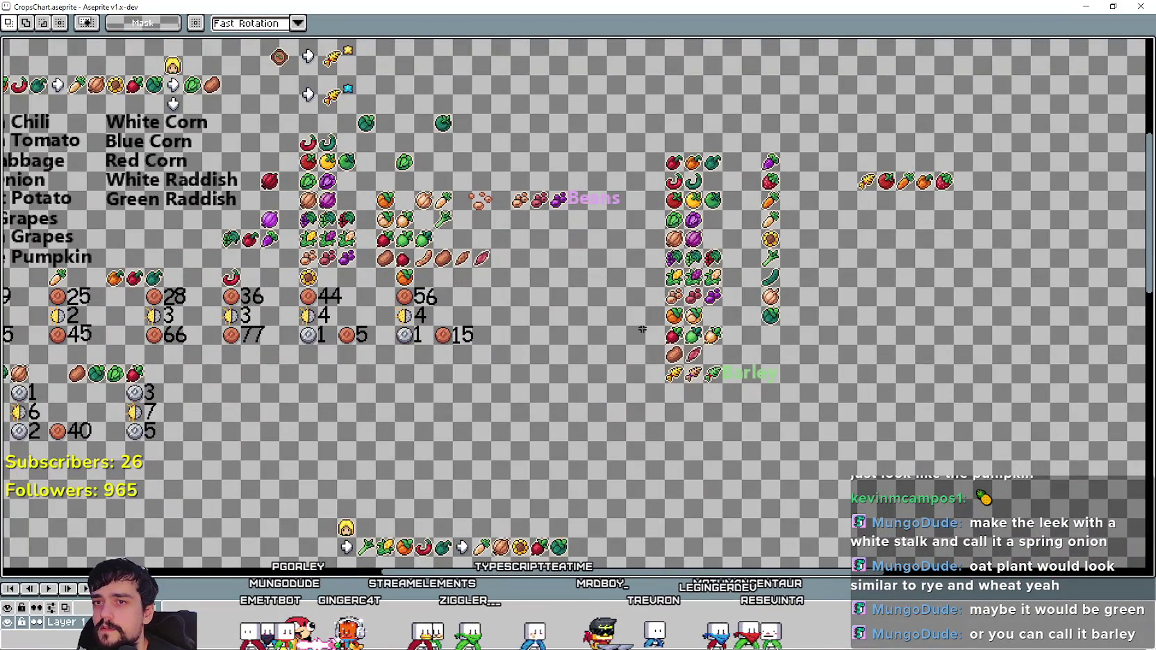
pyautogui.scroll(-1, 640, 330)
pyautogui.scroll(1, 852, 297)
pyautogui.doubleClick(1016, 6)
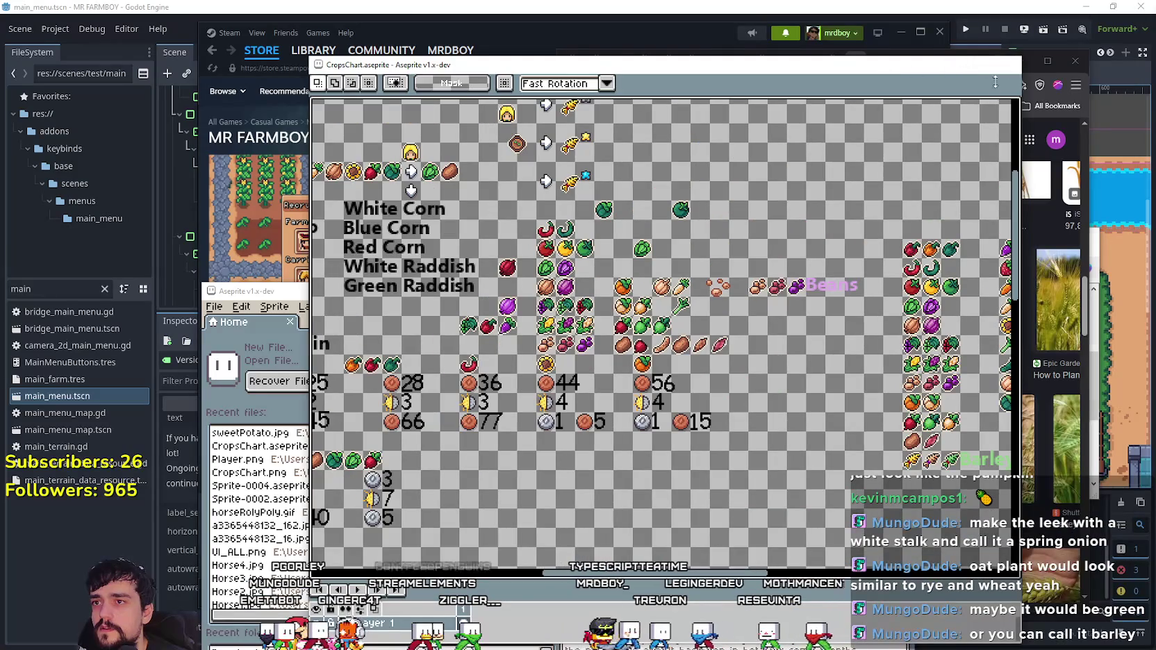
# Reopen CropsChart.aseprite from the recent files and maximize the editor window.
pyautogui.hotkey('alt', 'Tab')
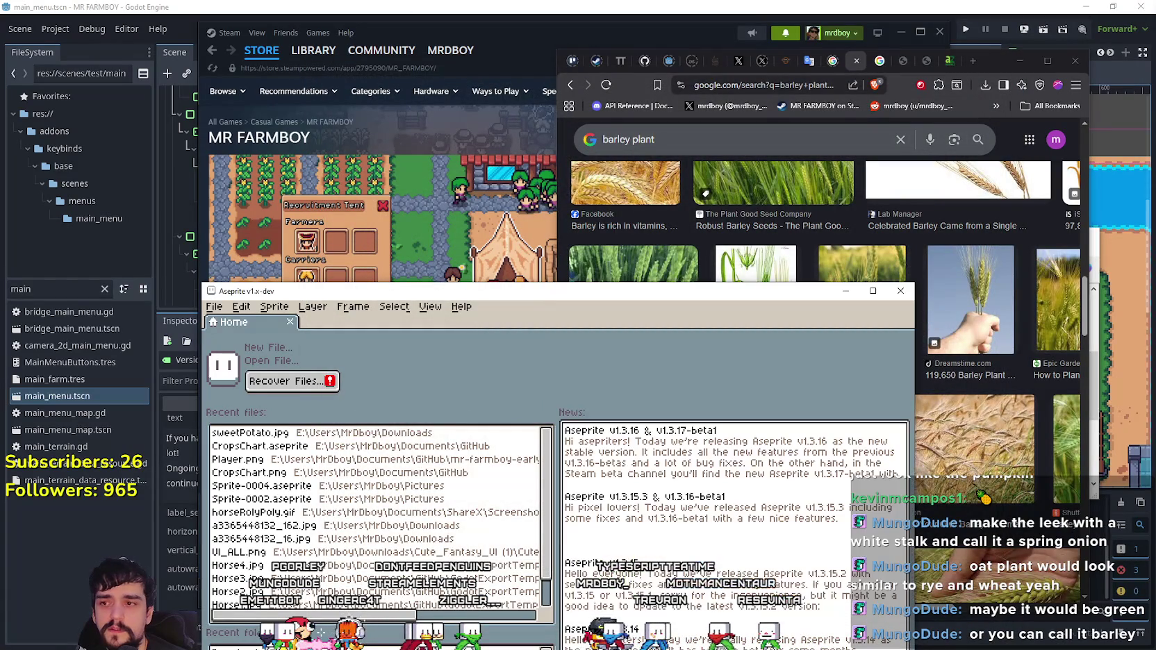
pyautogui.moveTo(412, 291); pyautogui.dragTo(498, 20)
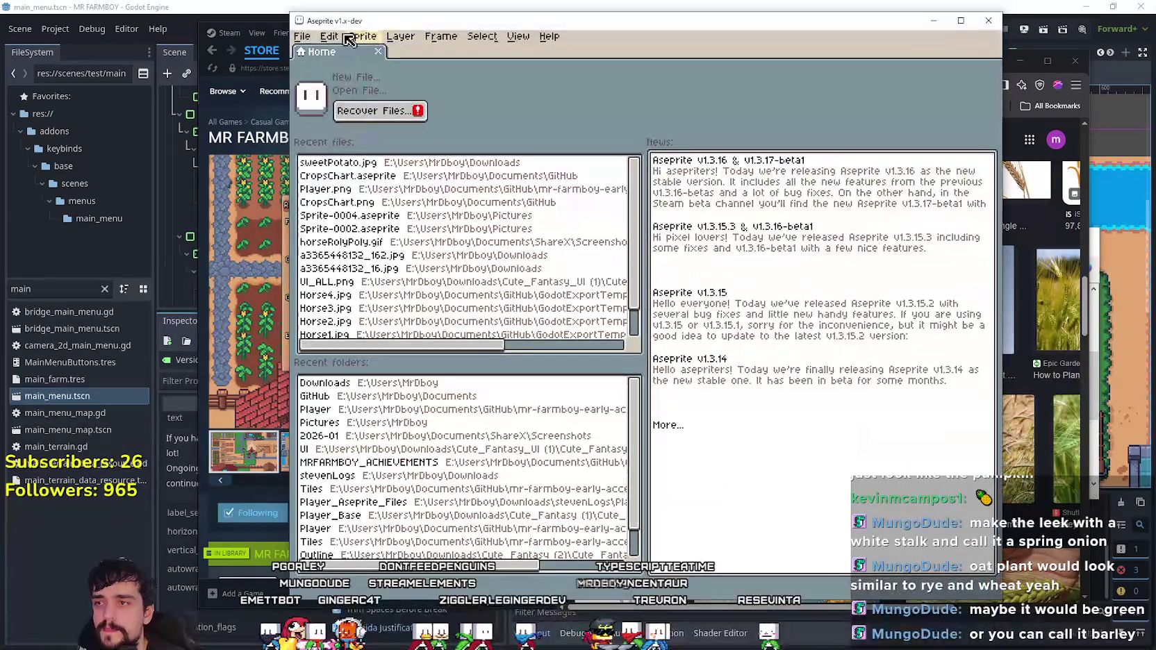
pyautogui.click(329, 36)
pyautogui.moveTo(335, 80)
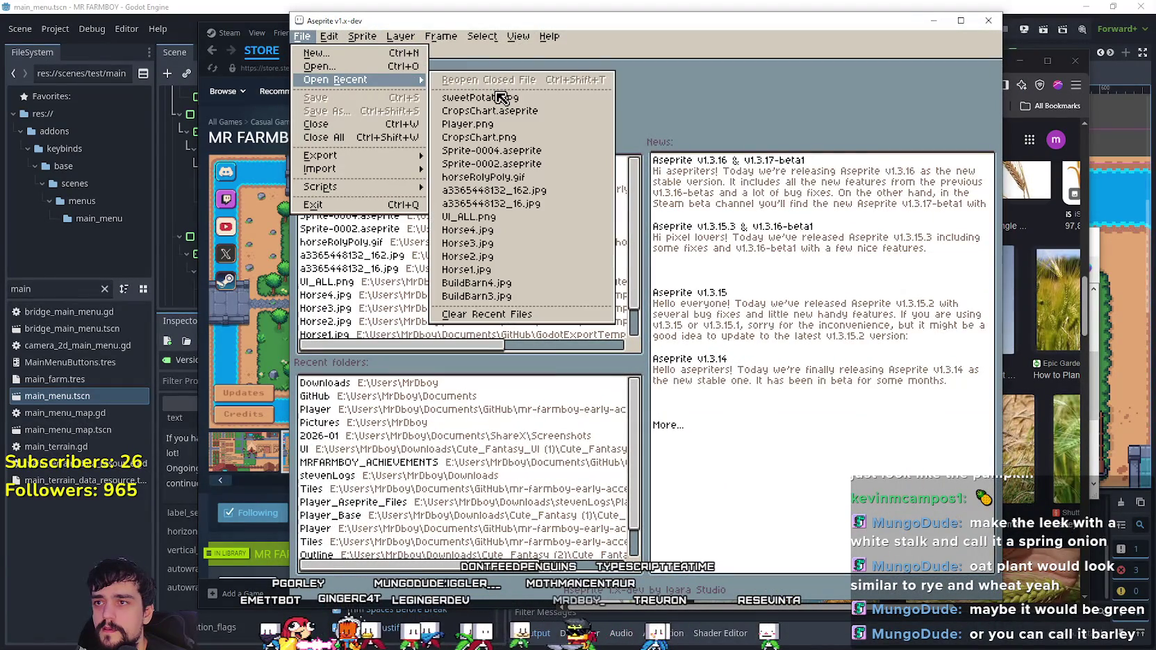
pyautogui.click(489, 110)
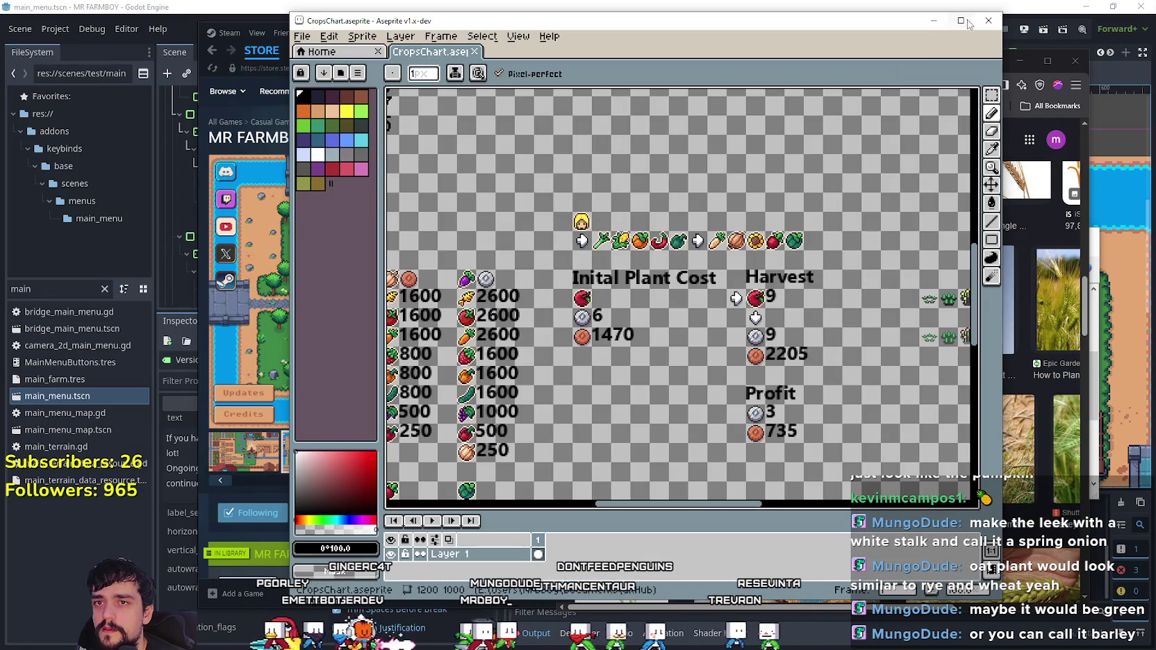
pyautogui.click(961, 21)
pyautogui.scroll(-2, 527, 213)
pyautogui.scroll(-2, 527, 213)
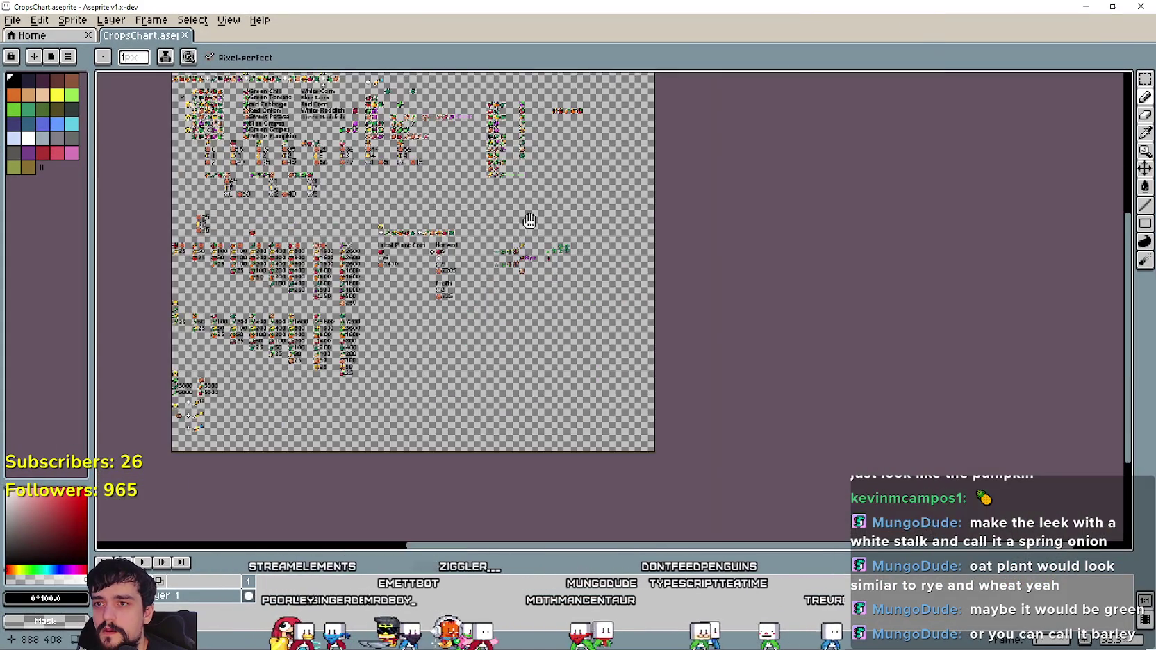
pyautogui.scroll(2, 527, 213)
pyautogui.scroll(1, 590, 244)
pyautogui.scroll(-1, 632, 264)
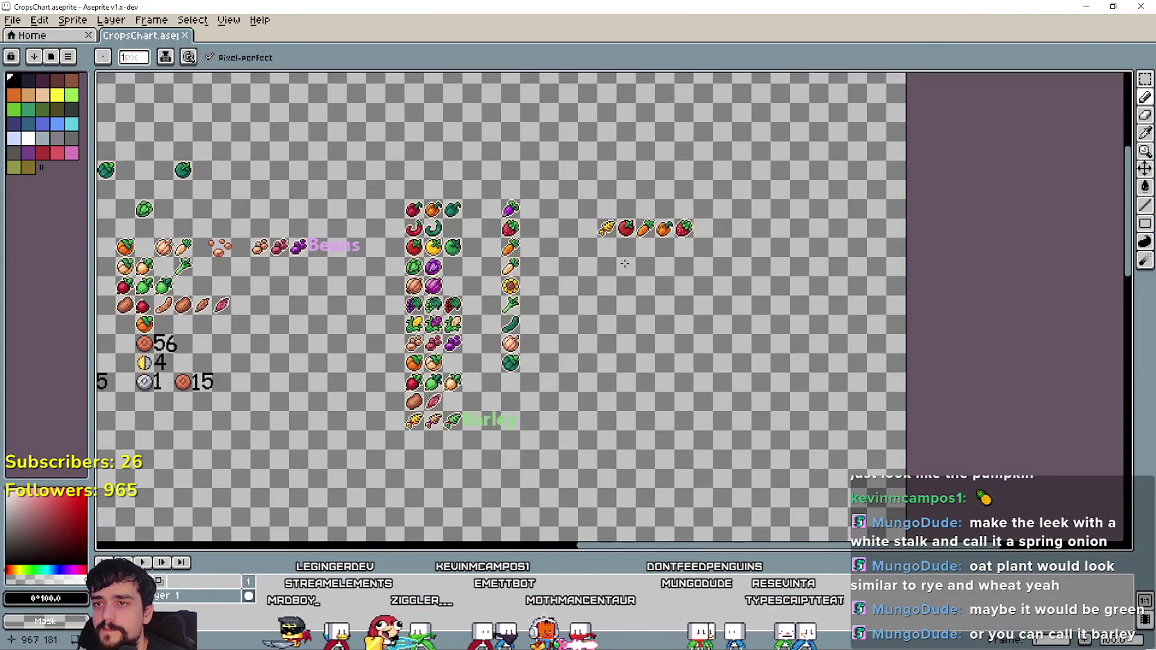
pyautogui.scroll(1, 633, 264)
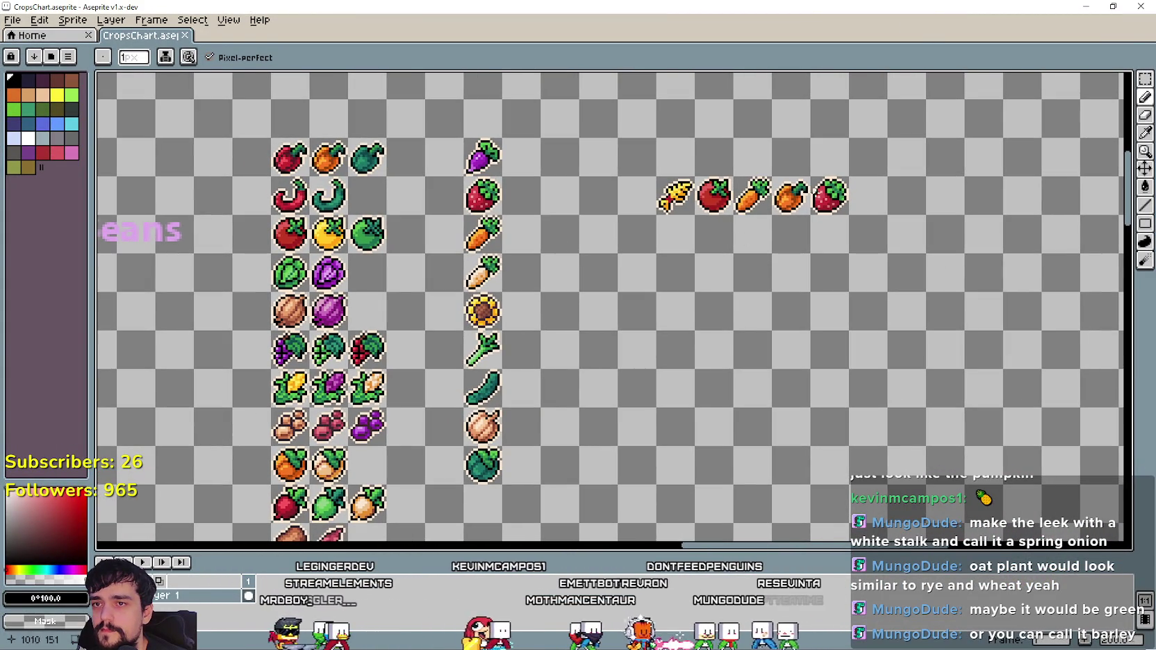
# Move the strawberry one cell left and the orange to the end of the top-right row.
pyautogui.click(1145, 78)
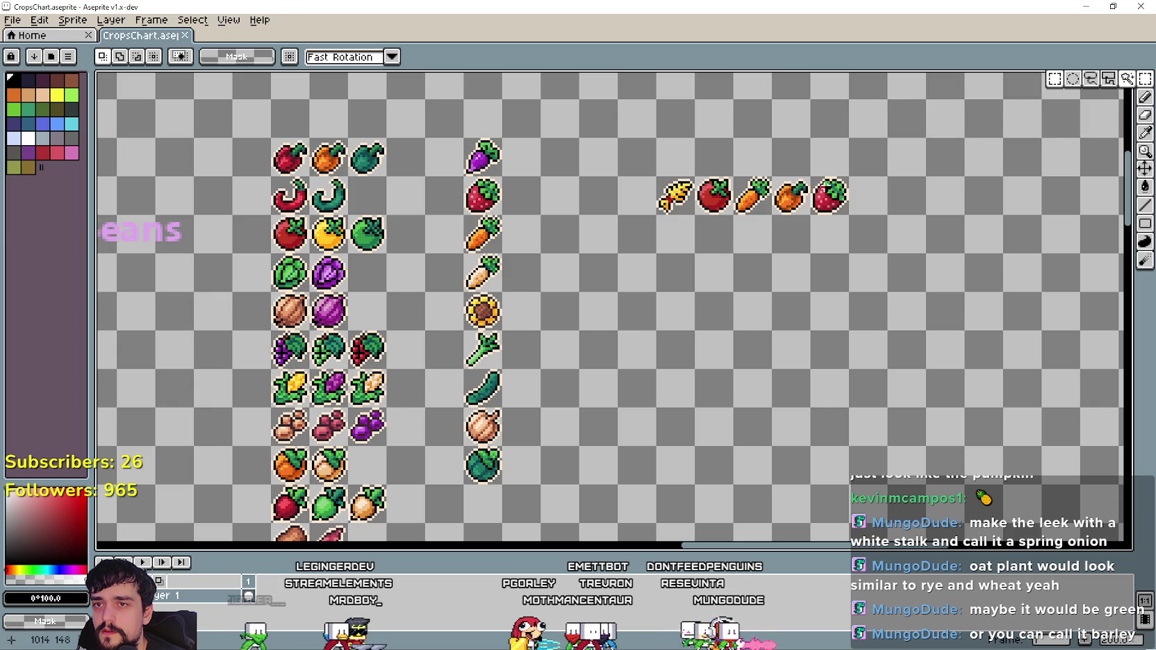
pyautogui.moveTo(800, 206); pyautogui.dragTo(861, 276)
pyautogui.moveTo(810, 176)
pyautogui.mouseDown()
pyautogui.moveTo(848, 215)
pyautogui.moveTo(814, 211)
pyautogui.mouseUp()
pyautogui.moveTo(873, 295); pyautogui.dragTo(827, 205)
pyautogui.click(588, 257)
pyautogui.scroll(1, 588, 258)
# Place a cucumber under the corn and paste the grapes beside it.
pyautogui.moveTo(473, 391)
pyautogui.mouseDown()
pyautogui.moveTo(631, 237)
pyautogui.moveTo(667, 237)
pyautogui.mouseUp()
pyautogui.scroll(-1, 524, 328)
pyautogui.moveTo(524, 328)
pyautogui.mouseDown()
pyautogui.moveTo(933, 292)
pyautogui.moveTo(699, 278)
pyautogui.mouseUp()
pyautogui.scroll(3, 545, 336)
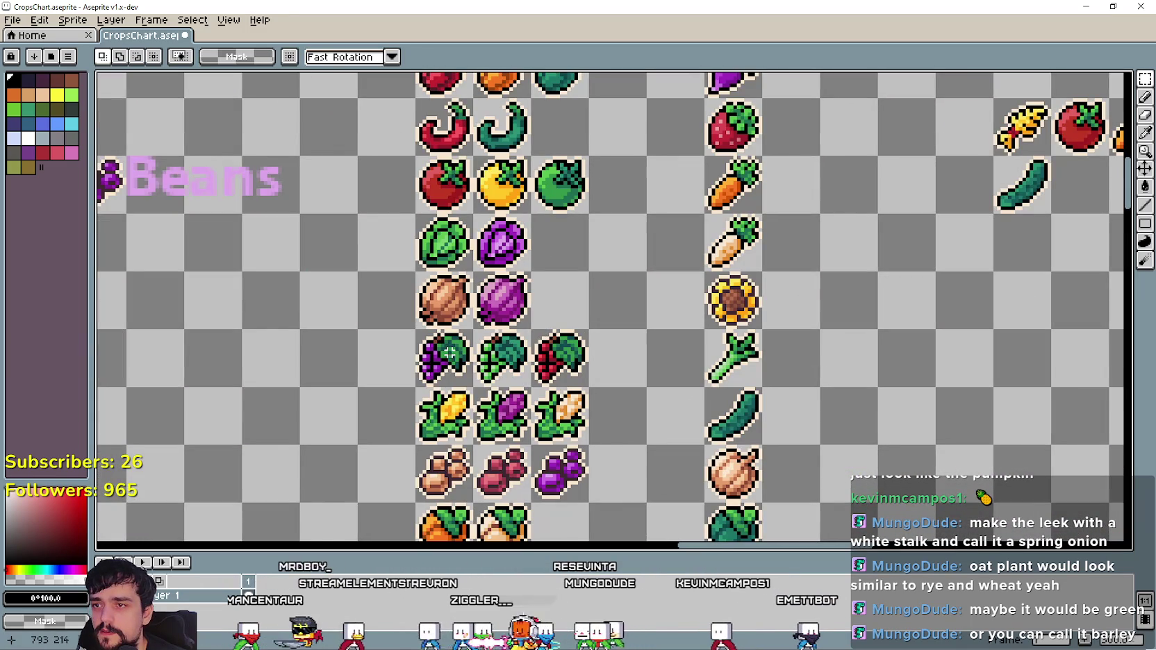
pyautogui.hotkey('ctrl', 'v')
pyautogui.scroll(-1, 575, 359)
pyautogui.moveTo(575, 359); pyautogui.dragTo(958, 245)
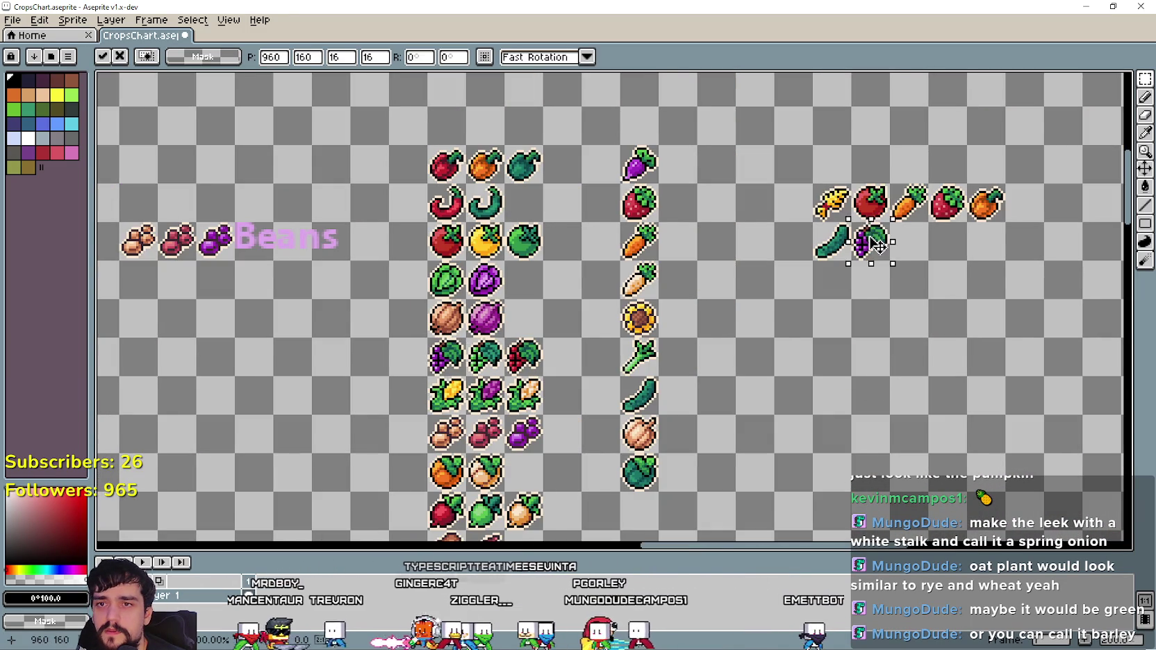
pyautogui.press('Return')
# Paste the pepper, onion and eggplant sprites beside the grapes.
pyautogui.scroll(-2, 958, 245)
pyautogui.moveTo(694, 312); pyautogui.dragTo(1050, 328)
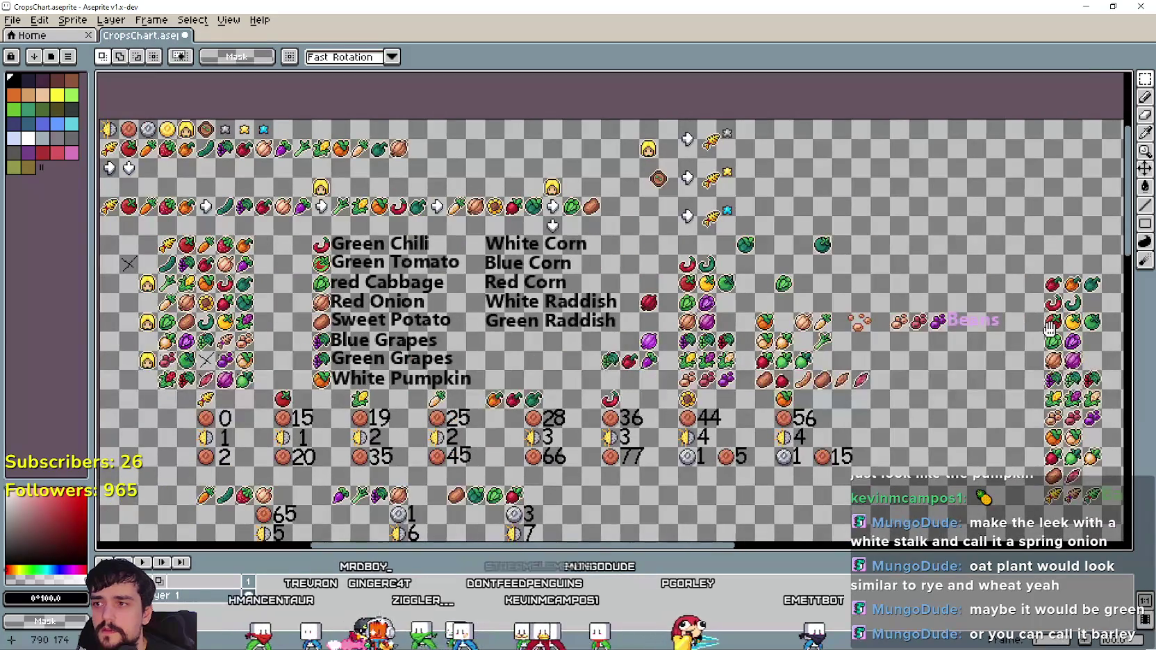
pyautogui.hscroll(1, 1050, 328)
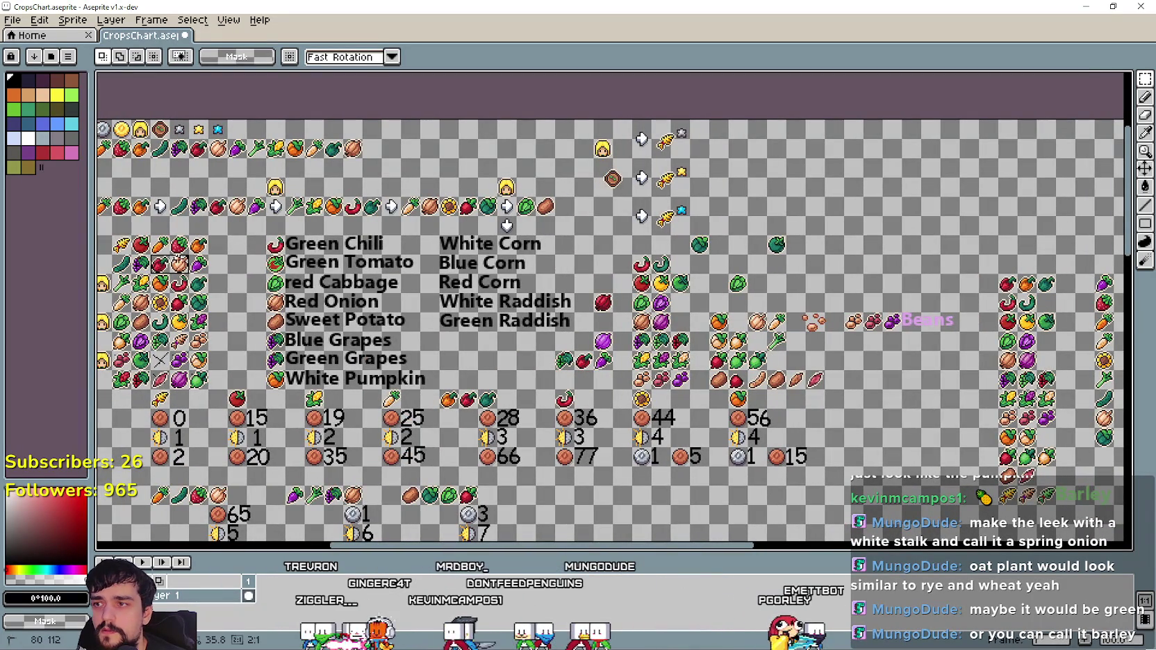
pyautogui.hscroll(5, 208, 275)
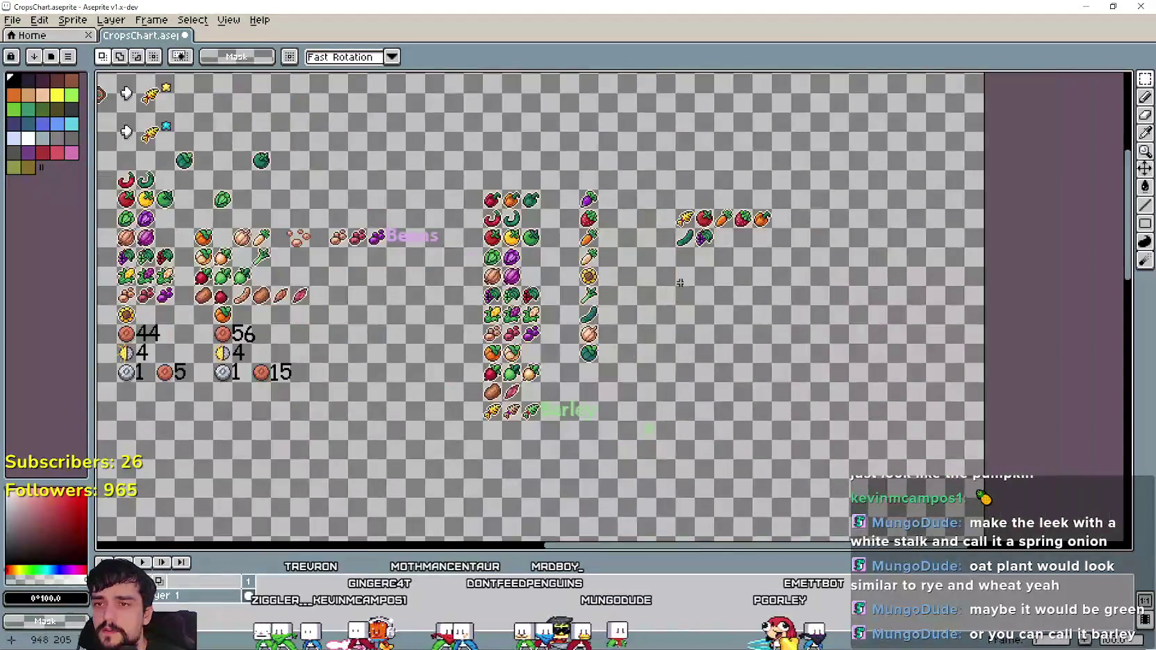
pyautogui.scroll(3, 625, 298)
pyautogui.hotkey('ctrl', 'v')
pyautogui.moveTo(673, 305); pyautogui.dragTo(891, 229)
pyautogui.press('Return')
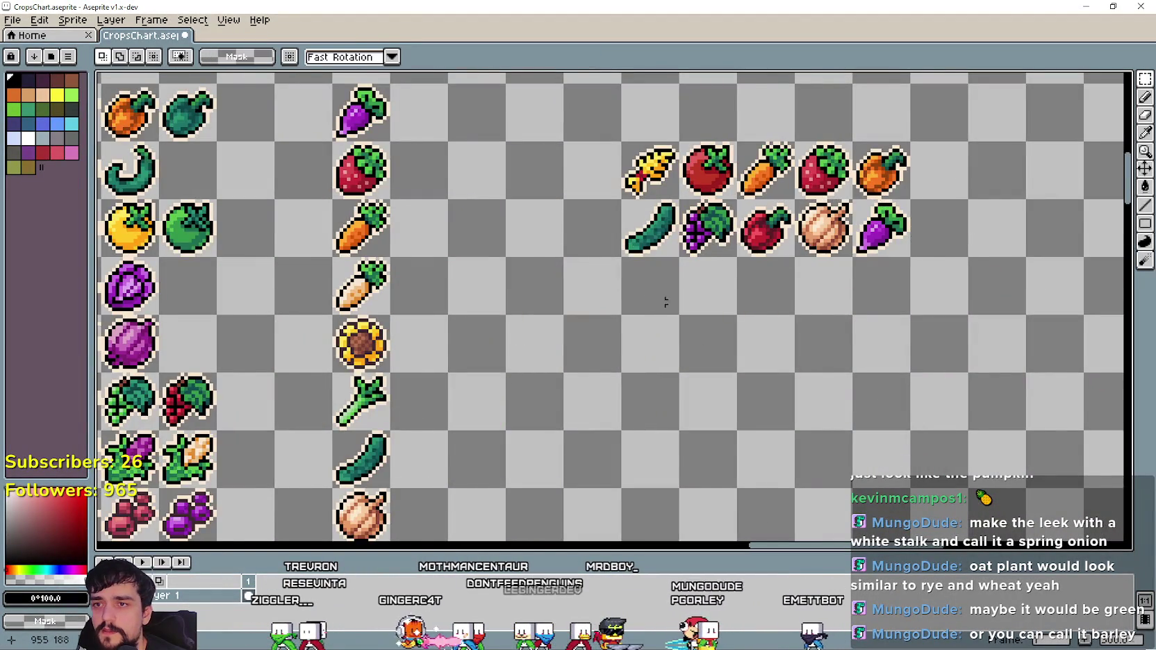
# Paste a copy of the blonde face icon.
pyautogui.scroll(-1, 604, 241)
pyautogui.scroll(-1, 527, 293)
pyautogui.scroll(-1, 590, 305)
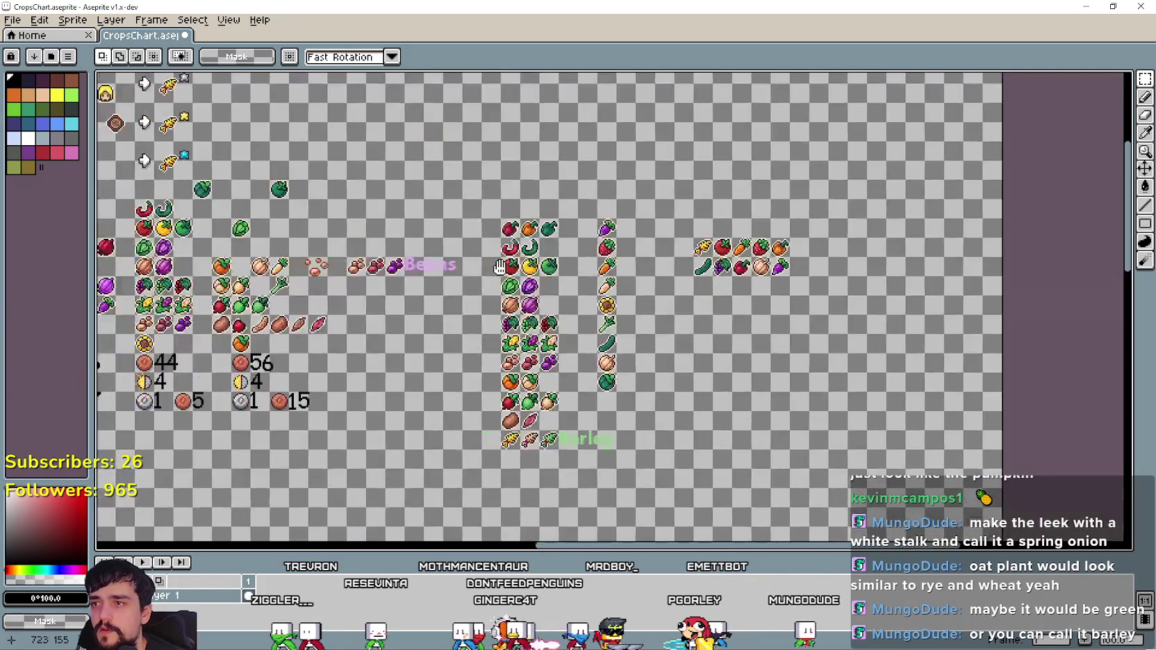
pyautogui.scroll(-1, 698, 319)
pyautogui.scroll(1, 648, 311)
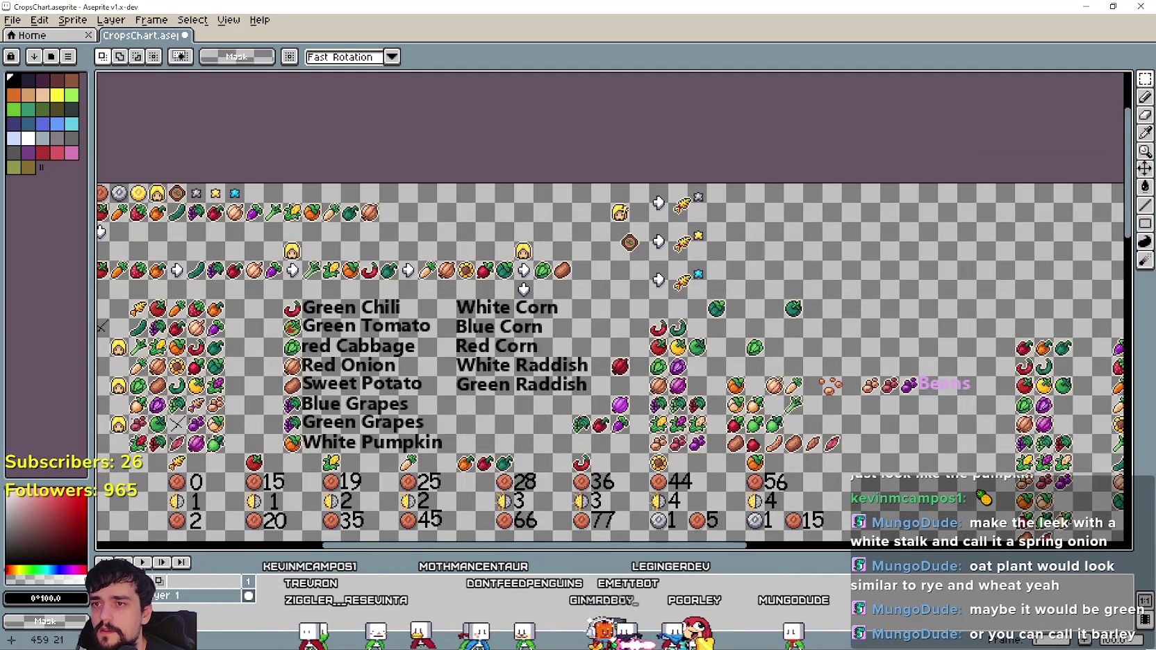
pyautogui.scroll(-1, 584, 250)
pyautogui.scroll(1, 891, 324)
pyautogui.scroll(1, 890, 324)
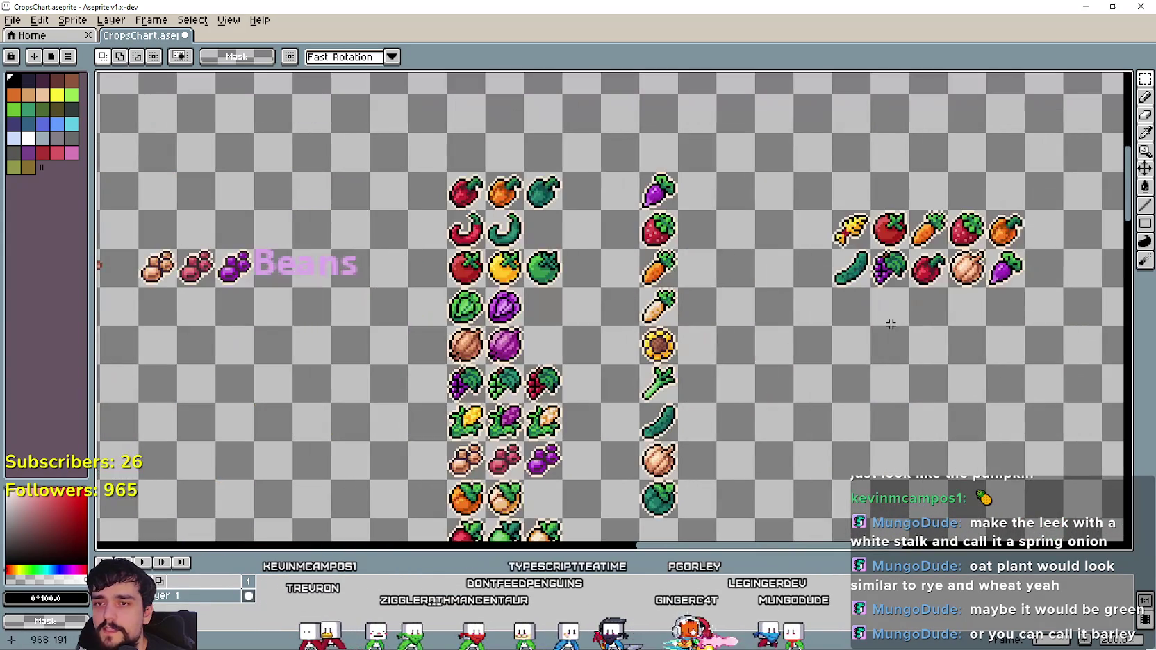
pyautogui.hotkey('ctrl', 'v')
# Place the blonde face icon below the crop rows with a sweet potato copy beside it.
pyautogui.moveTo(607, 321)
pyautogui.mouseDown()
pyautogui.moveTo(861, 351)
pyautogui.moveTo(806, 360)
pyautogui.mouseUp()
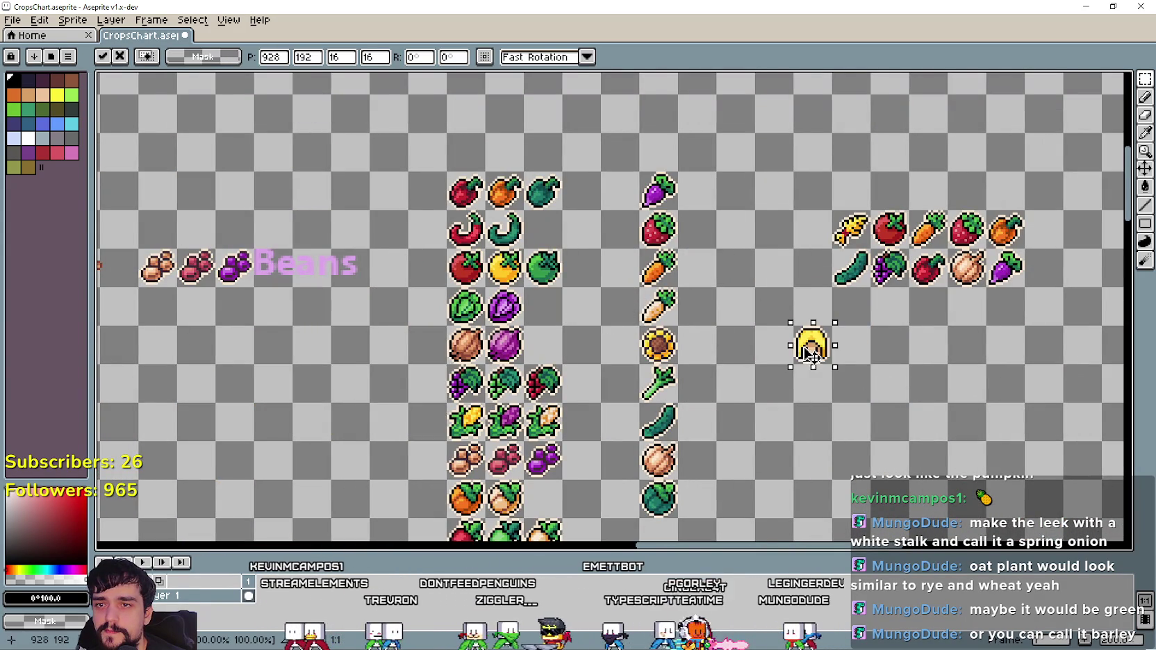
pyautogui.press('Return')
pyautogui.moveTo(914, 387); pyautogui.dragTo(755, 355)
pyautogui.scroll(-5, 615, 307)
pyautogui.hscroll(-2, 615, 307)
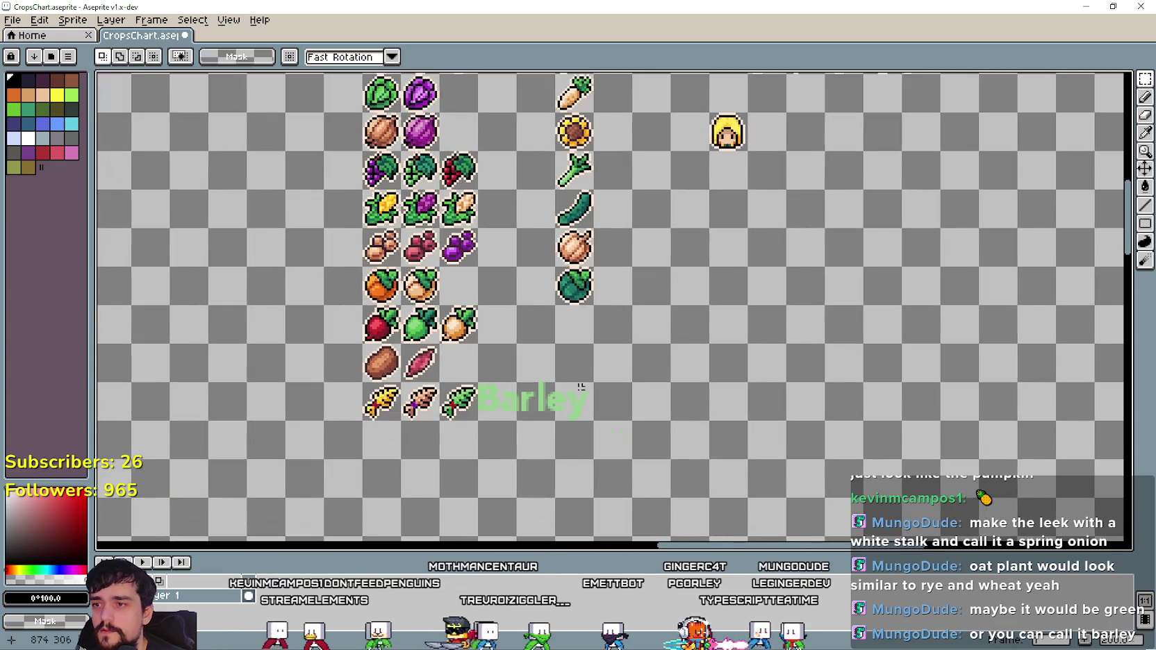
pyautogui.moveTo(402, 383)
pyautogui.mouseDown()
pyautogui.moveTo(438, 420)
pyautogui.moveTo(838, 176)
pyautogui.mouseUp()
pyautogui.hotkey('ctrl', 'c')
pyautogui.hotkey('ctrl', 'v')
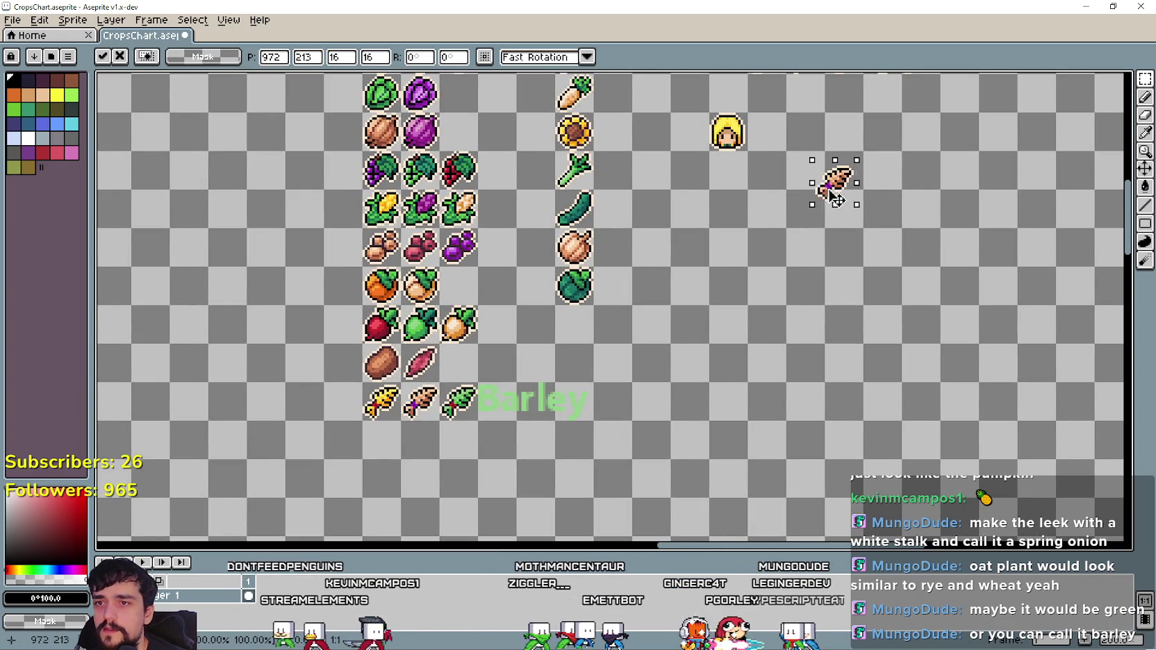
pyautogui.scroll(5, 738, 431)
pyautogui.moveTo(742, 381); pyautogui.dragTo(675, 330)
pyautogui.press('Return')
# Place a second face icon below the first with the barley sprite beside it.
pyautogui.moveTo(680, 385)
pyautogui.mouseDown()
pyautogui.moveTo(669, 169)
pyautogui.moveTo(653, 267)
pyautogui.mouseUp()
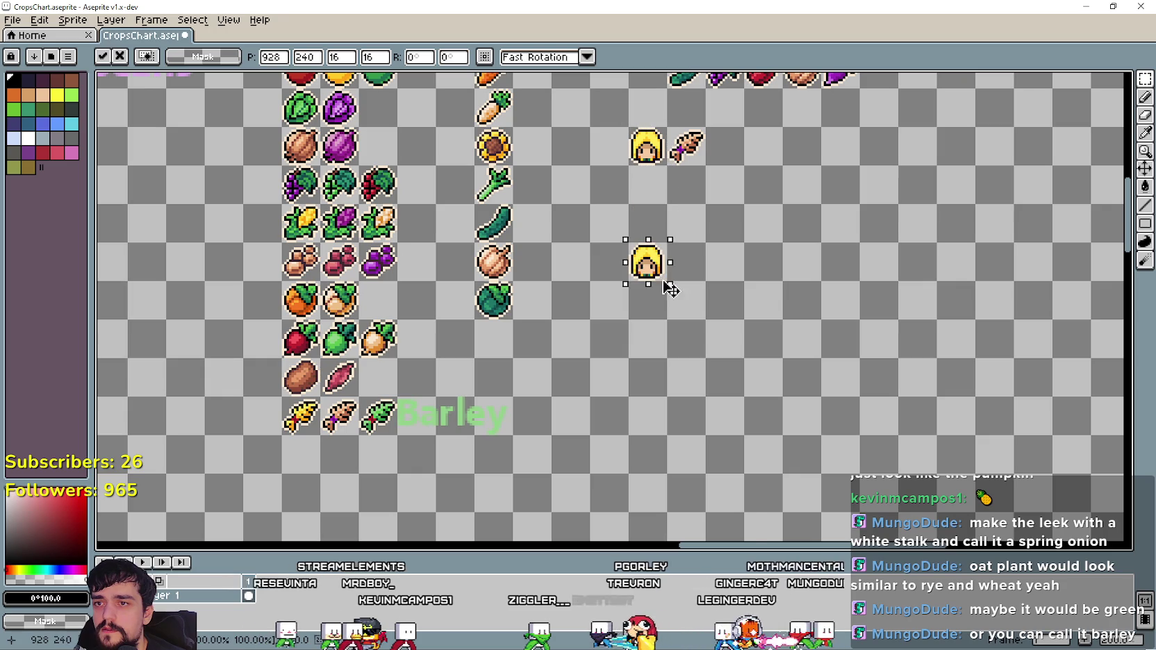
pyautogui.moveTo(355, 394)
pyautogui.mouseDown()
pyautogui.moveTo(400, 437)
pyautogui.moveTo(705, 289)
pyautogui.mouseUp()
pyautogui.hotkey('ctrl', 'd')
pyautogui.moveTo(825, 200)
pyautogui.mouseDown()
pyautogui.moveTo(719, 327)
pyautogui.moveTo(924, 336)
pyautogui.mouseUp()
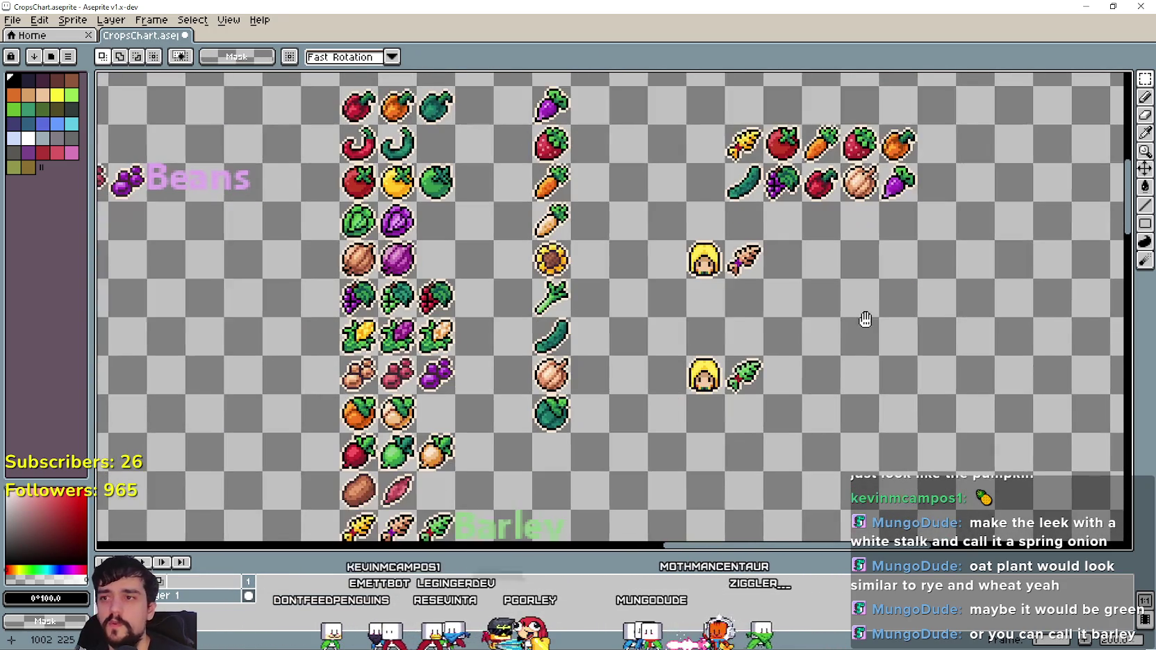
pyautogui.hotkey('alt', 'Tab')
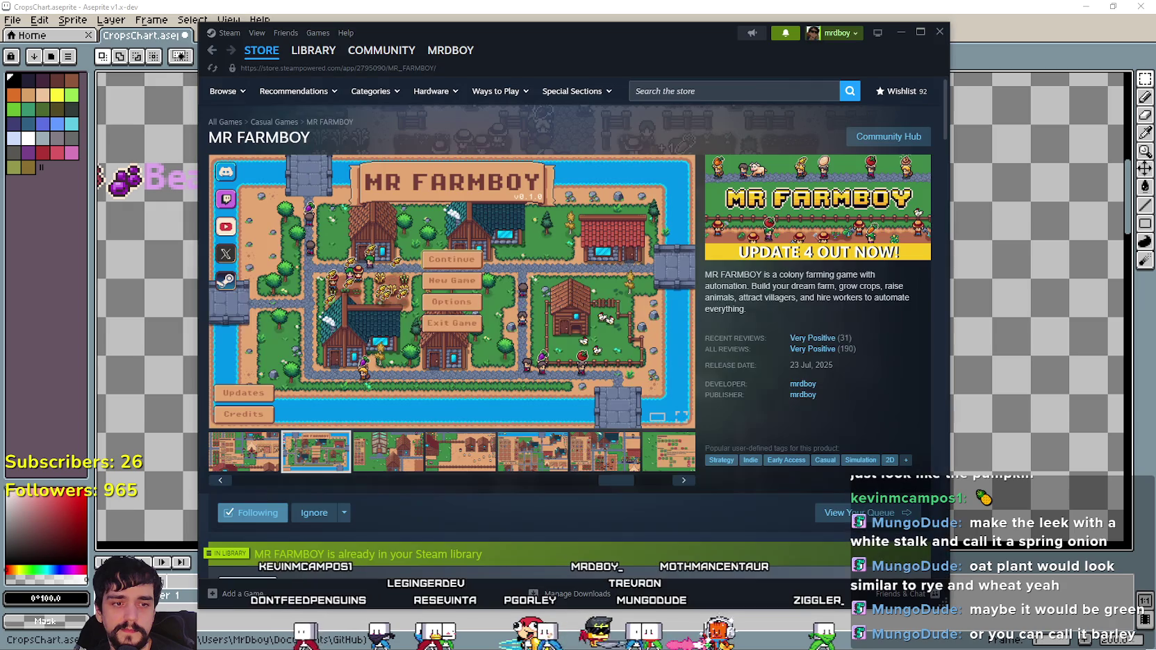
# Open the MR FARMBOY discussion thread from Steam's comment notification, then minimize Steam.
pyautogui.click(775, 35)
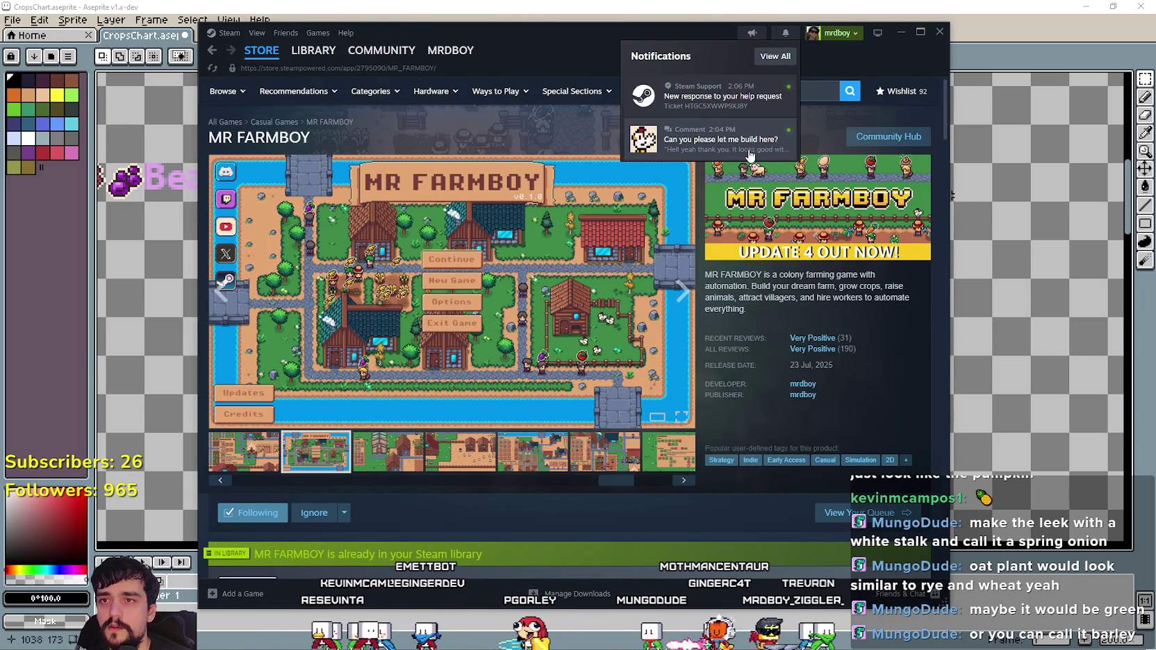
pyautogui.click(695, 139)
pyautogui.moveTo(607, 43); pyautogui.dragTo(667, 75)
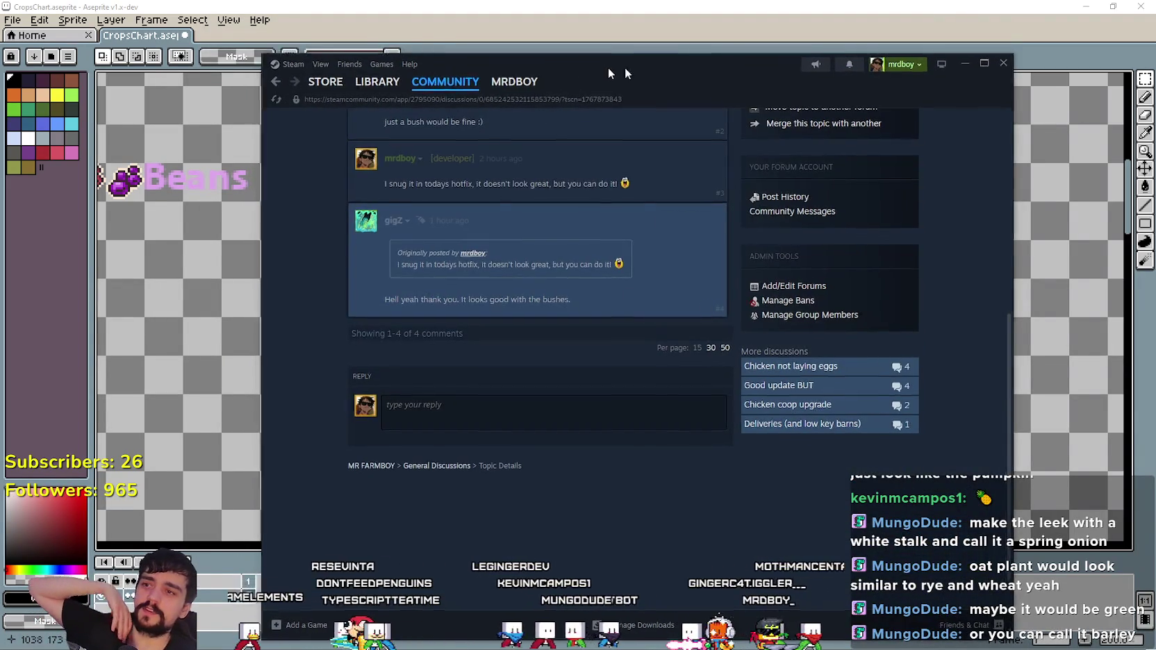
pyautogui.click(963, 62)
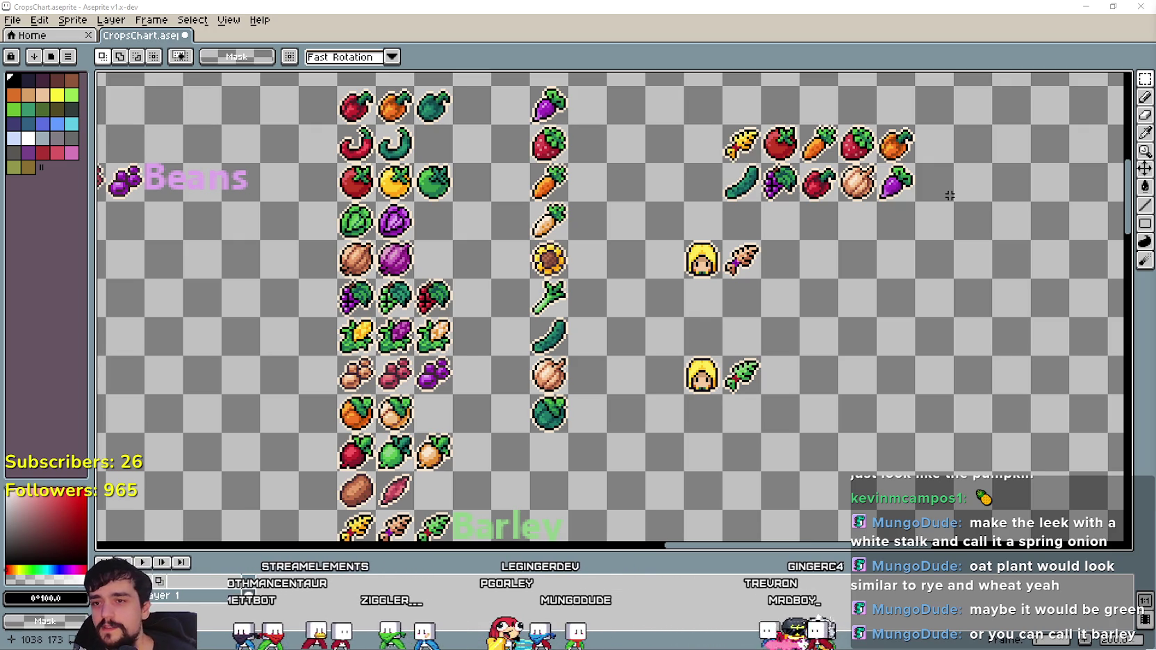
# Pan the chart into position and marquee-select a run of crops in the arrow row.
pyautogui.scroll(1, 617, 332)
pyautogui.scroll(-1, 644, 289)
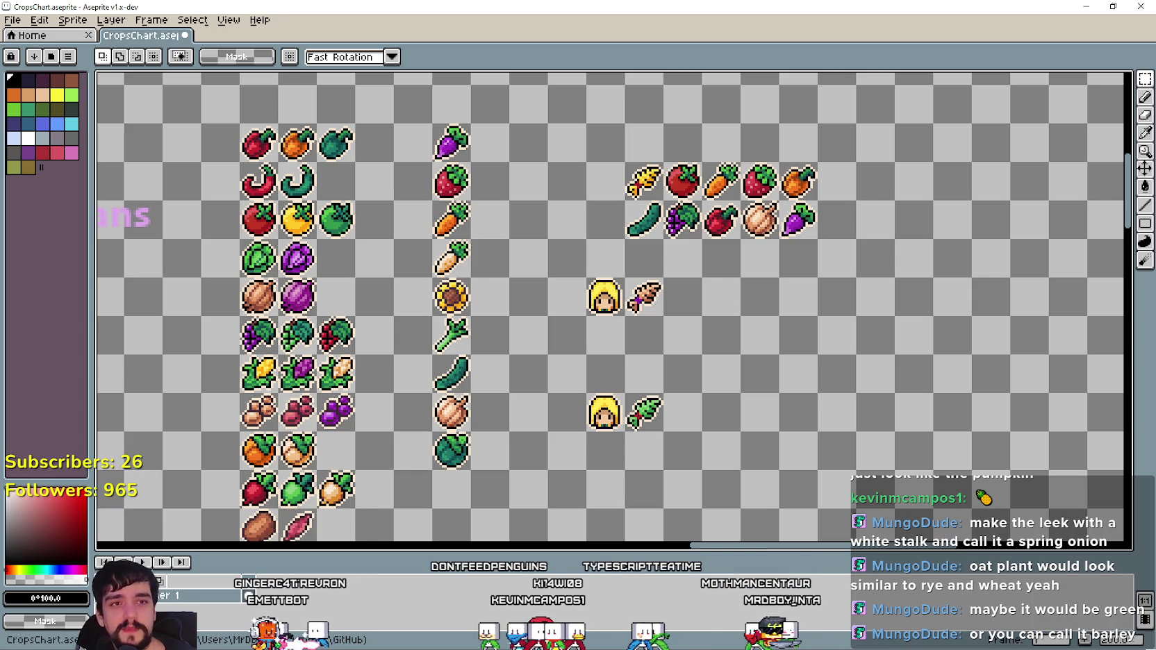
pyautogui.moveTo(493, 281); pyautogui.dragTo(524, 289)
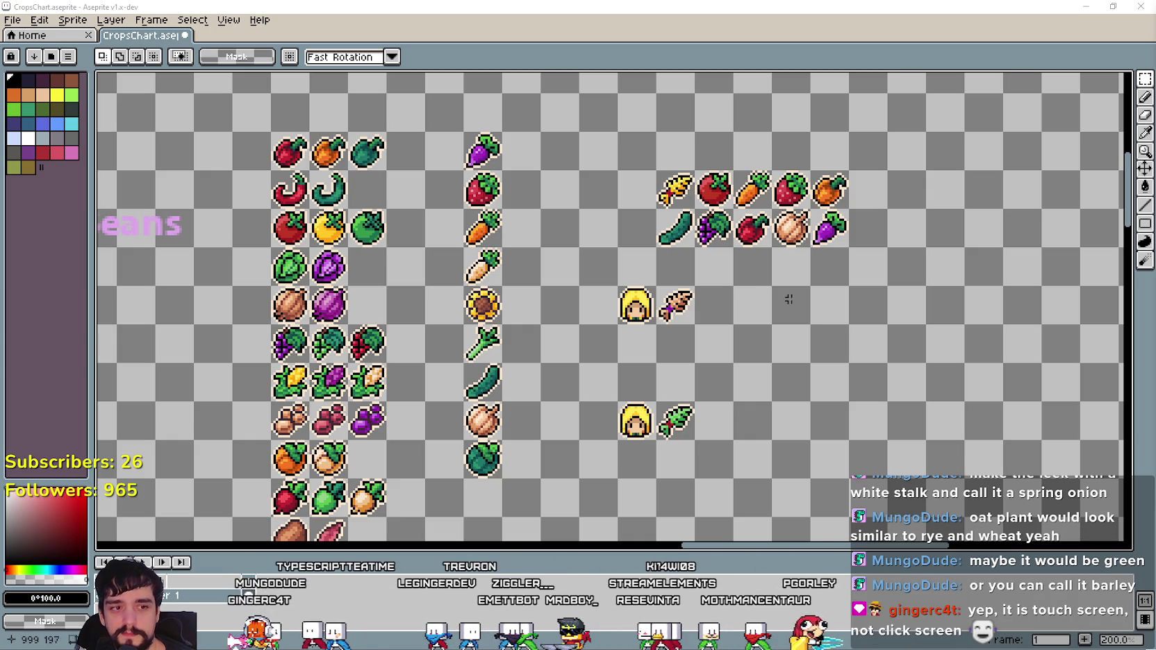
pyautogui.moveTo(814, 304)
pyautogui.mouseDown()
pyautogui.moveTo(825, 232)
pyautogui.moveTo(774, 261)
pyautogui.moveTo(807, 268)
pyautogui.mouseUp()
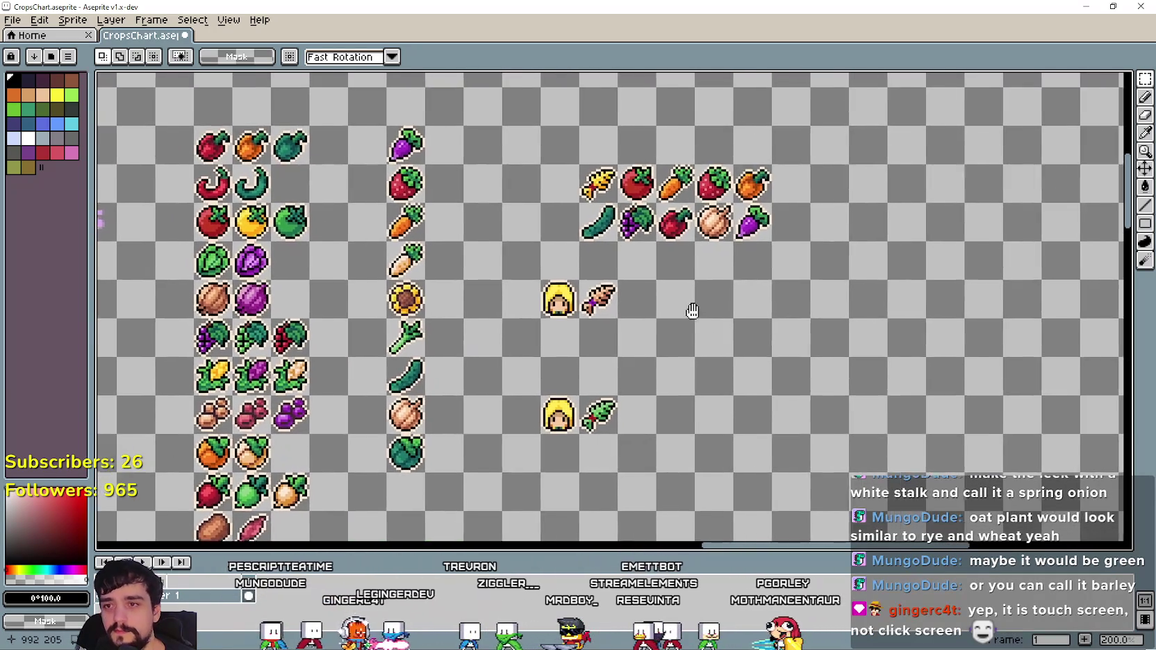
pyautogui.moveTo(789, 308); pyautogui.dragTo(809, 285)
pyautogui.scroll(-2, 808, 284)
pyautogui.scroll(2, 808, 284)
pyautogui.moveTo(699, 273); pyautogui.dragTo(723, 312)
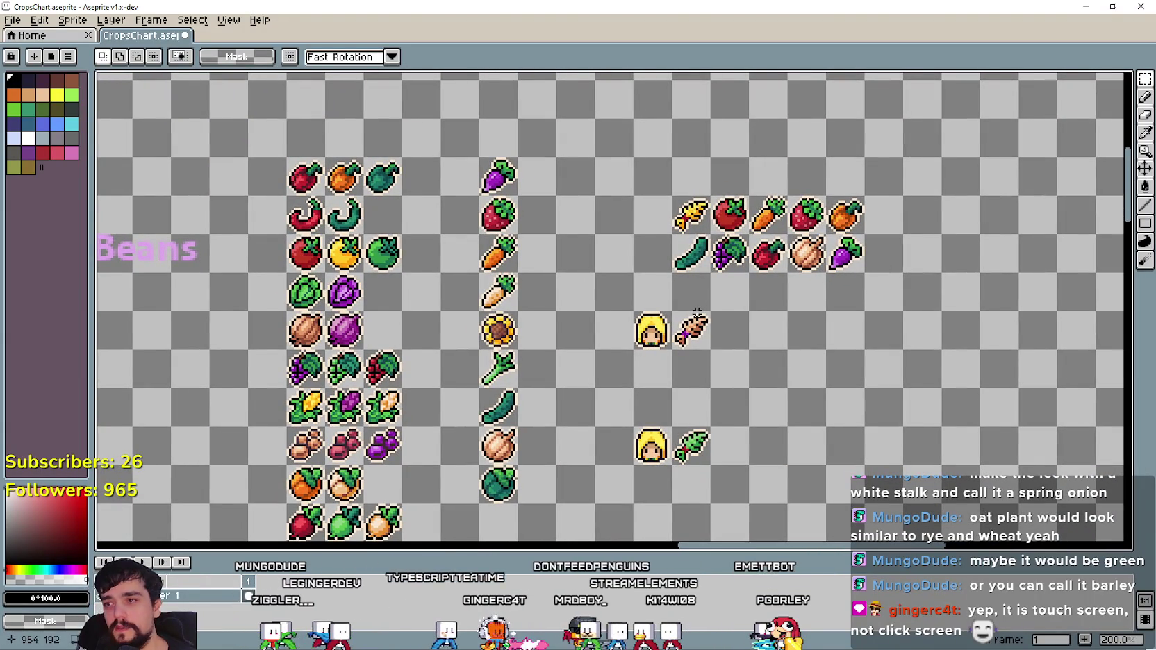
pyautogui.scroll(1, 609, 343)
pyautogui.scroll(-1, 602, 355)
pyautogui.scroll(-3, 603, 355)
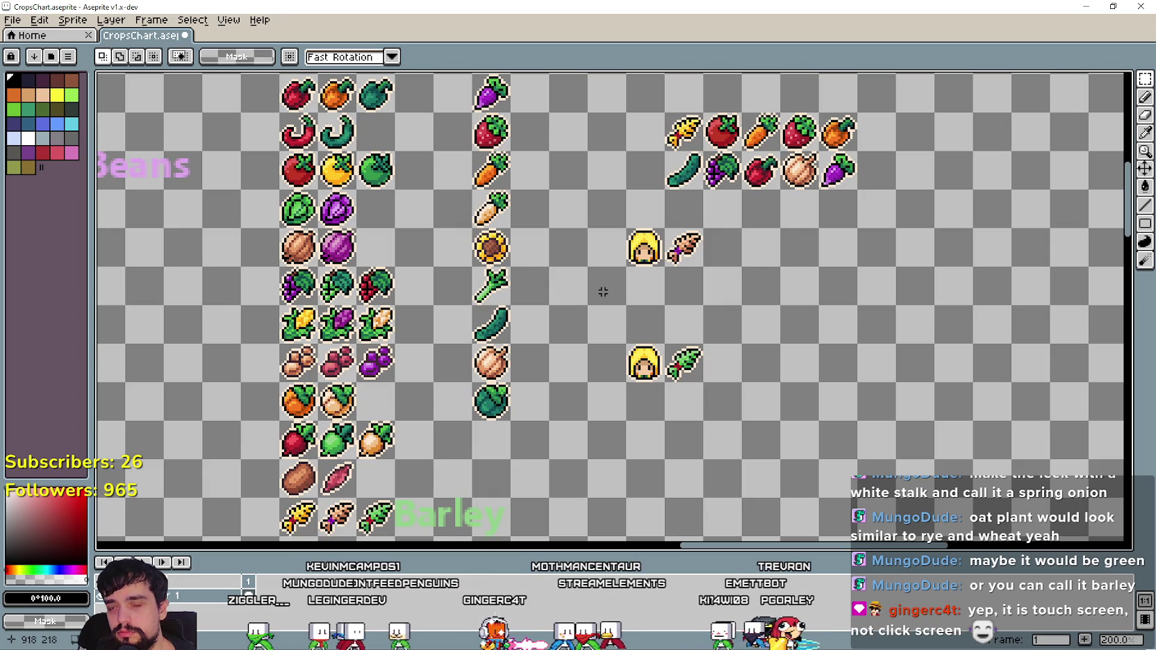
pyautogui.scroll(-1, 602, 294)
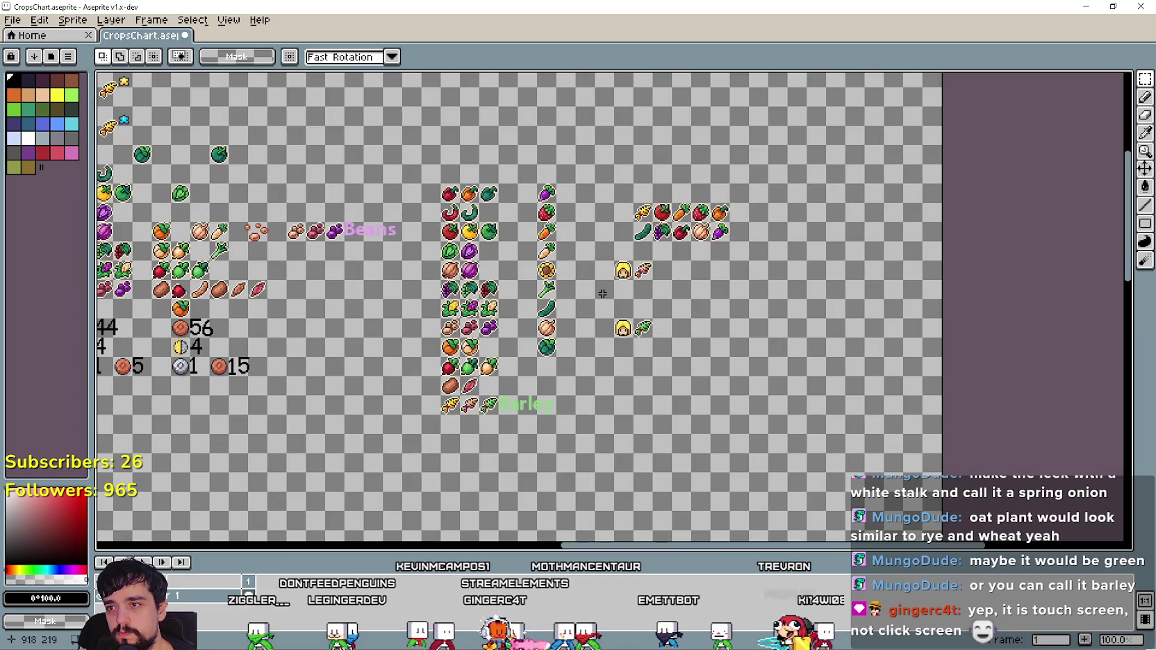
pyautogui.moveTo(602, 294)
pyautogui.mouseDown()
pyautogui.moveTo(986, 342)
pyautogui.moveTo(681, 343)
pyautogui.mouseUp()
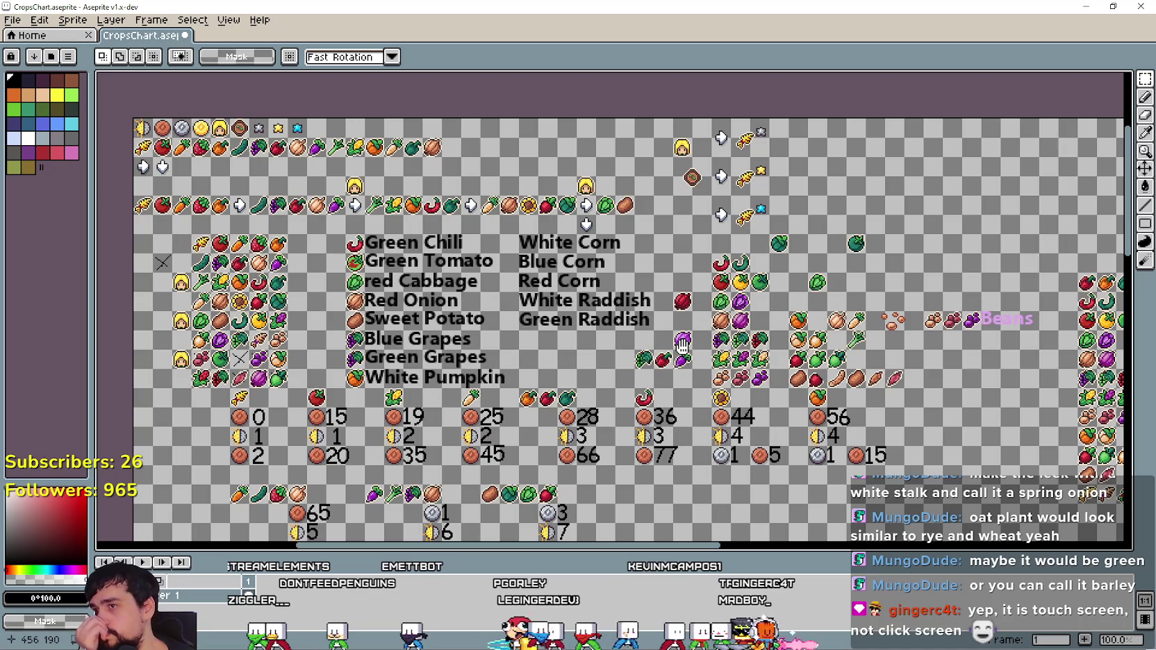
pyautogui.moveTo(681, 343); pyautogui.dragTo(546, 312)
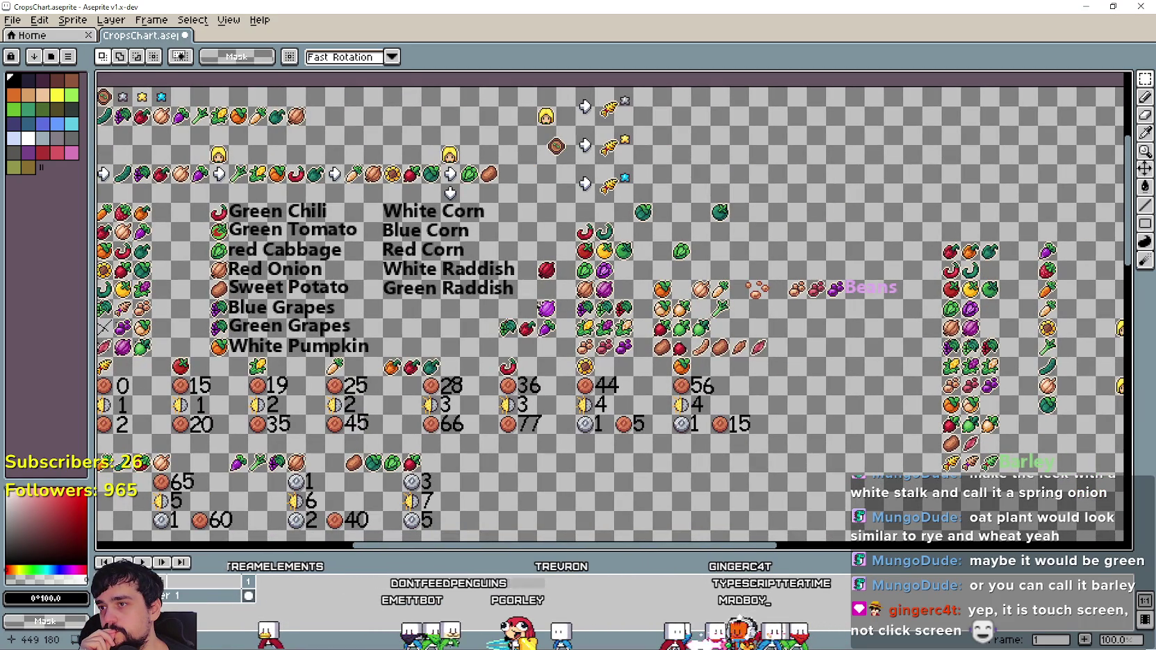
pyautogui.moveTo(230, 165); pyautogui.dragTo(328, 186)
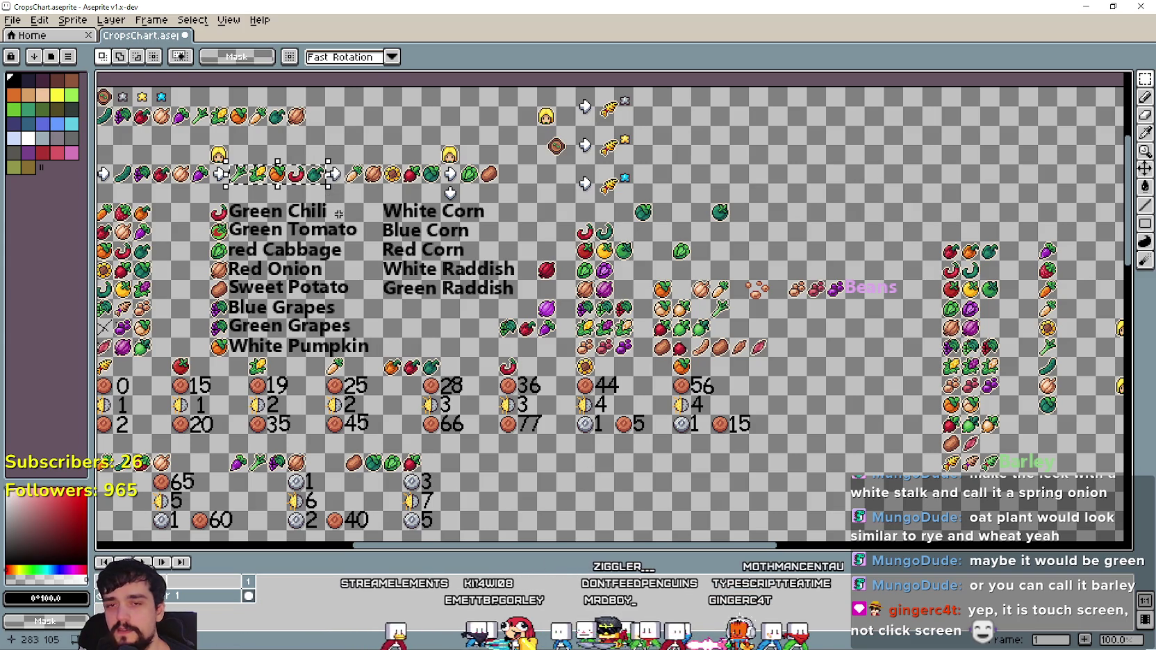
# Paste the copied crop row beside the first face icon and commit it.
pyautogui.moveTo(1150, 308); pyautogui.dragTo(619, 219)
pyautogui.scroll(1, 785, 246)
pyautogui.scroll(-1, 653, 266)
pyautogui.scroll(1, 606, 283)
pyautogui.hotkey('ctrl', 'v')
pyautogui.moveTo(607, 283)
pyautogui.mouseDown()
pyautogui.moveTo(675, 227)
pyautogui.moveTo(746, 260)
pyautogui.moveTo(552, 299)
pyautogui.mouseUp()
pyautogui.press('Return')
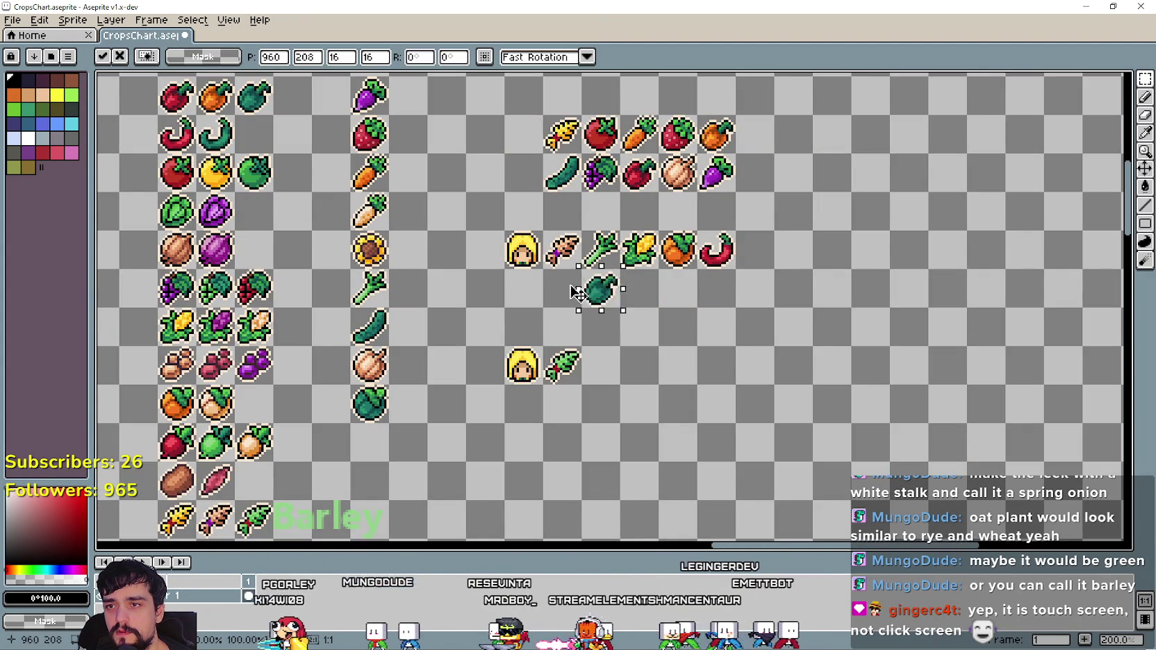
pyautogui.press('Return')
# Line up the five-crop strip after the bok choy in the first face's rows.
pyautogui.scroll(-1, 700, 346)
pyautogui.hscroll(-3, 700, 347)
pyautogui.hscroll(-6, 256, 205)
pyautogui.hscroll(-2, 256, 205)
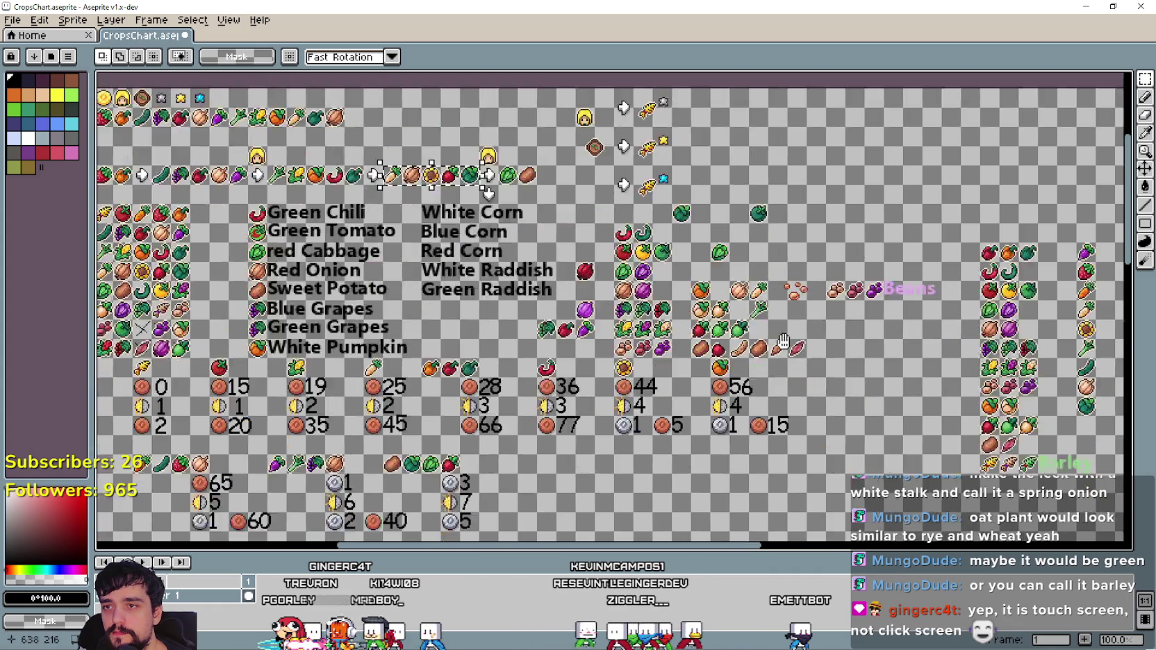
pyautogui.moveTo(566, 229); pyautogui.dragTo(583, 261)
pyautogui.scroll(1, 584, 261)
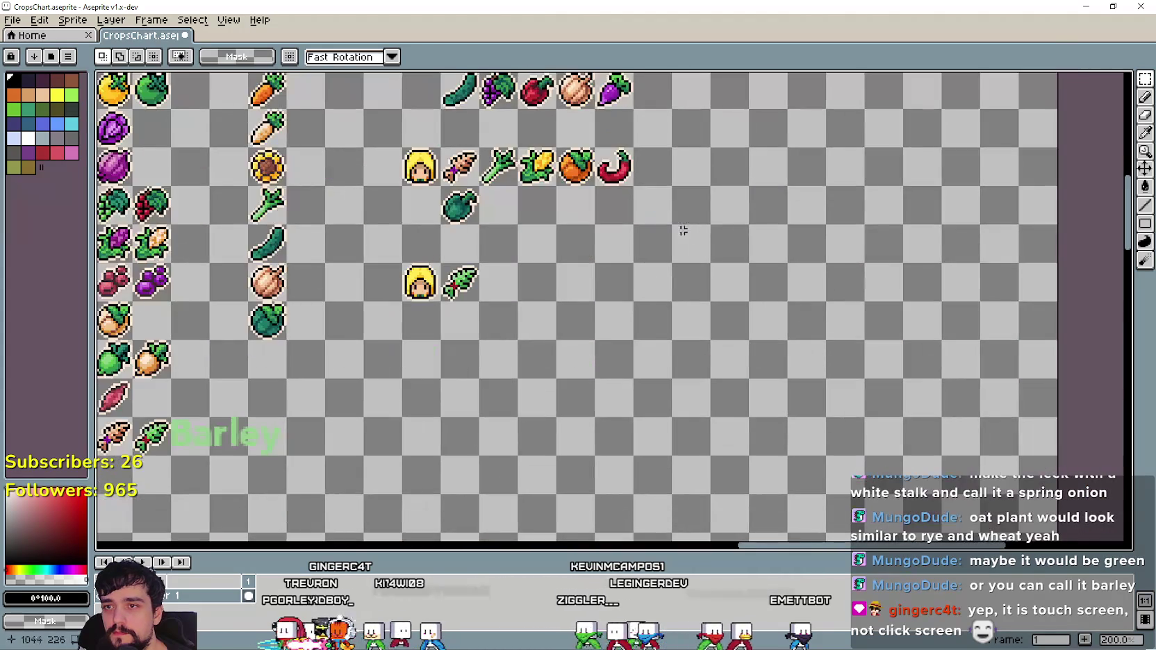
pyautogui.moveTo(597, 305); pyautogui.dragTo(561, 205)
pyautogui.click(634, 288)
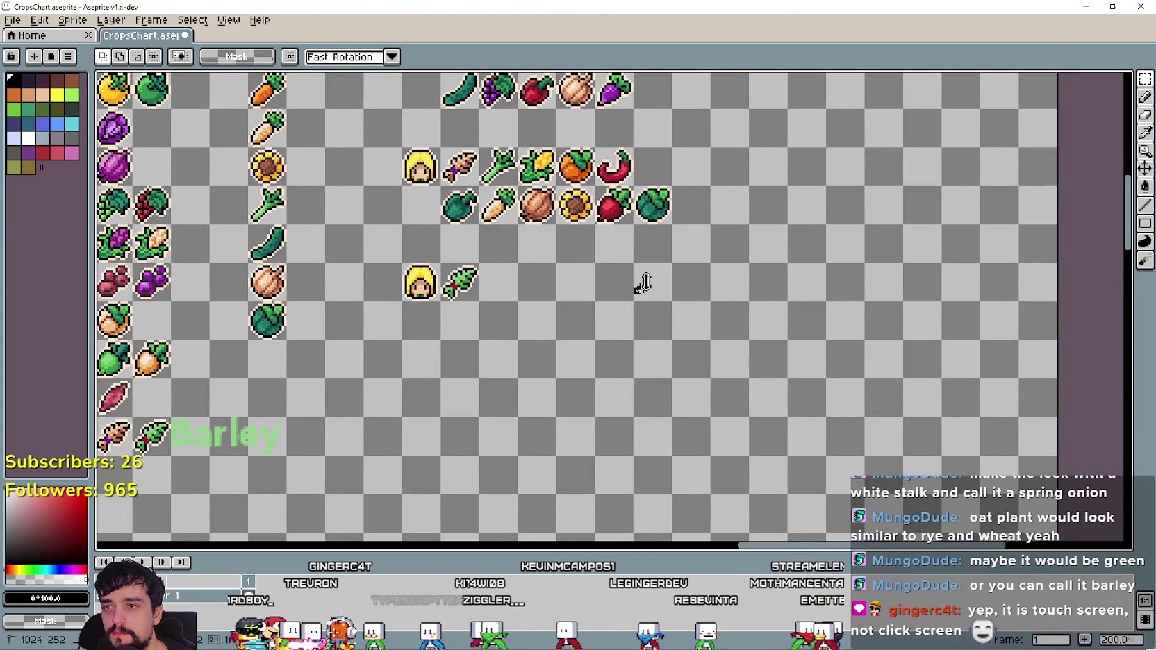
# Move the cabbage beside the second face's crop.
pyautogui.moveTo(634, 186)
pyautogui.mouseDown()
pyautogui.moveTo(670, 222)
pyautogui.moveTo(500, 281)
pyautogui.mouseUp()
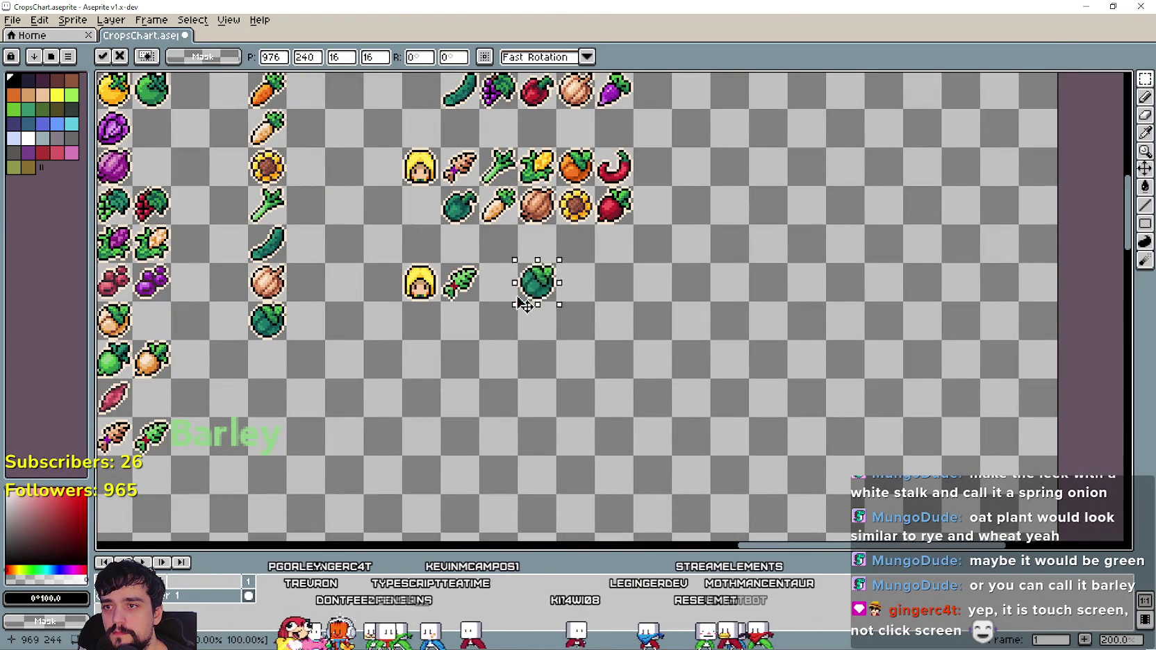
pyautogui.click(531, 336)
pyautogui.scroll(-2, 531, 336)
pyautogui.scroll(1, 542, 278)
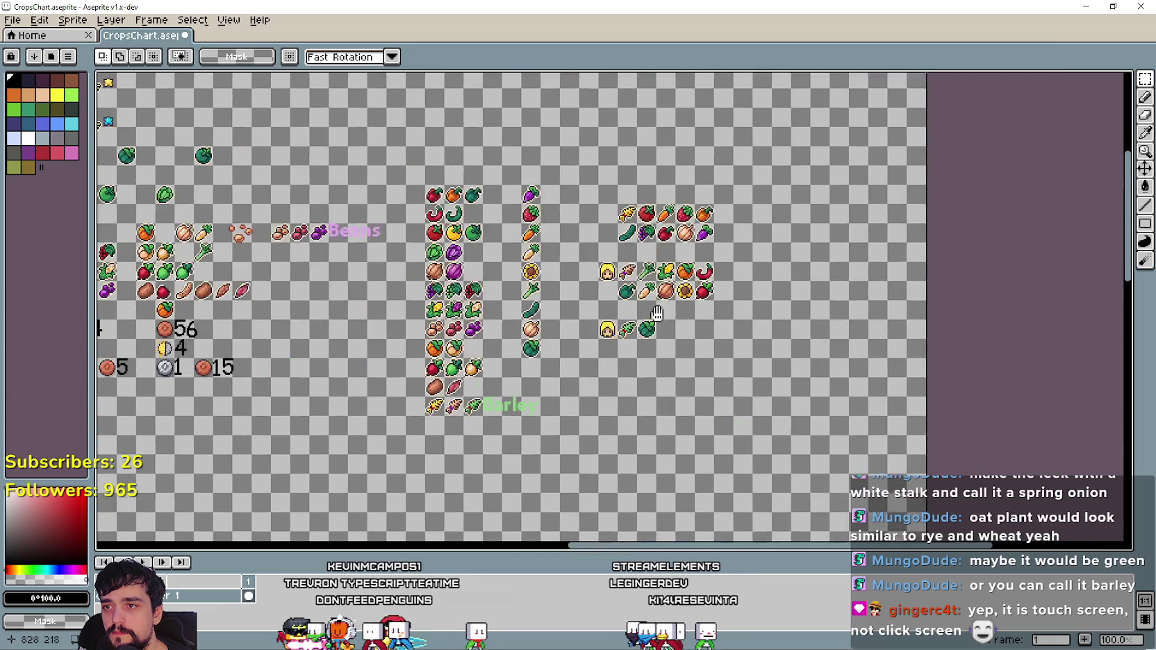
pyautogui.moveTo(549, 275); pyautogui.dragTo(578, 278)
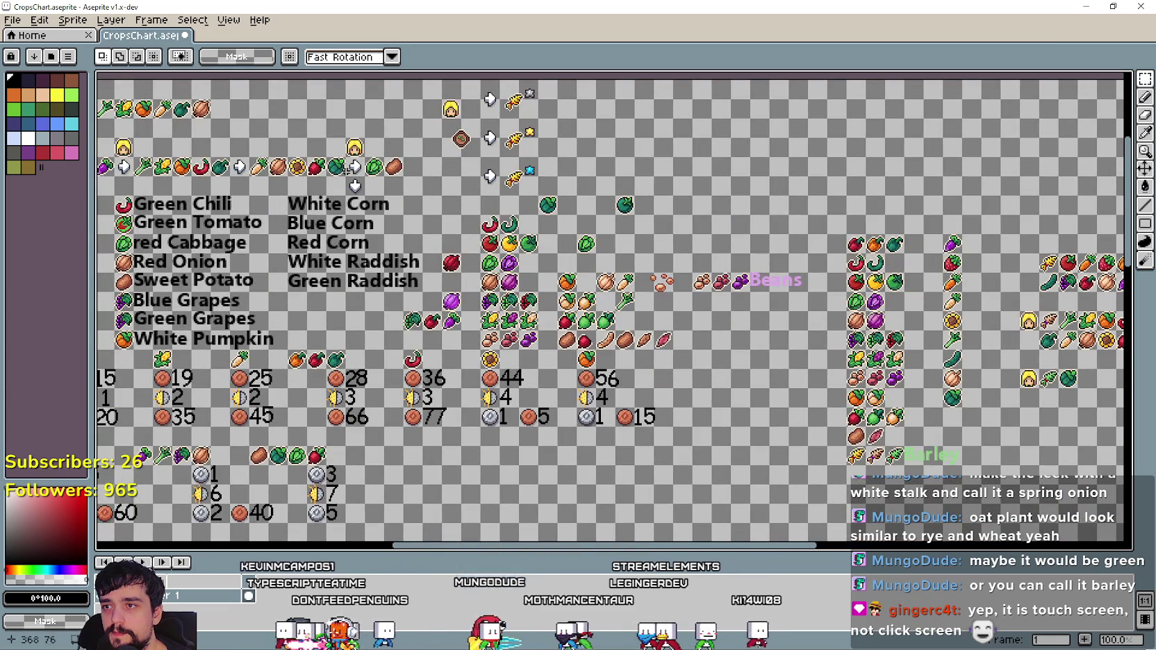
pyautogui.moveTo(451, 183); pyautogui.dragTo(382, 185)
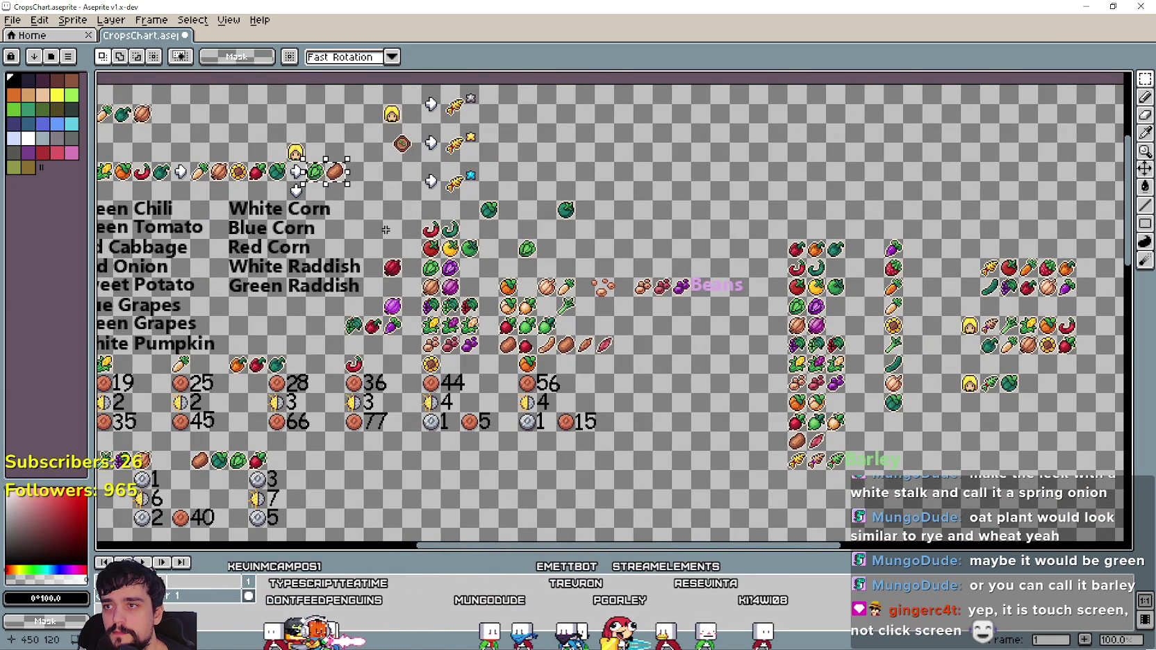
# Paste the lettuce and potato after the cabbage in the second face's row.
pyautogui.moveTo(774, 335); pyautogui.dragTo(441, 265)
pyautogui.scroll(1, 626, 315)
pyautogui.hotkey('ctrl', 'v')
pyautogui.moveTo(618, 310); pyautogui.dragTo(632, 311)
pyautogui.click(619, 343)
pyautogui.scroll(-1, 619, 343)
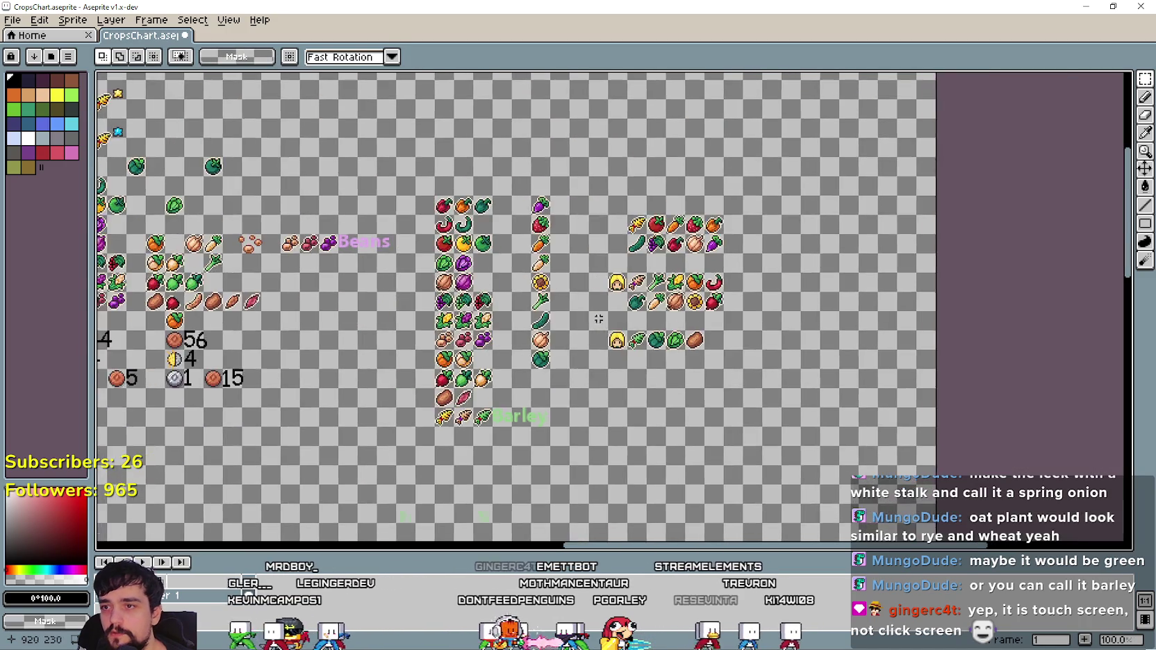
pyautogui.scroll(1, 608, 316)
pyautogui.scroll(-1, 608, 316)
pyautogui.scroll(1, 611, 280)
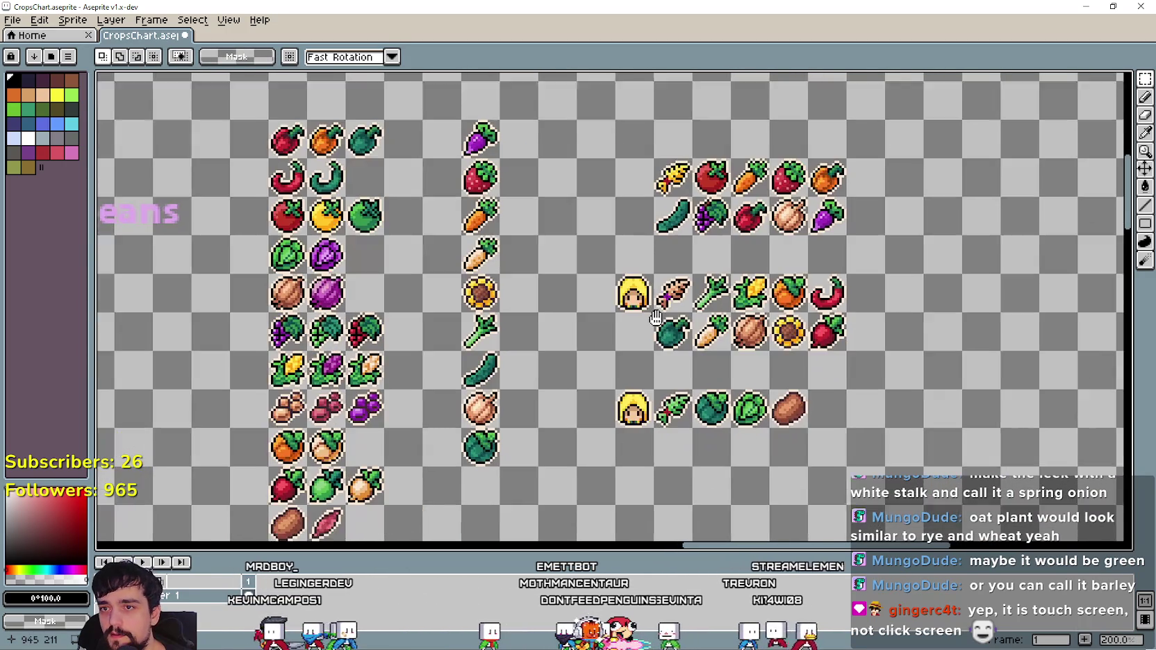
pyautogui.scroll(-1, 842, 407)
pyautogui.scroll(1, 903, 362)
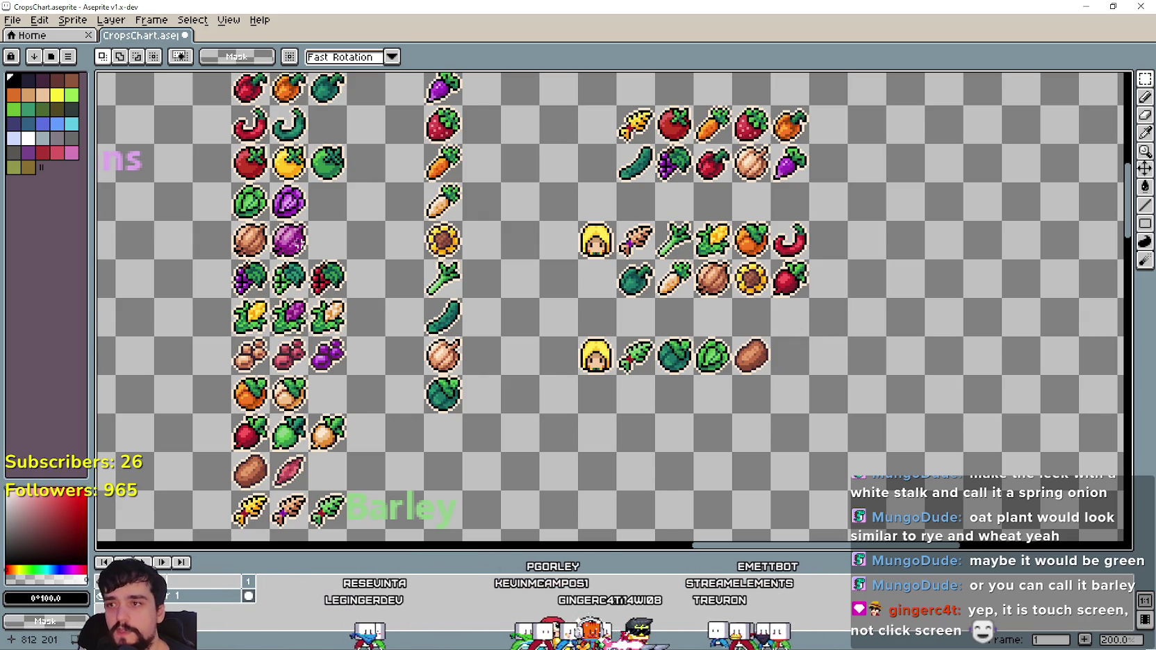
# Paste a copy of the face icon below the second face.
pyautogui.moveTo(350, 253); pyautogui.dragTo(343, 263)
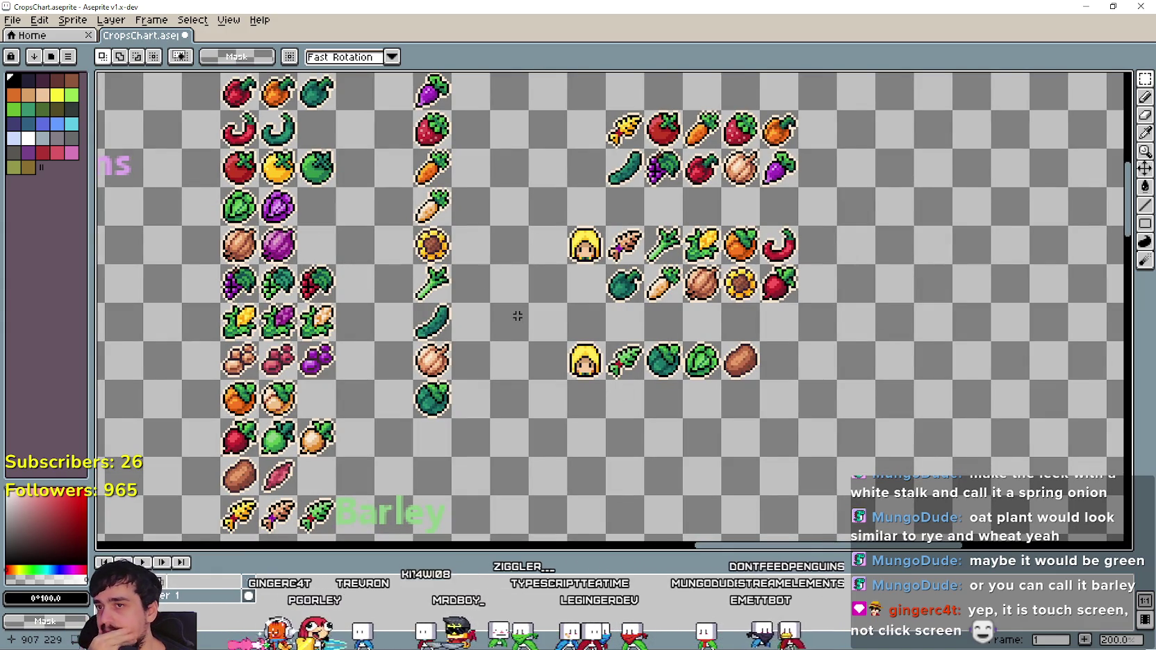
pyautogui.moveTo(311, 358)
pyautogui.mouseDown()
pyautogui.moveTo(443, 278)
pyautogui.moveTo(451, 322)
pyautogui.moveTo(509, 287)
pyautogui.moveTo(482, 343)
pyautogui.moveTo(480, 270)
pyautogui.moveTo(541, 364)
pyautogui.moveTo(516, 305)
pyautogui.mouseUp()
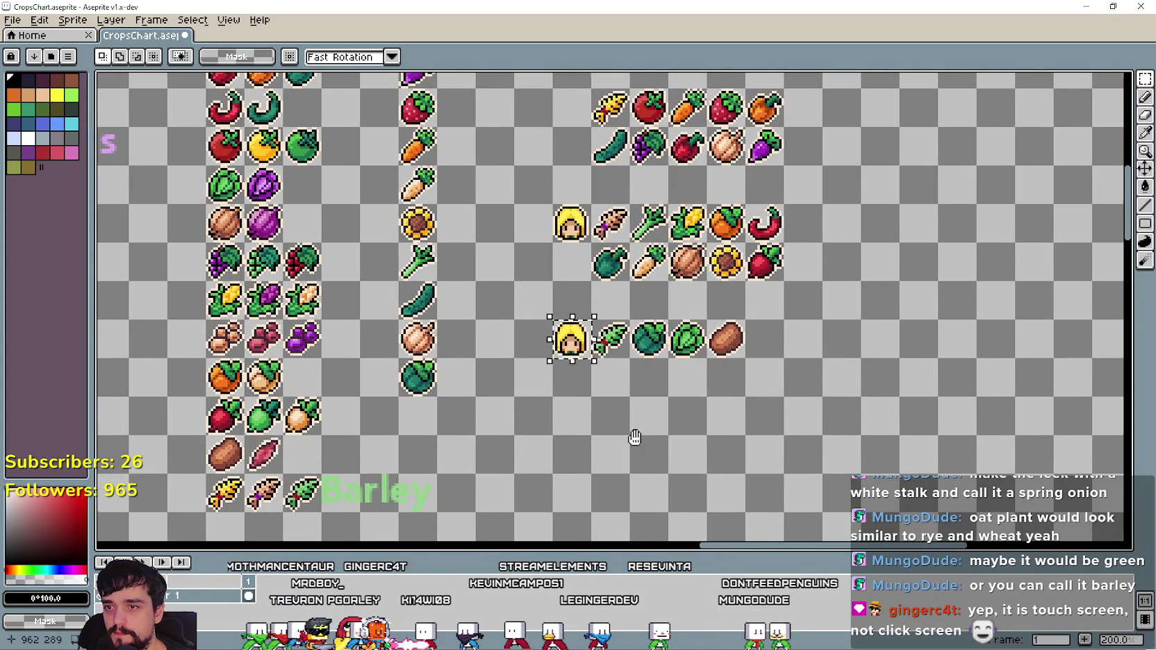
pyautogui.moveTo(635, 439); pyautogui.dragTo(624, 390)
pyautogui.hotkey('ctrl', 'v')
pyautogui.moveTo(626, 291); pyautogui.dragTo(626, 407)
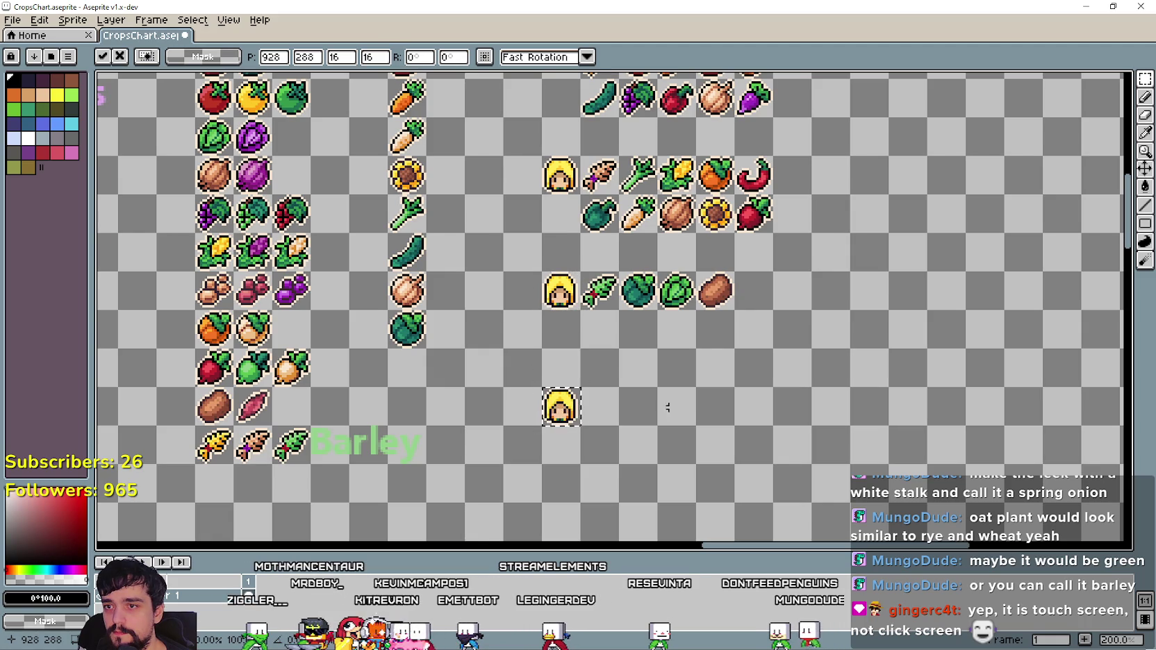
pyautogui.press('Return')
# Copy the red grape icon and commit it beside the potato.
pyautogui.scroll(2, 624, 400)
pyautogui.hscroll(2, 624, 400)
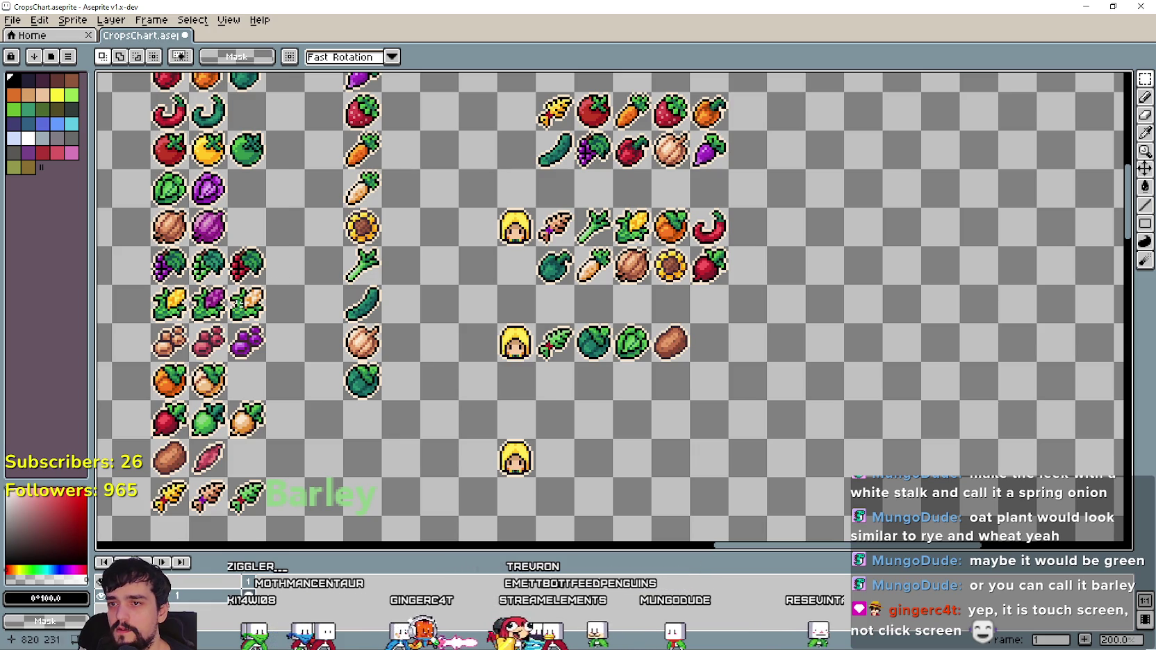
pyautogui.moveTo(225, 243)
pyautogui.mouseDown()
pyautogui.moveTo(269, 287)
pyautogui.moveTo(708, 342)
pyautogui.mouseUp()
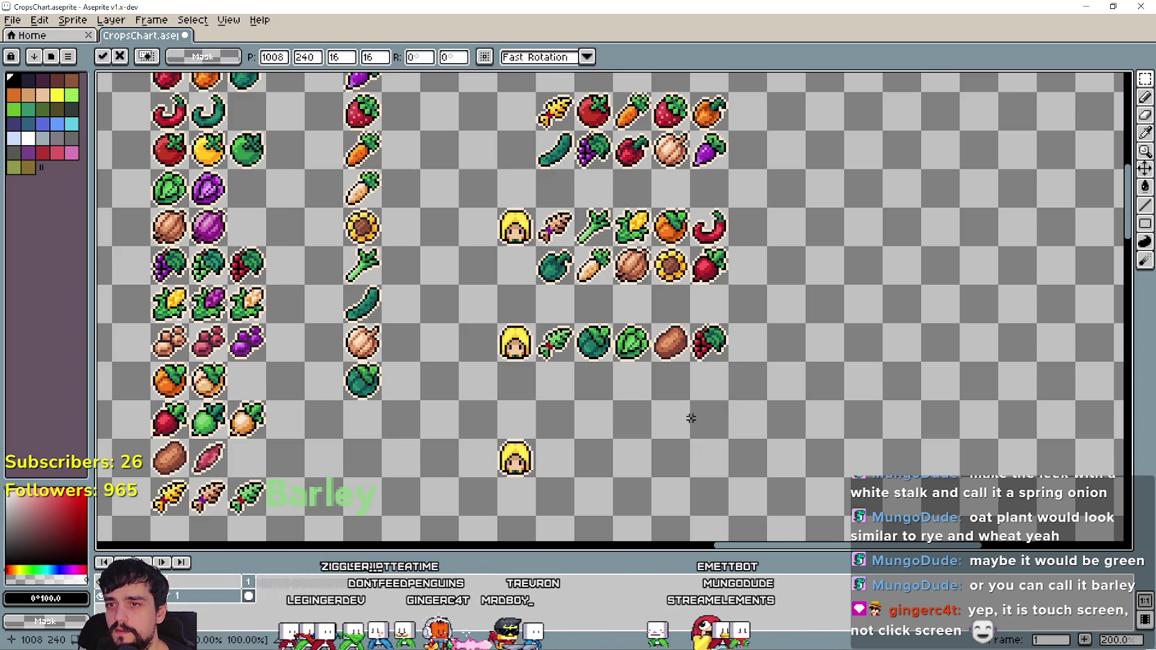
pyautogui.press('Return')
# Move the peanut icon into the cell below the leaf.
pyautogui.moveTo(187, 281); pyautogui.dragTo(231, 325)
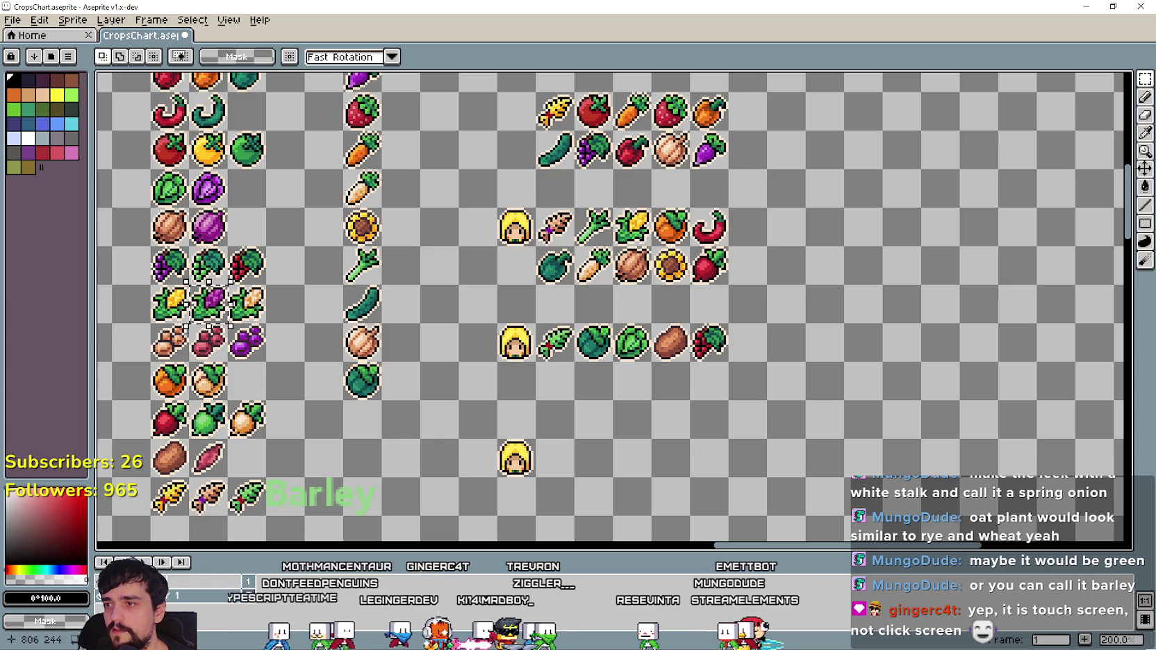
pyautogui.moveTo(205, 346); pyautogui.dragTo(214, 368)
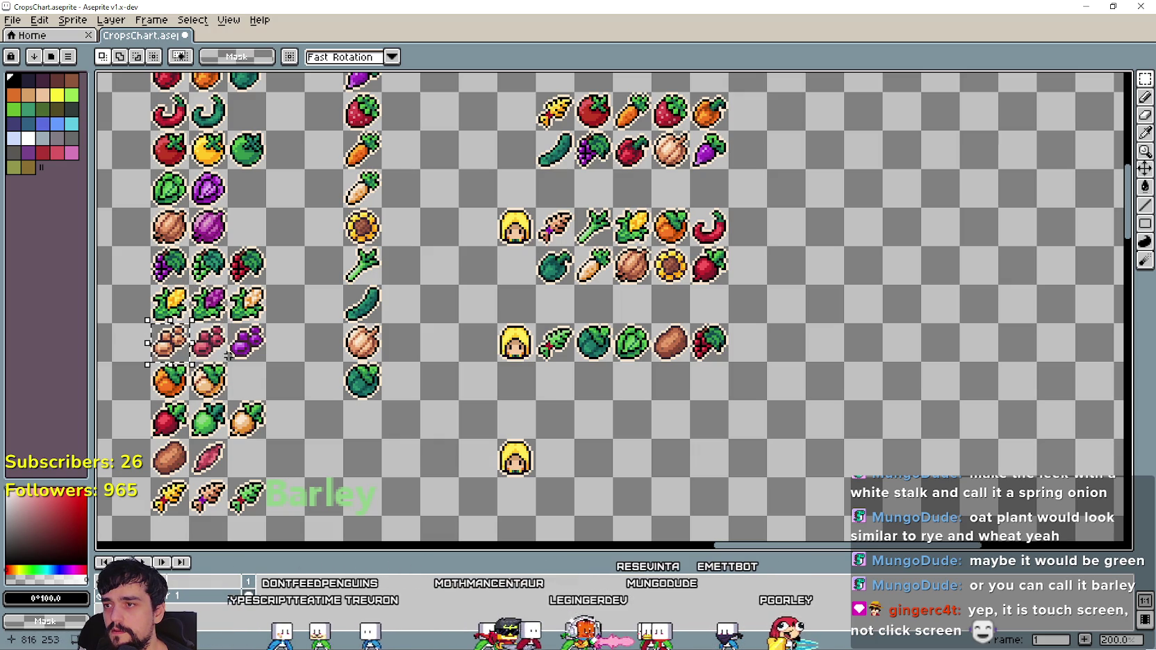
pyautogui.moveTo(191, 349)
pyautogui.mouseDown()
pyautogui.moveTo(579, 411)
pyautogui.moveTo(573, 386)
pyautogui.mouseUp()
pyautogui.click(614, 419)
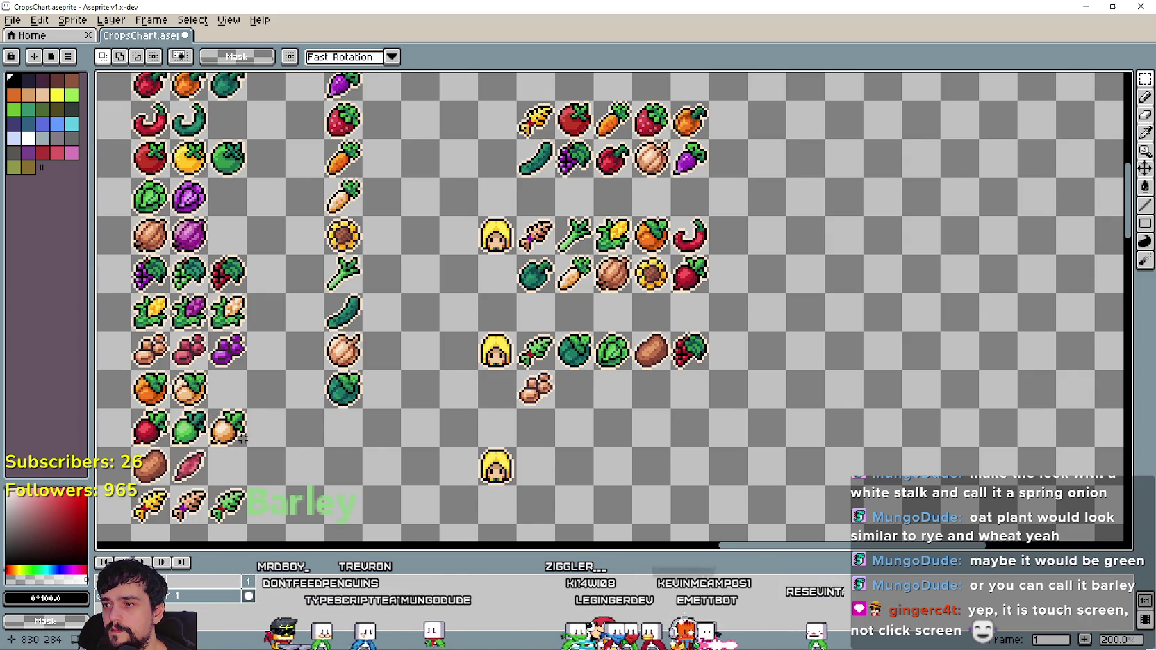
# Select the sweet potato cell and paste a copy of it.
pyautogui.click(200, 427)
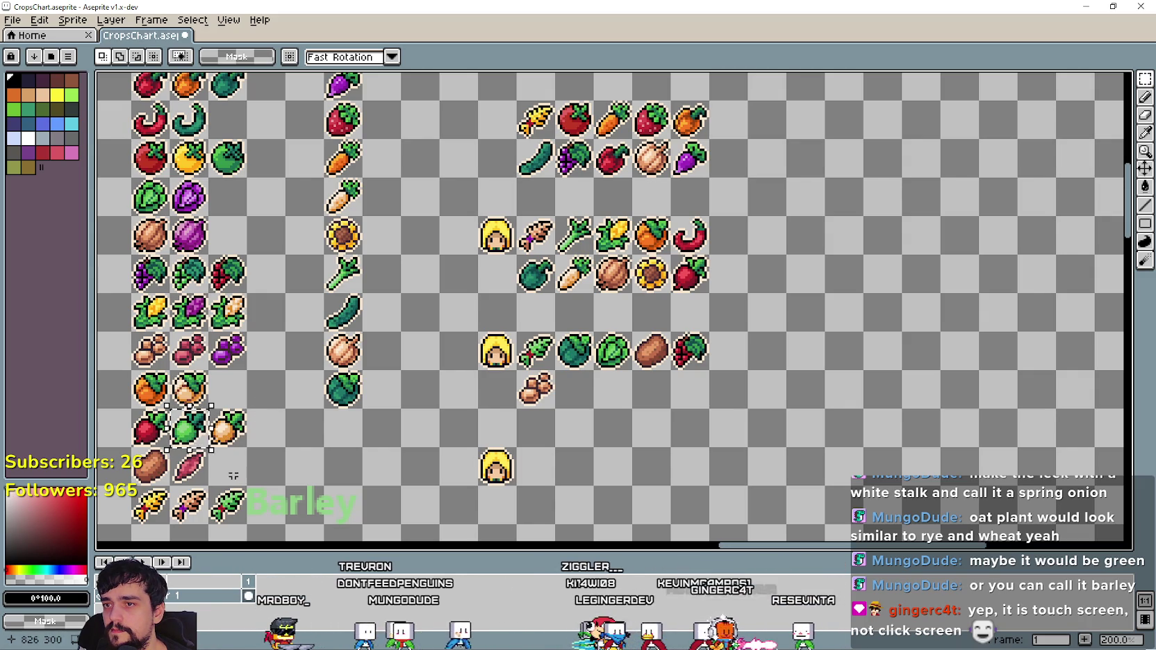
pyautogui.click(205, 480)
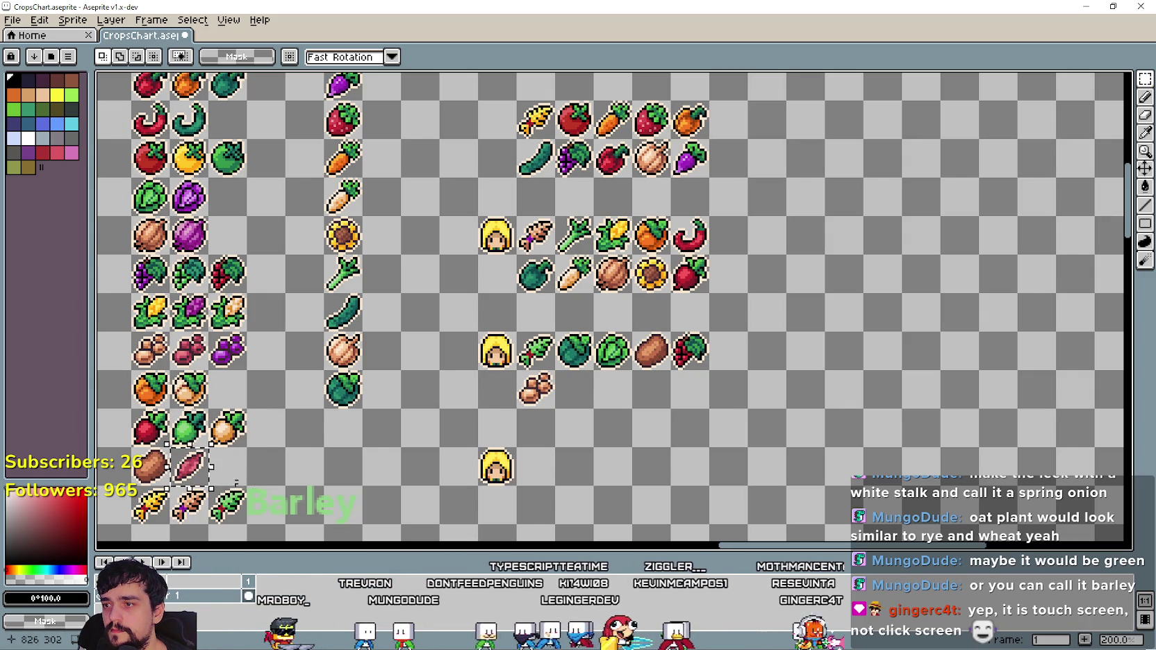
pyautogui.click(660, 384)
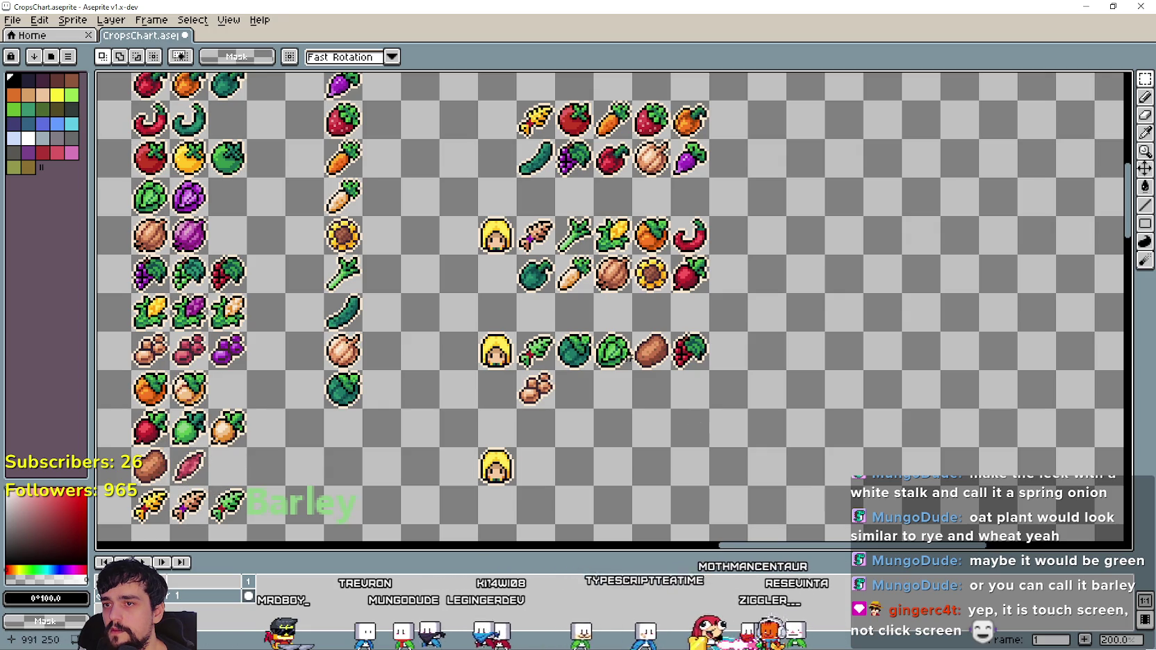
pyautogui.hotkey('ctrl', 'v')
pyautogui.scroll(-3, 230, 416)
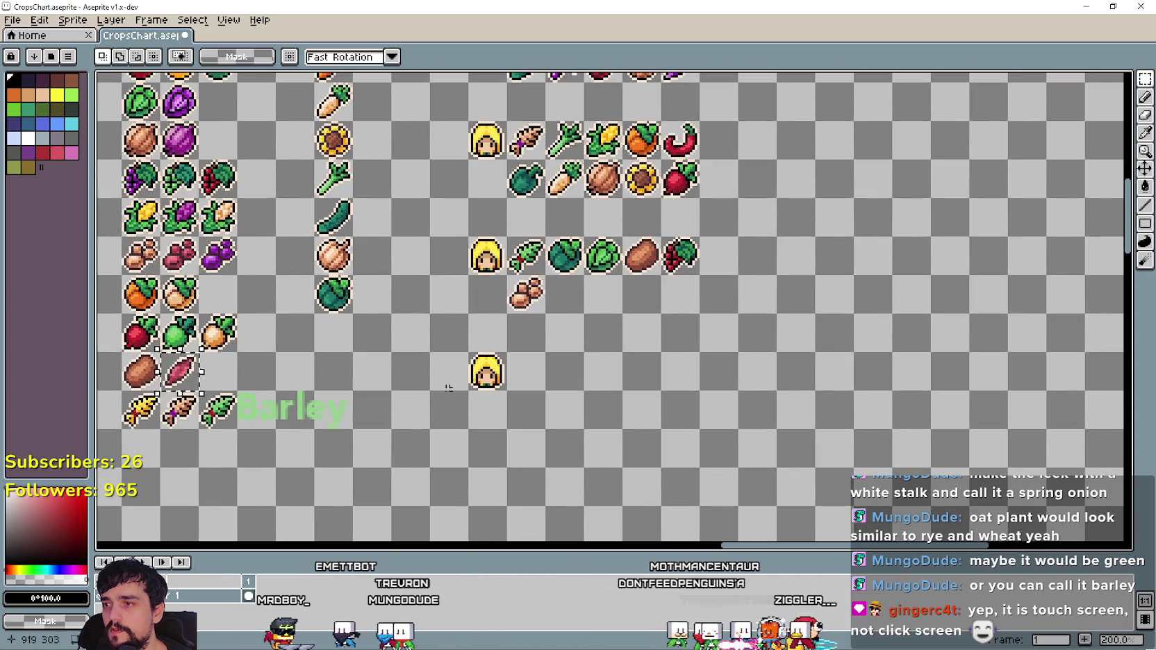
# Place copies of the sweet potato and green turnip into empty cells.
pyautogui.moveTo(214, 381)
pyautogui.mouseDown()
pyautogui.moveTo(584, 466)
pyautogui.moveTo(598, 418)
pyautogui.mouseUp()
pyautogui.press('Return')
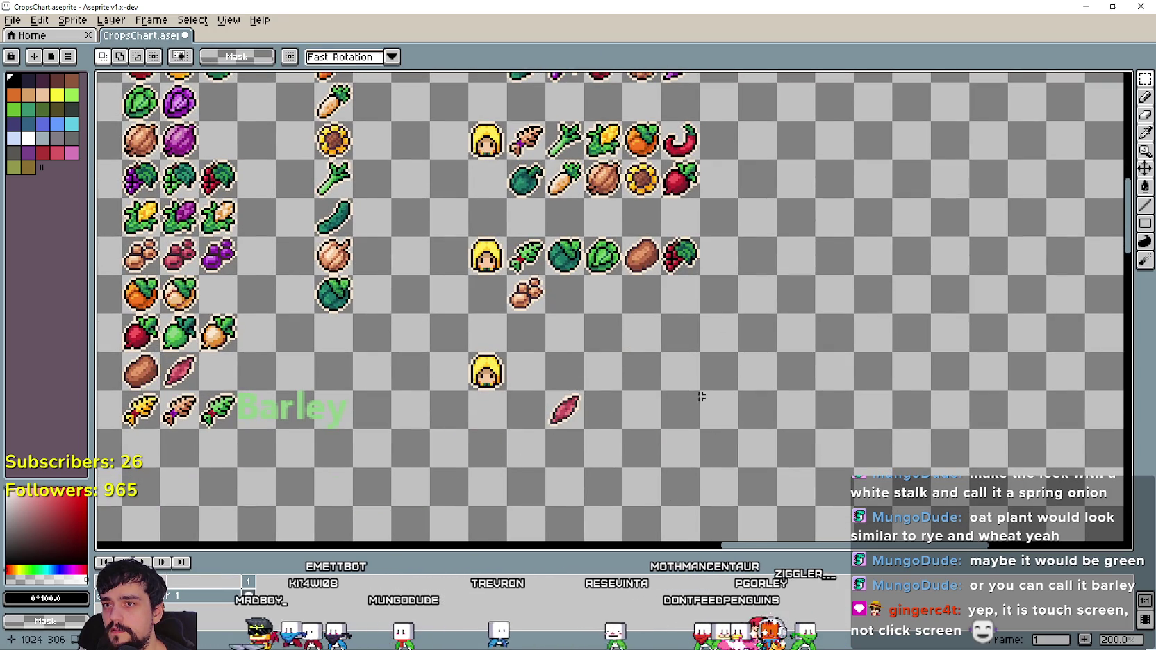
pyautogui.scroll(2, 738, 458)
pyautogui.scroll(1, 496, 446)
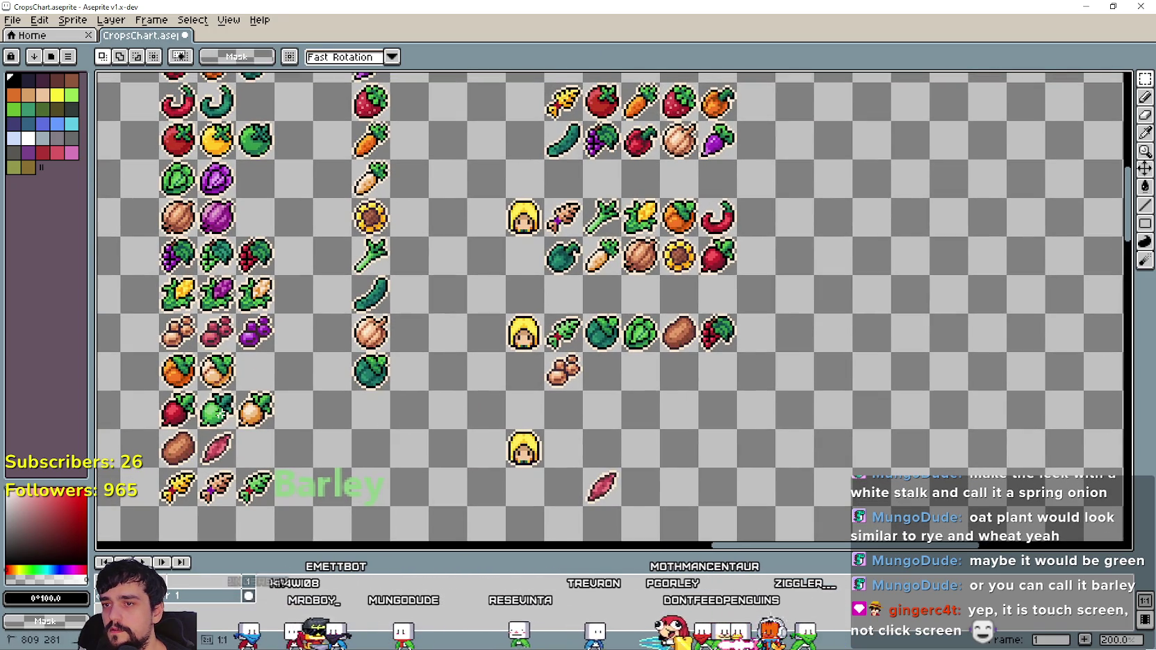
pyautogui.hotkey('ctrl', 'v')
pyautogui.moveTo(236, 437); pyautogui.dragTo(703, 470)
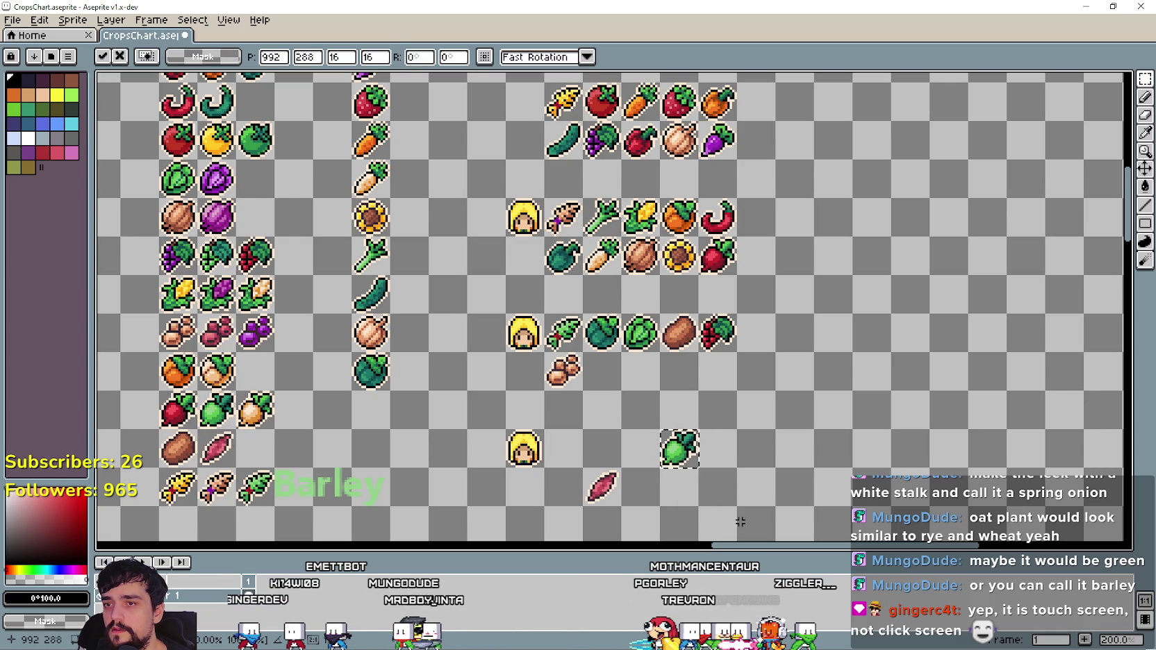
pyautogui.press('Return')
# Add one onion copy to the second face row and another near the bottom rows.
pyautogui.hotkey('ctrl', 'v')
pyautogui.moveTo(261, 407)
pyautogui.mouseDown()
pyautogui.moveTo(703, 395)
pyautogui.moveTo(704, 383)
pyautogui.mouseUp()
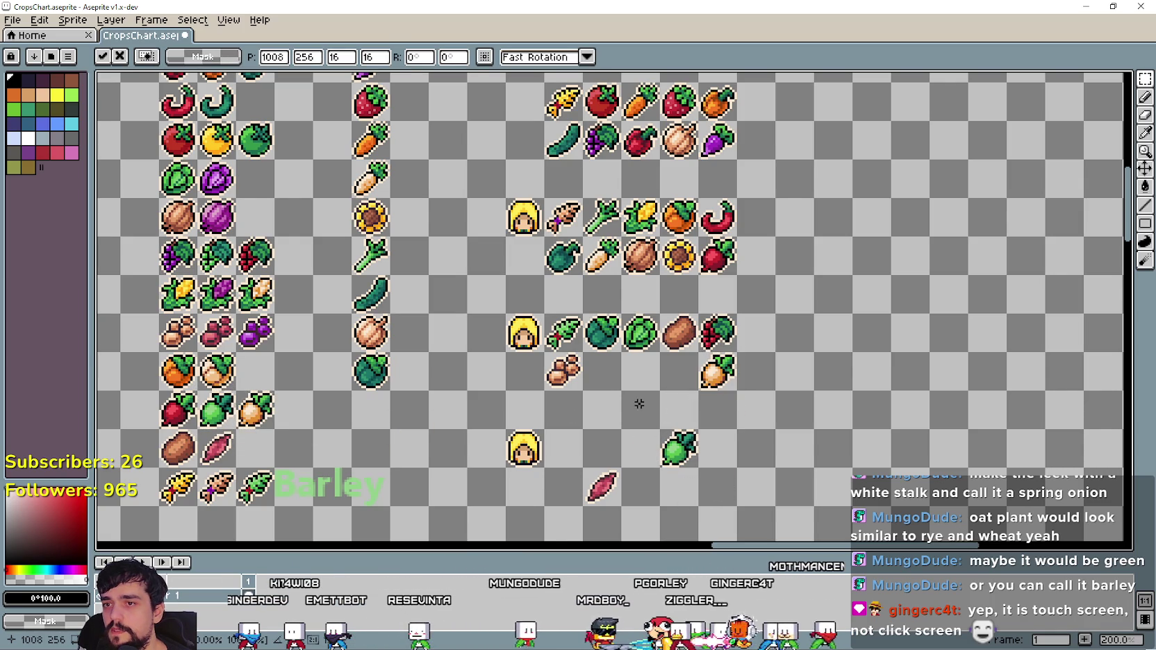
pyautogui.press('Return')
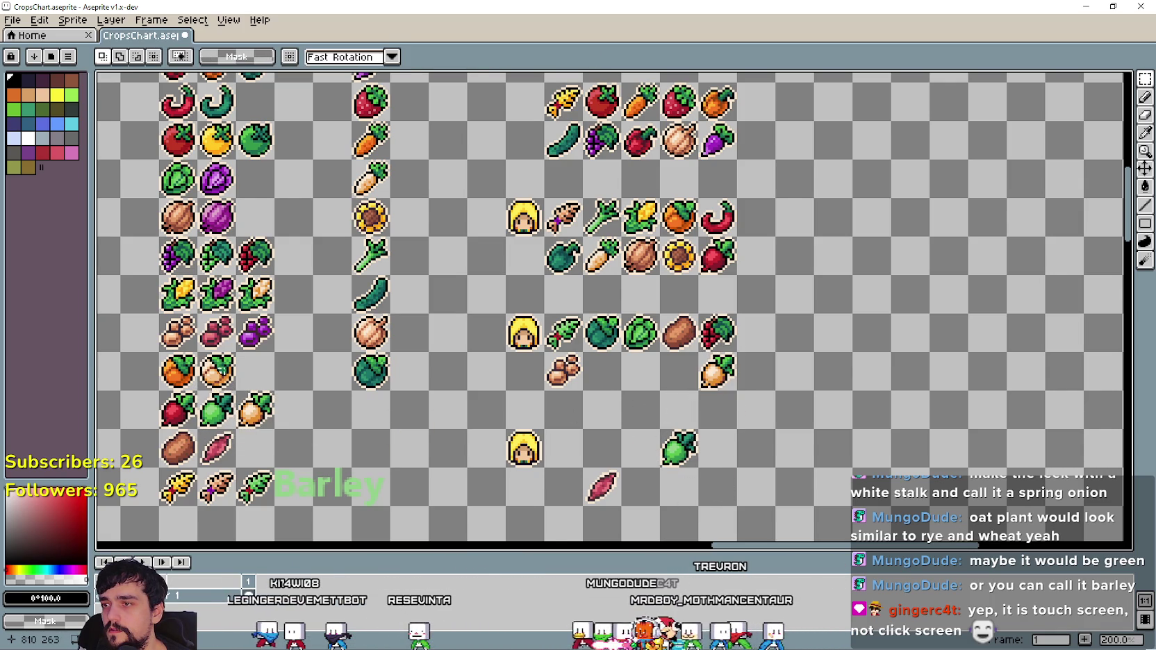
pyautogui.hotkey('ctrl', 'v')
pyautogui.moveTo(215, 377)
pyautogui.mouseDown()
pyautogui.moveTo(593, 458)
pyautogui.moveTo(554, 497)
pyautogui.mouseUp()
pyautogui.press('Return')
pyautogui.moveTo(560, 407); pyautogui.dragTo(513, 419)
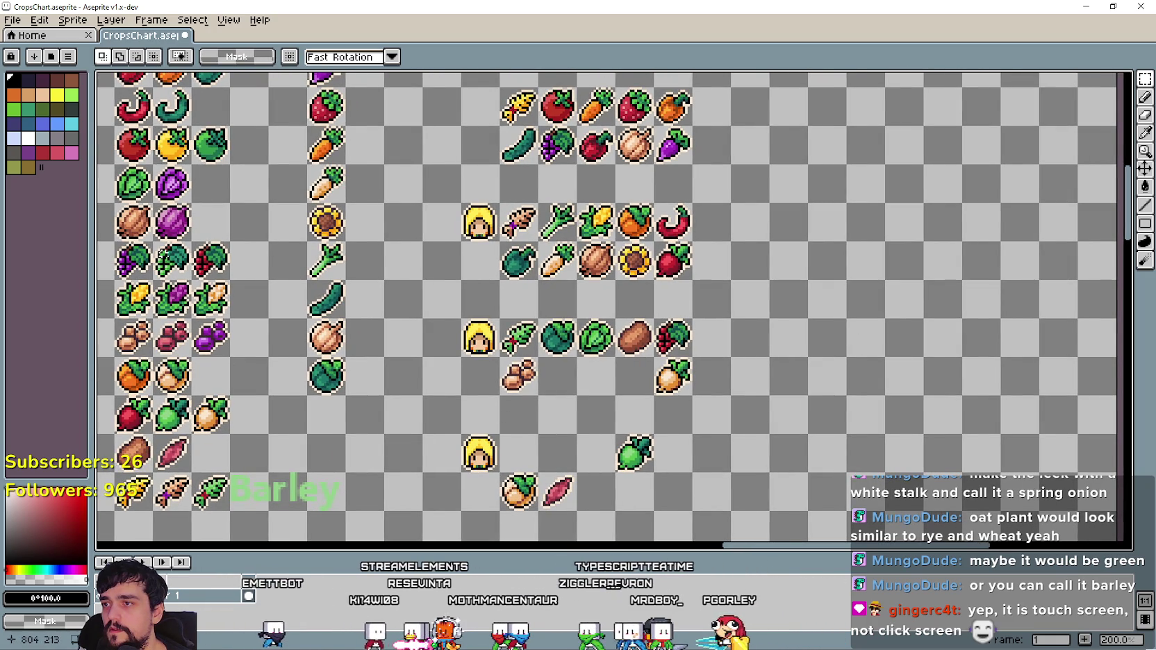
# Copy the broccoli icon and drop it into a neighbouring cell.
pyautogui.hotkey('ctrl', 'c')
pyautogui.hotkey('ctrl', 'v')
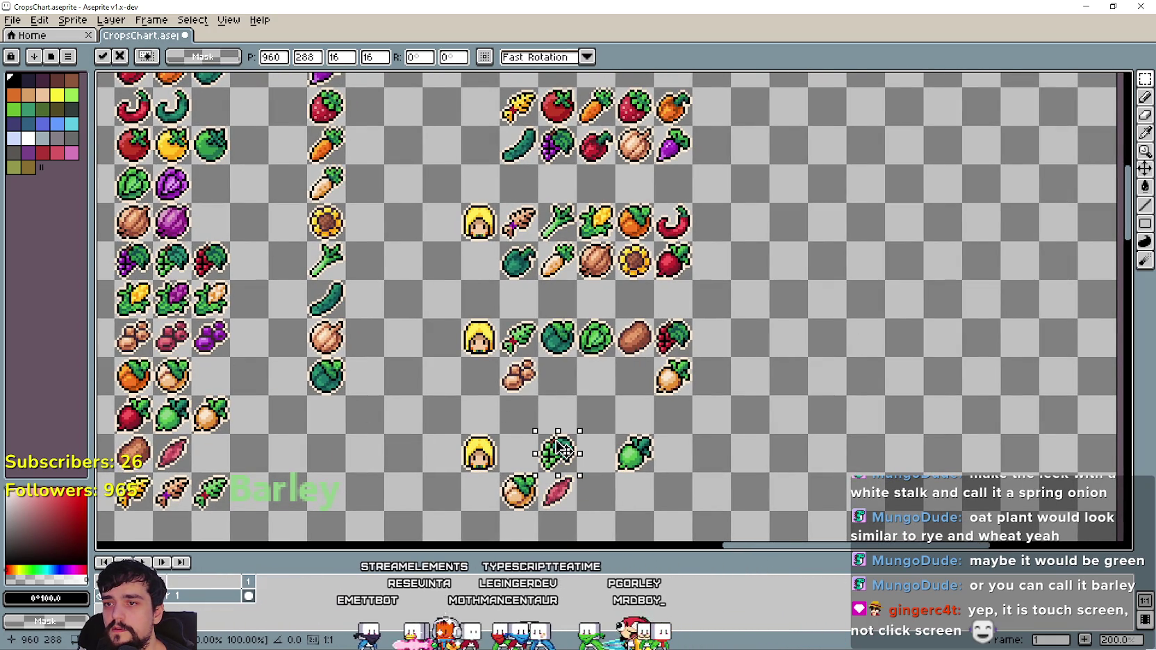
pyautogui.moveTo(561, 448)
pyautogui.mouseDown()
pyautogui.moveTo(588, 450)
pyautogui.moveTo(534, 455)
pyautogui.moveTo(572, 456)
pyautogui.mouseUp()
pyautogui.click(367, 441)
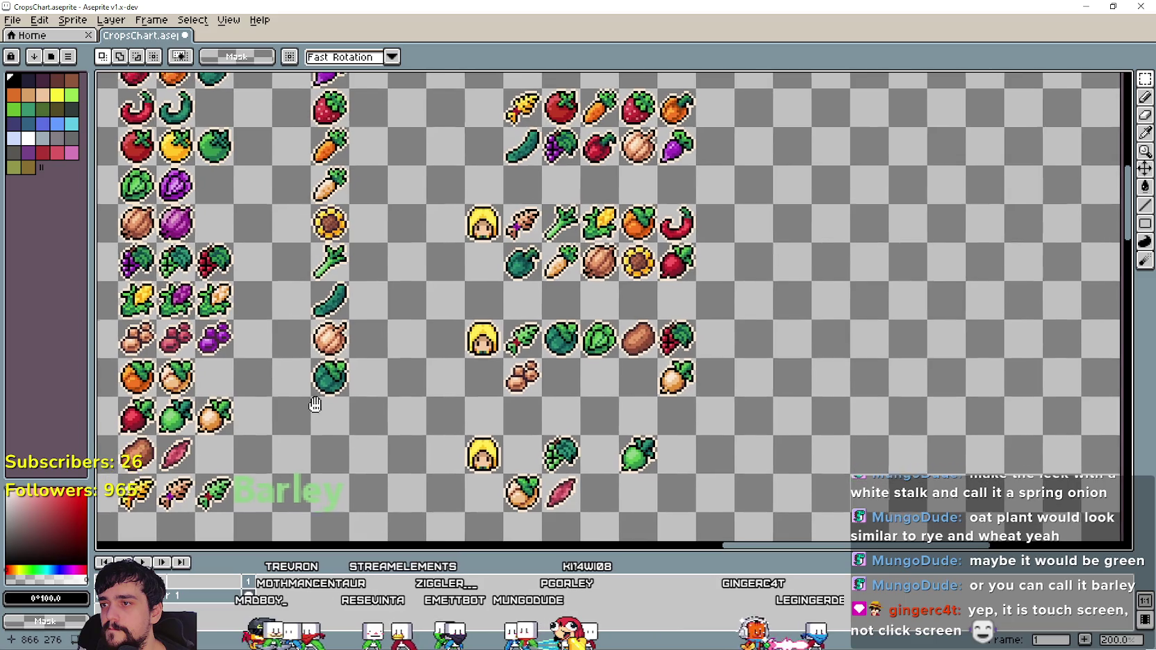
# Copy the purple cabbage into an empty cell, then select the sweet potato cell.
pyautogui.moveTo(310, 400); pyautogui.dragTo(315, 419)
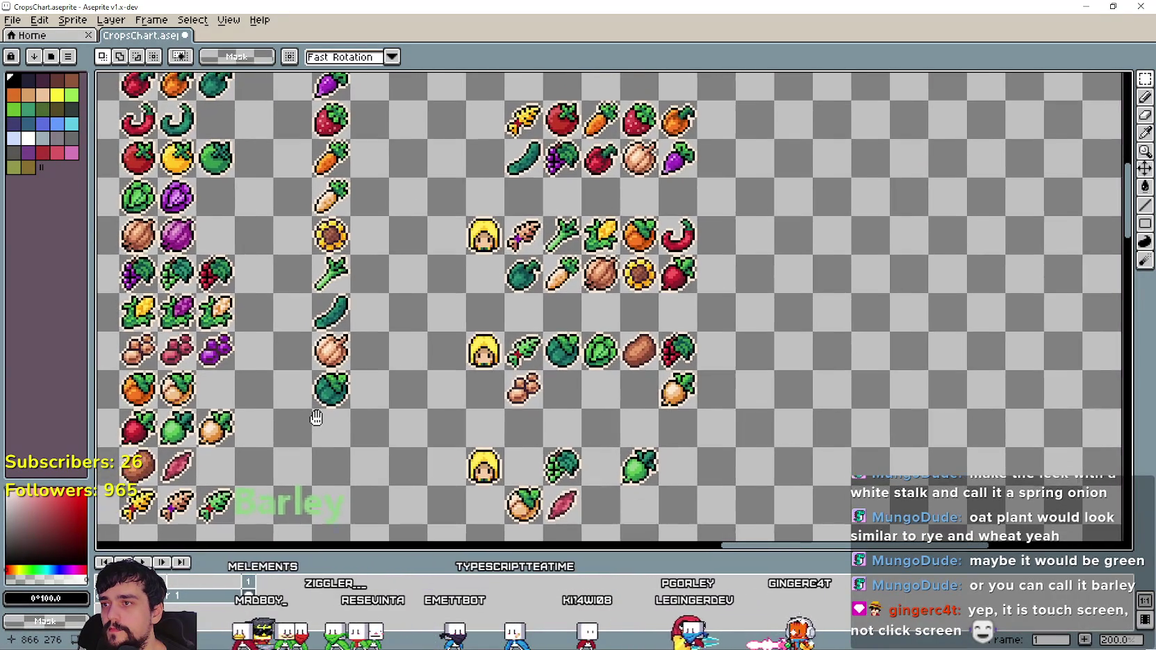
pyautogui.moveTo(316, 419); pyautogui.dragTo(316, 417)
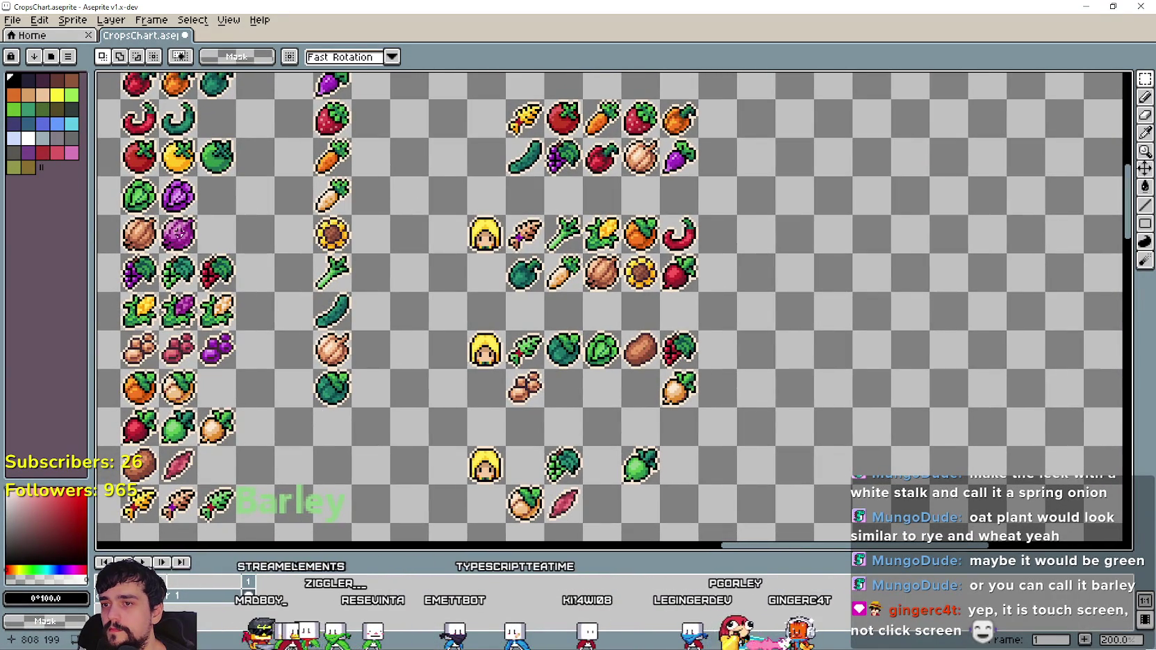
pyautogui.moveTo(178, 233); pyautogui.dragTo(582, 420)
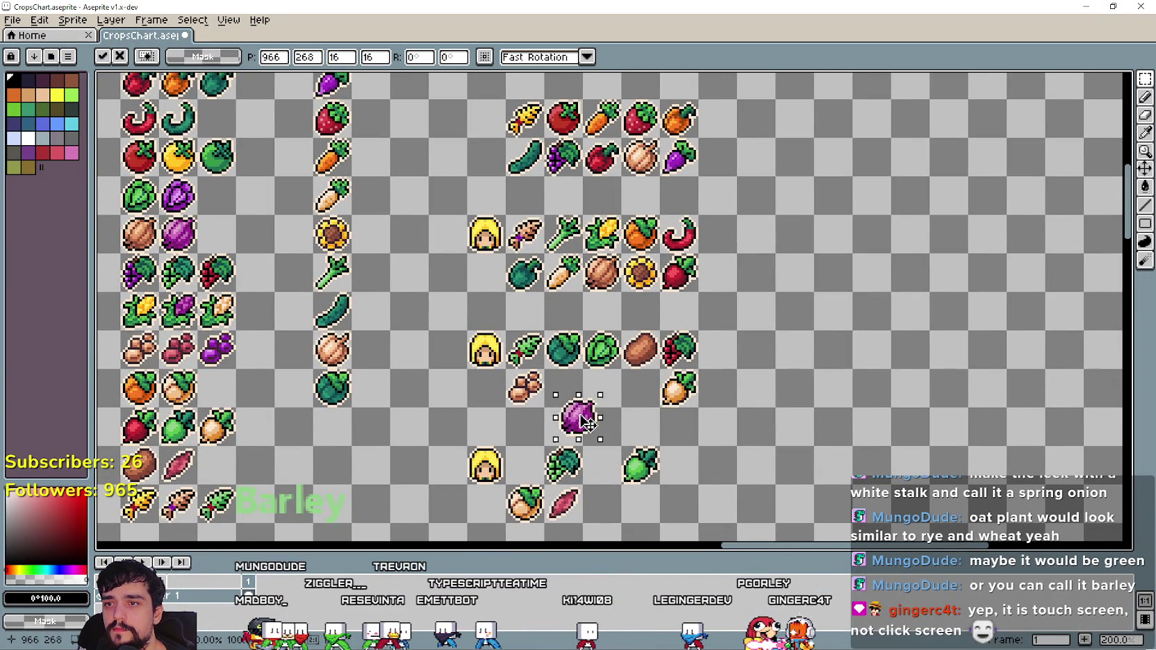
pyautogui.moveTo(582, 420)
pyautogui.mouseDown()
pyautogui.moveTo(565, 421)
pyautogui.moveTo(672, 515)
pyautogui.moveTo(651, 517)
pyautogui.mouseUp()
pyautogui.click(762, 502)
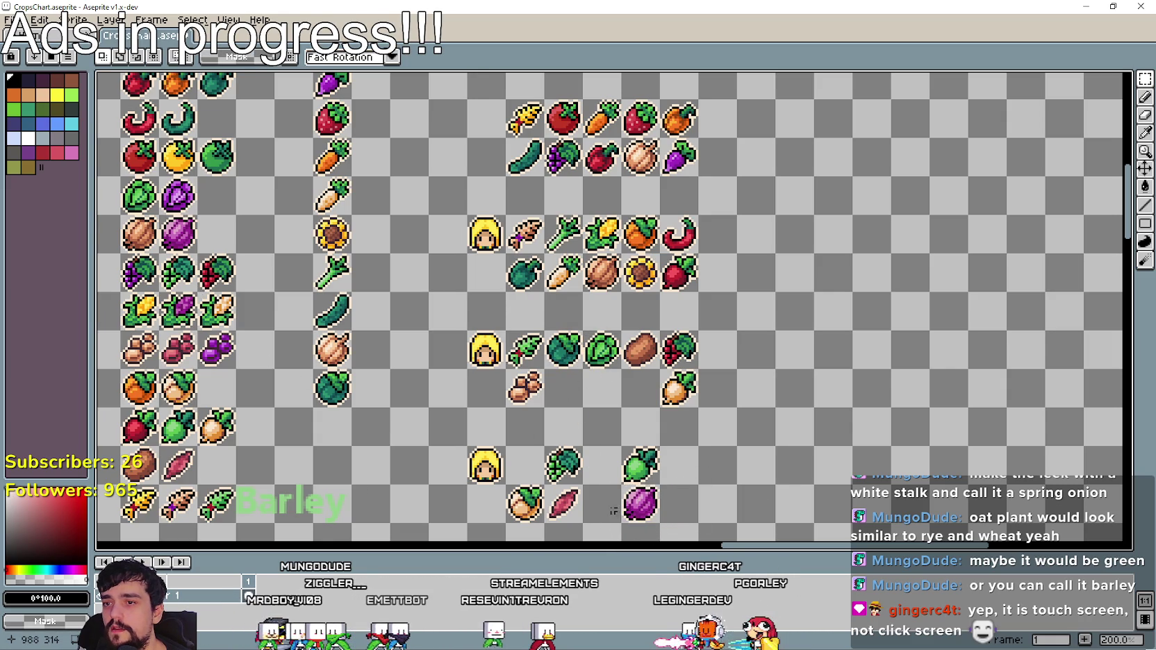
pyautogui.moveTo(543, 483); pyautogui.dragTo(584, 524)
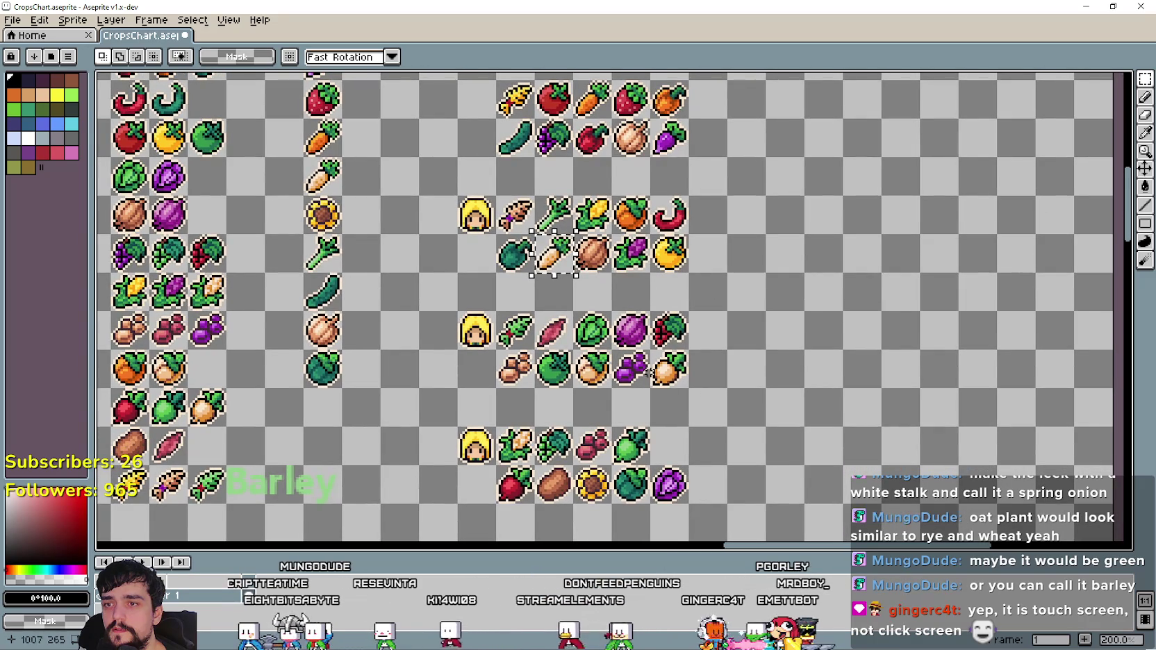
# Place the peanut left of the carrot and the green pepper between the onions.
pyautogui.moveTo(608, 346)
pyautogui.mouseDown()
pyautogui.moveTo(652, 391)
pyautogui.moveTo(677, 375)
pyautogui.mouseUp()
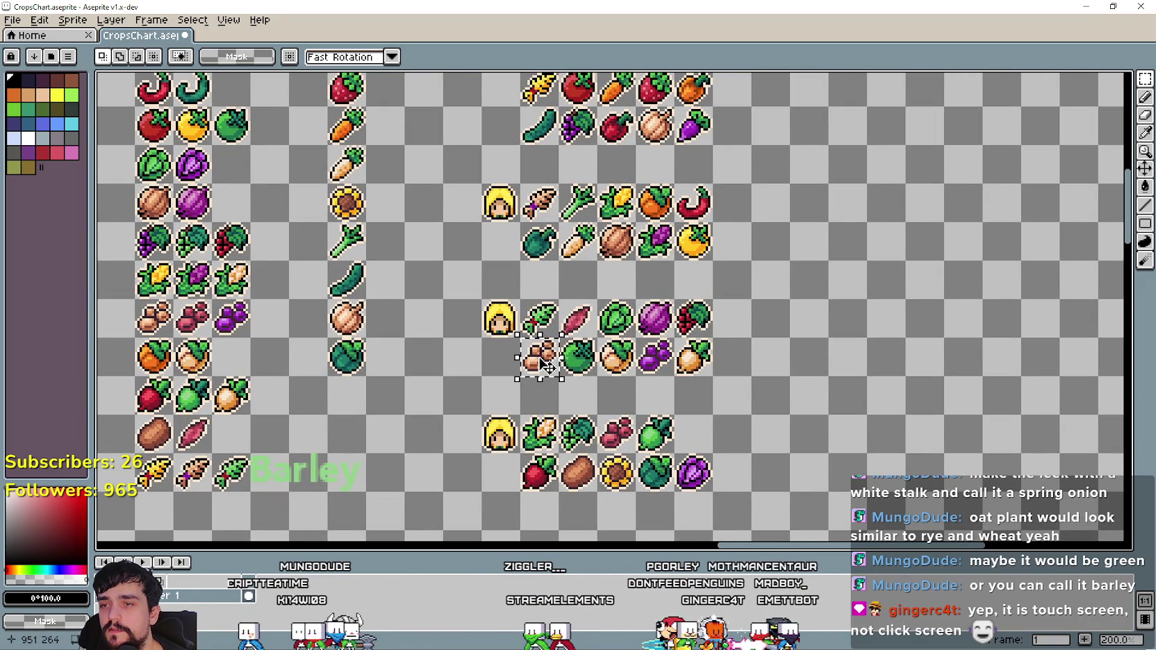
pyautogui.moveTo(555, 366); pyautogui.dragTo(478, 286)
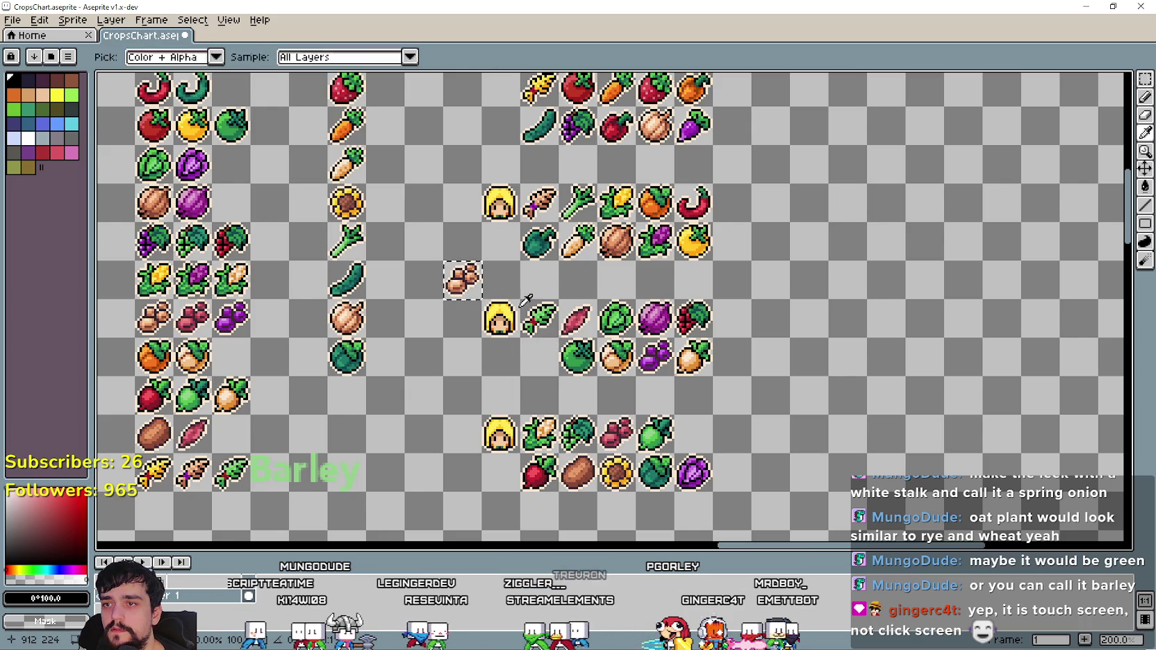
pyautogui.hotkey('ctrl', 'z')
pyautogui.hotkey('ctrl', 'z')
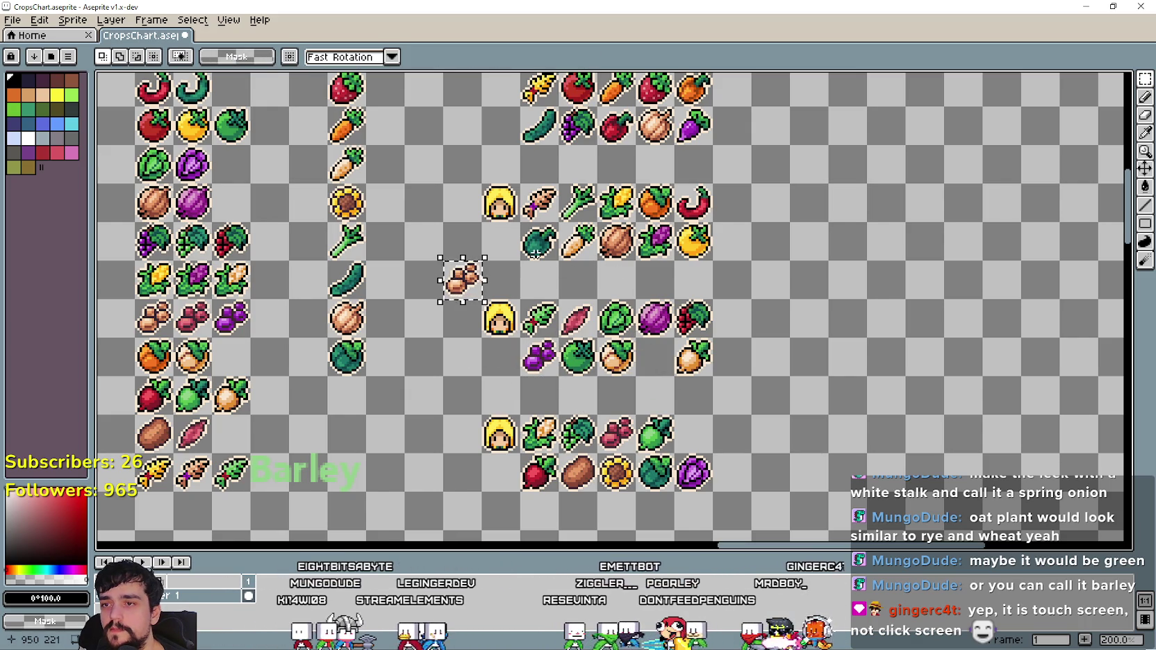
pyautogui.moveTo(520, 221)
pyautogui.mouseDown()
pyautogui.moveTo(549, 245)
pyautogui.moveTo(471, 244)
pyautogui.moveTo(462, 296)
pyautogui.moveTo(538, 255)
pyautogui.mouseUp()
pyautogui.moveTo(439, 219)
pyautogui.mouseDown()
pyautogui.moveTo(491, 279)
pyautogui.moveTo(672, 380)
pyautogui.mouseUp()
pyautogui.click(750, 399)
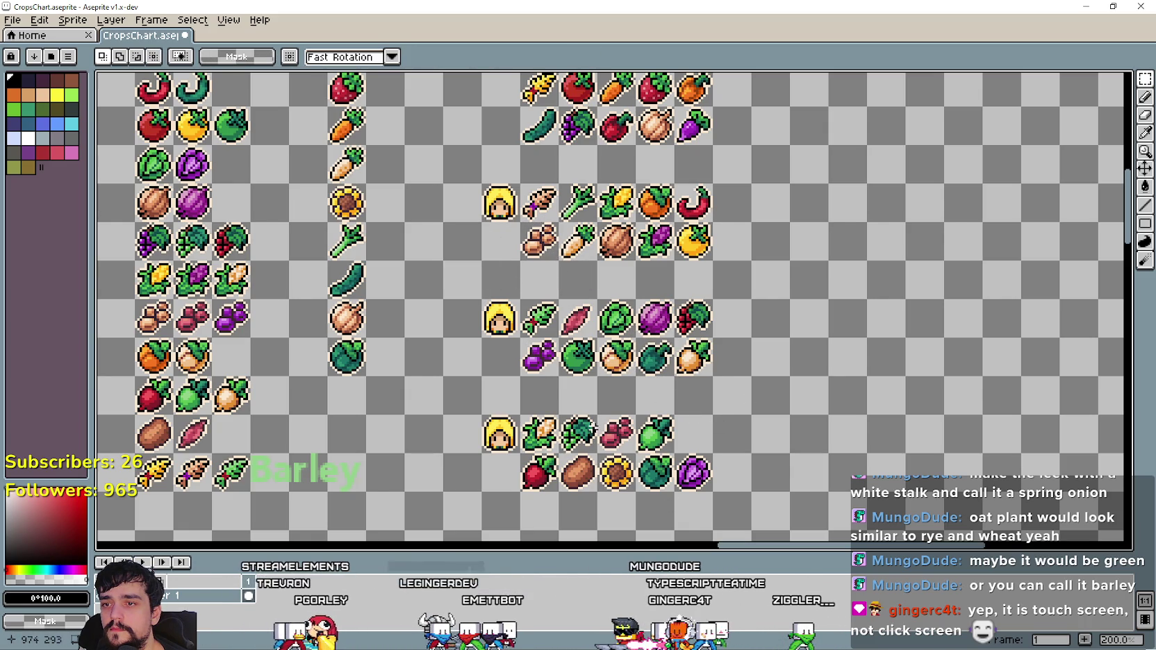
# Move the raspberry and small beet into empty cells.
pyautogui.moveTo(595, 416)
pyautogui.mouseDown()
pyautogui.moveTo(635, 454)
pyautogui.moveTo(462, 393)
pyautogui.mouseUp()
pyautogui.moveTo(517, 454)
pyautogui.mouseDown()
pyautogui.moveTo(563, 495)
pyautogui.moveTo(633, 437)
pyautogui.mouseUp()
pyautogui.click(523, 457)
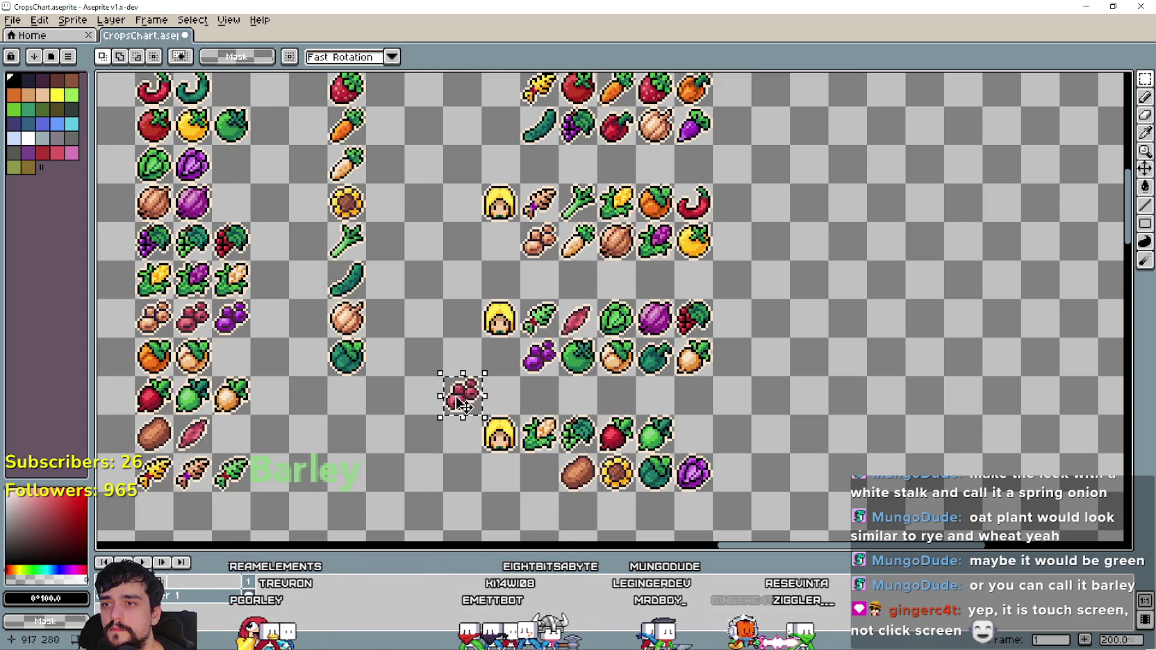
pyautogui.moveTo(463, 403); pyautogui.dragTo(540, 484)
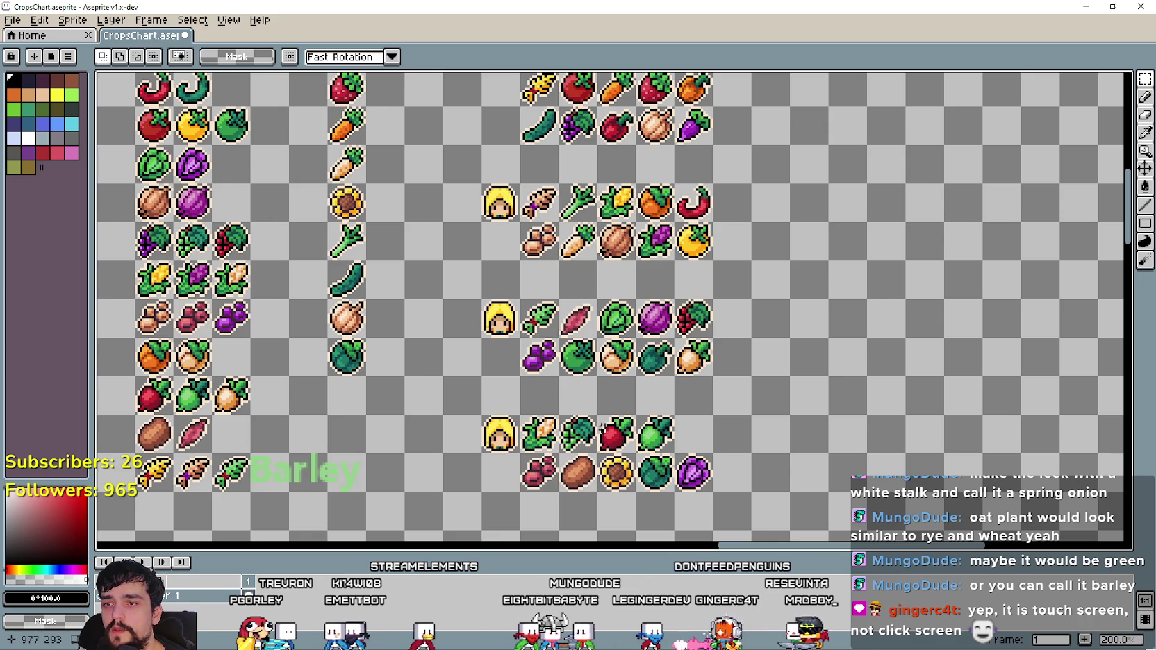
# Put the radish at the start of the bottom row and the small beet at the row's end.
pyautogui.moveTo(594, 412); pyautogui.dragTo(639, 456)
pyautogui.moveTo(516, 450); pyautogui.dragTo(562, 494)
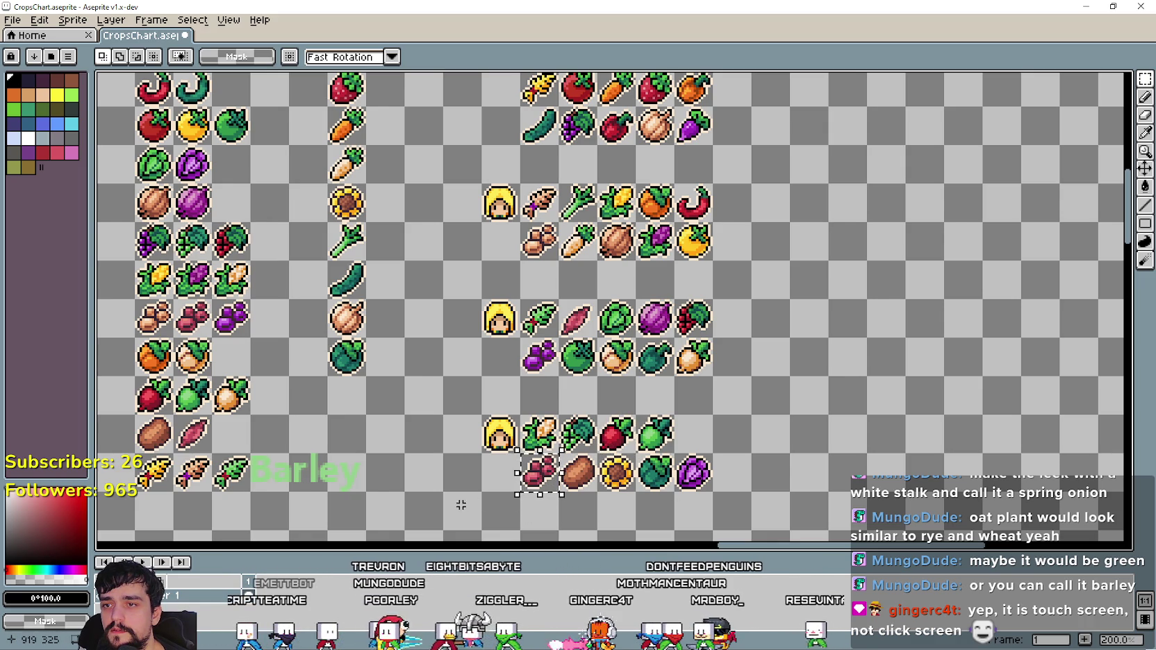
pyautogui.moveTo(535, 479); pyautogui.dragTo(414, 467)
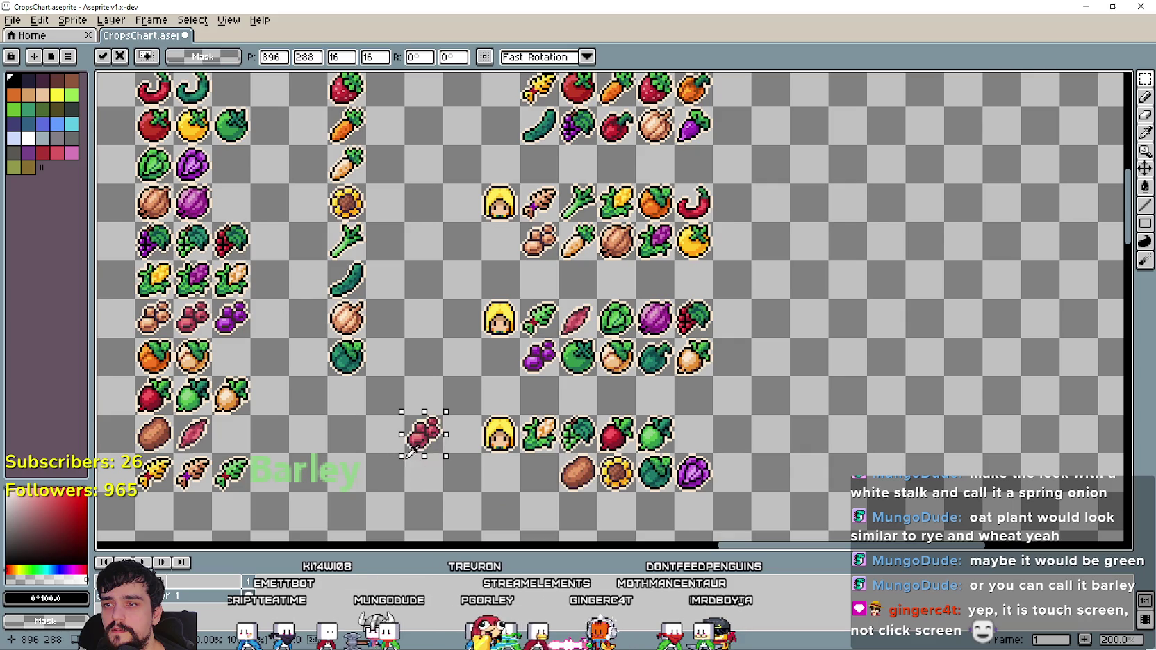
pyautogui.moveTo(596, 415)
pyautogui.mouseDown()
pyautogui.moveTo(634, 453)
pyautogui.moveTo(555, 479)
pyautogui.mouseUp()
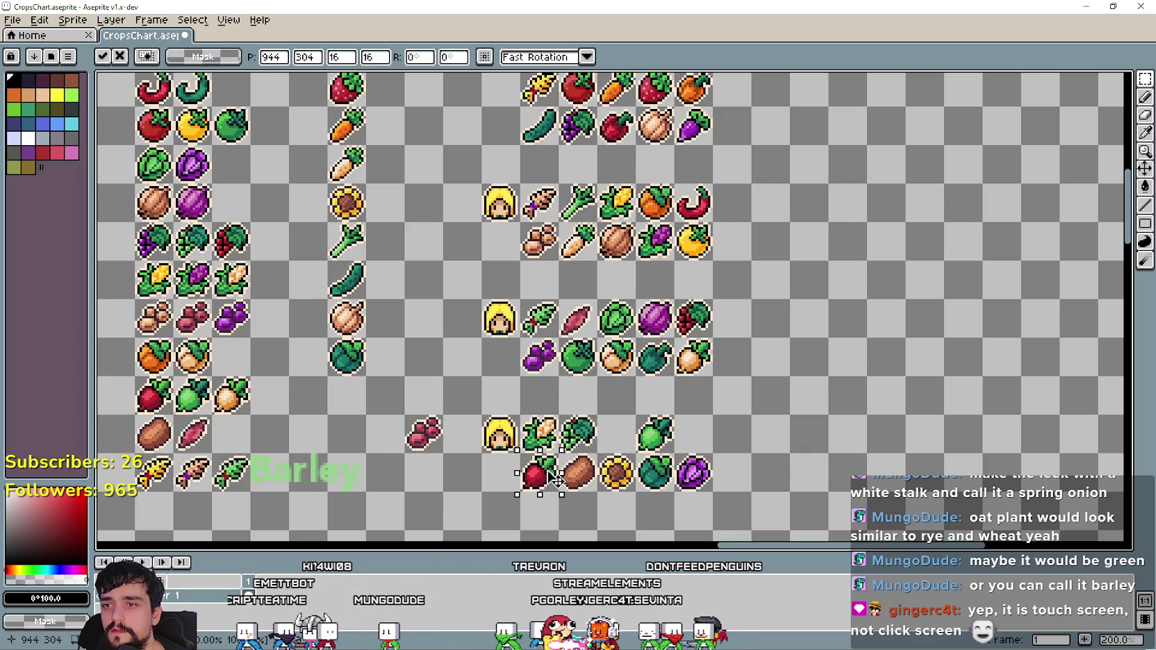
pyautogui.click(626, 496)
pyautogui.moveTo(424, 435); pyautogui.dragTo(692, 434)
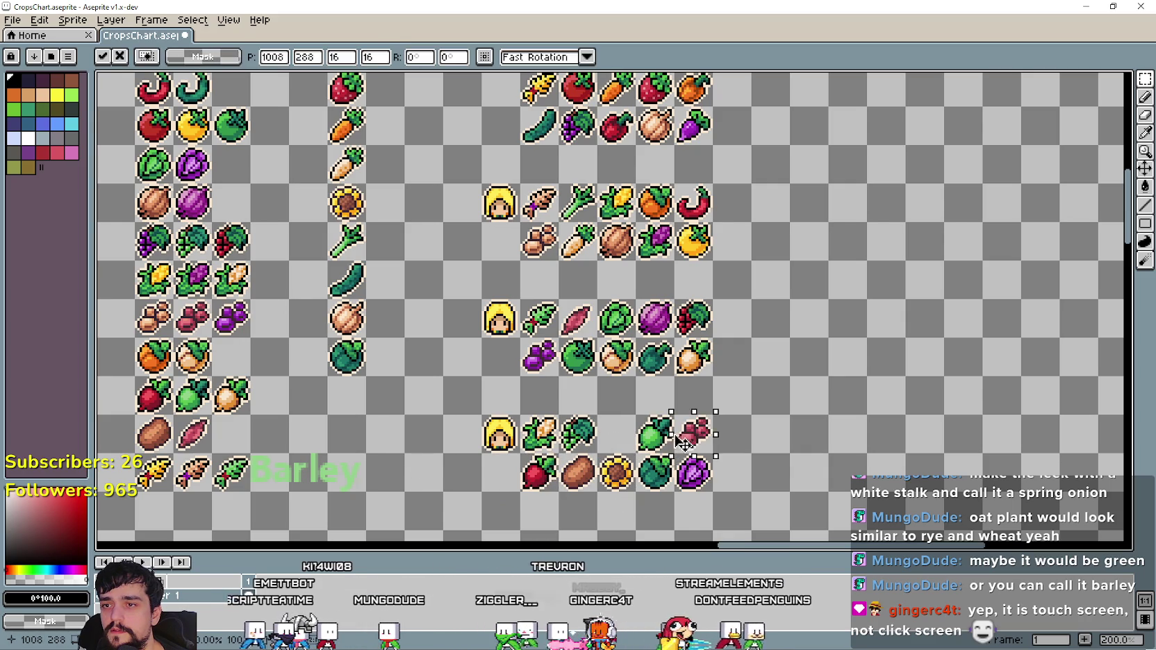
pyautogui.moveTo(776, 436)
pyautogui.mouseDown()
pyautogui.moveTo(734, 452)
pyautogui.moveTo(747, 411)
pyautogui.mouseUp()
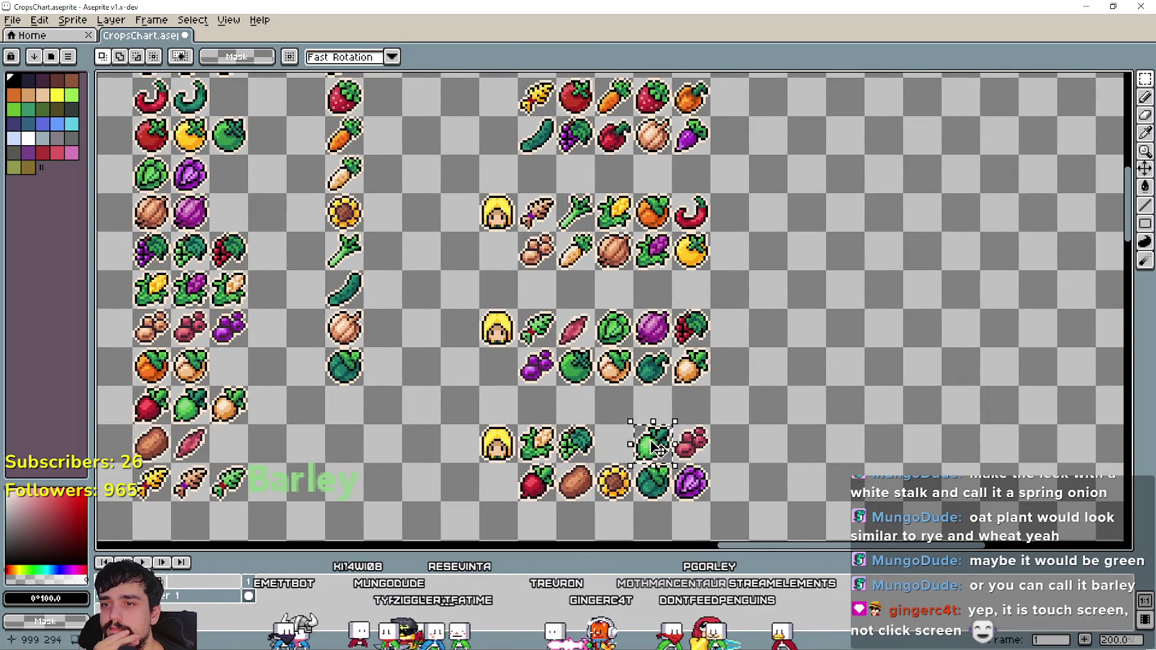
# Put the yellow pepper in the bottom face row and the green vegetable in its old cell.
pyautogui.moveTo(656, 448); pyautogui.dragTo(623, 439)
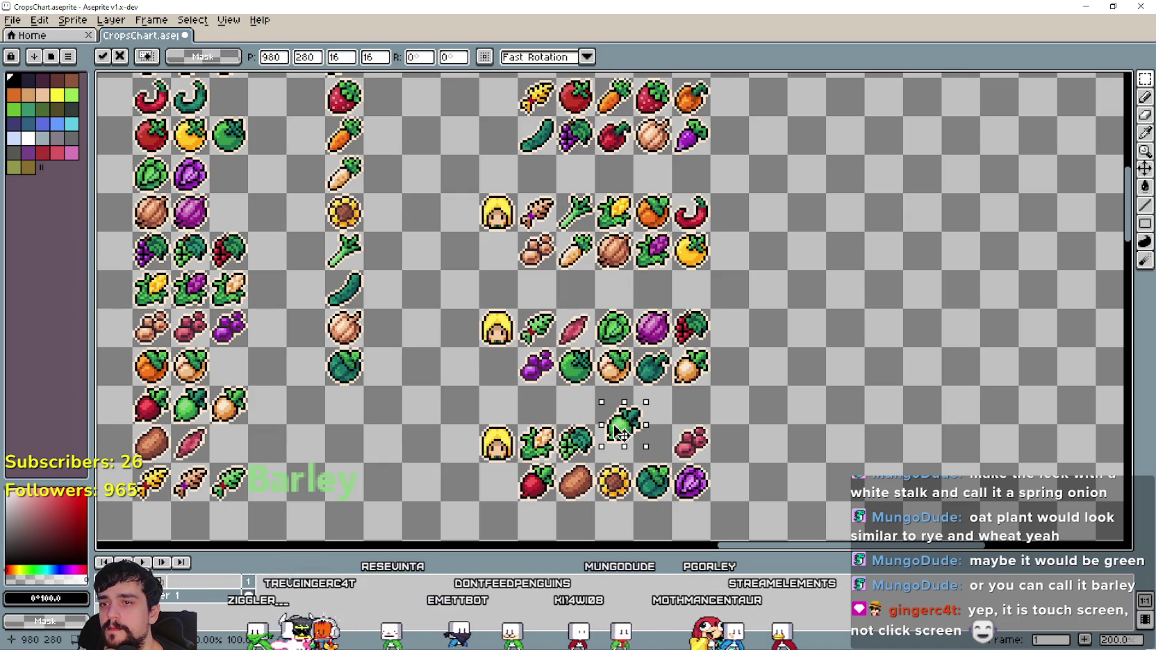
pyautogui.moveTo(621, 431)
pyautogui.mouseDown()
pyautogui.moveTo(605, 422)
pyautogui.moveTo(634, 425)
pyautogui.moveTo(625, 452)
pyautogui.moveTo(603, 420)
pyautogui.moveTo(694, 341)
pyautogui.moveTo(602, 259)
pyautogui.moveTo(611, 245)
pyautogui.moveTo(529, 282)
pyautogui.moveTo(644, 259)
pyautogui.moveTo(786, 311)
pyautogui.moveTo(806, 254)
pyautogui.mouseUp()
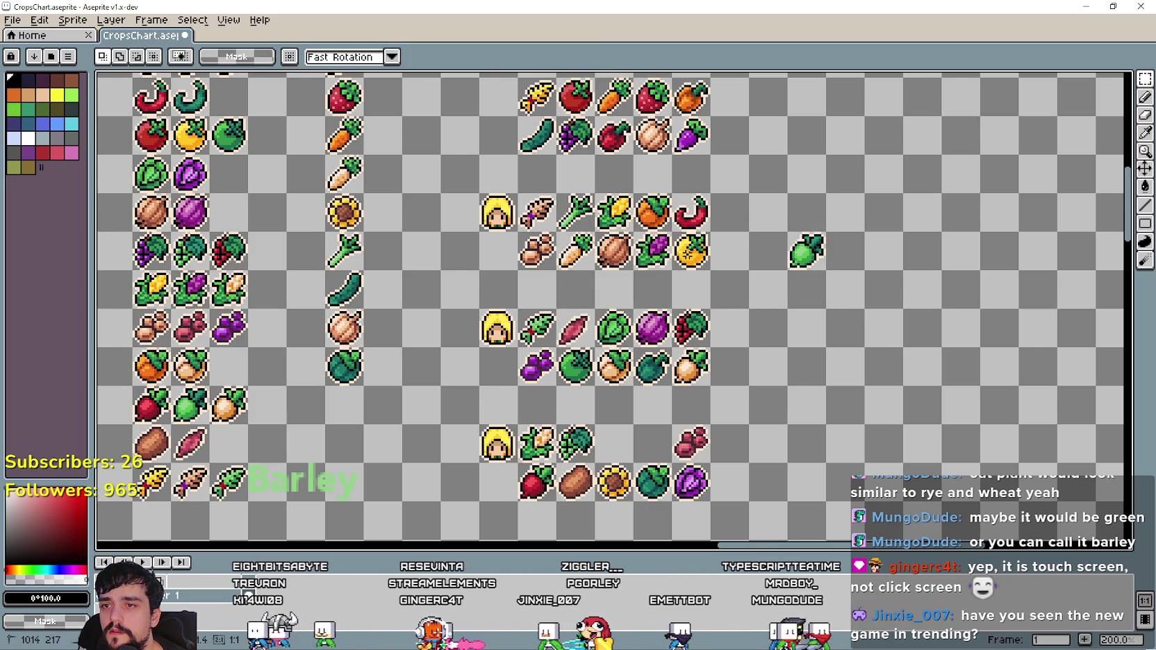
pyautogui.moveTo(691, 250)
pyautogui.mouseDown()
pyautogui.moveTo(644, 443)
pyautogui.moveTo(614, 442)
pyautogui.mouseUp()
pyautogui.click(790, 305)
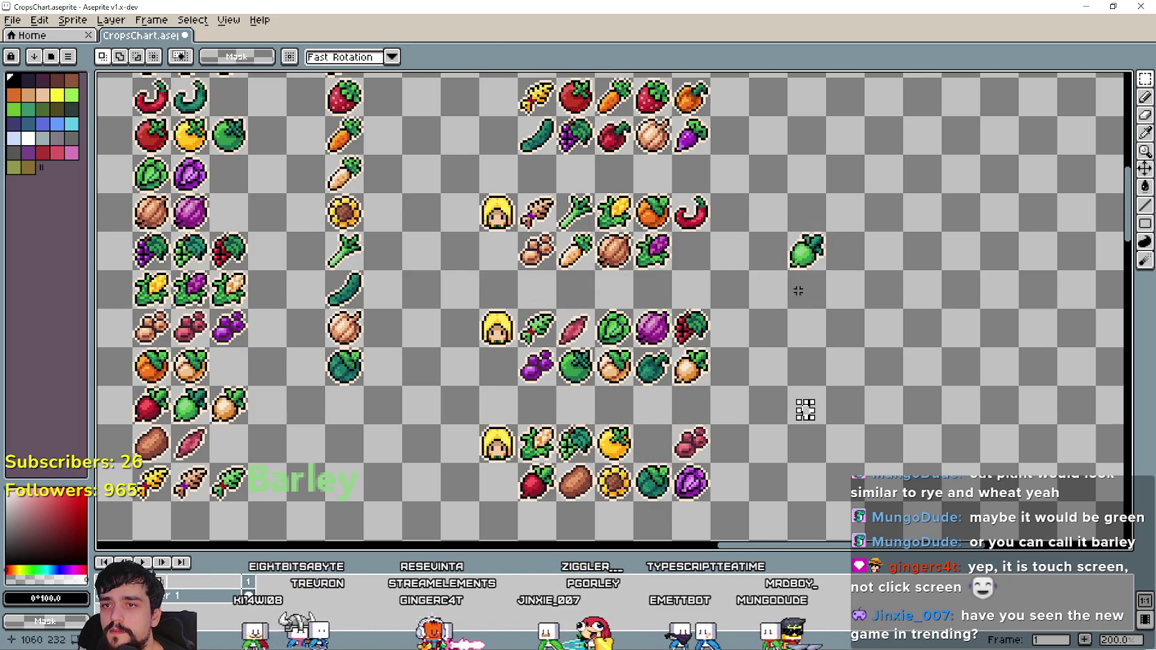
pyautogui.moveTo(806, 251)
pyautogui.mouseDown()
pyautogui.moveTo(665, 252)
pyautogui.moveTo(692, 252)
pyautogui.mouseUp()
pyautogui.click(772, 352)
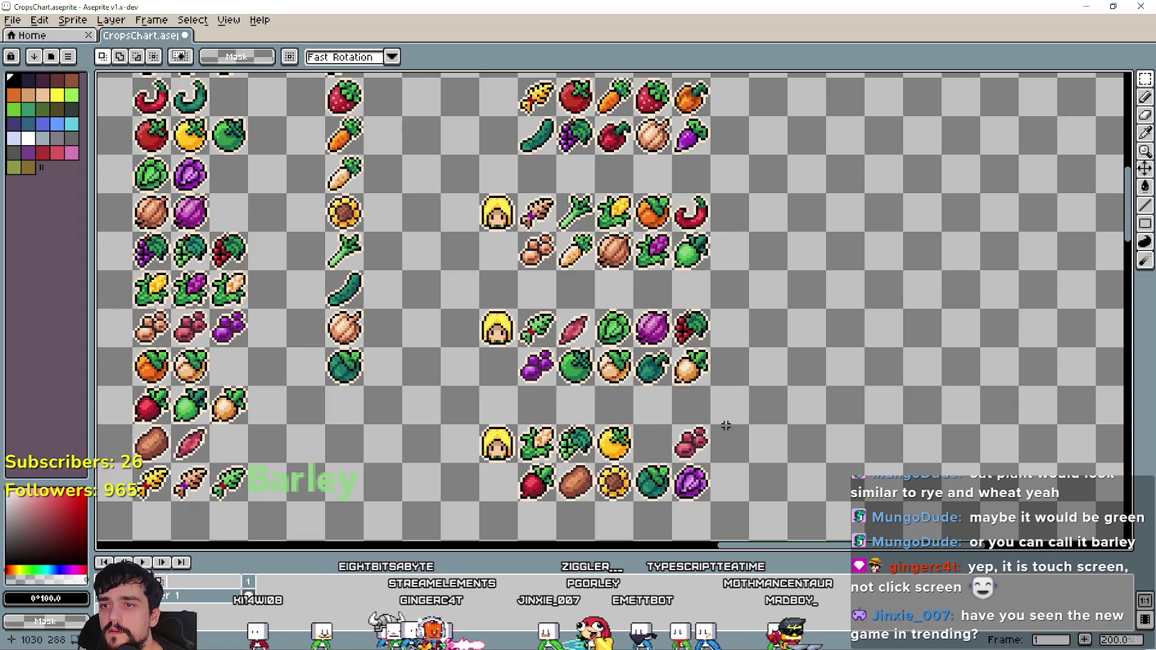
pyautogui.hscroll(-3, 791, 399)
pyautogui.scroll(1, 791, 399)
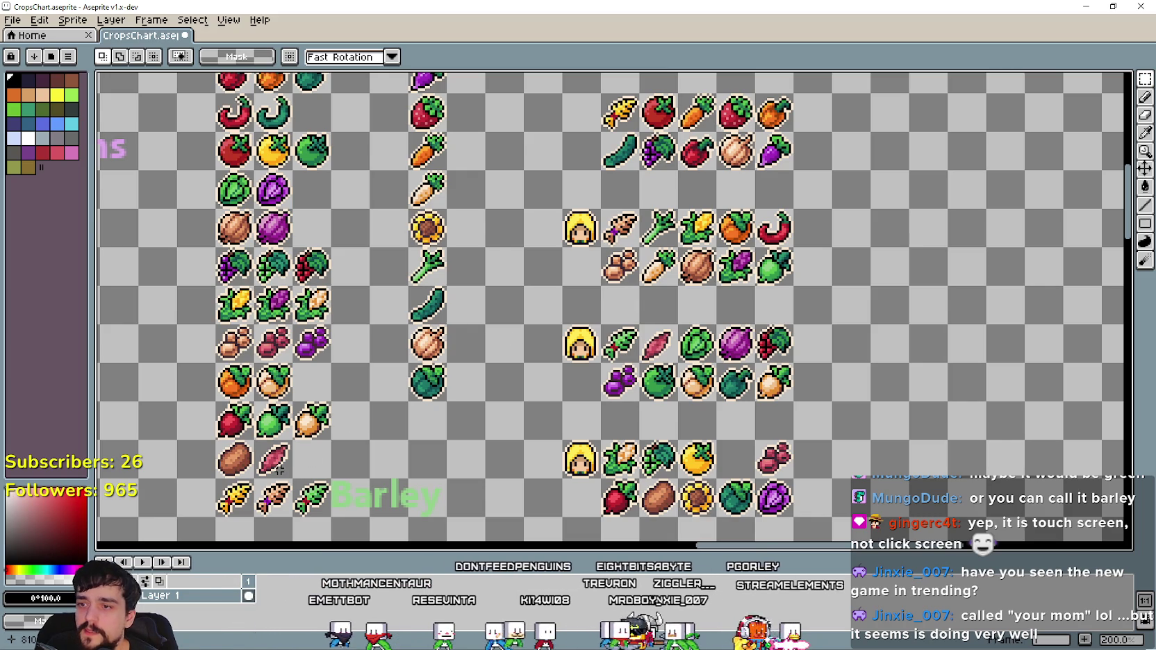
pyautogui.moveTo(561, 378); pyautogui.dragTo(556, 375)
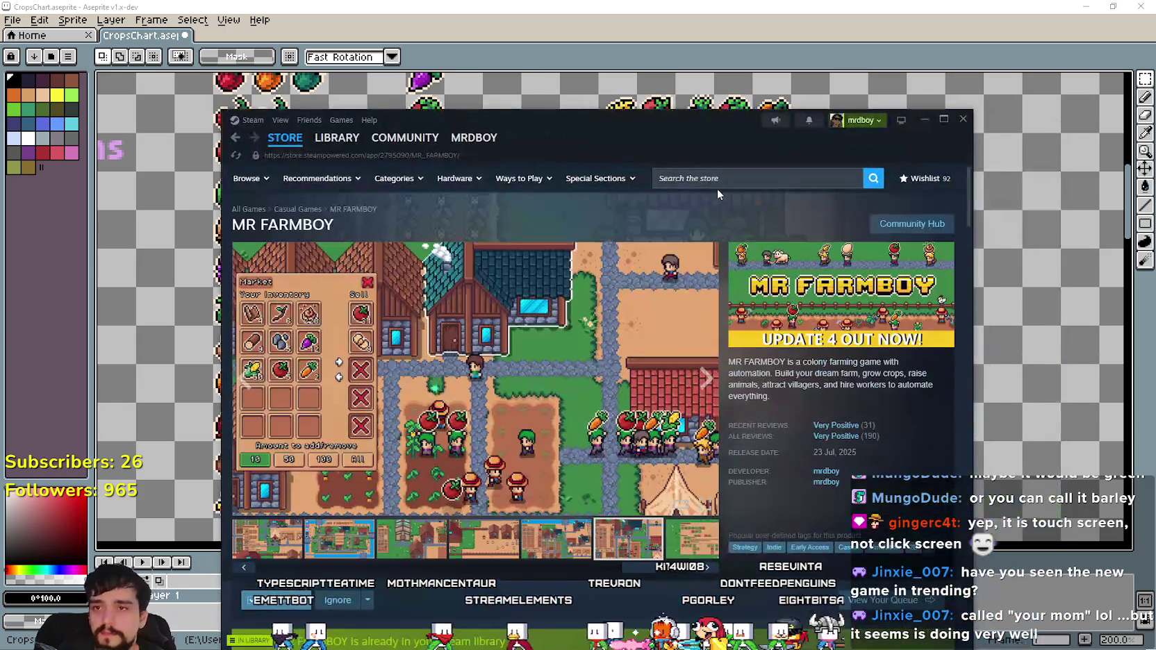
# Type and clear a 'Y' in the Steam store search, then switch back to Aseprite.
pyautogui.click(718, 186)
pyautogui.write('Y')
pyautogui.press('BackSpace')
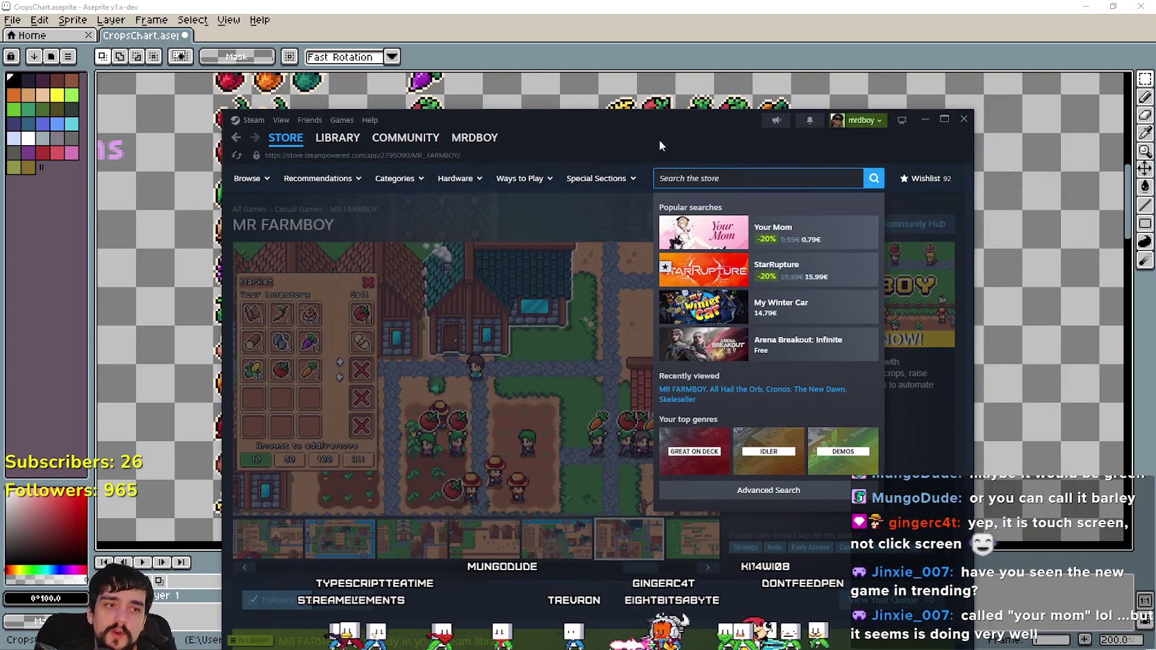
pyautogui.hotkey('alt', 'Tab')
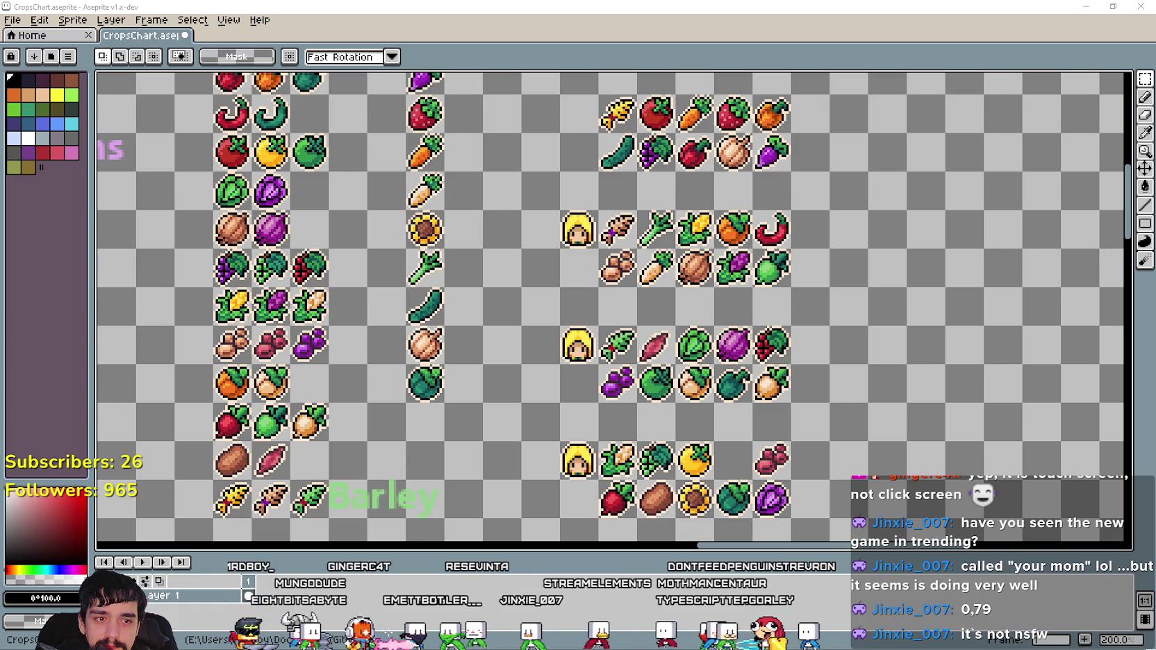
# Switch back to the Your Mom Steam trailer window and move it up and left.
pyautogui.hotkey('alt', 'Tab')
pyautogui.moveTo(636, 102); pyautogui.dragTo(583, 73)
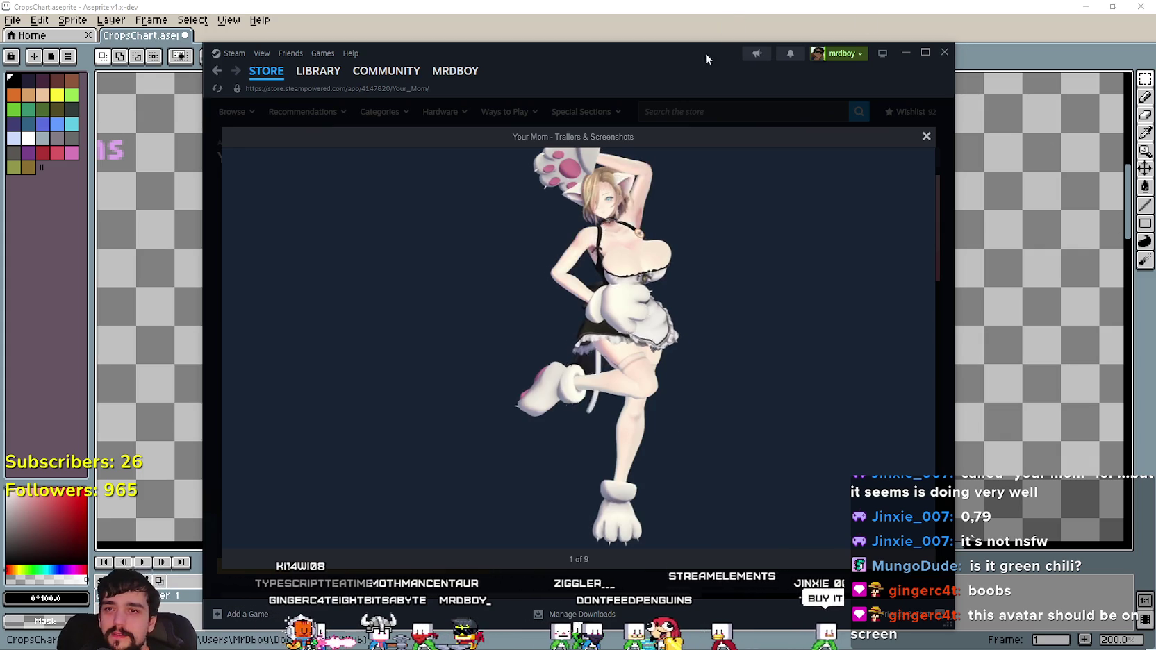
# Switch away from Steam, pull in the Your Mom community page, then hide it again.
pyautogui.hotkey('alt', 'Tab')
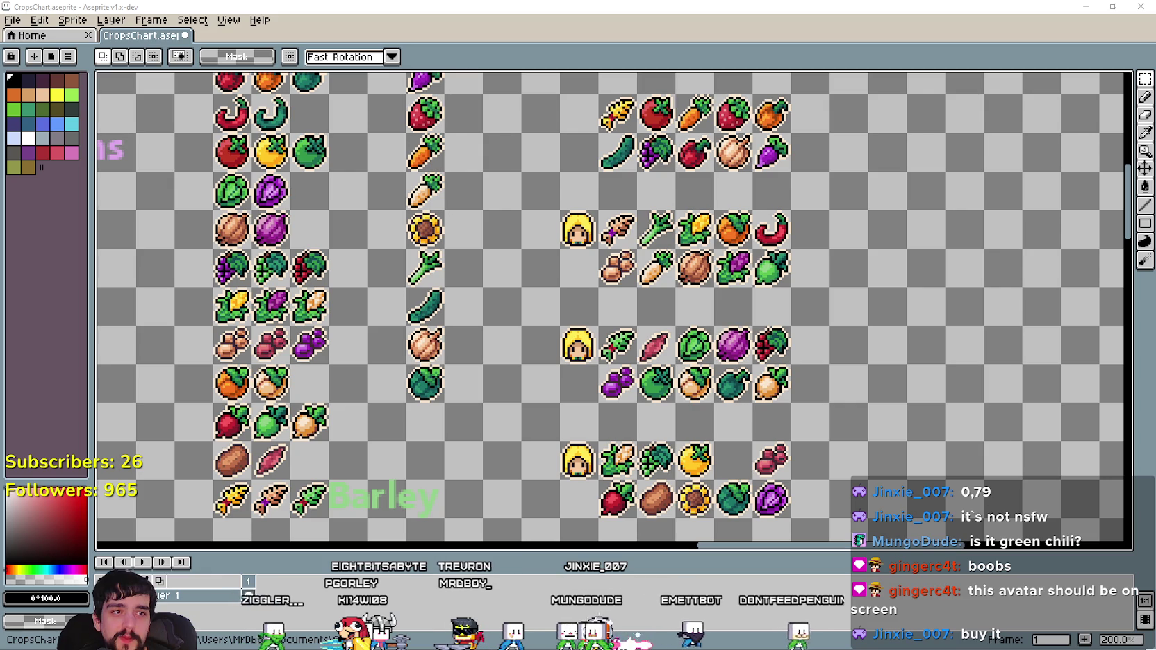
pyautogui.moveTo(1079, 164); pyautogui.dragTo(502, 109)
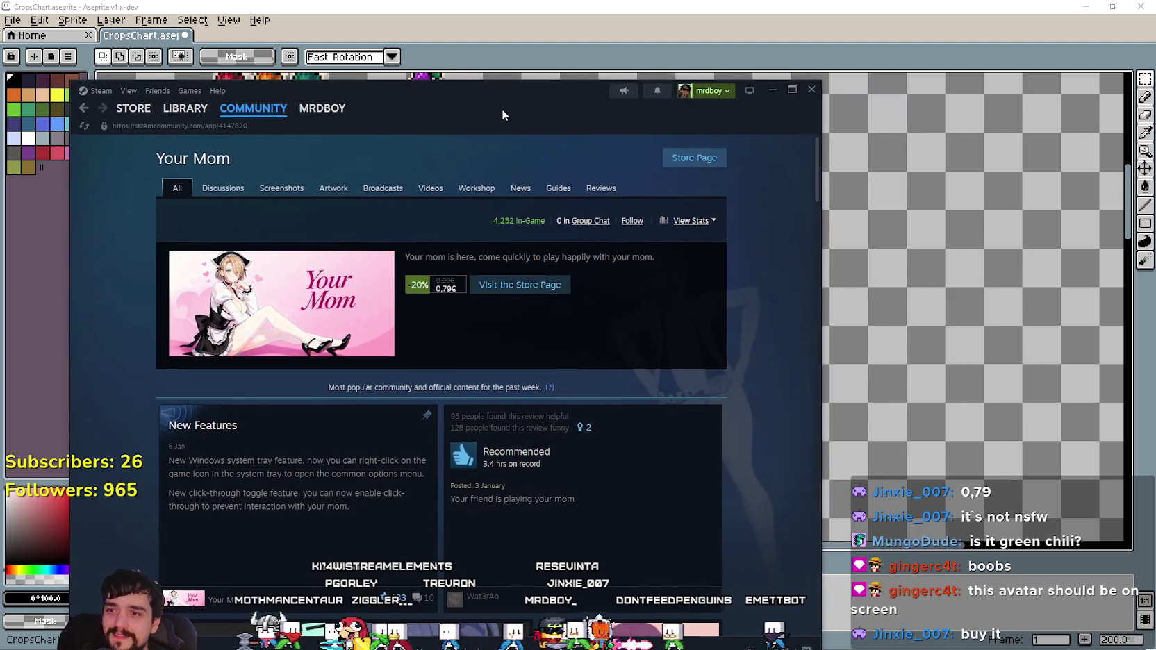
pyautogui.hotkey('alt', 'Tab')
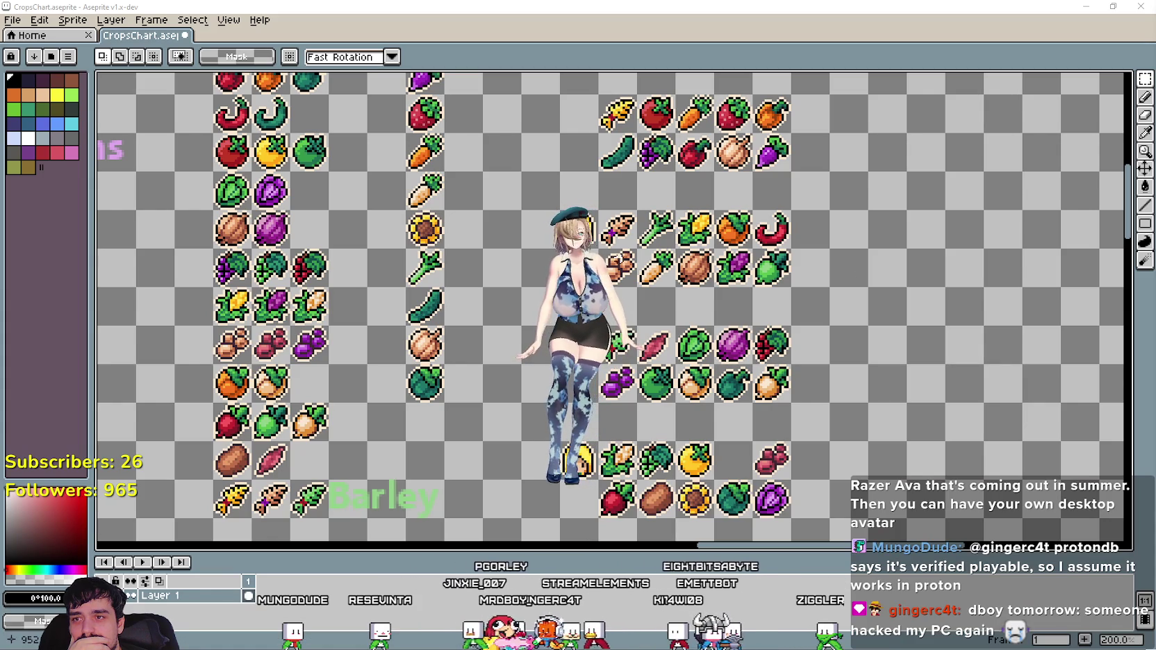
# Move the desktop avatar to the top right, then lower it on the screen.
pyautogui.moveTo(573, 233); pyautogui.dragTo(1040, 61)
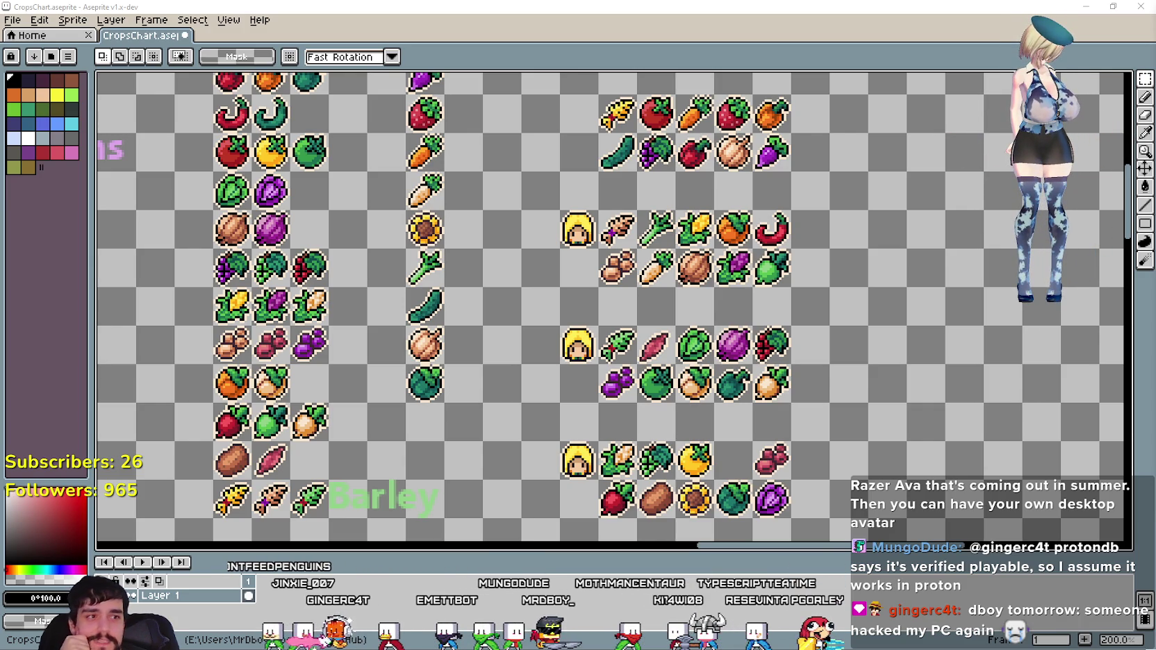
pyautogui.scroll(-3, 724, 416)
pyautogui.scroll(3, 878, 259)
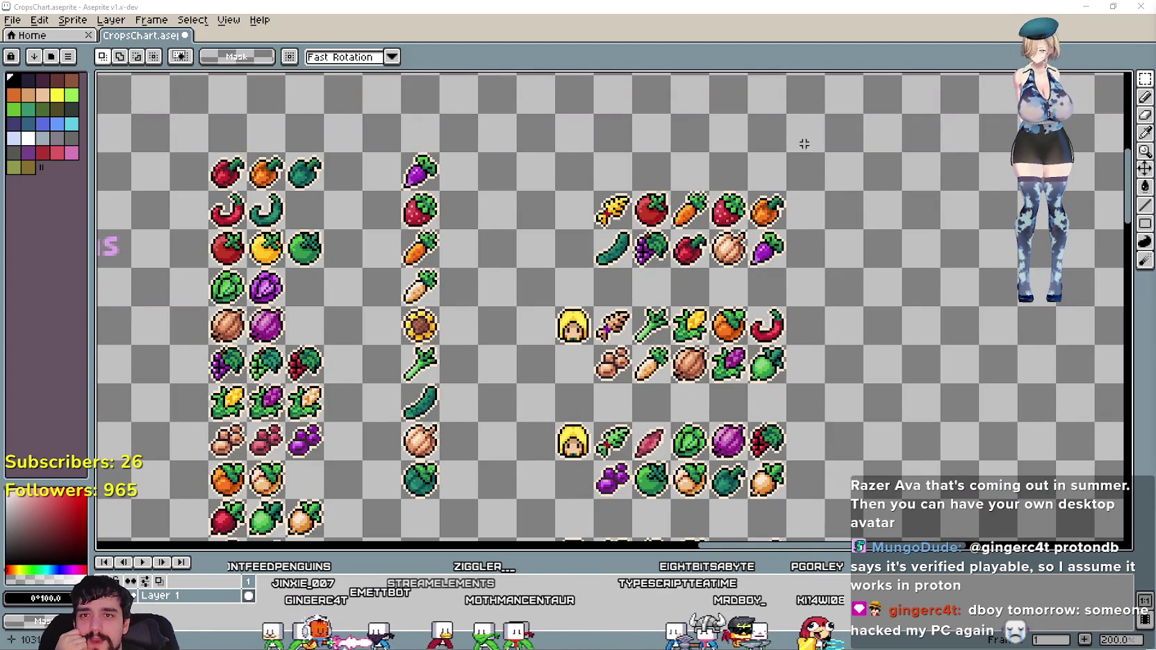
pyautogui.scroll(-3, 723, 509)
pyautogui.scroll(3, 793, 375)
pyautogui.scroll(1, 792, 375)
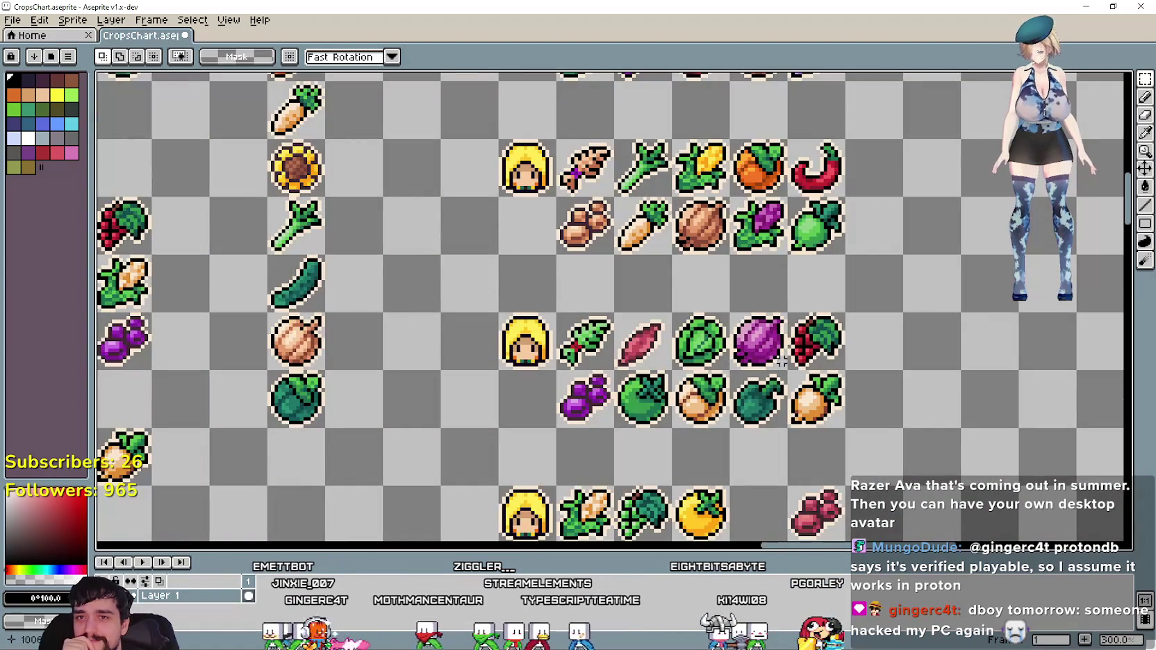
pyautogui.scroll(-3, 793, 375)
pyautogui.scroll(3, 871, 406)
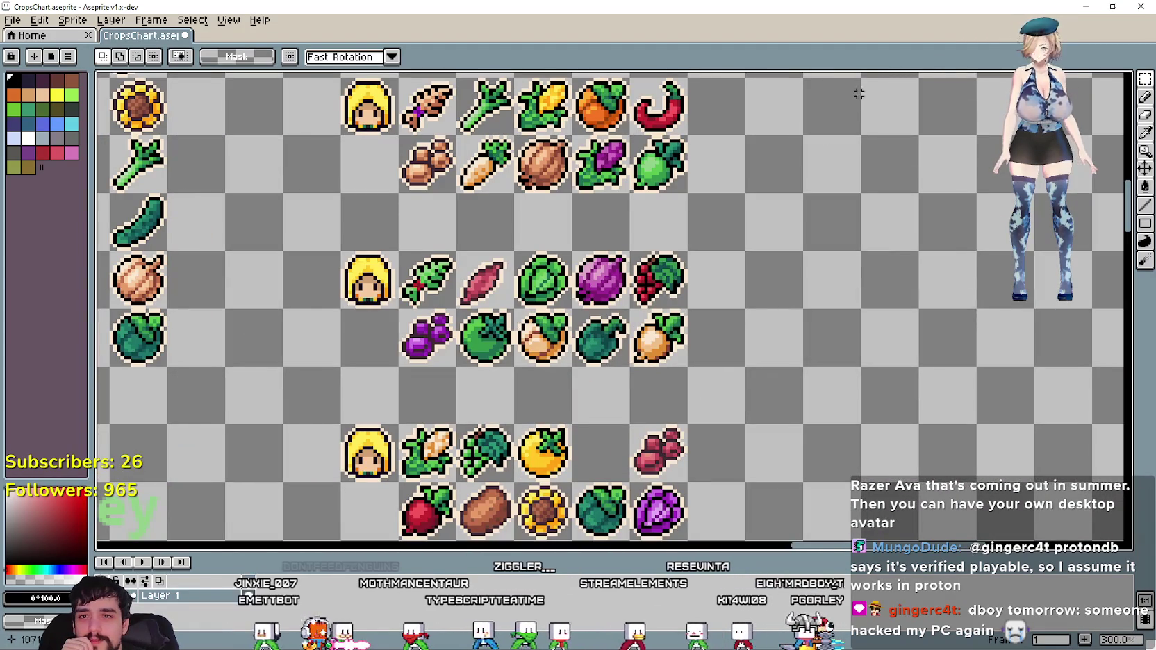
pyautogui.moveTo(1036, 34); pyautogui.dragTo(1037, 228)
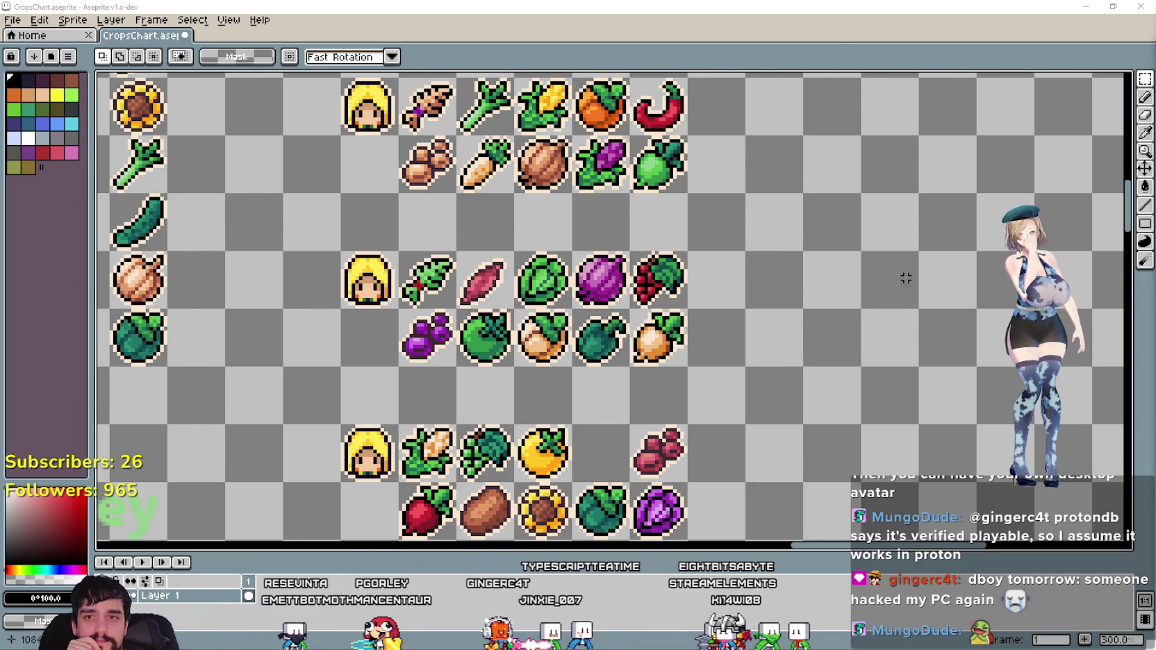
# Zoom out and pan across the crop chart, then position the model gallery mid-screen.
pyautogui.scroll(-1, 898, 259)
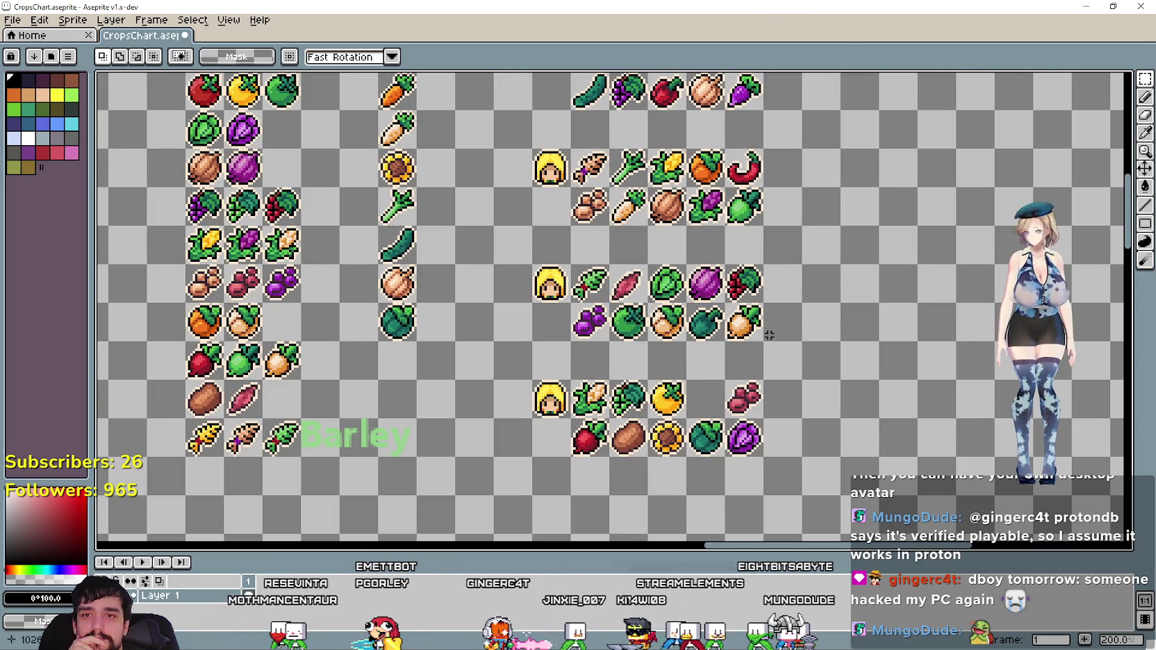
pyautogui.scroll(-1, 724, 422)
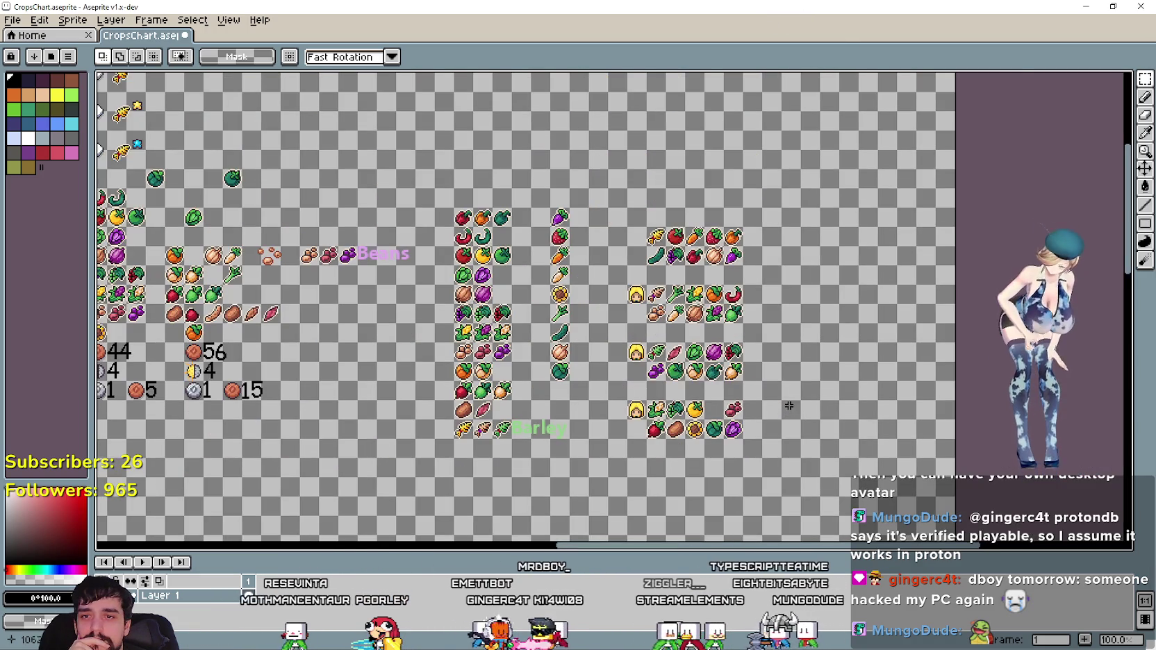
pyautogui.moveTo(724, 422); pyautogui.dragTo(795, 396)
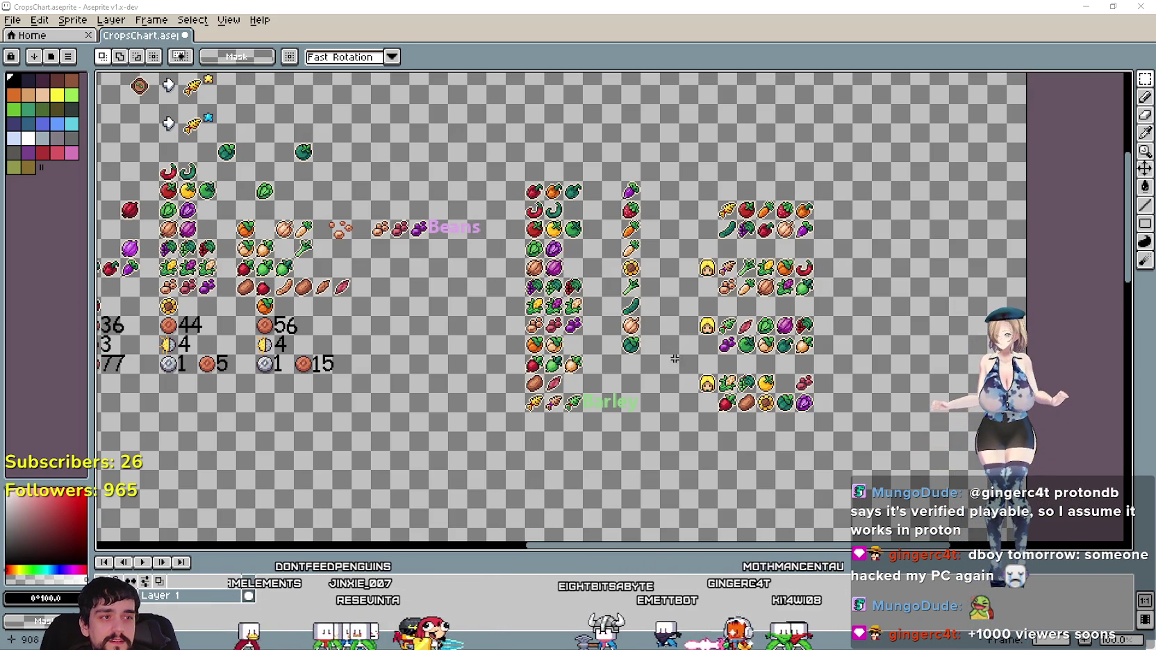
pyautogui.scroll(2, 737, 337)
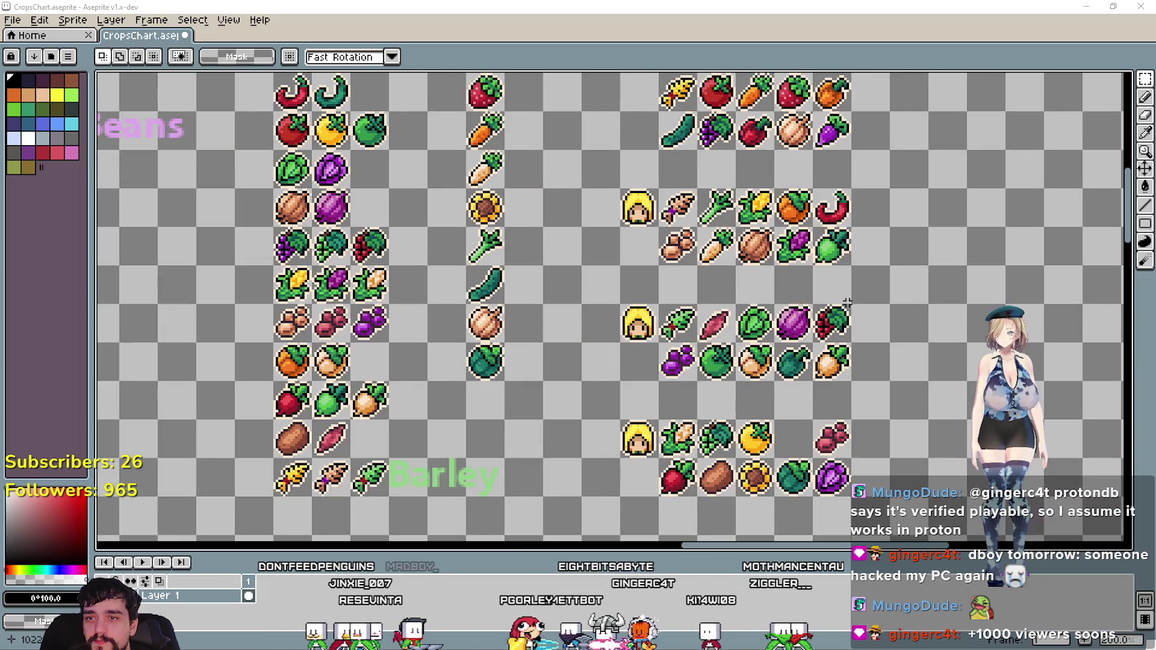
pyautogui.hscroll(1, 743, 278)
pyautogui.hscroll(1, 754, 203)
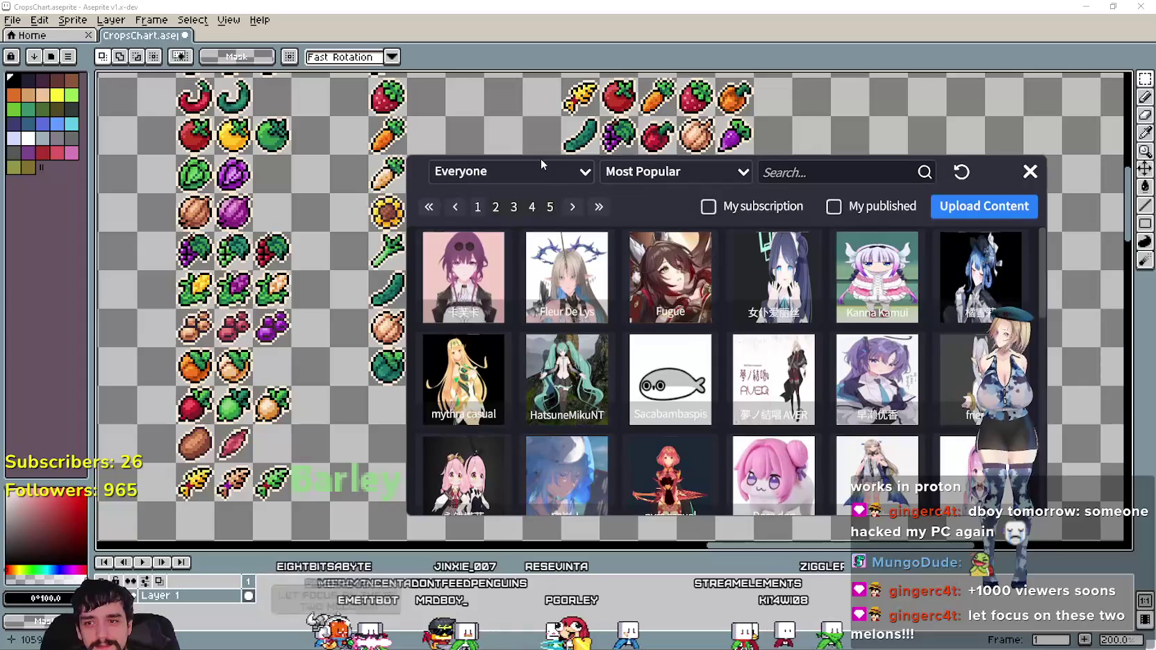
pyautogui.moveTo(539, 160)
pyautogui.mouseDown()
pyautogui.moveTo(436, 165)
pyautogui.moveTo(797, 169)
pyautogui.moveTo(177, 149)
pyautogui.moveTo(481, 146)
pyautogui.moveTo(597, 97)
pyautogui.moveTo(675, 88)
pyautogui.moveTo(515, 89)
pyautogui.moveTo(520, 79)
pyautogui.moveTo(637, 230)
pyautogui.moveTo(431, 163)
pyautogui.moveTo(1077, 119)
pyautogui.mouseUp()
pyautogui.moveTo(1146, 201)
pyautogui.mouseDown()
pyautogui.moveTo(567, 209)
pyautogui.moveTo(1153, 201)
pyautogui.moveTo(654, 146)
pyautogui.moveTo(420, 135)
pyautogui.moveTo(476, 134)
pyautogui.moveTo(486, 166)
pyautogui.mouseUp()
# Scroll the popular models, view the first model's details, then close the gallery.
pyautogui.scroll(-1, 636, 357)
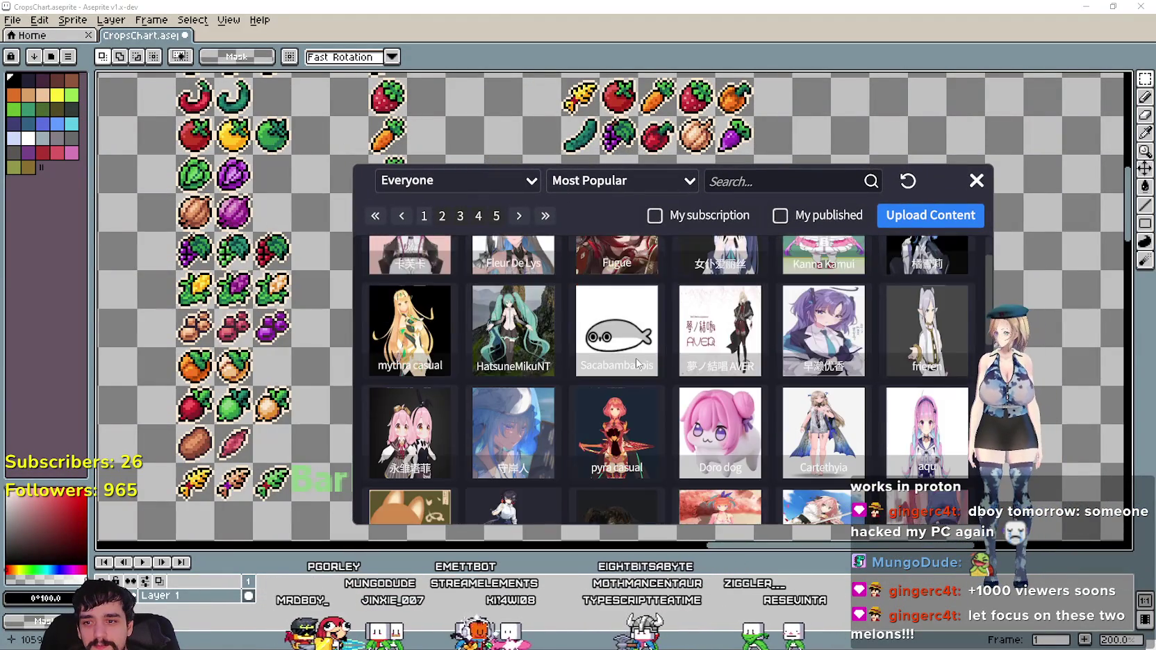
pyautogui.scroll(-2, 635, 358)
pyautogui.scroll(-1, 639, 358)
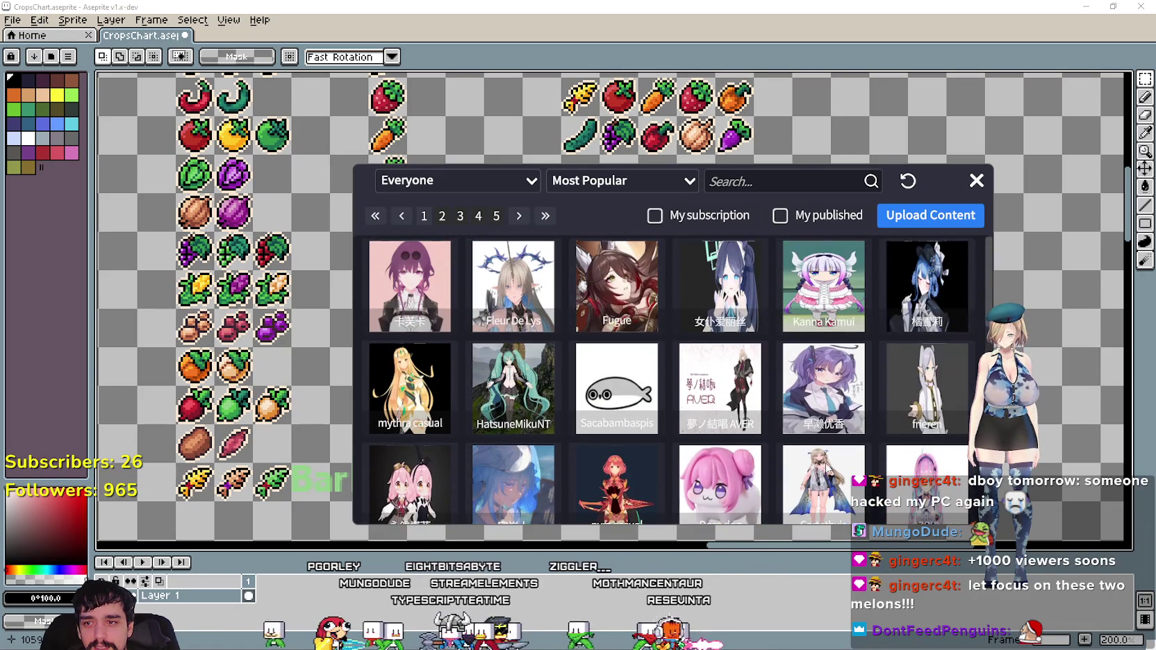
pyautogui.click(420, 296)
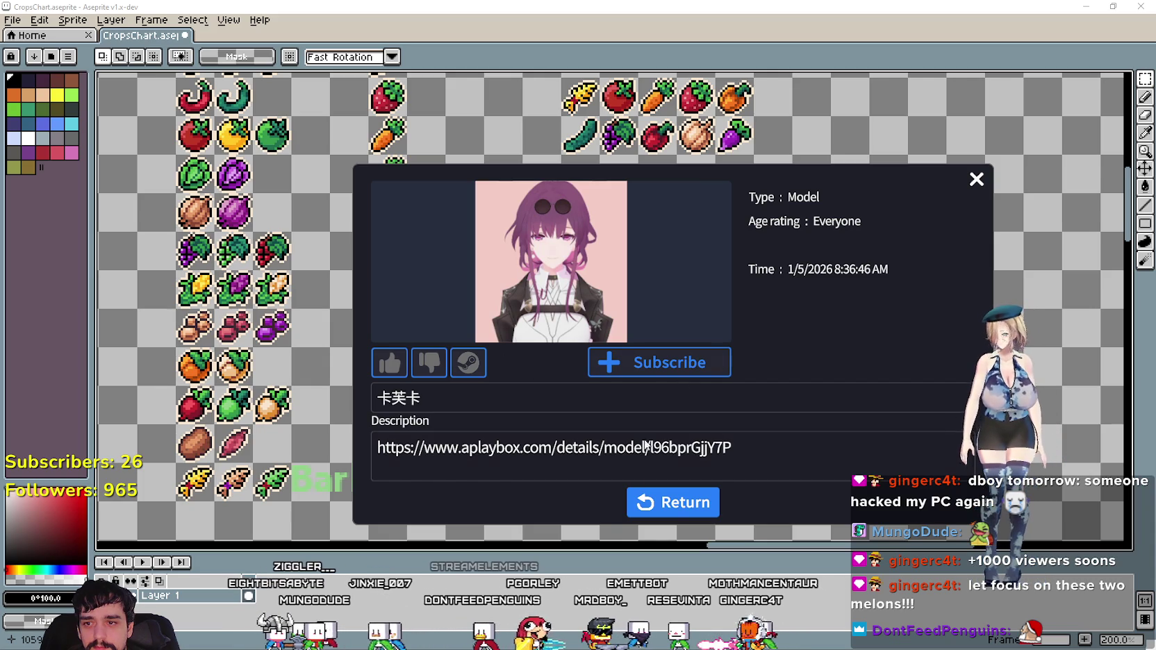
pyautogui.click(976, 181)
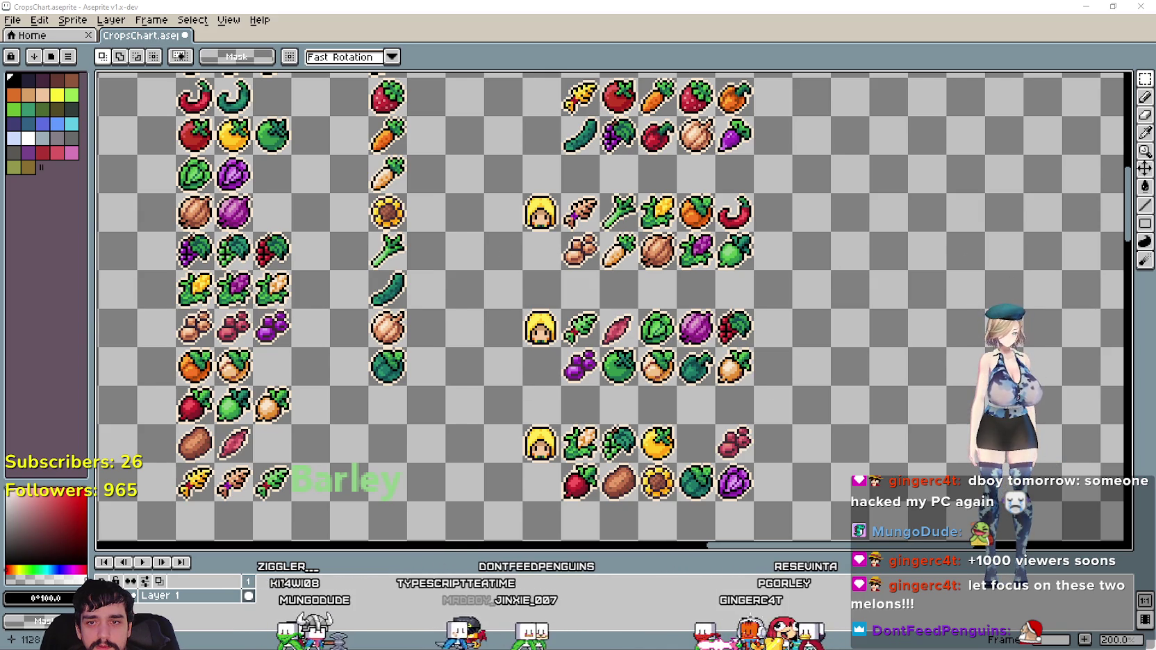
# Zoom the crop chart out to 100%, pan to reveal its left side, and bring up the avatar's menu.
pyautogui.scroll(-2, 752, 311)
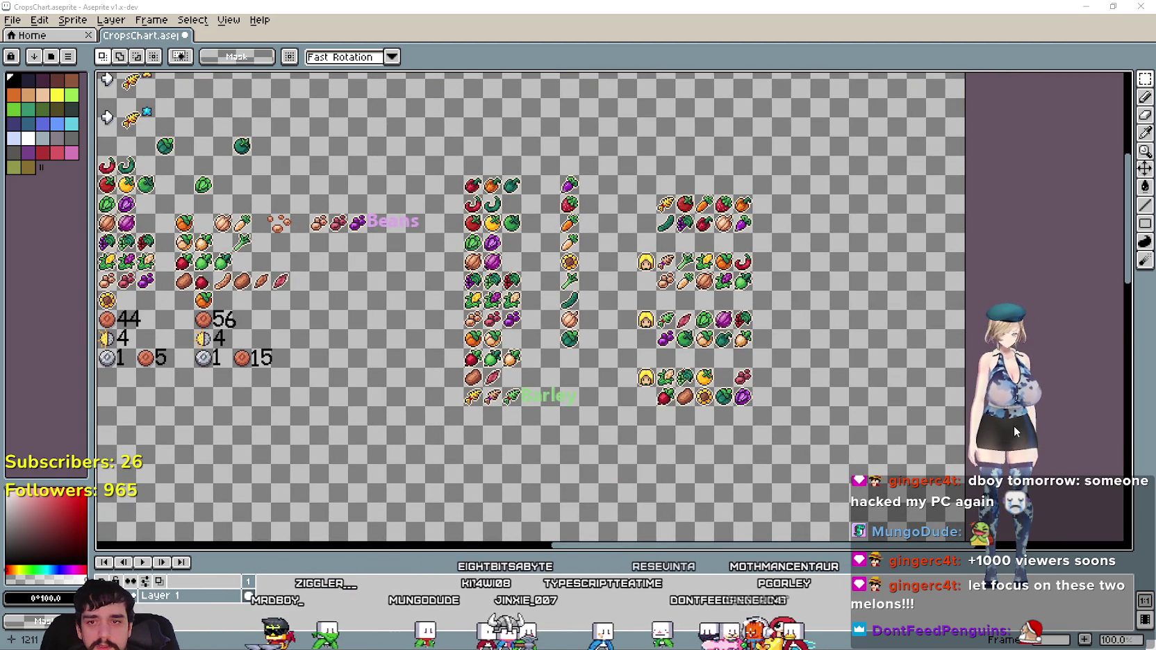
pyautogui.moveTo(794, 309); pyautogui.dragTo(853, 341)
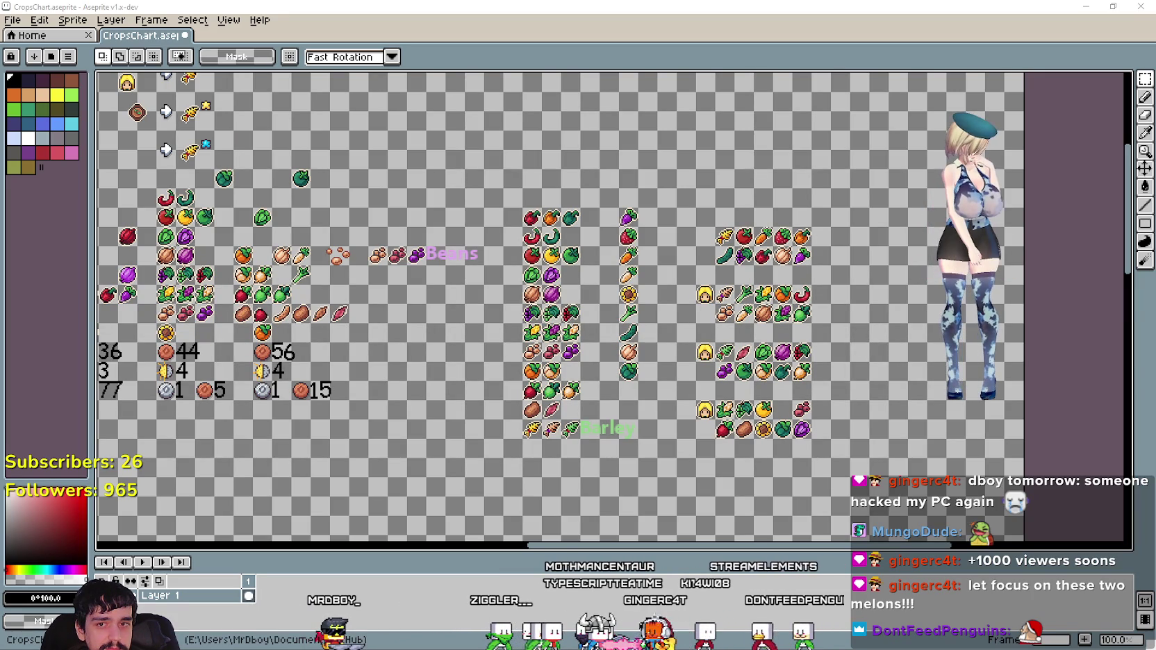
pyautogui.rightClick(952, 220)
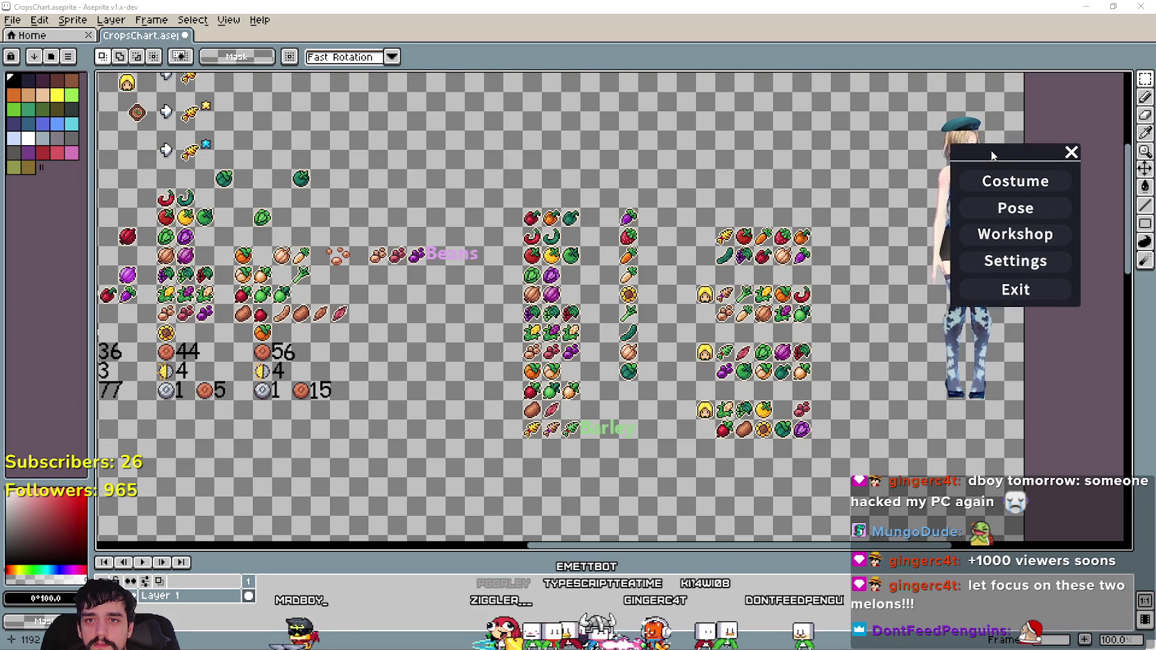
# Preview the maid, white fluffy and black swimsuit costumes on the avatar.
pyautogui.click(990, 220)
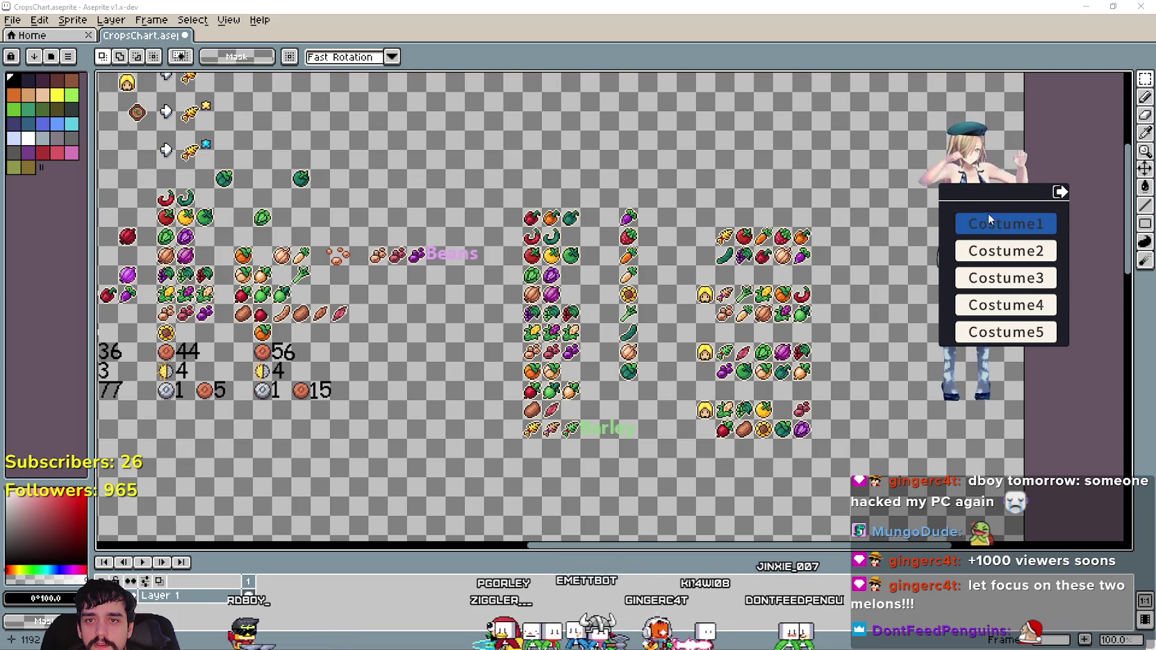
pyautogui.click(1007, 251)
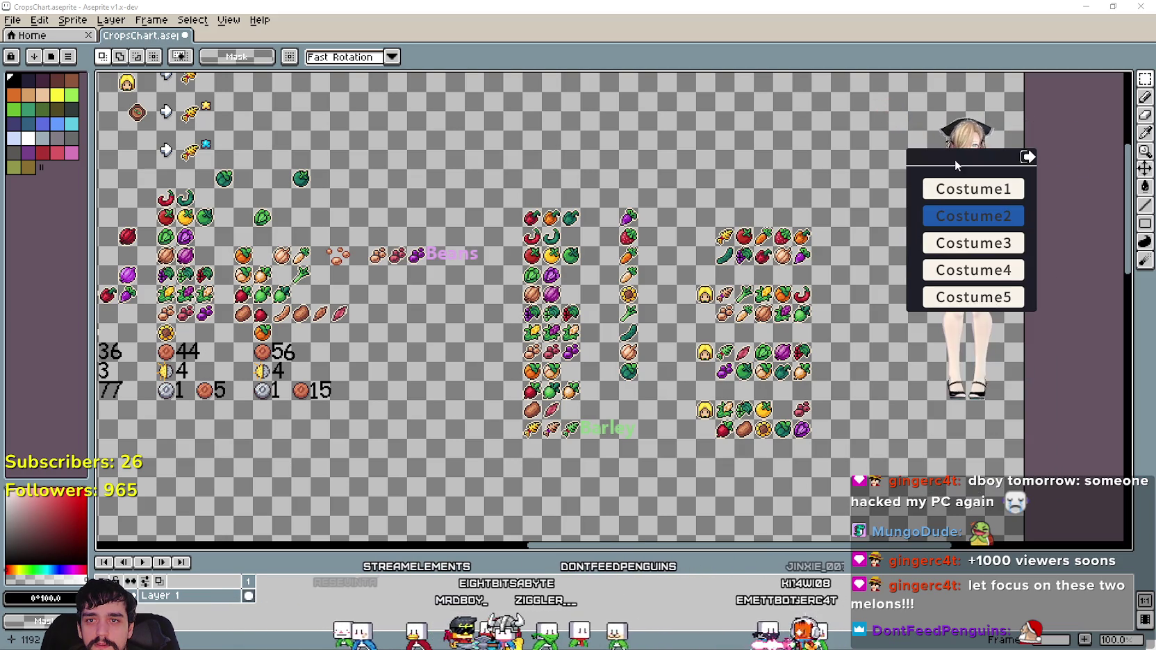
pyautogui.click(972, 243)
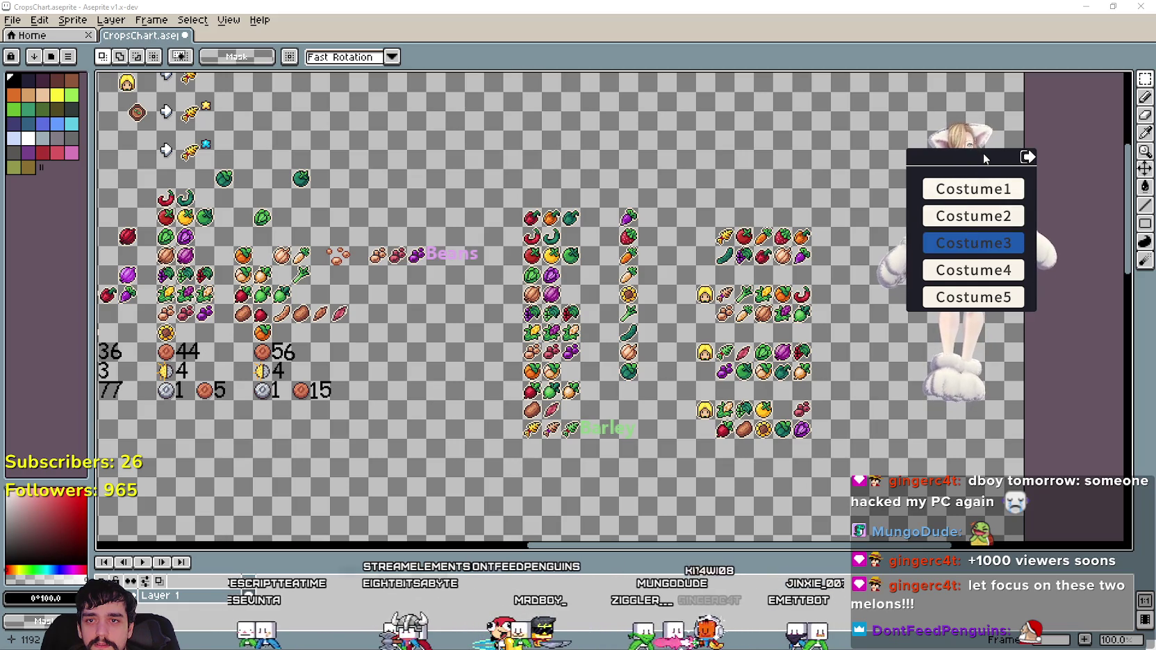
pyautogui.click(972, 292)
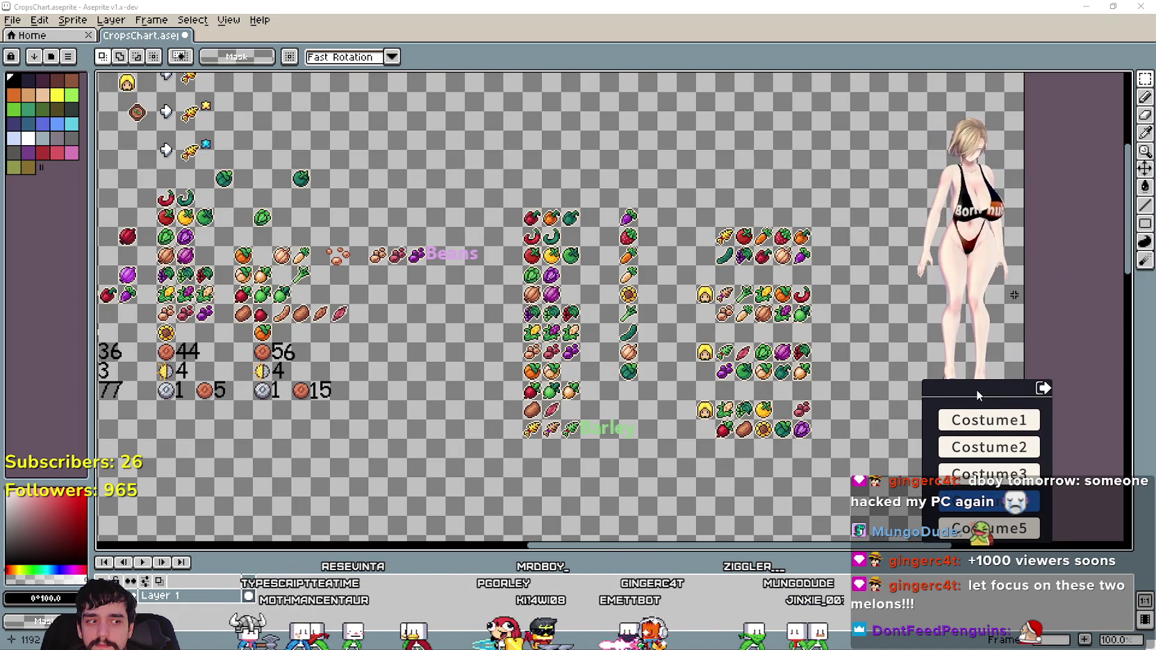
# Move the costume list beside the avatar and try the beret, maid, wolf and bikini outfits.
pyautogui.moveTo(975, 385)
pyautogui.mouseDown()
pyautogui.moveTo(964, 149)
pyautogui.moveTo(943, 401)
pyautogui.moveTo(867, 163)
pyautogui.moveTo(831, 129)
pyautogui.moveTo(821, 139)
pyautogui.mouseUp()
pyautogui.click(822, 152)
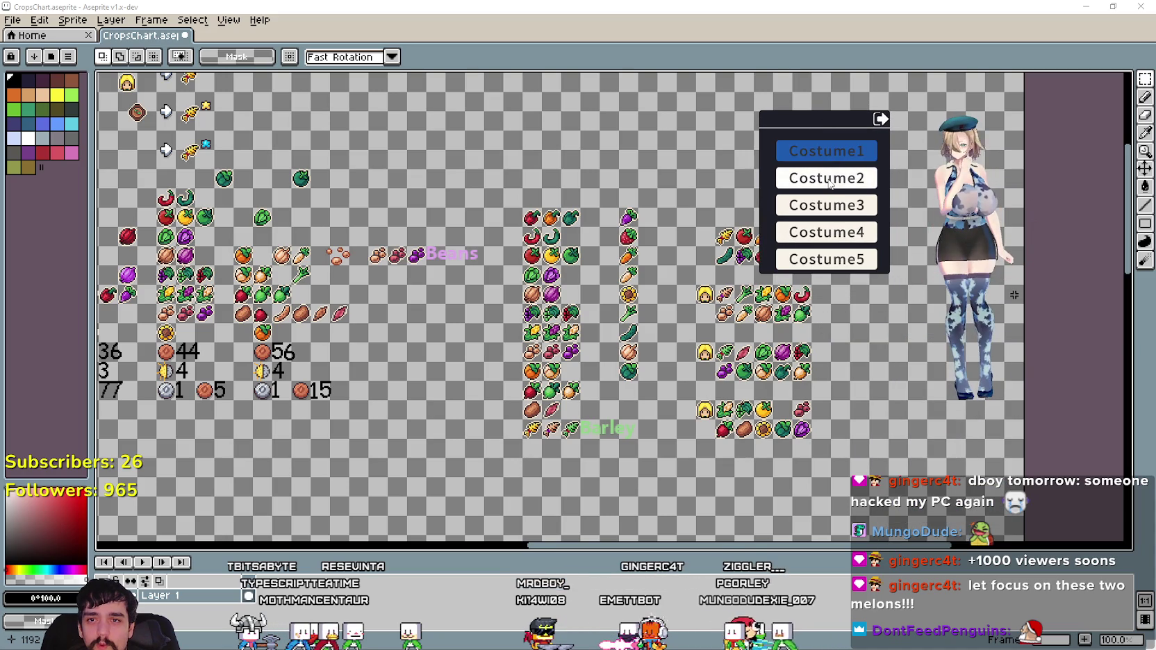
pyautogui.click(828, 179)
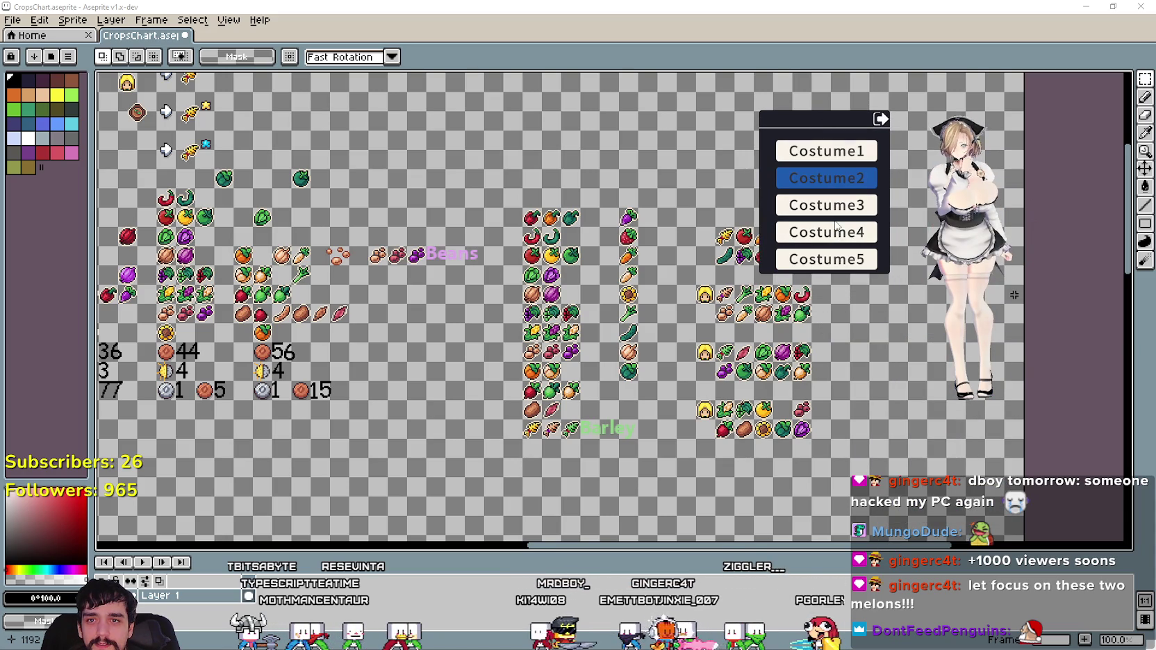
pyautogui.click(834, 208)
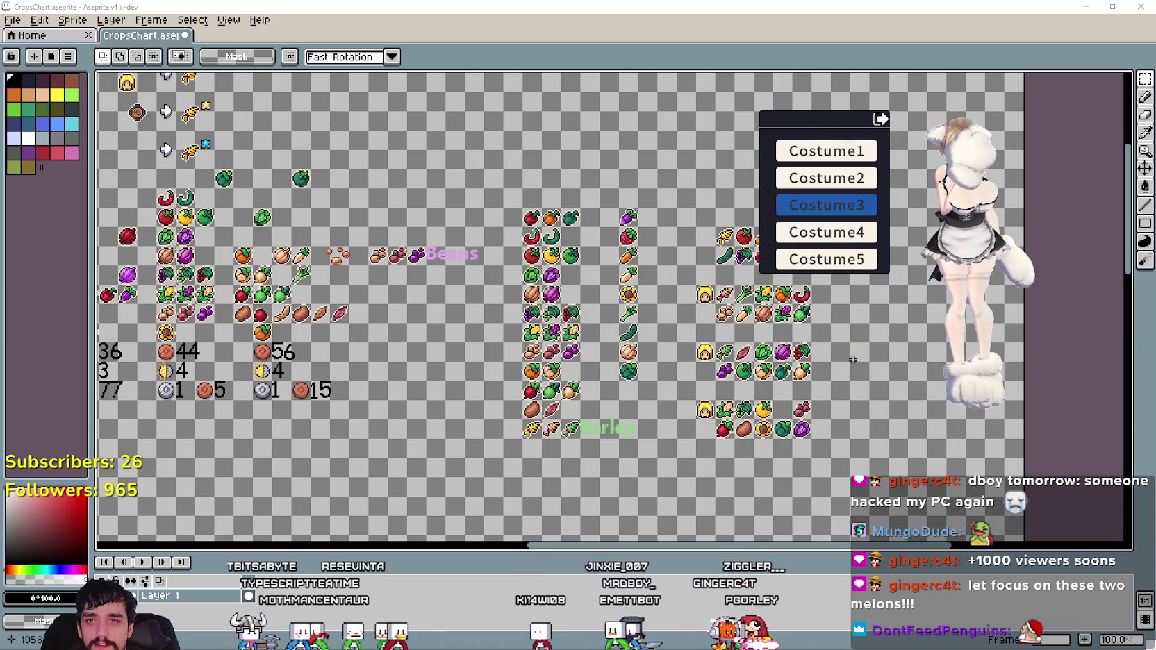
pyautogui.click(831, 234)
pyautogui.click(826, 259)
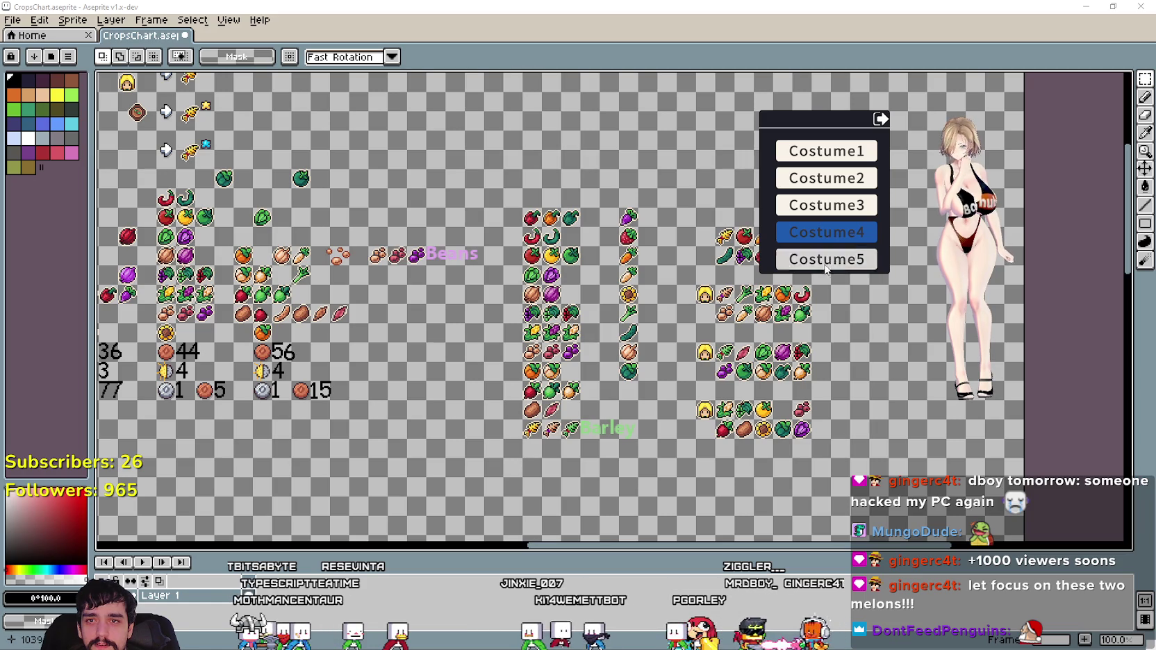
pyautogui.click(805, 154)
pyautogui.click(809, 178)
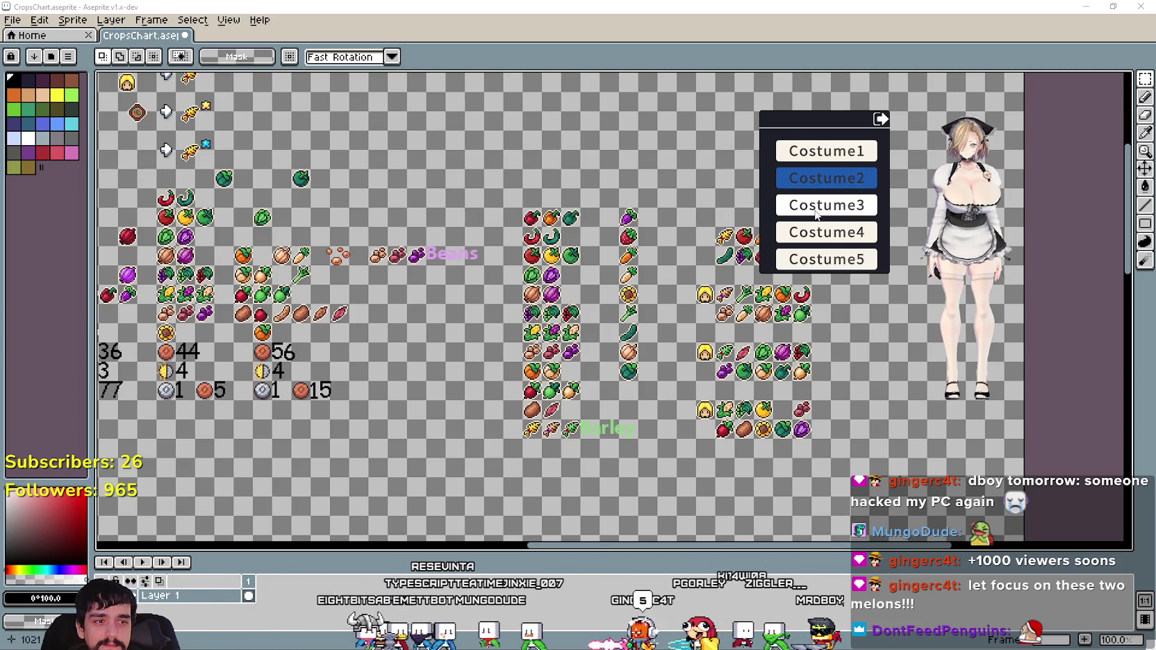
pyautogui.click(826, 259)
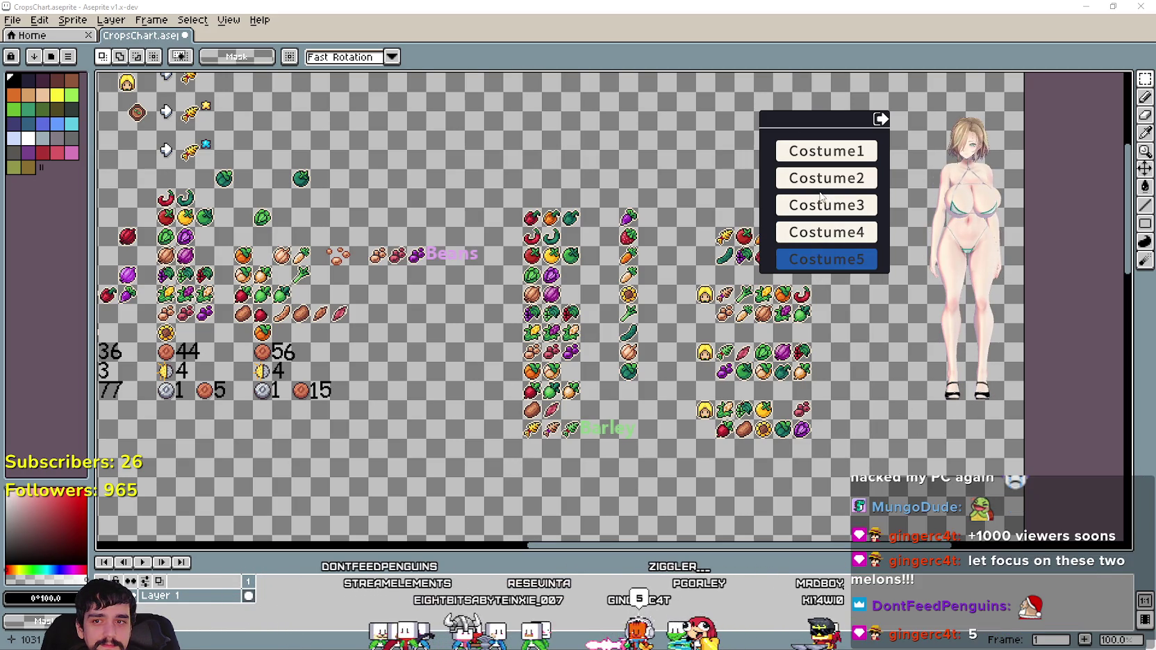
# Cycle the outfits again, settle on the bikini (Costume5), and go to the pose list.
pyautogui.click(825, 208)
pyautogui.click(824, 232)
pyautogui.click(822, 177)
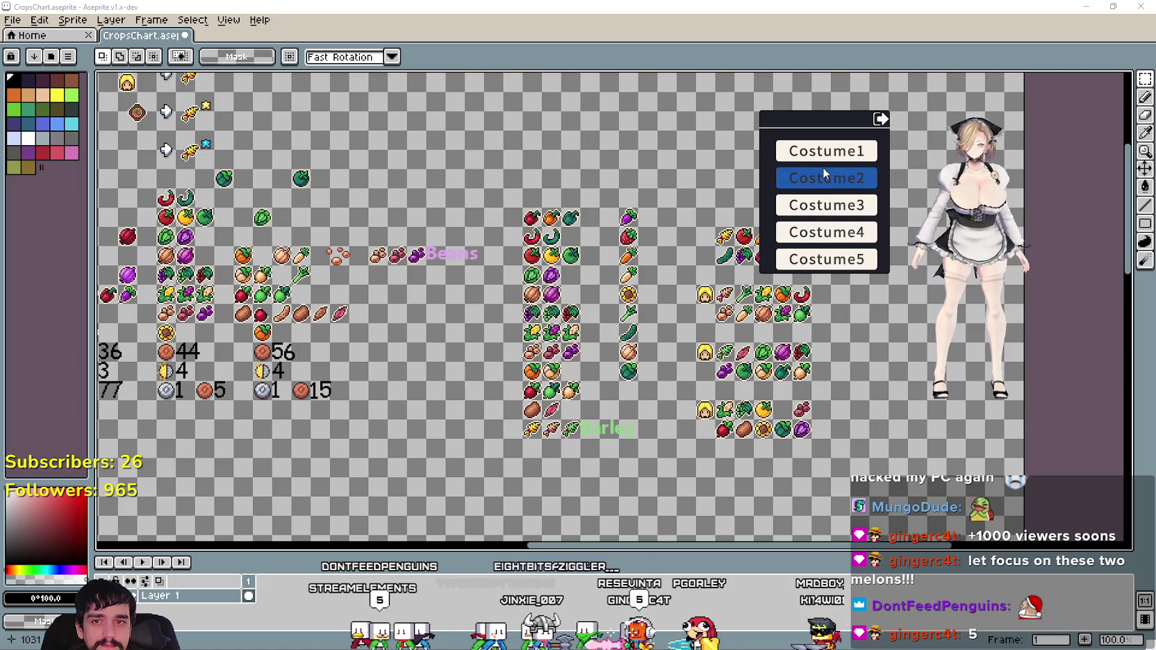
pyautogui.click(821, 153)
pyautogui.click(820, 178)
pyautogui.click(820, 205)
pyautogui.click(818, 232)
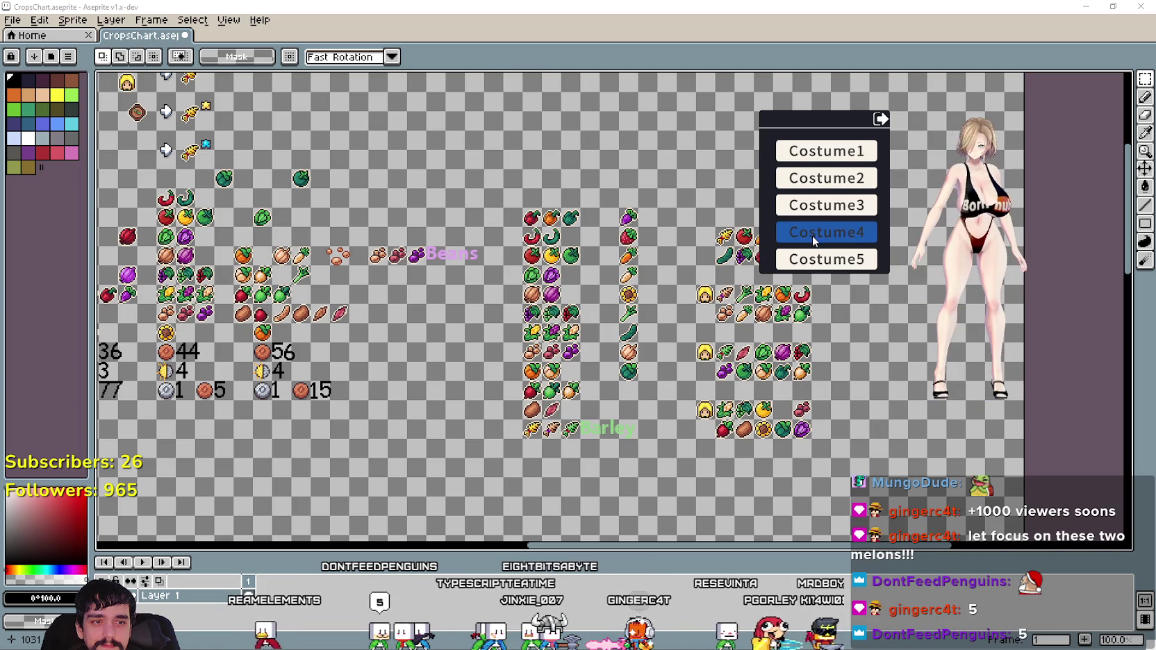
pyautogui.click(820, 259)
pyautogui.click(821, 232)
pyautogui.click(824, 205)
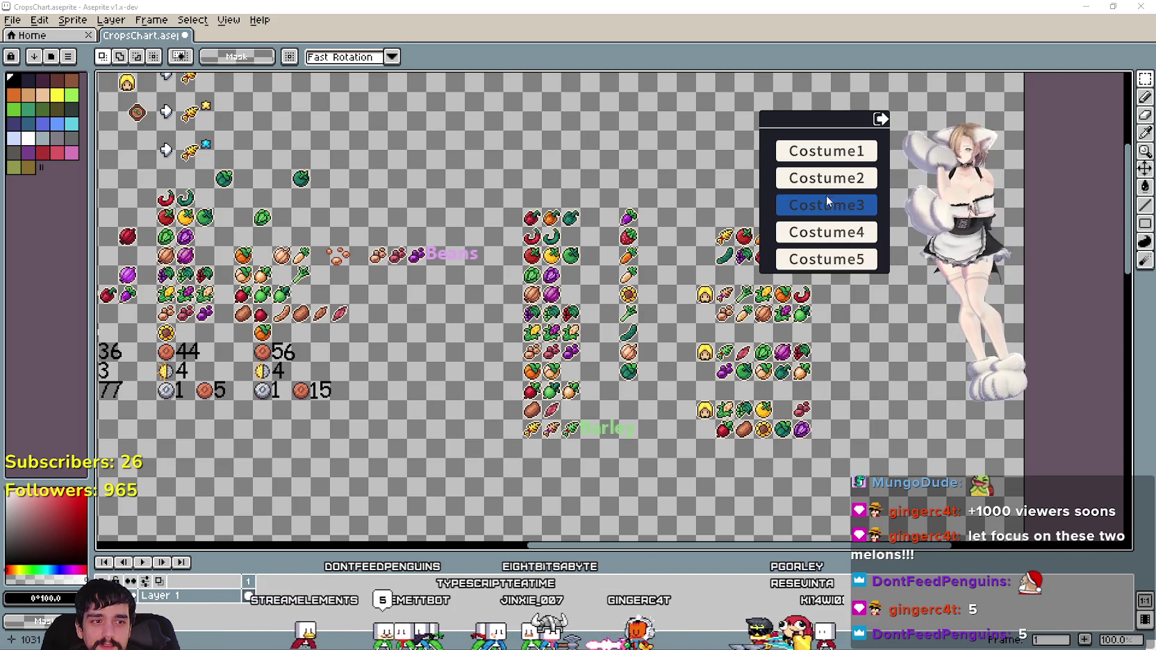
pyautogui.click(837, 261)
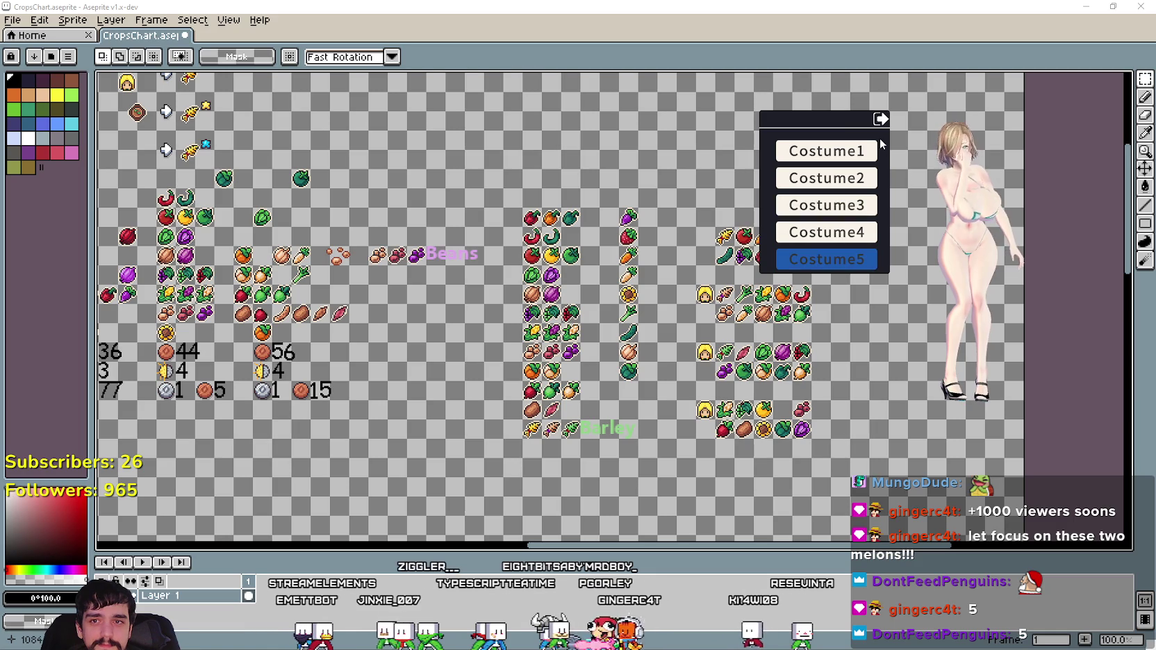
pyautogui.click(877, 122)
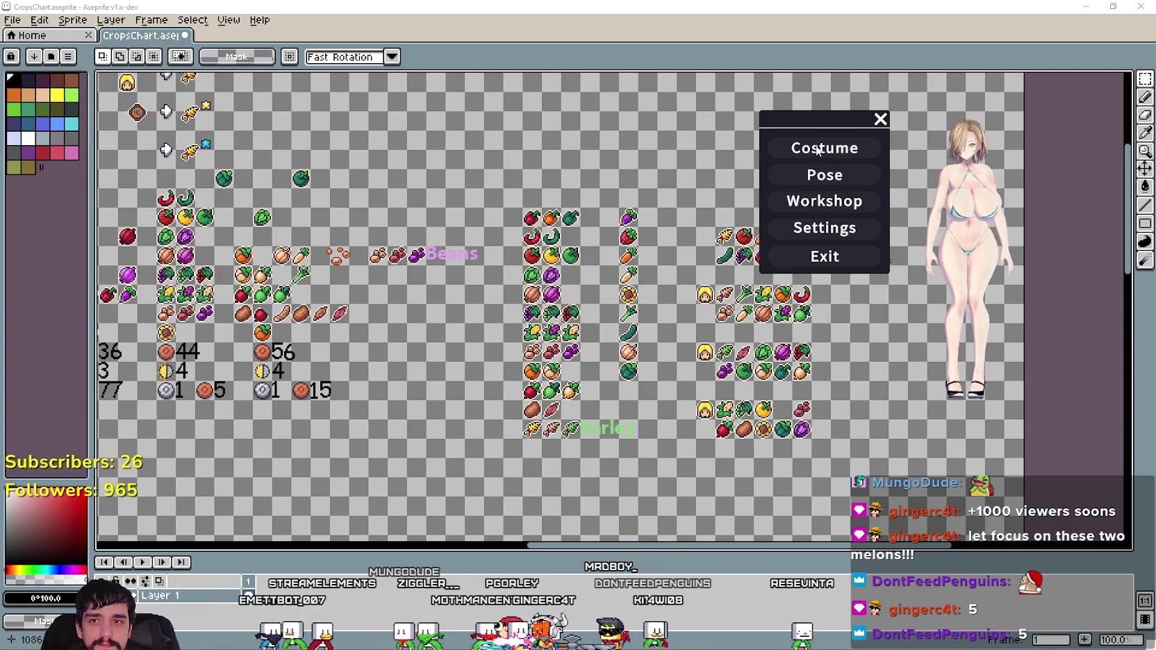
pyautogui.click(824, 174)
# Put the avatar in Pose1 and scroll around the pose list.
pyautogui.click(824, 152)
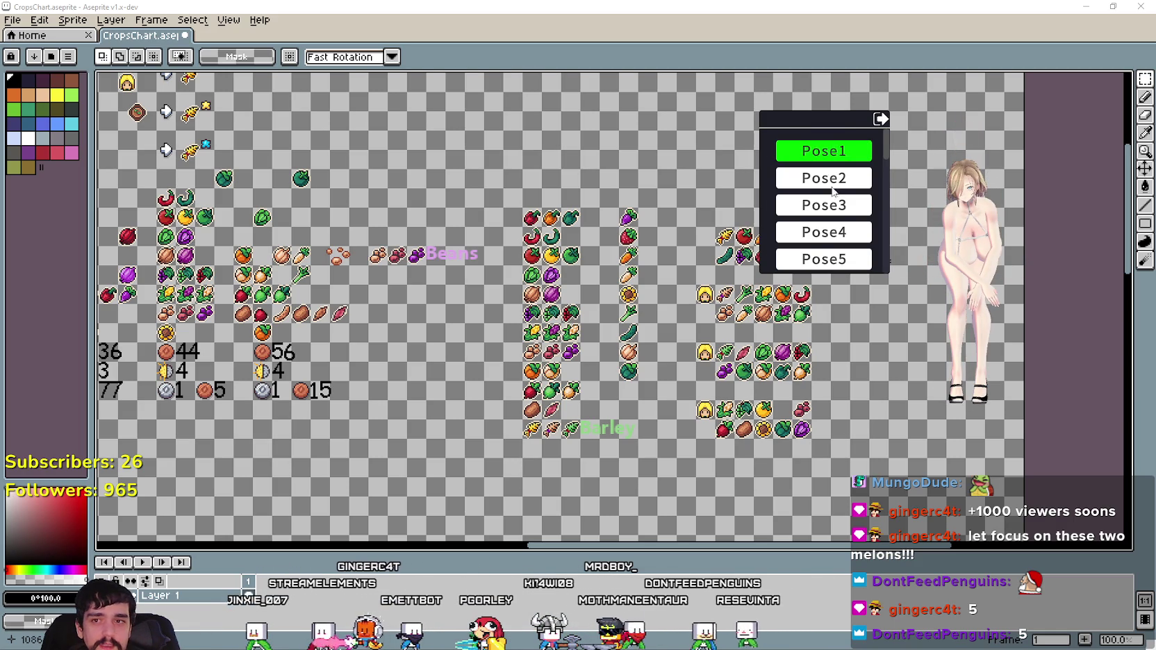
pyautogui.scroll(-1, 833, 185)
pyautogui.scroll(-5, 830, 188)
pyautogui.scroll(-4, 826, 192)
pyautogui.scroll(-4, 830, 202)
pyautogui.scroll(-4, 862, 250)
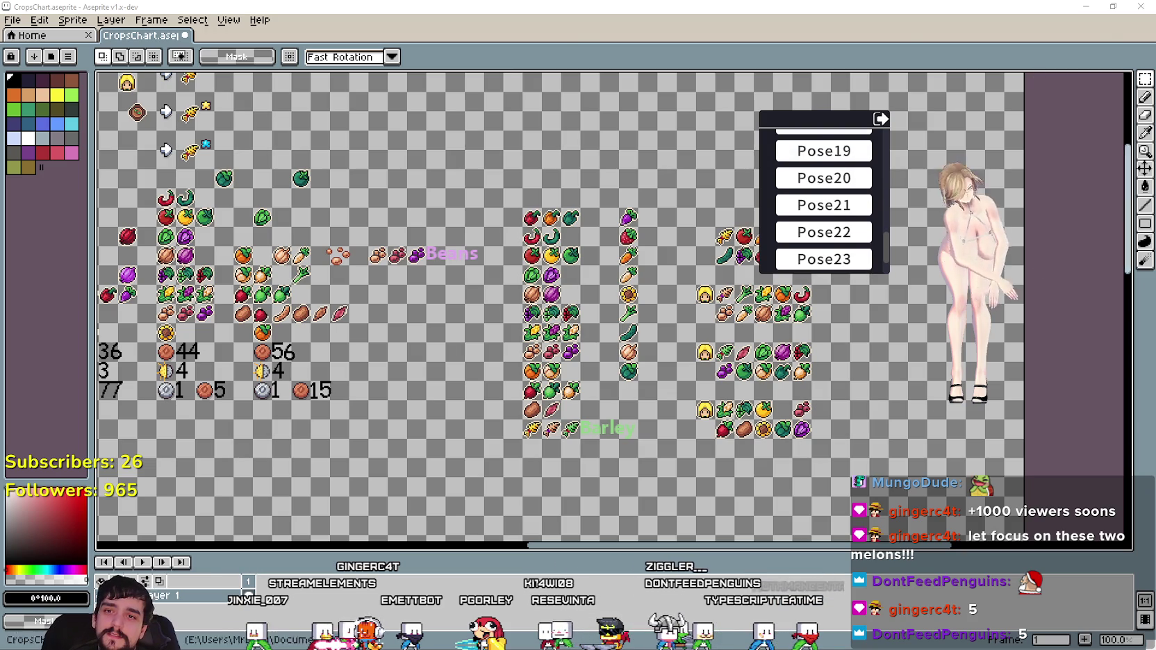
pyautogui.hscroll(5, 764, 174)
pyautogui.hscroll(5, 798, 188)
pyautogui.scroll(3, 833, 195)
pyautogui.scroll(1, 853, 196)
pyautogui.scroll(3, 853, 197)
pyautogui.scroll(6, 851, 195)
pyautogui.scroll(4, 848, 194)
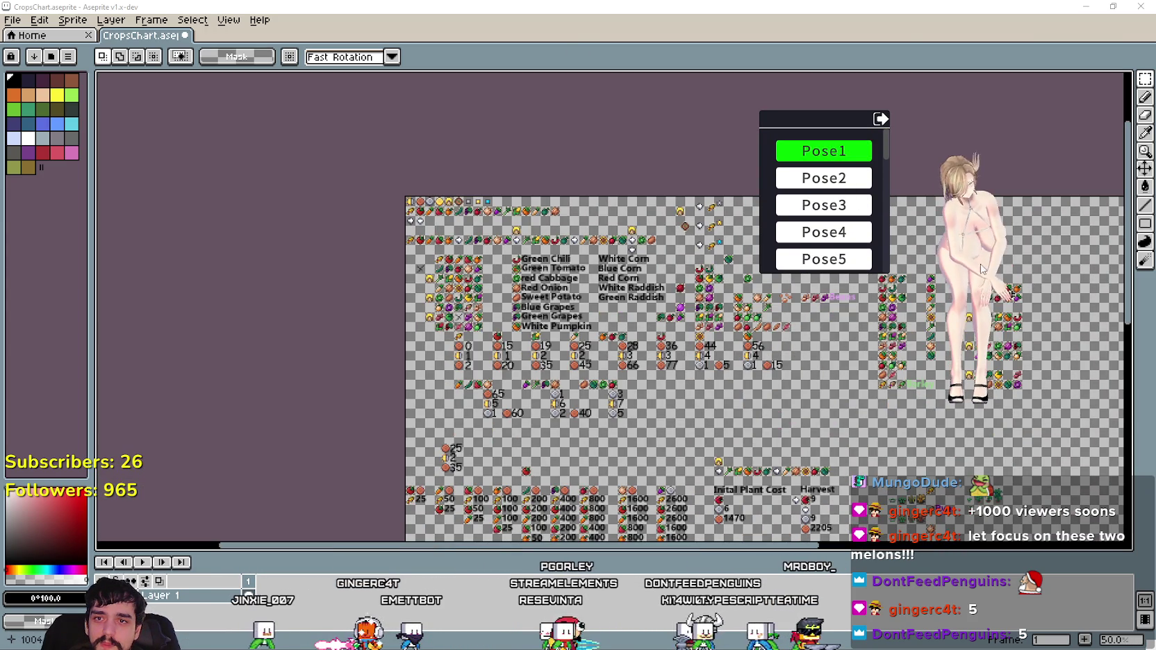
pyautogui.hscroll(5, 879, 462)
pyautogui.scroll(-2, 855, 427)
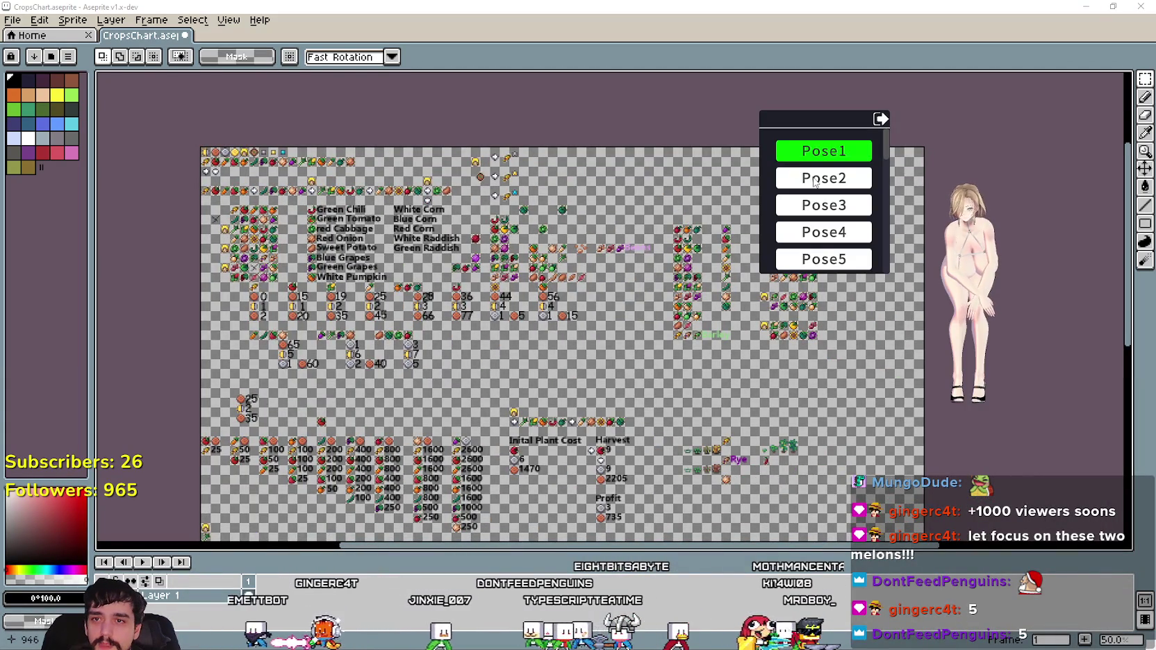
# Step the avatar through the following poses up to the ninth.
pyautogui.click(814, 179)
pyautogui.click(817, 207)
pyautogui.click(820, 236)
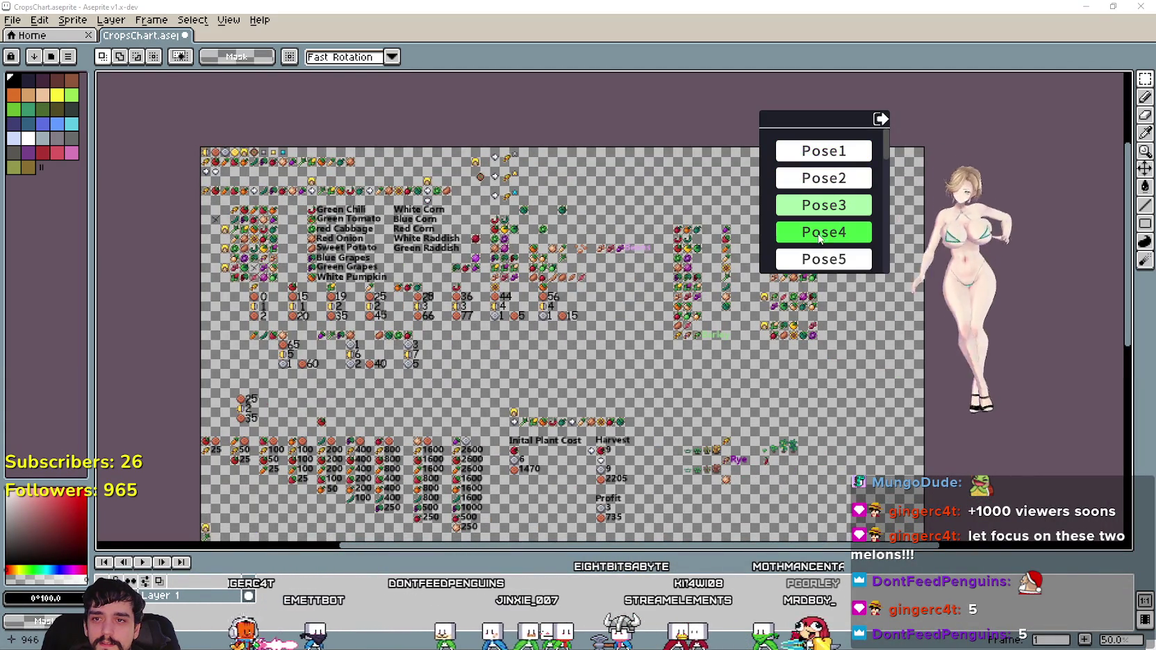
pyautogui.click(821, 232)
pyautogui.click(821, 232)
pyautogui.click(823, 224)
pyautogui.click(825, 247)
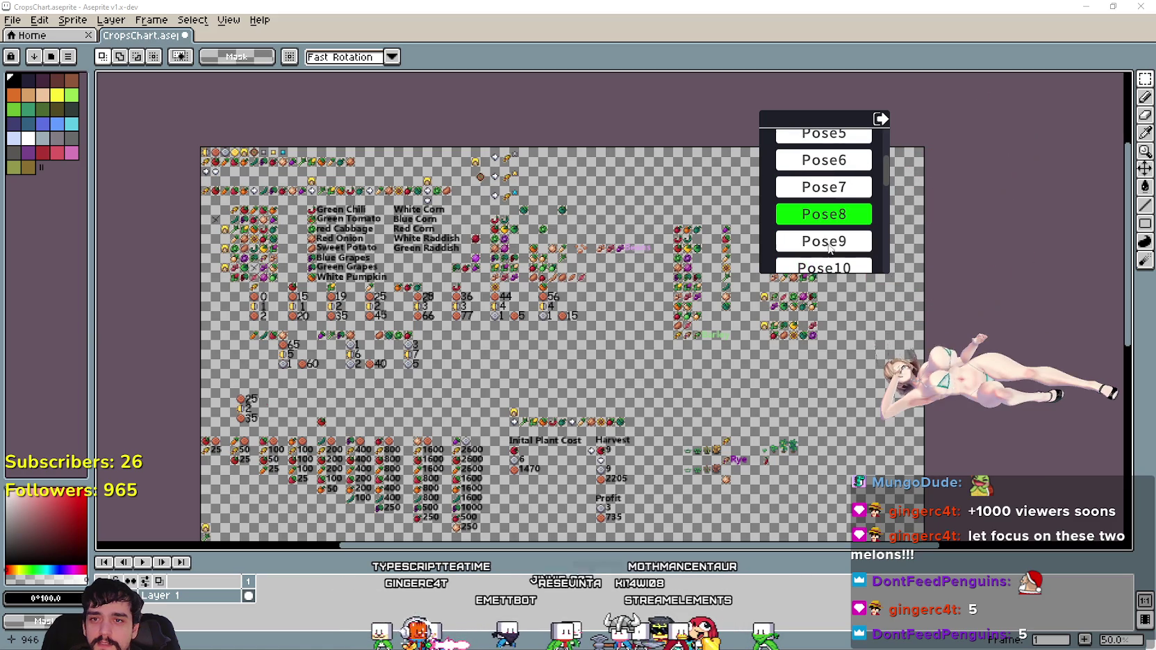
pyautogui.click(827, 245)
# Scroll through the remaining poses and settle the avatar on kneeling Pose4.
pyautogui.scroll(-2, 828, 246)
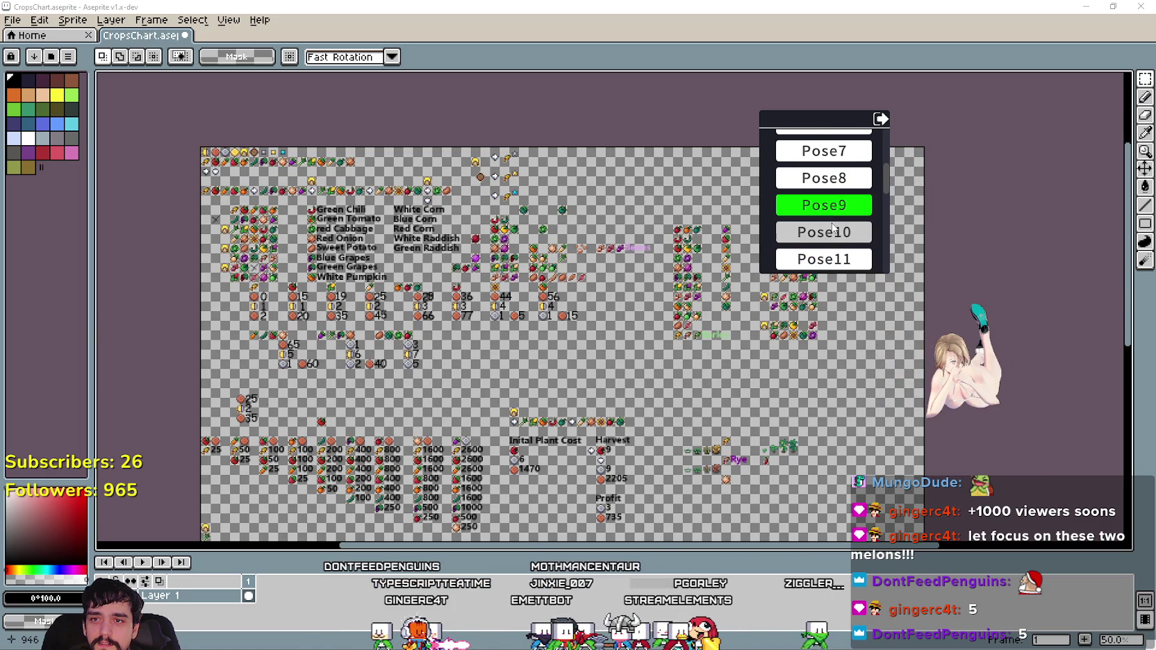
pyautogui.scroll(-2, 830, 242)
pyautogui.scroll(-1, 832, 239)
pyautogui.scroll(-1, 831, 240)
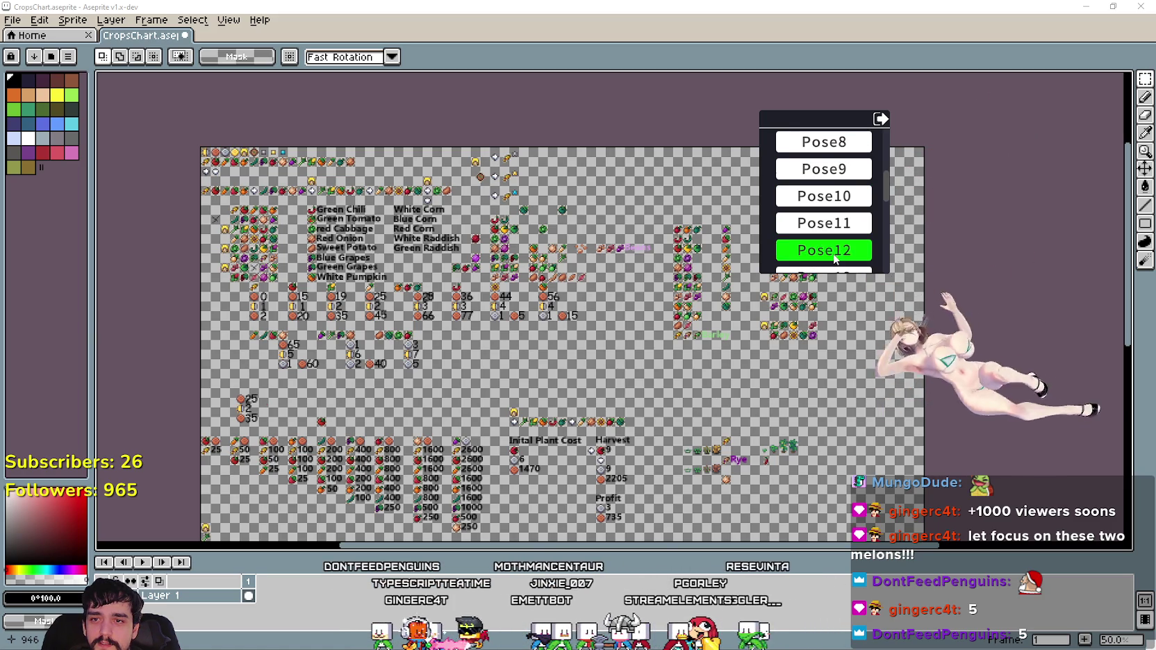
pyautogui.scroll(-1, 831, 241)
pyautogui.scroll(-1, 832, 242)
pyautogui.scroll(-1, 832, 245)
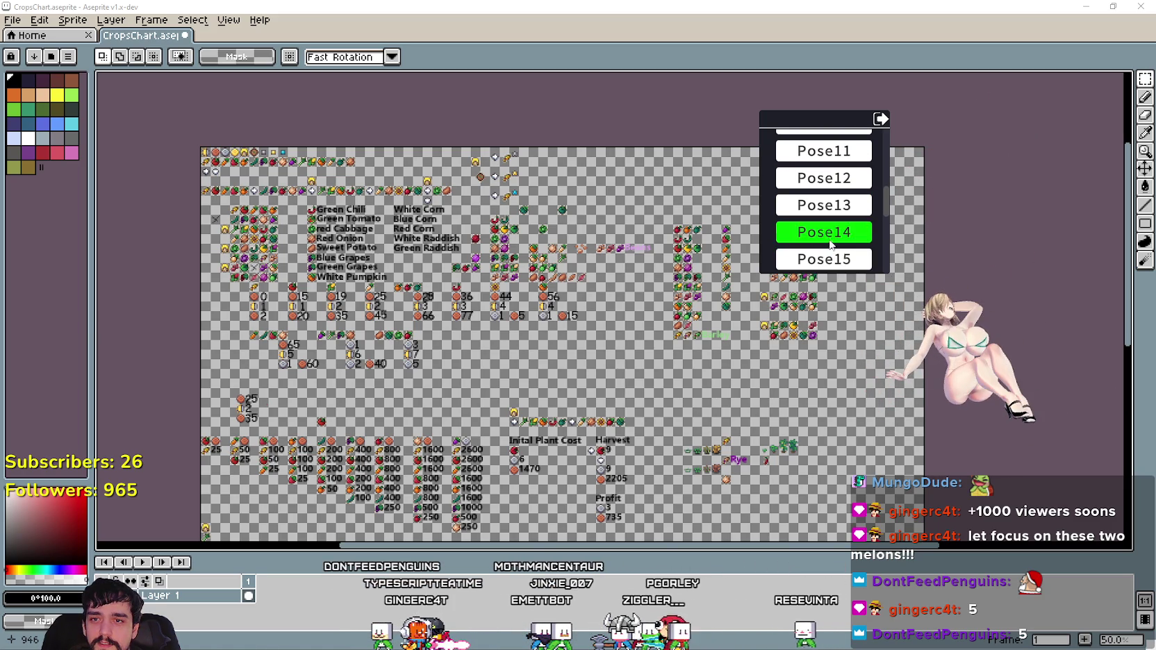
pyautogui.scroll(-1, 832, 250)
pyautogui.scroll(-1, 830, 254)
pyautogui.scroll(-1, 828, 255)
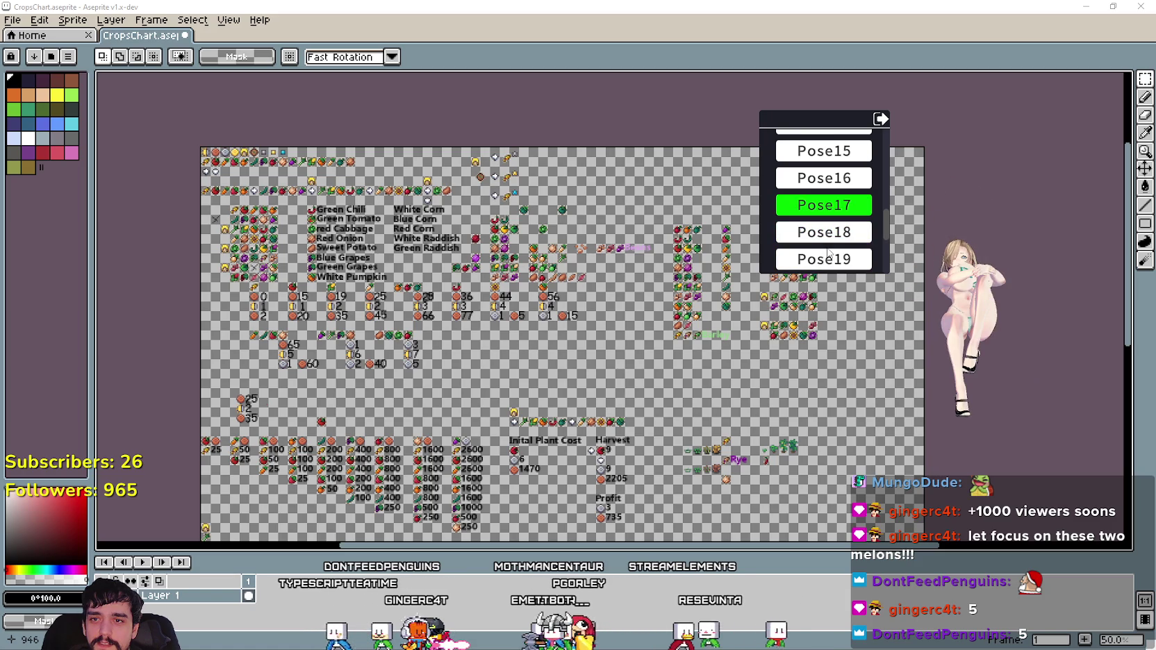
pyautogui.scroll(-1, 828, 253)
pyautogui.scroll(-1, 828, 253)
pyautogui.scroll(-1, 830, 253)
pyautogui.scroll(-1, 829, 253)
pyautogui.scroll(-1, 828, 250)
pyautogui.scroll(-1, 824, 246)
pyautogui.scroll(-1, 827, 243)
pyautogui.scroll(-1, 844, 240)
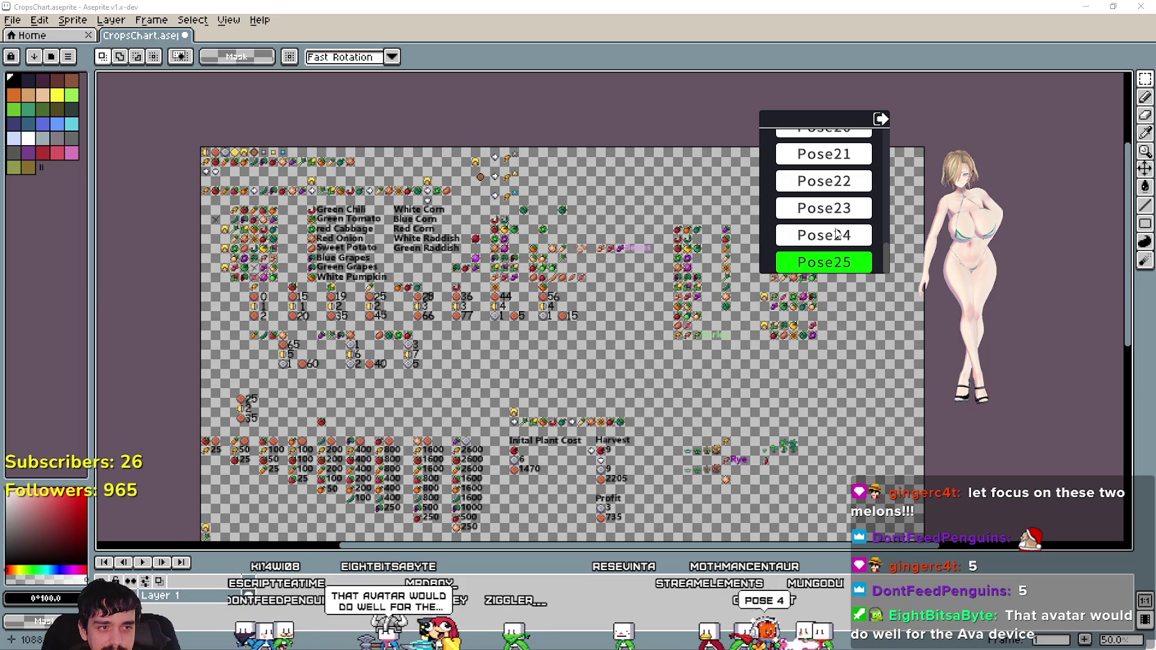
pyautogui.scroll(1, 837, 234)
pyautogui.scroll(4, 837, 233)
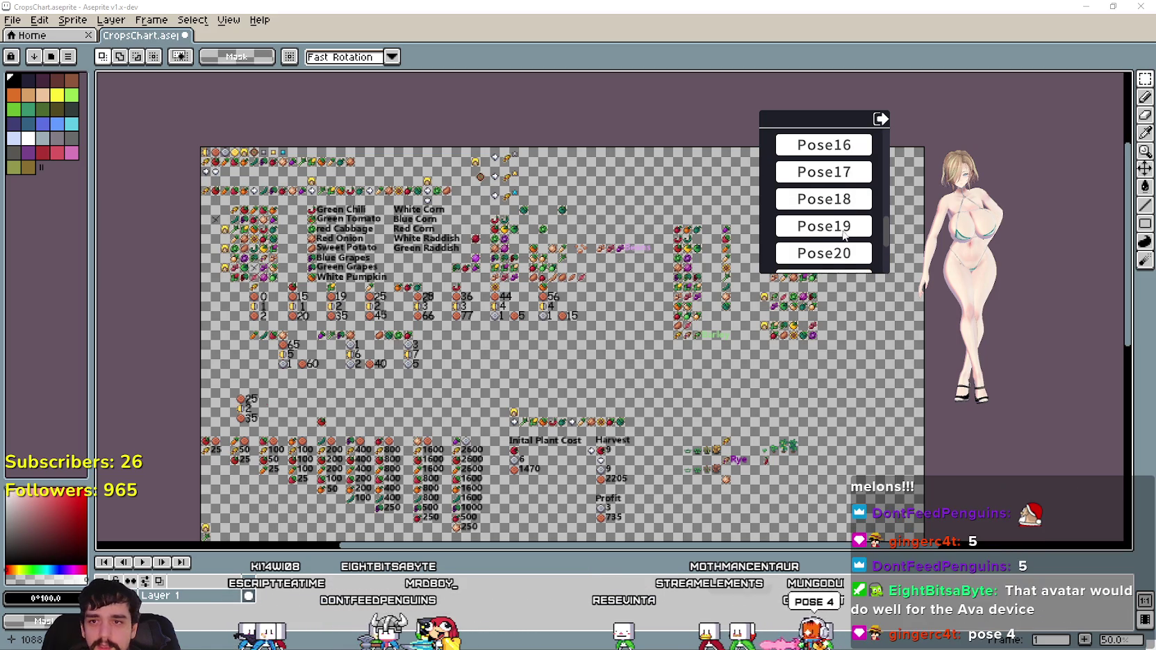
pyautogui.scroll(4, 837, 230)
pyautogui.scroll(5, 838, 229)
pyautogui.scroll(3, 830, 232)
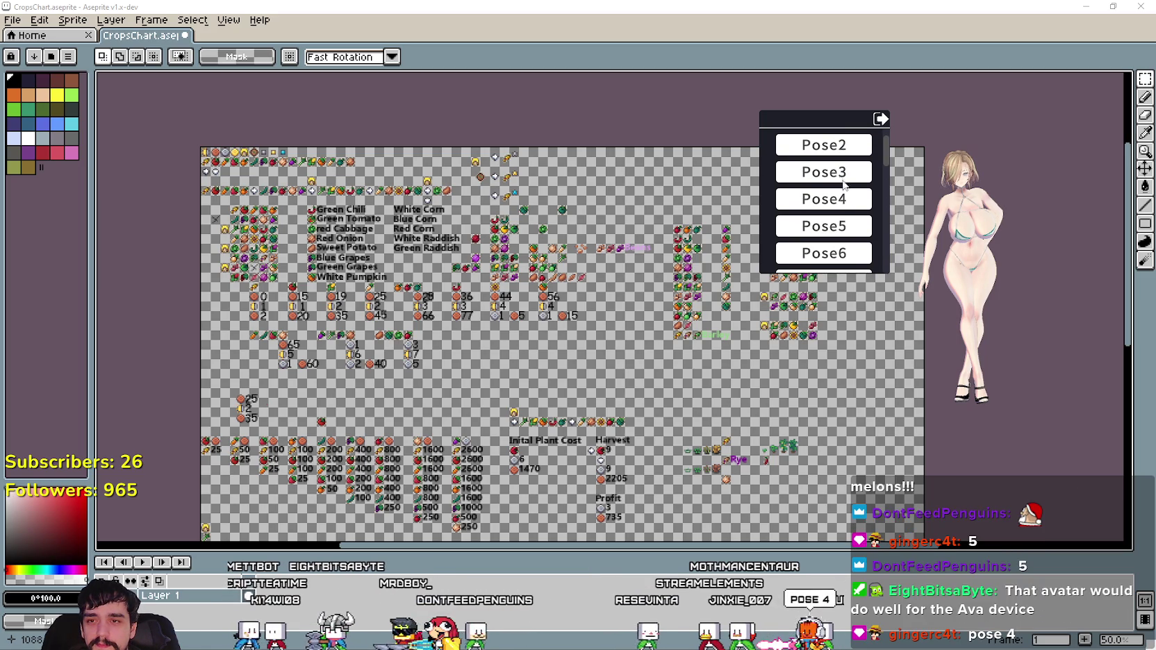
pyautogui.click(838, 201)
# Return to the avatar's main menu and open its Settings.
pyautogui.scroll(4, 911, 243)
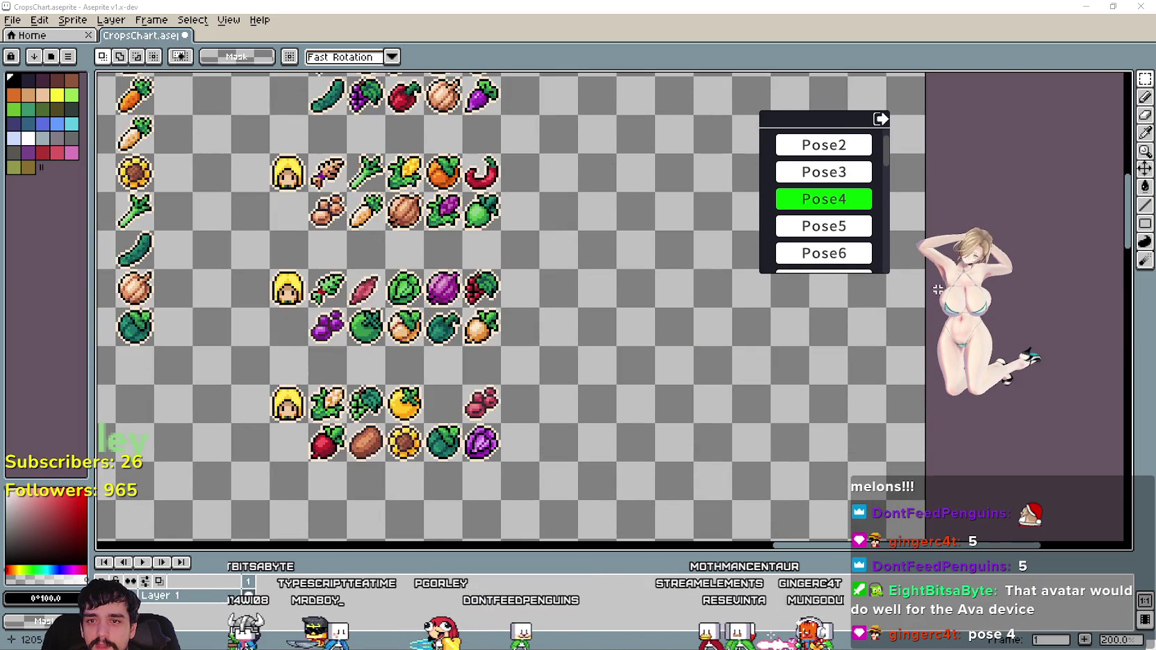
pyautogui.click(879, 120)
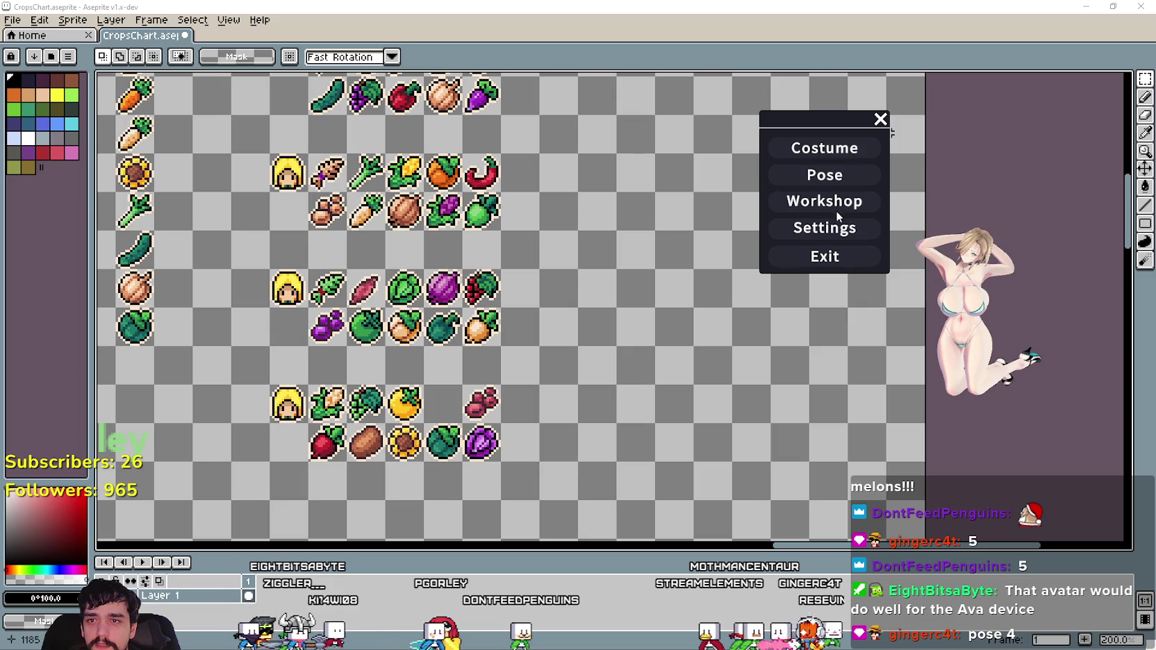
pyautogui.rightClick(973, 309)
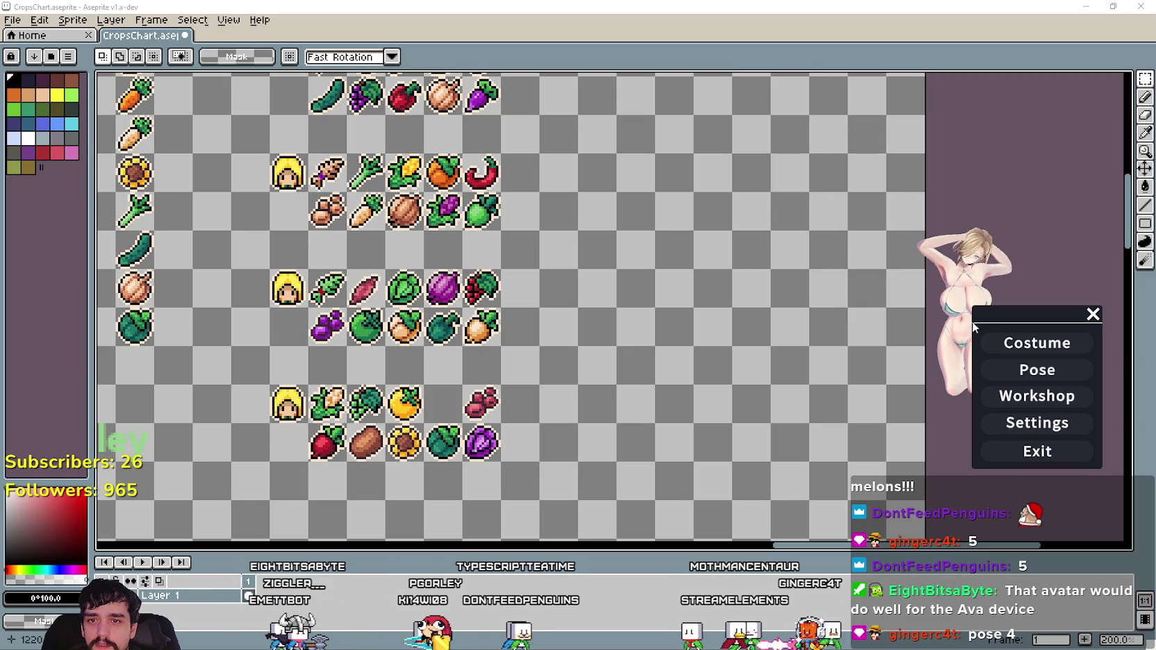
pyautogui.click(1055, 424)
# Scroll through the avatar's settings, then go back and close its menu.
pyautogui.scroll(-1, 1042, 431)
pyautogui.scroll(-2, 1042, 430)
pyautogui.scroll(-1, 1037, 438)
pyautogui.scroll(-1, 1034, 431)
pyautogui.scroll(1, 1033, 422)
pyautogui.scroll(-1, 1034, 422)
pyautogui.scroll(2, 1031, 432)
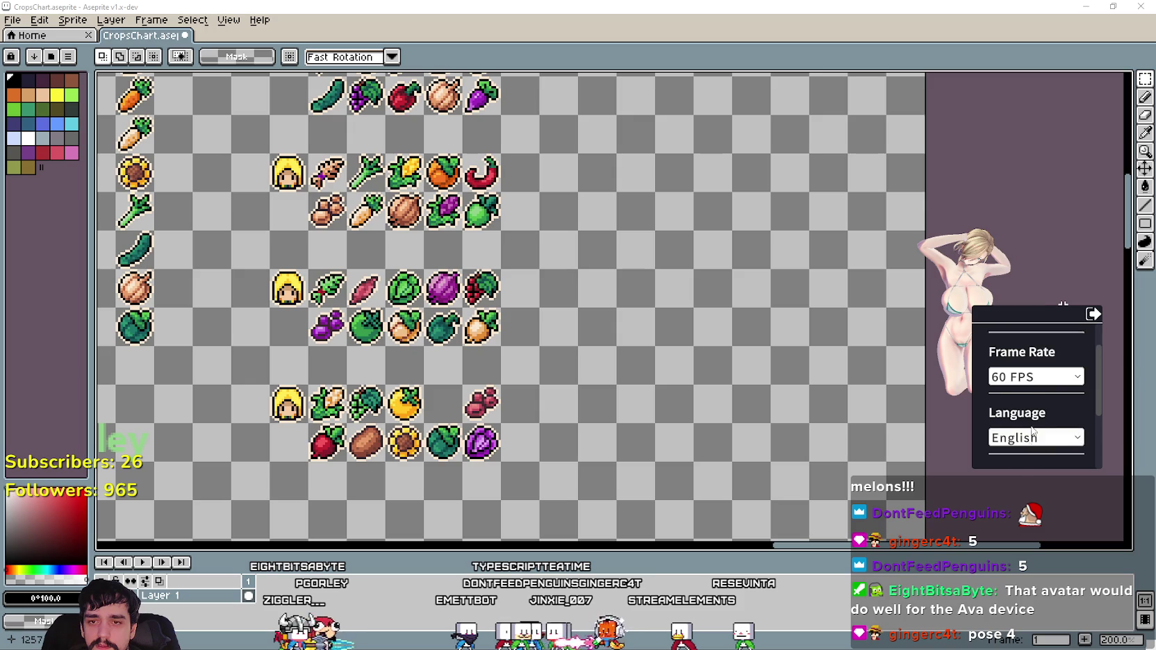
pyautogui.scroll(2, 1032, 434)
pyautogui.click(1092, 315)
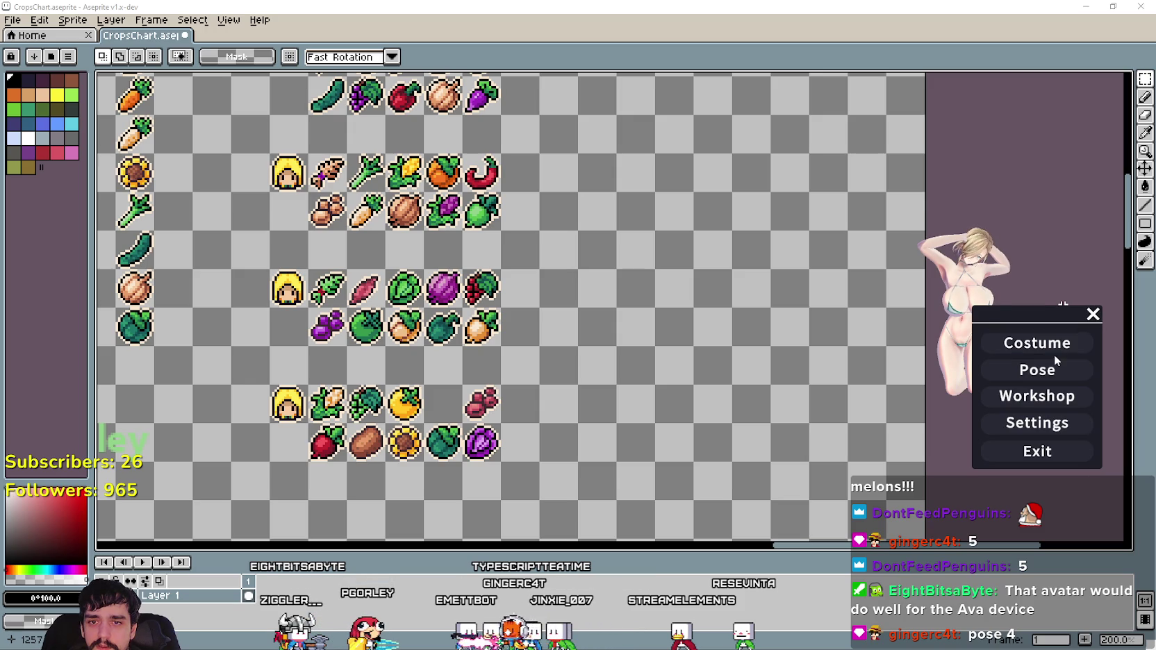
pyautogui.click(1091, 313)
pyautogui.scroll(-2, 637, 250)
pyautogui.scroll(1, 643, 295)
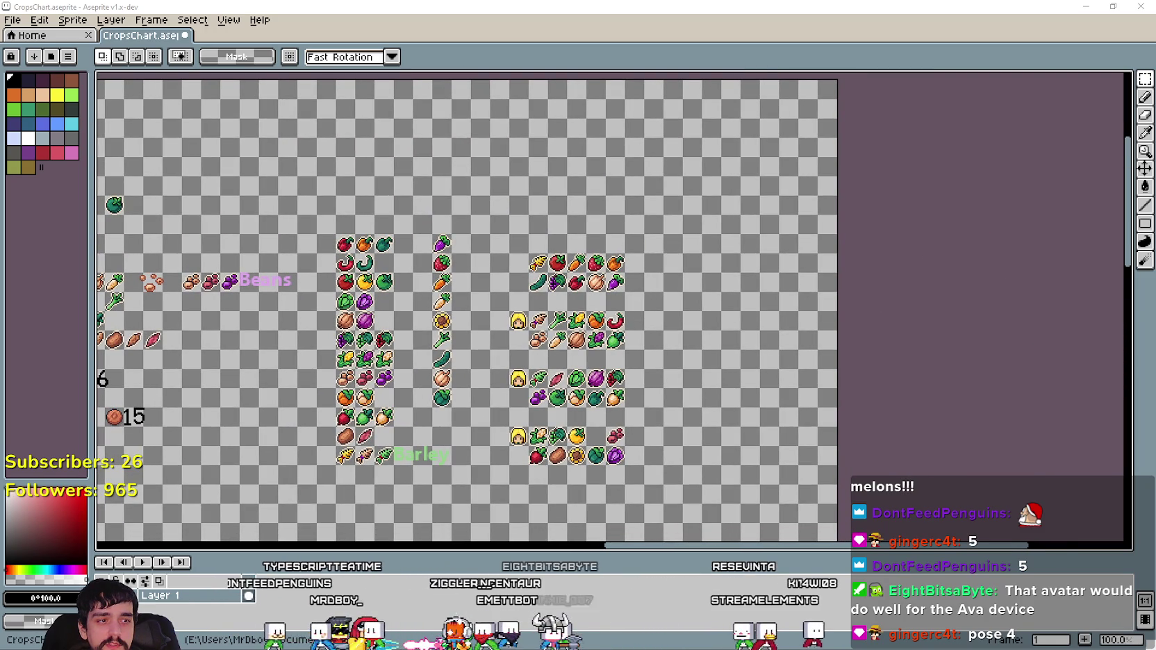
# Switch the avatar to a standing pose from its menu.
pyautogui.scroll(1, 764, 375)
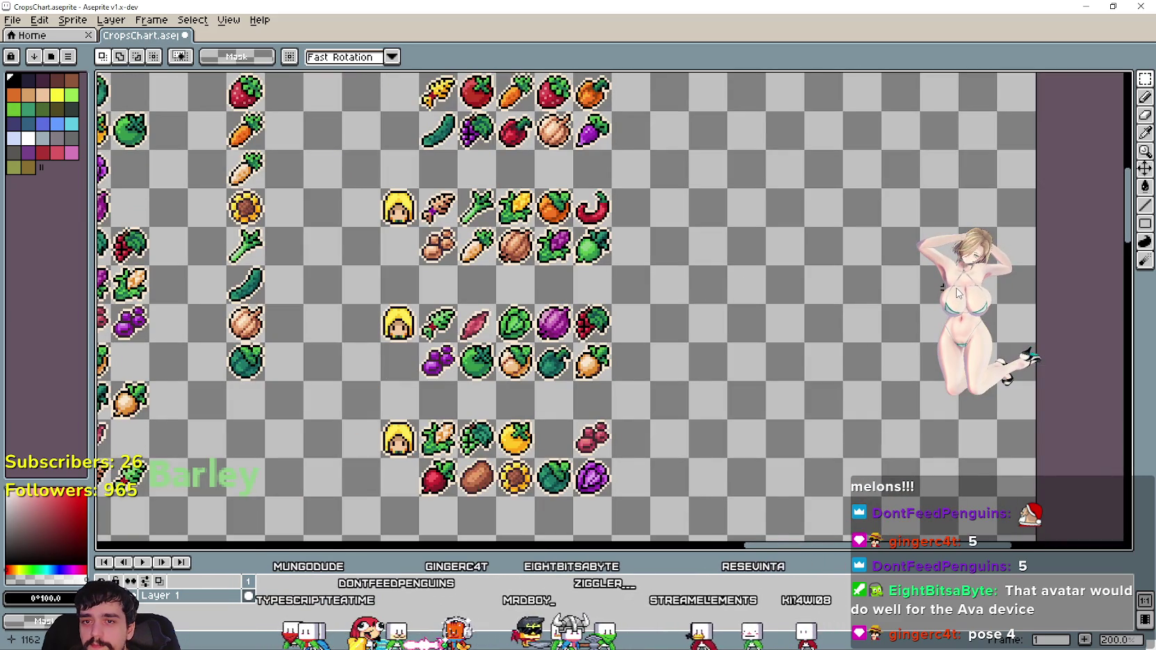
pyautogui.rightClick(959, 309)
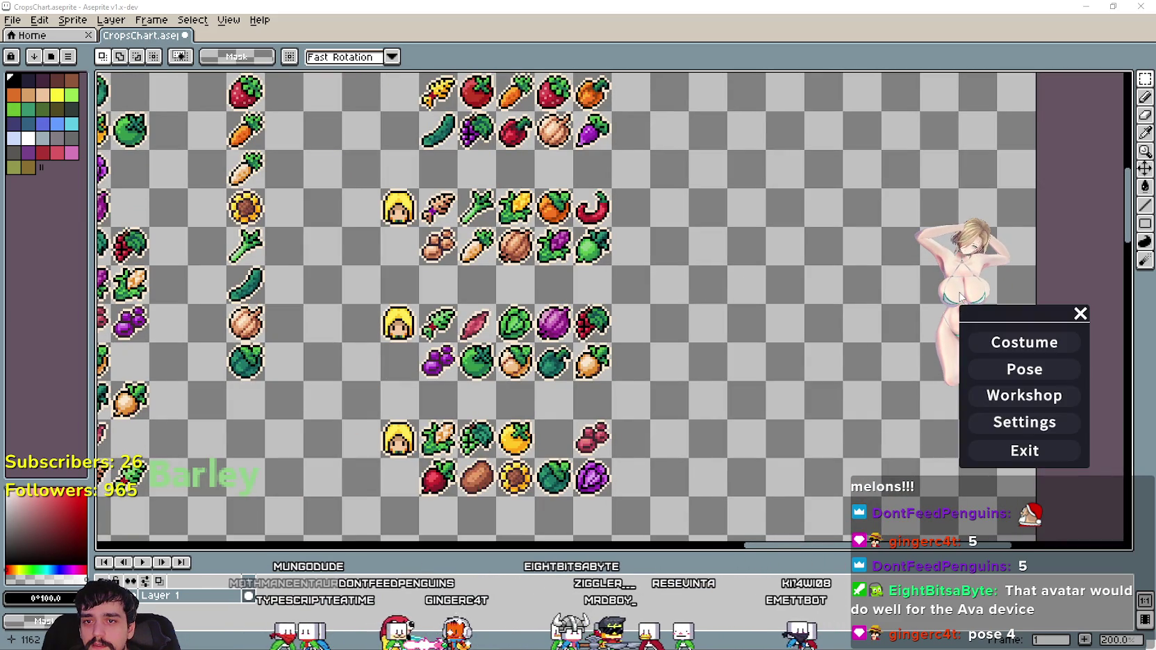
pyautogui.click(960, 257)
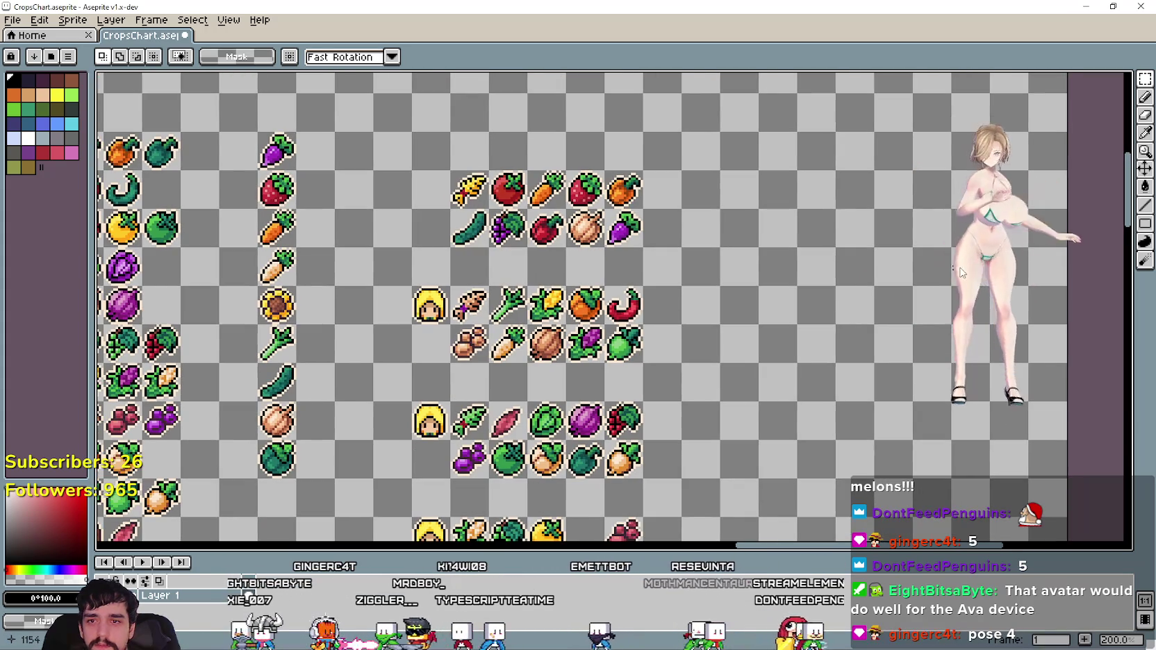
# Return the avatar to kneeling Pose4 and close its menu.
pyautogui.rightClick(995, 249)
pyautogui.click(1066, 309)
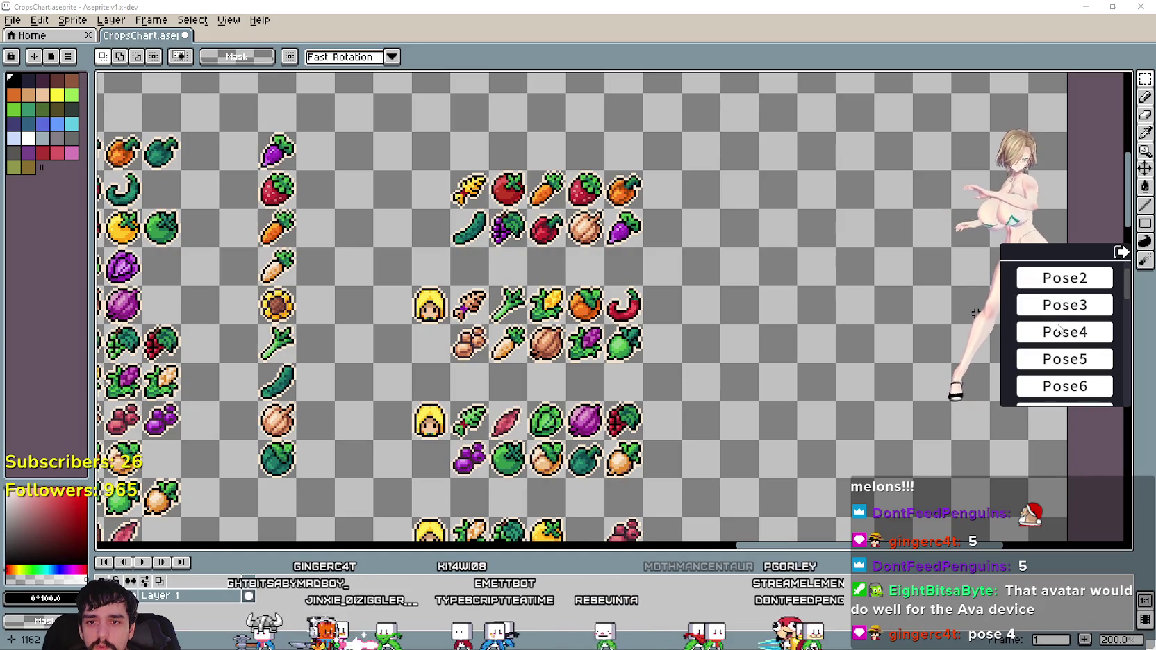
pyautogui.click(1055, 334)
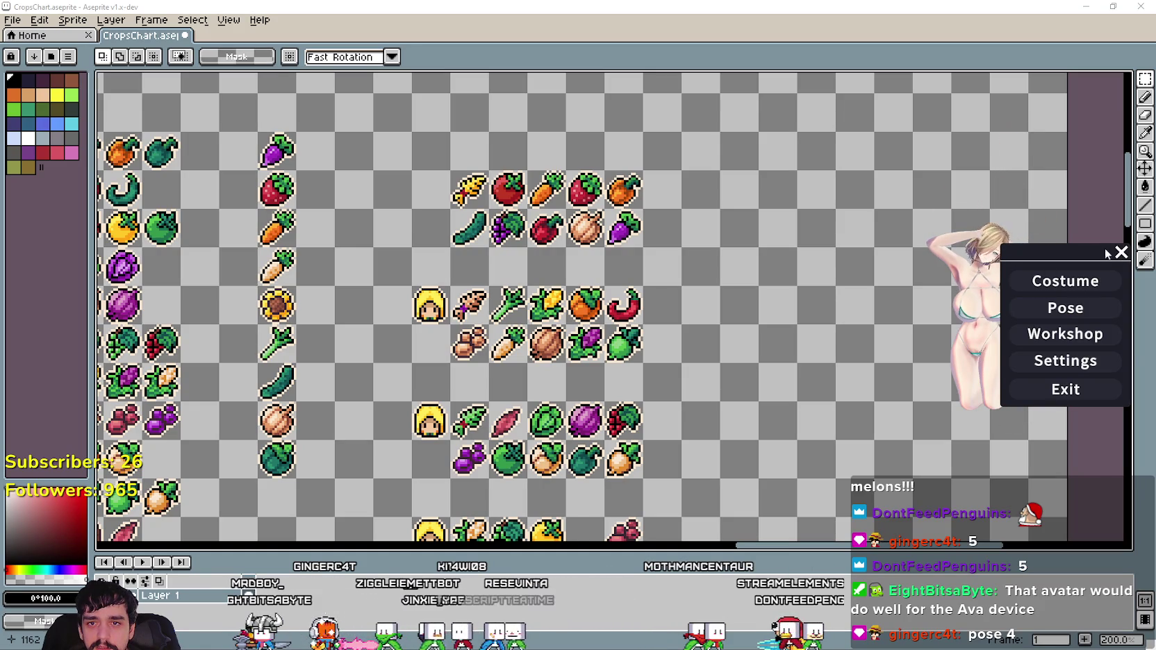
pyautogui.click(1119, 255)
# Zoom the crop chart to 200% and pan around the face rows.
pyautogui.scroll(2, 1042, 382)
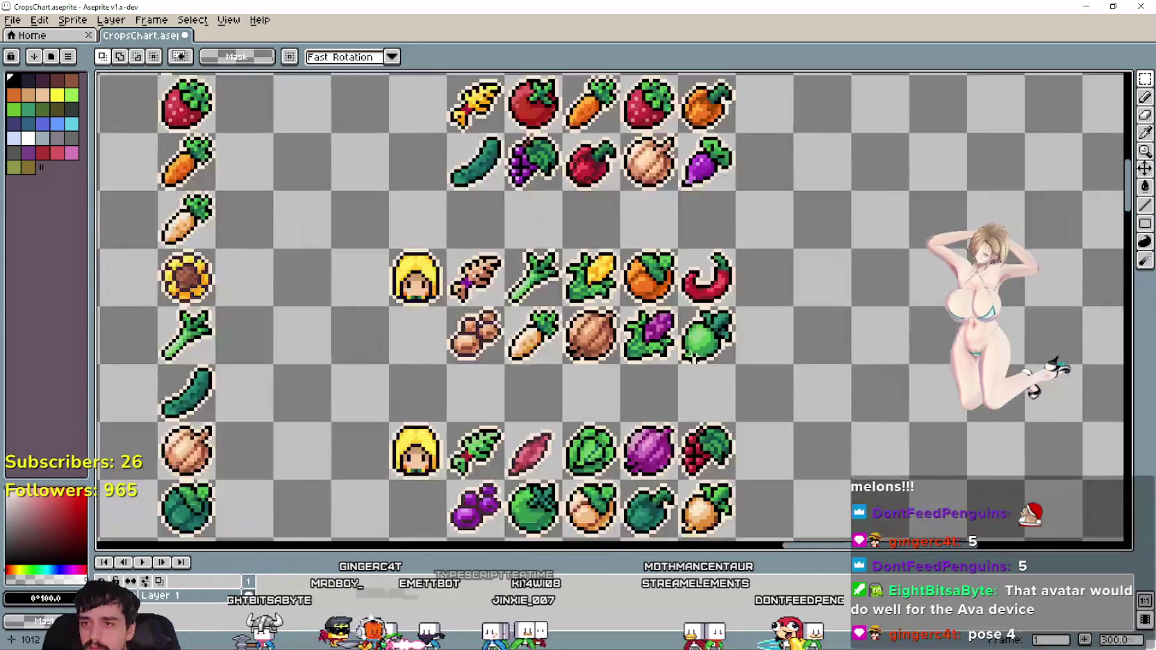
pyautogui.scroll(-2, 748, 309)
pyautogui.scroll(2, 748, 310)
pyautogui.scroll(-2, 743, 400)
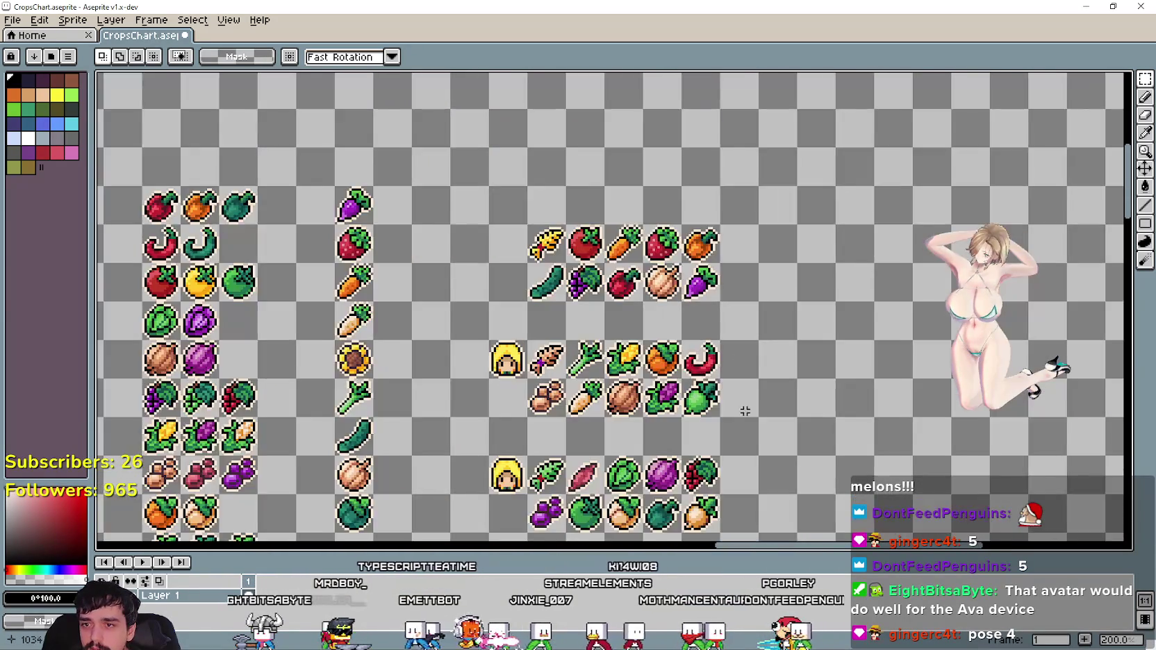
pyautogui.scroll(1, 712, 425)
pyautogui.scroll(1, 707, 338)
pyautogui.scroll(-1, 740, 375)
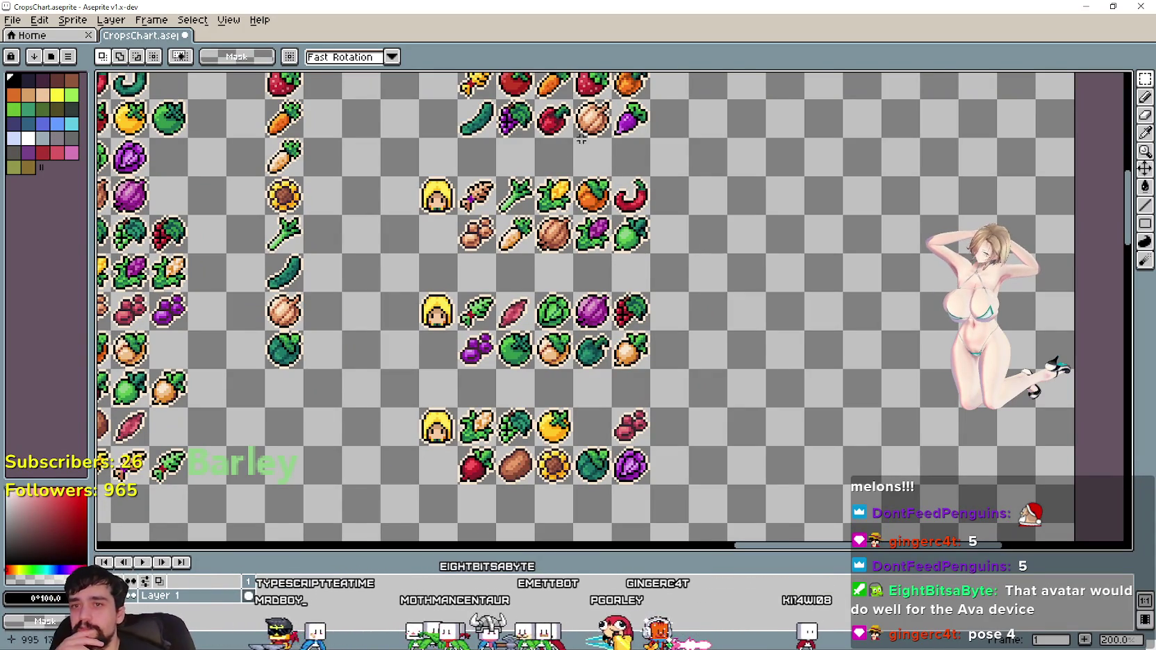
pyautogui.scroll(1, 678, 297)
pyautogui.scroll(-1, 697, 283)
pyautogui.moveTo(696, 283); pyautogui.dragTo(717, 315)
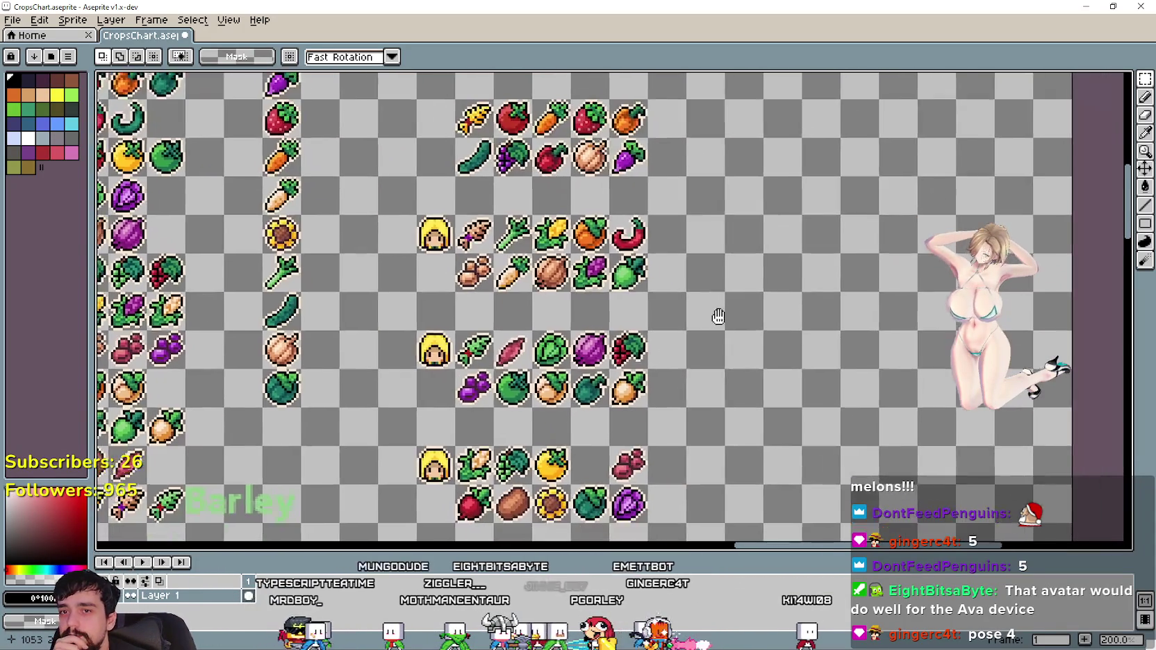
pyautogui.scroll(-2, 746, 325)
pyautogui.scroll(3, 757, 288)
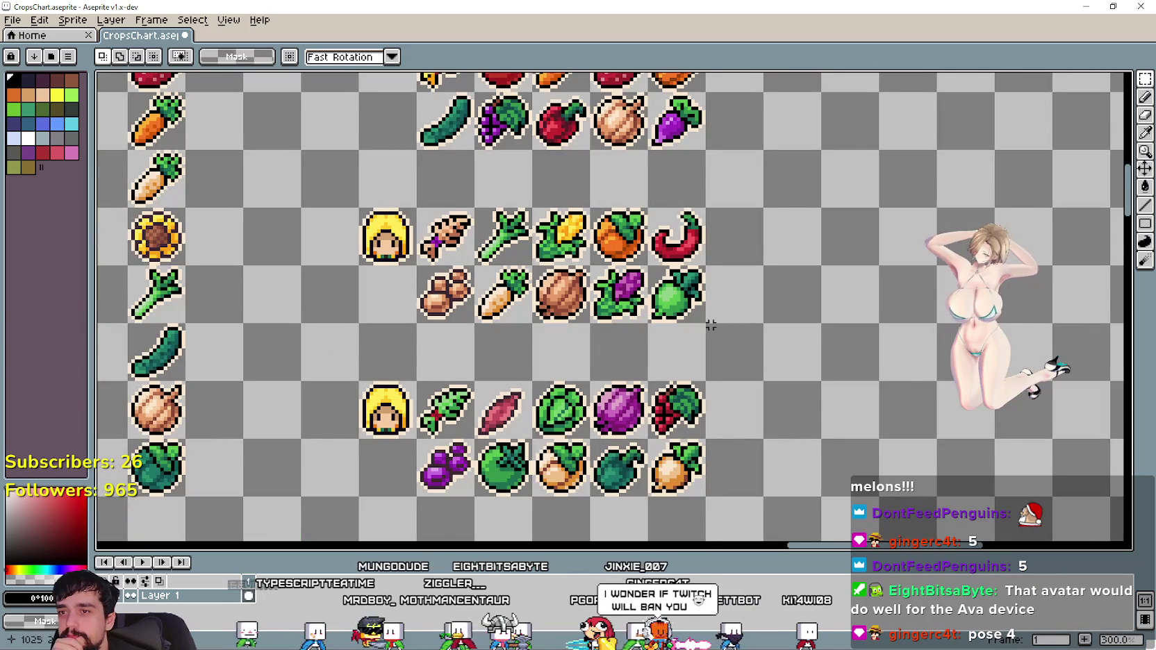
pyautogui.hscroll(3, 696, 292)
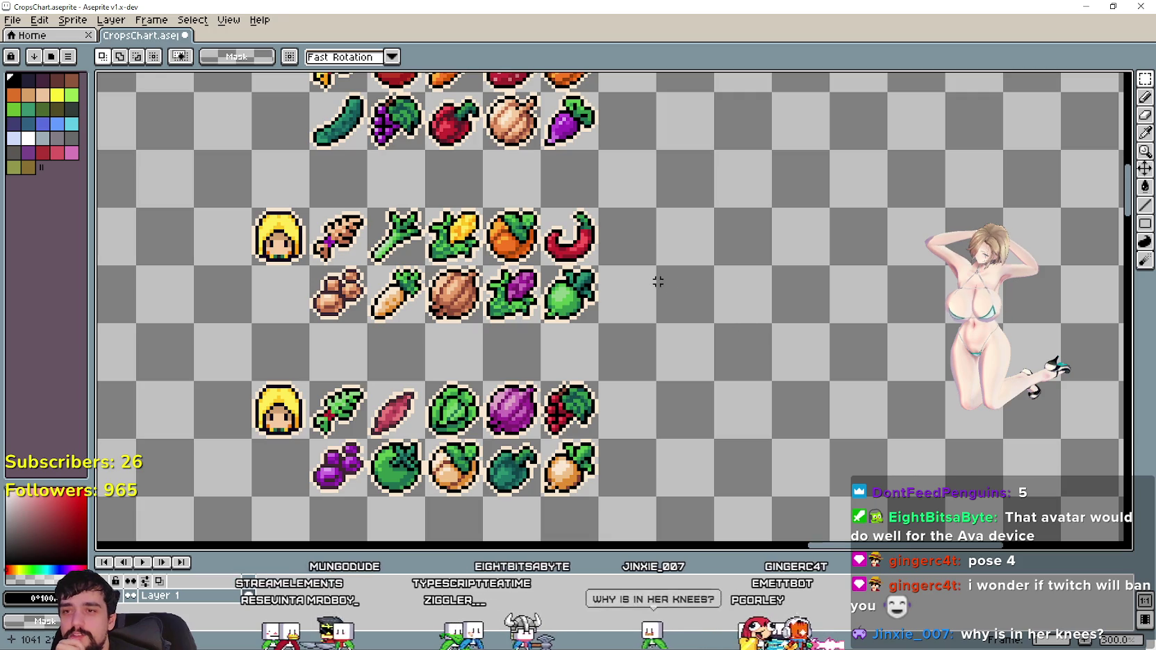
pyautogui.hscroll(-3, 694, 303)
pyautogui.scroll(2, 694, 303)
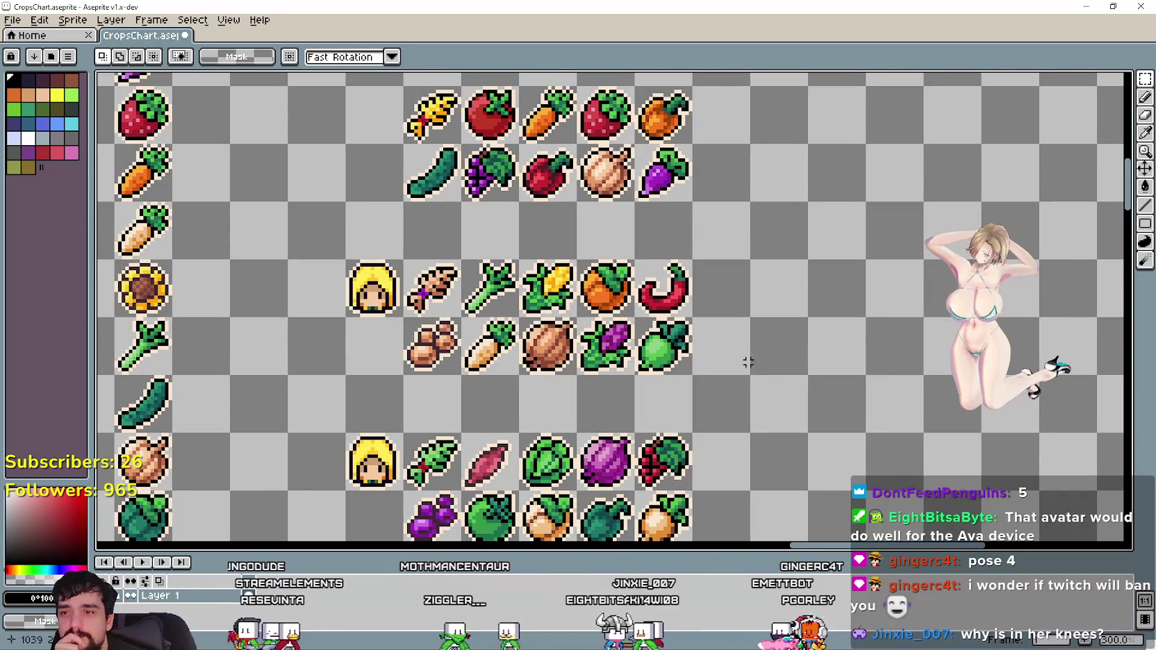
pyautogui.hscroll(-3, 704, 416)
pyautogui.scroll(-2, 704, 416)
pyautogui.hscroll(5, 763, 361)
pyautogui.scroll(-5, 764, 361)
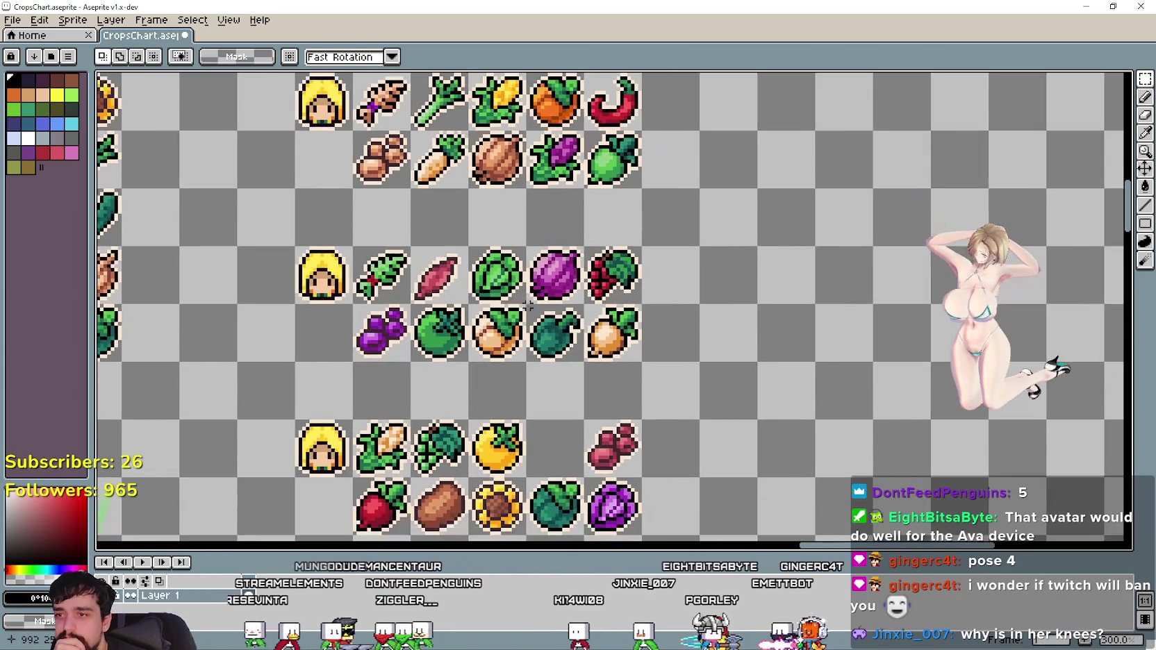
# Bring the face and crop icon rows into view and reopen the avatar's menu.
pyautogui.moveTo(601, 308)
pyautogui.mouseDown()
pyautogui.moveTo(589, 188)
pyautogui.moveTo(680, 245)
pyautogui.moveTo(792, 197)
pyautogui.mouseUp()
pyautogui.scroll(3, 1042, 377)
pyautogui.hscroll(6, 1035, 382)
pyautogui.scroll(2, 1035, 382)
pyautogui.rightClick(982, 311)
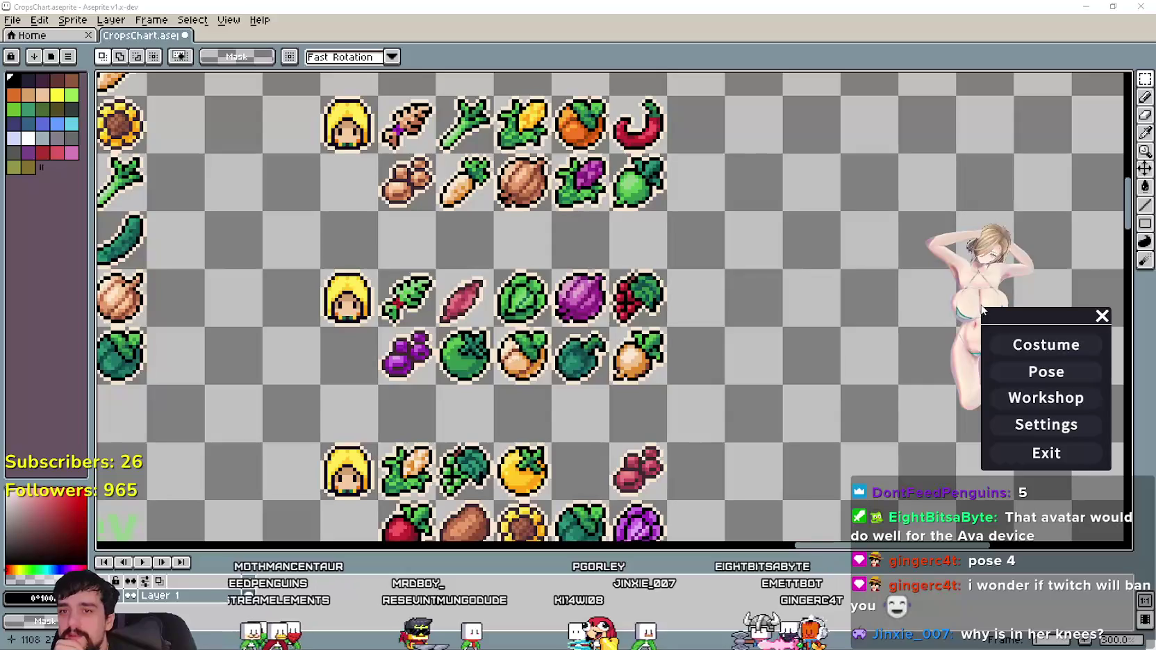
# Try Costume2, Costume3 and Costume4, then return the avatar to the blue camo Costume1.
pyautogui.click(1035, 341)
pyautogui.click(1037, 345)
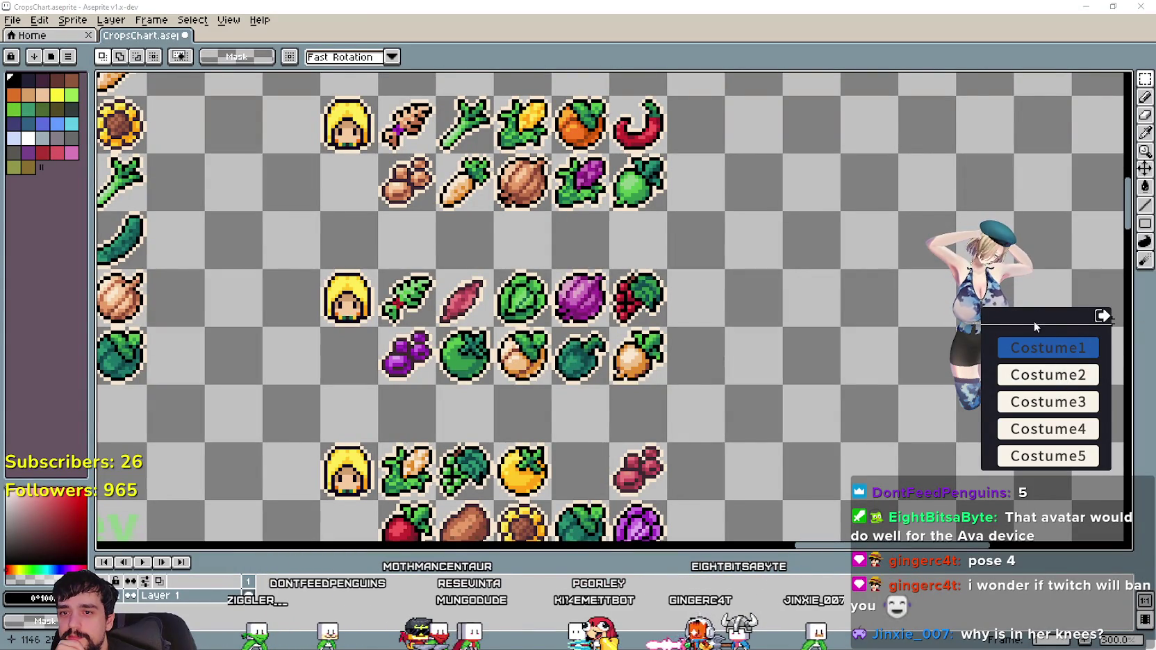
pyautogui.click(1075, 376)
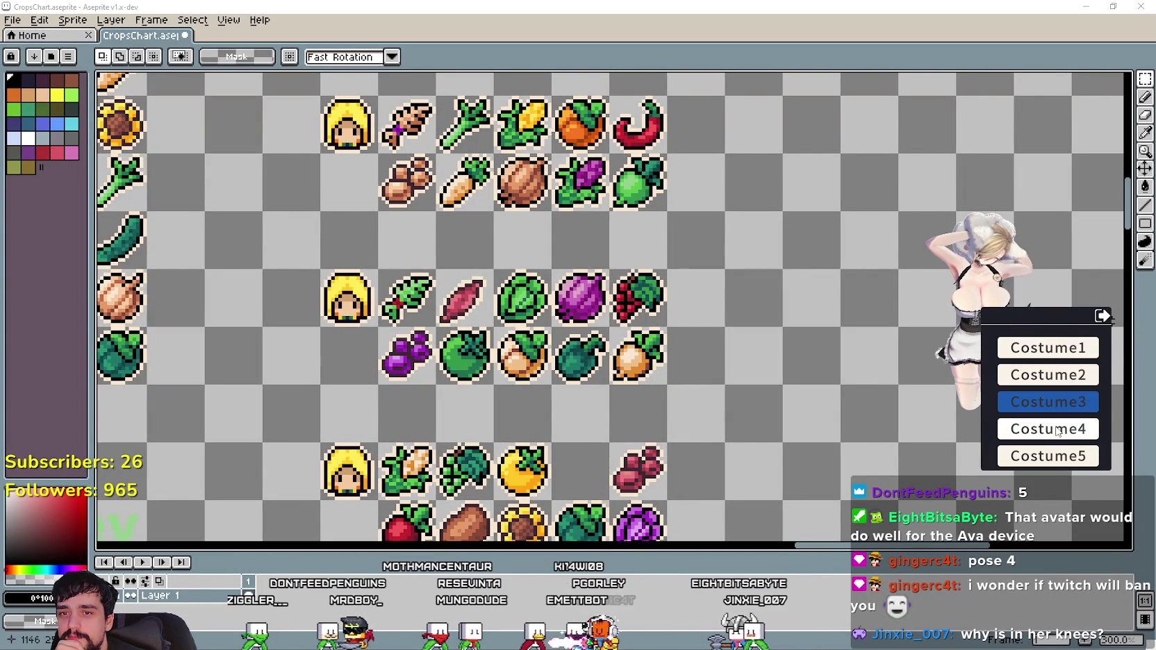
pyautogui.click(1049, 401)
pyautogui.click(1048, 429)
pyautogui.click(1051, 354)
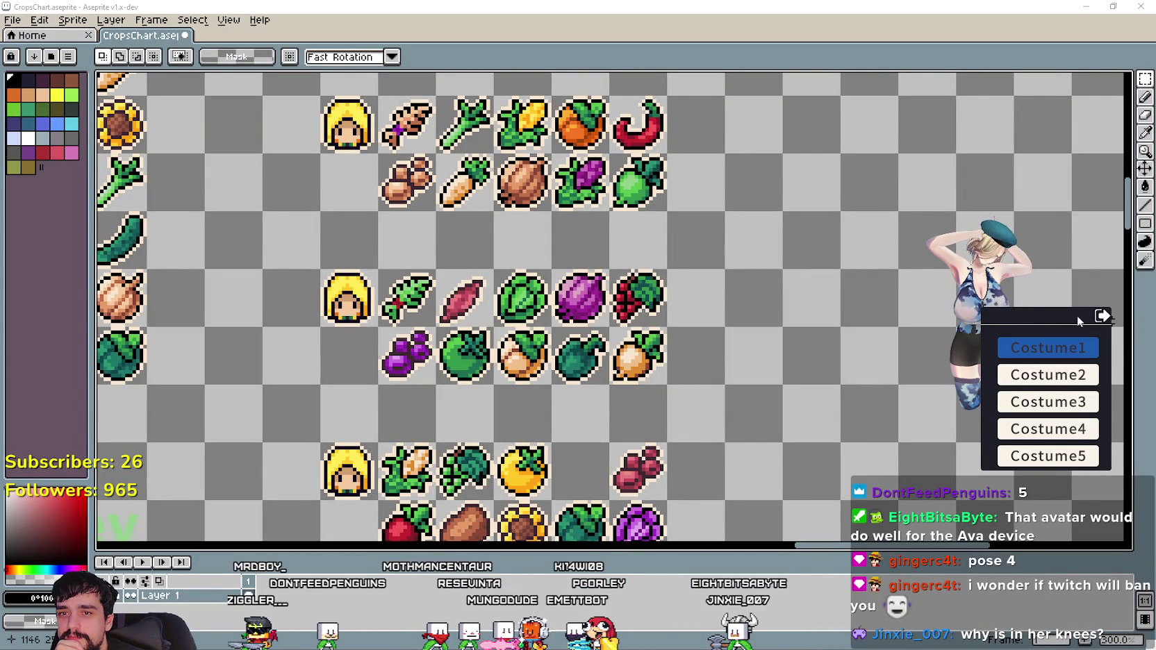
# Close the avatar's menu, pan the crop chart down and right, and reopen the menu.
pyautogui.click(1102, 316)
pyautogui.click(1102, 316)
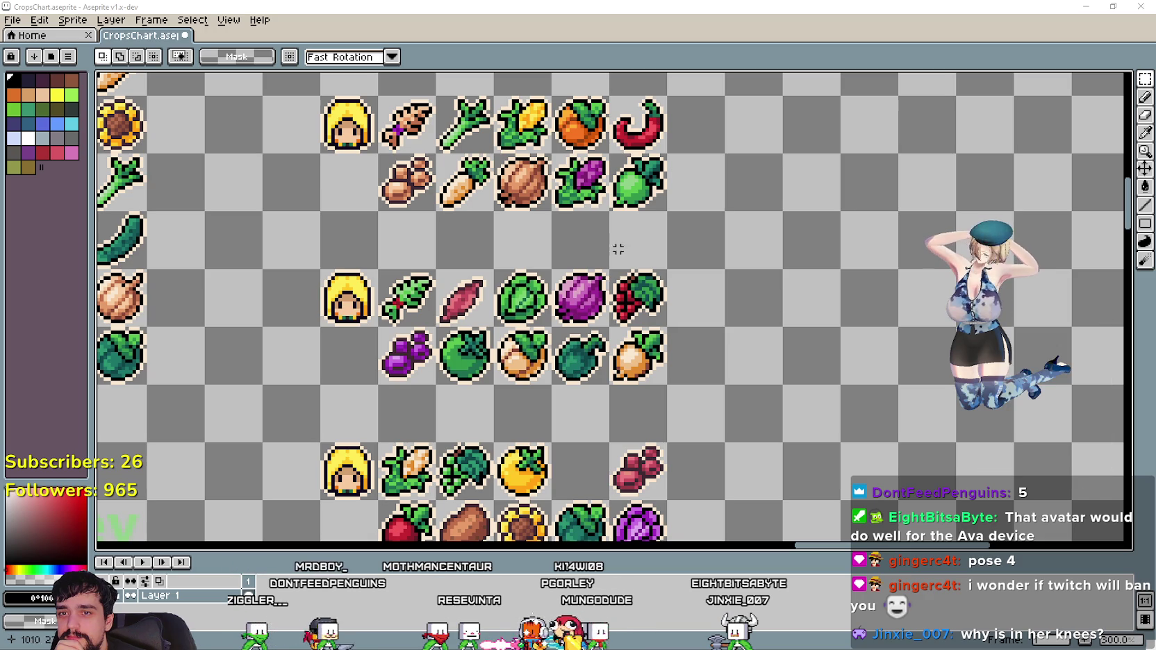
pyautogui.moveTo(592, 304); pyautogui.dragTo(684, 423)
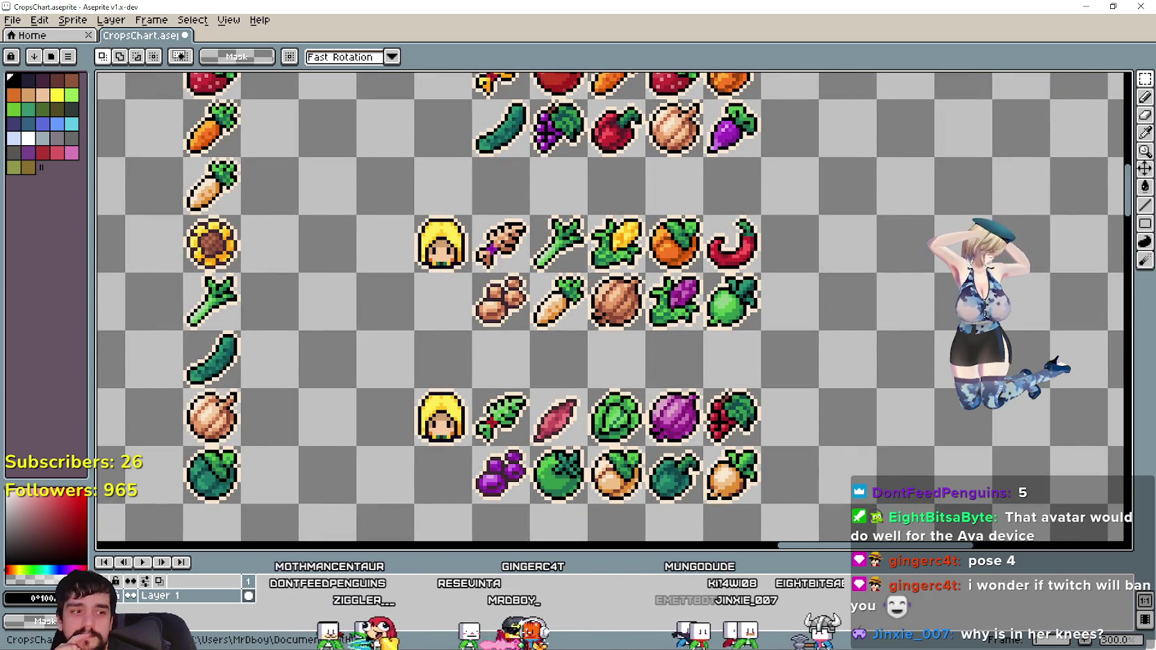
pyautogui.rightClick(993, 297)
# Open the avatar model workshop browser and scroll down through its model grid.
pyautogui.click(1062, 391)
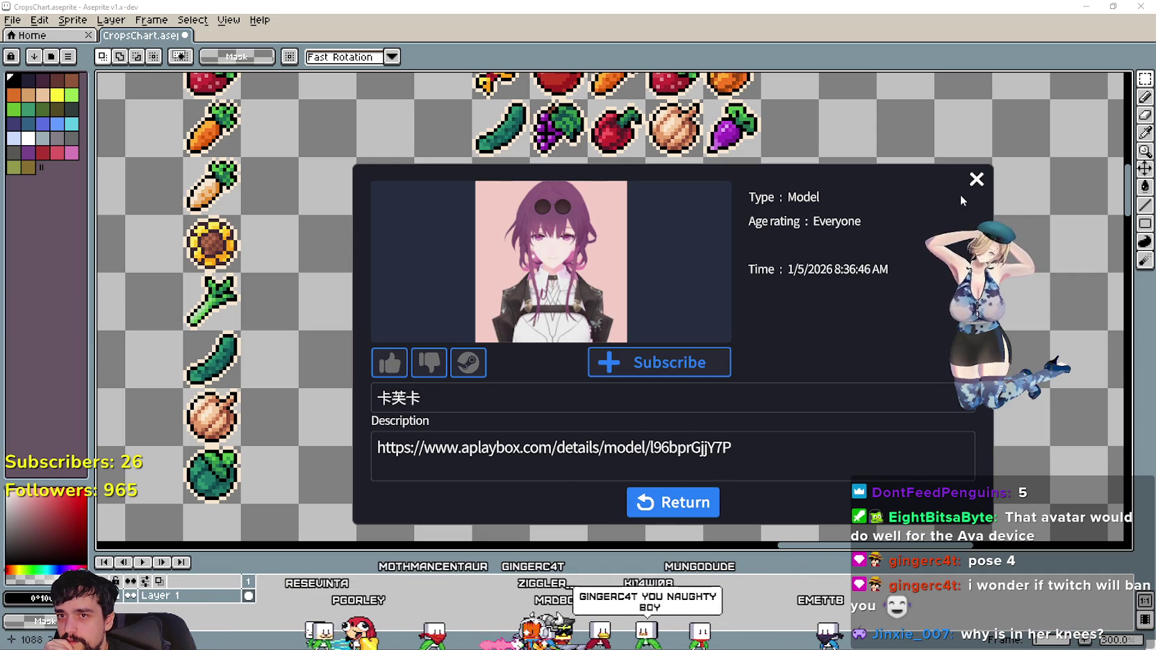
pyautogui.click(653, 502)
pyautogui.scroll(-2, 564, 352)
pyautogui.scroll(-2, 629, 397)
pyautogui.scroll(-1, 628, 397)
pyautogui.scroll(-3, 626, 390)
pyautogui.scroll(-2, 622, 390)
pyautogui.scroll(-1, 616, 389)
pyautogui.scroll(-3, 614, 386)
# Browse back through the workshop models and open the 卡芙卡 model's detail page.
pyautogui.scroll(2, 654, 419)
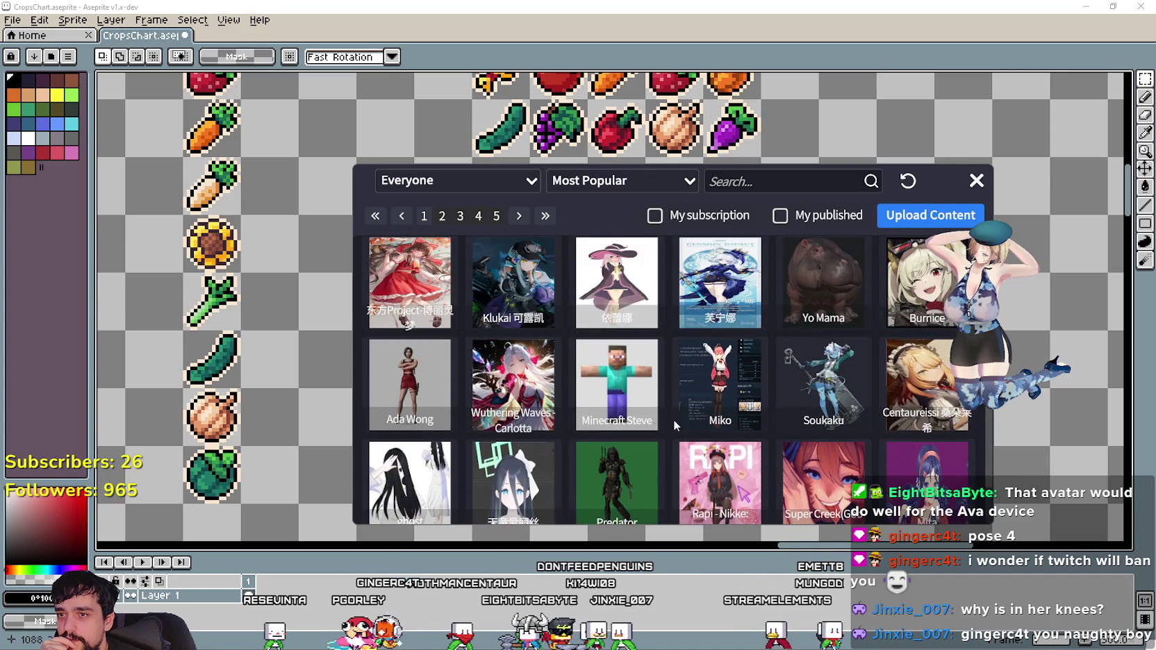
pyautogui.scroll(2, 655, 420)
pyautogui.scroll(1, 812, 464)
pyautogui.scroll(1, 809, 455)
pyautogui.scroll(-1, 778, 417)
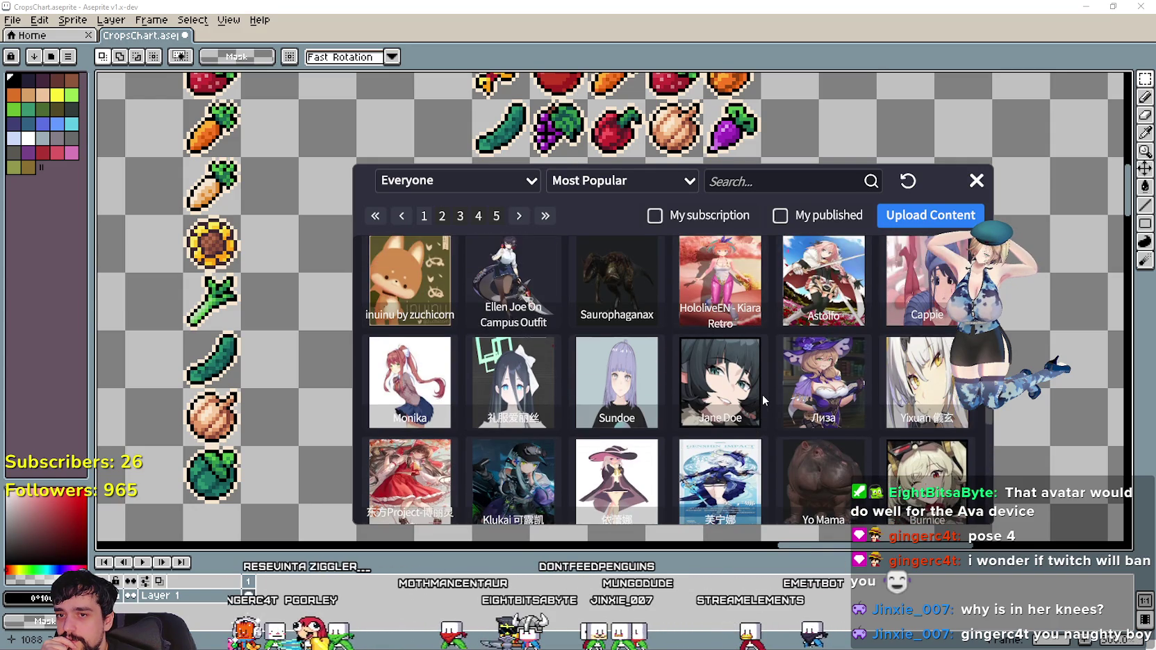
pyautogui.scroll(2, 762, 398)
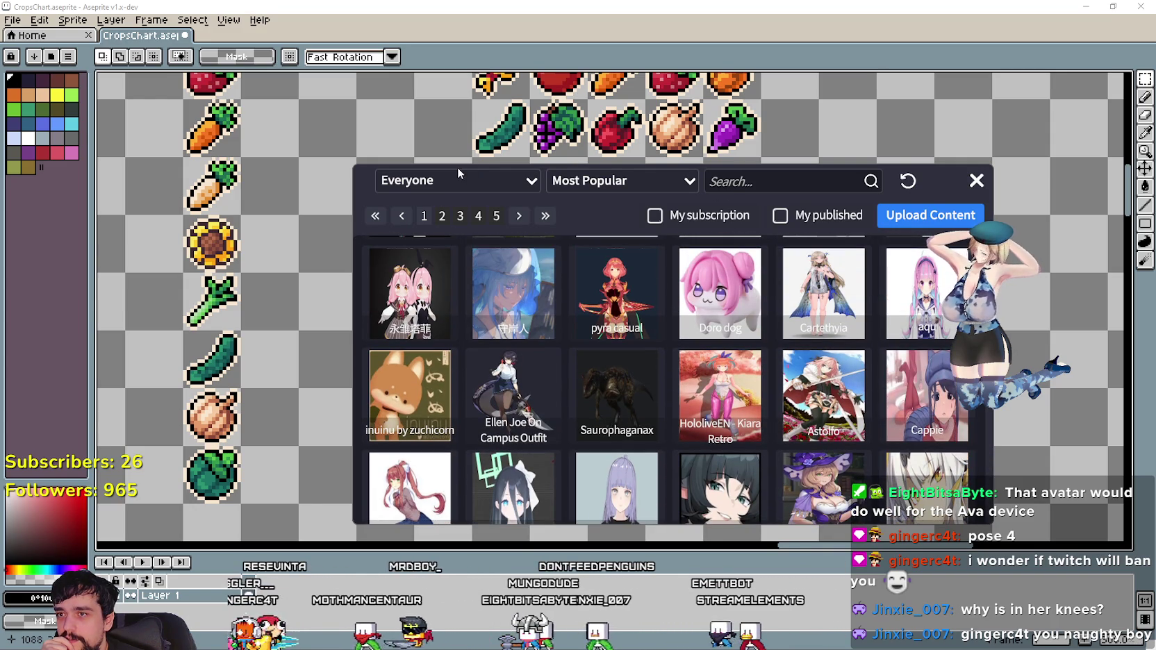
pyautogui.moveTo(896, 177); pyautogui.dragTo(805, 134)
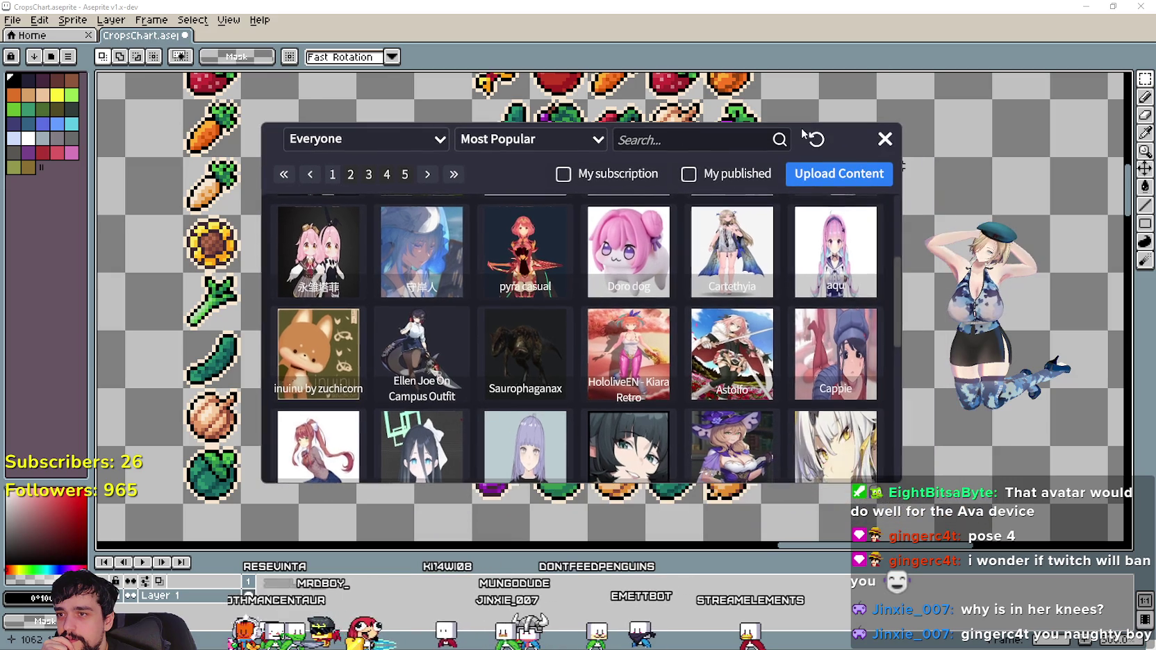
pyautogui.scroll(3, 645, 371)
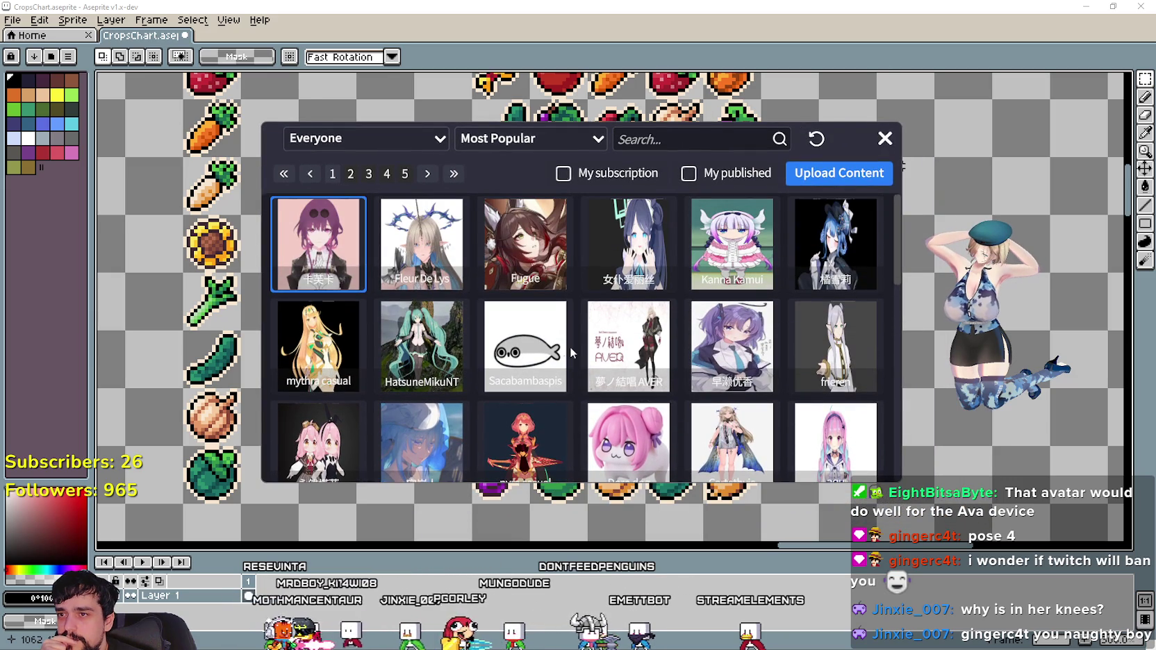
pyautogui.scroll(-1, 312, 313)
pyautogui.scroll(-2, 315, 365)
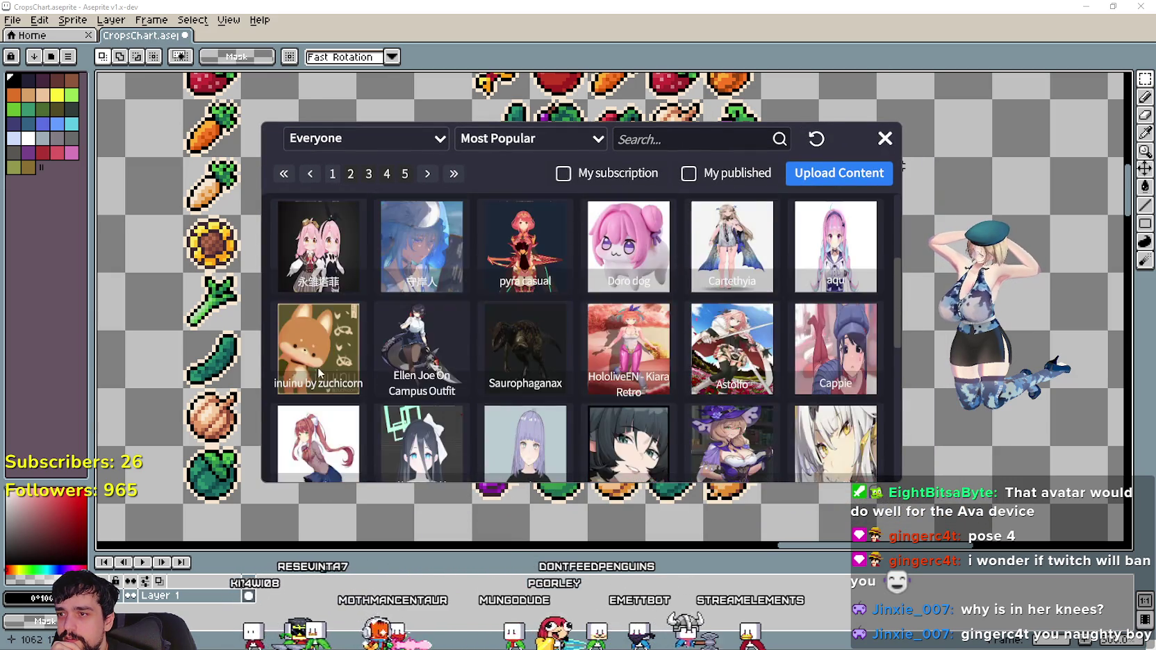
pyautogui.scroll(-2, 319, 371)
pyautogui.scroll(-2, 329, 382)
pyautogui.scroll(3, 361, 384)
pyautogui.scroll(2, 416, 389)
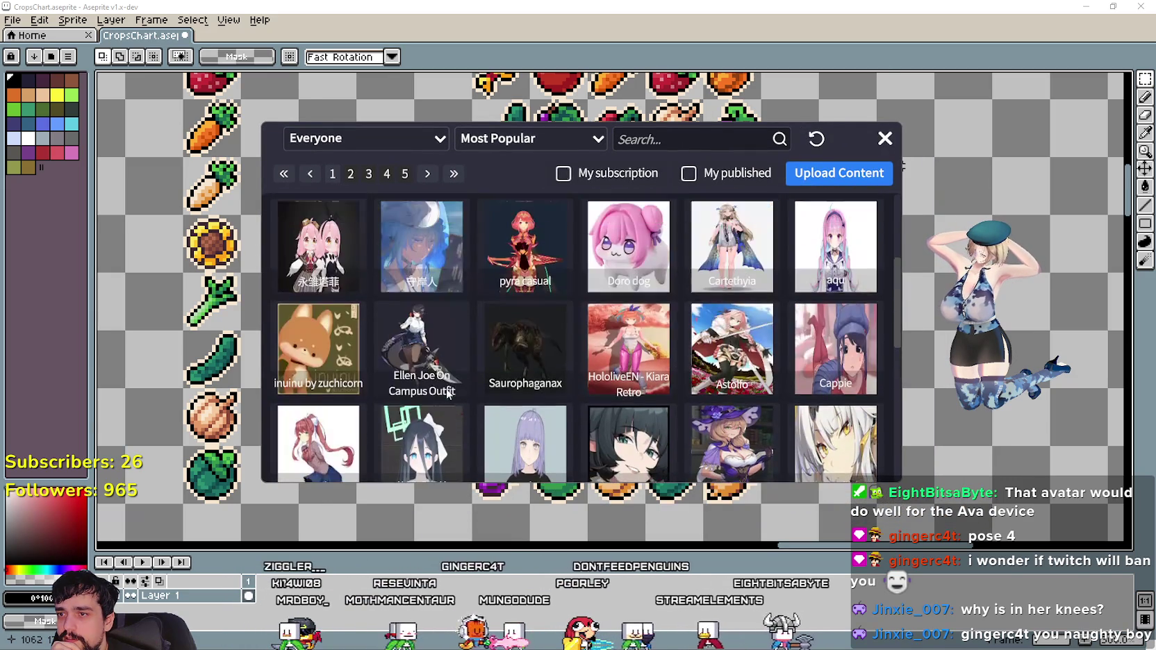
pyautogui.scroll(2, 447, 391)
pyautogui.scroll(1, 444, 392)
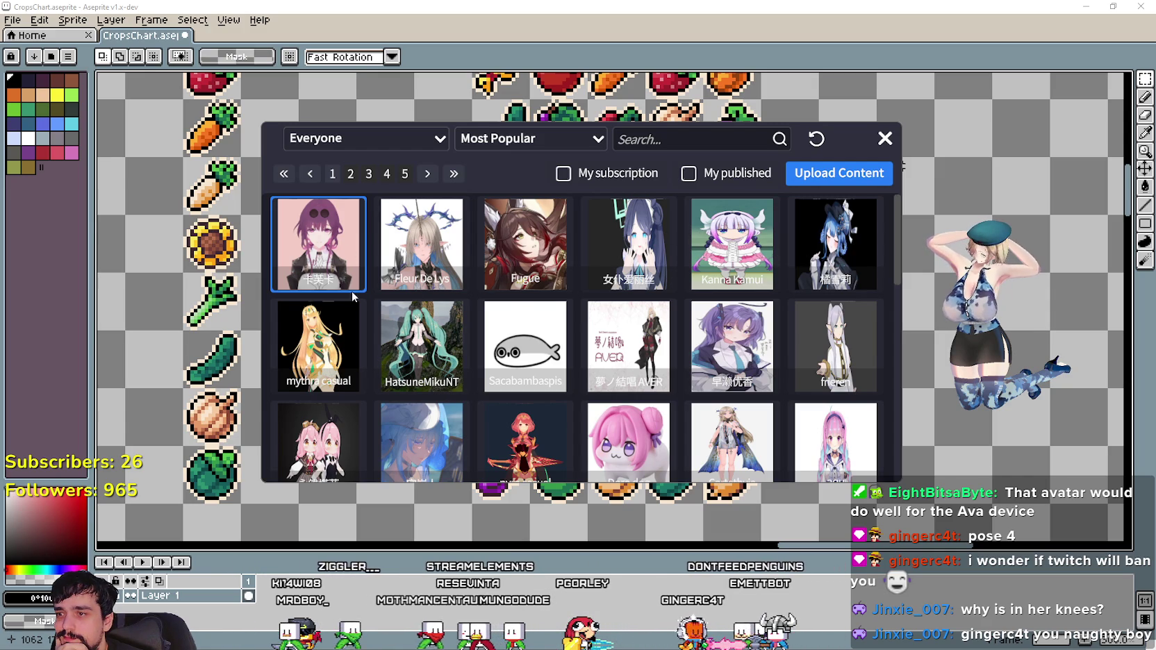
pyautogui.scroll(-2, 337, 398)
pyautogui.scroll(-1, 340, 399)
pyautogui.scroll(-1, 342, 399)
pyautogui.scroll(-1, 344, 399)
pyautogui.scroll(1, 344, 396)
pyautogui.scroll(1, 345, 398)
pyautogui.scroll(-2, 347, 400)
pyautogui.scroll(-1, 389, 410)
pyautogui.scroll(-1, 472, 424)
pyautogui.scroll(-1, 555, 437)
pyautogui.scroll(2, 564, 429)
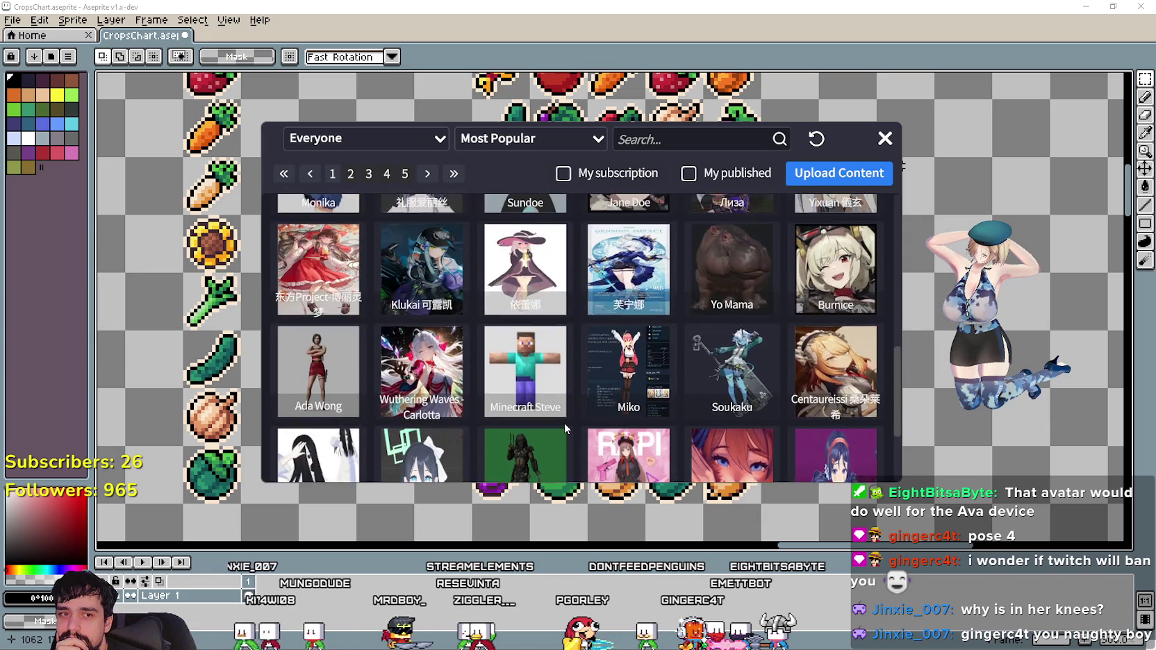
pyautogui.scroll(2, 564, 423)
pyautogui.scroll(1, 564, 422)
pyautogui.scroll(1, 564, 421)
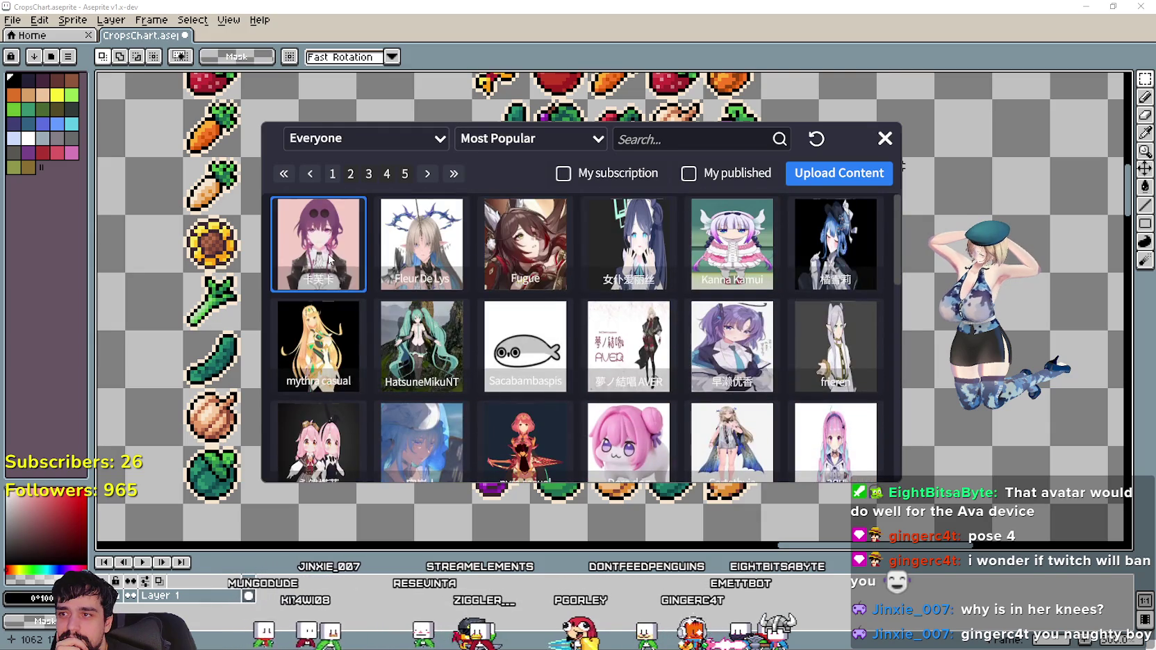
pyautogui.click(330, 259)
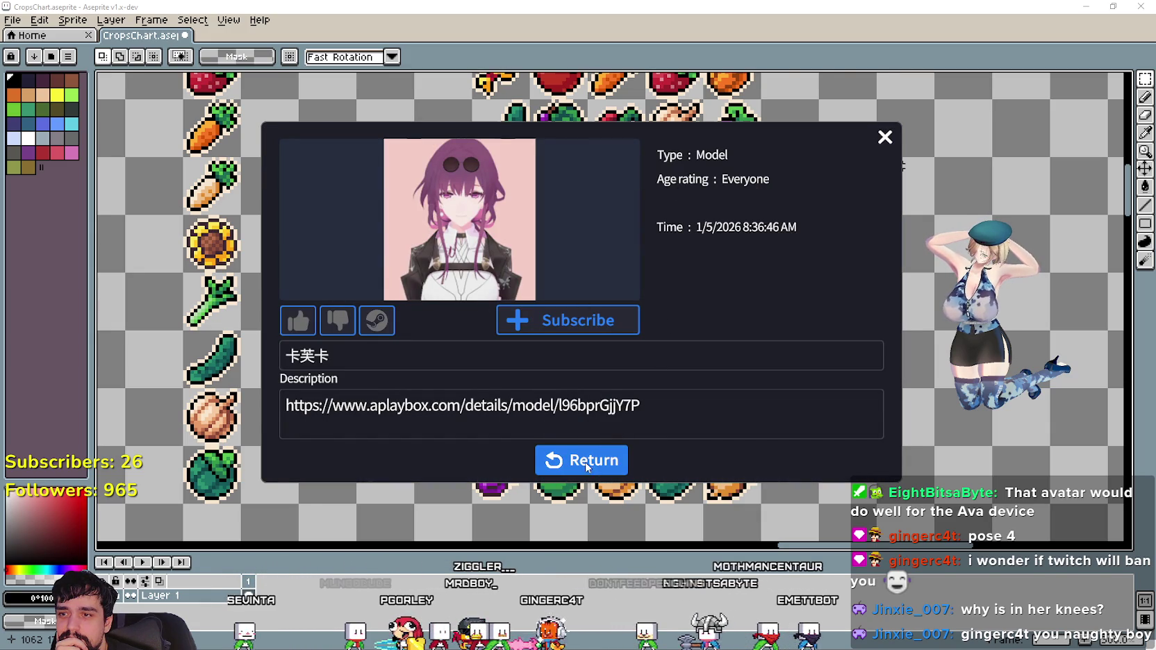
# Subscribe to 卡芙卡, load it as the desktop avatar, and close the Workshop window.
pyautogui.click(601, 328)
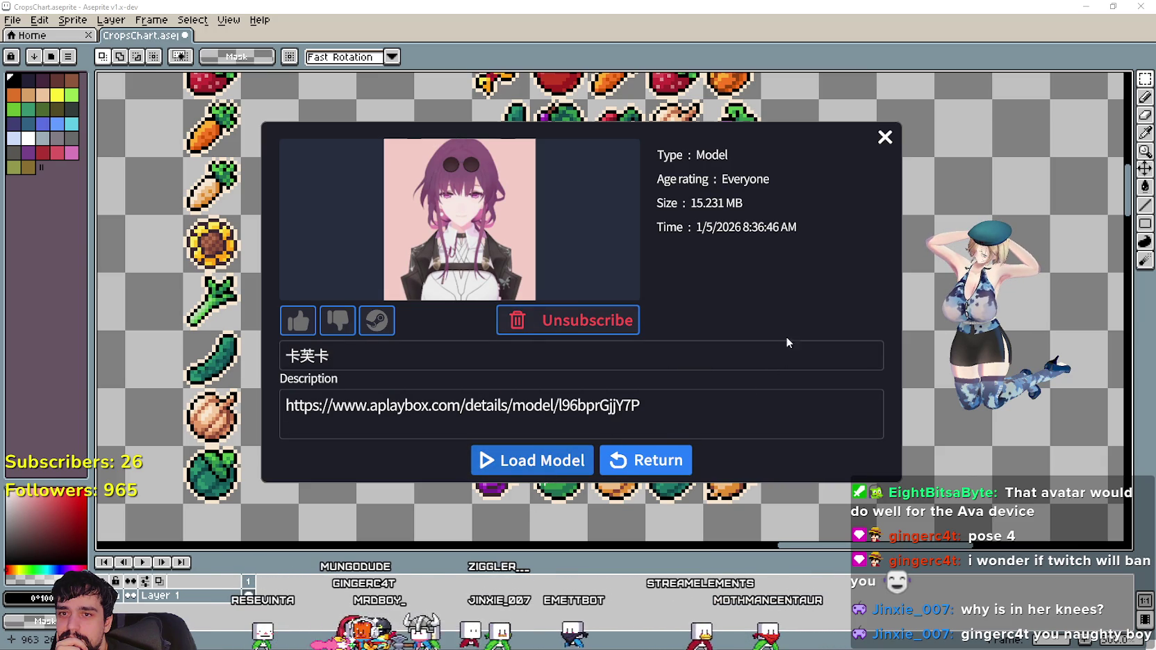
pyautogui.click(521, 465)
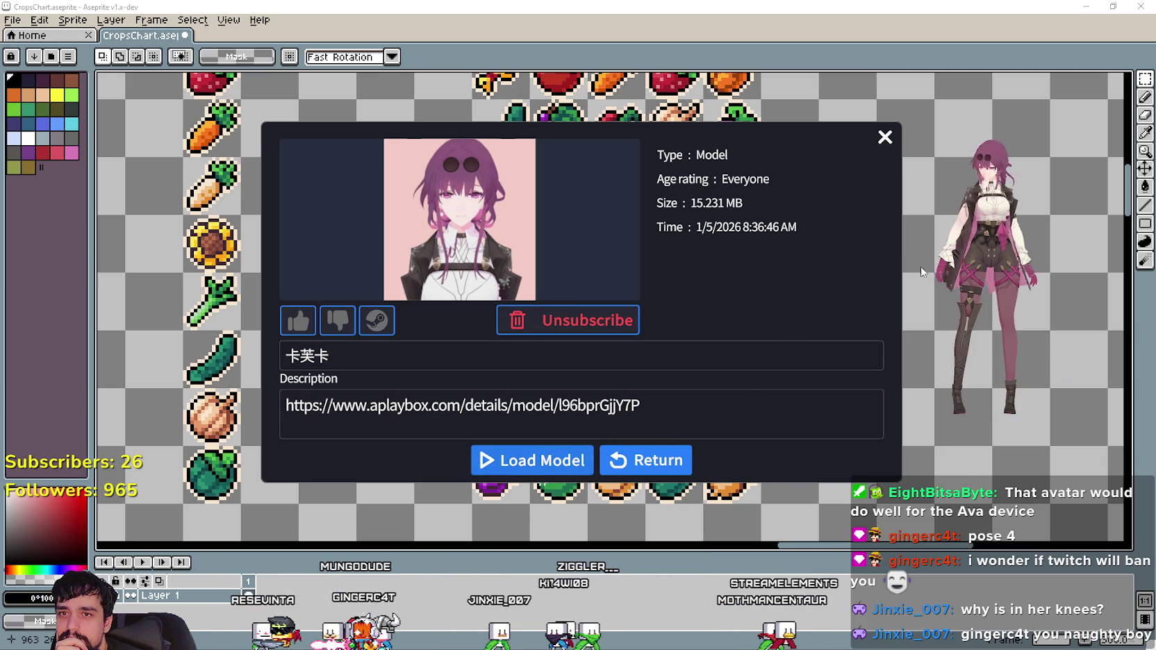
pyautogui.scroll(2, 1014, 187)
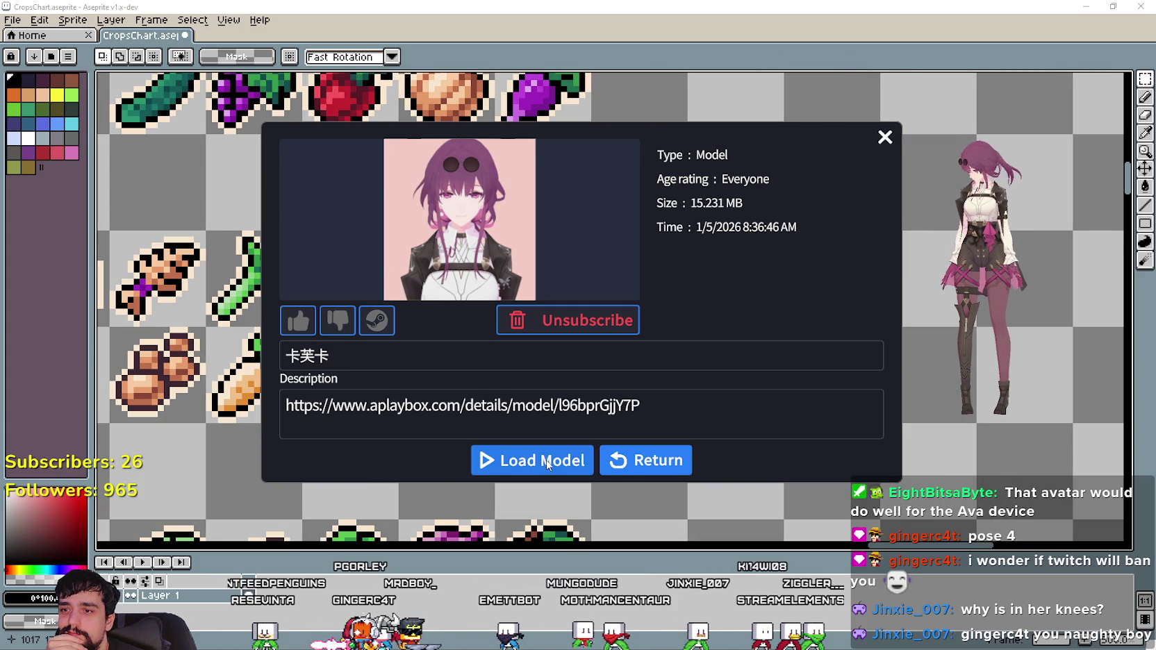
pyautogui.click(671, 471)
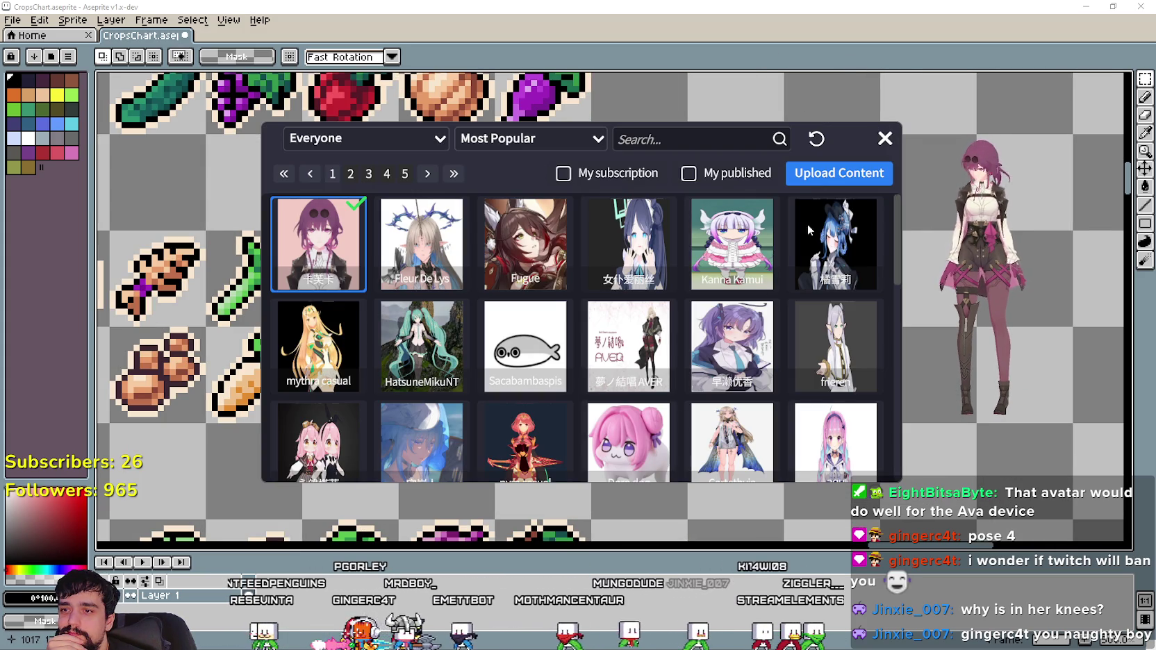
pyautogui.click(889, 139)
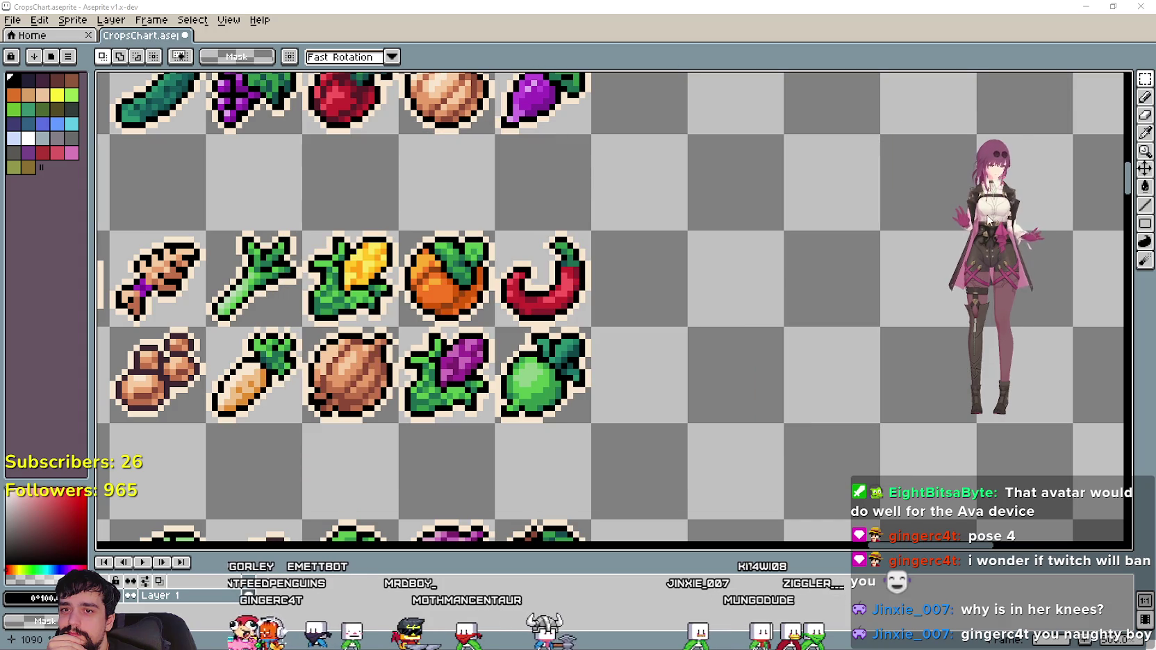
# Zoom and pan the crop chart to bring the face-icon crop rows into view.
pyautogui.scroll(1, 993, 240)
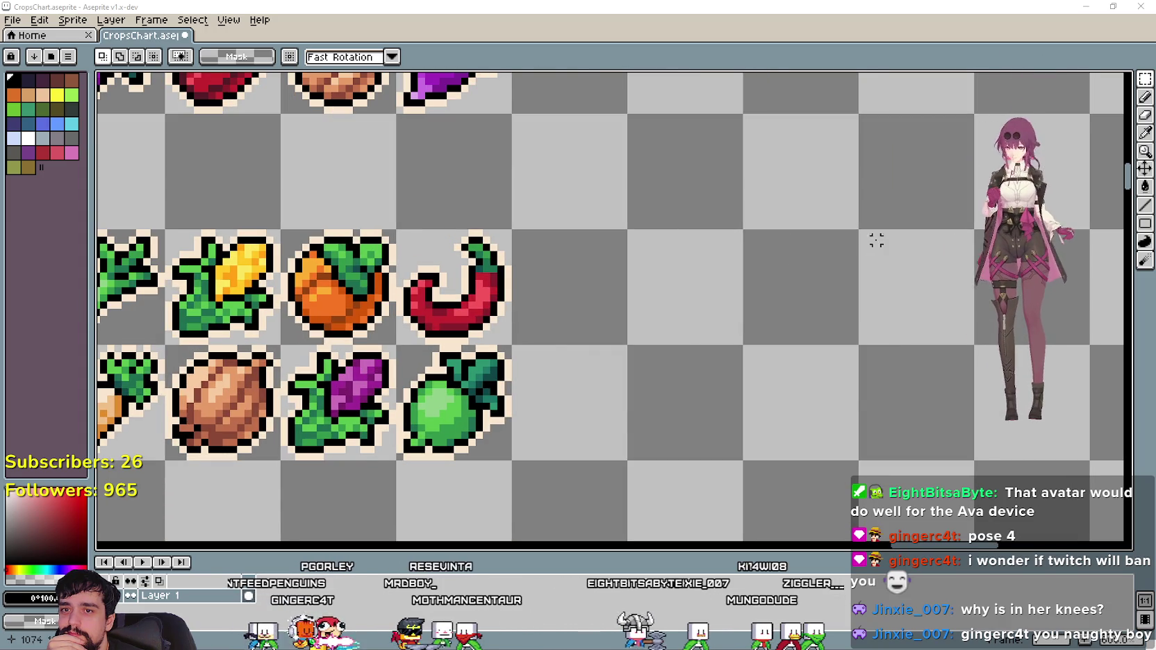
pyautogui.scroll(-1, 1000, 236)
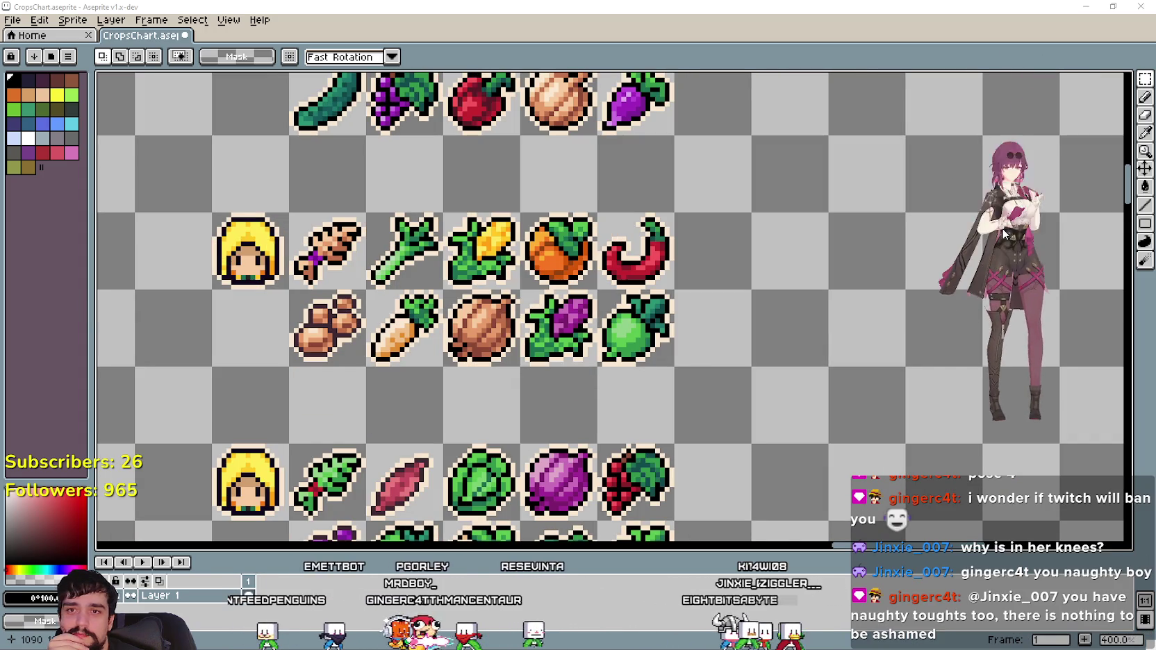
pyautogui.scroll(1, 769, 300)
pyautogui.scroll(1, 801, 334)
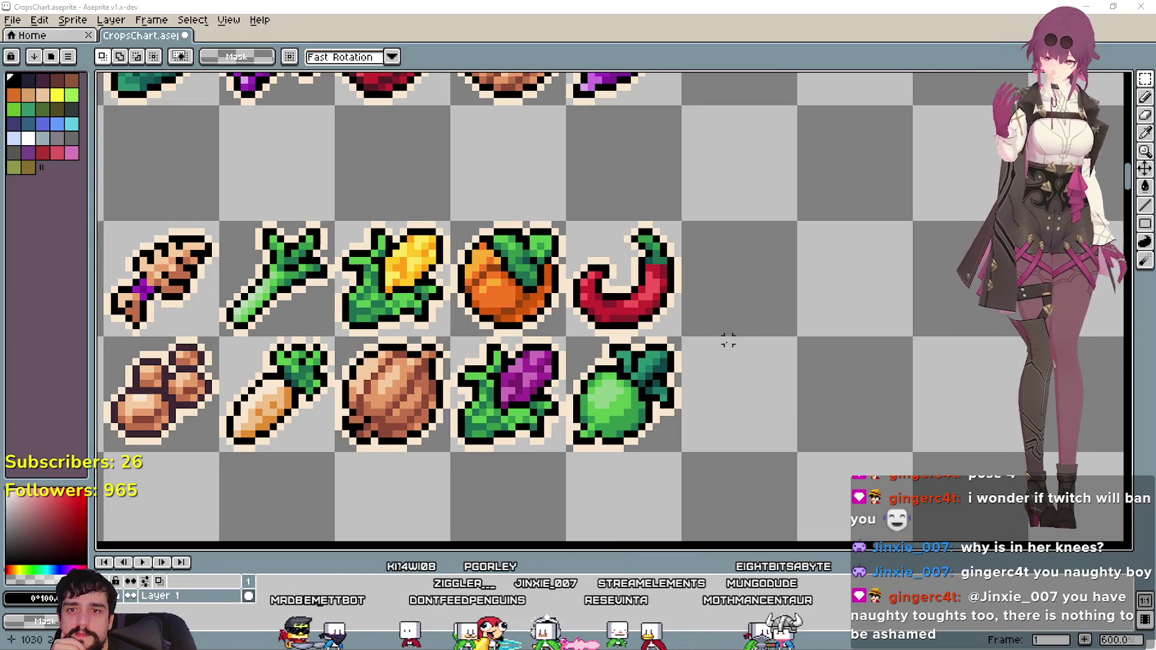
pyautogui.scroll(-5, 727, 340)
pyautogui.scroll(2, 741, 292)
pyautogui.scroll(1, 769, 291)
pyautogui.moveTo(769, 292)
pyautogui.mouseDown()
pyautogui.moveTo(682, 155)
pyautogui.moveTo(820, 258)
pyautogui.moveTo(787, 253)
pyautogui.mouseUp()
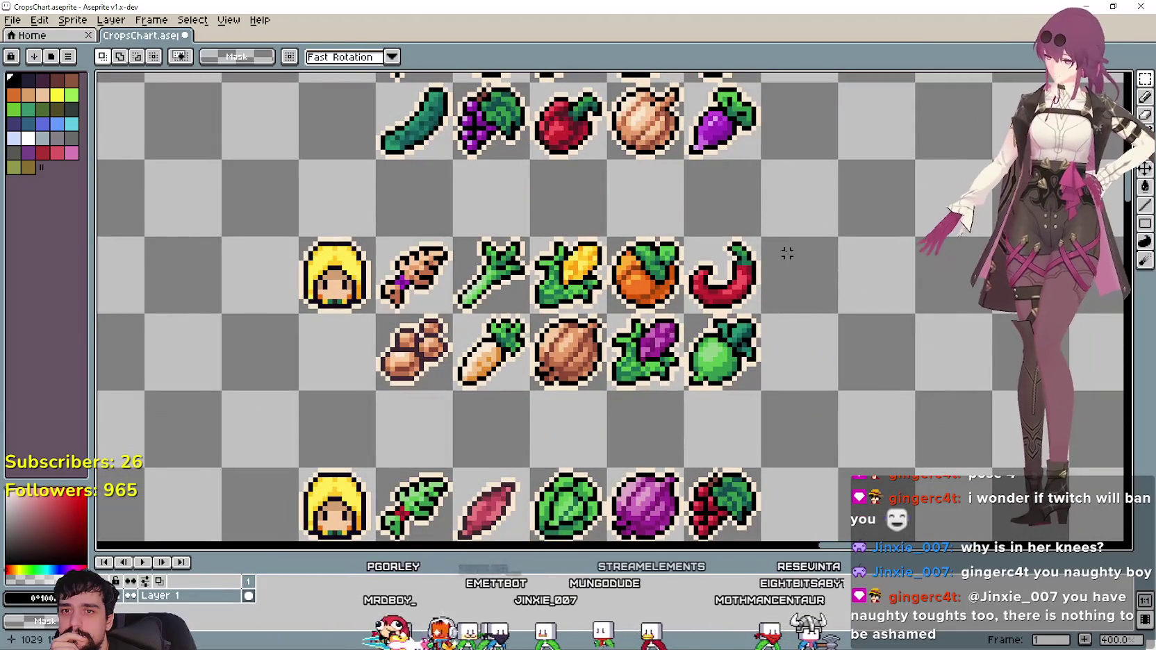
pyautogui.moveTo(778, 302)
pyautogui.mouseDown()
pyautogui.moveTo(772, 270)
pyautogui.moveTo(830, 232)
pyautogui.moveTo(770, 232)
pyautogui.mouseUp()
pyautogui.scroll(-1, 770, 232)
pyautogui.moveTo(810, 320)
pyautogui.mouseDown()
pyautogui.moveTo(671, 289)
pyautogui.moveTo(643, 264)
pyautogui.mouseUp()
pyautogui.scroll(1, 606, 248)
pyautogui.scroll(-1, 607, 248)
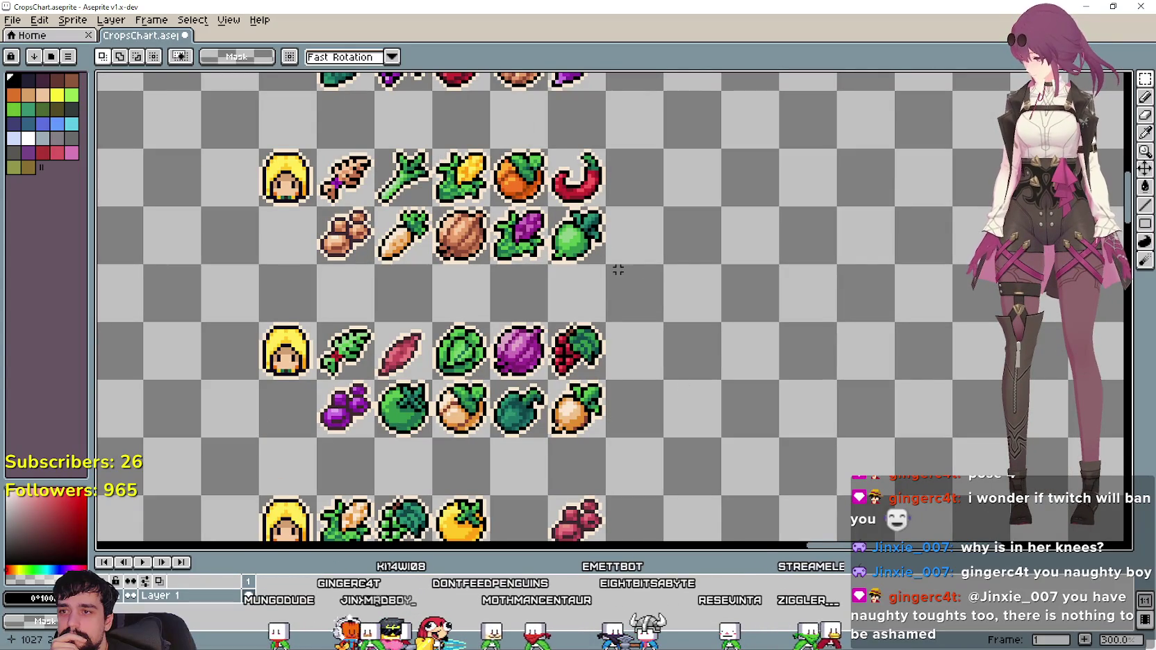
# Pan to the lower face rows and the left crop columns, ending zoomed out at 200%.
pyautogui.moveTo(630, 352); pyautogui.dragTo(618, 206)
pyautogui.moveTo(615, 255)
pyautogui.mouseDown()
pyautogui.moveTo(621, 247)
pyautogui.moveTo(759, 307)
pyautogui.mouseUp()
pyautogui.scroll(-1, 691, 279)
pyautogui.scroll(-1, 691, 278)
pyautogui.moveTo(513, 310)
pyautogui.mouseDown()
pyautogui.moveTo(374, 250)
pyautogui.moveTo(314, 238)
pyautogui.moveTo(319, 224)
pyautogui.moveTo(357, 219)
pyautogui.mouseUp()
pyautogui.scroll(1, 336, 219)
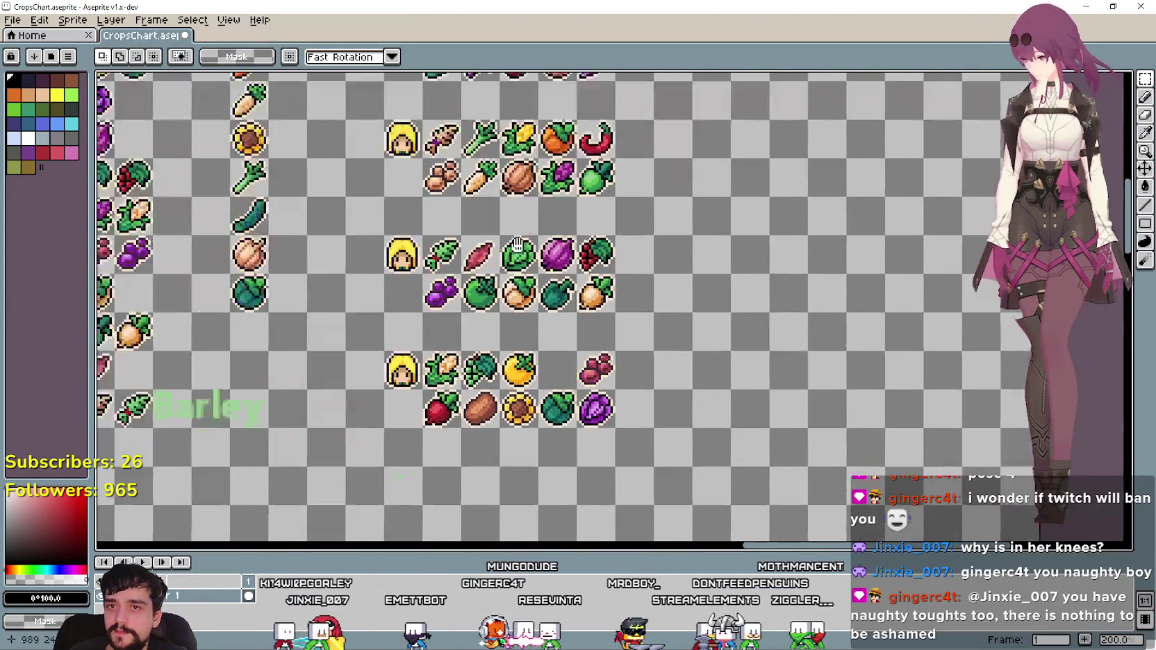
# Place the green curved crop icon in the third face row's gap between yellow fruit and red berries.
pyautogui.moveTo(802, 532); pyautogui.dragTo(556, 408)
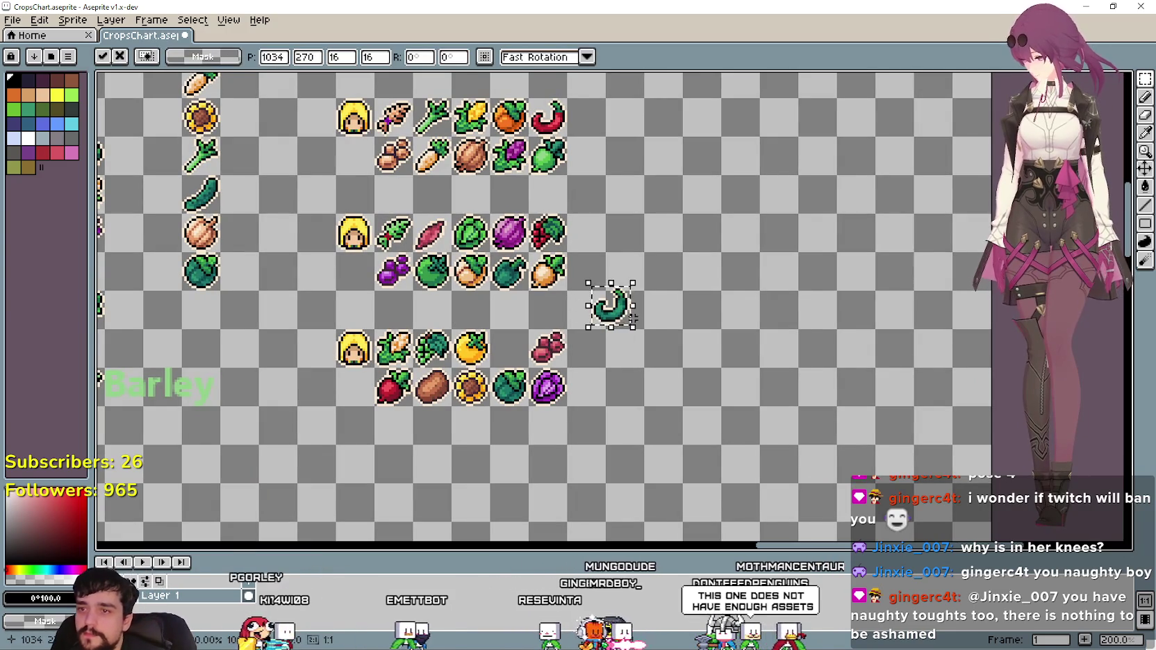
pyautogui.press('Return')
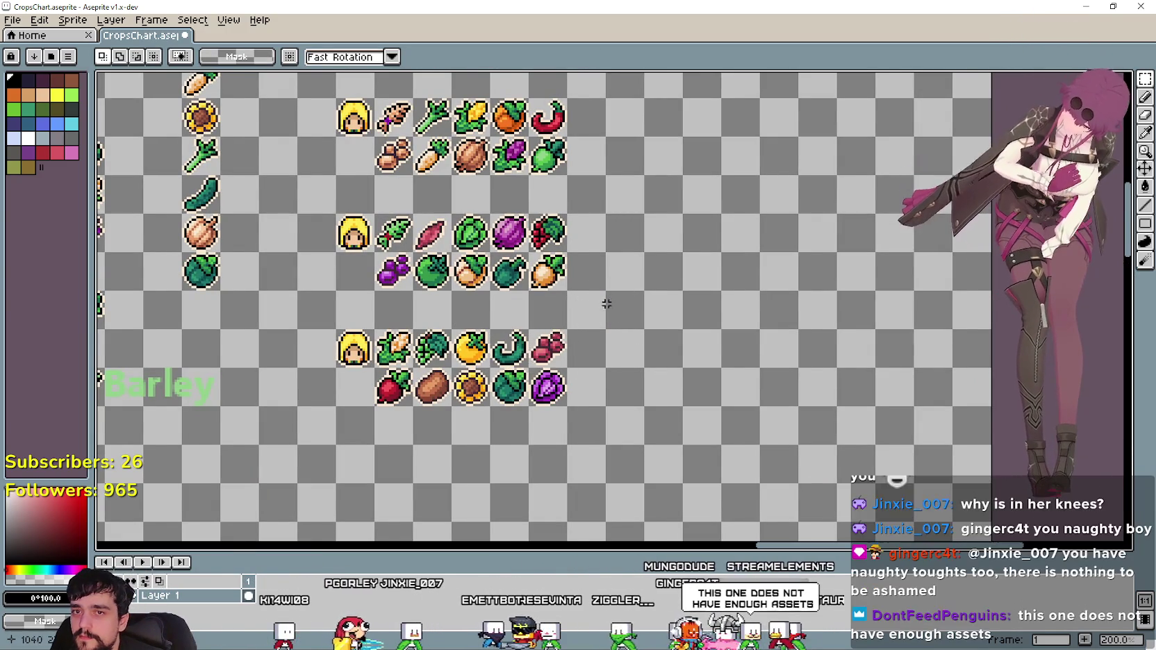
pyautogui.moveTo(594, 274); pyautogui.dragTo(729, 328)
pyautogui.moveTo(723, 388); pyautogui.dragTo(656, 291)
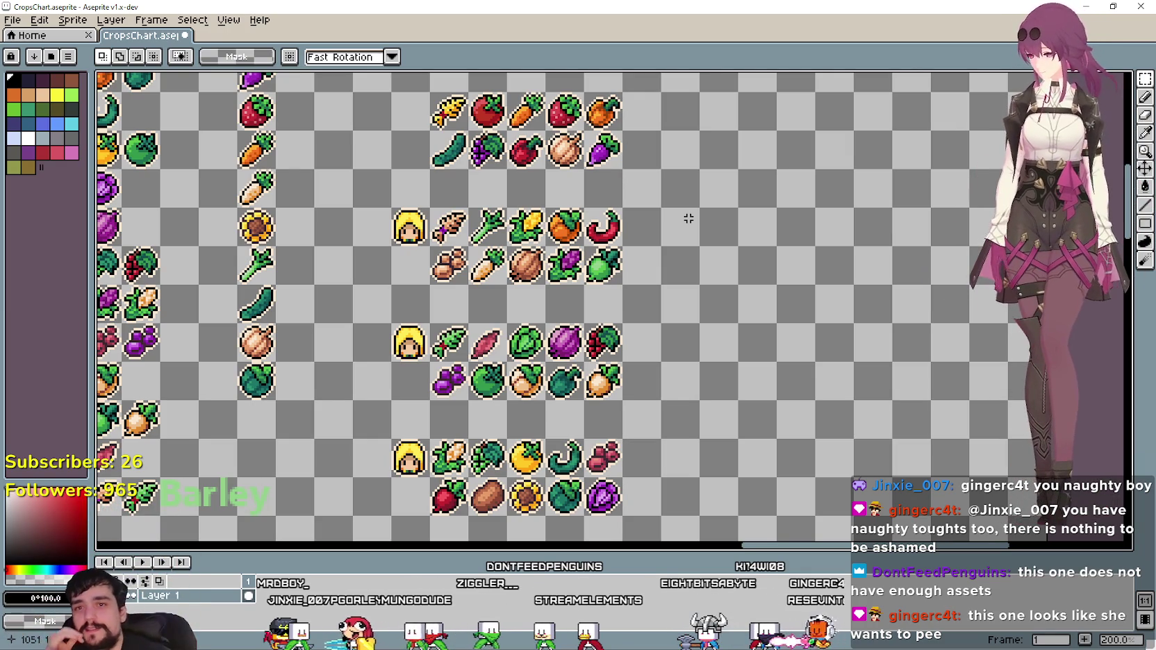
pyautogui.rightClick(1052, 212)
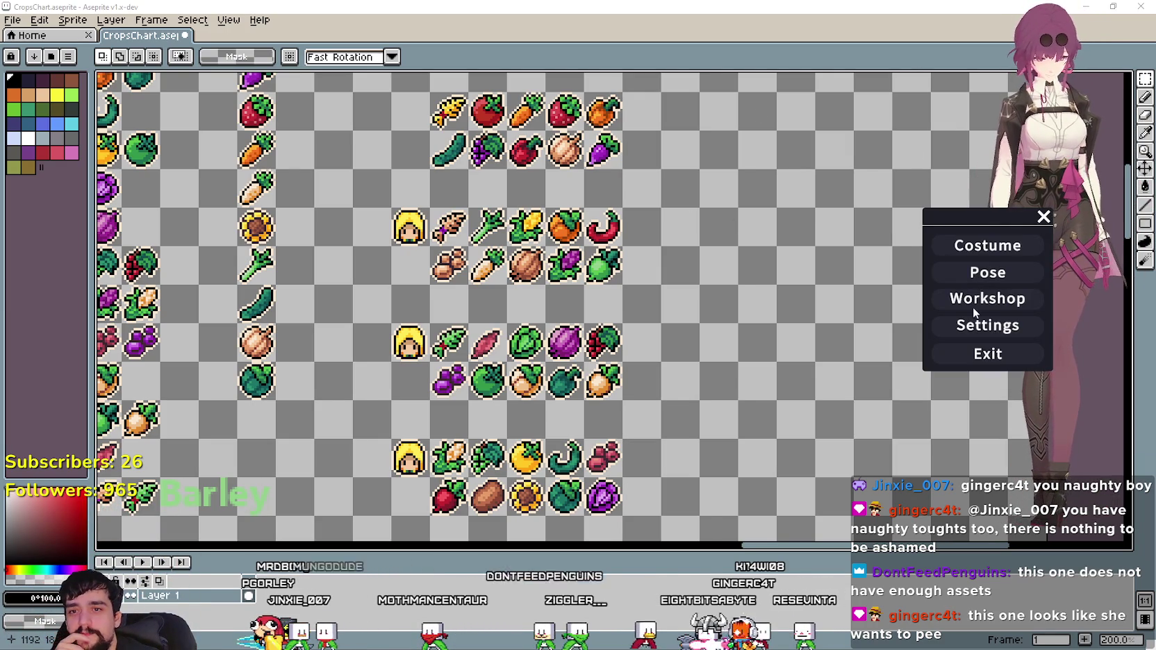
# Subscribe to Fleur De Lys in the workshop, load it as the avatar, and close the workshop.
pyautogui.click(974, 305)
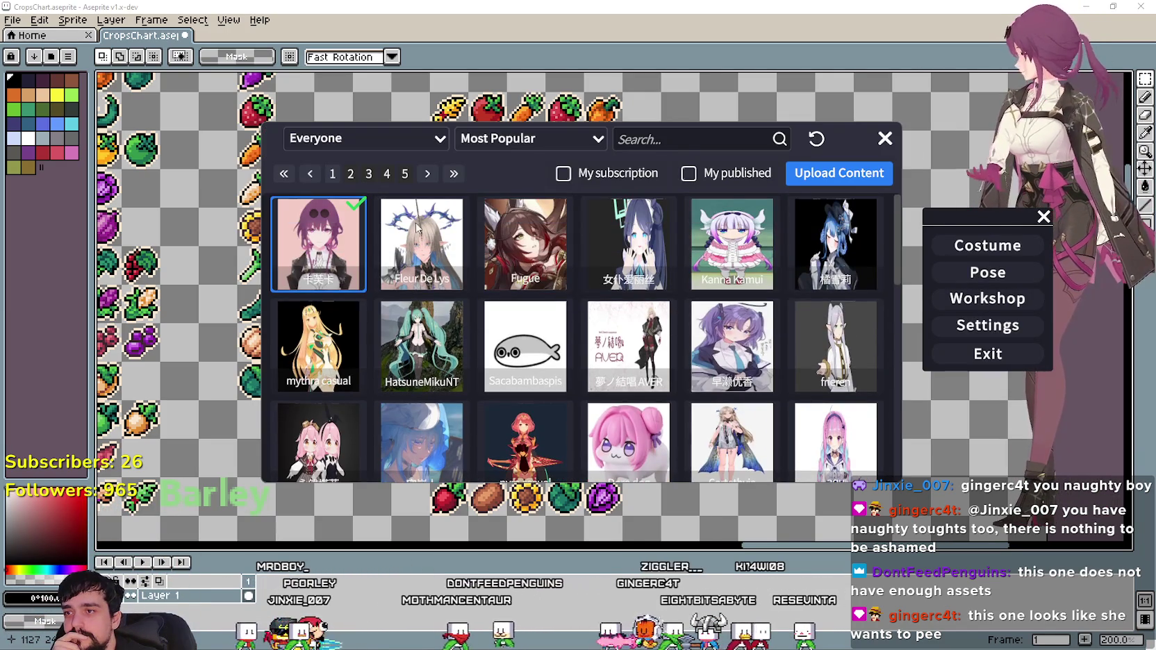
pyautogui.click(417, 228)
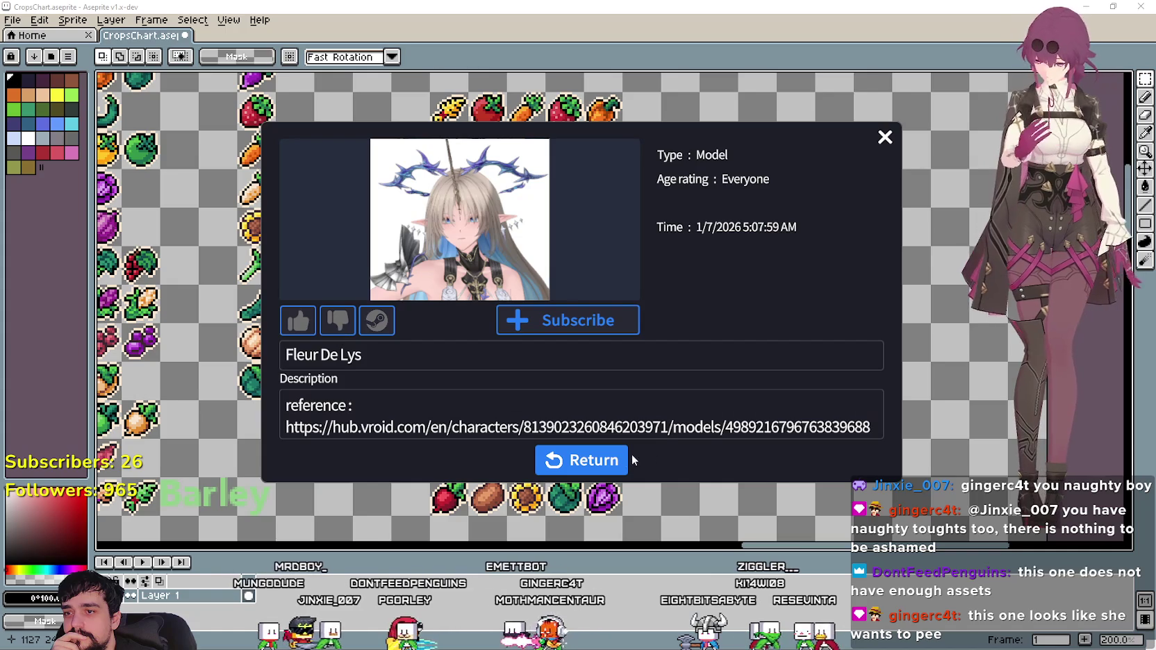
pyautogui.click(551, 319)
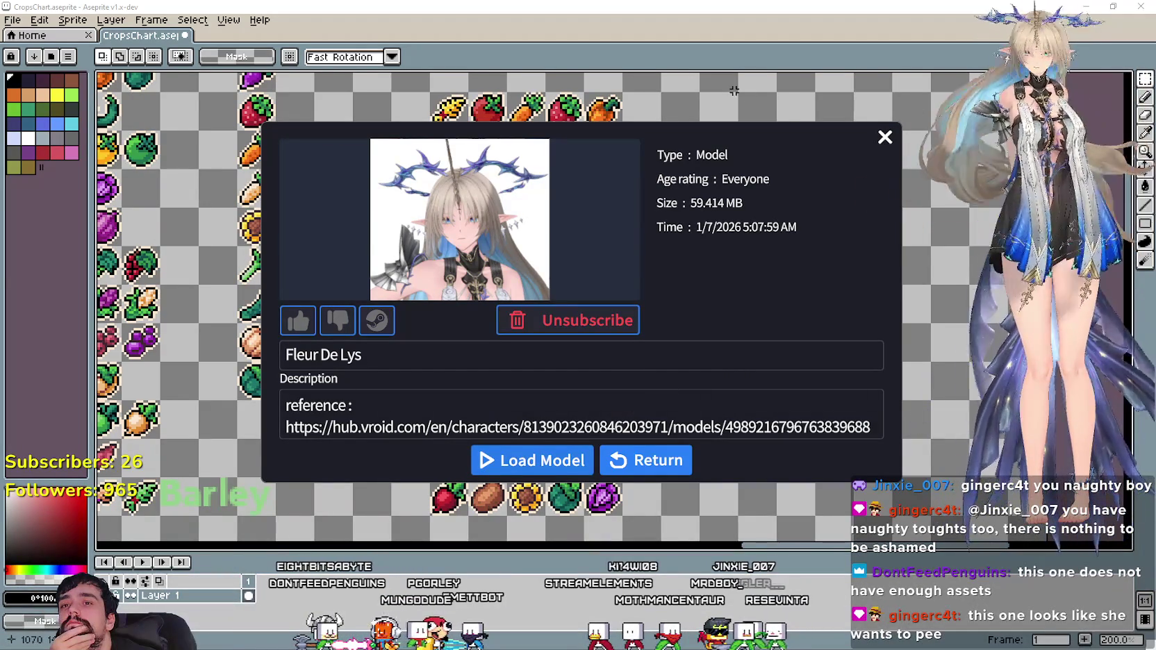
pyautogui.click(646, 462)
pyautogui.click(882, 136)
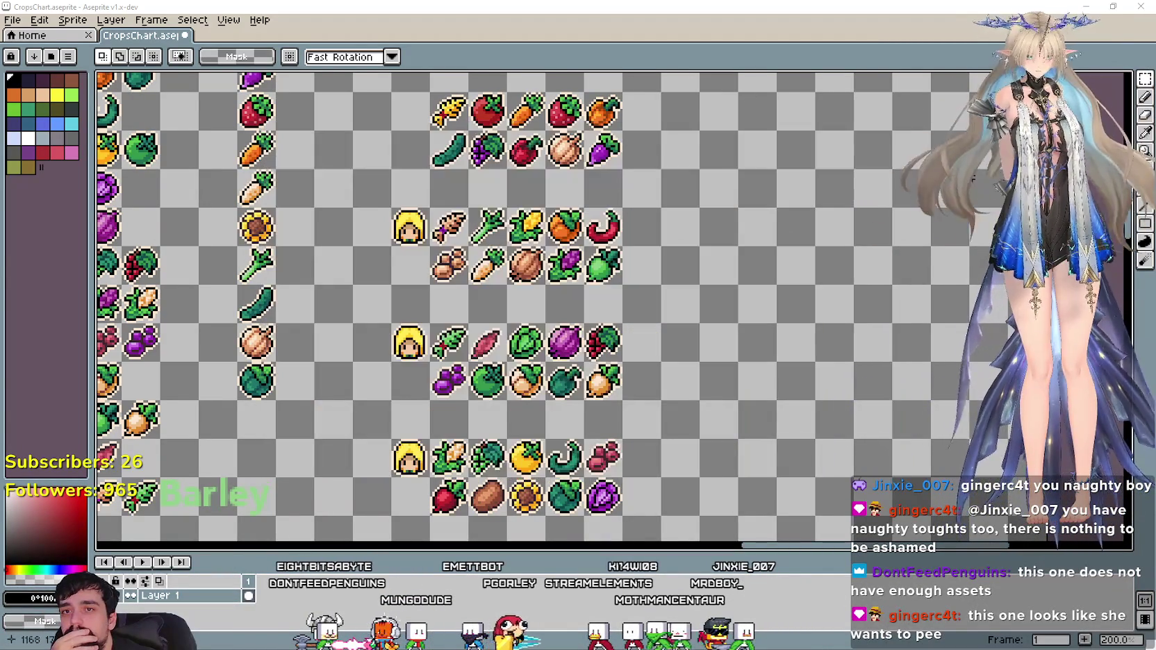
pyautogui.rightClick(1035, 244)
# Try the avatar's outfits: Costume2, Costume1, Costume5, Costume3, Costume1, then Costume2.
pyautogui.click(975, 270)
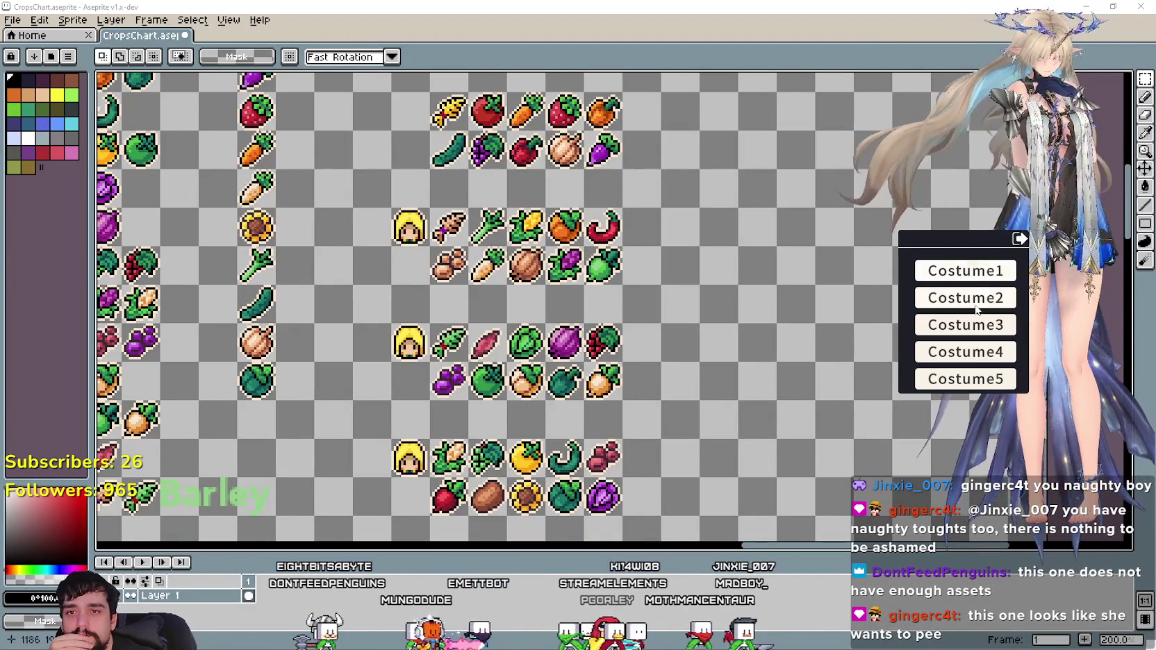
pyautogui.click(970, 299)
pyautogui.click(963, 276)
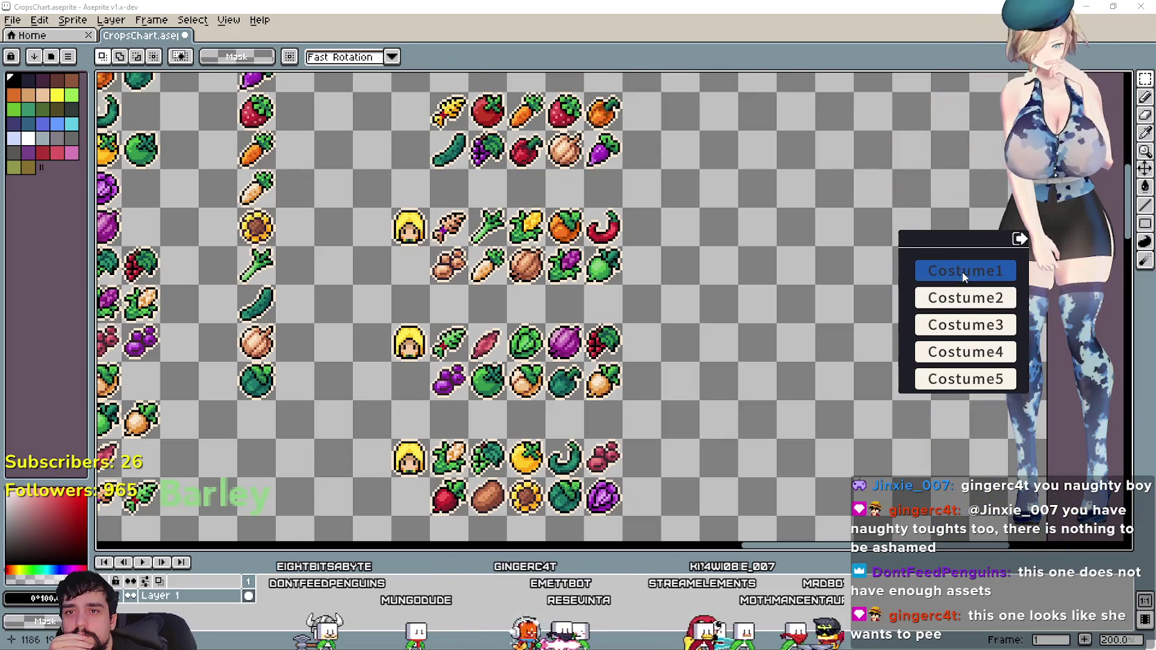
pyautogui.click(972, 383)
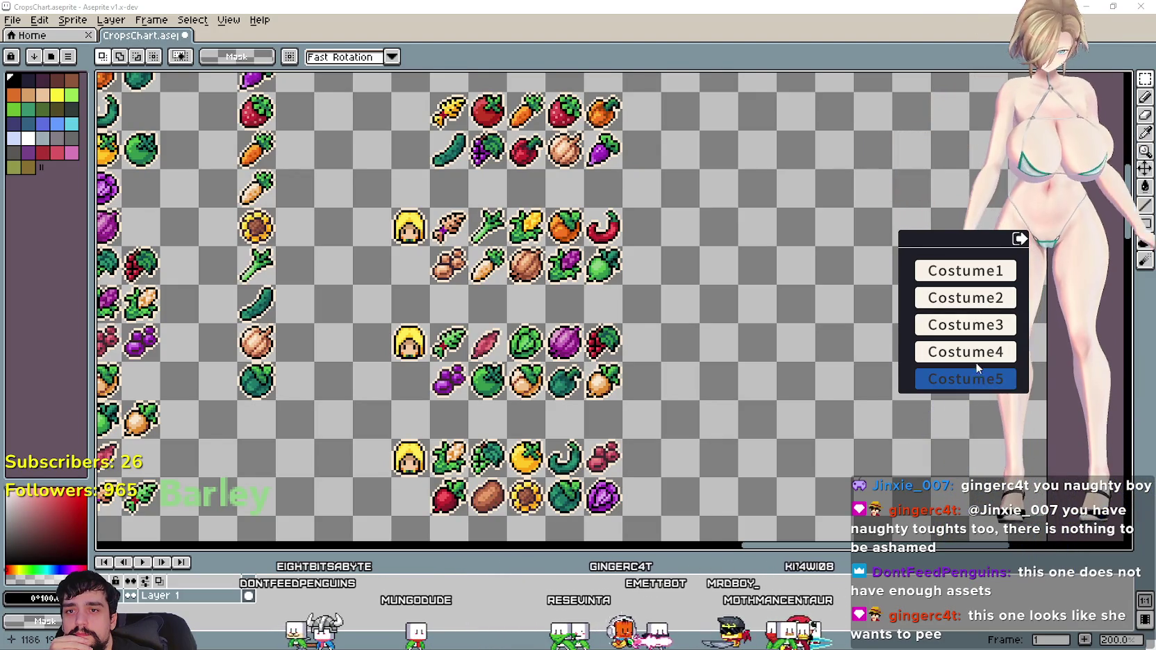
pyautogui.click(975, 331)
pyautogui.click(963, 271)
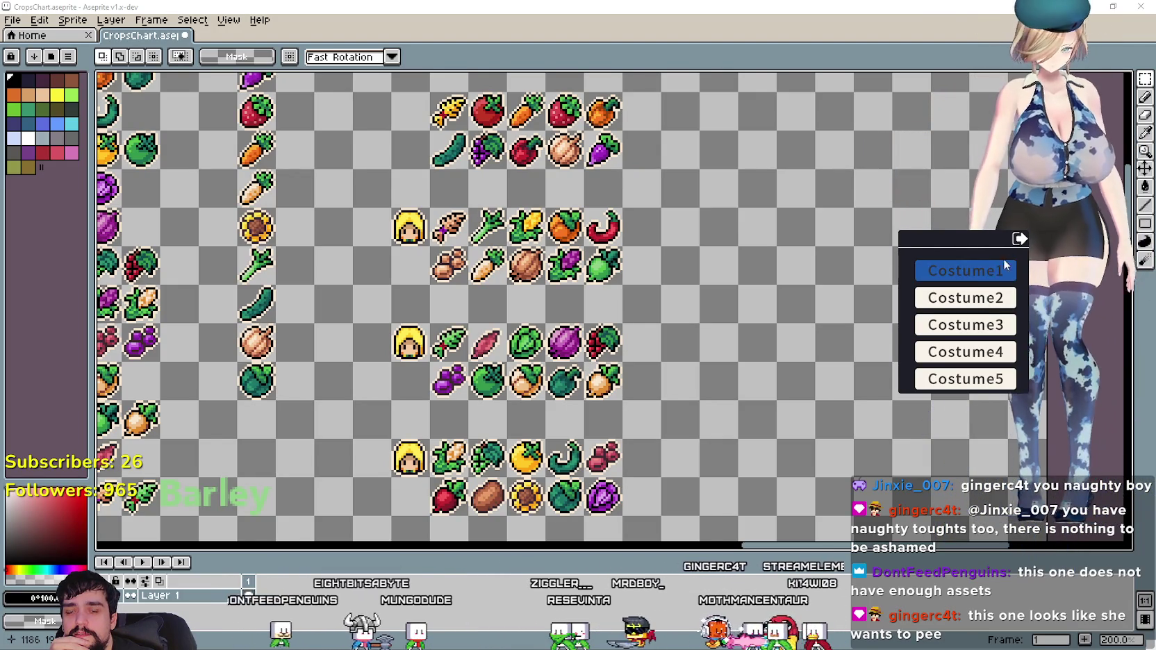
pyautogui.click(975, 297)
# Reopen the workshop and load the Fleur De Lys model from its details page.
pyautogui.click(1014, 241)
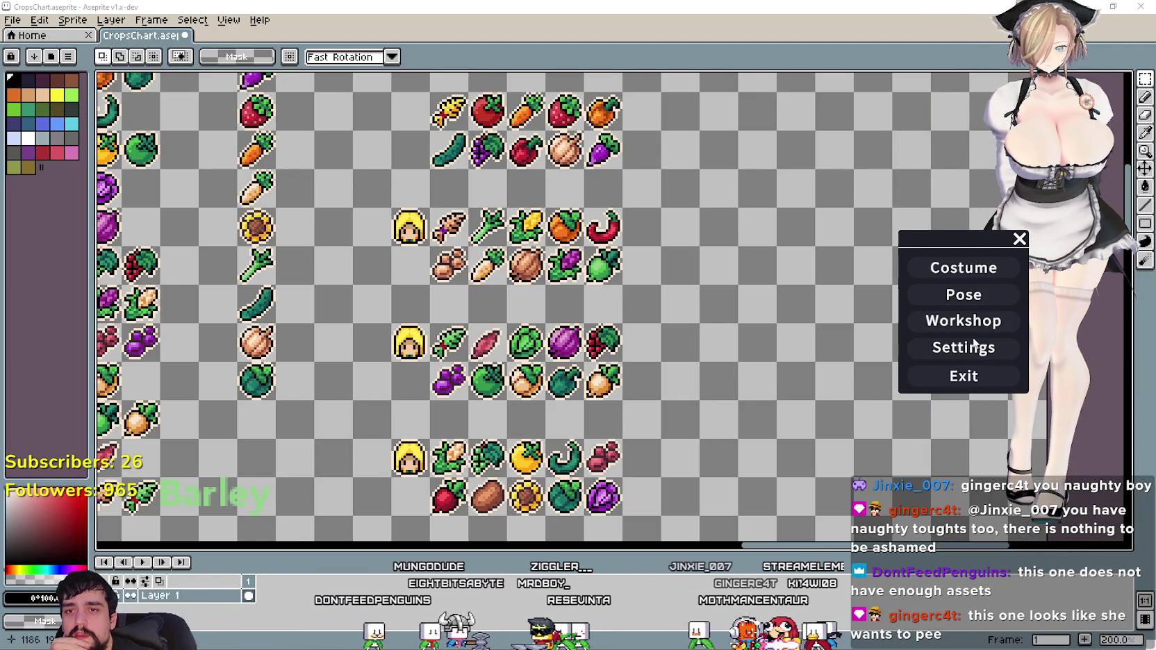
pyautogui.click(970, 327)
pyautogui.click(555, 459)
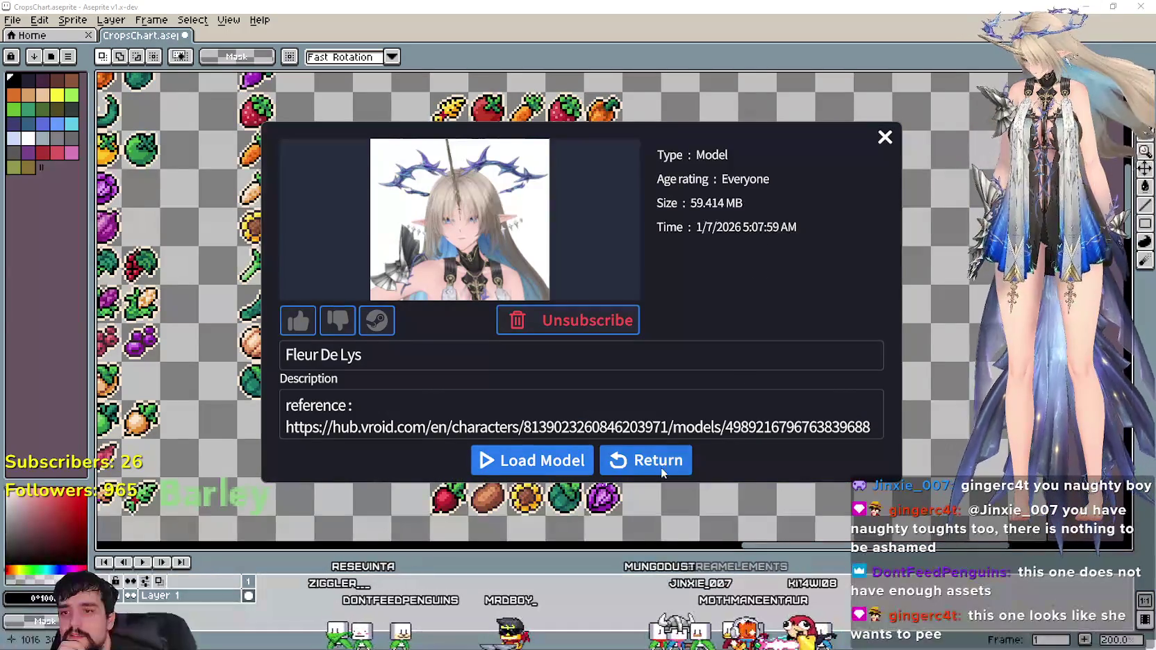
# Pose the Fleur De Lys avatar in Pose3, then Pose4 with arms raised behind its head.
pyautogui.click(659, 464)
pyautogui.rightClick(1014, 216)
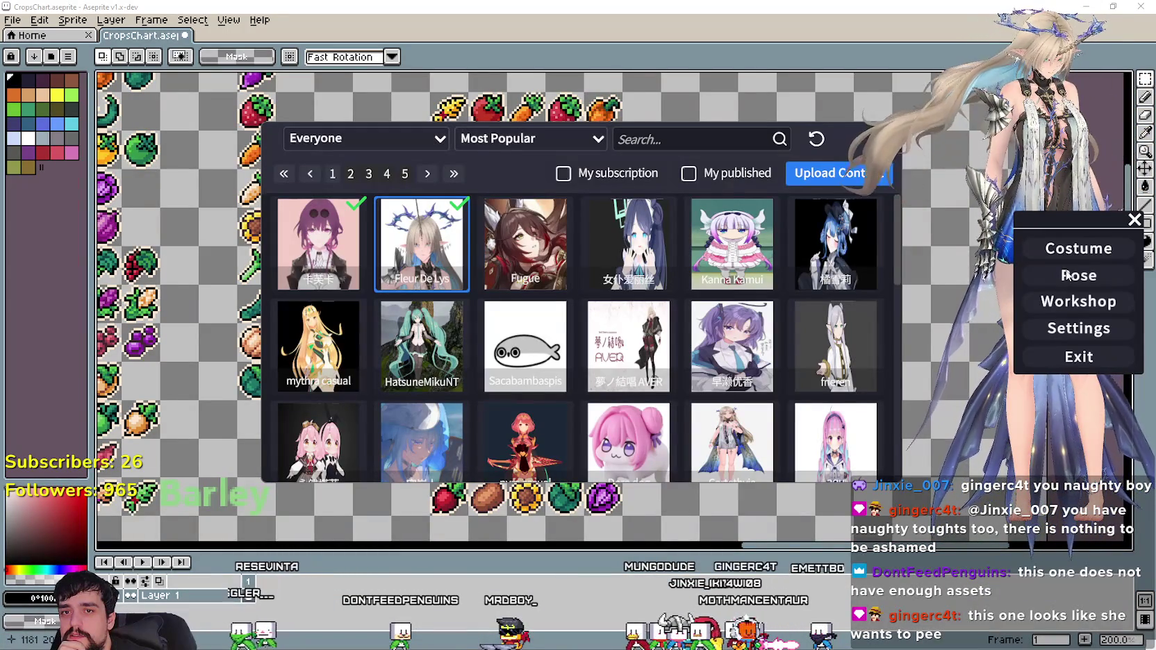
pyautogui.click(1109, 272)
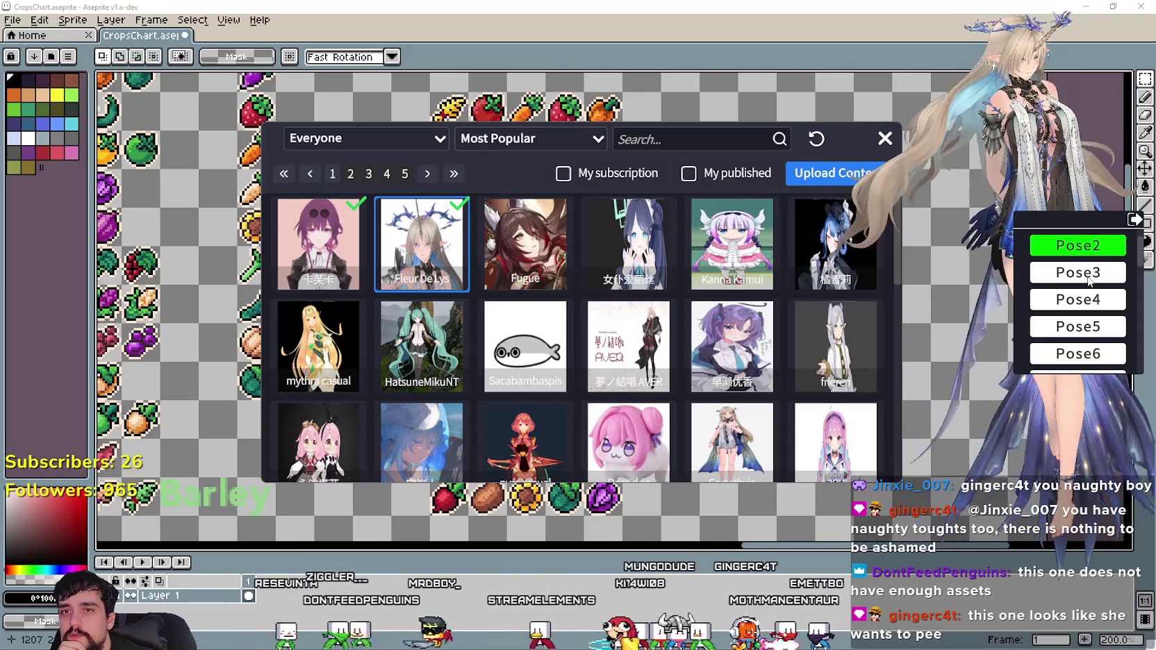
pyautogui.click(1090, 277)
pyautogui.click(1075, 304)
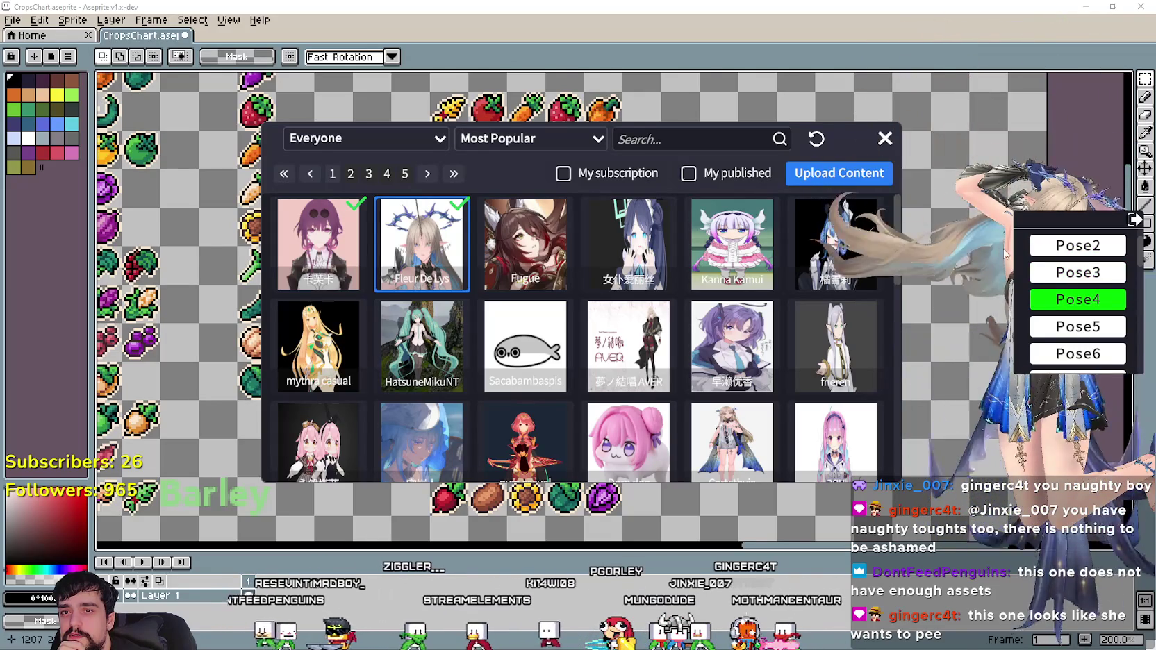
pyautogui.click(1136, 221)
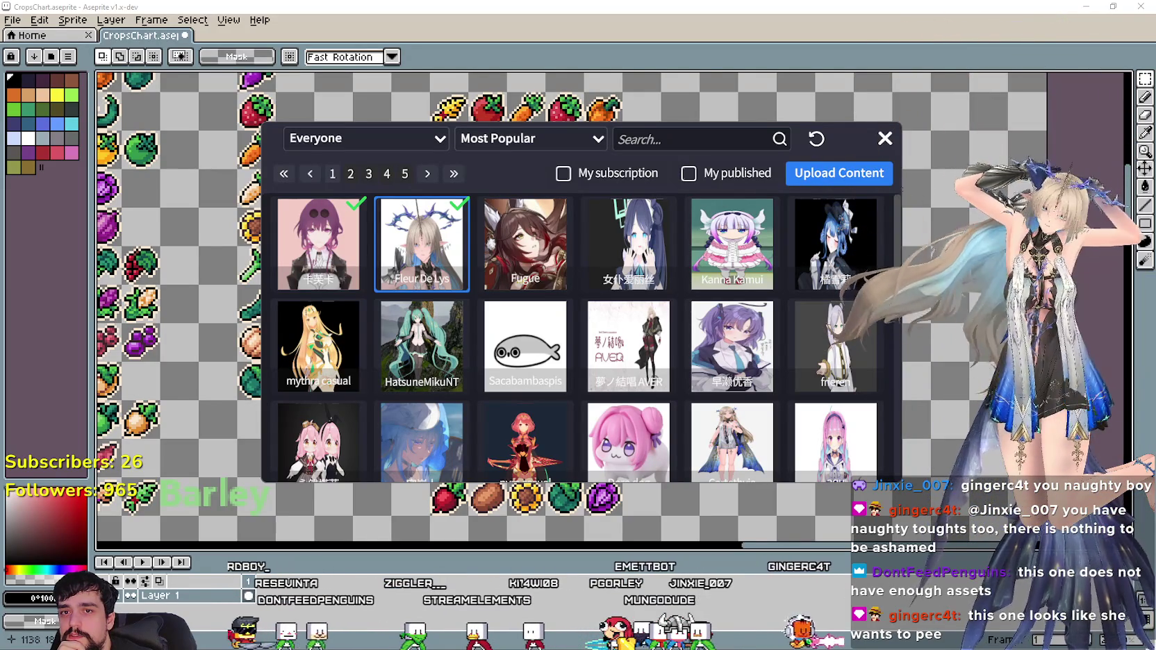
# Close the workshop browser and bring the avatar's main menu back up.
pyautogui.click(884, 138)
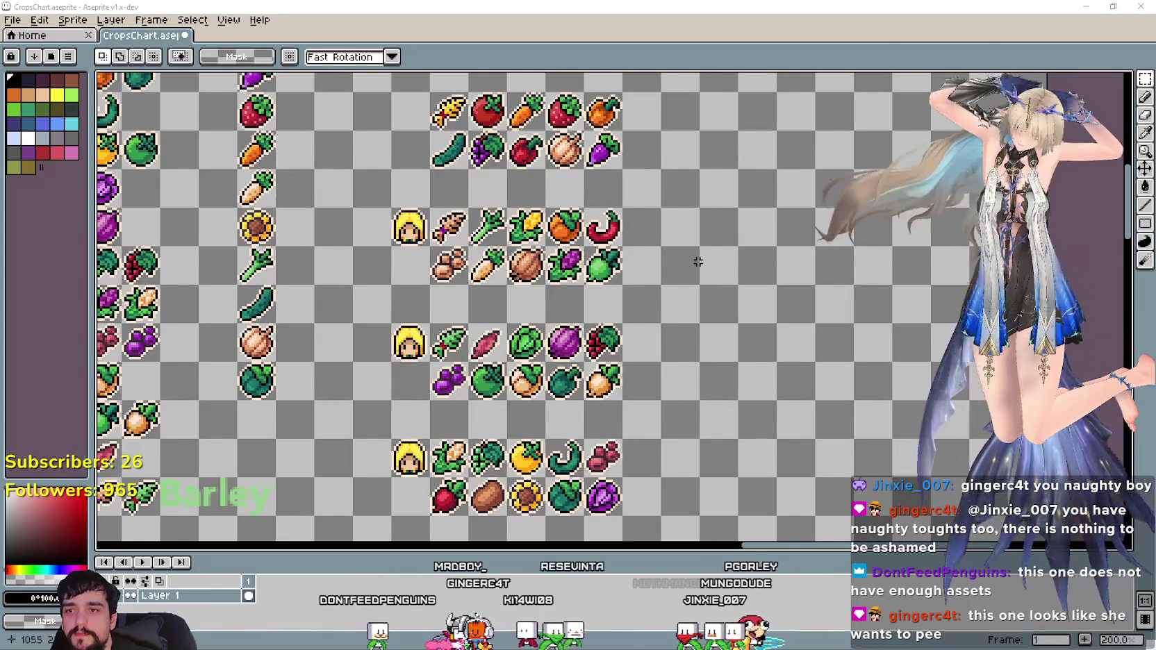
pyautogui.scroll(-3, 698, 313)
pyautogui.scroll(3, 698, 312)
pyautogui.rightClick(1038, 232)
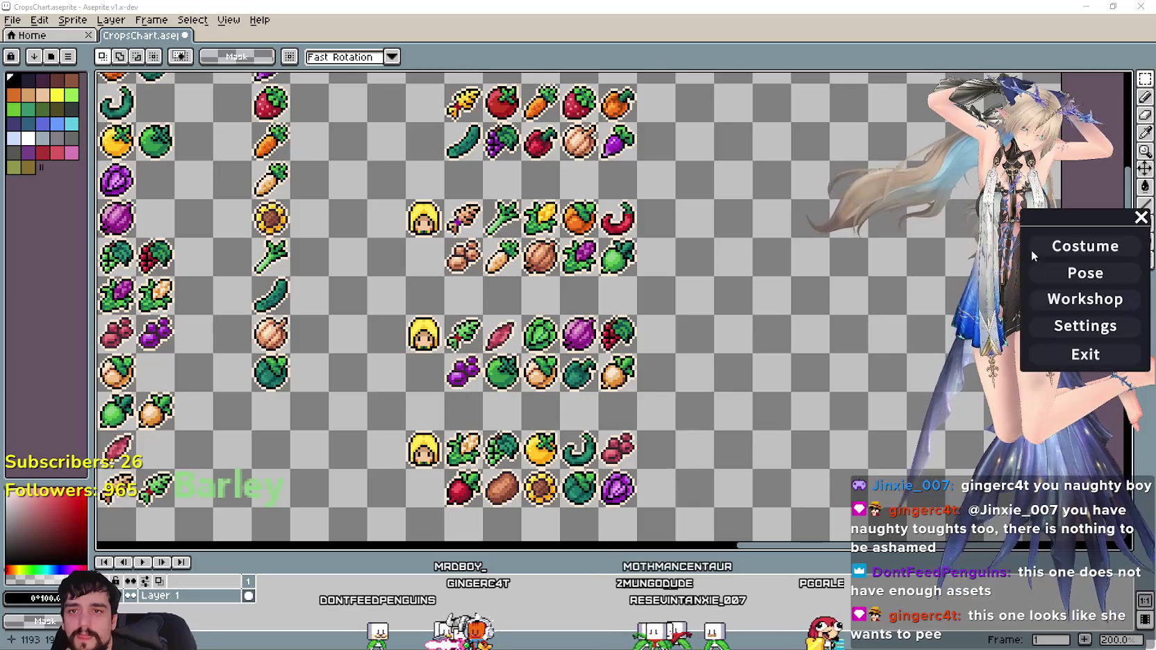
# Step the avatar through the poses from Pose5 to Pose11.
pyautogui.click(1083, 271)
pyautogui.click(1084, 323)
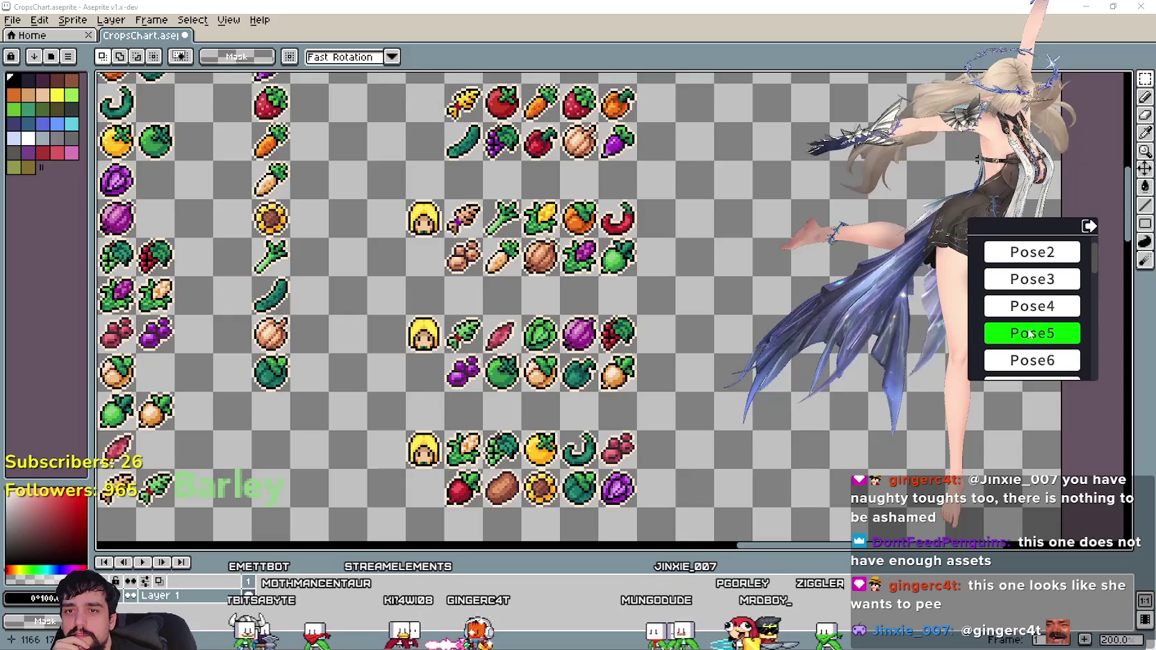
pyautogui.scroll(-1, 1037, 336)
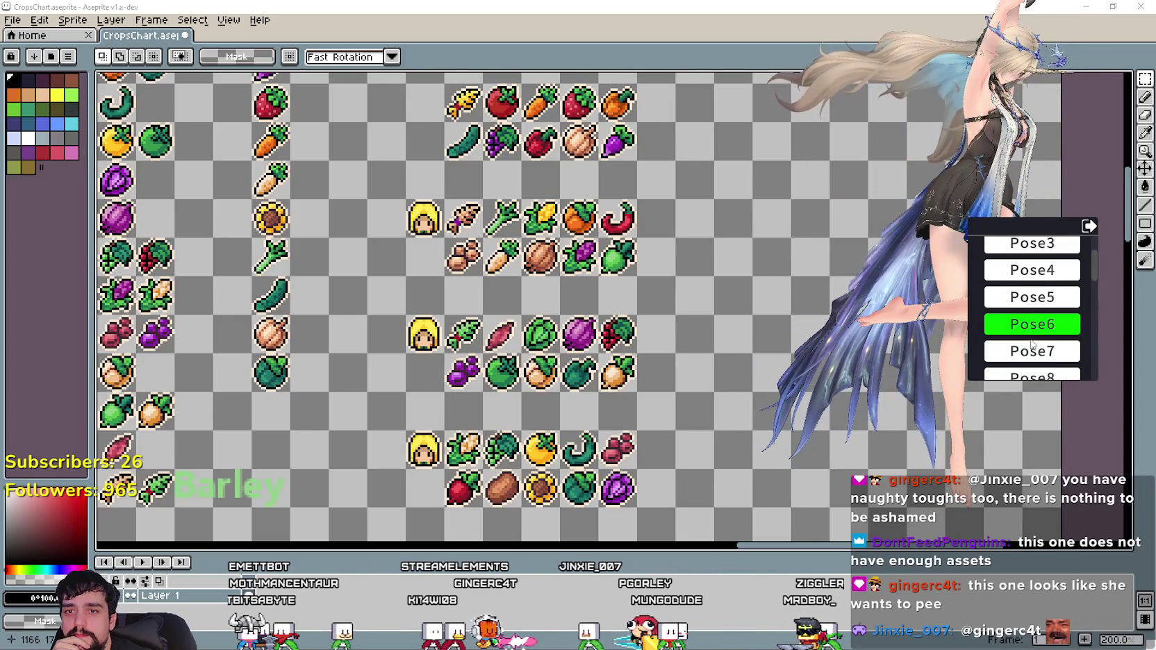
pyautogui.click(1033, 344)
pyautogui.scroll(-2, 1033, 348)
pyautogui.click(1038, 345)
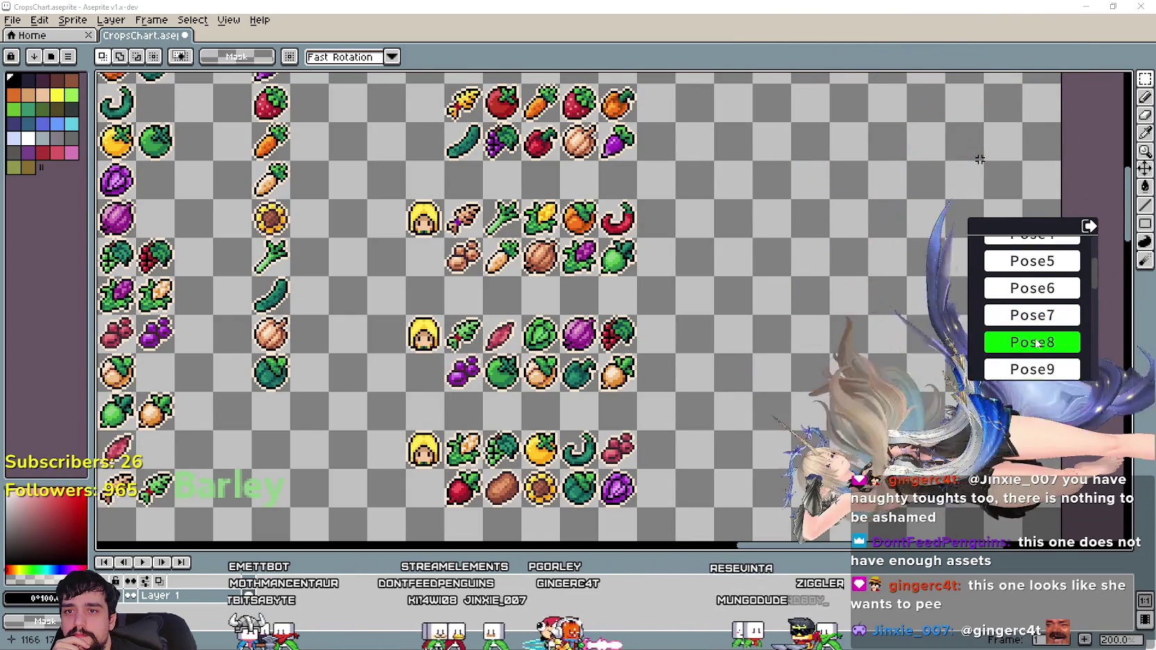
pyautogui.scroll(-1, 1036, 347)
pyautogui.click(1035, 347)
pyautogui.scroll(-1, 1035, 347)
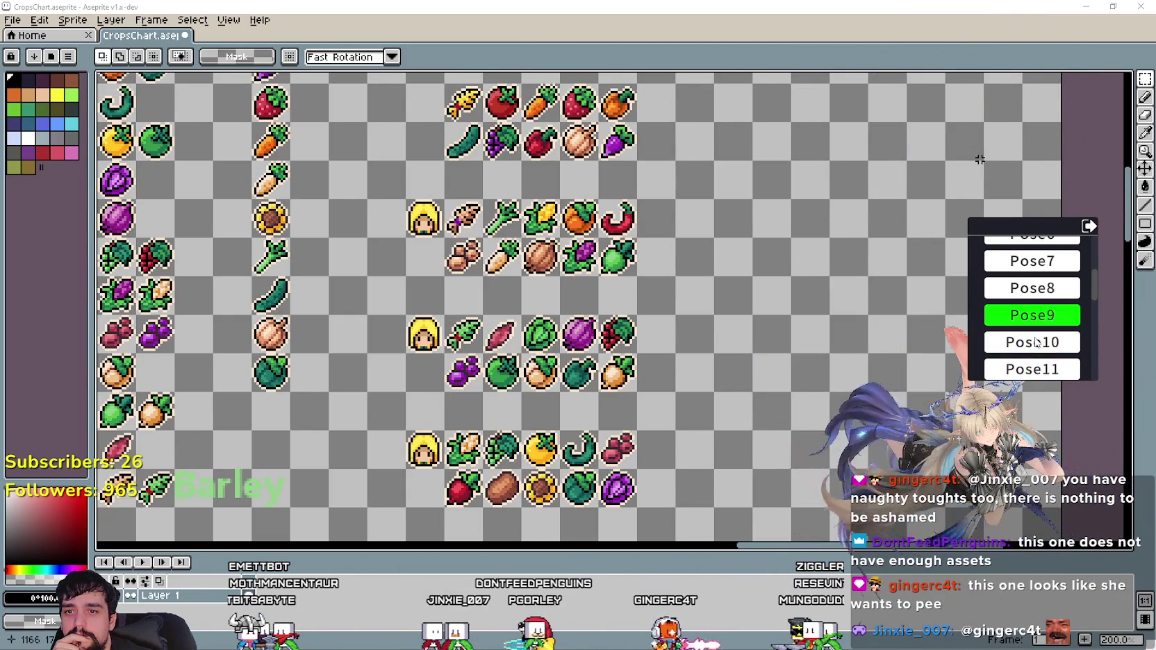
pyautogui.click(1035, 347)
pyautogui.scroll(-1, 1035, 347)
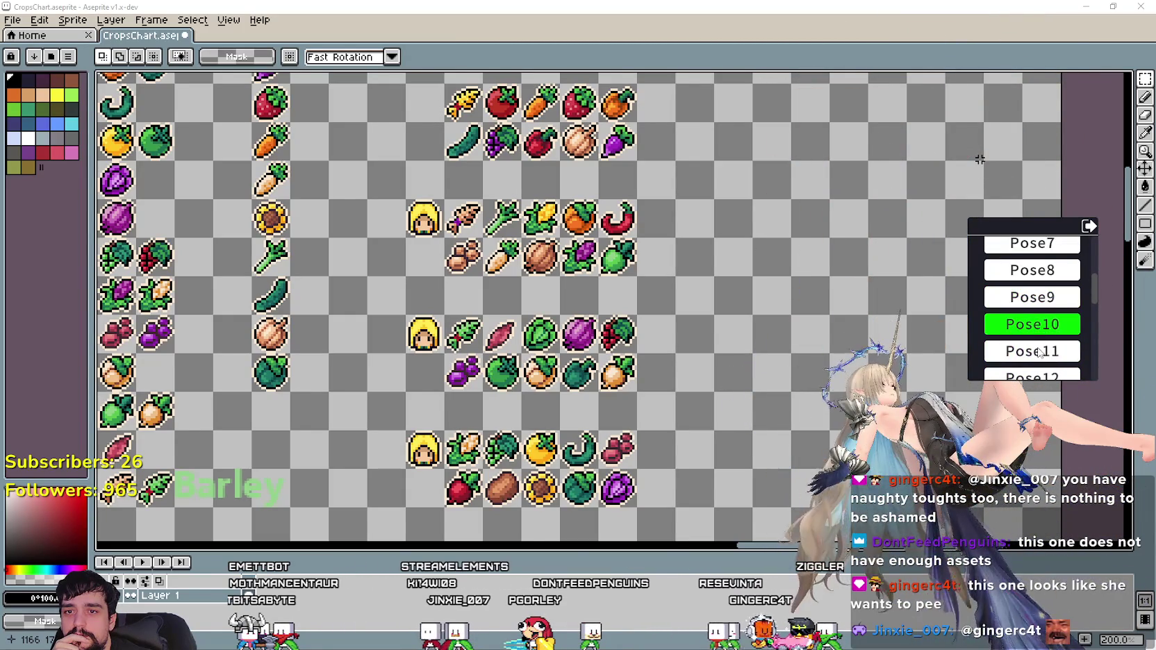
pyautogui.click(1035, 348)
pyautogui.scroll(-3, 1034, 347)
pyautogui.scroll(-2, 1038, 341)
# Continue through Pose12 to Pose22, leaving the avatar with a hand on its hip, and close the menu.
pyautogui.click(1034, 315)
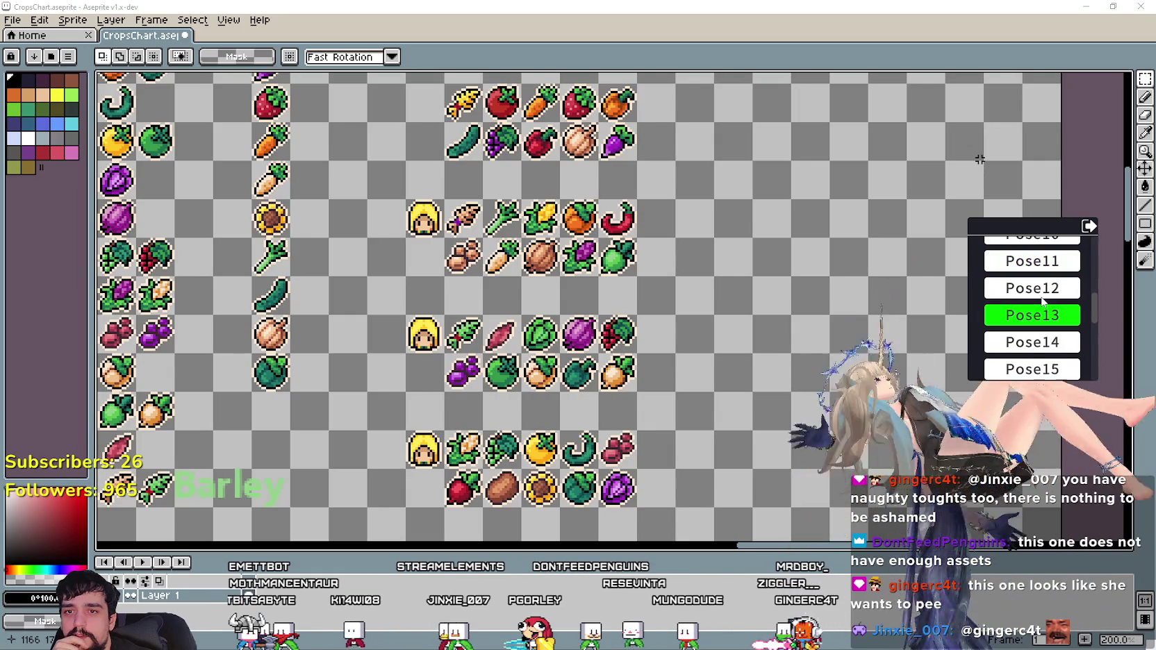
pyautogui.click(1033, 287)
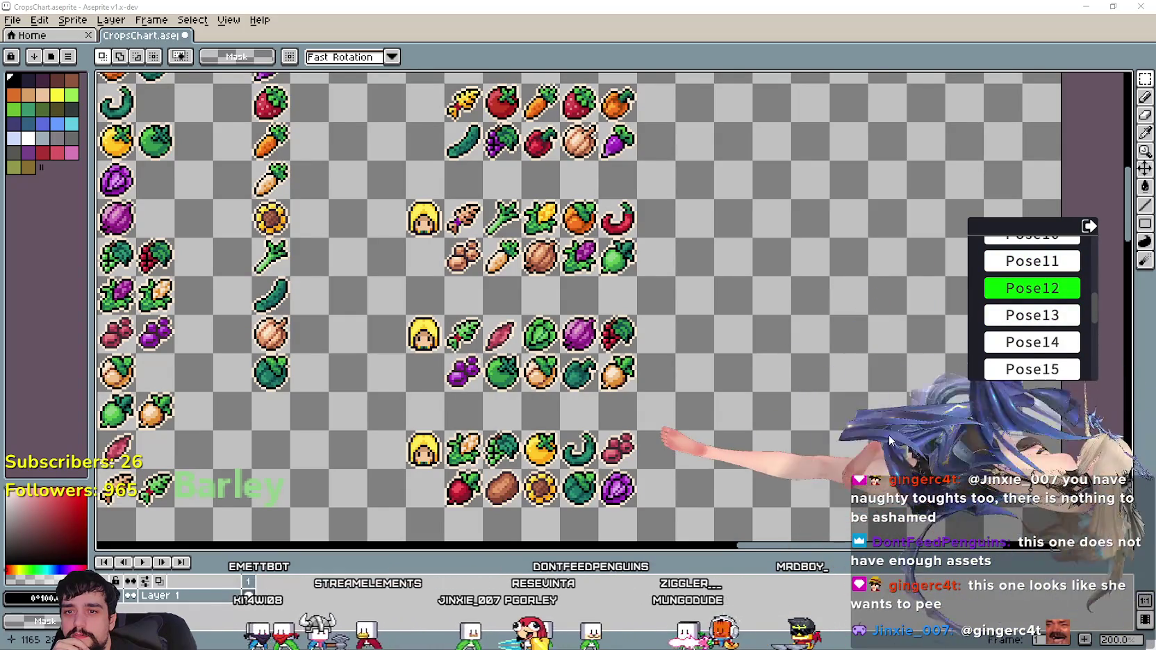
pyautogui.click(1032, 314)
pyautogui.click(1030, 346)
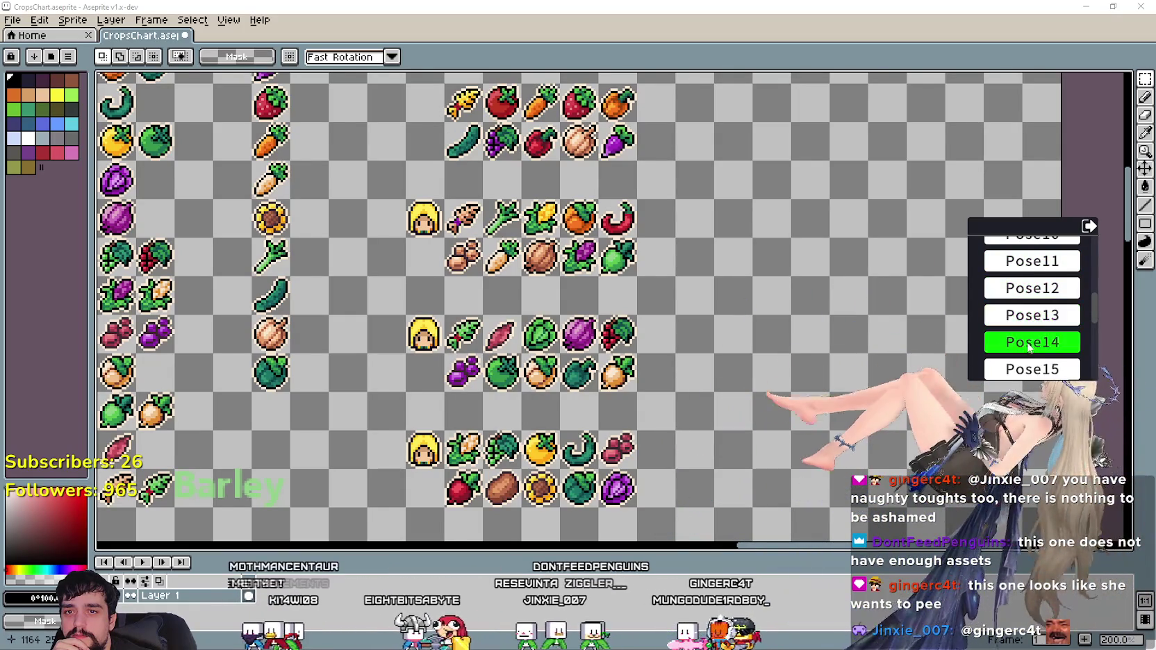
pyautogui.scroll(-2, 1030, 346)
pyautogui.click(1030, 316)
pyautogui.click(1030, 342)
pyautogui.click(1030, 348)
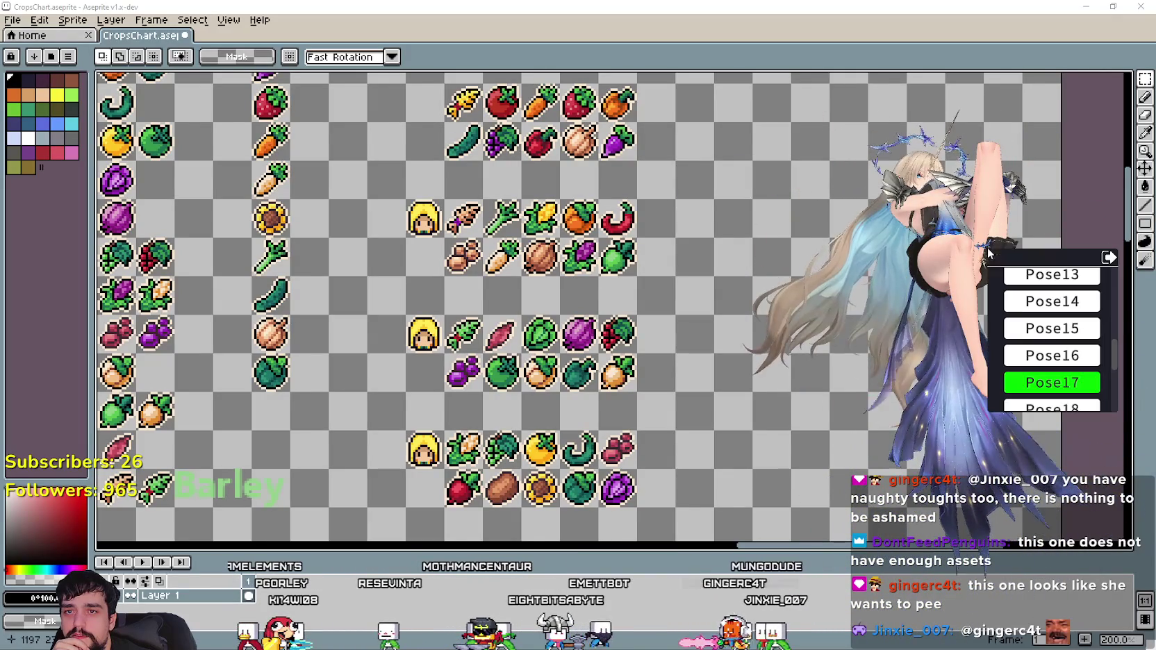
pyautogui.scroll(-2, 1048, 334)
pyautogui.click(1050, 357)
pyautogui.click(1049, 375)
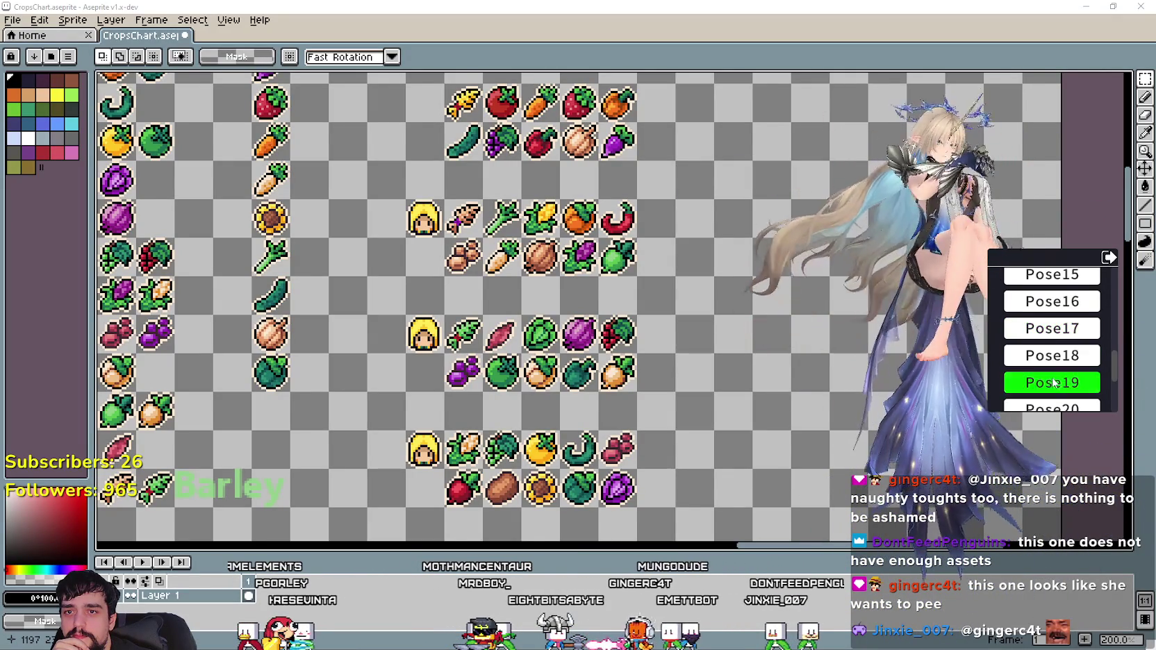
pyautogui.scroll(-1, 1050, 375)
pyautogui.click(1052, 375)
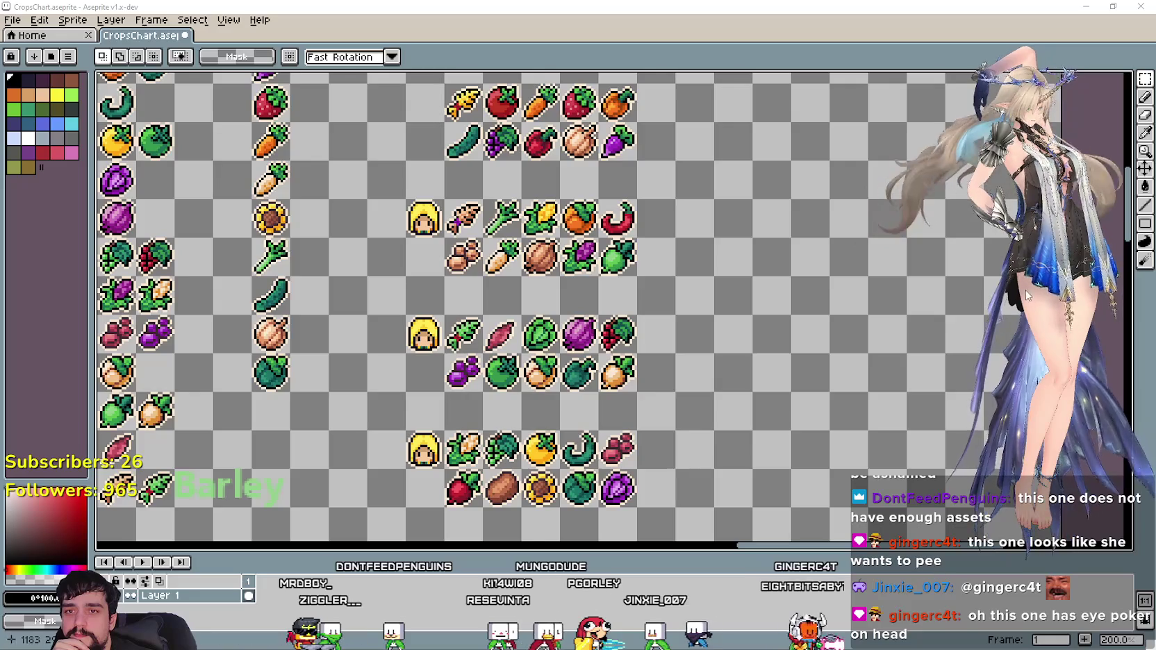
pyautogui.scroll(-1, 987, 391)
pyautogui.click(991, 352)
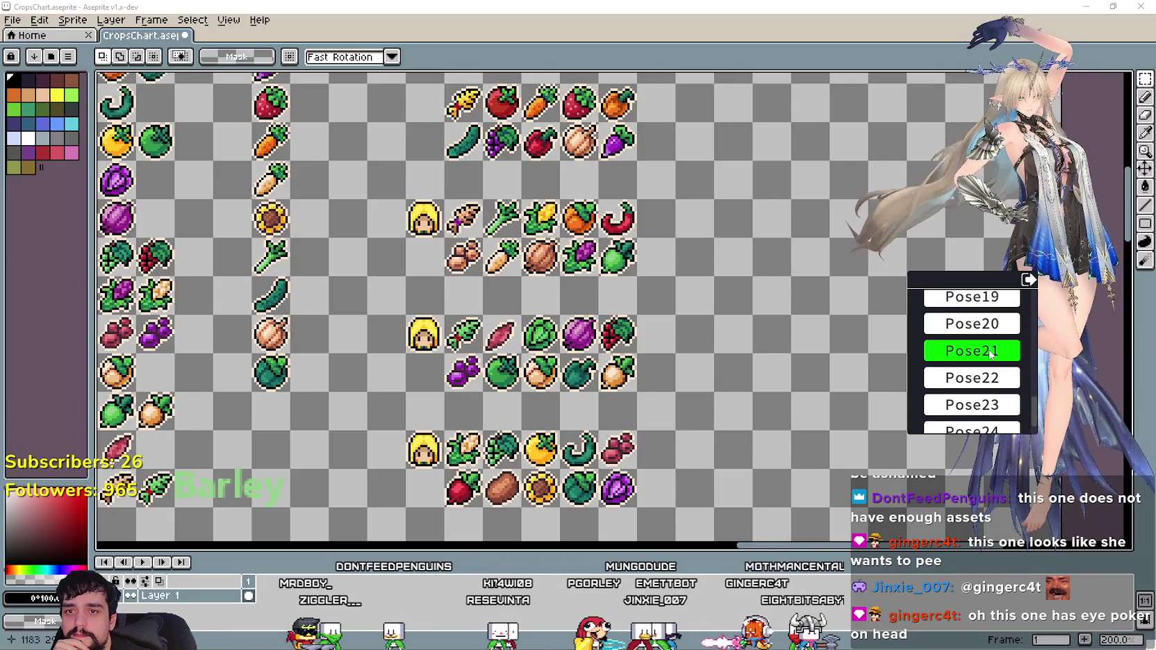
pyautogui.click(986, 351)
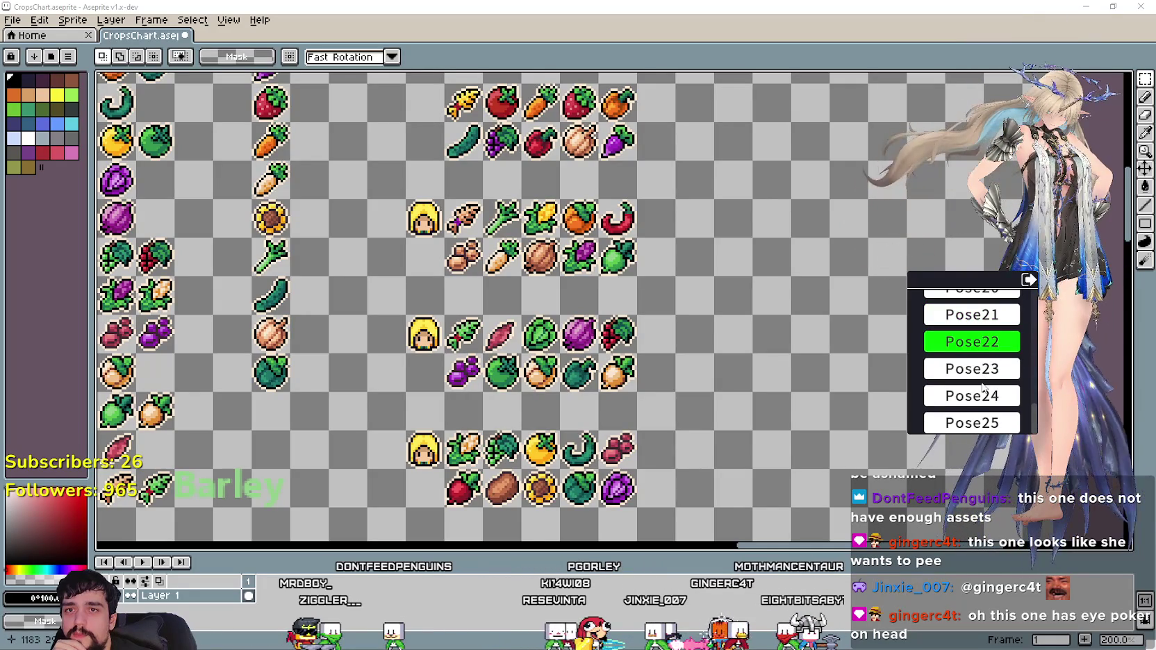
pyautogui.click(1029, 281)
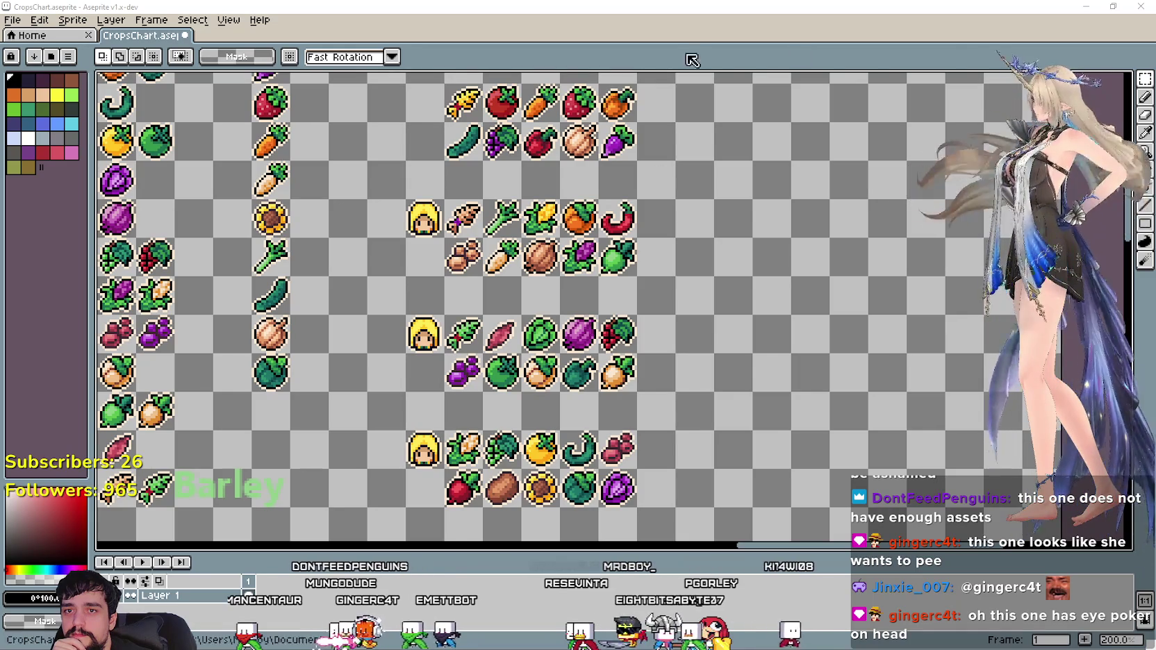
pyautogui.hscroll(1, 710, 316)
pyautogui.scroll(-3, 710, 316)
pyautogui.hscroll(-3, 710, 316)
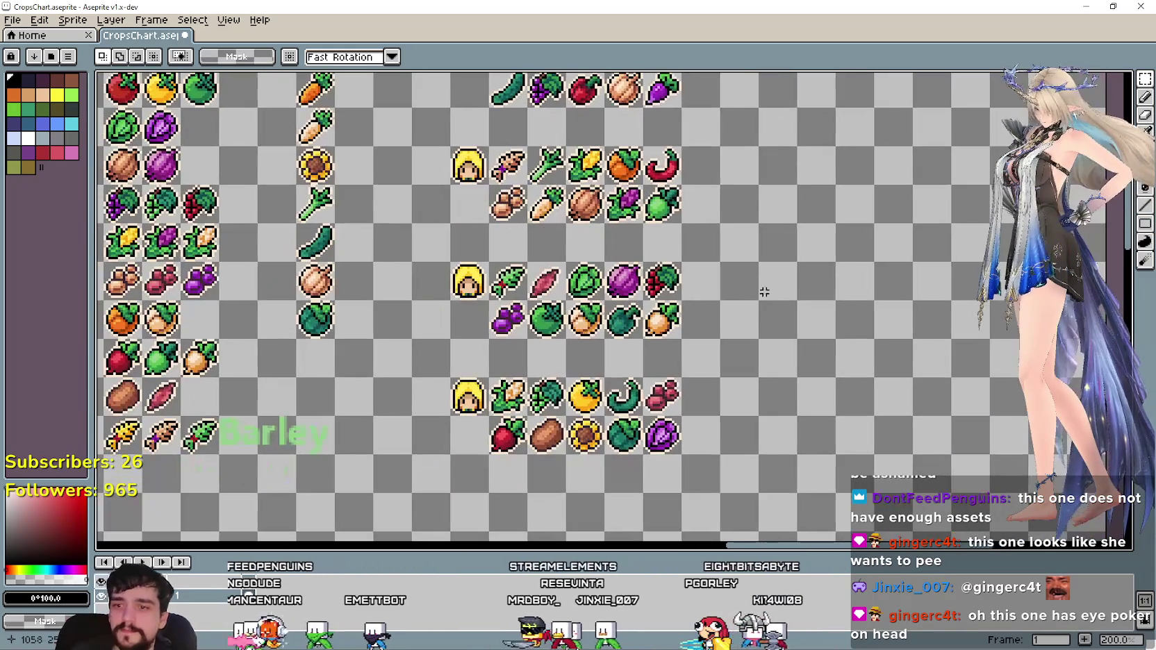
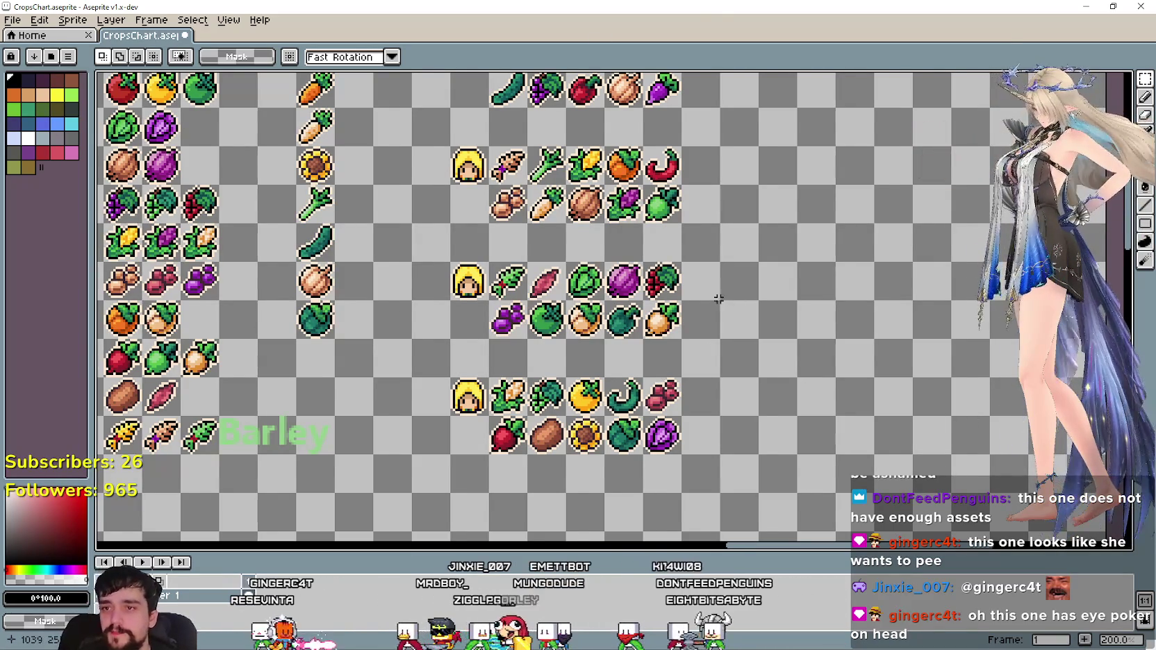
# Pan and zoom across the CropsChart sheet to inspect the crop blocks.
pyautogui.moveTo(1071, 251); pyautogui.dragTo(974, 298)
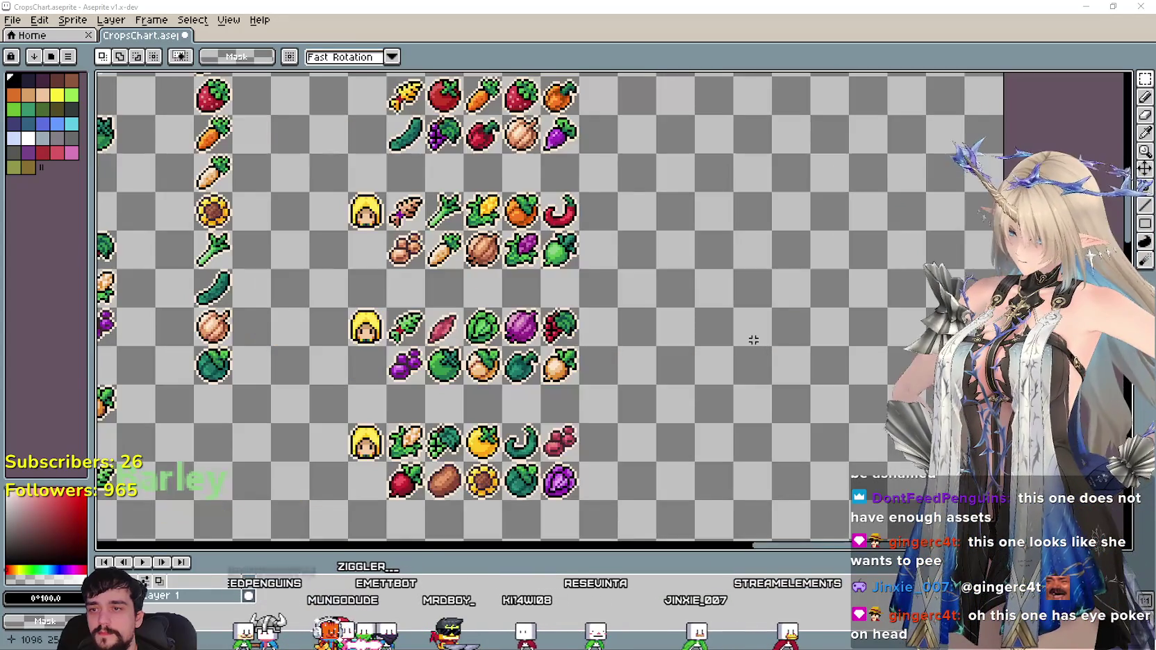
pyautogui.hscroll(2, 717, 330)
pyautogui.moveTo(599, 336); pyautogui.dragTo(686, 336)
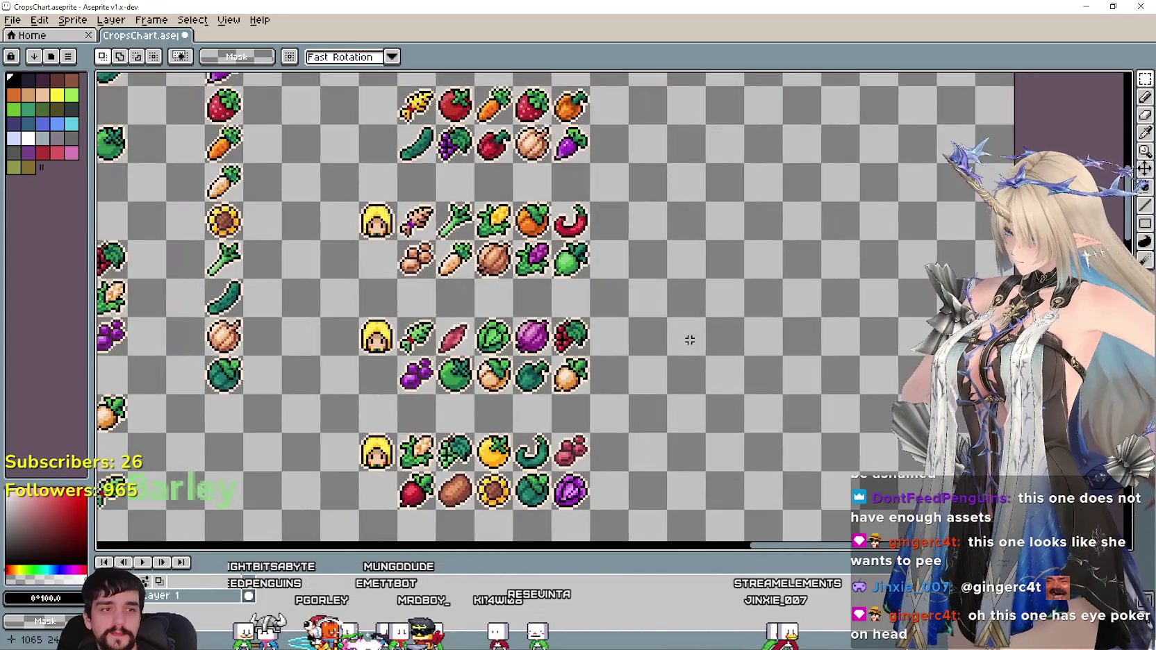
pyautogui.moveTo(727, 374); pyautogui.dragTo(575, 313)
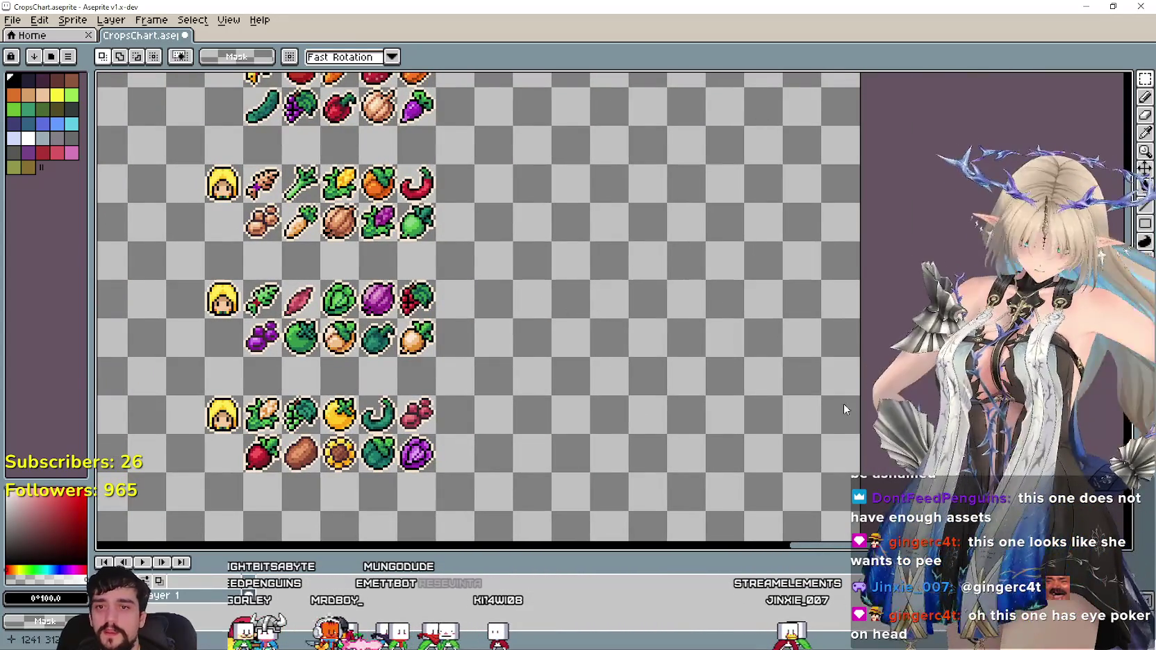
pyautogui.hscroll(-2, 639, 323)
pyautogui.scroll(1, 590, 262)
pyautogui.moveTo(590, 262); pyautogui.dragTo(658, 298)
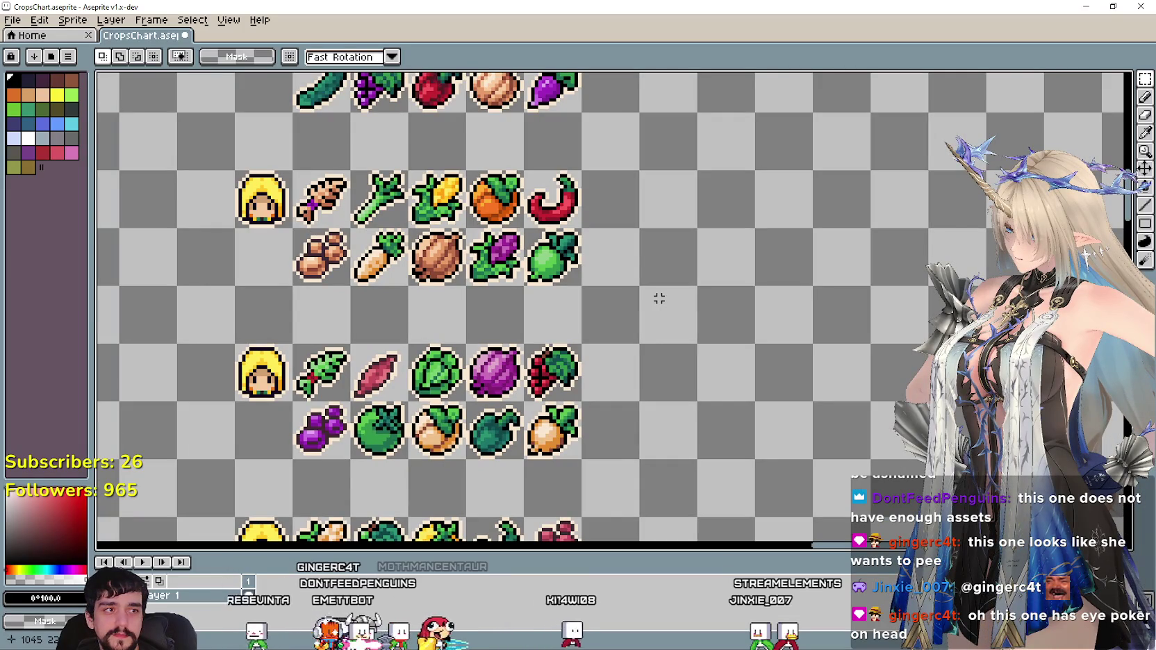
pyautogui.moveTo(658, 298)
pyautogui.mouseDown()
pyautogui.moveTo(619, 343)
pyautogui.moveTo(572, 291)
pyautogui.moveTo(605, 333)
pyautogui.moveTo(648, 339)
pyautogui.moveTo(535, 285)
pyautogui.mouseUp()
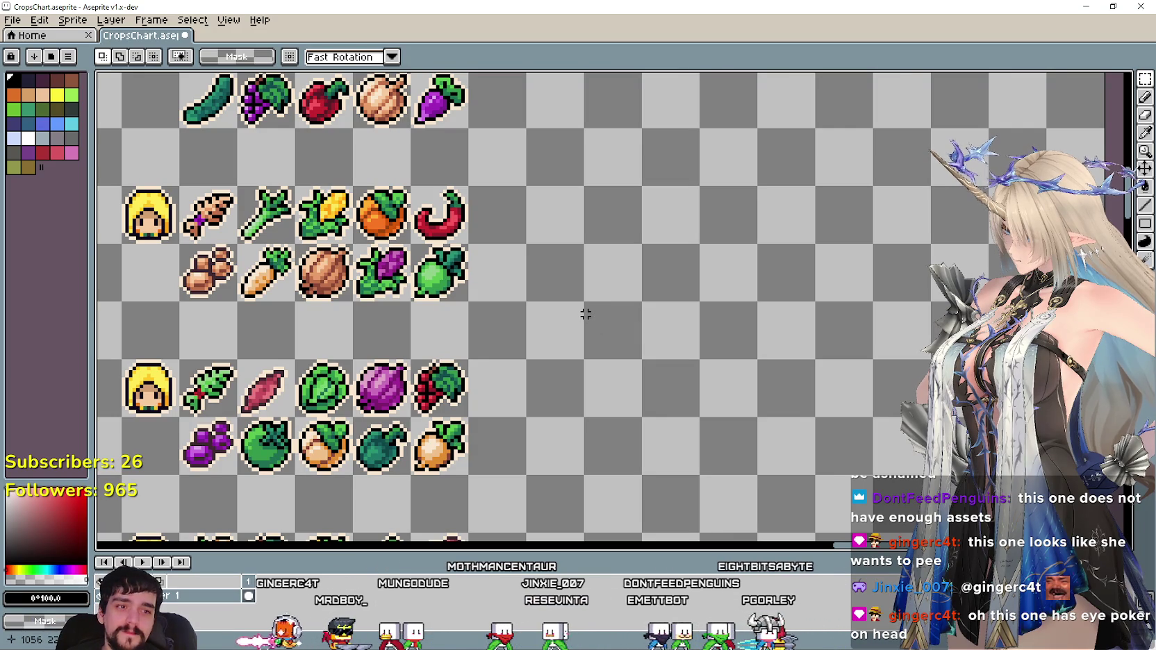
pyautogui.scroll(-1, 575, 298)
pyautogui.scroll(-1, 671, 354)
pyautogui.scroll(-1, 628, 310)
pyautogui.scroll(-1, 516, 335)
pyautogui.hscroll(-2, 540, 299)
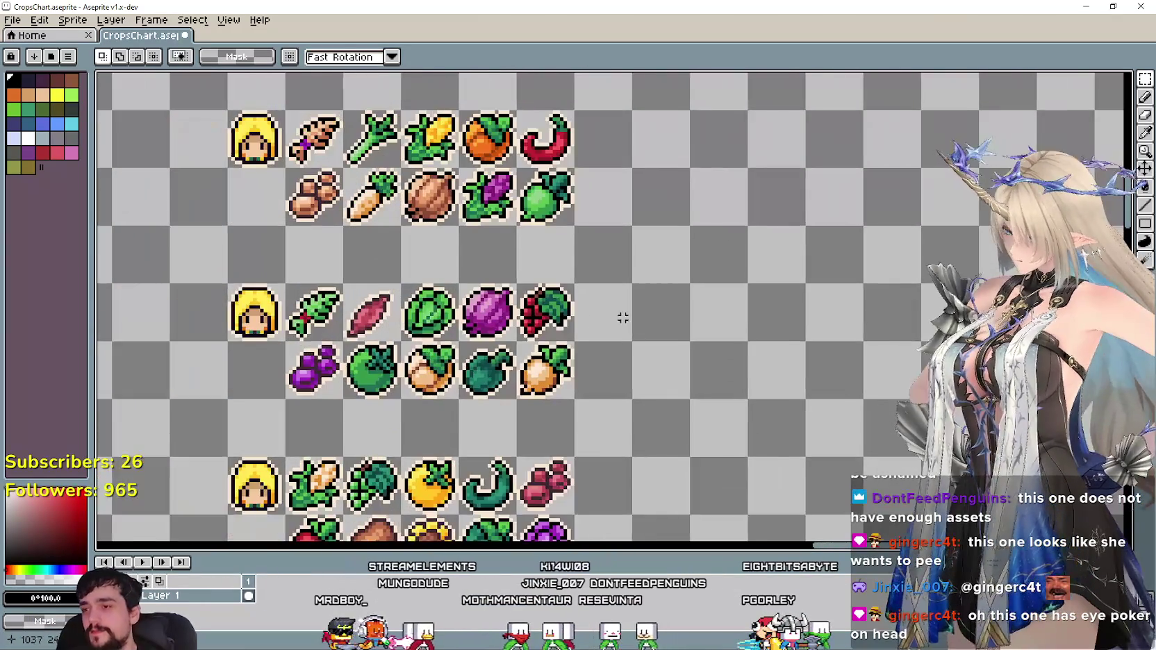
pyautogui.hscroll(2, 637, 317)
pyautogui.scroll(-1, 472, 405)
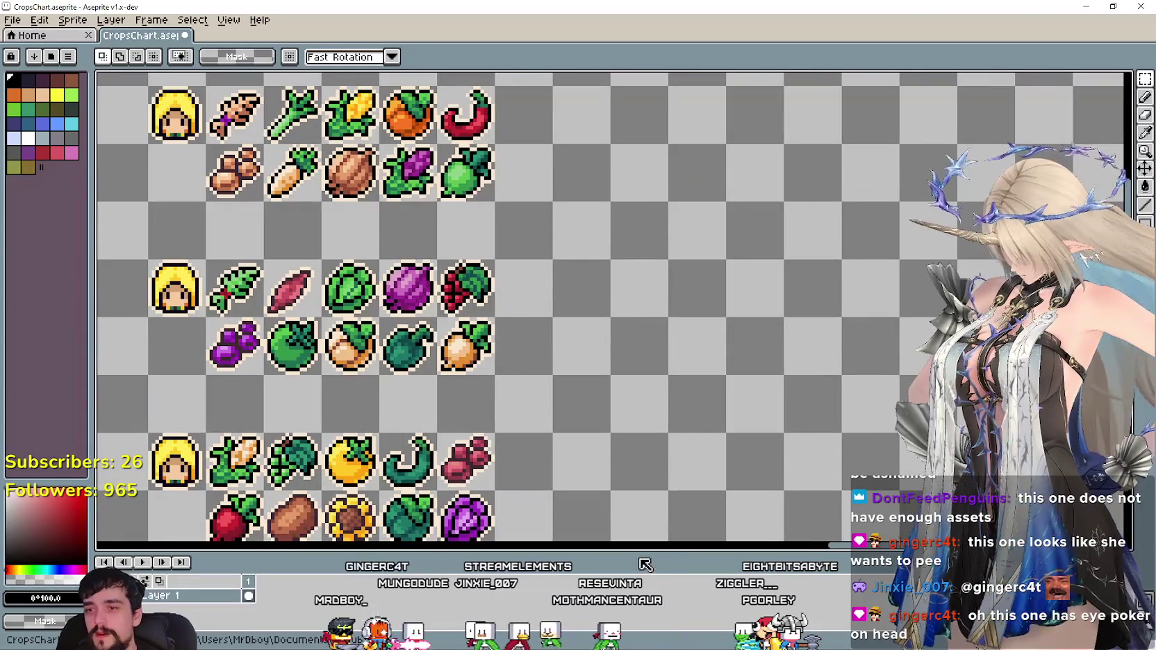
pyautogui.moveTo(635, 554); pyautogui.dragTo(635, 541)
pyautogui.moveTo(420, 297)
pyautogui.mouseDown()
pyautogui.moveTo(514, 373)
pyautogui.moveTo(554, 429)
pyautogui.mouseUp()
pyautogui.scroll(-2, 514, 333)
pyautogui.scroll(-3, 472, 235)
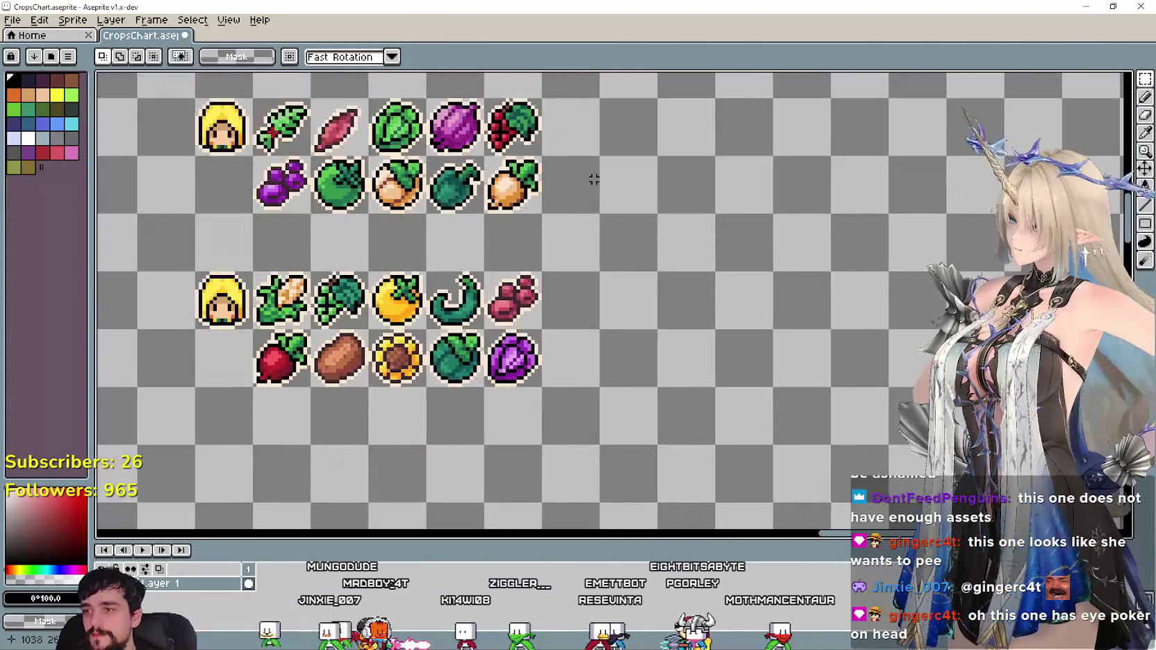
# Recentre on the top crop rows and save CropsChart.aseprite.
pyautogui.scroll(1, 486, 389)
pyautogui.hscroll(2, 471, 387)
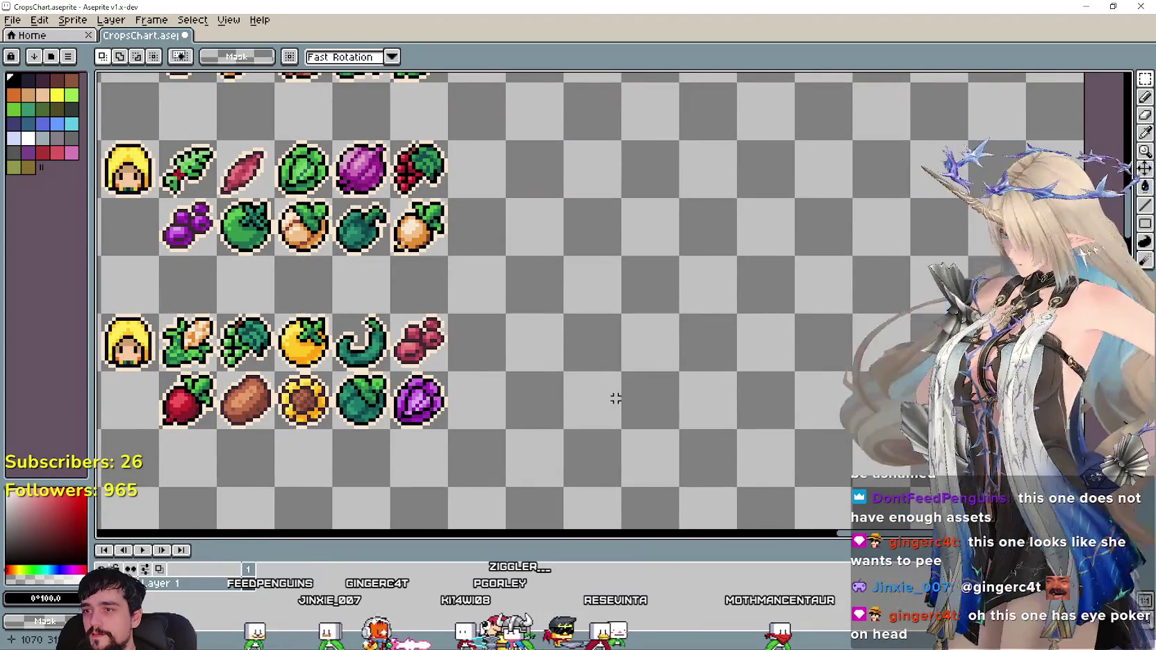
pyautogui.moveTo(508, 379)
pyautogui.mouseDown()
pyautogui.moveTo(511, 276)
pyautogui.moveTo(573, 361)
pyautogui.moveTo(513, 415)
pyautogui.moveTo(446, 431)
pyautogui.moveTo(428, 333)
pyautogui.moveTo(442, 432)
pyautogui.mouseUp()
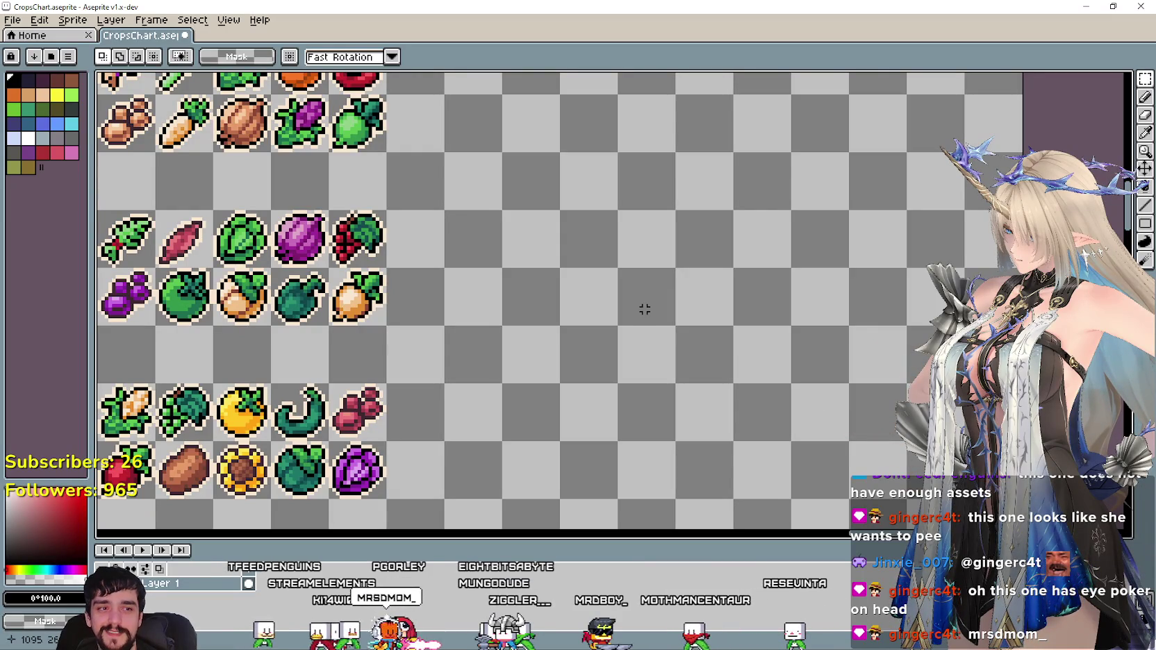
pyautogui.moveTo(645, 309)
pyautogui.mouseDown()
pyautogui.moveTo(554, 299)
pyautogui.moveTo(689, 345)
pyautogui.moveTo(701, 266)
pyautogui.mouseUp()
pyautogui.scroll(-2, 709, 330)
pyautogui.moveTo(709, 330); pyautogui.dragTo(704, 405)
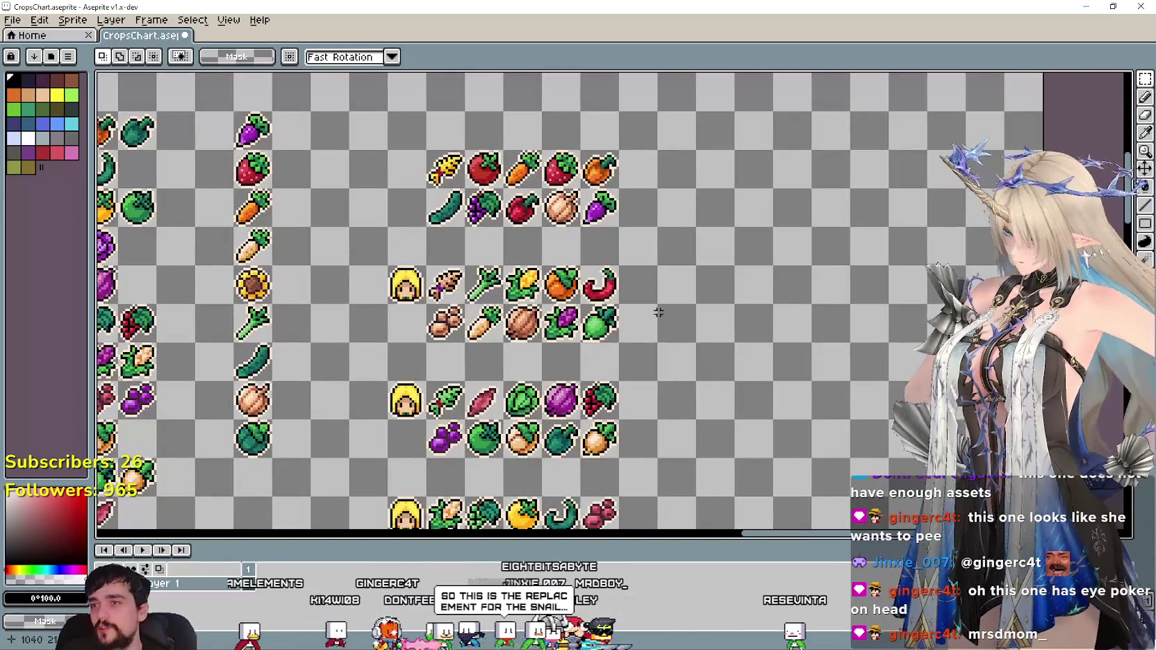
pyautogui.scroll(1, 671, 341)
pyautogui.scroll(-1, 689, 271)
pyautogui.moveTo(684, 310)
pyautogui.mouseDown()
pyautogui.moveTo(679, 343)
pyautogui.moveTo(667, 247)
pyautogui.moveTo(642, 222)
pyautogui.moveTo(653, 199)
pyautogui.moveTo(648, 300)
pyautogui.moveTo(516, 271)
pyautogui.moveTo(637, 291)
pyautogui.moveTo(560, 248)
pyautogui.mouseUp()
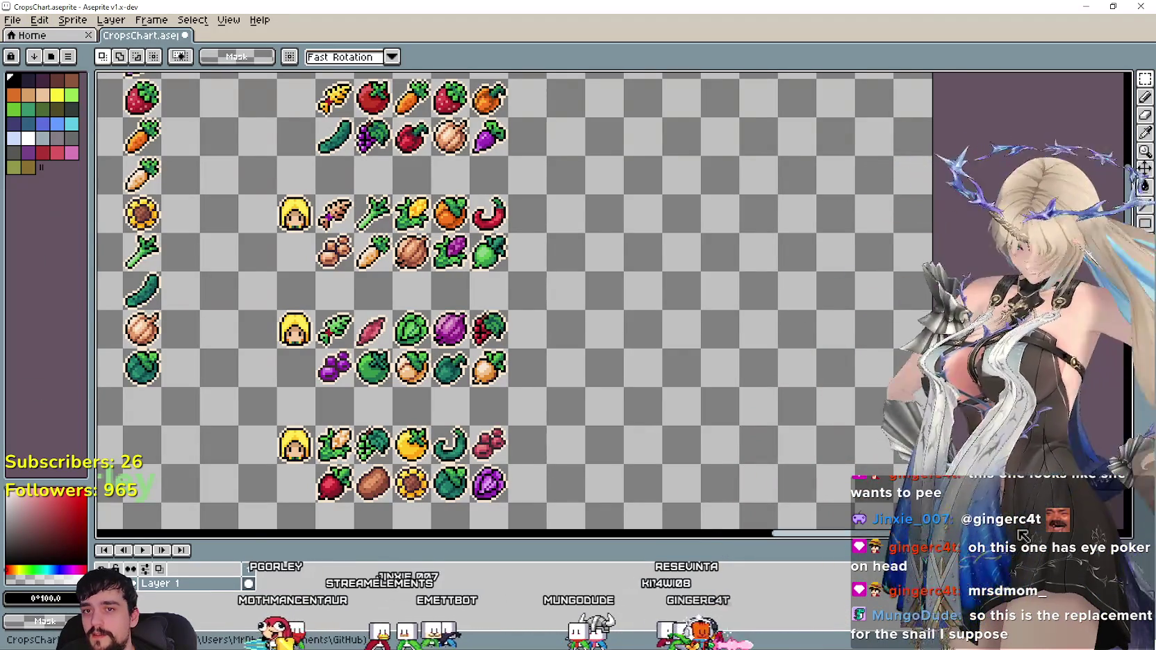
pyautogui.scroll(3, 672, 336)
pyautogui.scroll(3, 572, 344)
pyautogui.moveTo(559, 445)
pyautogui.mouseDown()
pyautogui.moveTo(569, 375)
pyautogui.moveTo(626, 232)
pyautogui.mouseUp()
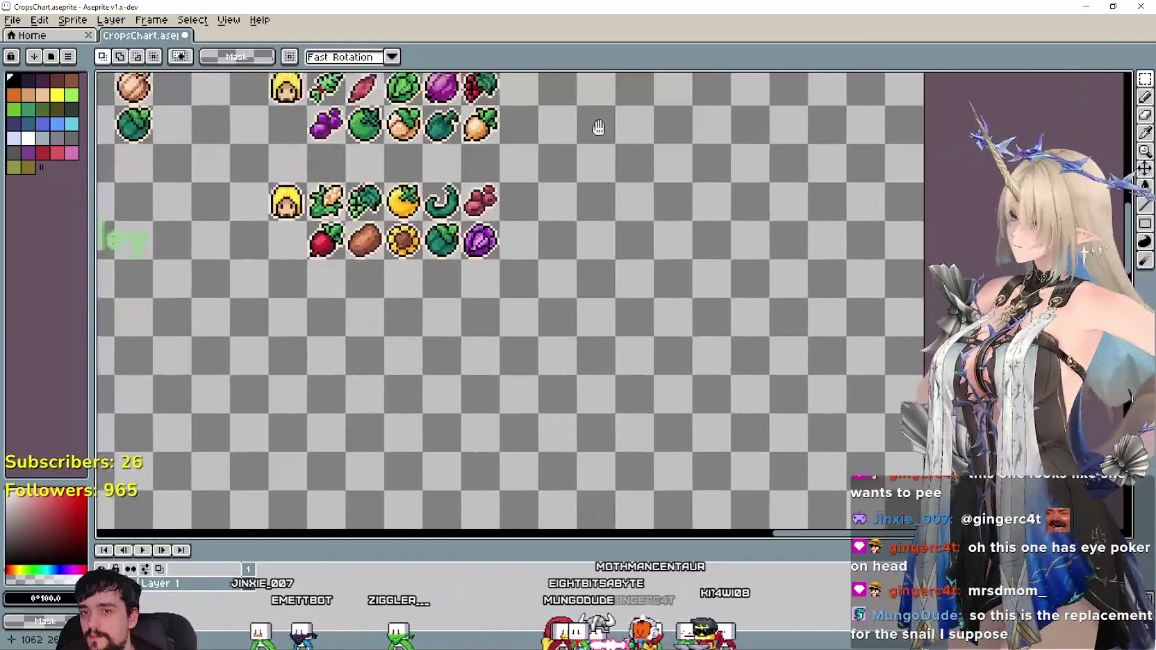
pyautogui.moveTo(655, 297)
pyautogui.mouseDown()
pyautogui.moveTo(432, 227)
pyautogui.moveTo(768, 306)
pyautogui.moveTo(666, 330)
pyautogui.moveTo(553, 246)
pyautogui.moveTo(530, 326)
pyautogui.mouseUp()
pyautogui.moveTo(577, 274)
pyautogui.mouseDown()
pyautogui.moveTo(560, 423)
pyautogui.moveTo(546, 181)
pyautogui.moveTo(557, 217)
pyautogui.moveTo(657, 285)
pyautogui.moveTo(683, 278)
pyautogui.mouseUp()
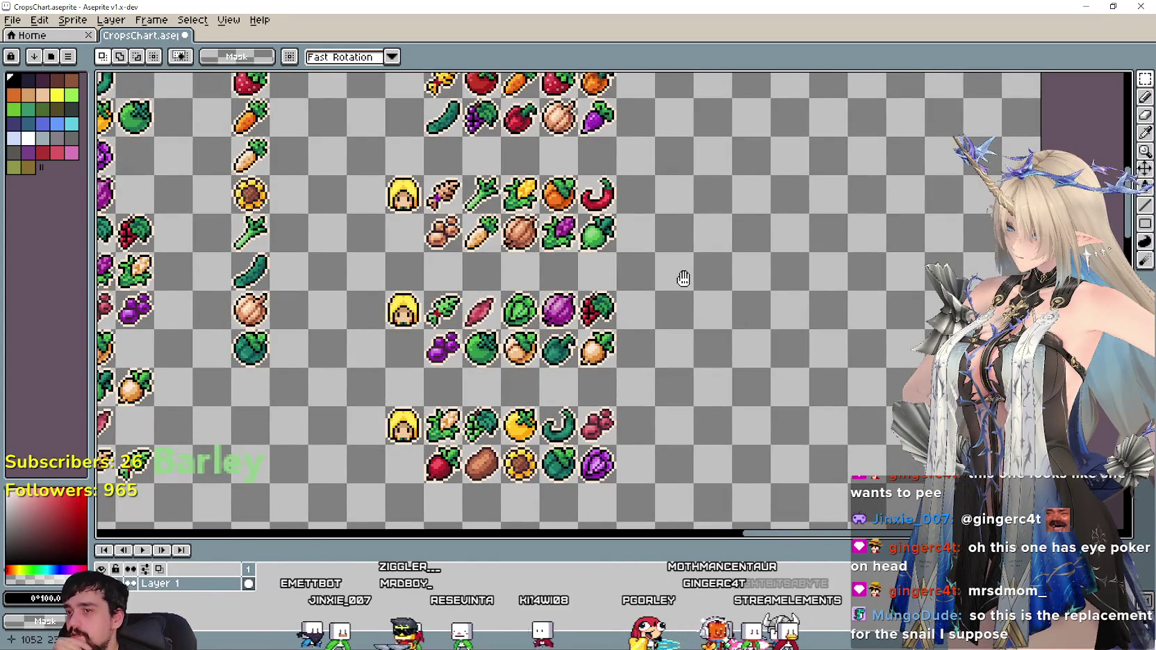
pyautogui.scroll(-1, 683, 278)
pyautogui.scroll(1, 768, 330)
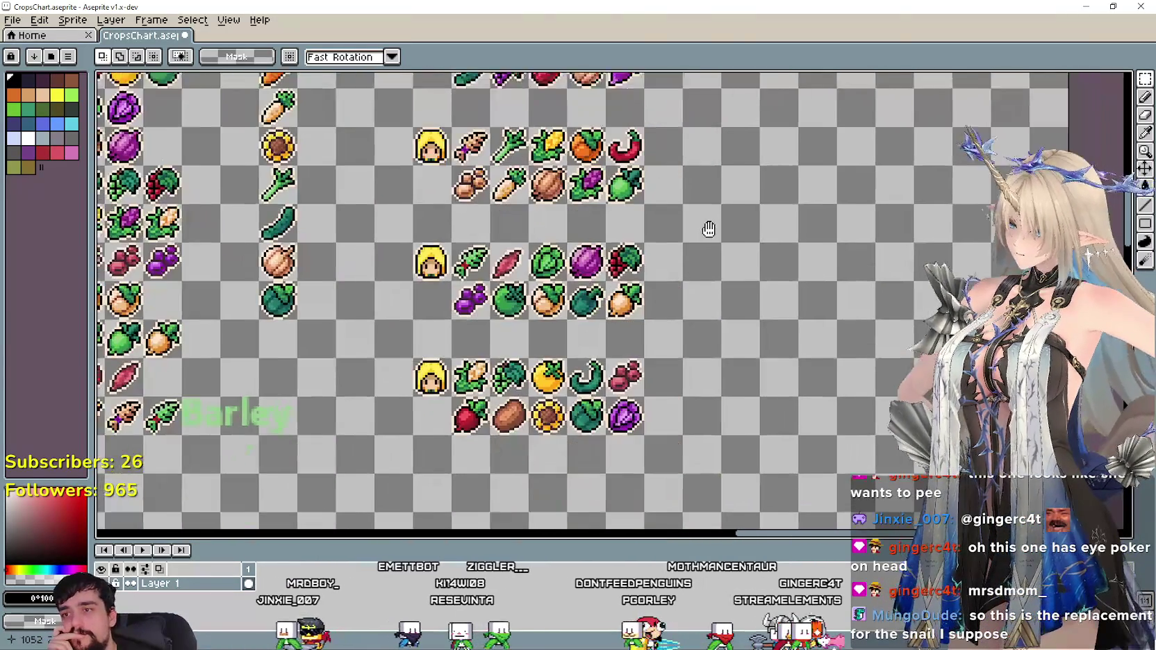
pyautogui.moveTo(705, 191)
pyautogui.mouseDown()
pyautogui.moveTo(684, 304)
pyautogui.moveTo(686, 291)
pyautogui.mouseUp()
pyautogui.hotkey('ctrl', 's')
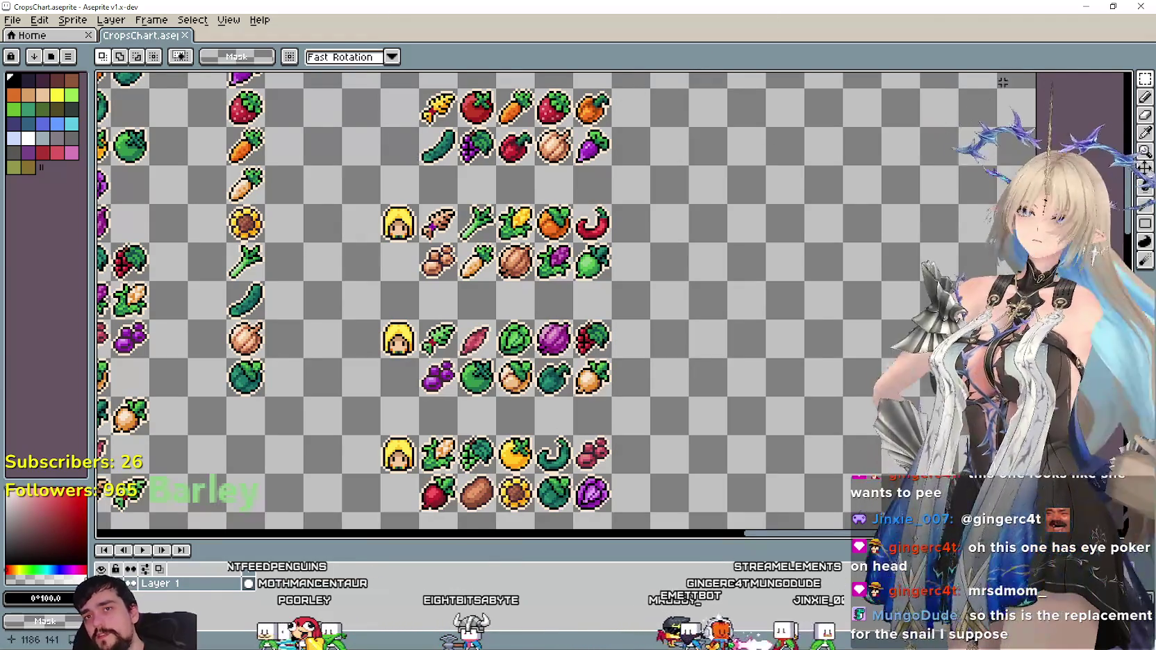
pyautogui.moveTo(1144, 78)
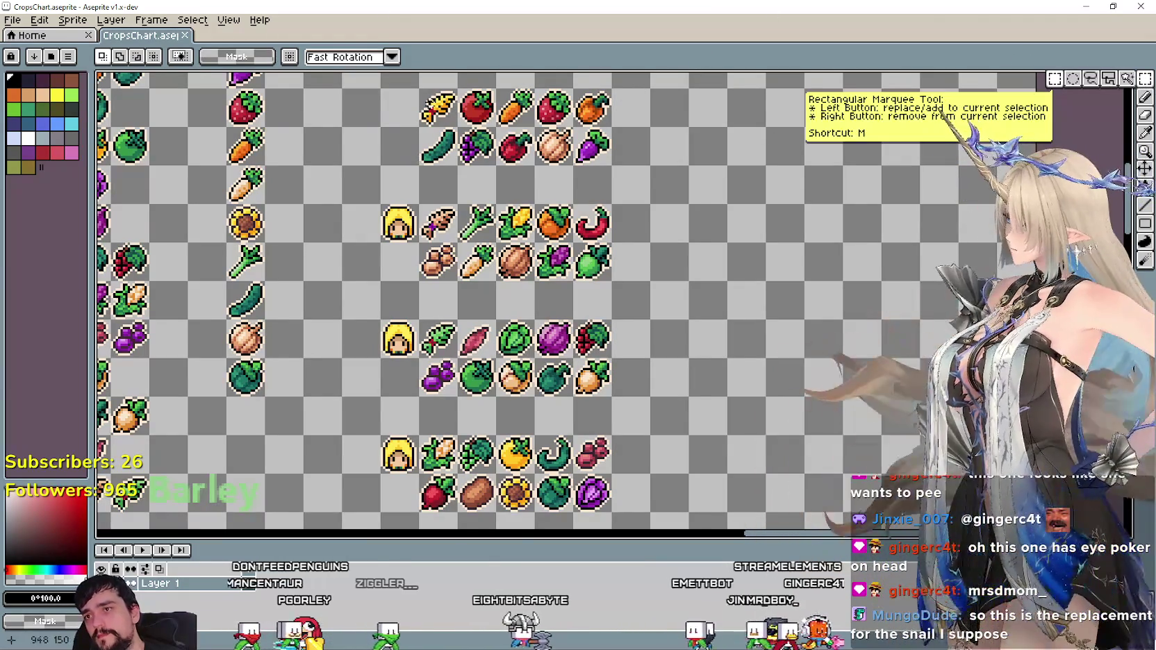
# Marquee-select the first crop block, then its top crop row.
pyautogui.click(1144, 79)
pyautogui.moveTo(420, 90); pyautogui.dragTo(532, 125)
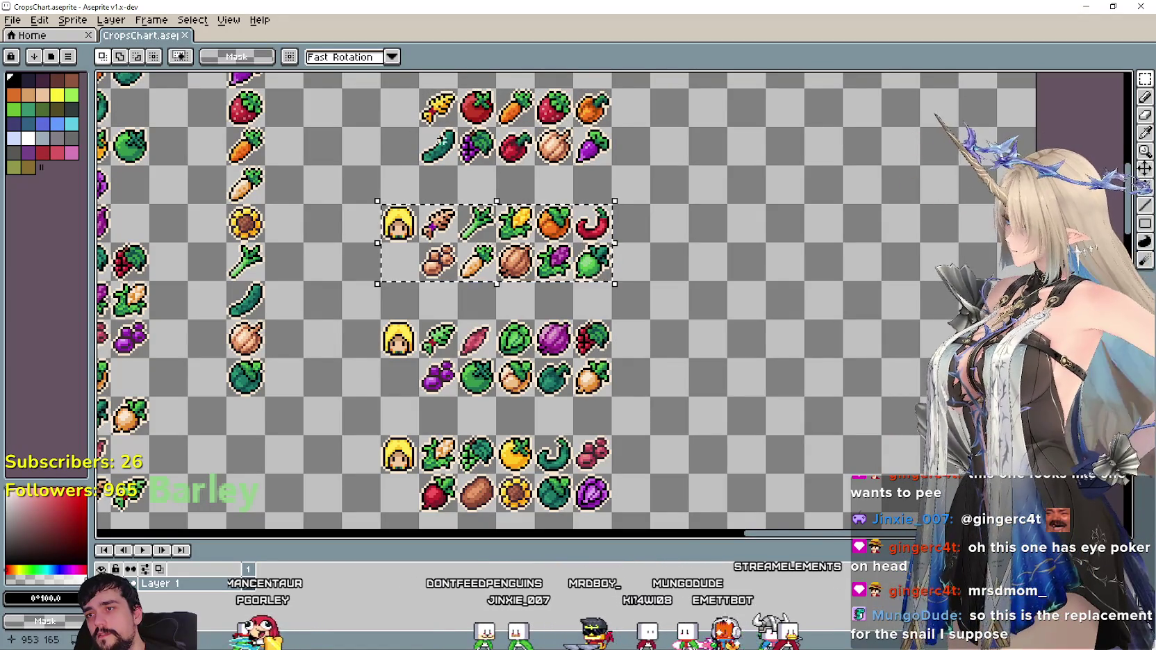
pyautogui.click(462, 157)
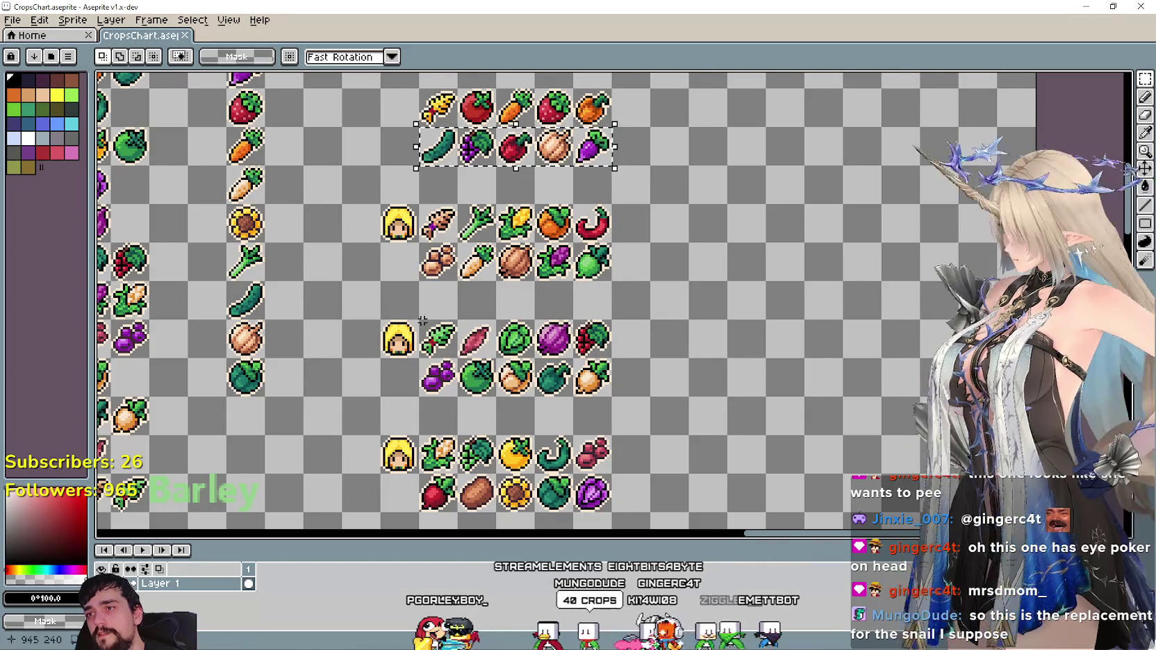
pyautogui.moveTo(590, 385); pyautogui.dragTo(591, 386)
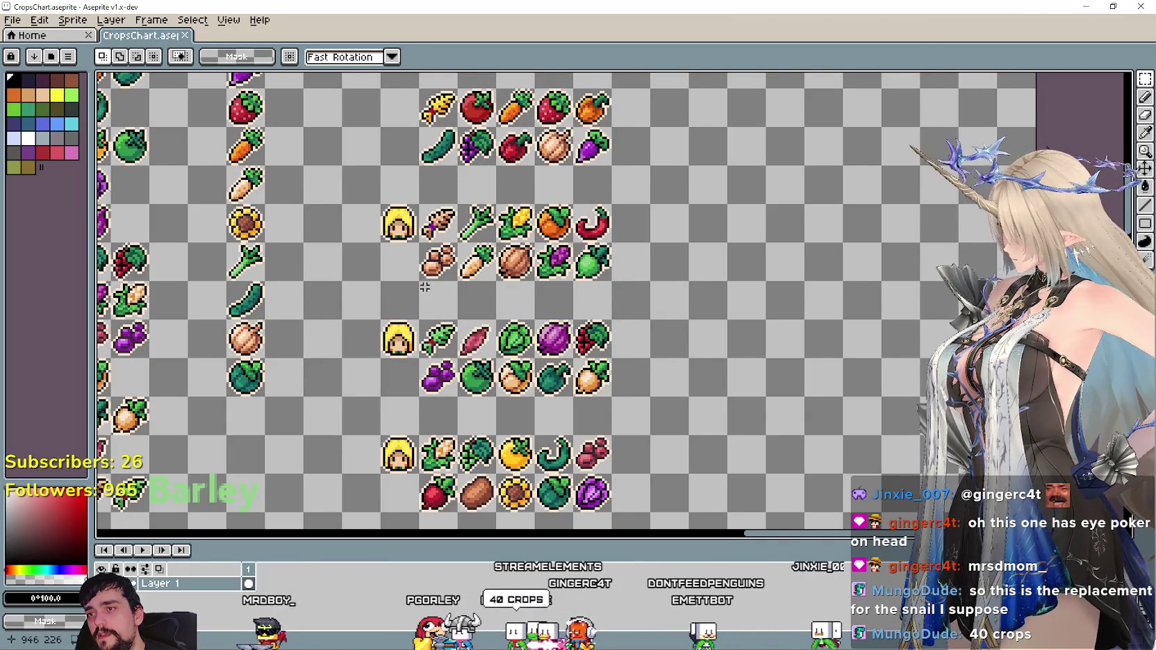
pyautogui.moveTo(448, 264); pyautogui.dragTo(608, 257)
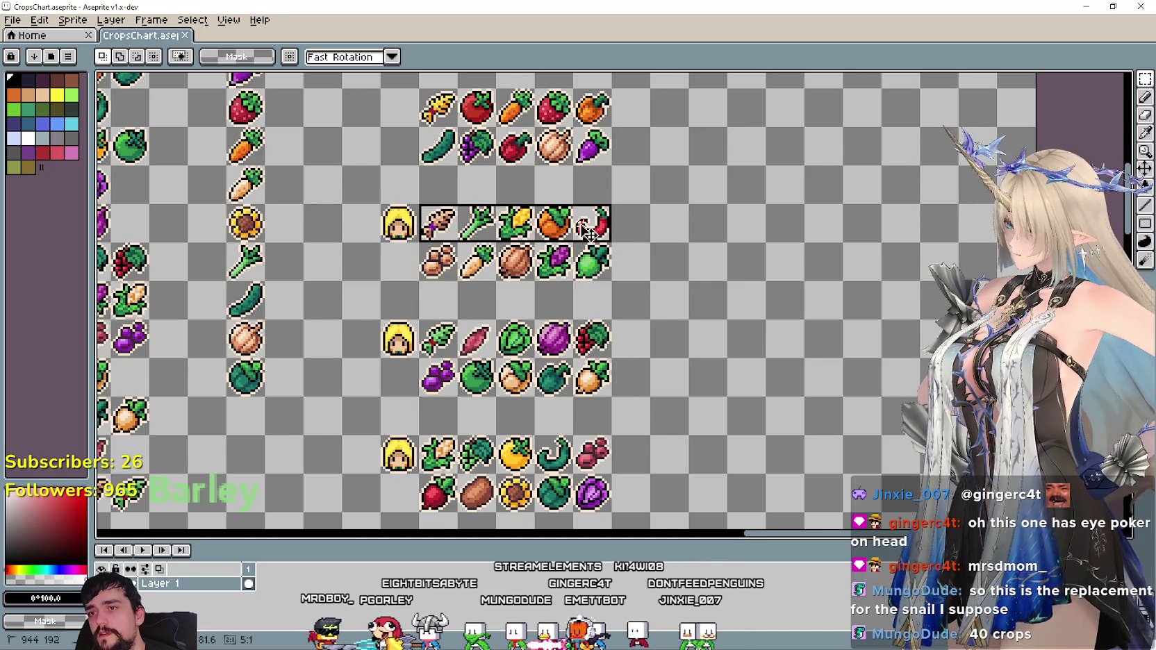
pyautogui.moveTo(610, 241); pyautogui.dragTo(613, 243)
# Select the second and bottom crop blocks, then bring up the recent files list.
pyautogui.moveTo(382, 321); pyautogui.dragTo(610, 395)
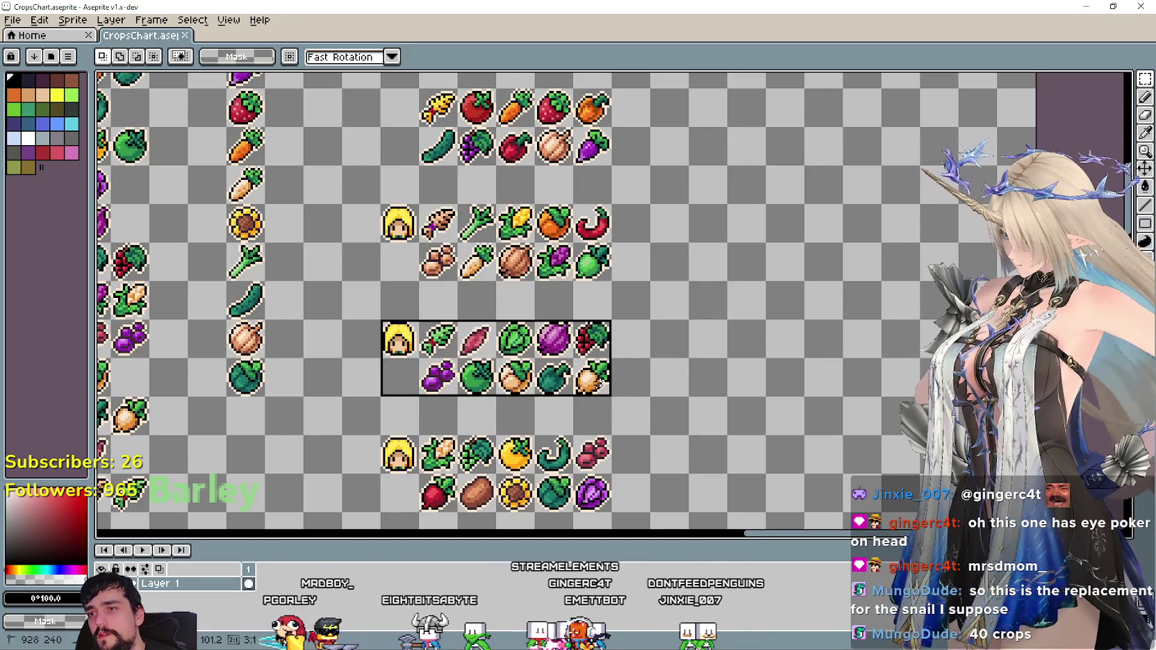
pyautogui.scroll(-3, 453, 209)
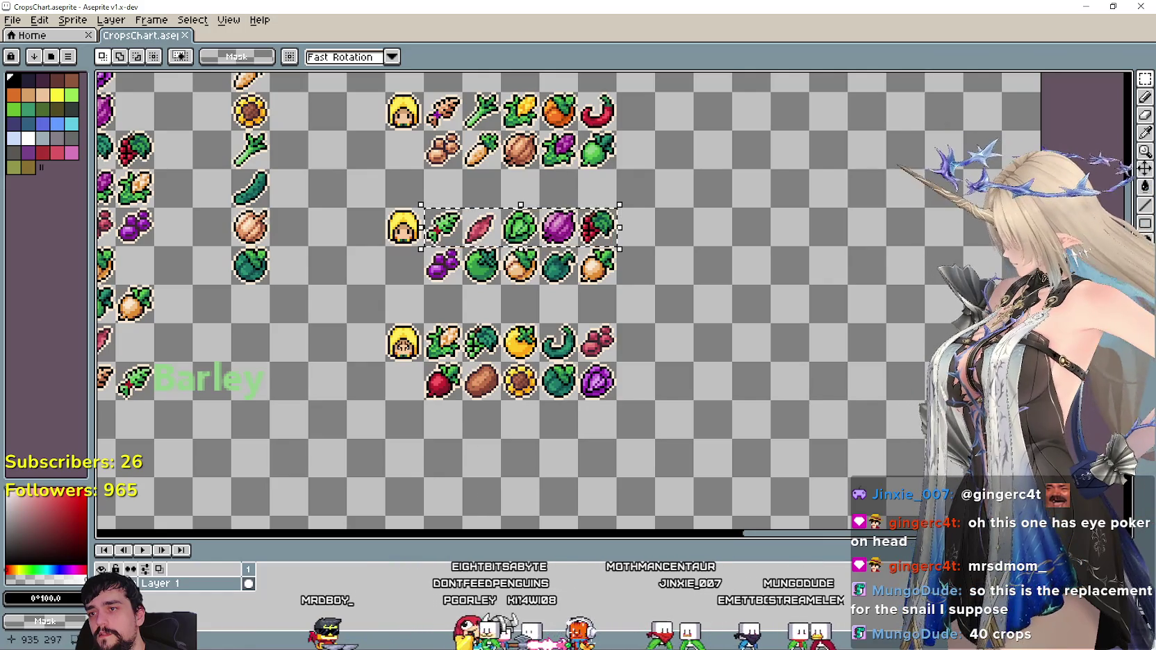
pyautogui.moveTo(383, 321); pyautogui.dragTo(617, 401)
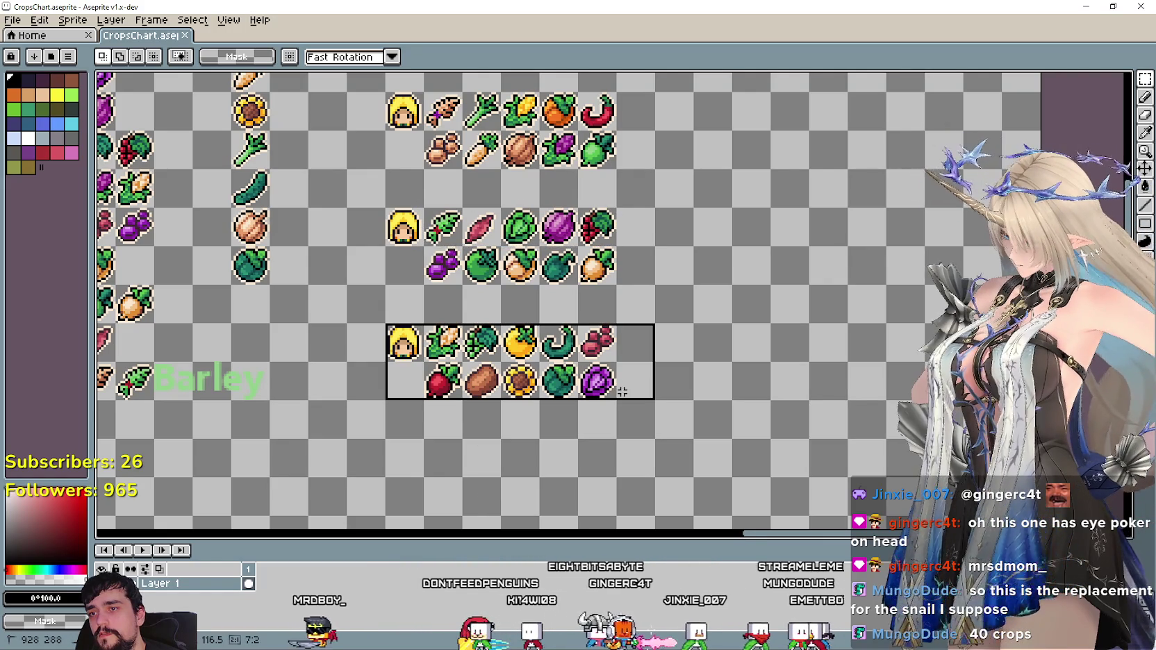
pyautogui.scroll(3, 696, 307)
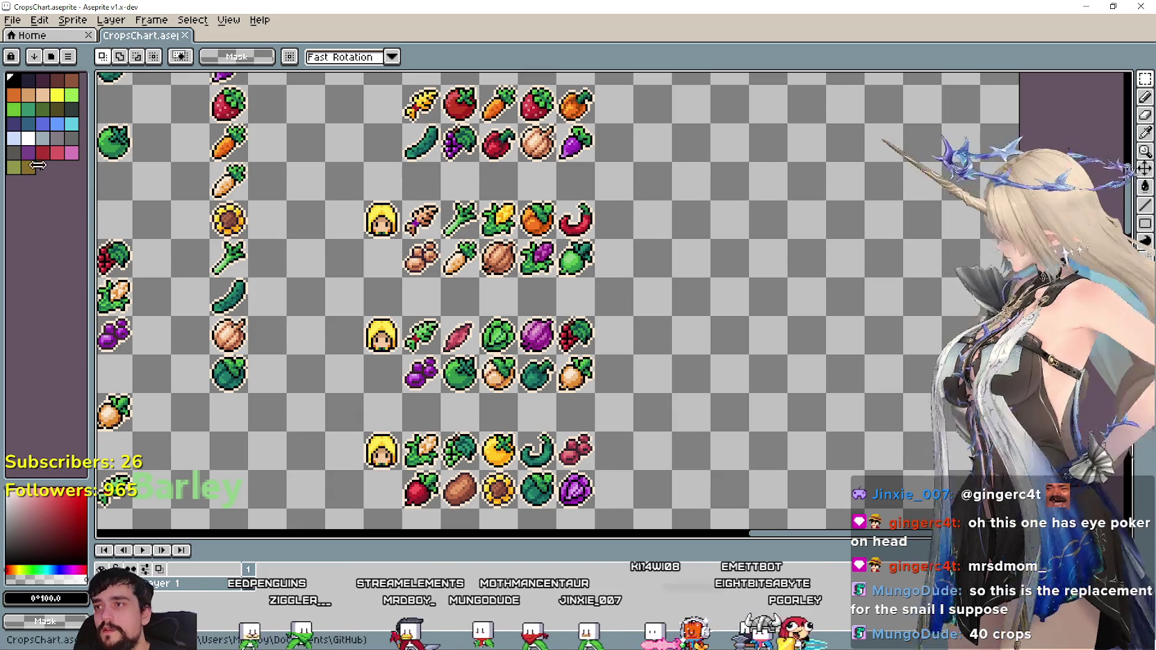
pyautogui.click(13, 19)
pyautogui.moveTo(45, 63)
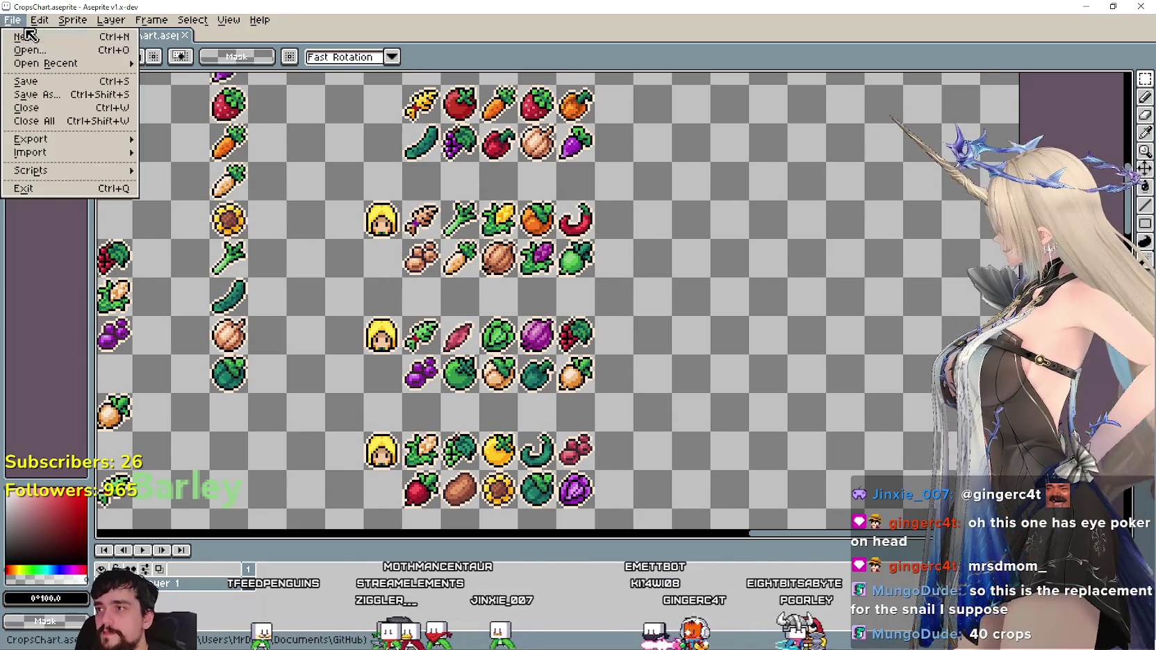
# Open Player.png, then paste the four-fruit row into CropsChart and move it up.
pyautogui.click(225, 109)
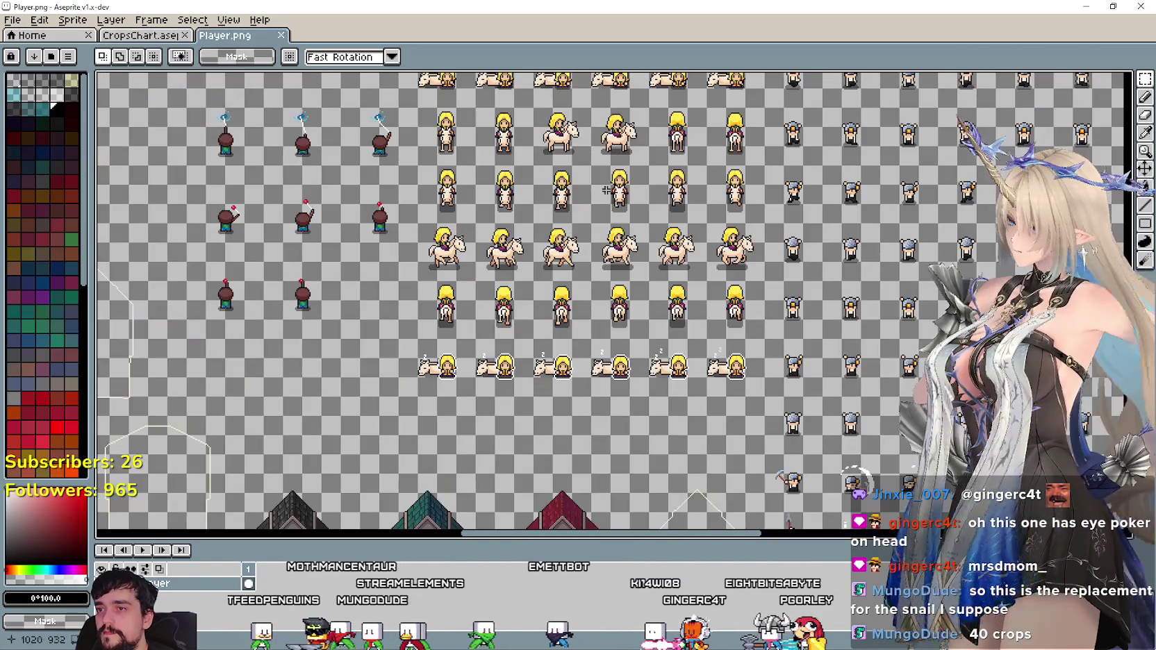
pyautogui.scroll(-1, 456, 330)
pyautogui.scroll(-2, 457, 330)
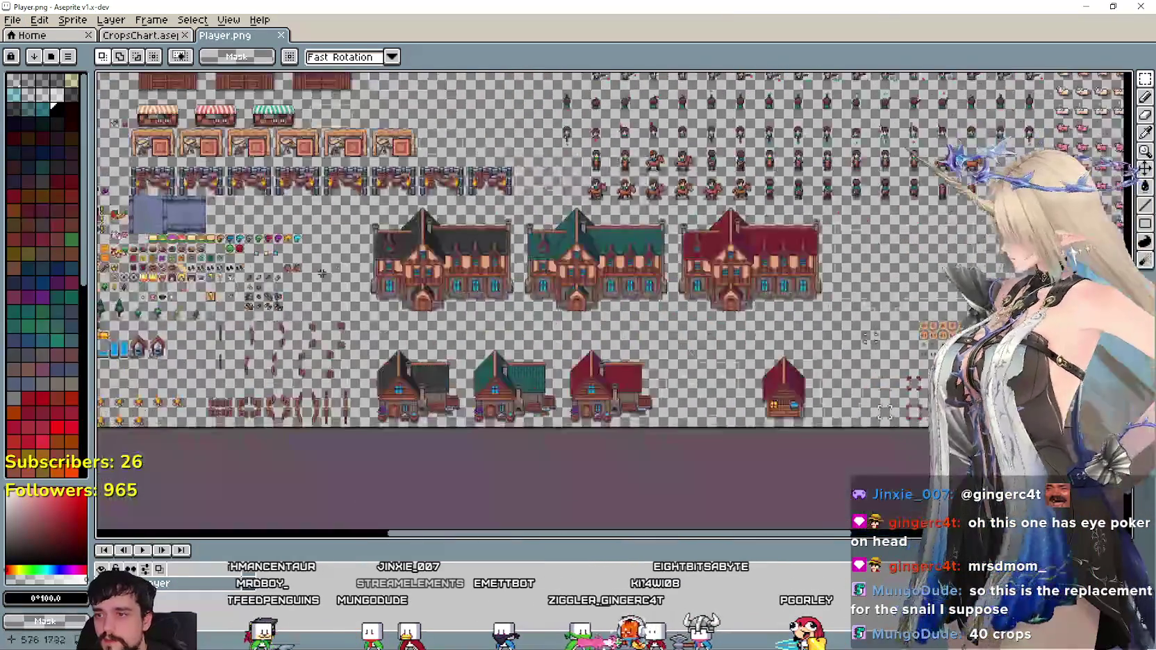
pyautogui.scroll(2, 456, 331)
pyautogui.moveTo(685, 348)
pyautogui.mouseDown()
pyautogui.moveTo(531, 350)
pyautogui.moveTo(544, 374)
pyautogui.mouseUp()
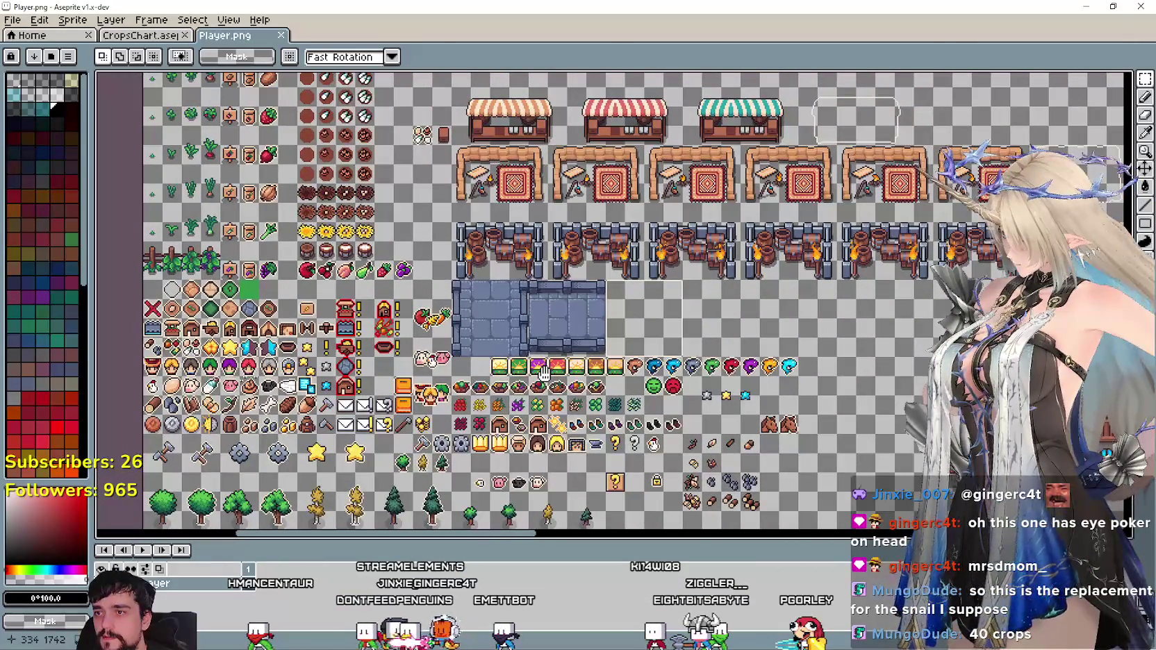
pyautogui.scroll(1, 287, 300)
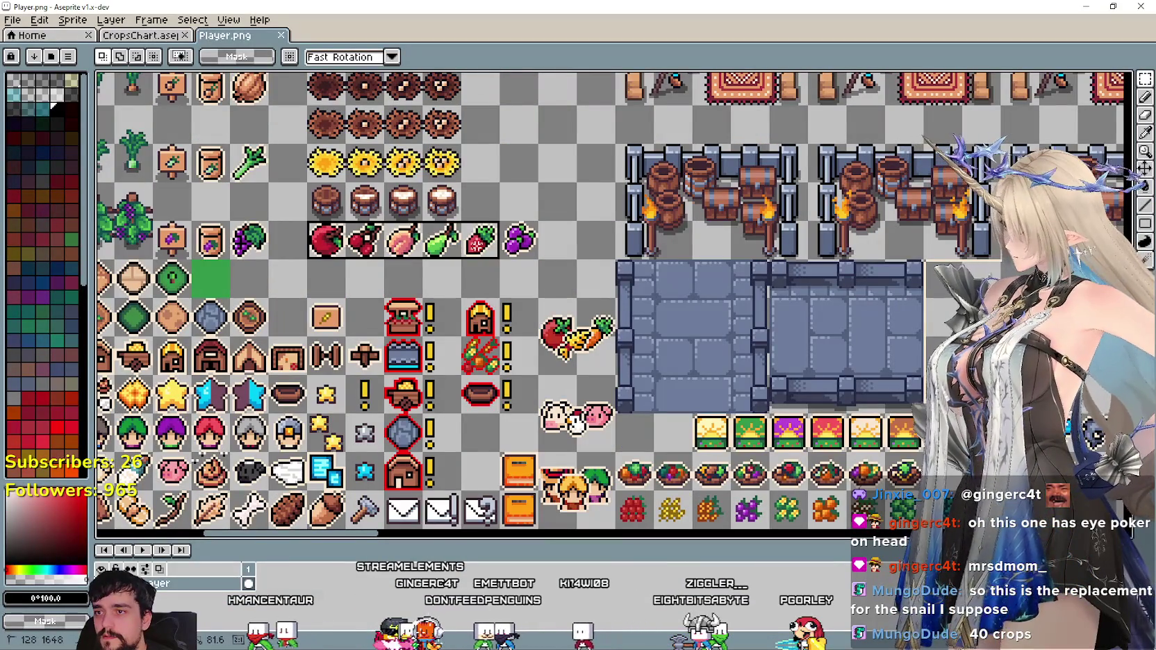
pyautogui.click(151, 36)
pyautogui.hotkey('ctrl', 'v')
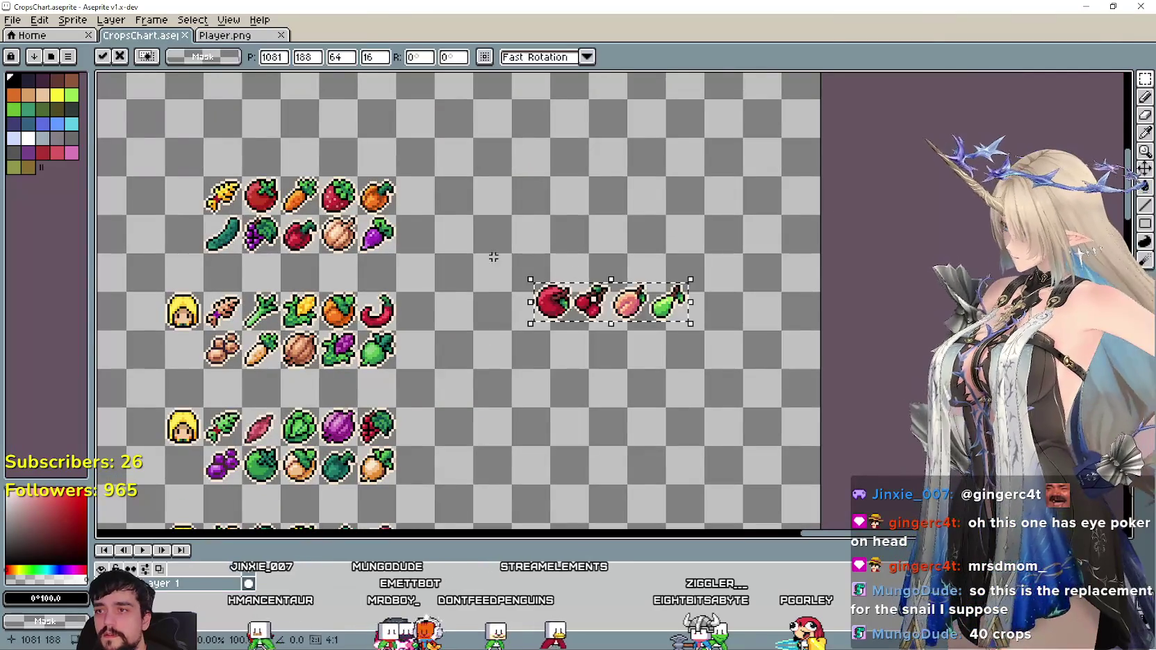
pyautogui.moveTo(598, 313); pyautogui.dragTo(618, 208)
pyautogui.click(605, 317)
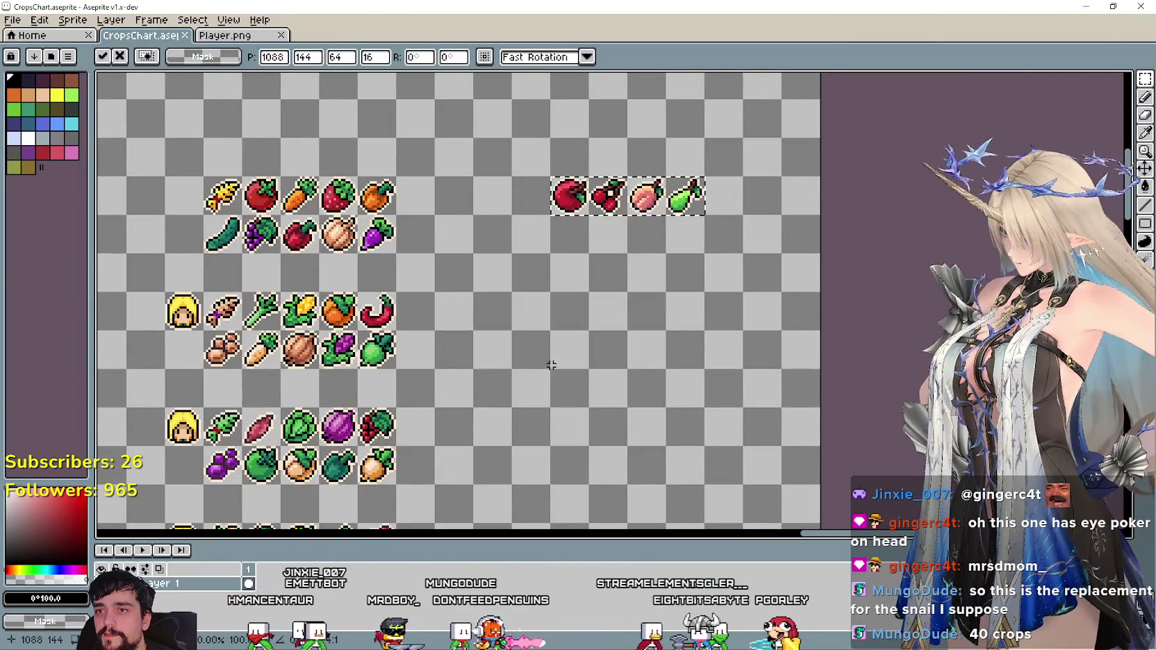
# Copy the strawberry and grapes from Player.png and place them below the fruit row.
pyautogui.hotkey('ctrl', 'c')
pyautogui.hotkey('ctrl', 'Tab')
pyautogui.hotkey('ctrl', 'v')
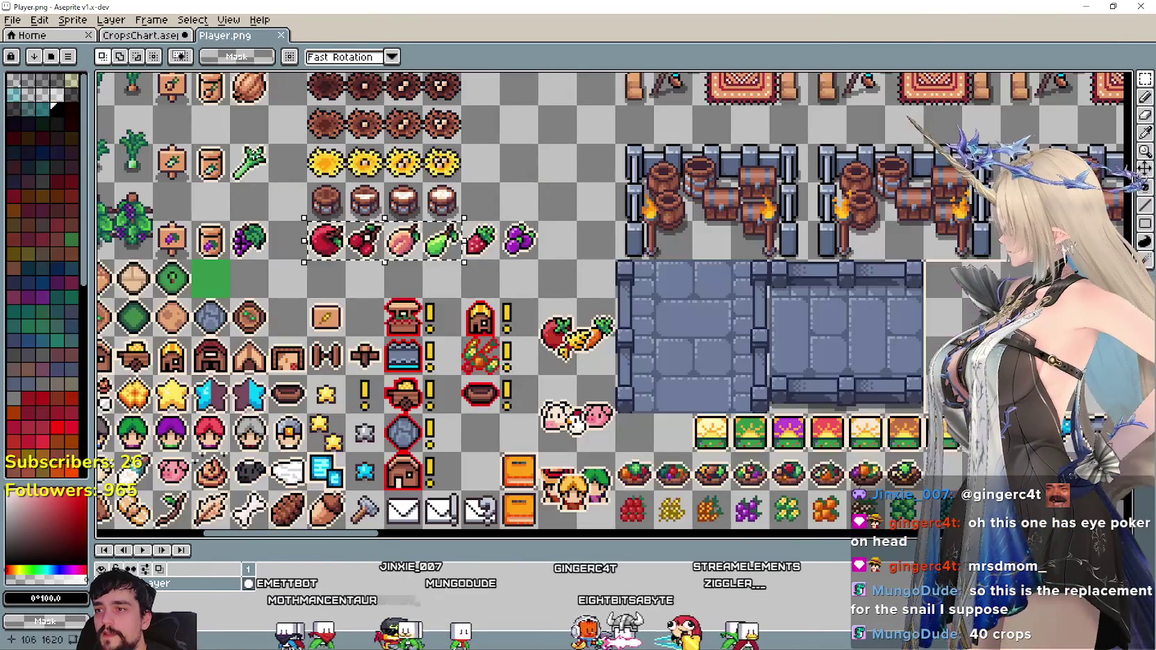
pyautogui.moveTo(458, 218); pyautogui.dragTo(542, 263)
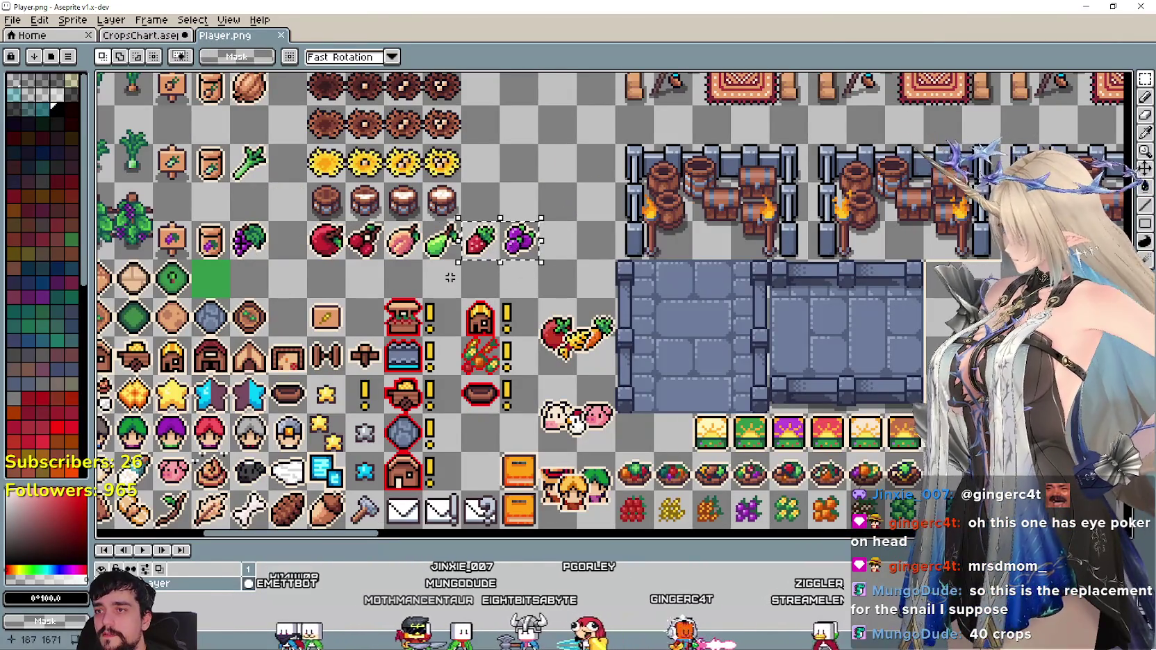
pyautogui.hotkey('ctrl', 'c')
pyautogui.click(165, 37)
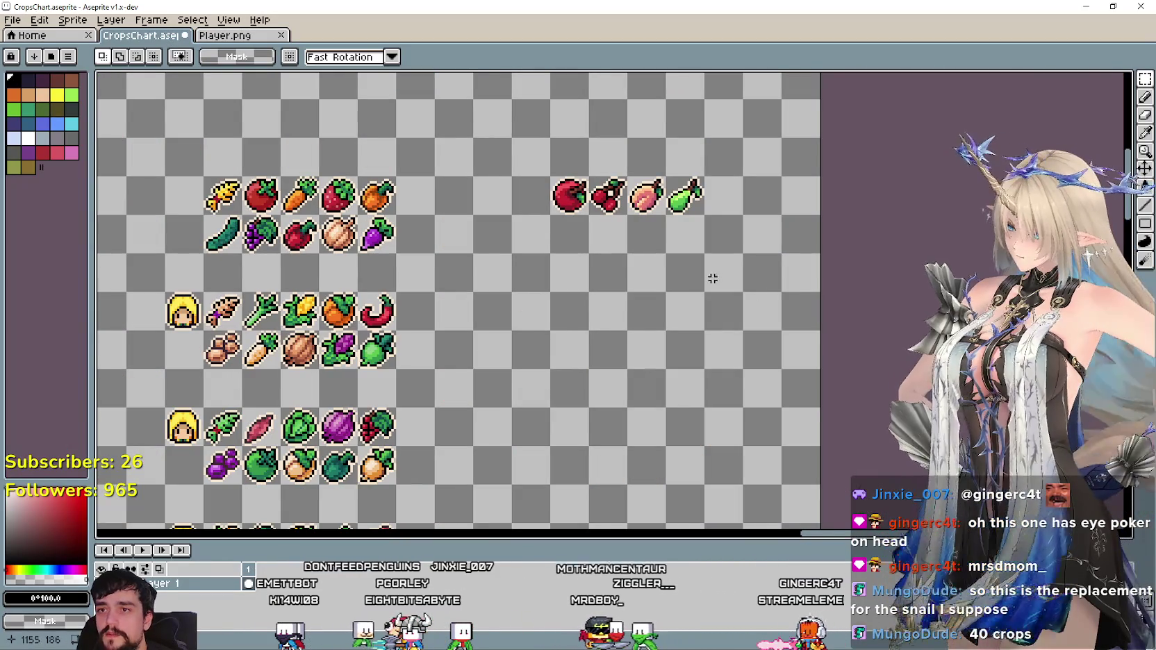
pyautogui.hotkey('ctrl', 'v')
pyautogui.moveTo(686, 292); pyautogui.dragTo(671, 235)
pyautogui.click(686, 310)
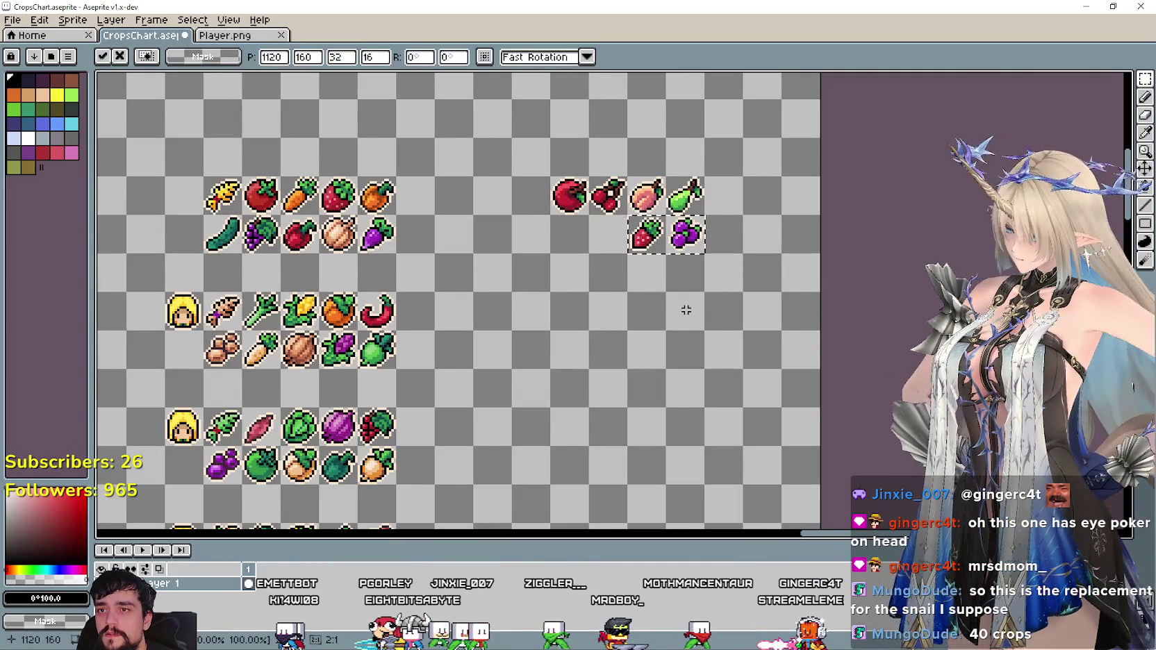
pyautogui.scroll(-2, 537, 303)
pyautogui.scroll(2, 556, 216)
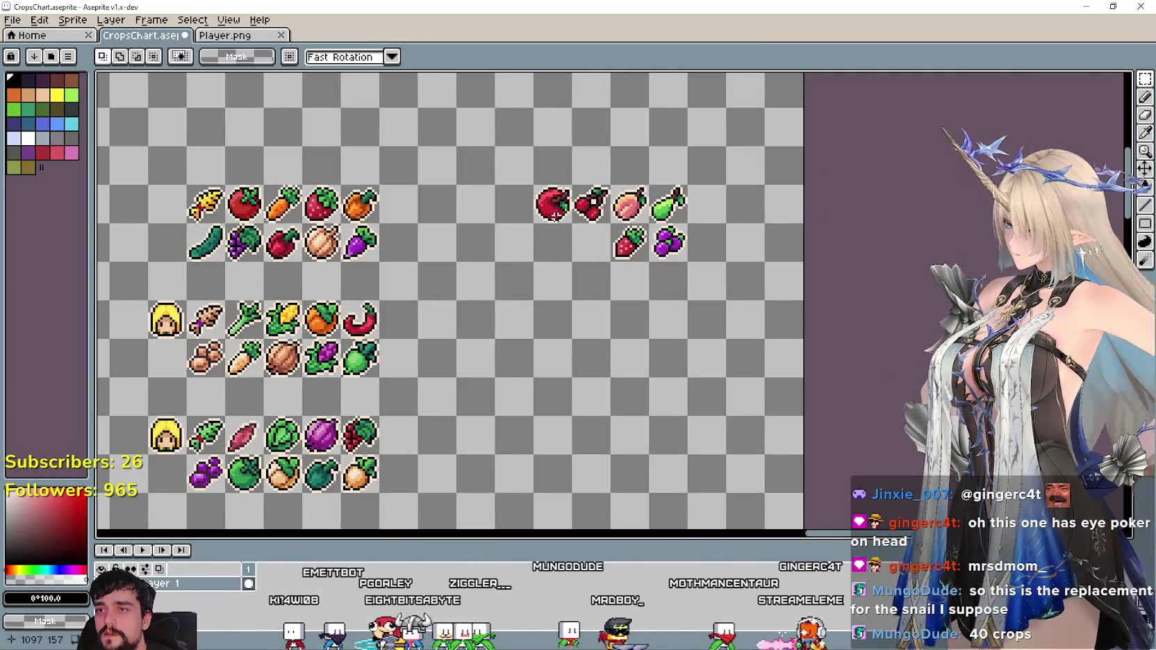
# Paste a horse head above the fruit row and shift the strawberry and grapes lower.
pyautogui.click(224, 36)
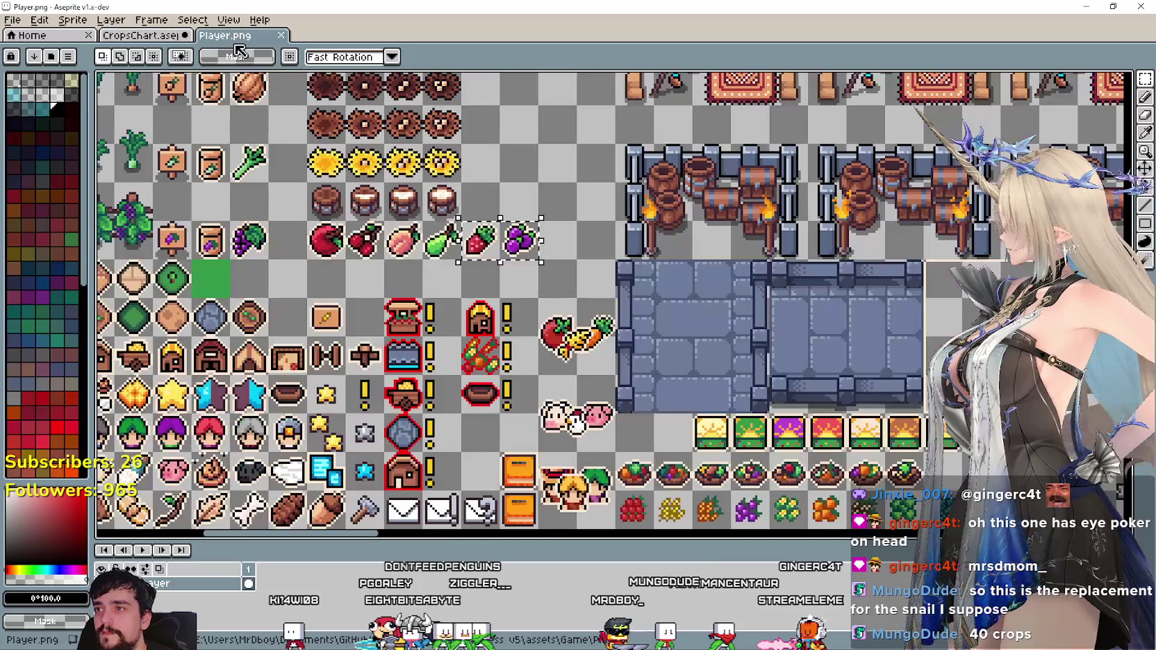
pyautogui.scroll(-2, 518, 210)
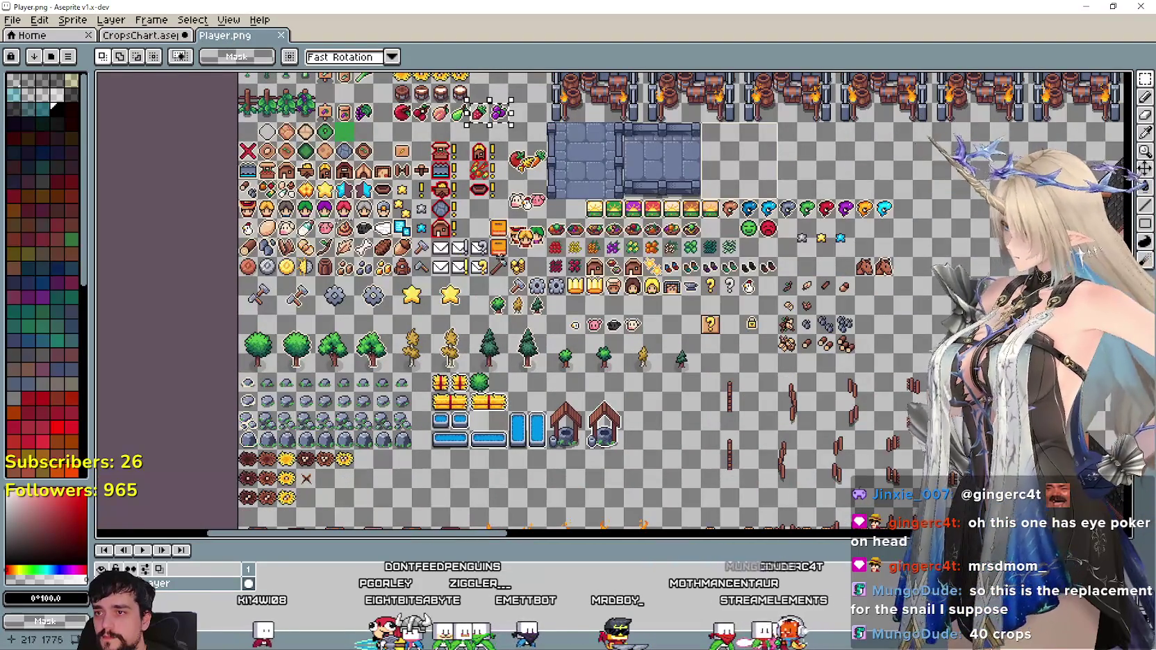
pyautogui.scroll(1, 538, 233)
pyautogui.scroll(-3, 521, 218)
pyautogui.scroll(1, 411, 236)
pyautogui.scroll(1, 602, 318)
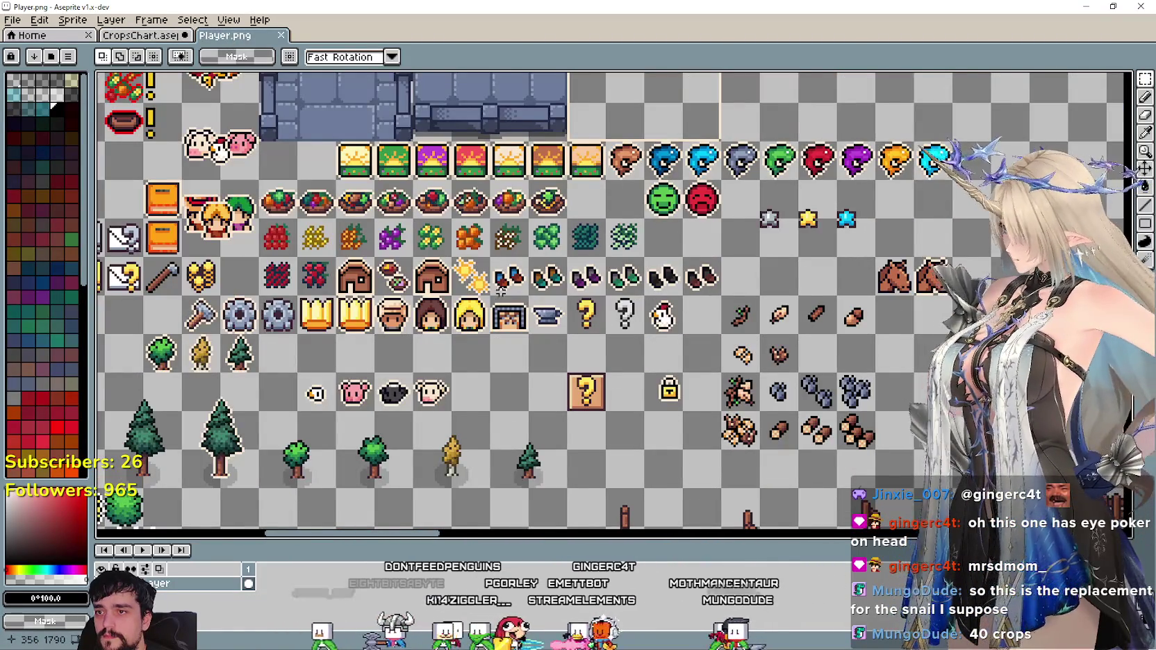
pyautogui.moveTo(500, 291); pyautogui.dragTo(338, 288)
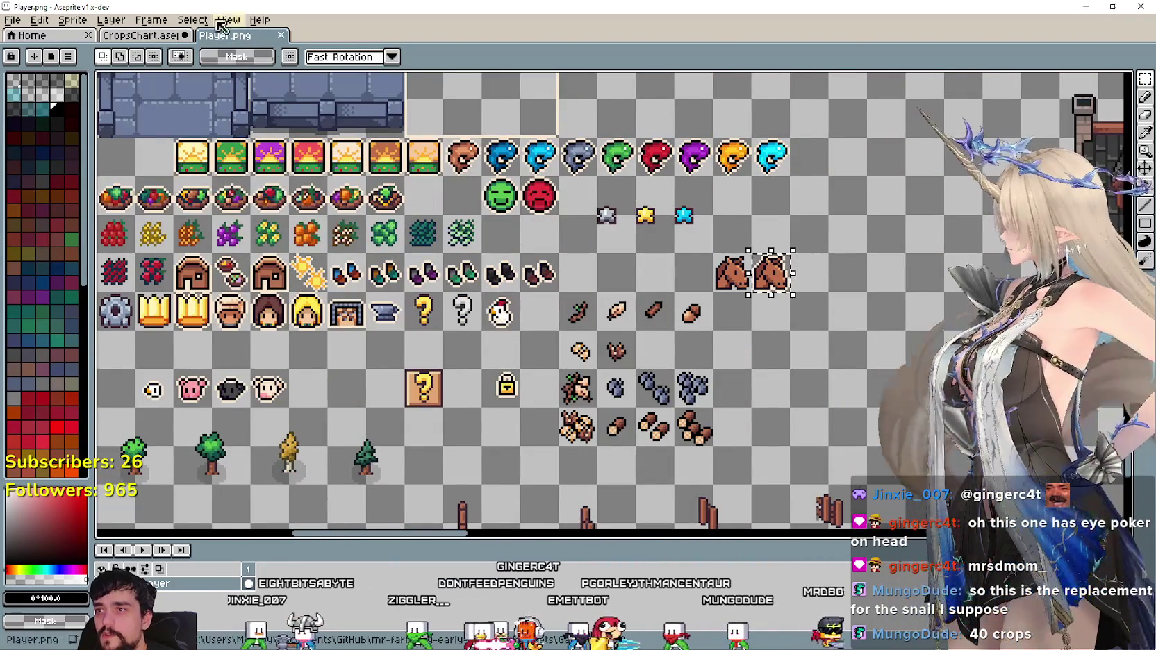
pyautogui.click(139, 35)
pyautogui.hotkey('ctrl', 'v')
pyautogui.moveTo(609, 301)
pyautogui.mouseDown()
pyautogui.moveTo(562, 161)
pyautogui.moveTo(553, 164)
pyautogui.mouseUp()
pyautogui.moveTo(610, 224)
pyautogui.mouseDown()
pyautogui.moveTo(689, 264)
pyautogui.moveTo(663, 323)
pyautogui.mouseUp()
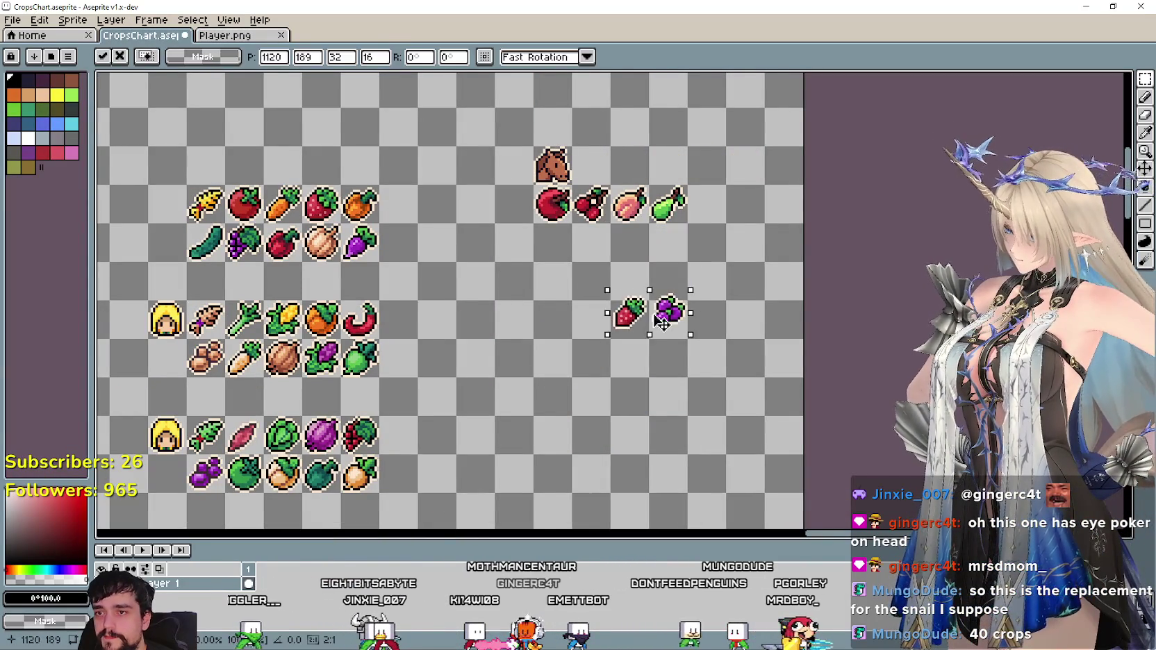
pyautogui.click(542, 328)
# Look over the arranged chart and save CropsChart.aseprite.
pyautogui.moveTo(543, 328); pyautogui.dragTo(626, 241)
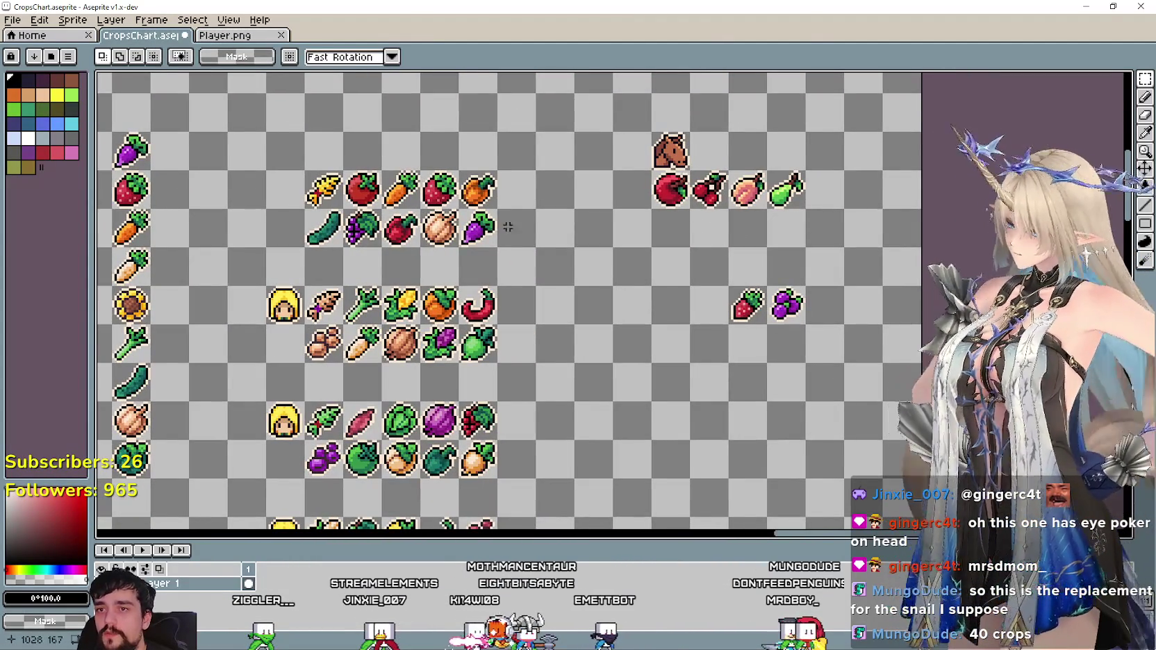
pyautogui.scroll(-2, 686, 357)
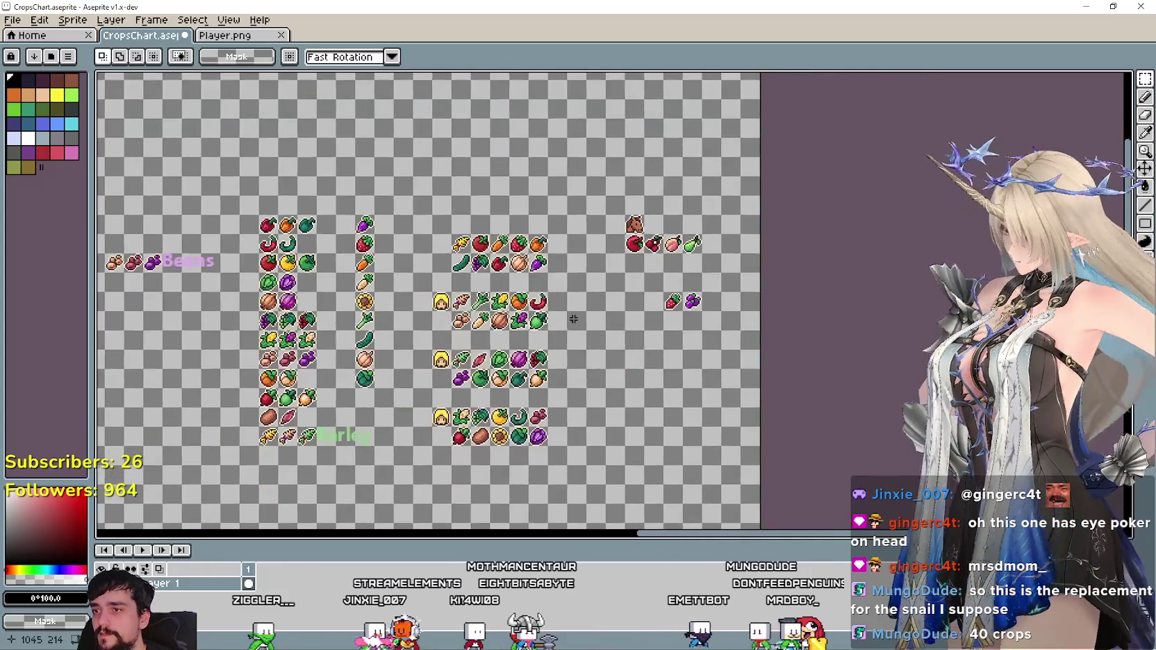
pyautogui.scroll(2, 687, 357)
pyautogui.scroll(-2, 686, 357)
pyautogui.scroll(1, 686, 358)
pyautogui.moveTo(686, 358); pyautogui.dragTo(693, 360)
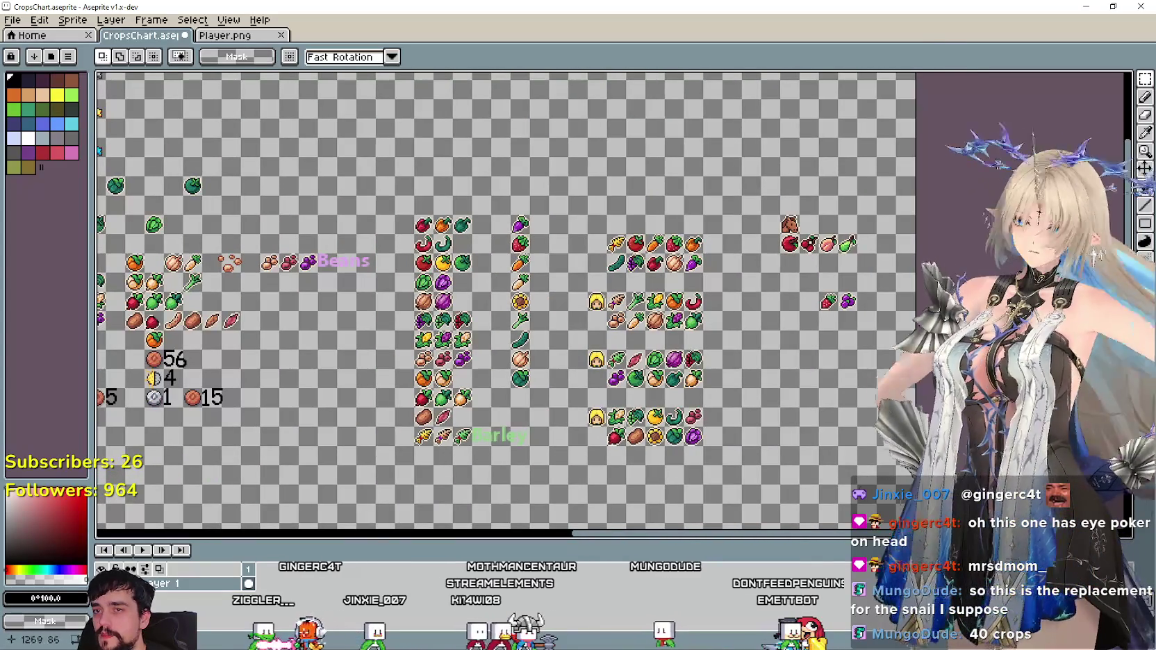
pyautogui.scroll(-1, 849, 227)
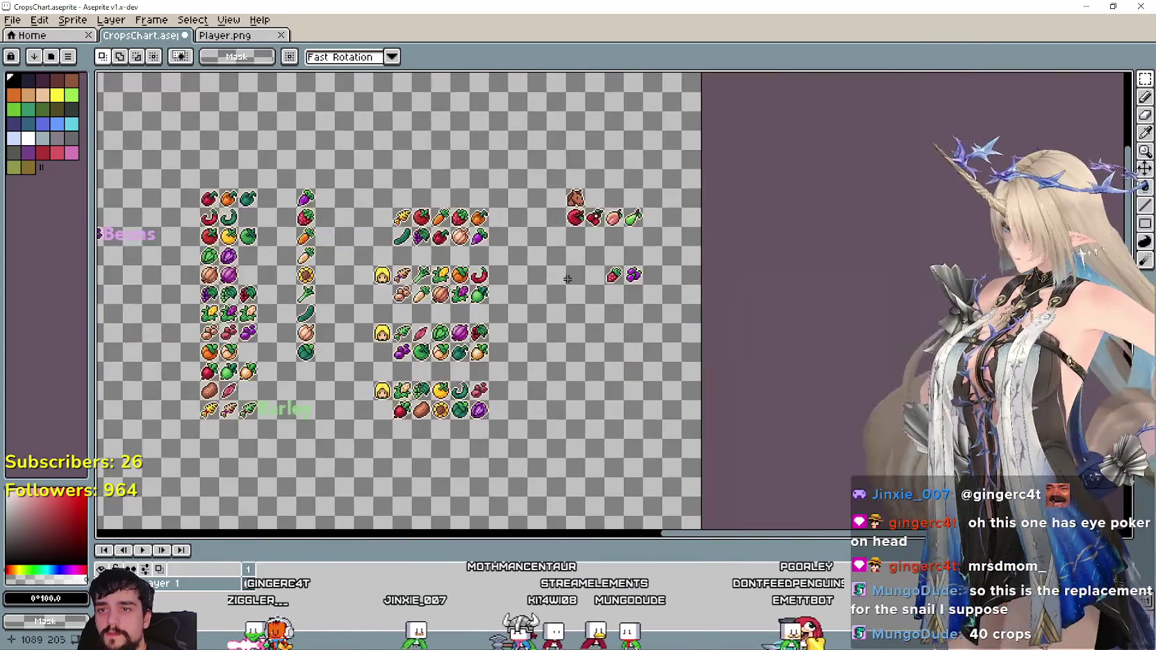
pyautogui.scroll(2, 725, 182)
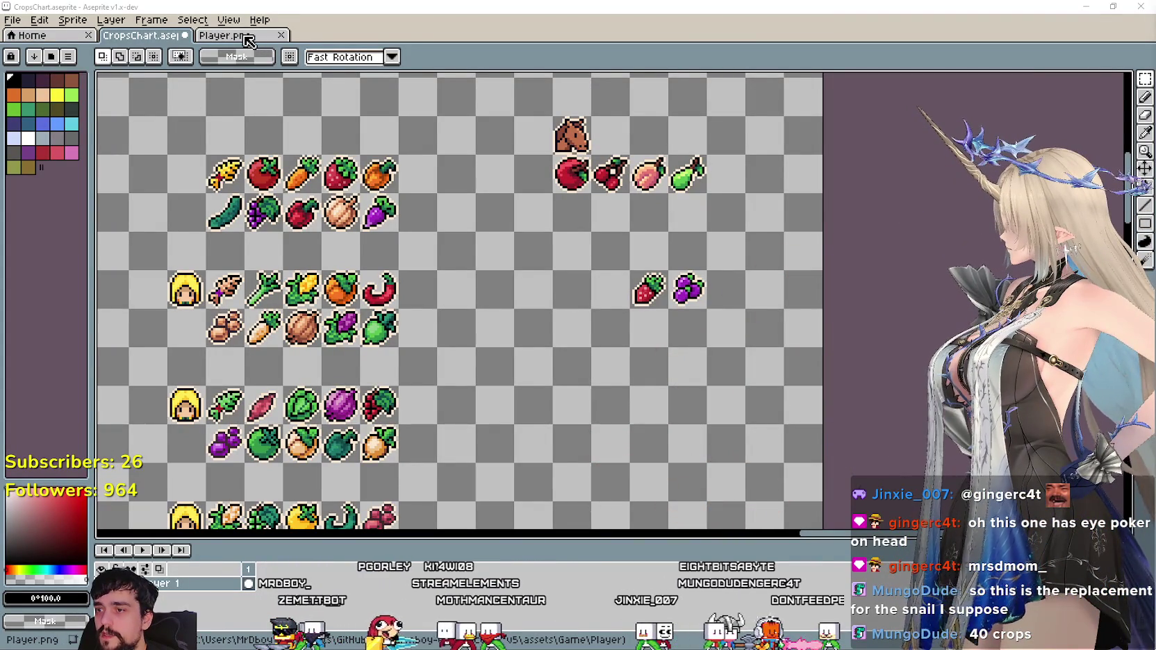
pyautogui.hotkey('ctrl', 's')
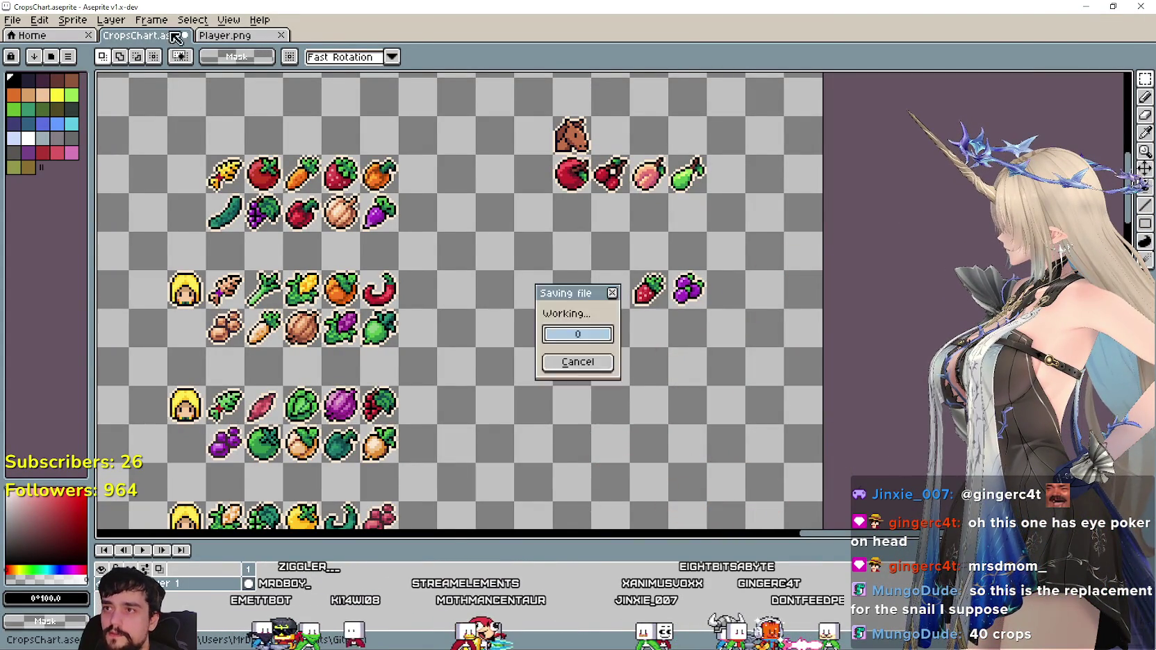
# Deselect the horse heads in Player.png and start opening a file from disk.
pyautogui.click(224, 34)
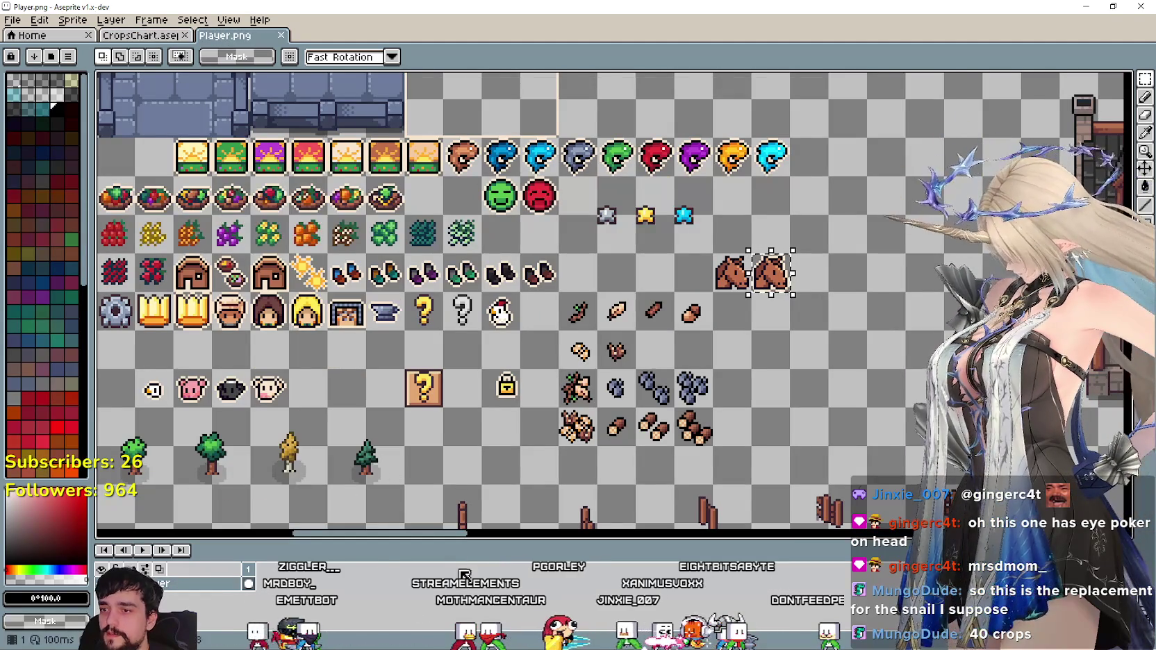
pyautogui.scroll(-2, 460, 425)
pyautogui.scroll(2, 464, 411)
pyautogui.hotkey('ctrl', 'd')
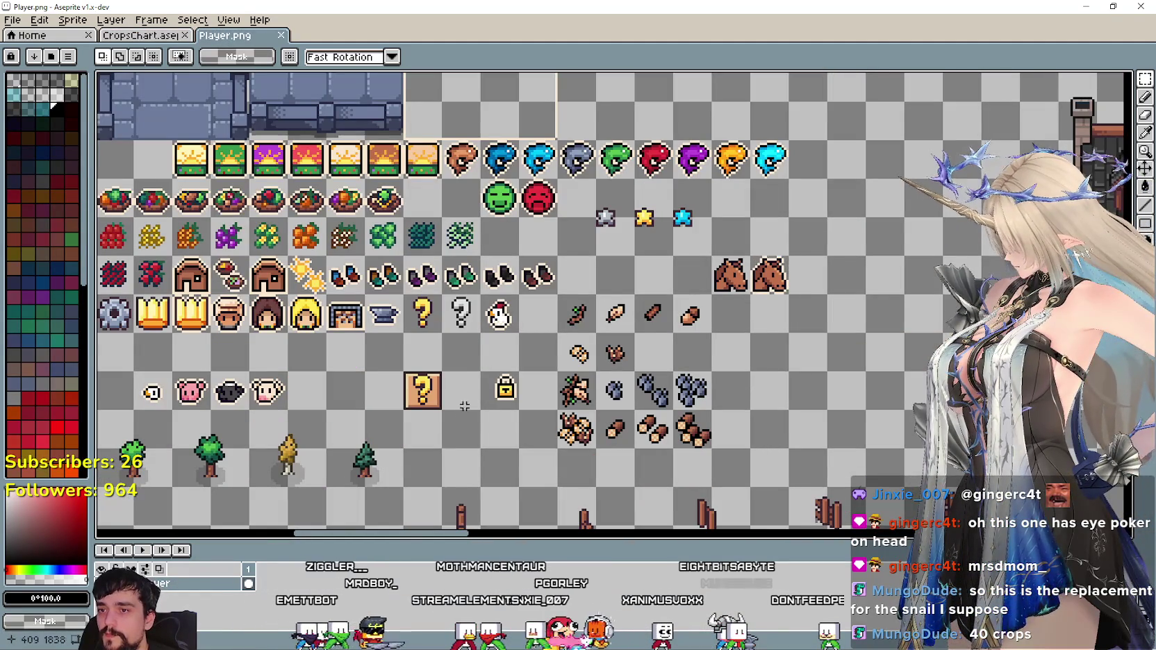
pyautogui.click(13, 19)
pyautogui.moveTo(45, 63)
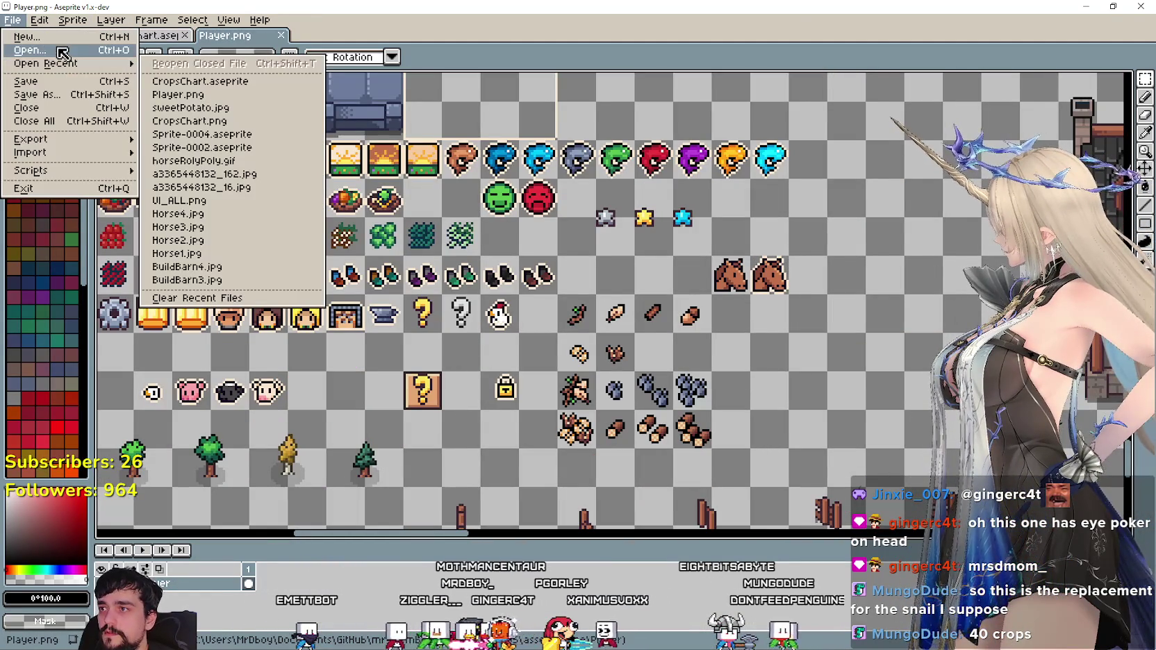
pyautogui.press('Return')
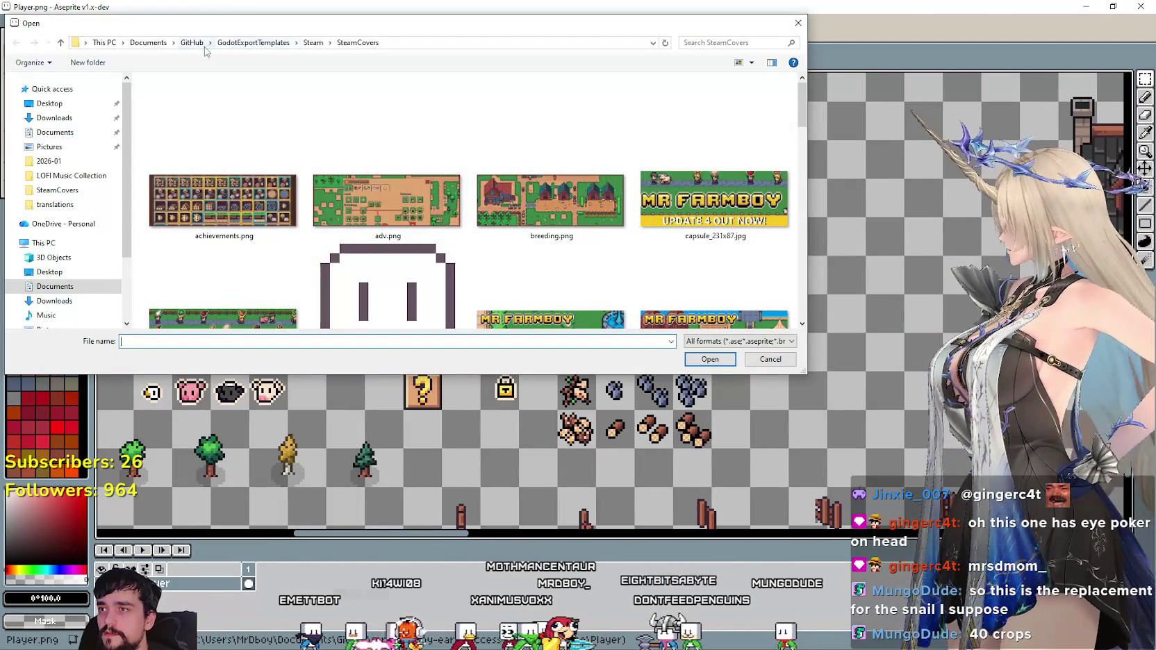
# Browse GitHub > game project > assets > Game > Player and open Player.png.
pyautogui.click(194, 43)
pyautogui.doubleClick(266, 299)
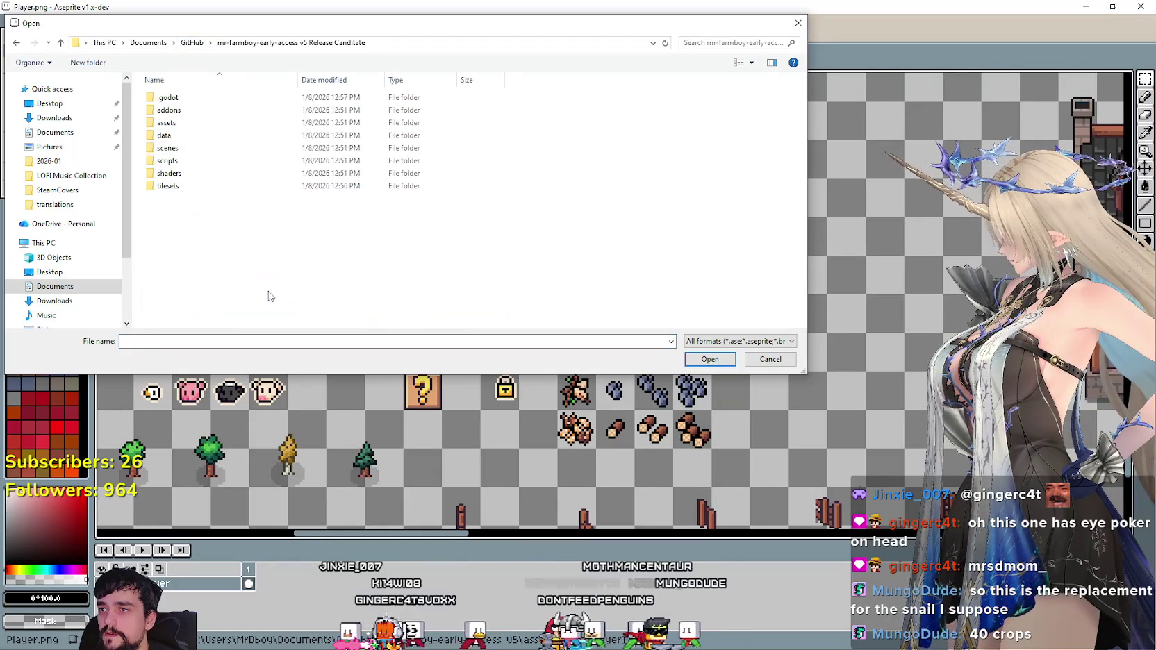
pyautogui.doubleClick(186, 123)
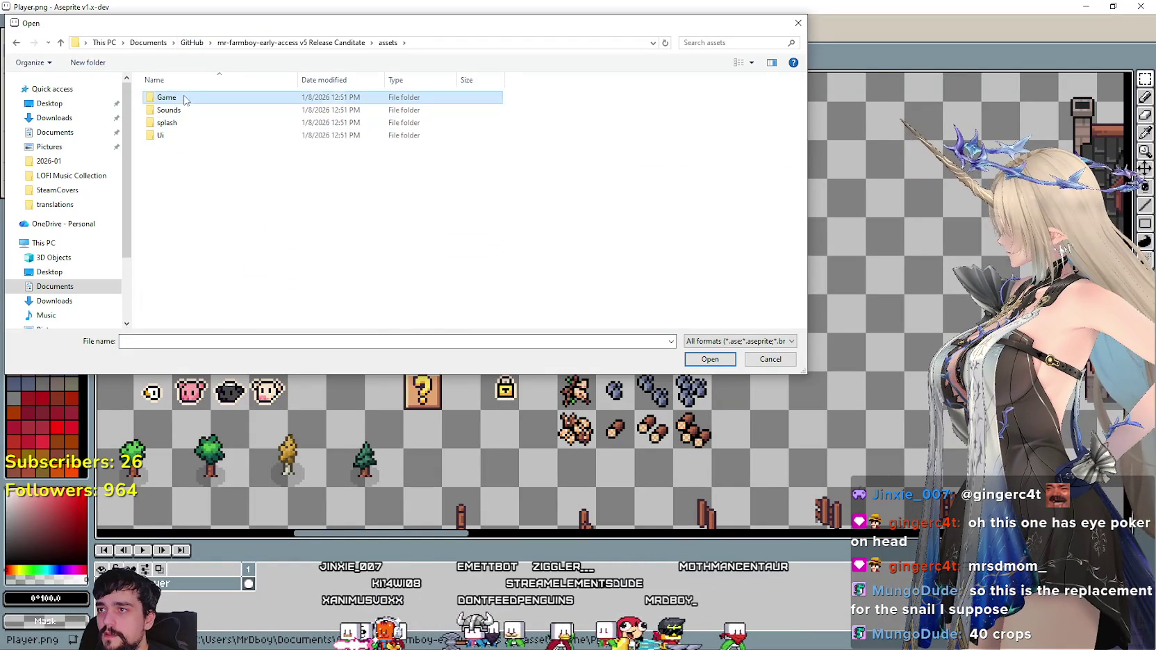
pyautogui.doubleClick(189, 98)
pyautogui.doubleClick(194, 101)
pyautogui.doubleClick(173, 111)
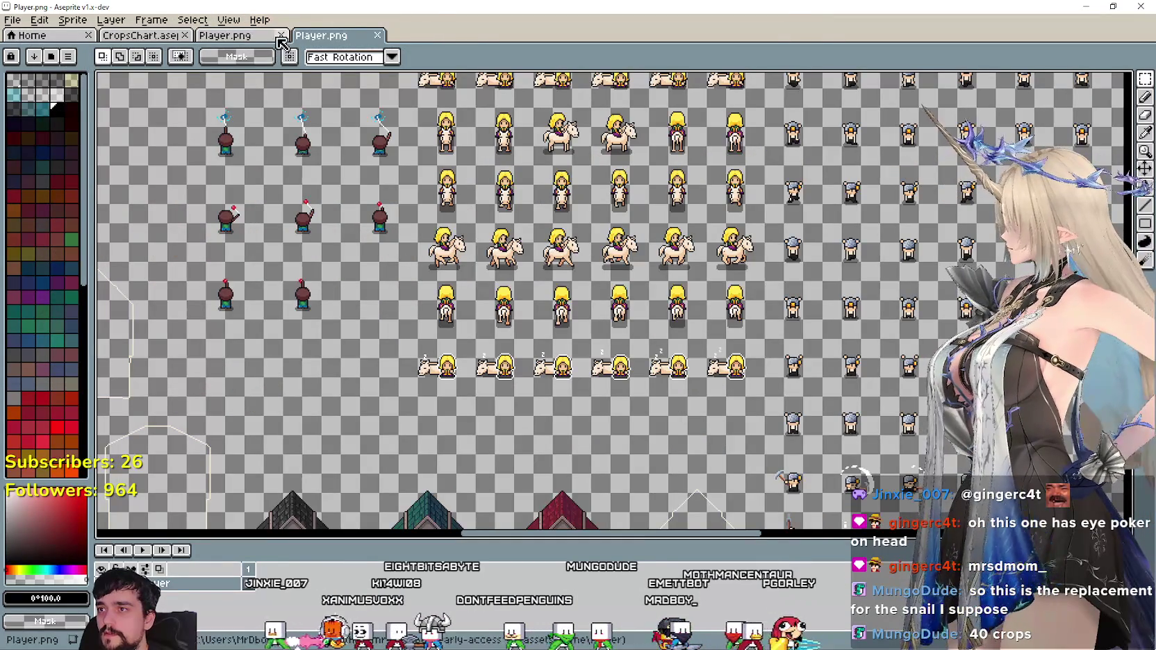
# Close the duplicate Player.png tab and look over the reloaded sheet.
pyautogui.hotkey('ctrl', 'w')
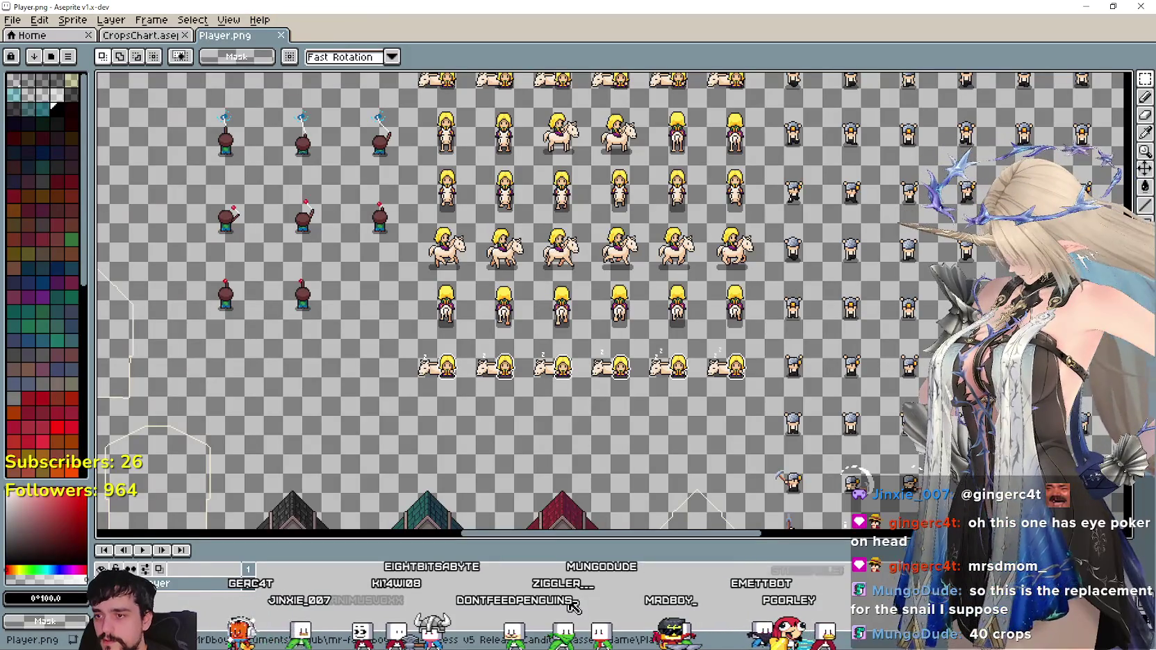
pyautogui.moveTo(529, 198); pyautogui.dragTo(658, 177)
pyautogui.scroll(-3, 658, 177)
pyautogui.scroll(1, 591, 264)
pyautogui.scroll(-1, 570, 299)
pyautogui.scroll(2, 553, 306)
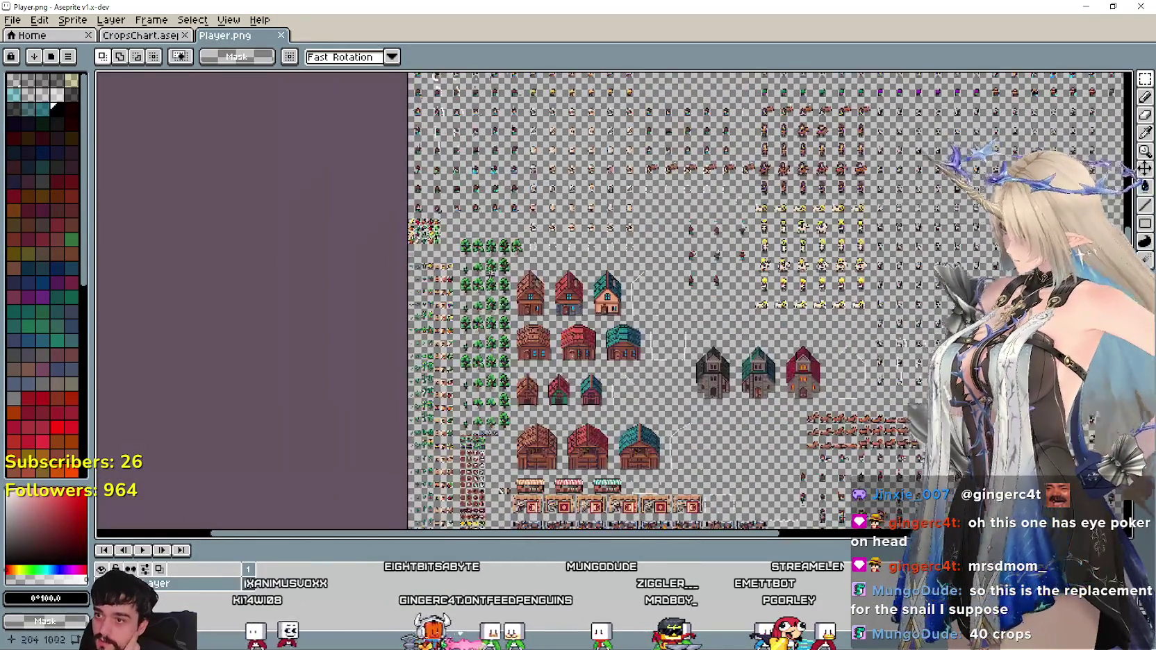
pyautogui.scroll(-4, 432, 306)
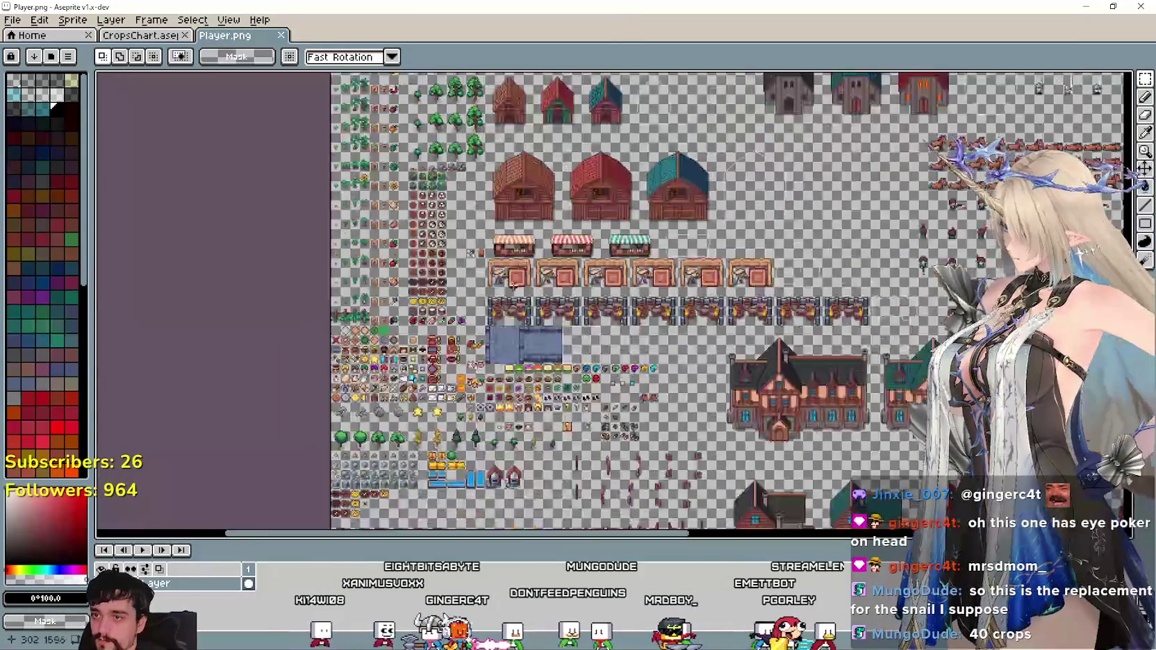
pyautogui.scroll(1, 628, 381)
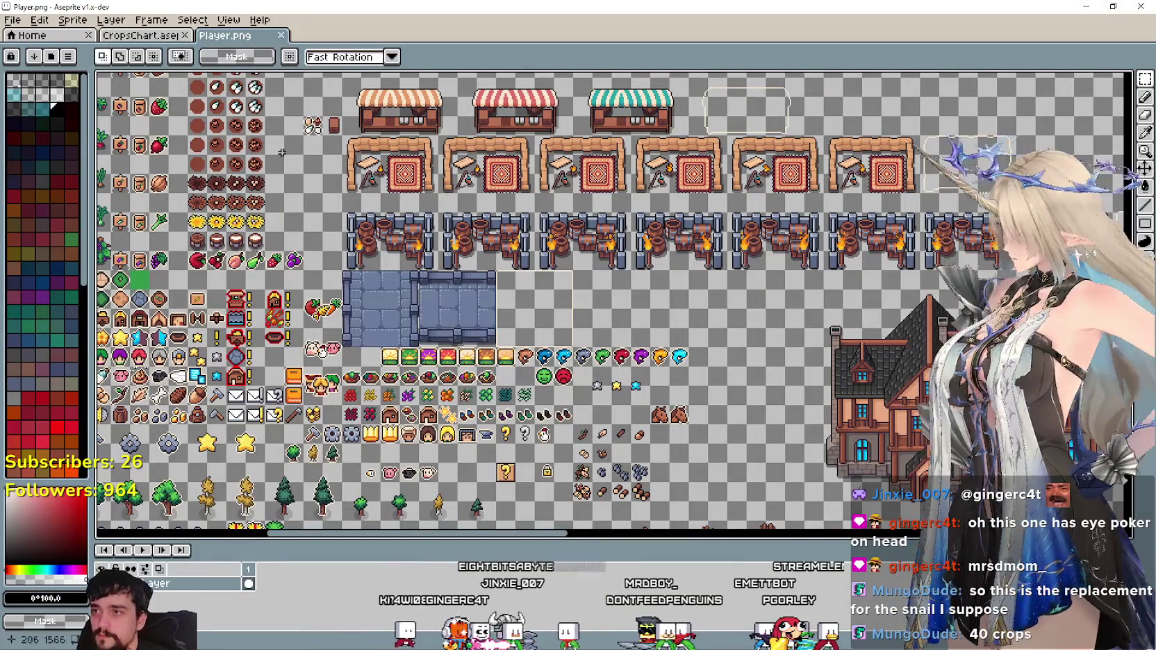
pyautogui.hotkey('ctrl', 'shift', 'Tab')
pyautogui.hscroll(-5, 457, 255)
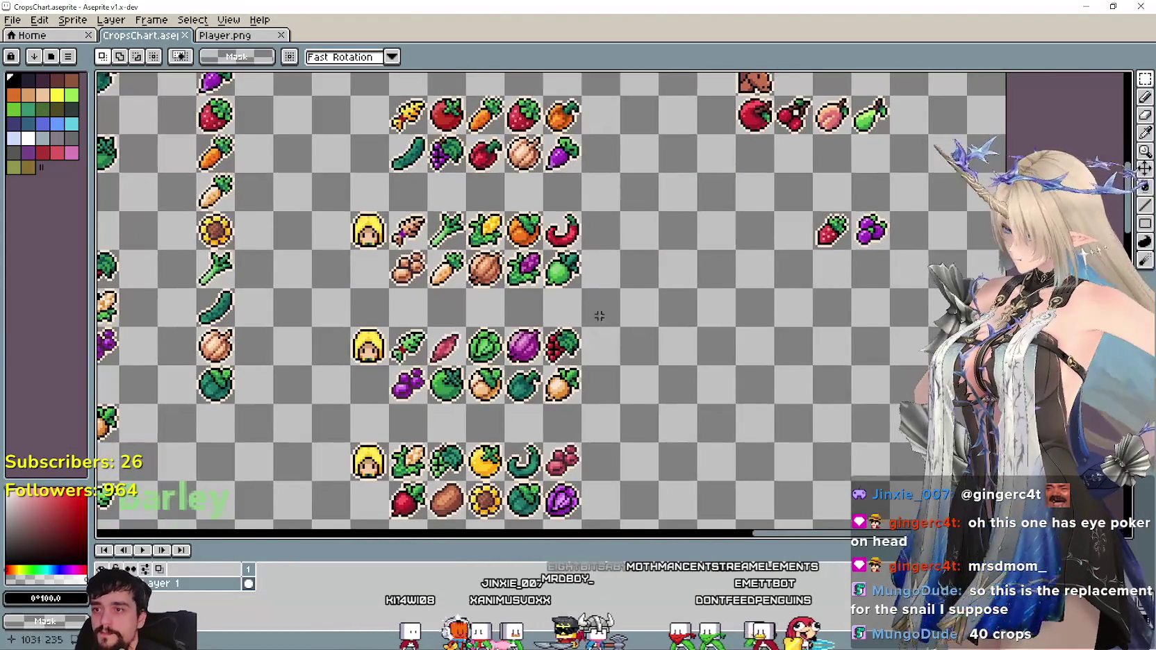
pyautogui.scroll(-2, 597, 309)
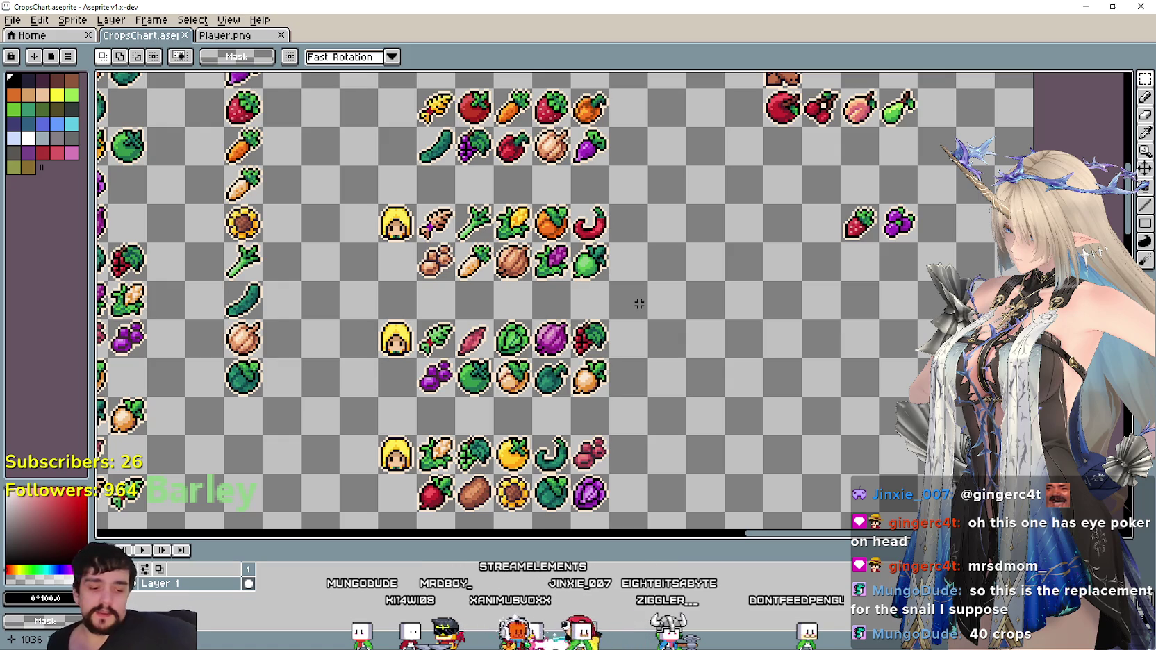
pyautogui.scroll(2, 218, 151)
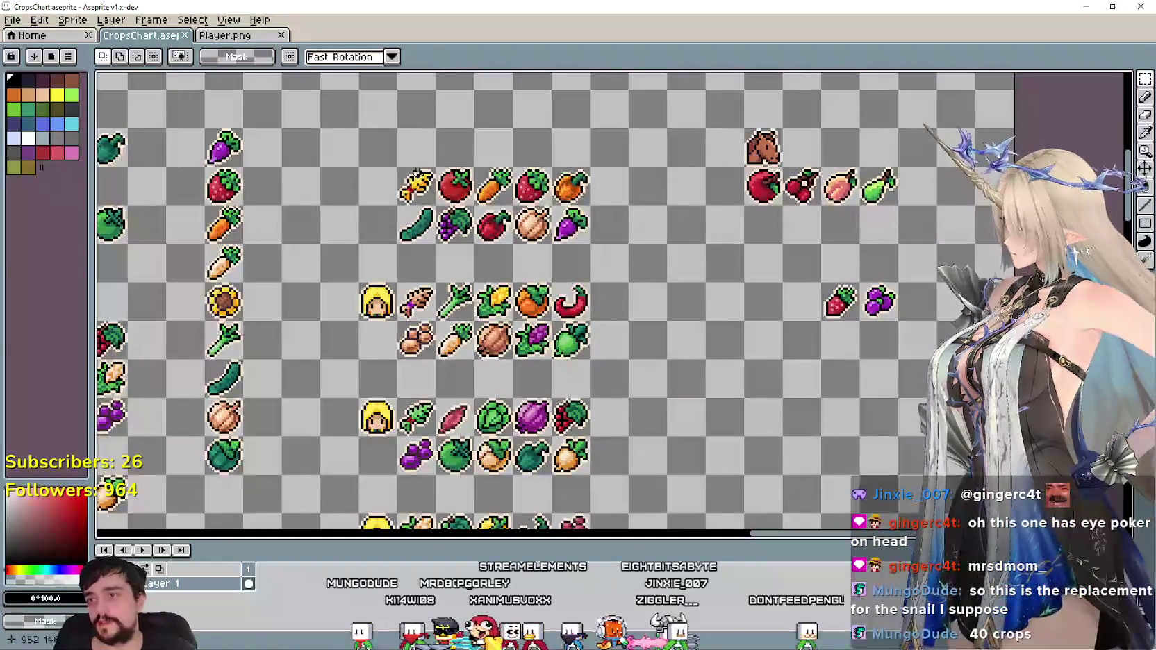
pyautogui.moveTo(532, 286); pyautogui.dragTo(597, 213)
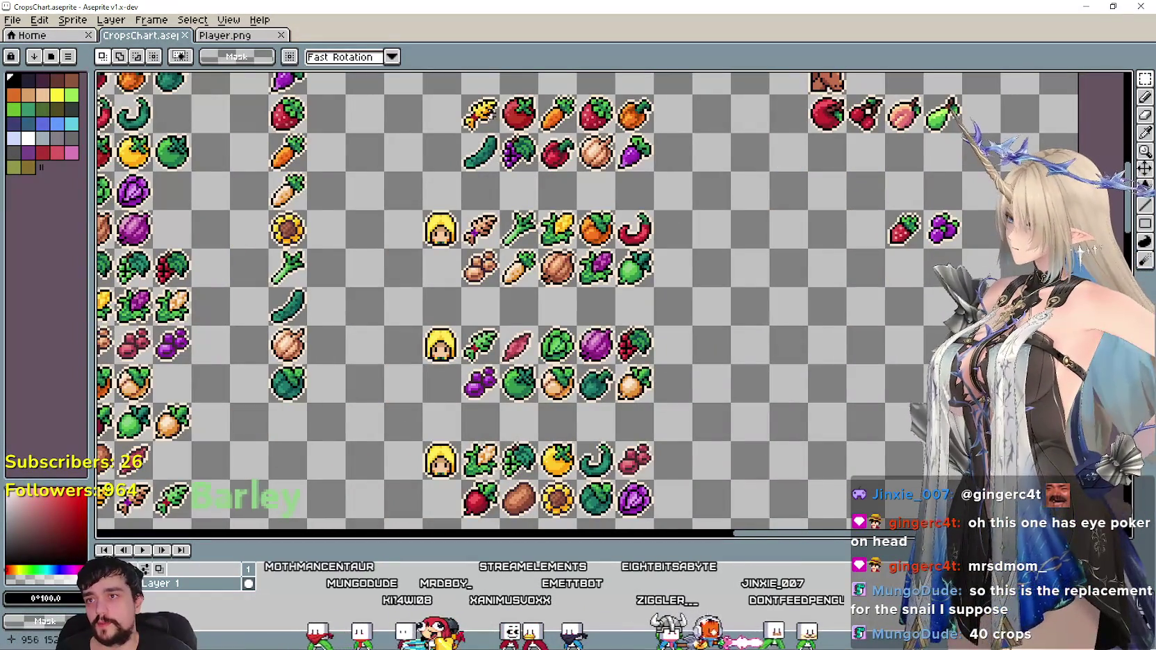
pyautogui.moveTo(506, 110); pyautogui.dragTo(649, 128)
pyautogui.click(495, 243)
pyautogui.moveTo(495, 242); pyautogui.dragTo(653, 248)
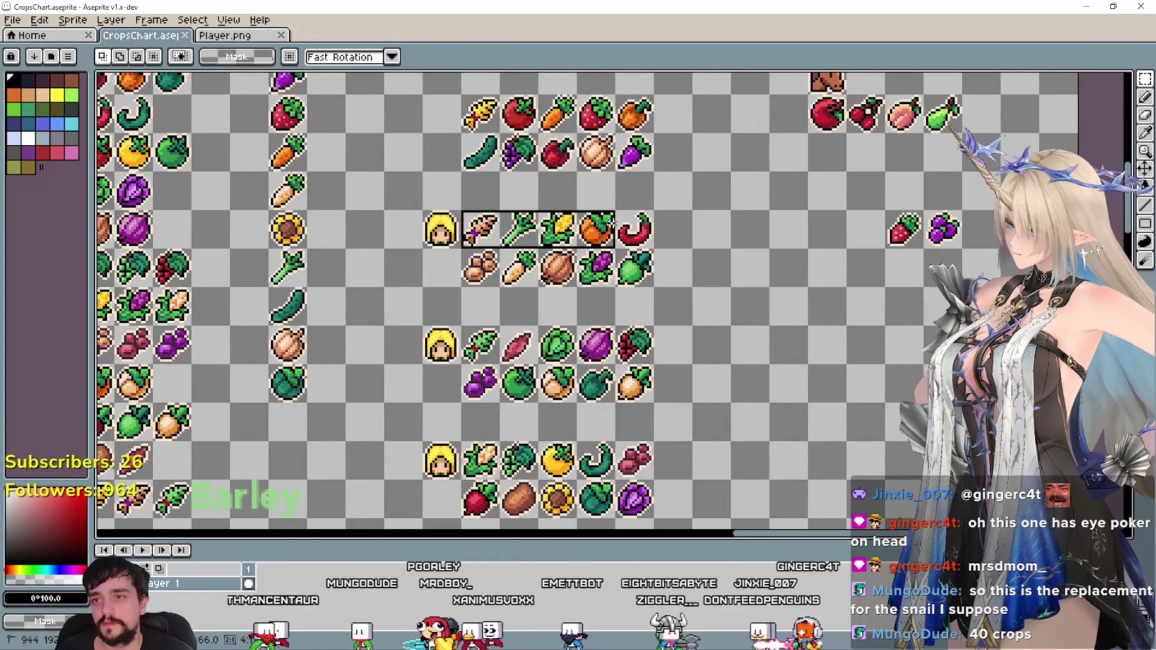
pyautogui.click(478, 362)
pyautogui.moveTo(478, 362); pyautogui.dragTo(615, 350)
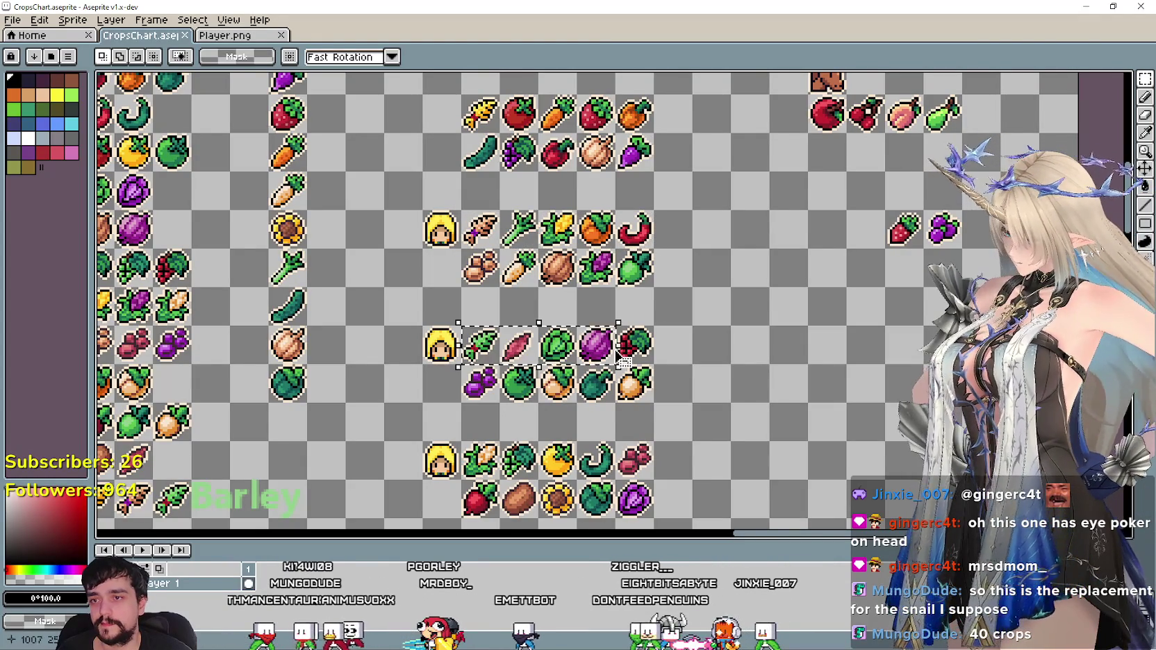
pyautogui.moveTo(712, 382); pyautogui.dragTo(698, 292)
pyautogui.hotkey('ctrl', 'd')
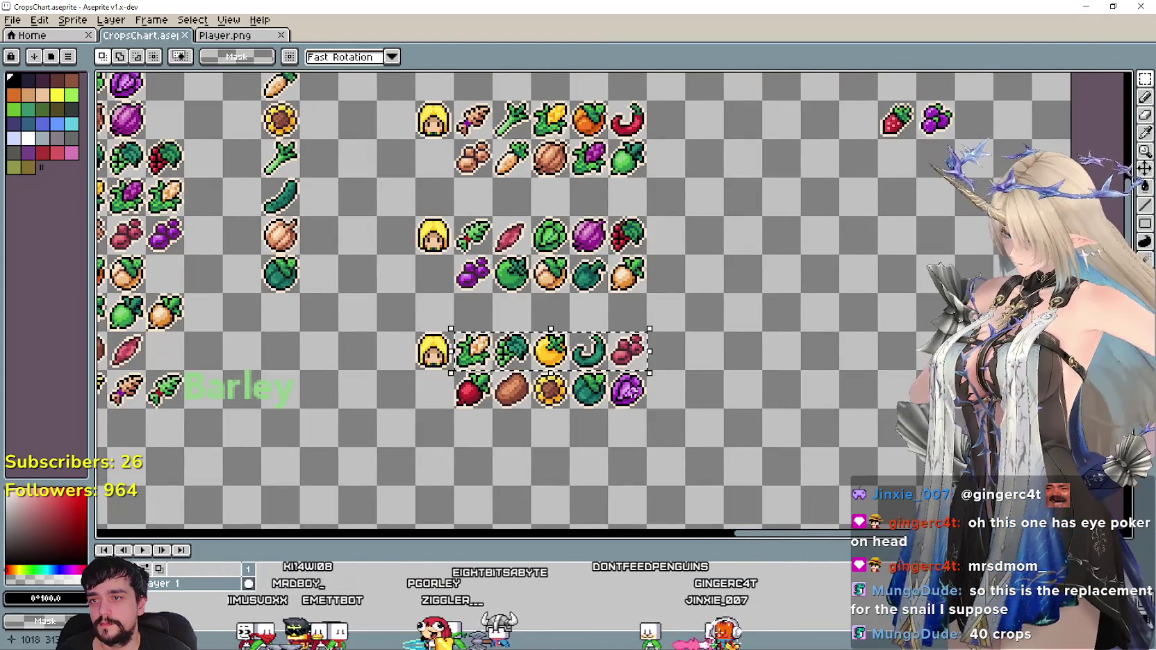
pyautogui.moveTo(450, 365); pyautogui.dragTo(651, 414)
pyautogui.click(662, 465)
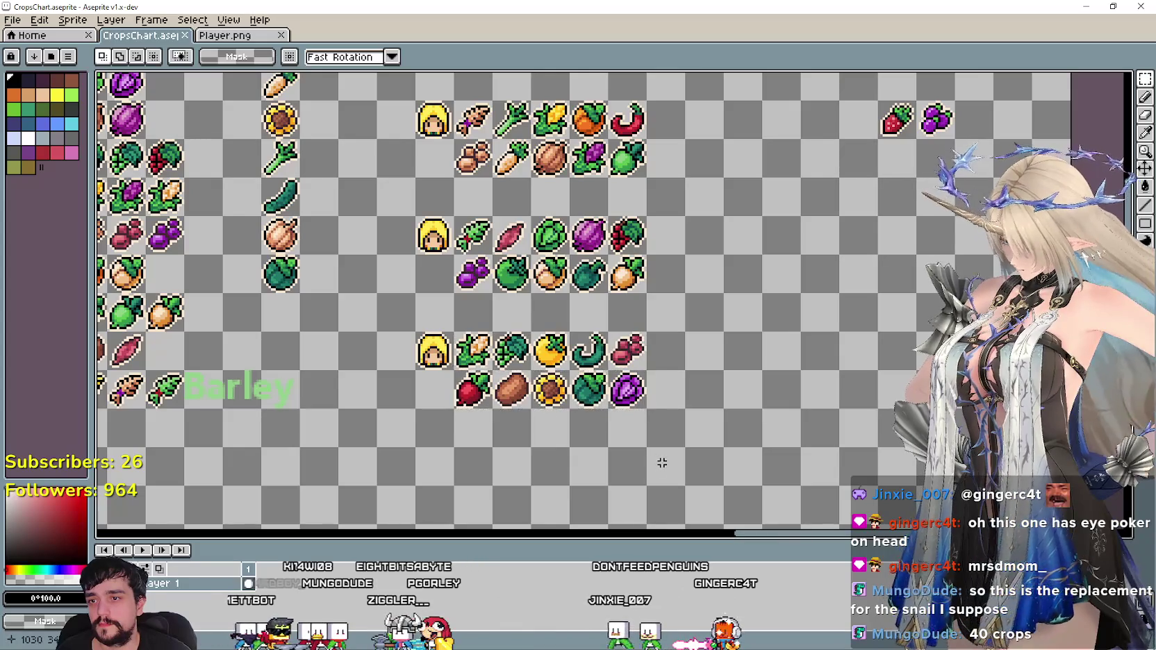
pyautogui.moveTo(701, 208); pyautogui.dragTo(611, 303)
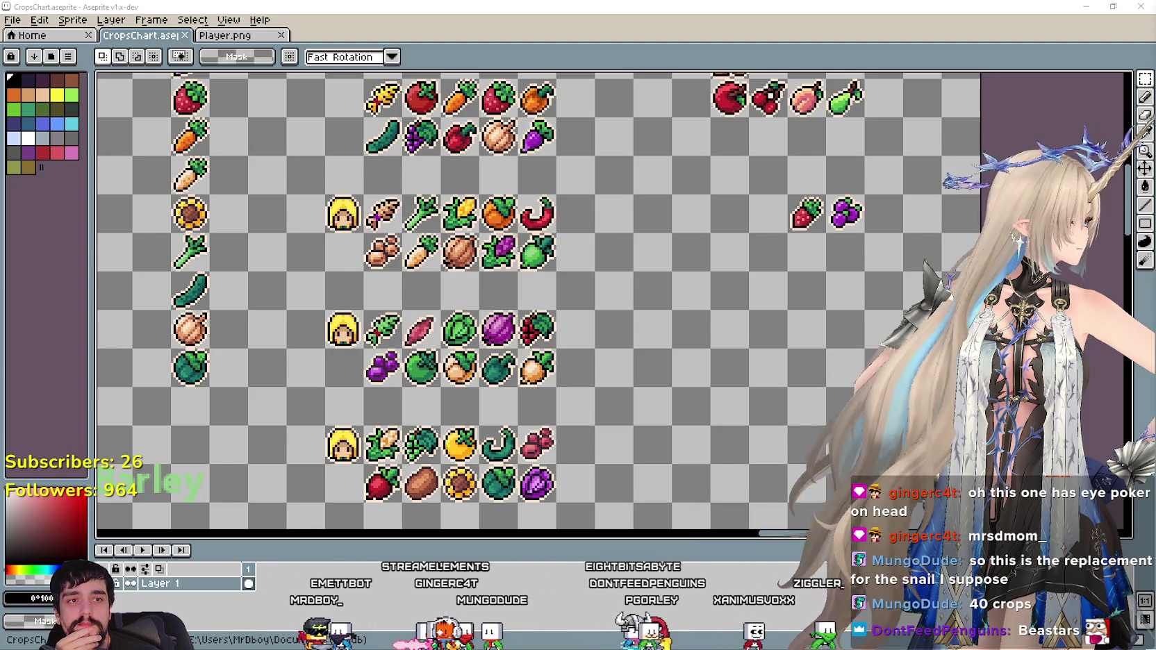
pyautogui.scroll(-1, 590, 270)
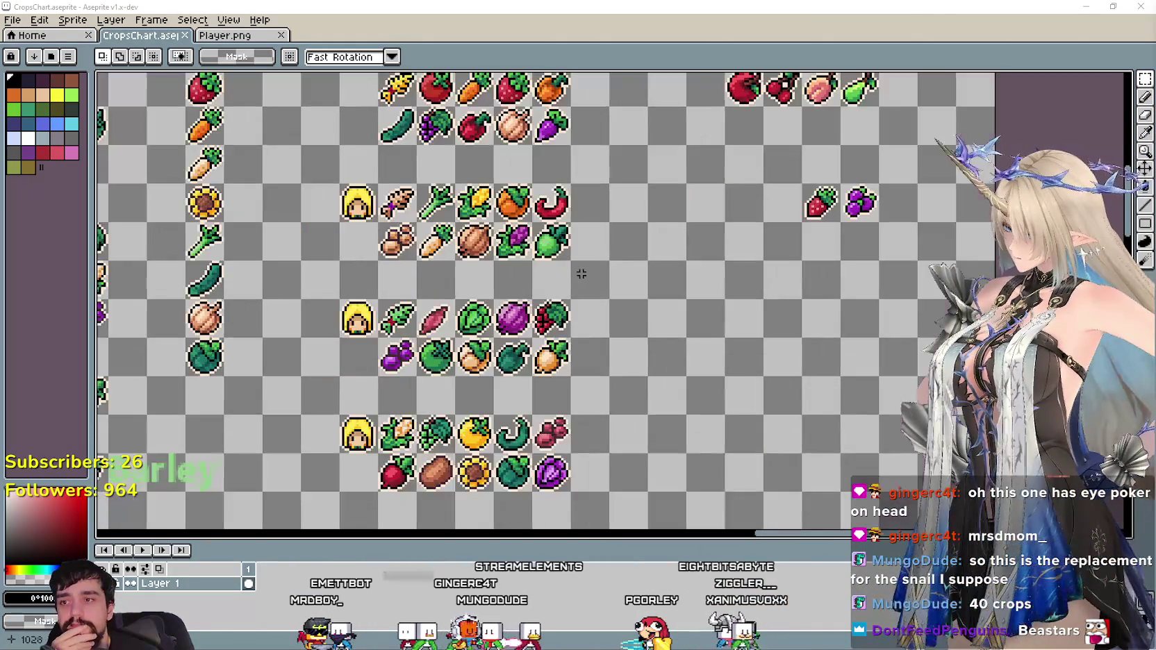
pyautogui.scroll(-1, 549, 298)
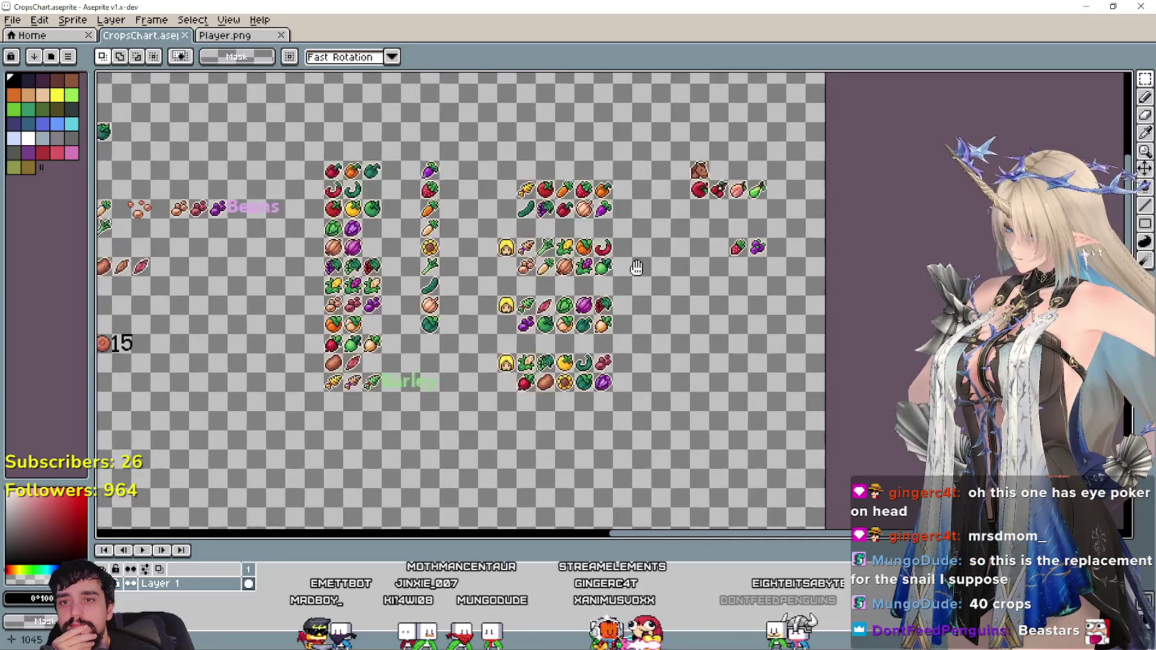
pyautogui.moveTo(548, 299)
pyautogui.mouseDown()
pyautogui.moveTo(620, 282)
pyautogui.moveTo(473, 224)
pyautogui.mouseUp()
pyautogui.scroll(2, 473, 224)
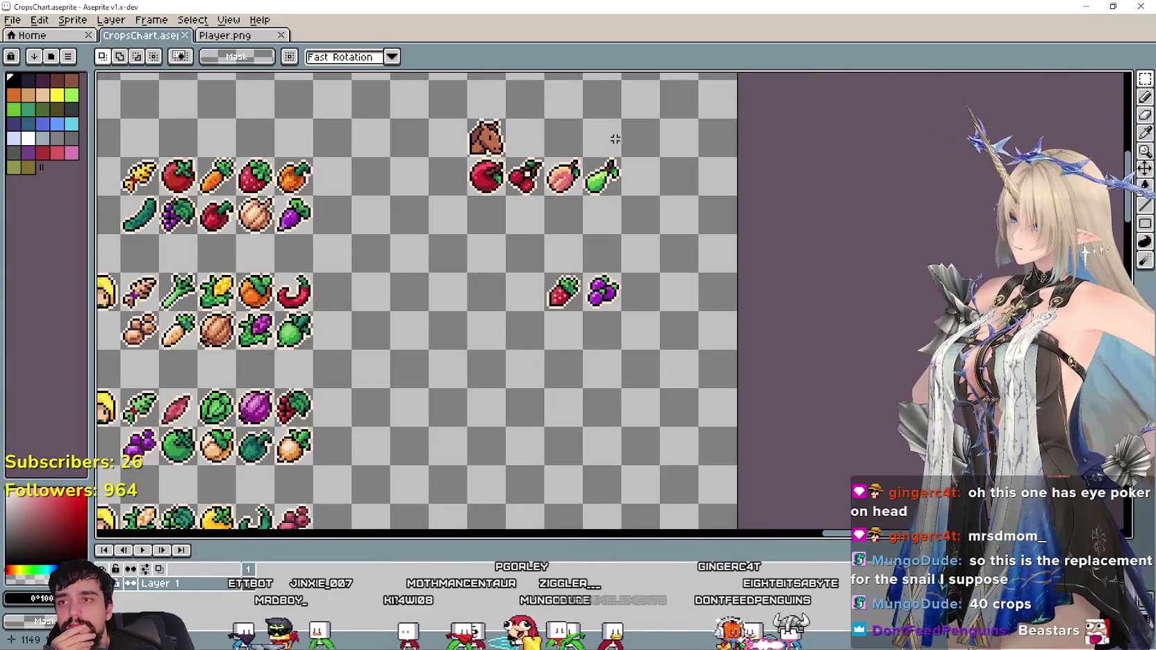
pyautogui.moveTo(356, 394)
pyautogui.mouseDown()
pyautogui.moveTo(541, 373)
pyautogui.moveTo(467, 312)
pyautogui.moveTo(518, 399)
pyautogui.moveTo(446, 322)
pyautogui.moveTo(565, 388)
pyautogui.moveTo(492, 335)
pyautogui.moveTo(579, 329)
pyautogui.mouseUp()
pyautogui.moveTo(703, 187)
pyautogui.mouseDown()
pyautogui.moveTo(819, 424)
pyautogui.moveTo(1062, 347)
pyautogui.moveTo(993, 194)
pyautogui.moveTo(368, 246)
pyautogui.moveTo(939, 302)
pyautogui.moveTo(666, 347)
pyautogui.moveTo(389, 264)
pyautogui.moveTo(229, 333)
pyautogui.moveTo(317, 252)
pyautogui.moveTo(287, 222)
pyautogui.moveTo(787, 475)
pyautogui.moveTo(545, 480)
pyautogui.moveTo(353, 287)
pyautogui.moveTo(606, 207)
pyautogui.moveTo(975, 279)
pyautogui.moveTo(830, 266)
pyautogui.moveTo(361, 394)
pyautogui.moveTo(414, 394)
pyautogui.moveTo(389, 438)
pyautogui.moveTo(459, 328)
pyautogui.moveTo(597, 425)
pyautogui.moveTo(620, 391)
pyautogui.mouseUp()
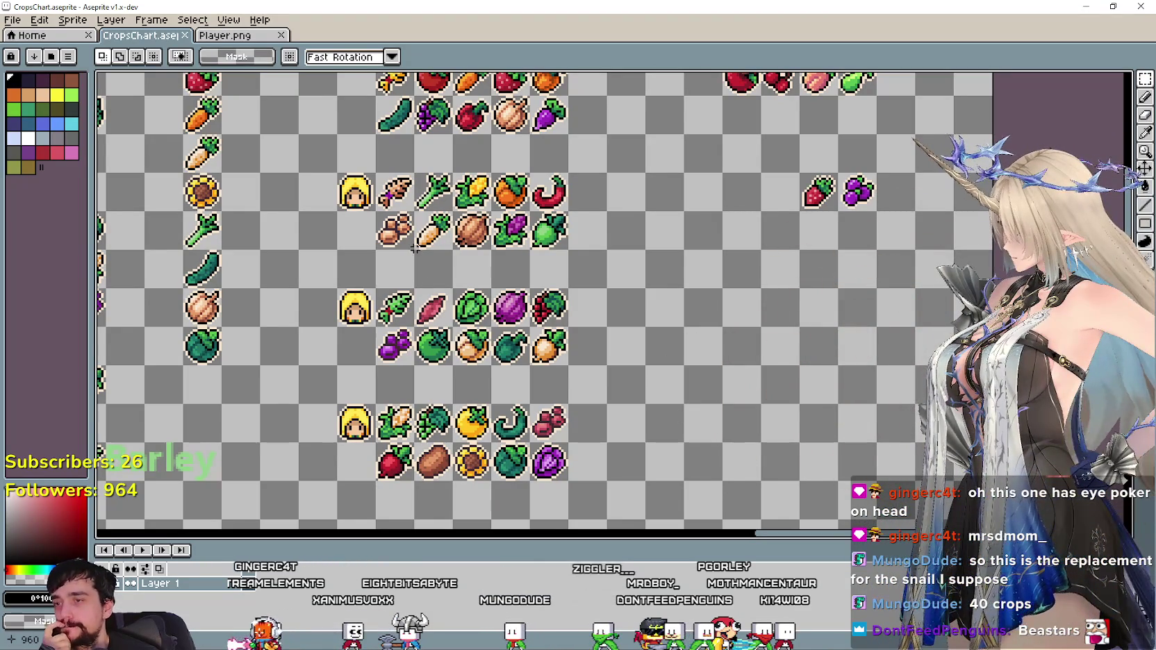
pyautogui.scroll(-2, 391, 266)
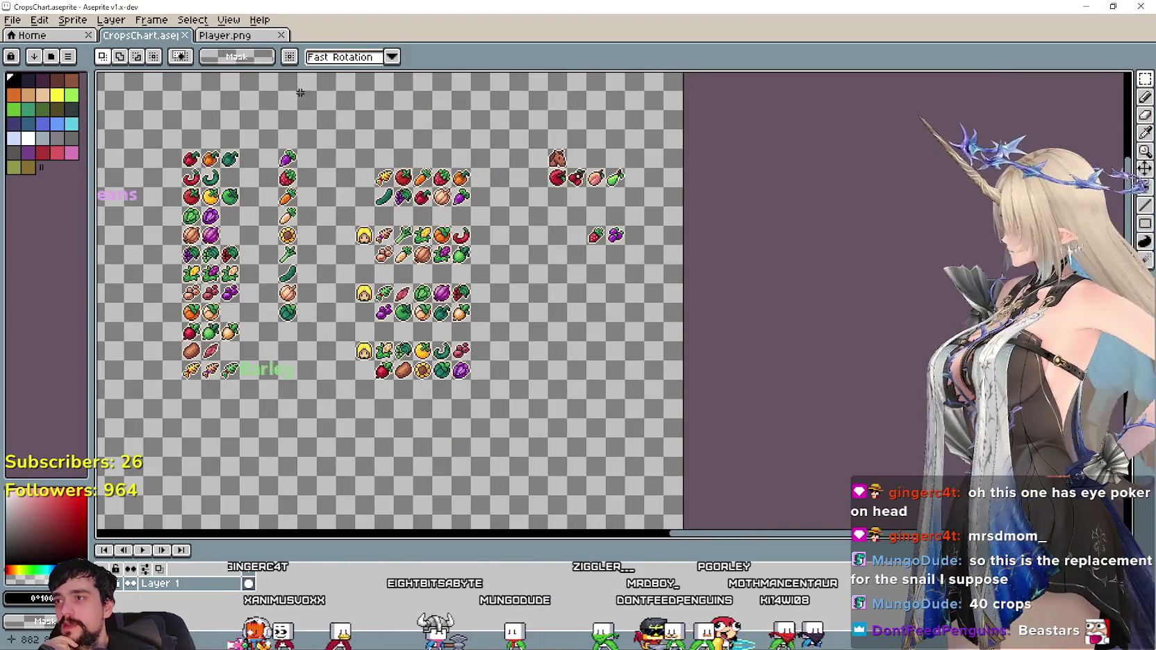
pyautogui.click(236, 36)
# Zoom and pan around Player.png to inspect the crop plant and stall rows.
pyautogui.scroll(2, 486, 313)
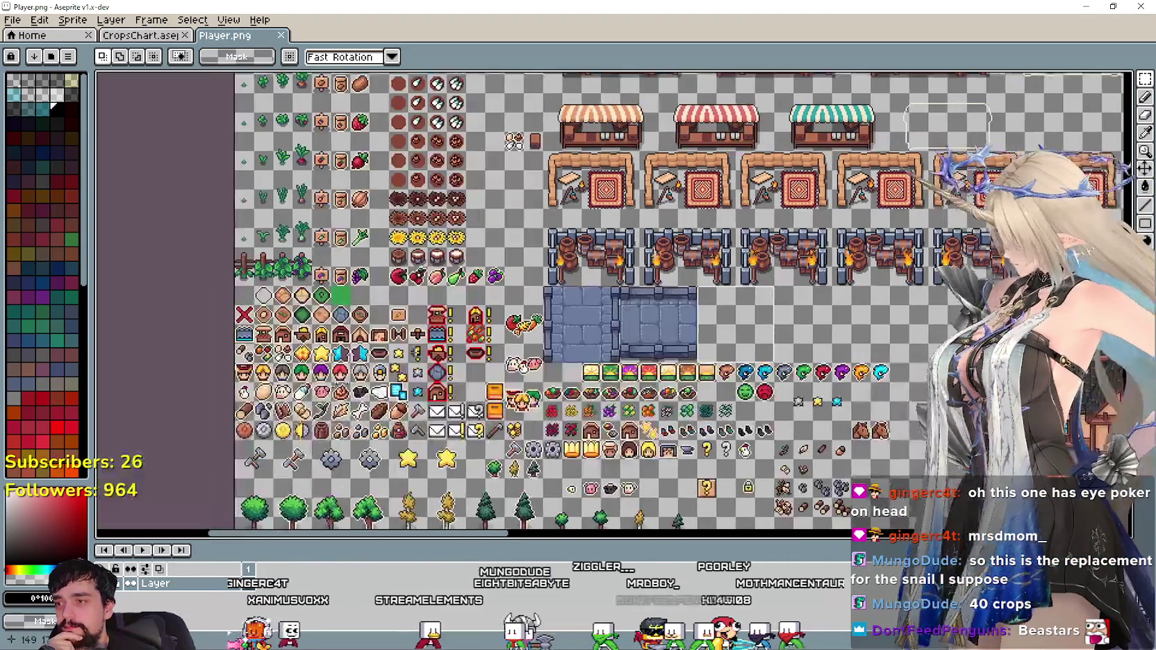
pyautogui.scroll(2, 512, 376)
pyautogui.scroll(2, 512, 376)
pyautogui.scroll(2, 512, 376)
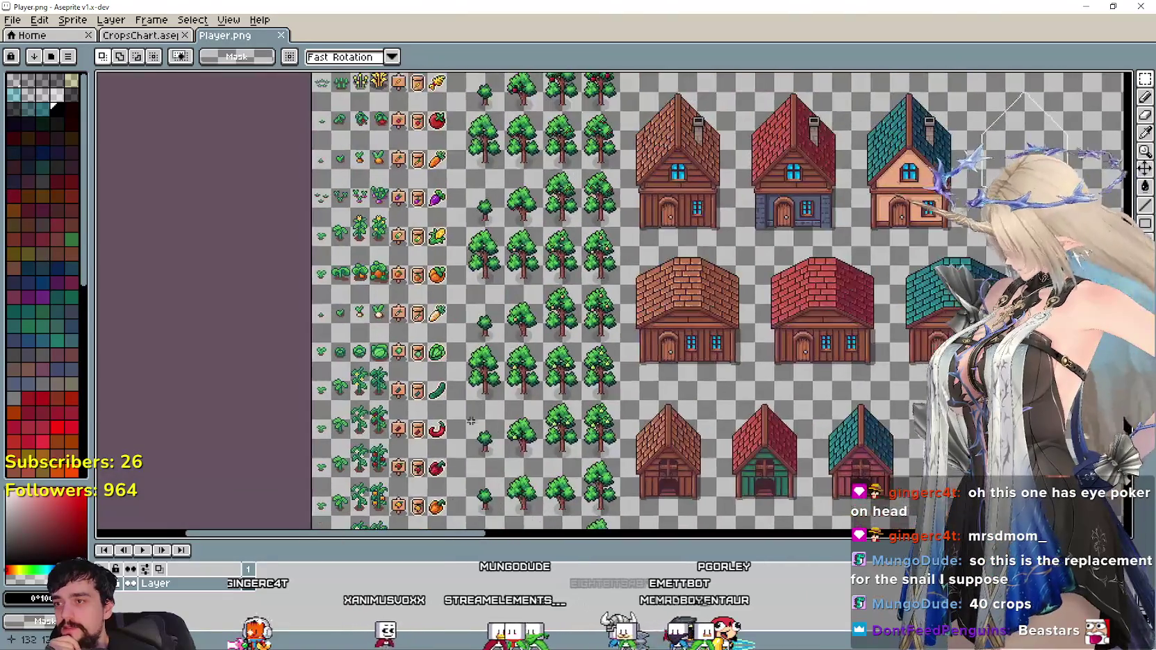
pyautogui.scroll(2, 512, 376)
pyautogui.scroll(1, 512, 375)
pyautogui.scroll(1, 512, 375)
pyautogui.scroll(1, 486, 403)
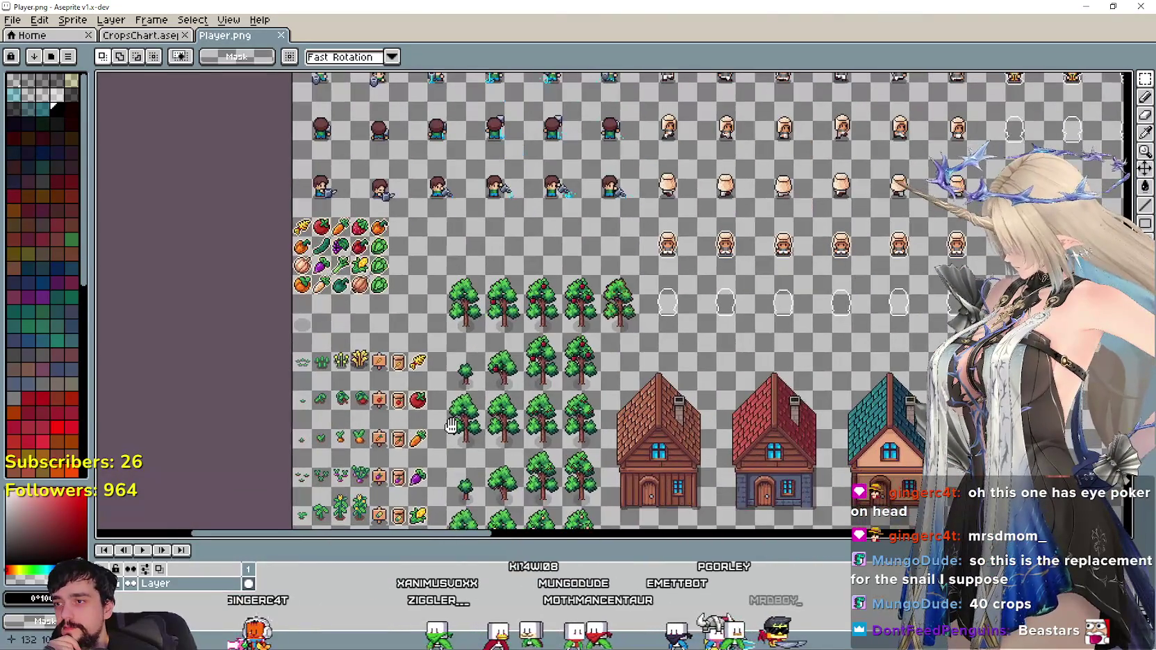
pyautogui.scroll(1, 448, 417)
pyautogui.scroll(1, 434, 382)
pyautogui.scroll(1, 423, 347)
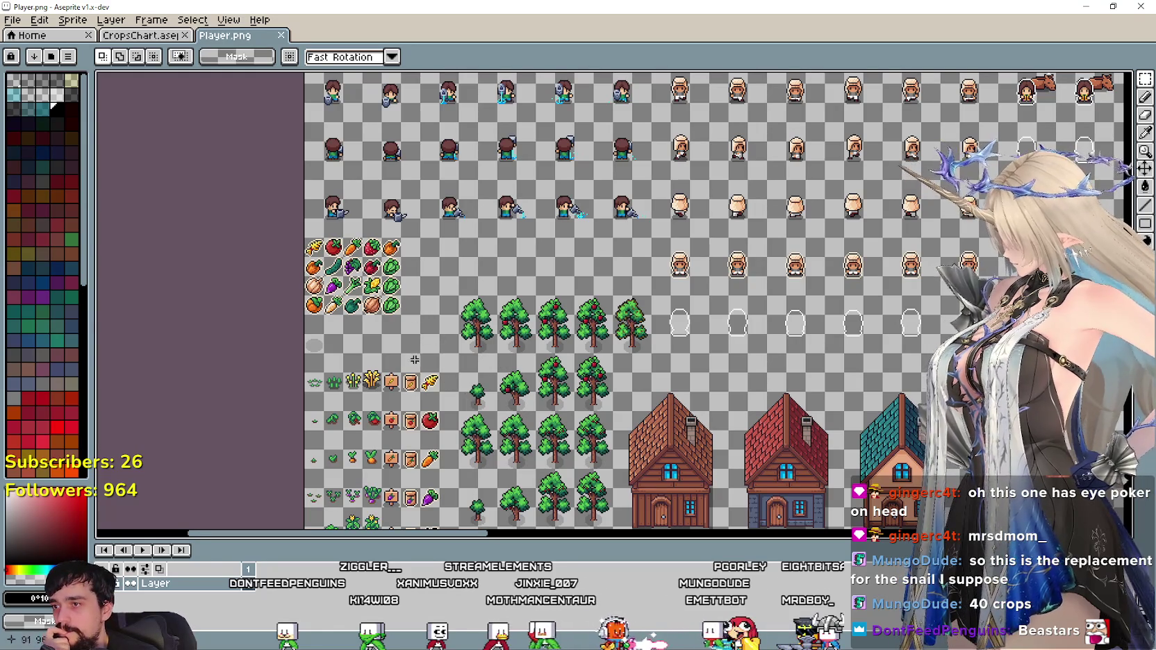
pyautogui.scroll(-2, 355, 323)
pyautogui.scroll(-2, 356, 322)
pyautogui.scroll(-1, 356, 322)
pyautogui.scroll(-1, 356, 322)
pyautogui.scroll(-3, 356, 322)
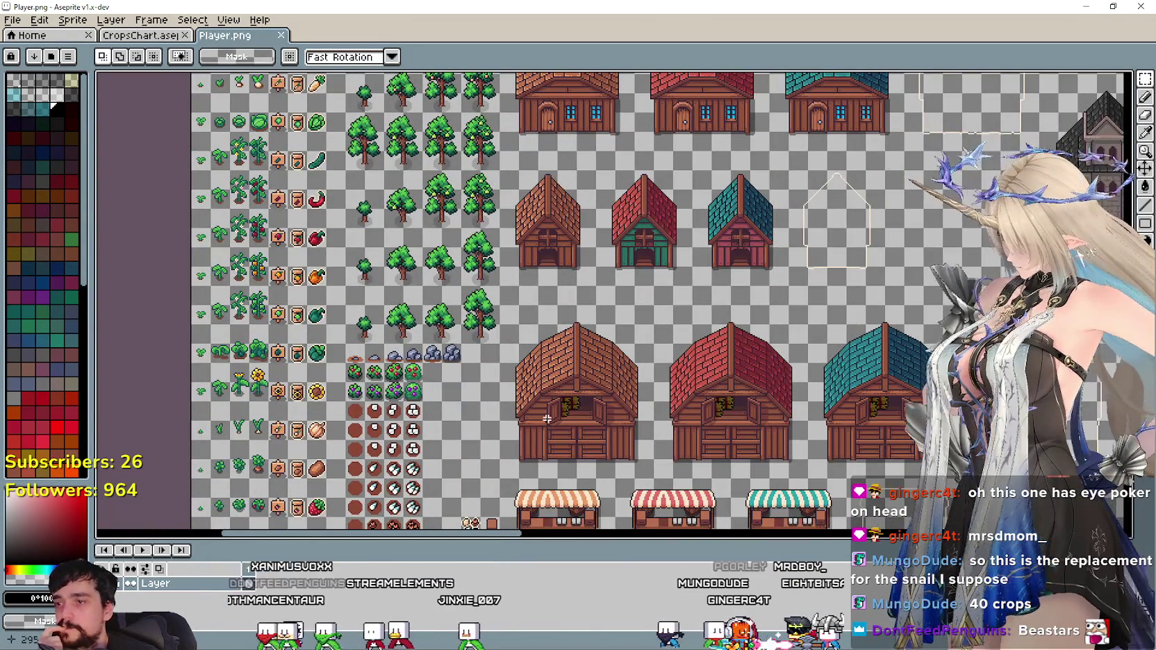
pyautogui.scroll(-3, 417, 389)
pyautogui.scroll(-2, 505, 378)
pyautogui.scroll(-1, 505, 378)
pyautogui.hscroll(2, 504, 378)
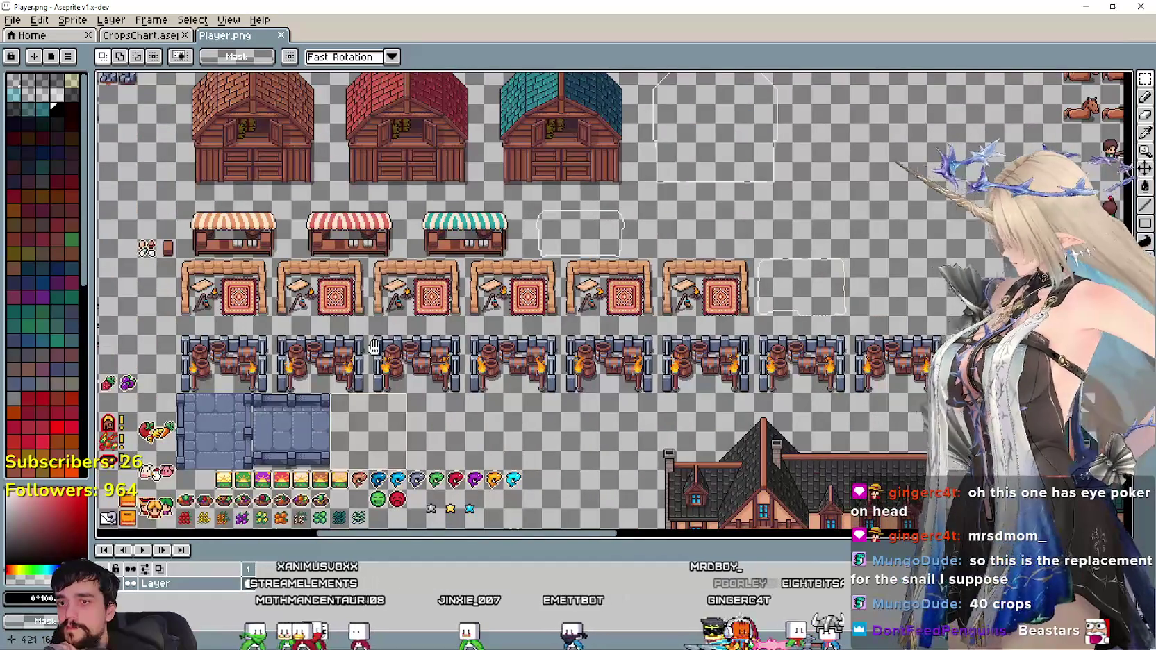
pyautogui.hscroll(-3, 392, 345)
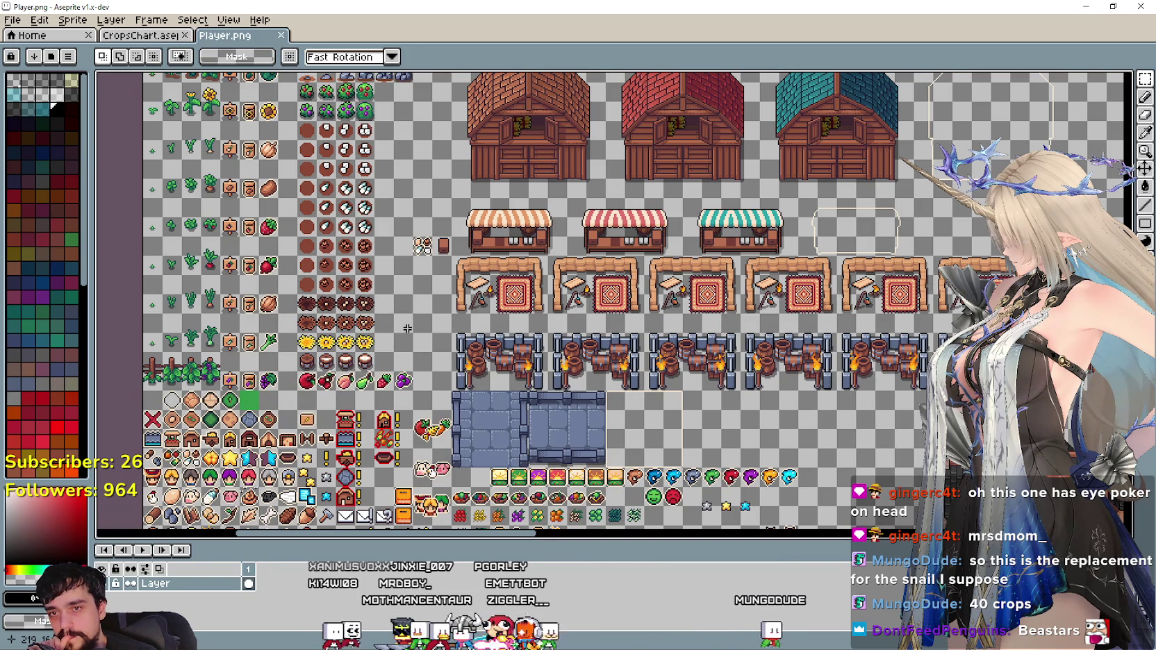
pyautogui.scroll(2, 303, 319)
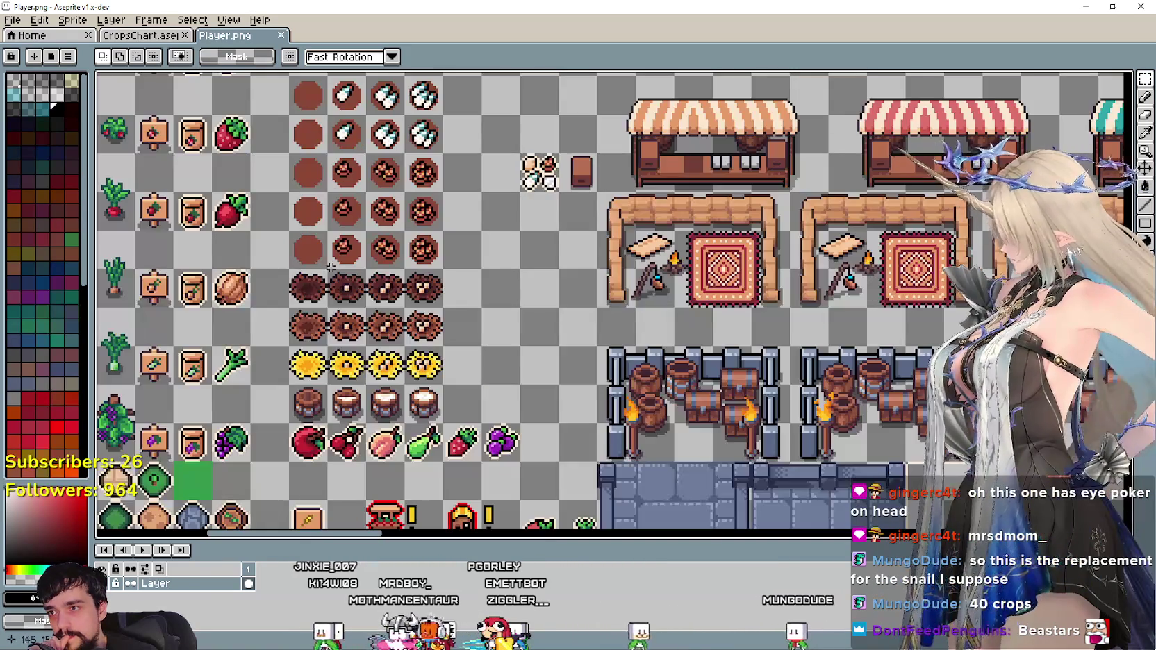
pyautogui.moveTo(418, 286); pyautogui.dragTo(533, 418)
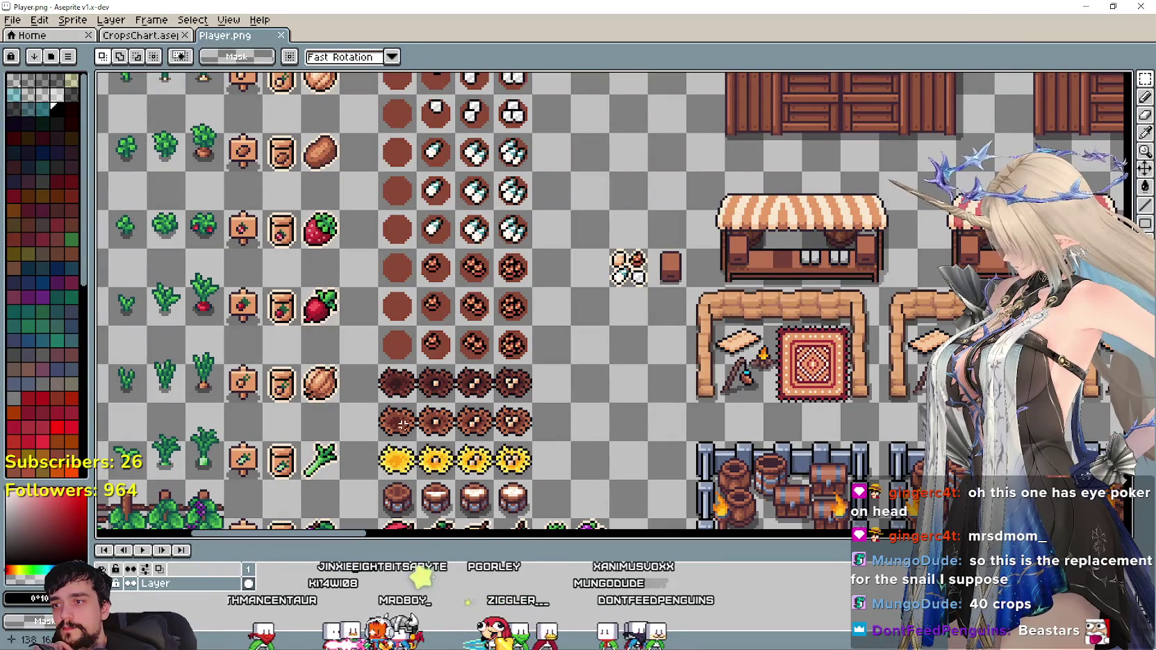
pyautogui.scroll(2, 393, 374)
pyautogui.scroll(2, 394, 389)
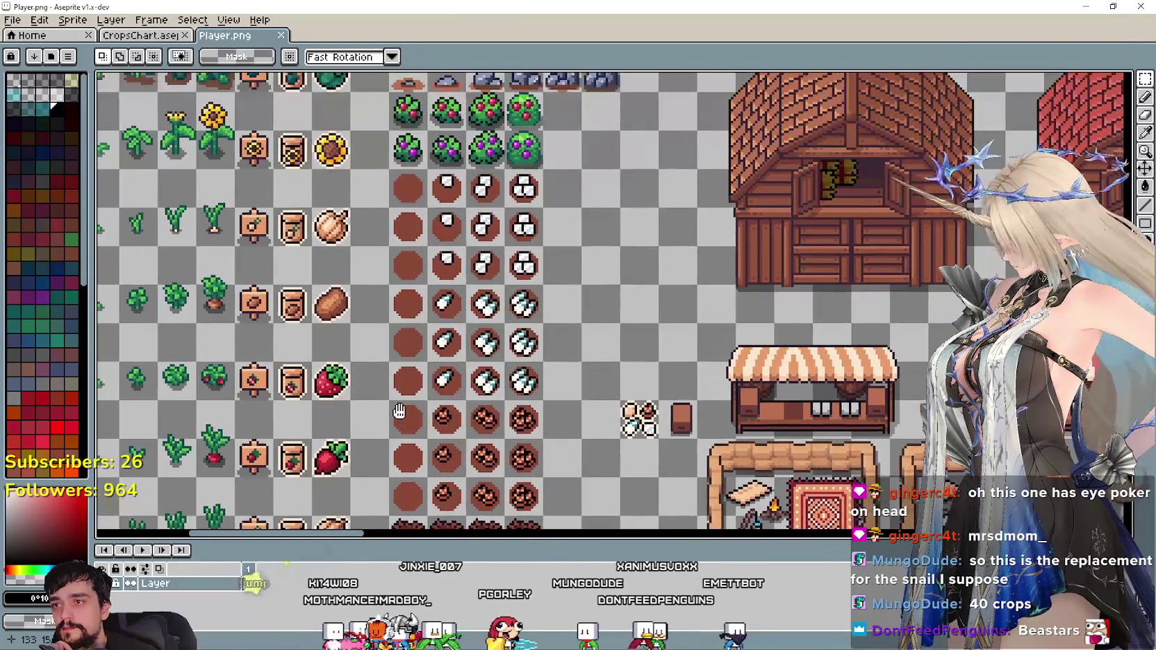
pyautogui.moveTo(394, 399); pyautogui.dragTo(374, 241)
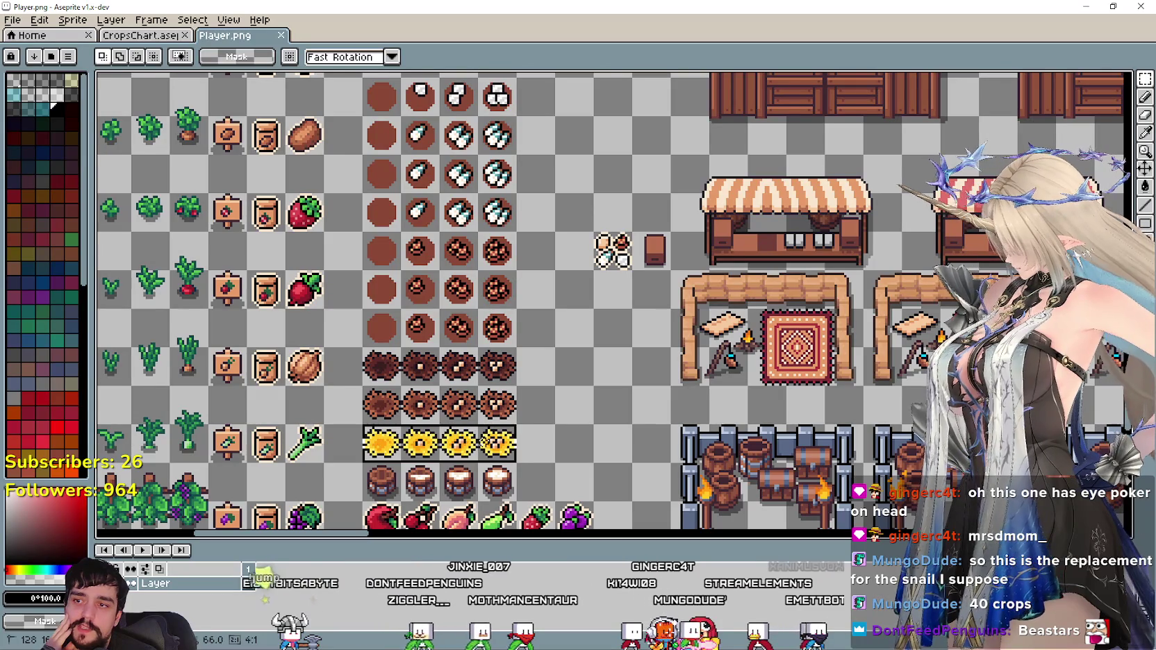
# Clear the selections around the sunflower and dark crop rows, then view the houses and stalls.
pyautogui.click(378, 408)
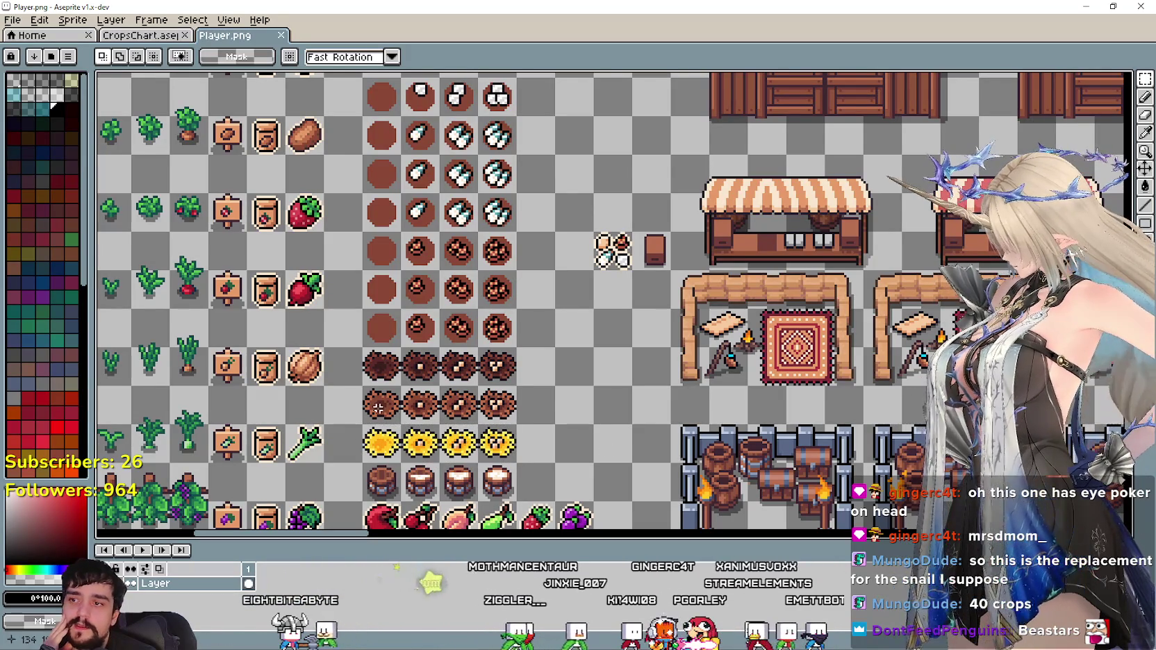
pyautogui.click(420, 378)
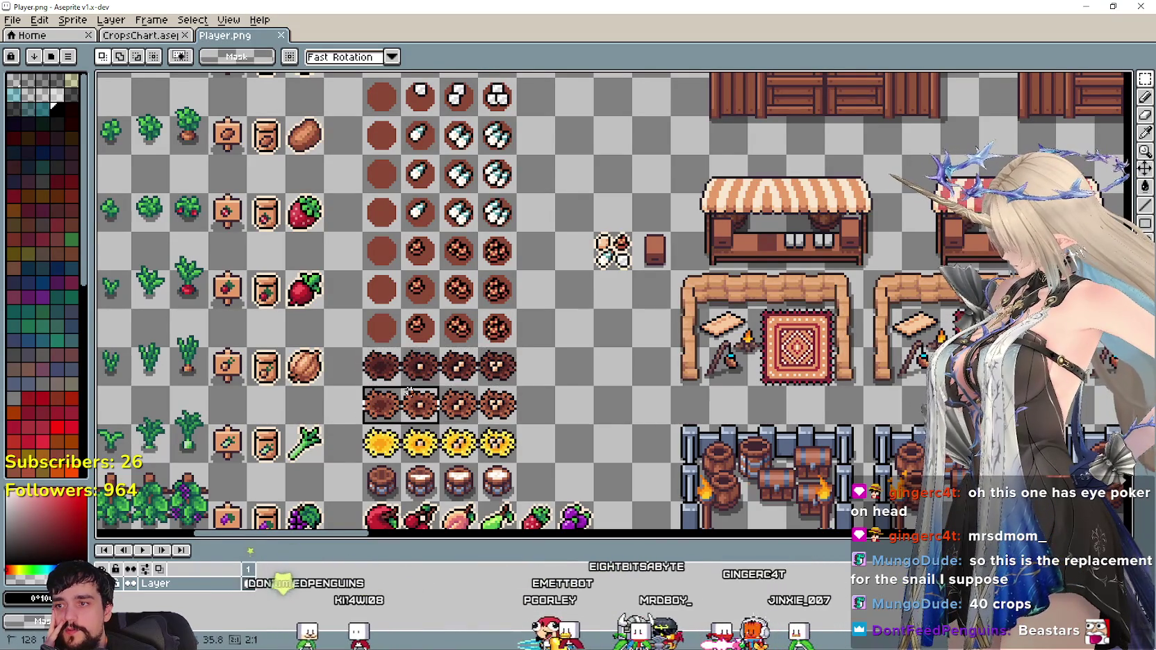
pyautogui.scroll(3, 417, 135)
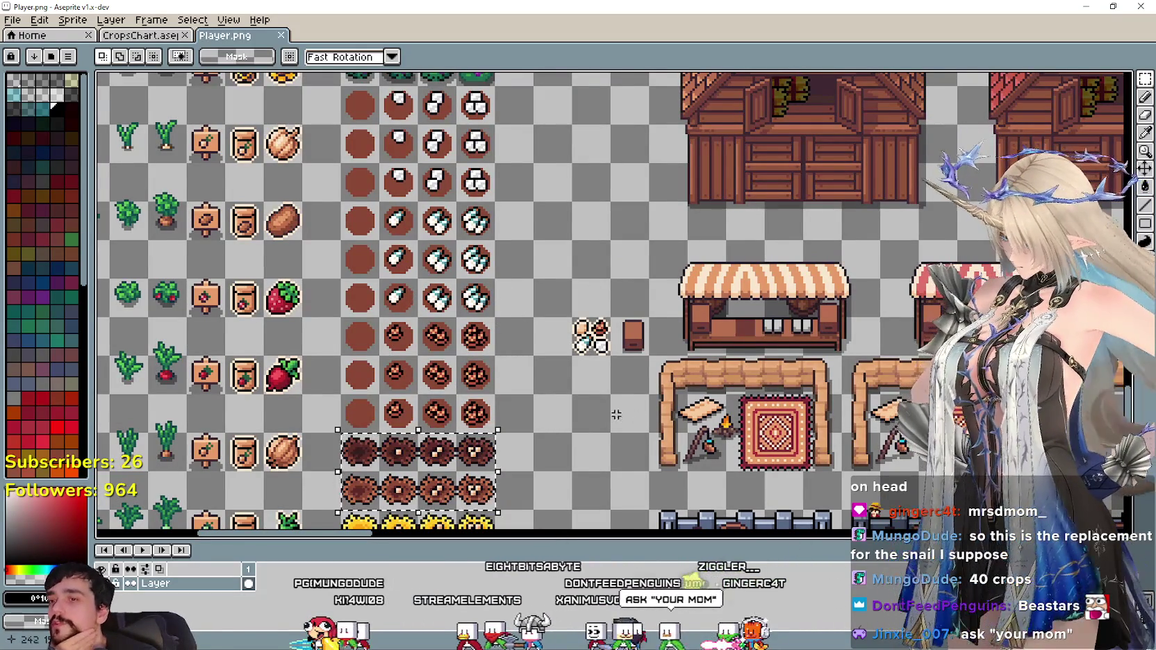
pyautogui.scroll(-2, 587, 395)
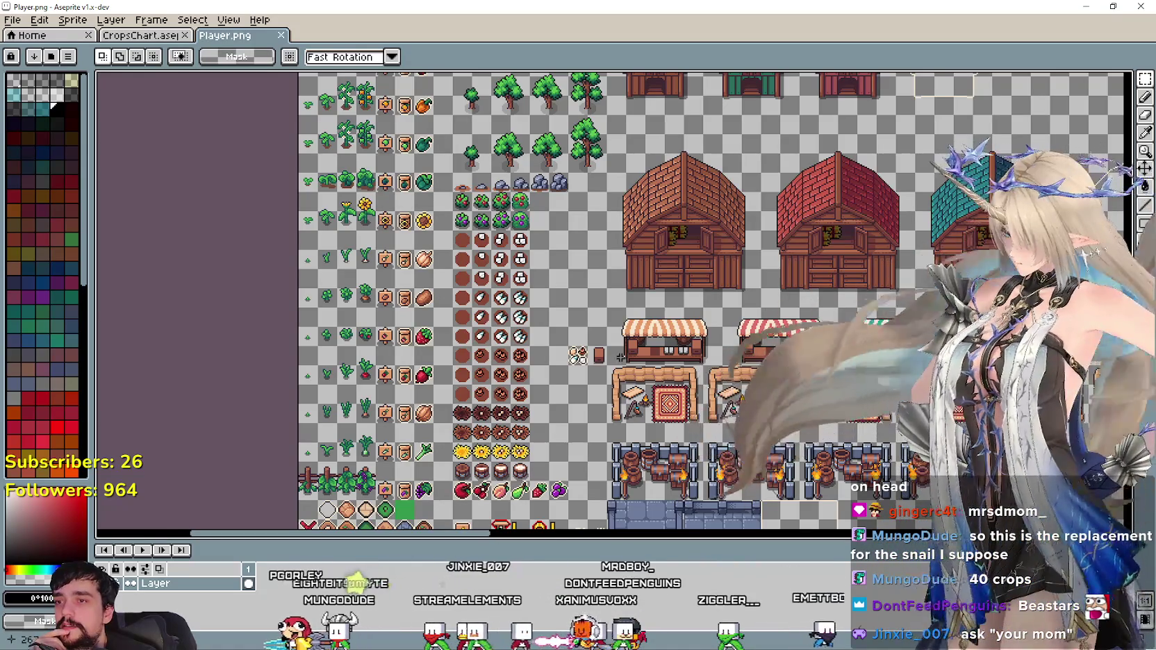
pyautogui.moveTo(620, 356); pyautogui.dragTo(390, 287)
pyautogui.moveTo(574, 375)
pyautogui.mouseDown()
pyautogui.moveTo(490, 347)
pyautogui.moveTo(96, 277)
pyautogui.mouseUp()
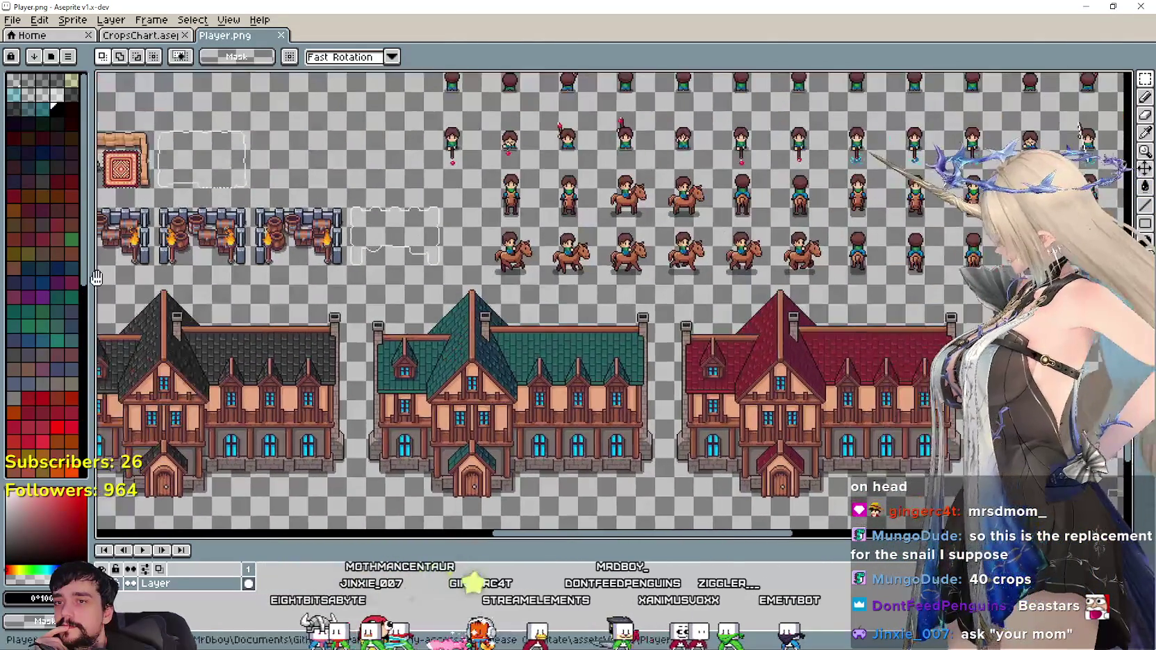
pyautogui.moveTo(97, 277)
pyautogui.mouseDown()
pyautogui.moveTo(651, 419)
pyautogui.moveTo(312, 298)
pyautogui.mouseUp()
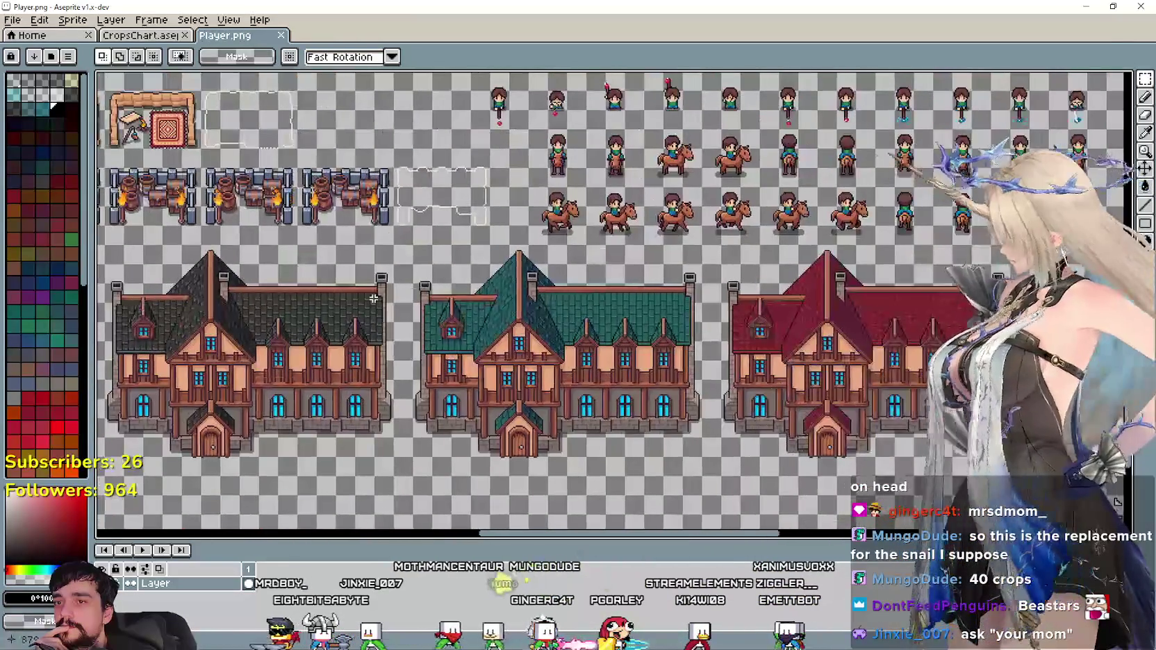
pyautogui.scroll(-2, 431, 293)
pyautogui.moveTo(331, 284)
pyautogui.mouseDown()
pyautogui.moveTo(579, 346)
pyautogui.moveTo(675, 326)
pyautogui.moveTo(389, 263)
pyautogui.moveTo(65, 117)
pyautogui.moveTo(1070, 326)
pyautogui.moveTo(1062, 252)
pyautogui.moveTo(1105, 207)
pyautogui.moveTo(1114, 221)
pyautogui.moveTo(1014, 221)
pyautogui.moveTo(617, 299)
pyautogui.moveTo(350, 303)
pyautogui.moveTo(232, 172)
pyautogui.moveTo(258, 172)
pyautogui.moveTo(1121, 528)
pyautogui.moveTo(865, 524)
pyautogui.mouseUp()
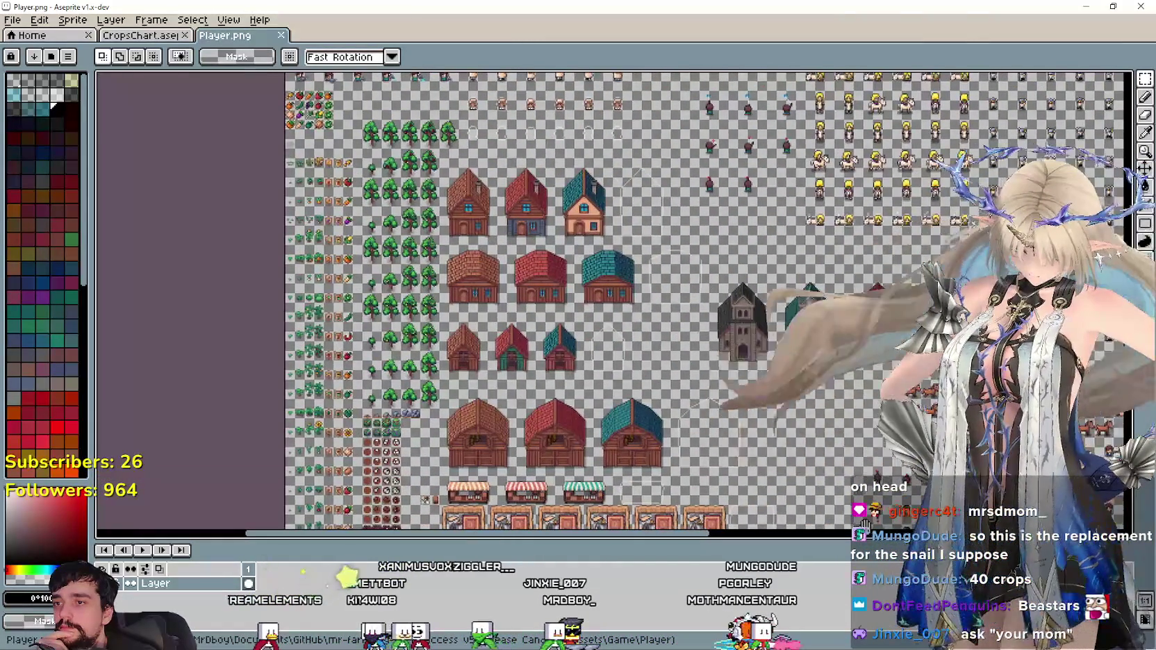
# Switch to the CropsChart sprite and bring the left part of its chart into view.
pyautogui.moveTo(796, 272)
pyautogui.mouseDown()
pyautogui.moveTo(713, 397)
pyautogui.moveTo(563, 258)
pyautogui.moveTo(813, 379)
pyautogui.moveTo(428, 273)
pyautogui.mouseUp()
pyautogui.moveTo(495, 161)
pyautogui.mouseDown()
pyautogui.moveTo(612, 203)
pyautogui.moveTo(572, 325)
pyautogui.mouseUp()
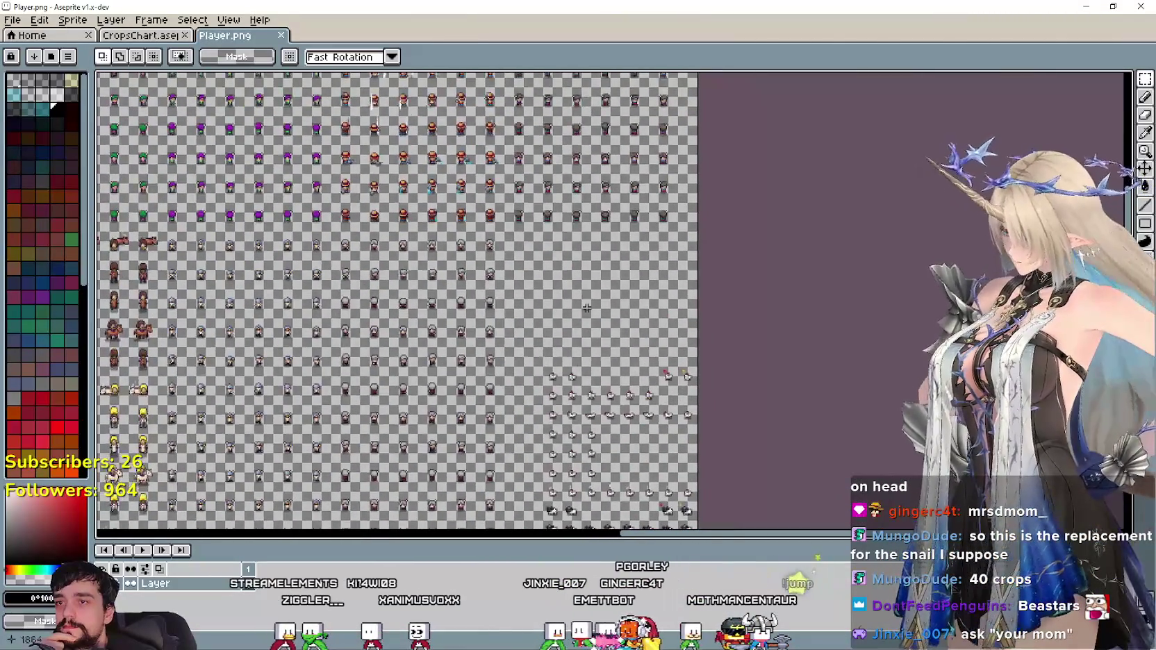
pyautogui.scroll(2, 608, 285)
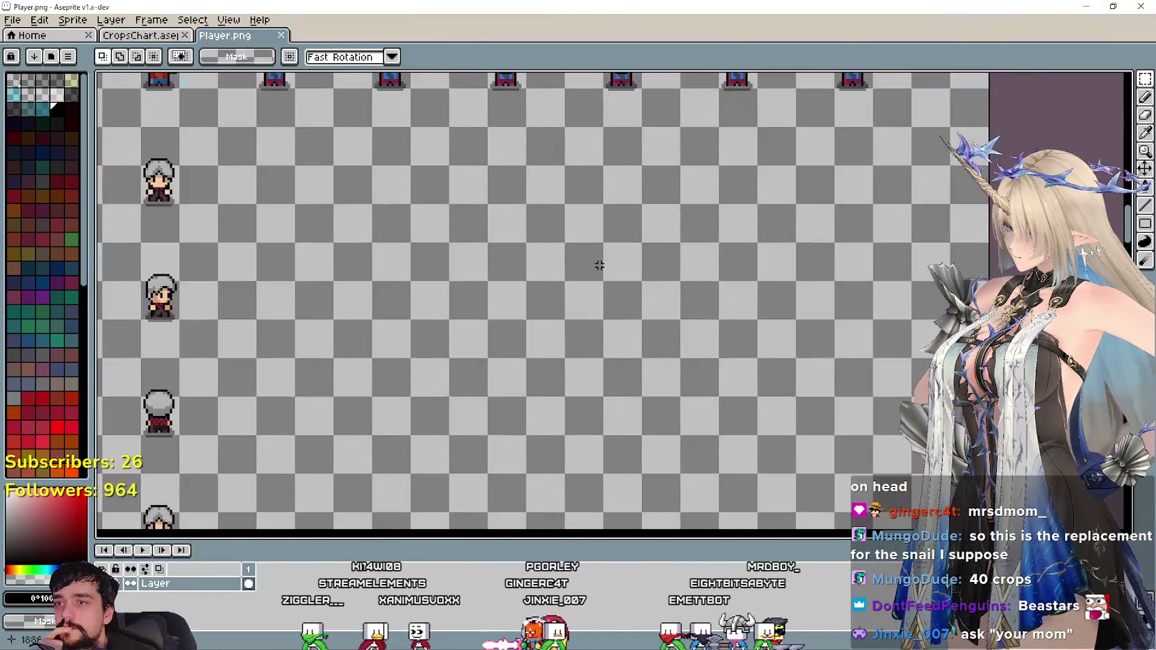
pyautogui.scroll(-1, 646, 260)
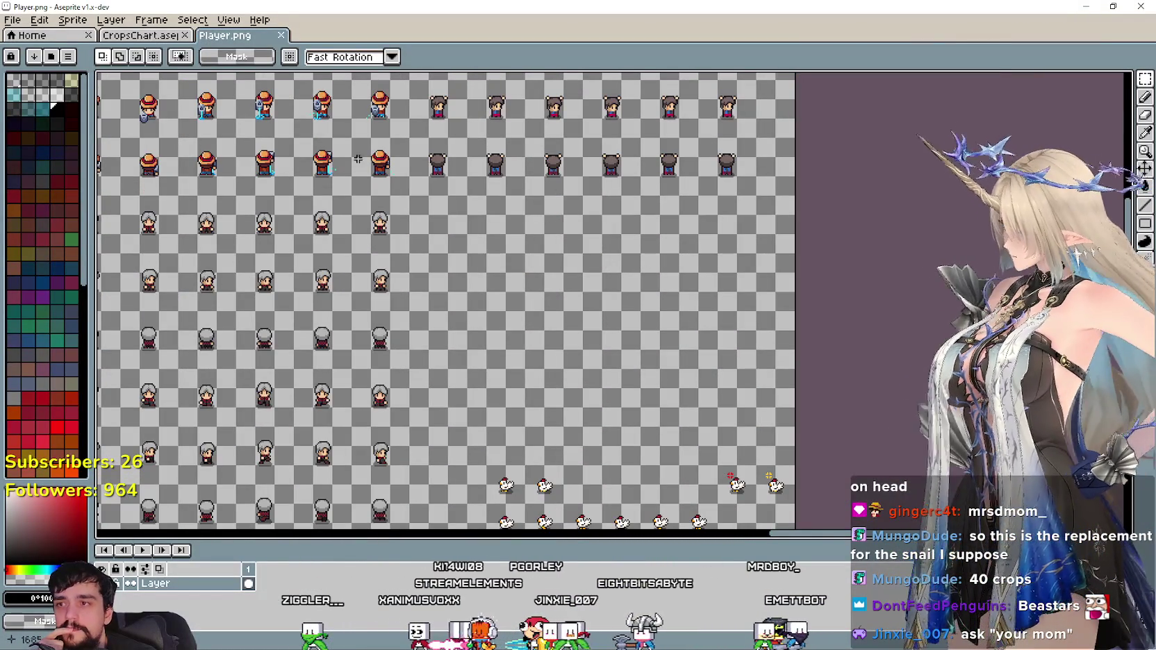
pyautogui.click(152, 43)
pyautogui.moveTo(484, 221); pyautogui.dragTo(648, 204)
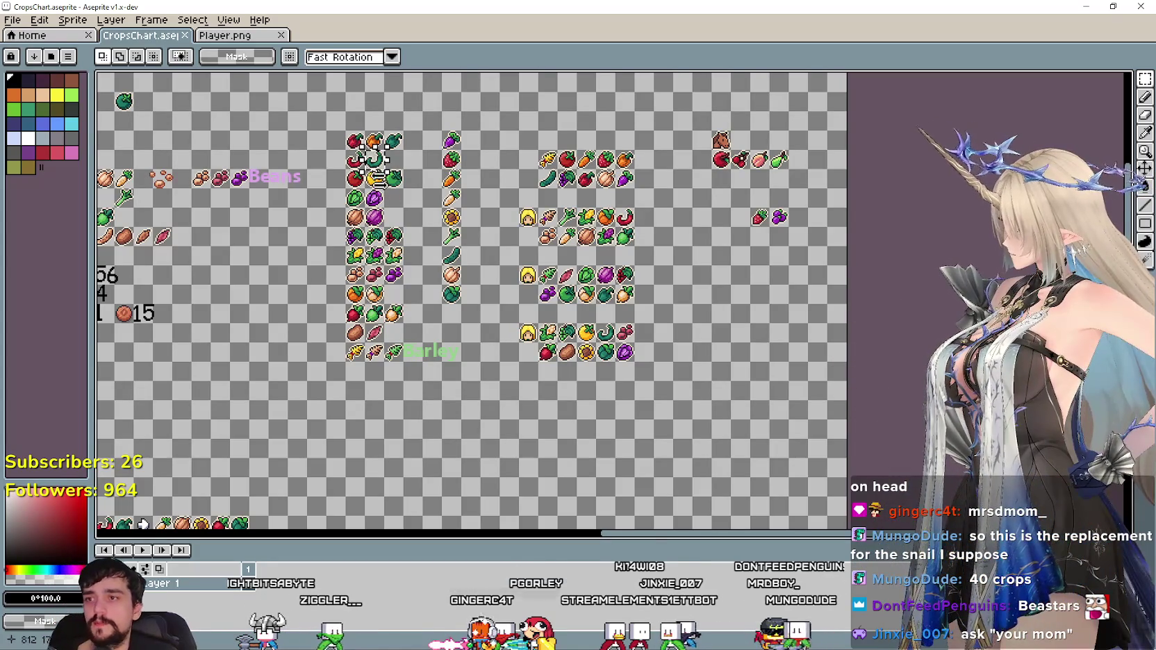
# On Player.png, marquee-select the seven-sprite golden grain crop row.
pyautogui.click(225, 34)
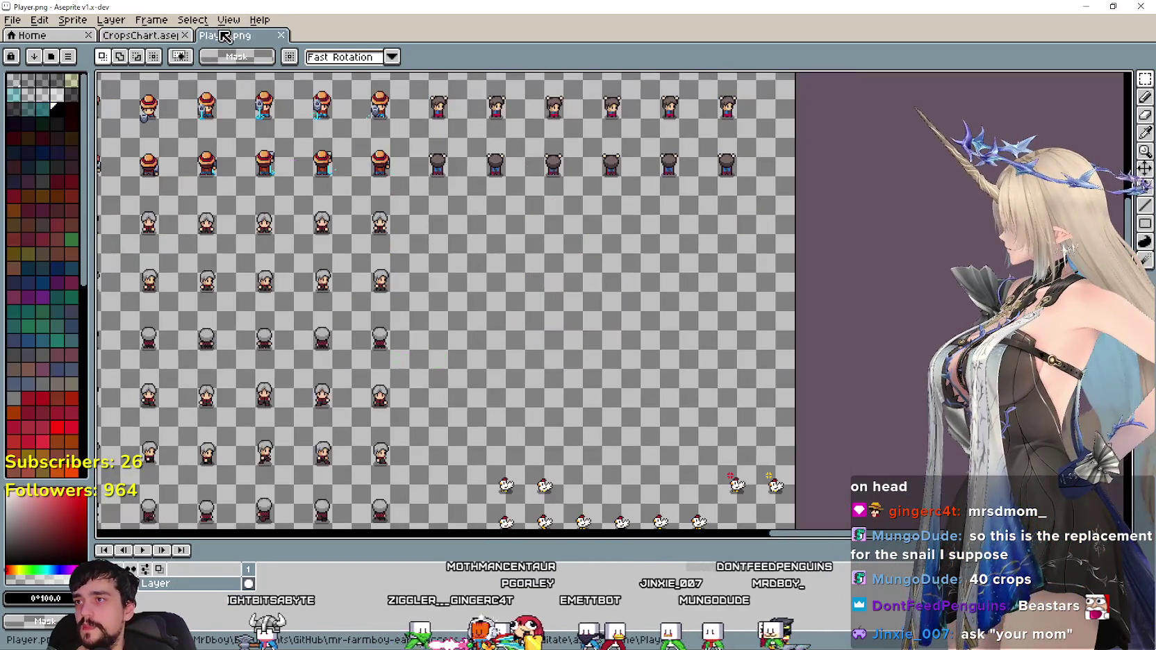
pyautogui.hscroll(-5, 381, 298)
pyautogui.scroll(1, 417, 278)
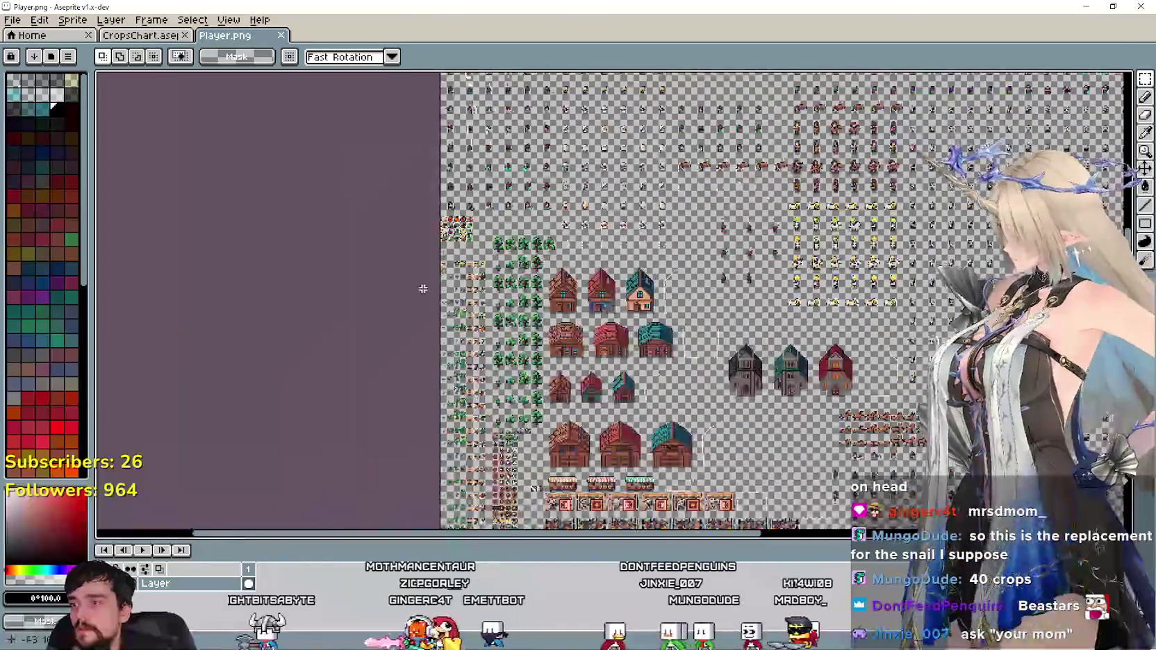
pyautogui.scroll(1, 419, 257)
pyautogui.scroll(1, 419, 256)
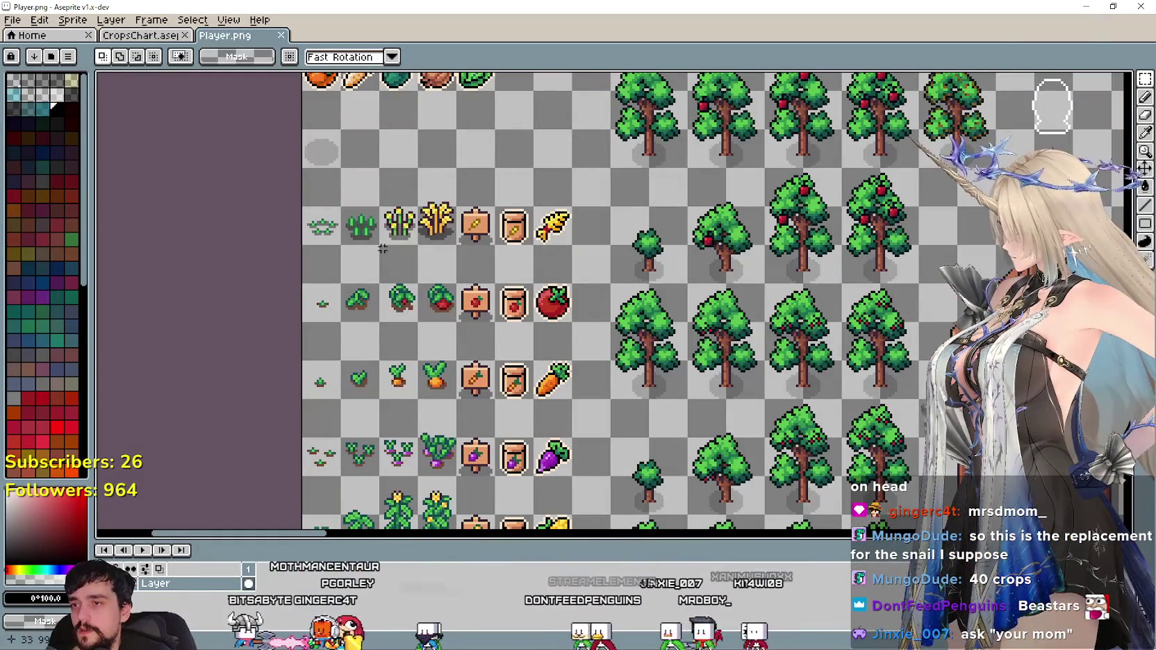
pyautogui.moveTo(317, 230); pyautogui.dragTo(546, 213)
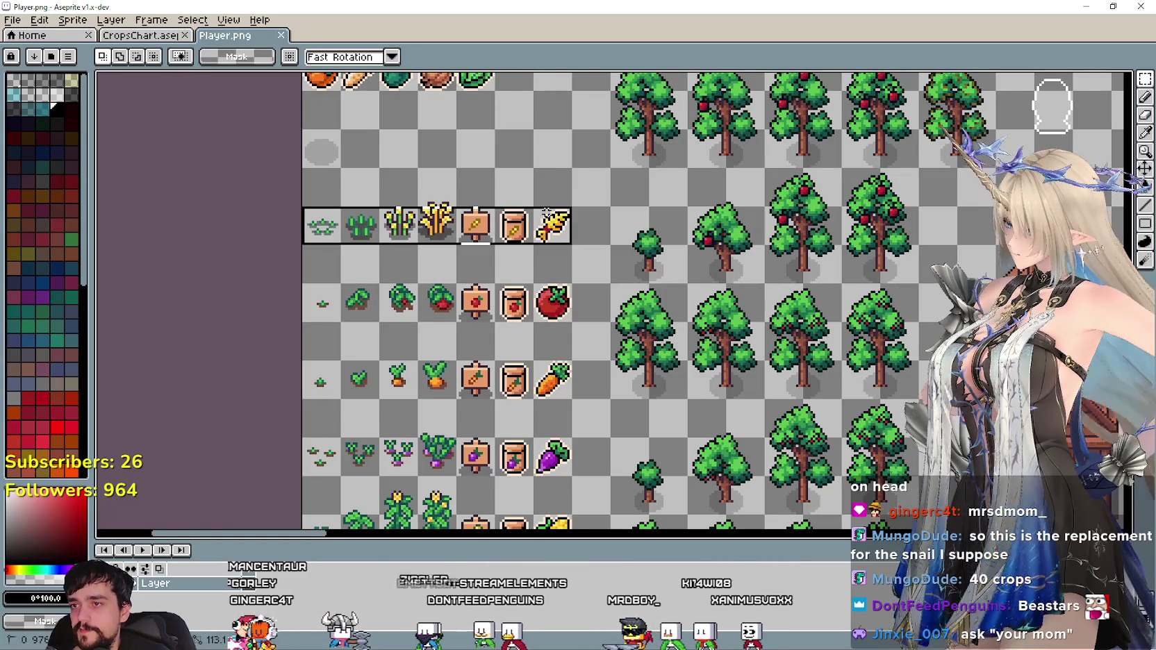
# Check the crop names on CropsChart, then return to Player.png.
pyautogui.click(144, 39)
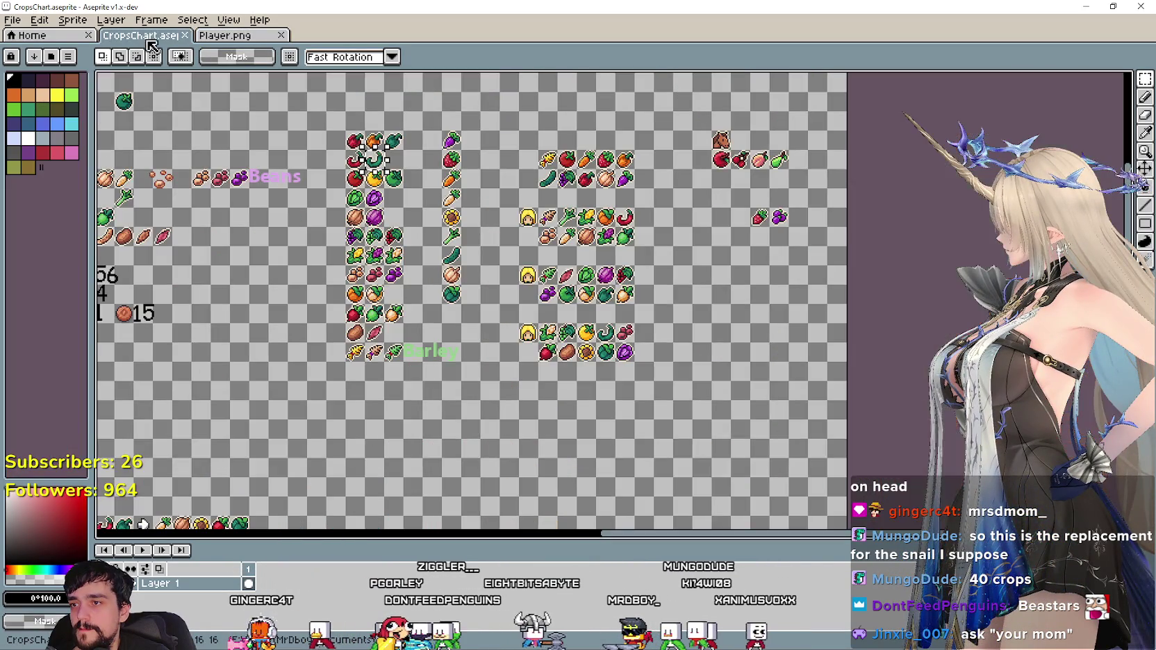
pyautogui.scroll(-2, 434, 331)
pyautogui.scroll(-1, 507, 227)
pyautogui.scroll(1, 473, 250)
pyautogui.scroll(4, 421, 277)
pyautogui.scroll(2, 415, 270)
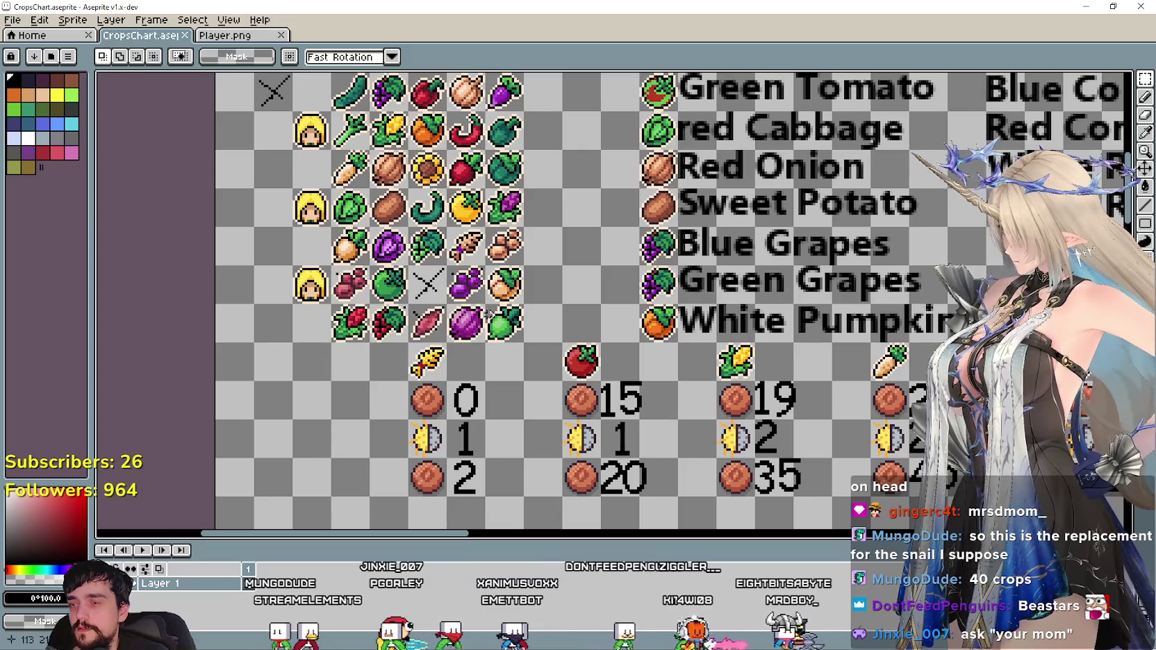
pyautogui.click(243, 34)
pyautogui.scroll(-2, 582, 207)
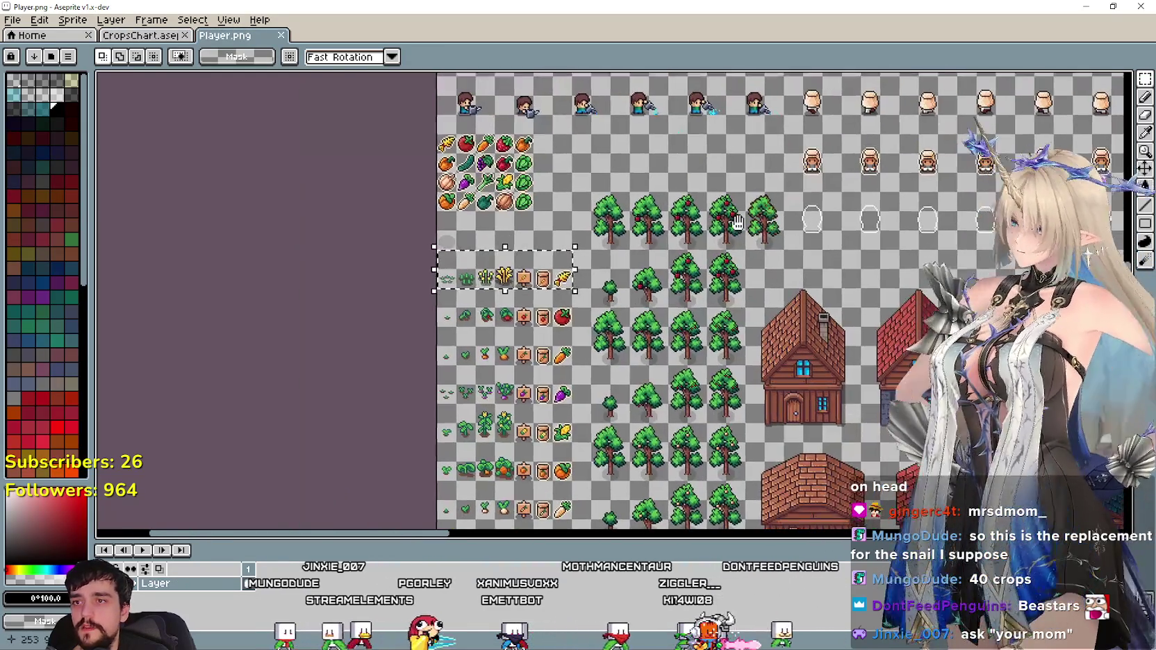
# Paste the grain crop row and place it next to the grey-haired character.
pyautogui.moveTo(583, 206); pyautogui.dragTo(296, 261)
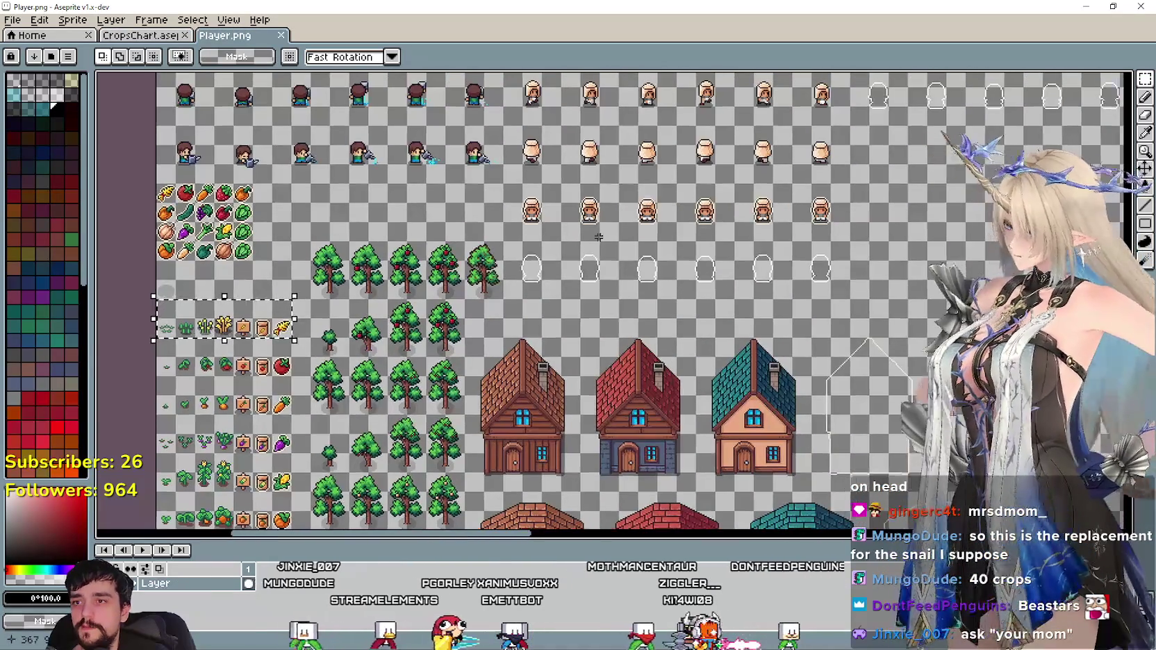
pyautogui.moveTo(201, 263); pyautogui.dragTo(421, 286)
pyautogui.hscroll(3, 422, 285)
pyautogui.hscroll(5, 423, 283)
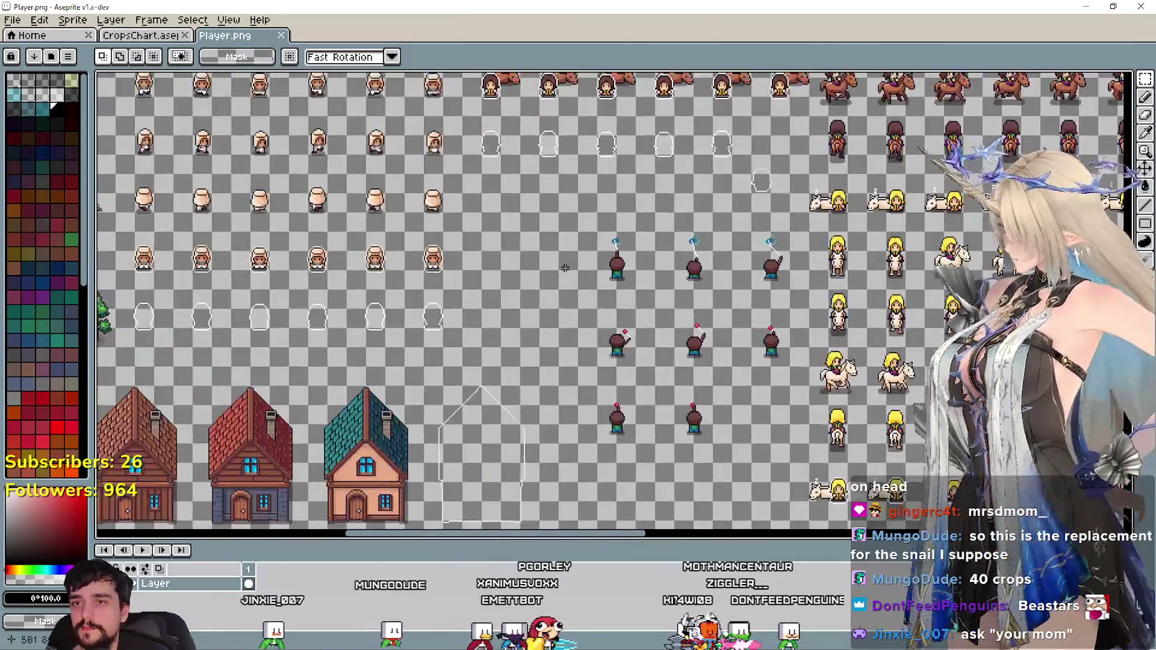
pyautogui.hscroll(5, 427, 282)
pyautogui.hscroll(5, 432, 278)
pyautogui.hscroll(5, 431, 278)
pyautogui.hscroll(5, 528, 292)
pyautogui.hotkey('ctrl', 'v')
pyautogui.moveTo(630, 309); pyautogui.dragTo(596, 222)
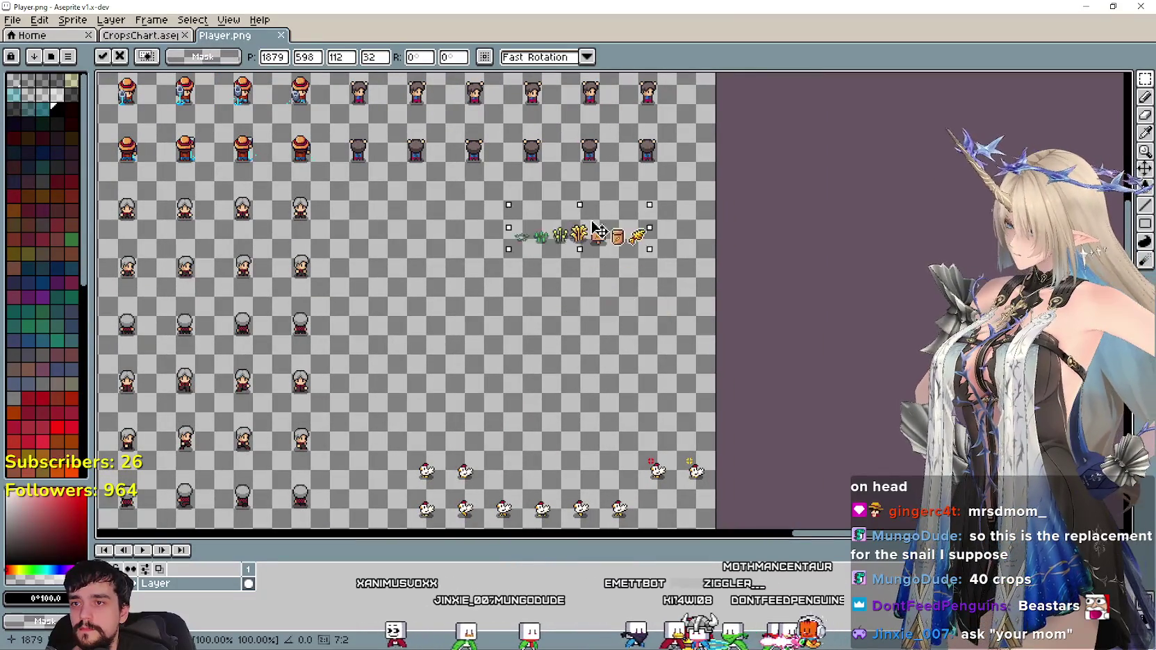
pyautogui.scroll(1, 564, 216)
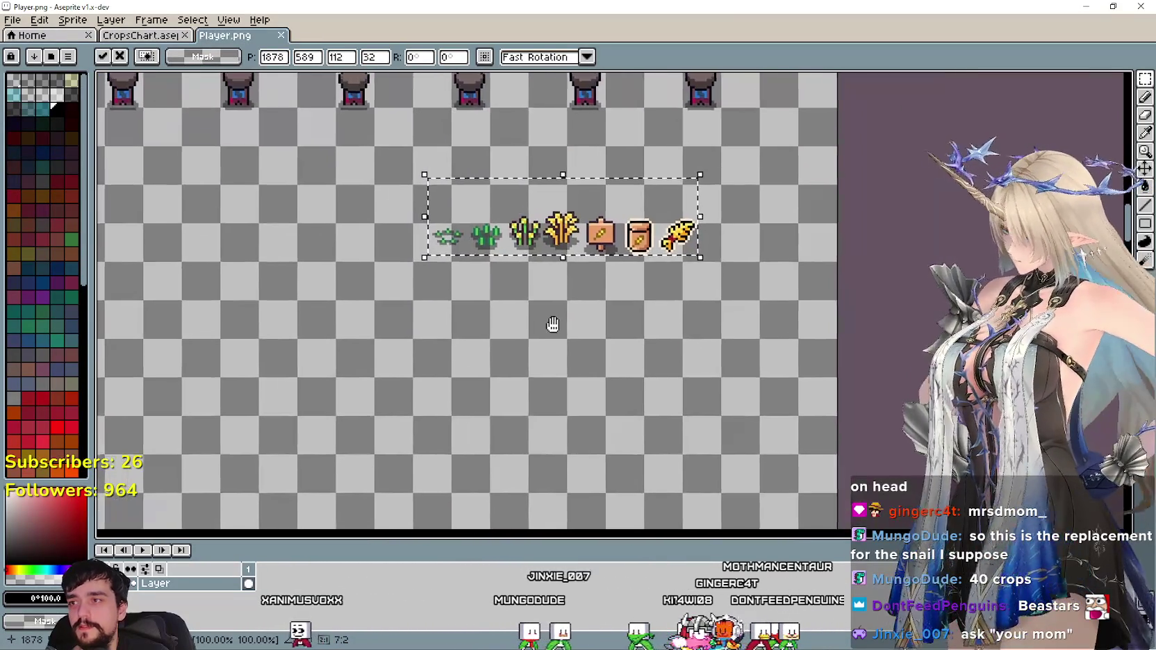
pyautogui.moveTo(549, 322); pyautogui.dragTo(735, 374)
pyautogui.moveTo(701, 291); pyautogui.dragTo(332, 251)
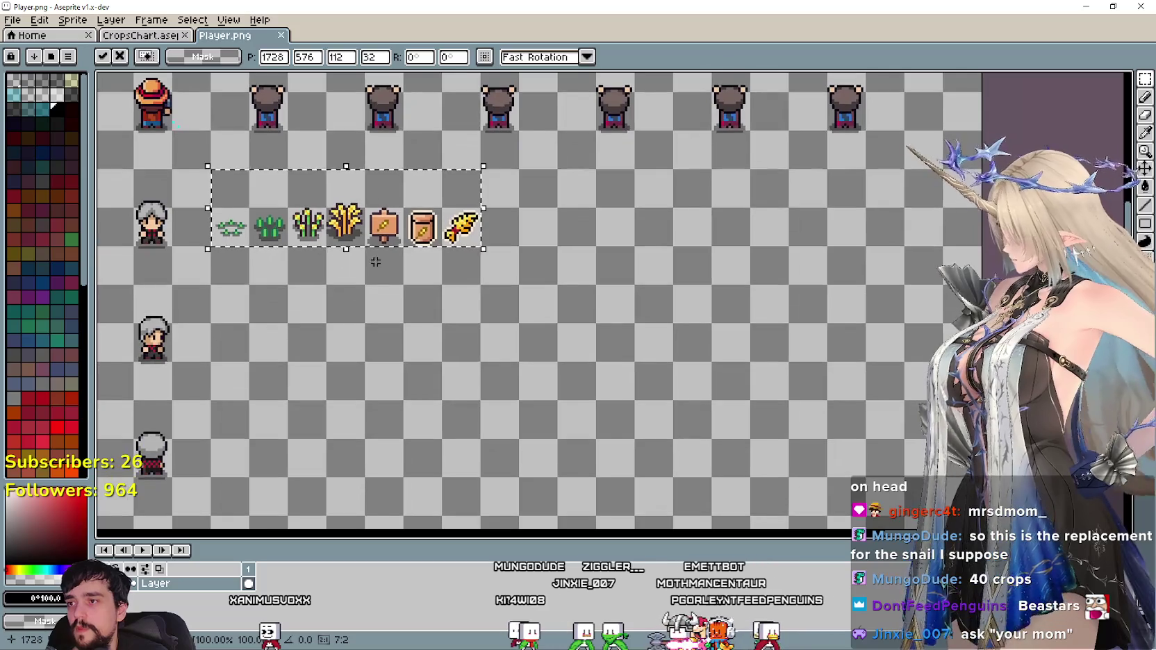
pyautogui.moveTo(485, 331); pyautogui.dragTo(428, 278)
# Paste more copies of the crop row, stacking each under the previous down to a seventh row.
pyautogui.hotkey('ctrl', 'v')
pyautogui.moveTo(566, 316)
pyautogui.mouseDown()
pyautogui.moveTo(425, 310)
pyautogui.moveTo(389, 247)
pyautogui.mouseUp()
pyautogui.press('Return')
pyautogui.hotkey('ctrl', 'v')
pyautogui.moveTo(611, 323)
pyautogui.mouseDown()
pyautogui.moveTo(470, 367)
pyautogui.moveTo(469, 330)
pyautogui.mouseUp()
pyautogui.scroll(-2, 524, 312)
pyautogui.hotkey('ctrl', 'v')
pyautogui.moveTo(549, 269); pyautogui.dragTo(397, 335)
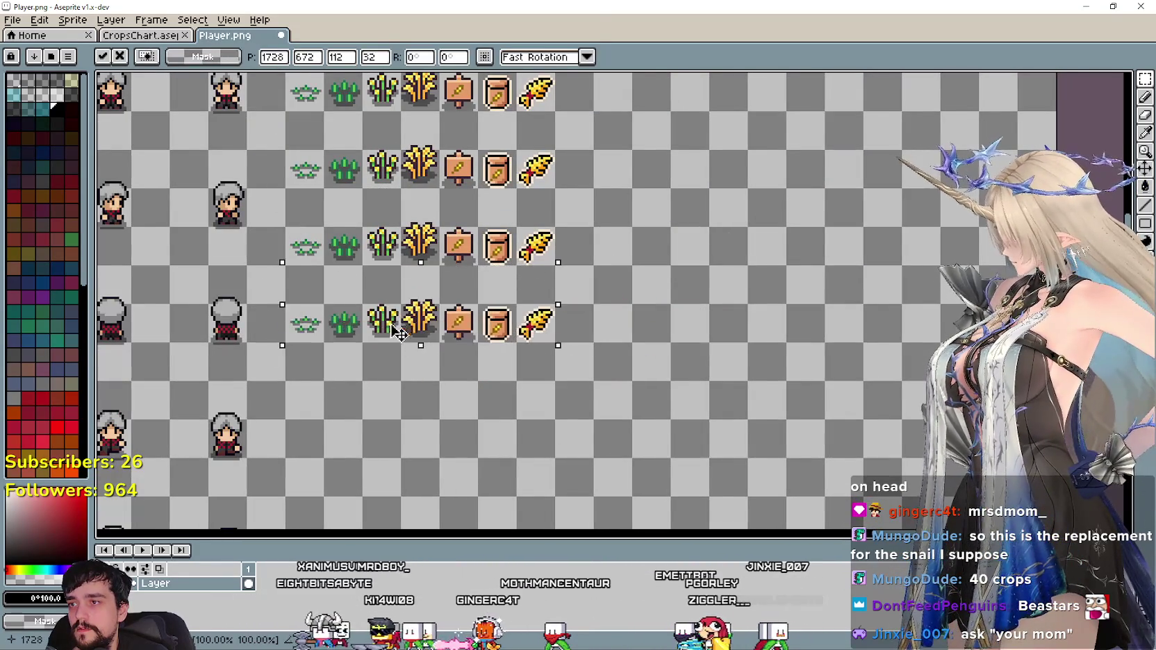
pyautogui.moveTo(438, 405); pyautogui.dragTo(523, 335)
pyautogui.hotkey('ctrl', 'v')
pyautogui.moveTo(563, 295)
pyautogui.mouseDown()
pyautogui.moveTo(469, 326)
pyautogui.moveTo(409, 223)
pyautogui.mouseUp()
pyautogui.hotkey('ctrl', 'v')
pyautogui.moveTo(566, 298)
pyautogui.mouseDown()
pyautogui.moveTo(486, 341)
pyautogui.moveTo(428, 300)
pyautogui.mouseUp()
pyautogui.hotkey('ctrl', 'v')
pyautogui.moveTo(593, 318); pyautogui.dragTo(451, 382)
pyautogui.scroll(-2, 520, 342)
pyautogui.hotkey('ctrl', 'v')
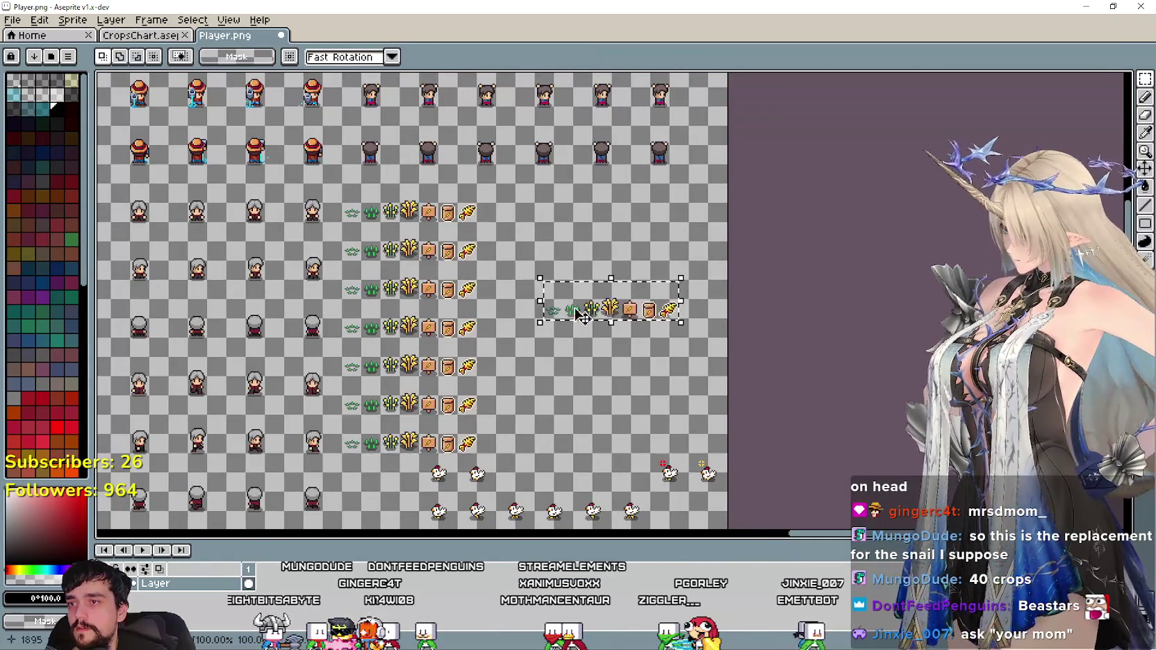
# Stamp copies of the crop row beside the first and second rows of the stack.
pyautogui.moveTo(587, 331); pyautogui.dragTo(599, 301)
pyautogui.scroll(-1, 552, 229)
pyautogui.scroll(1, 521, 219)
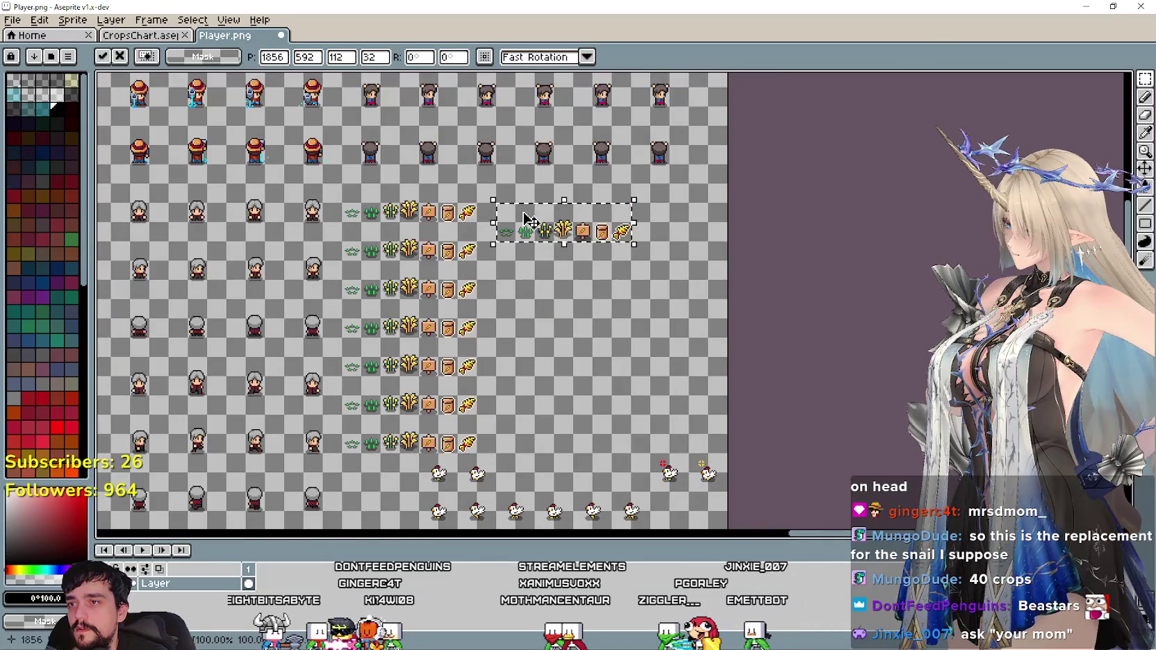
pyautogui.scroll(2, 531, 233)
pyautogui.moveTo(553, 242); pyautogui.dragTo(495, 207)
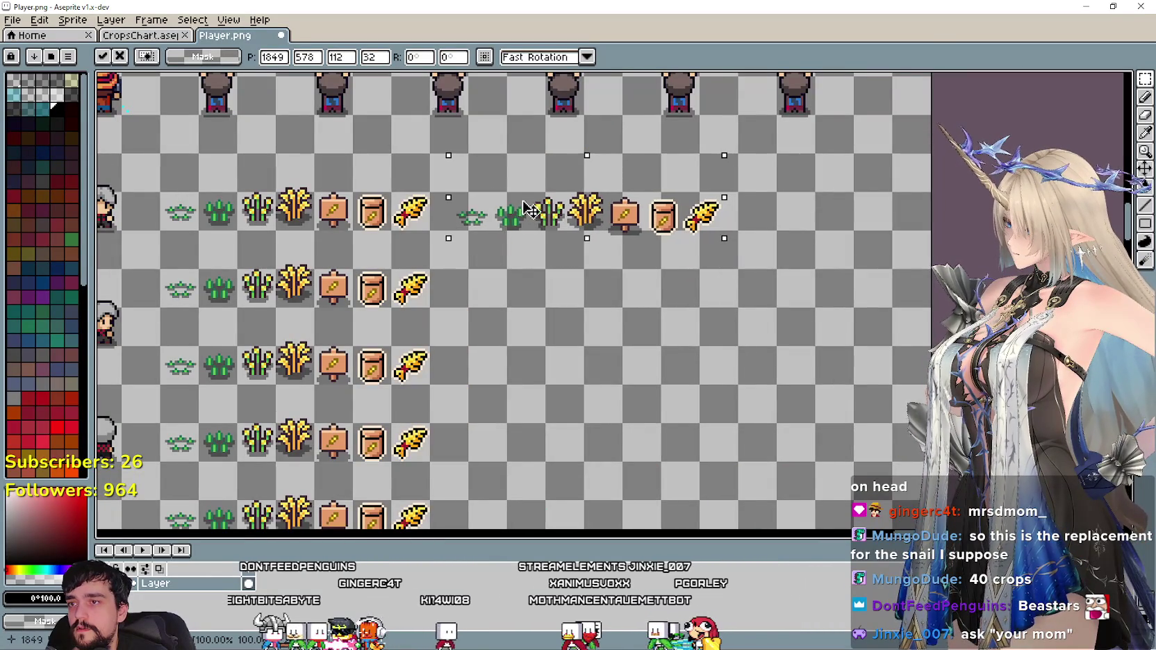
pyautogui.scroll(-1, 549, 278)
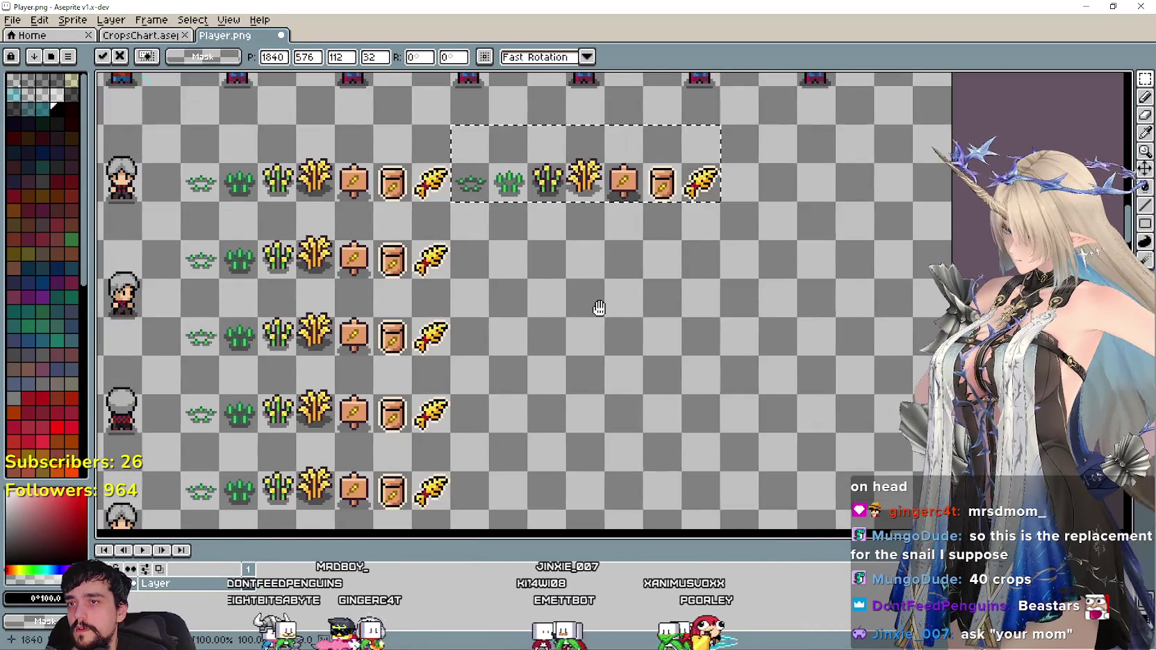
pyautogui.scroll(1, 570, 313)
pyautogui.scroll(-1, 524, 314)
pyautogui.scroll(1, 486, 327)
pyautogui.moveTo(628, 170); pyautogui.dragTo(629, 322)
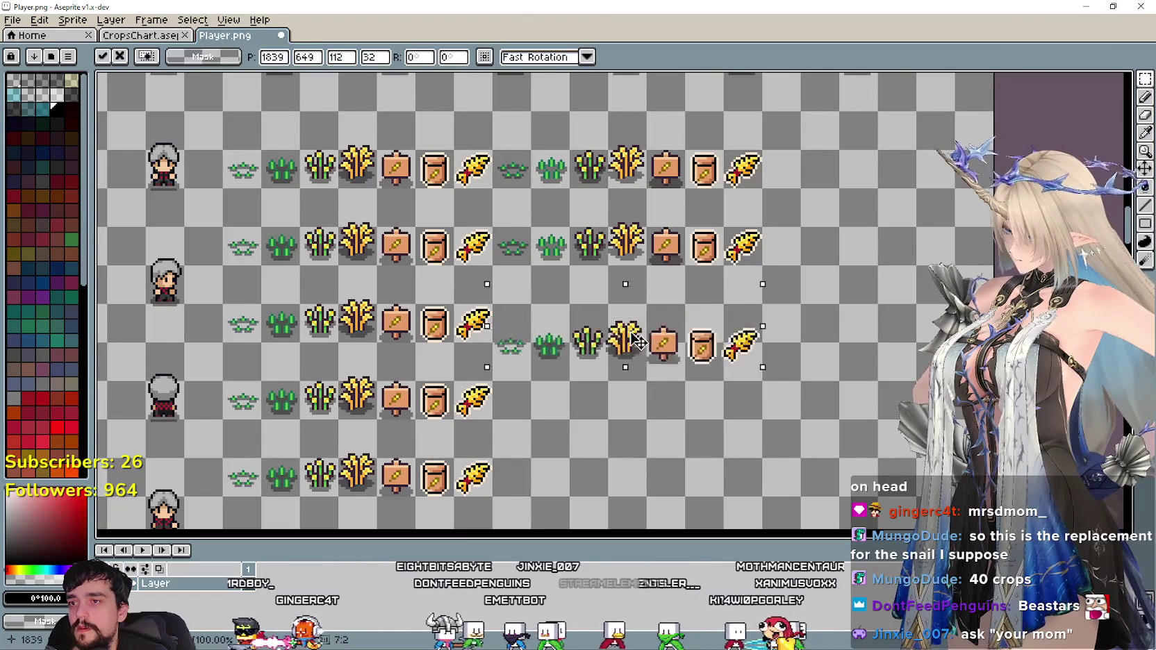
# Extend the second column down the remaining rows and commit the floating crop row.
pyautogui.scroll(-1, 604, 306)
pyautogui.scroll(1, 556, 276)
pyautogui.moveTo(555, 268); pyautogui.dragTo(552, 413)
pyautogui.scroll(-1, 553, 414)
pyautogui.moveTo(545, 295); pyautogui.dragTo(544, 370)
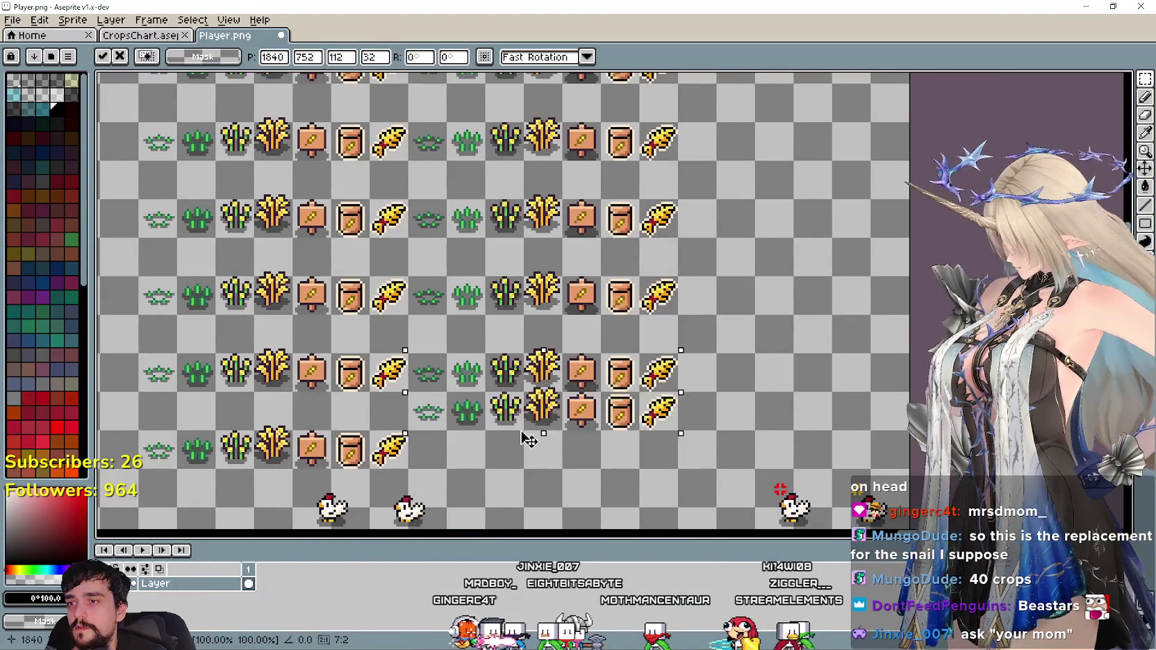
pyautogui.moveTo(544, 370)
pyautogui.mouseDown()
pyautogui.moveTo(548, 457)
pyautogui.moveTo(588, 325)
pyautogui.moveTo(503, 295)
pyautogui.moveTo(527, 292)
pyautogui.moveTo(442, 280)
pyautogui.mouseUp()
pyautogui.press('Return')
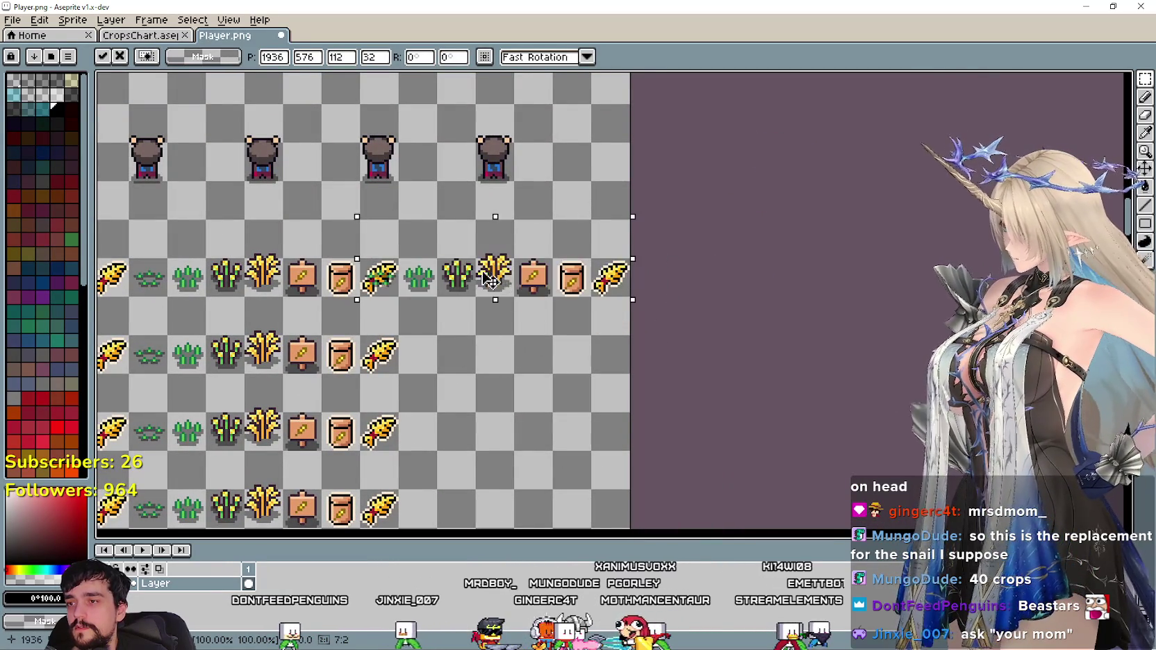
pyautogui.press('Return')
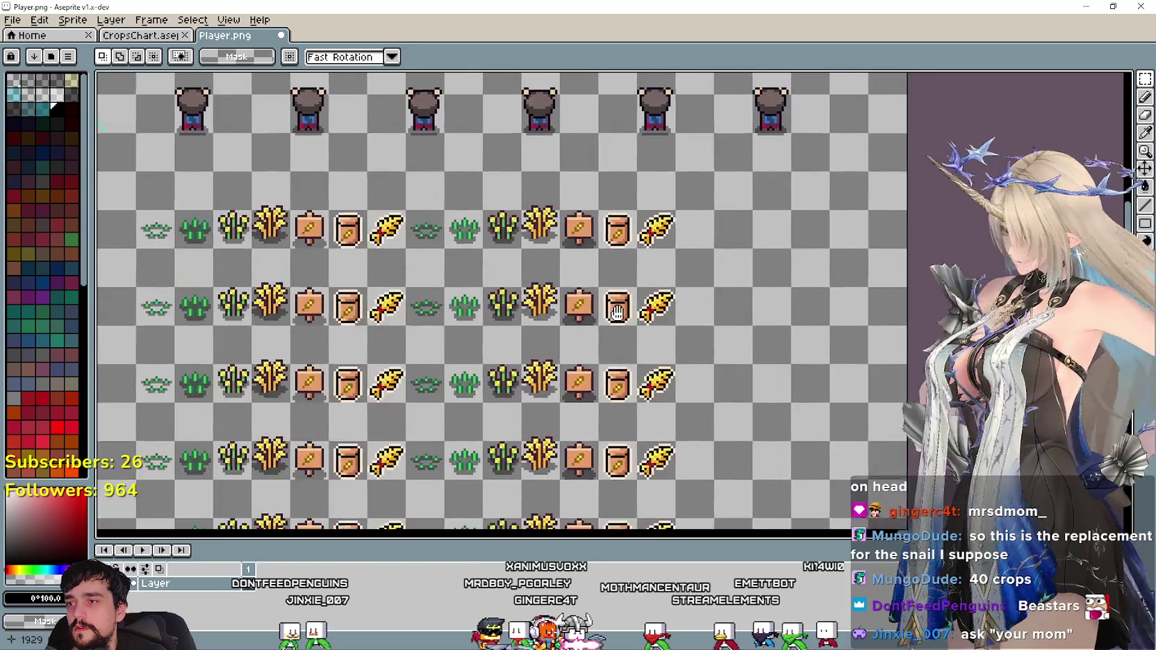
# Pan to the seven double-width grain crop rows and drag a marquee around the whole block.
pyautogui.moveTo(416, 375); pyautogui.dragTo(416, 309)
pyautogui.scroll(-1, 414, 317)
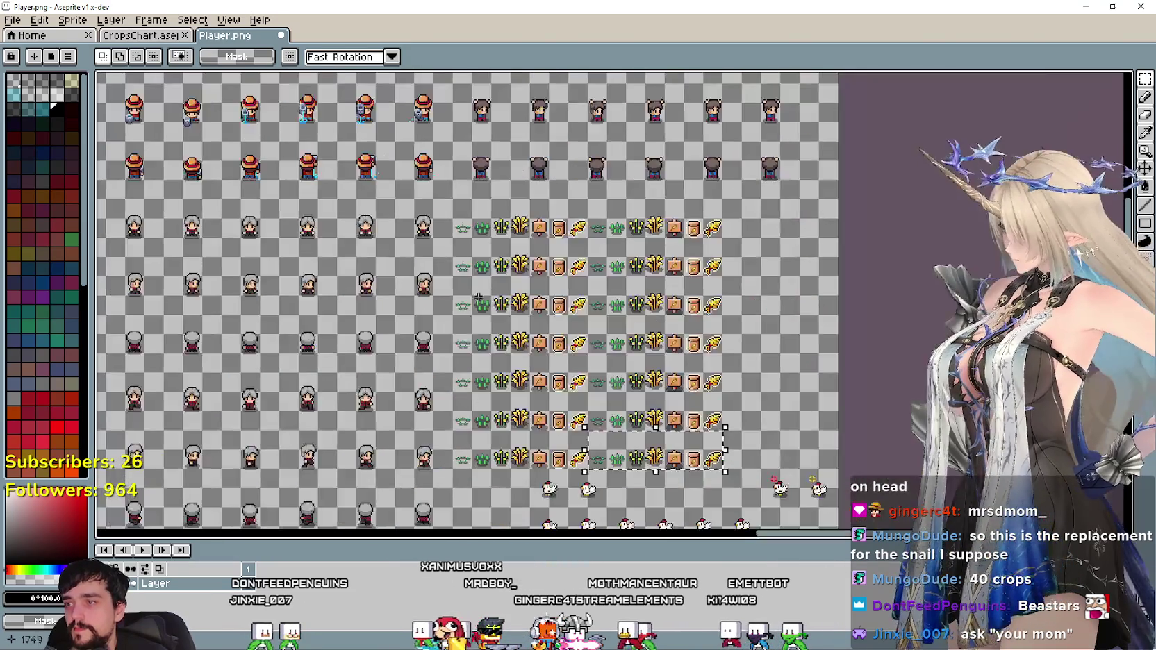
pyautogui.scroll(-1, 414, 317)
pyautogui.scroll(1, 507, 261)
pyautogui.scroll(1, 532, 375)
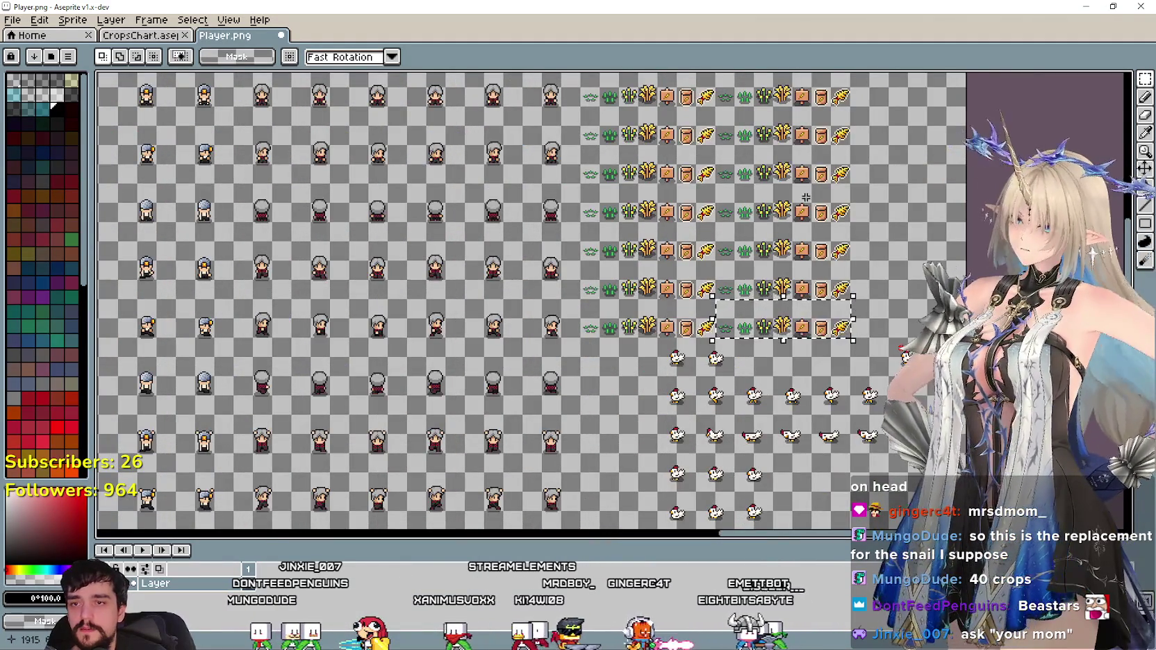
pyautogui.moveTo(806, 197); pyautogui.dragTo(638, 223)
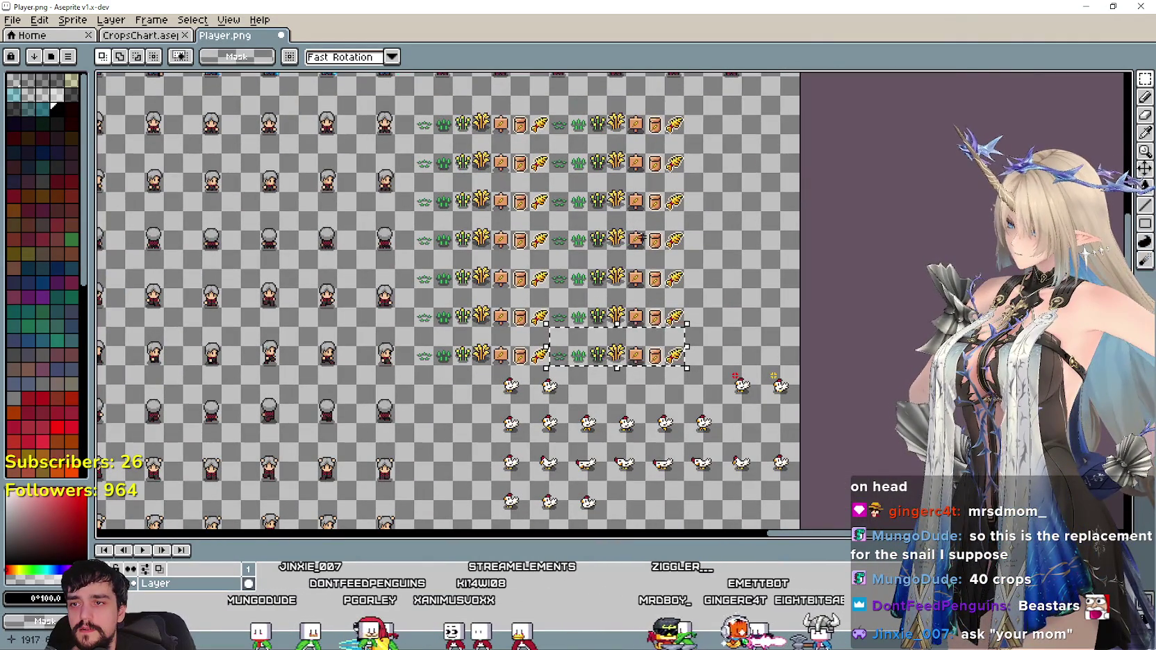
pyautogui.moveTo(683, 239); pyautogui.dragTo(573, 278)
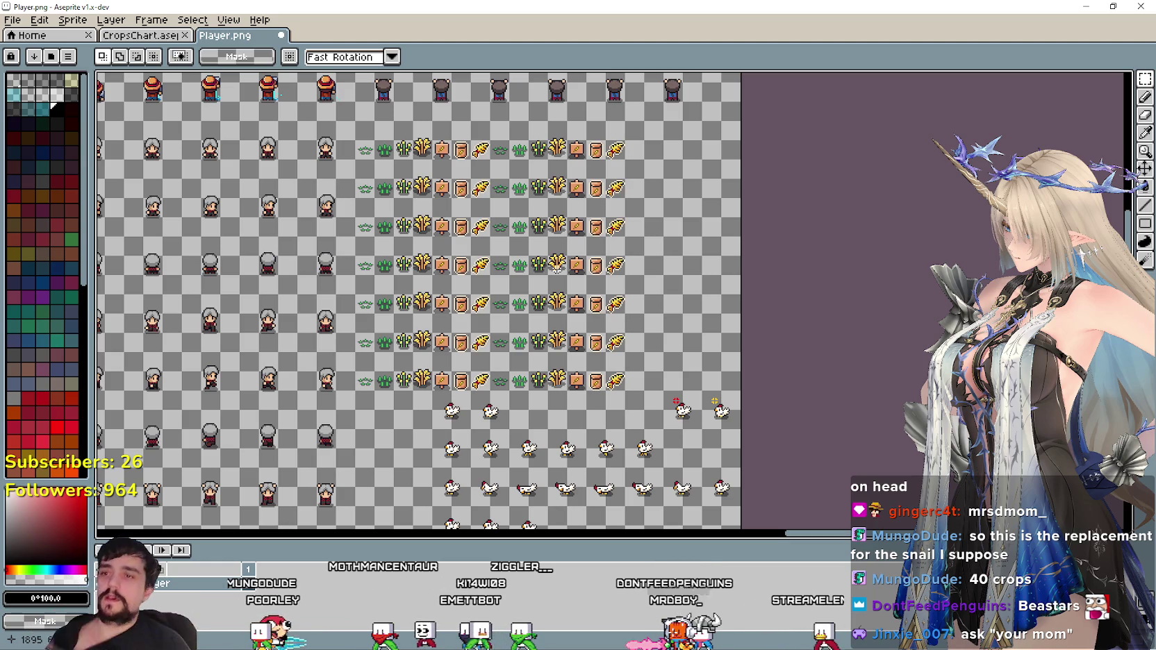
pyautogui.scroll(-2, 373, 251)
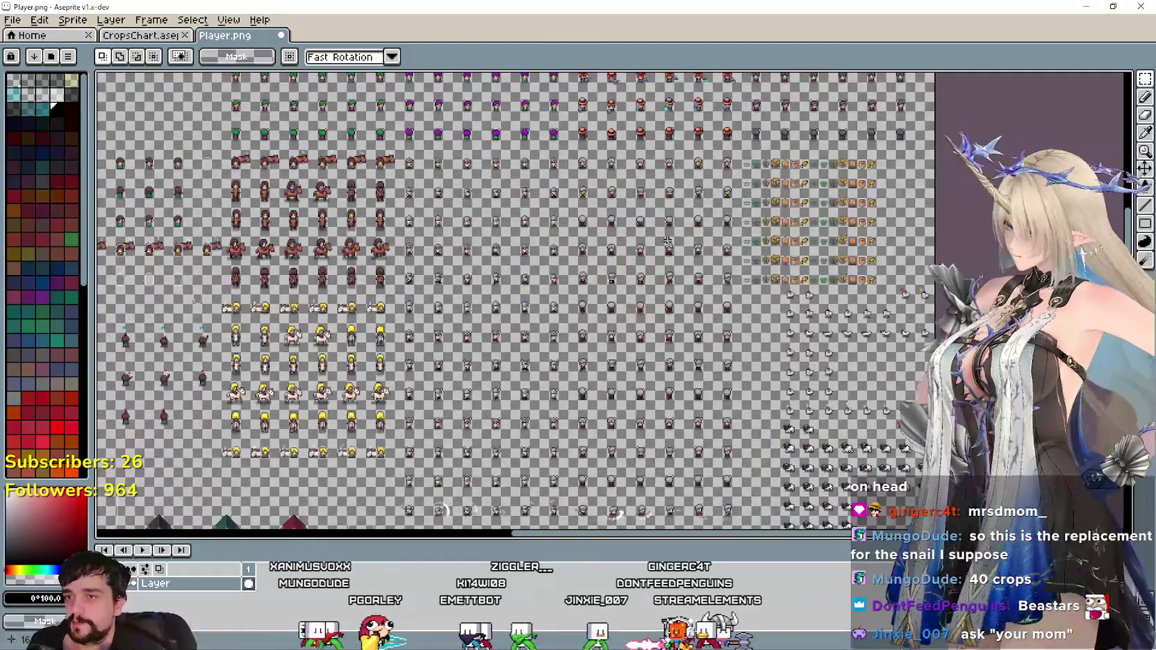
pyautogui.moveTo(674, 291)
pyautogui.mouseDown()
pyautogui.moveTo(655, 278)
pyautogui.moveTo(581, 300)
pyautogui.moveTo(316, 237)
pyautogui.moveTo(585, 219)
pyautogui.moveTo(278, 264)
pyautogui.mouseUp()
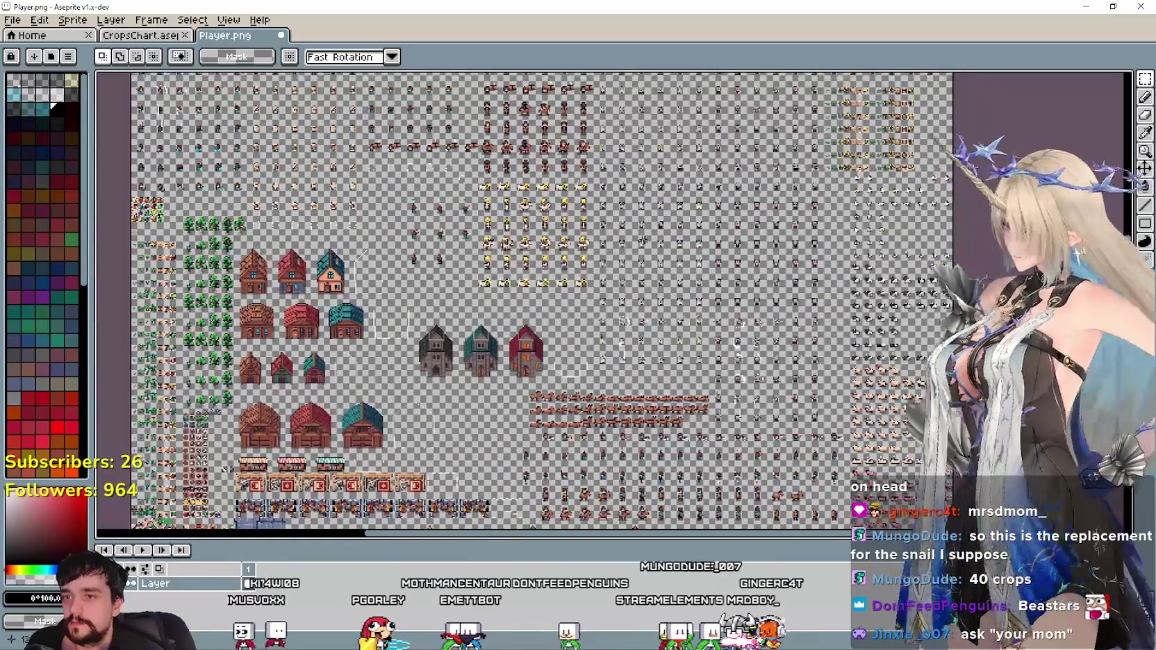
pyautogui.scroll(-1, 645, 149)
pyautogui.scroll(3, 644, 149)
pyautogui.moveTo(592, 232); pyautogui.dragTo(507, 295)
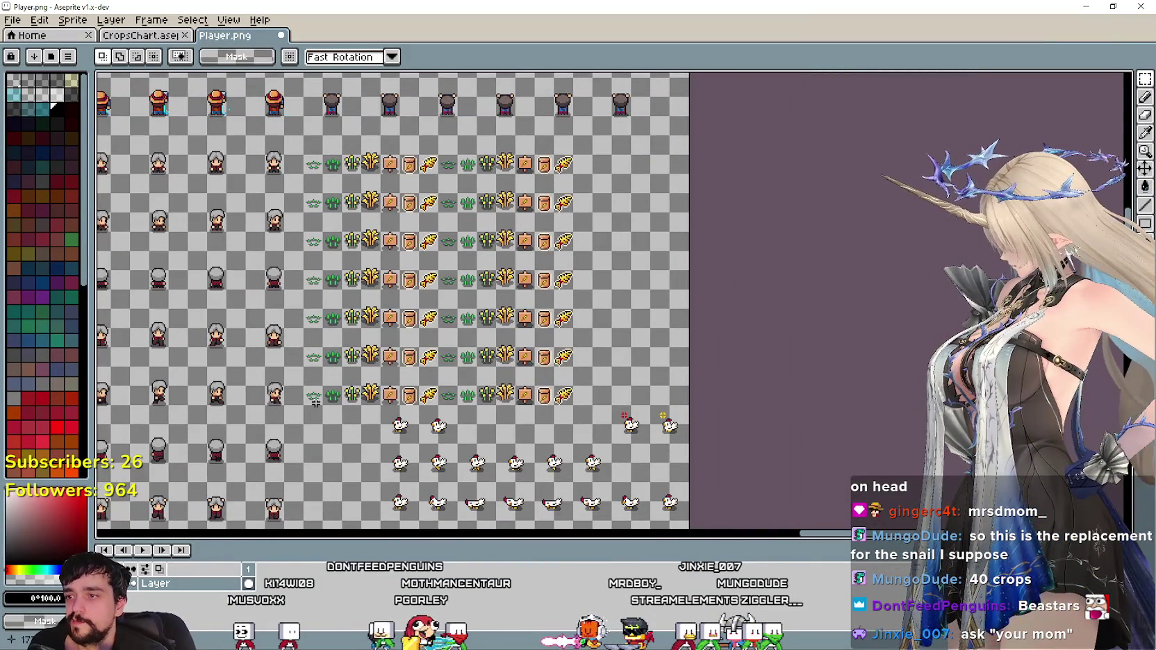
pyautogui.moveTo(514, 209); pyautogui.dragTo(572, 157)
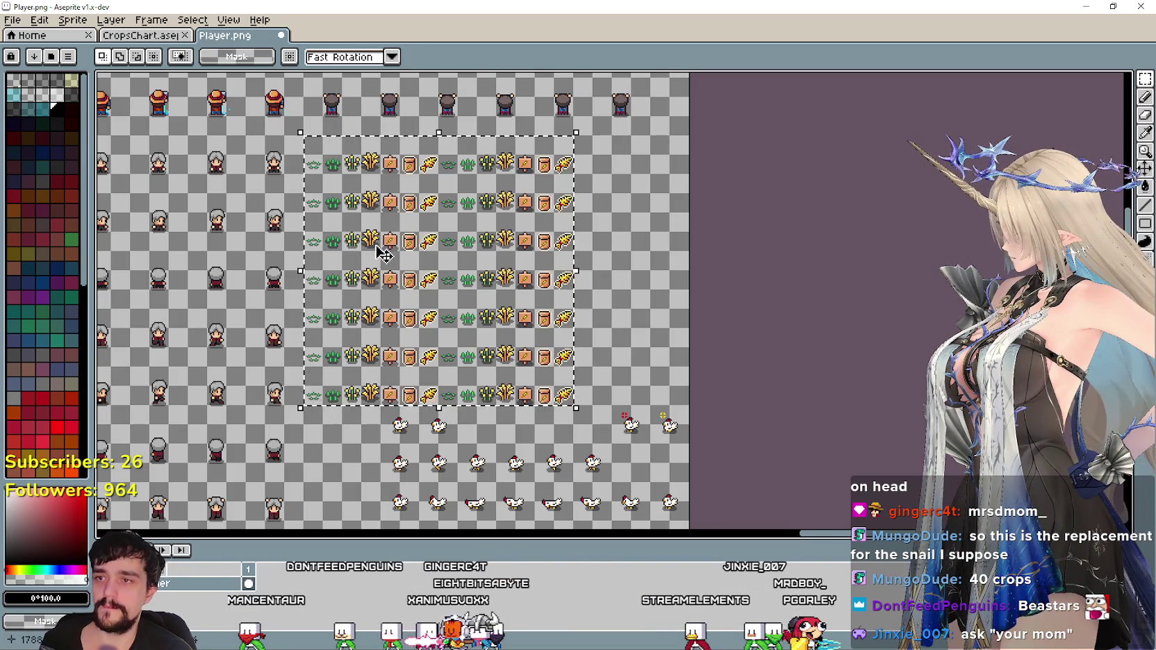
# Move the selected crop block to the right and commit it.
pyautogui.moveTo(383, 254); pyautogui.dragTo(502, 255)
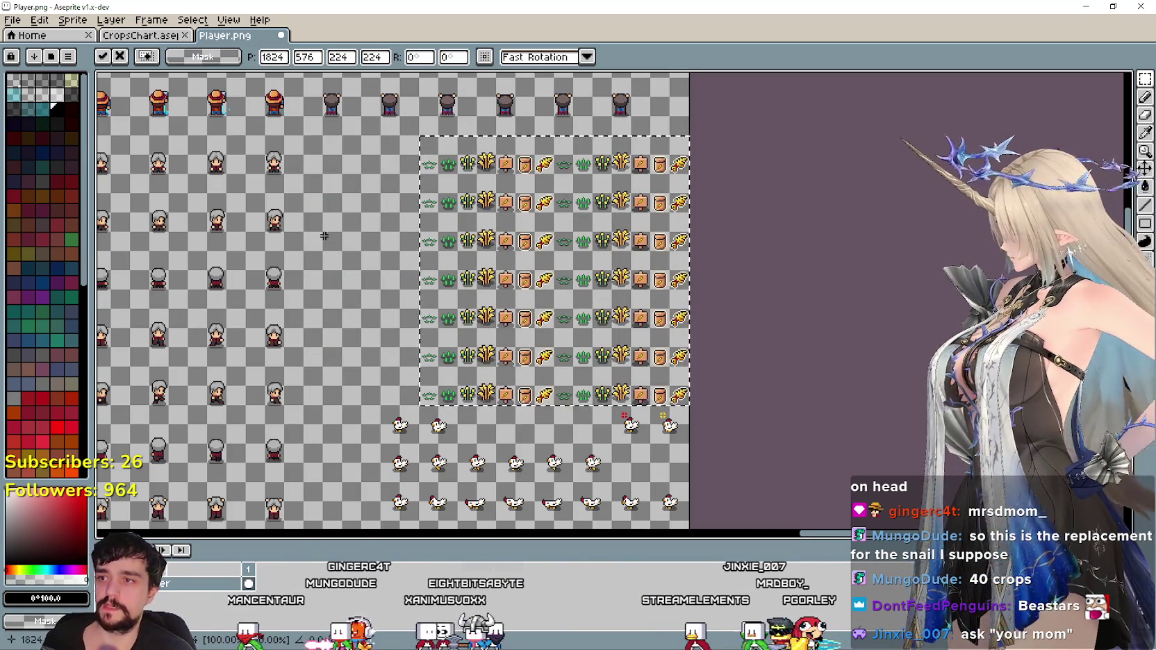
pyautogui.click(349, 274)
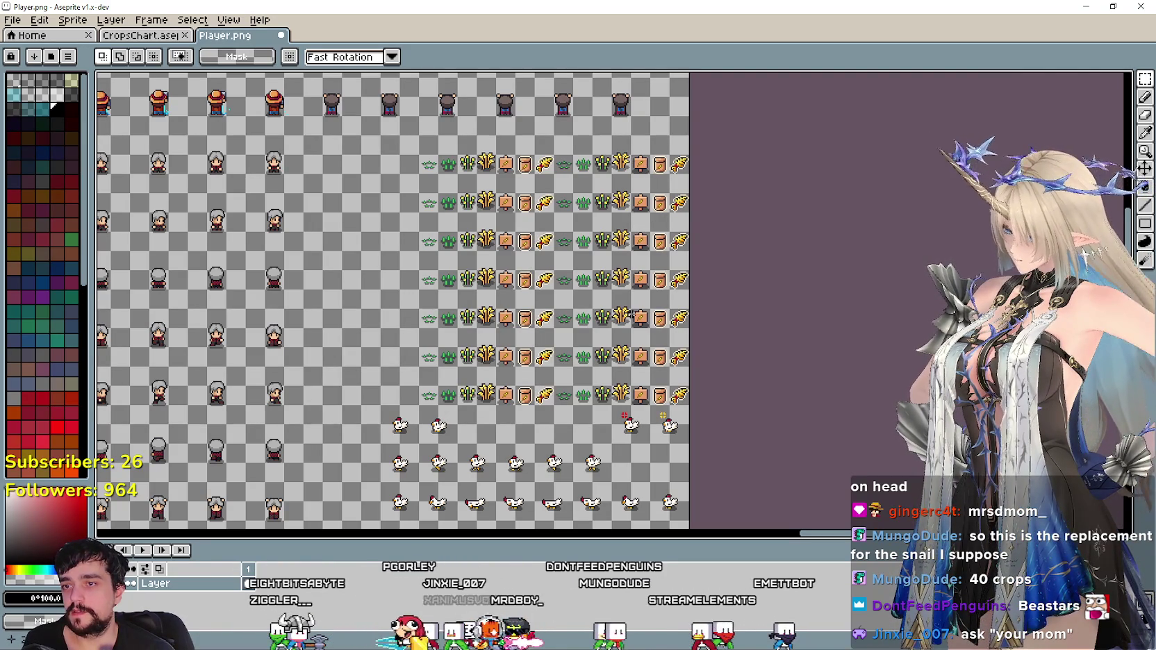
pyautogui.scroll(-2, 496, 290)
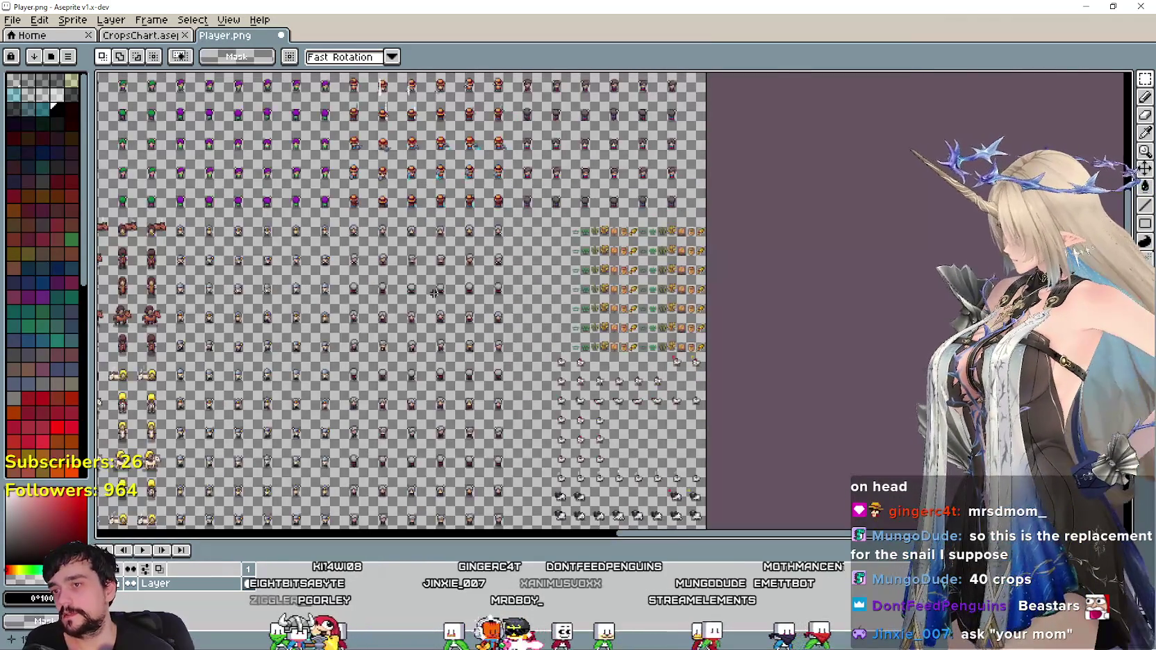
pyautogui.scroll(-2, 435, 291)
pyautogui.scroll(-1, 473, 223)
pyautogui.scroll(-2, 512, 153)
pyautogui.scroll(-2, 512, 153)
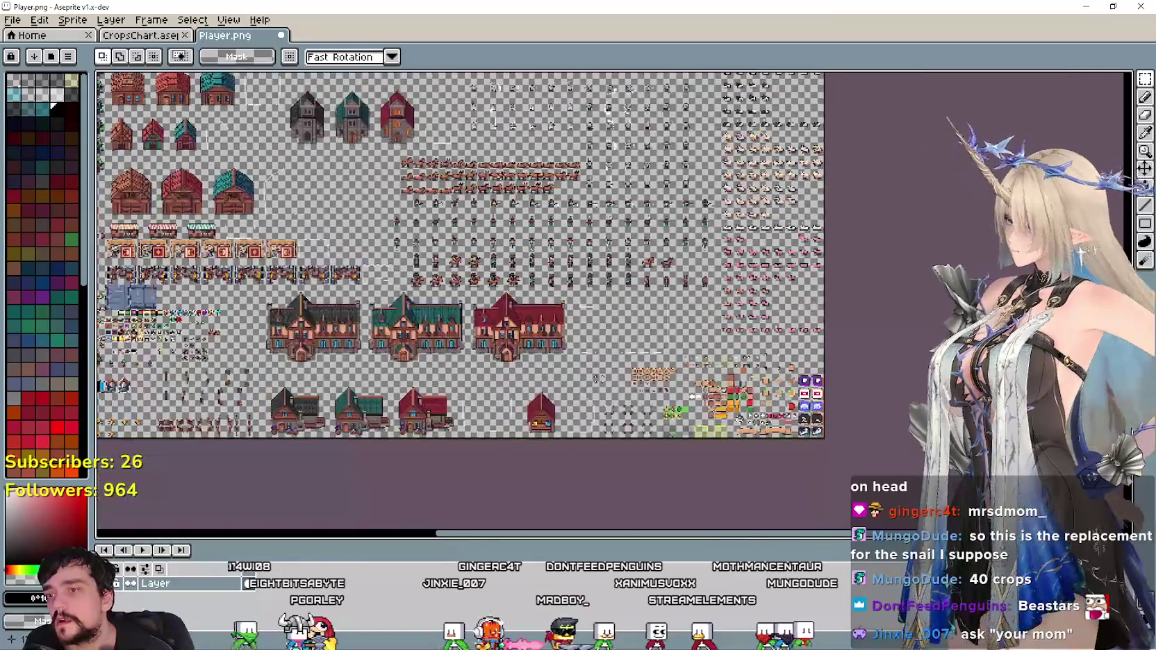
pyautogui.scroll(1, 512, 154)
pyautogui.scroll(-1, 541, 277)
pyautogui.scroll(2, 584, 417)
pyautogui.scroll(-1, 583, 387)
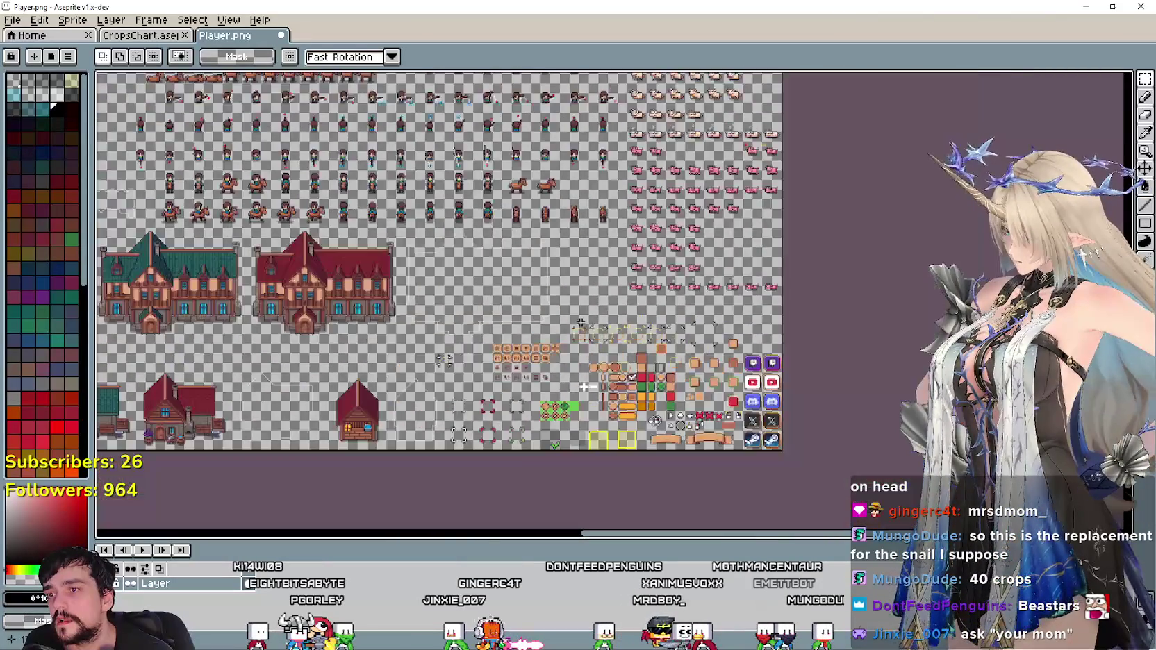
pyautogui.scroll(-1, 583, 386)
pyautogui.scroll(-1, 556, 347)
pyautogui.scroll(-1, 528, 313)
pyautogui.scroll(1, 503, 283)
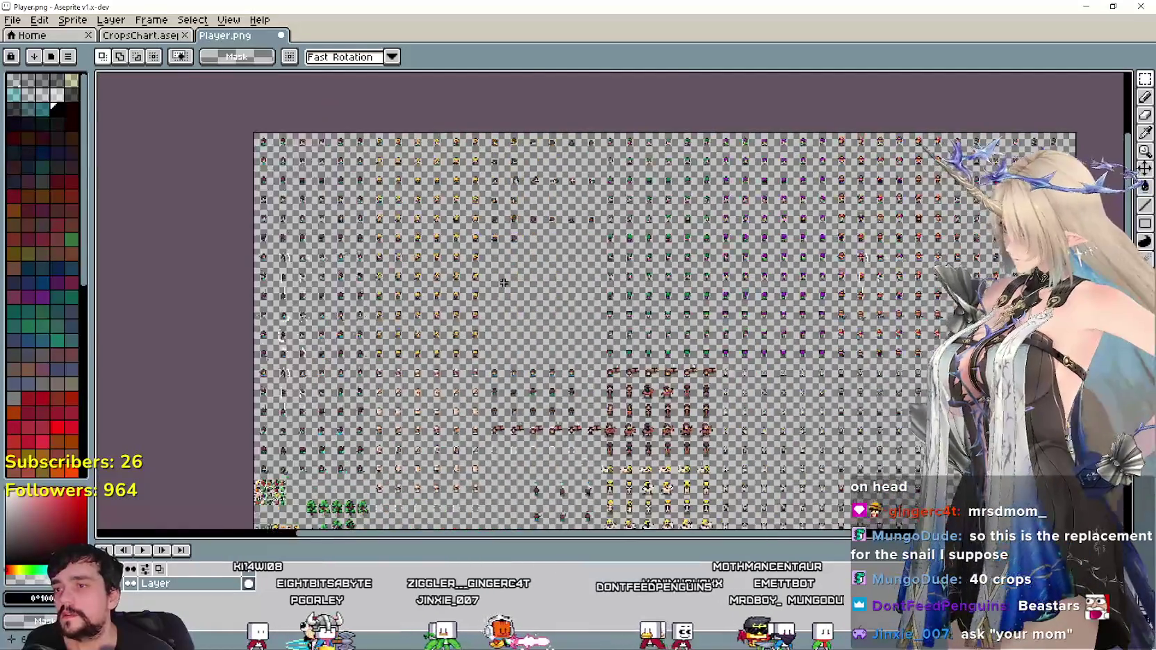
pyautogui.scroll(3, 504, 283)
# Paste a copy of the grain crop row into the freed space.
pyautogui.hotkey('ctrl', 'v')
pyautogui.moveTo(548, 264)
pyautogui.mouseDown()
pyautogui.moveTo(492, 202)
pyautogui.moveTo(541, 316)
pyautogui.mouseUp()
pyautogui.scroll(1, 514, 215)
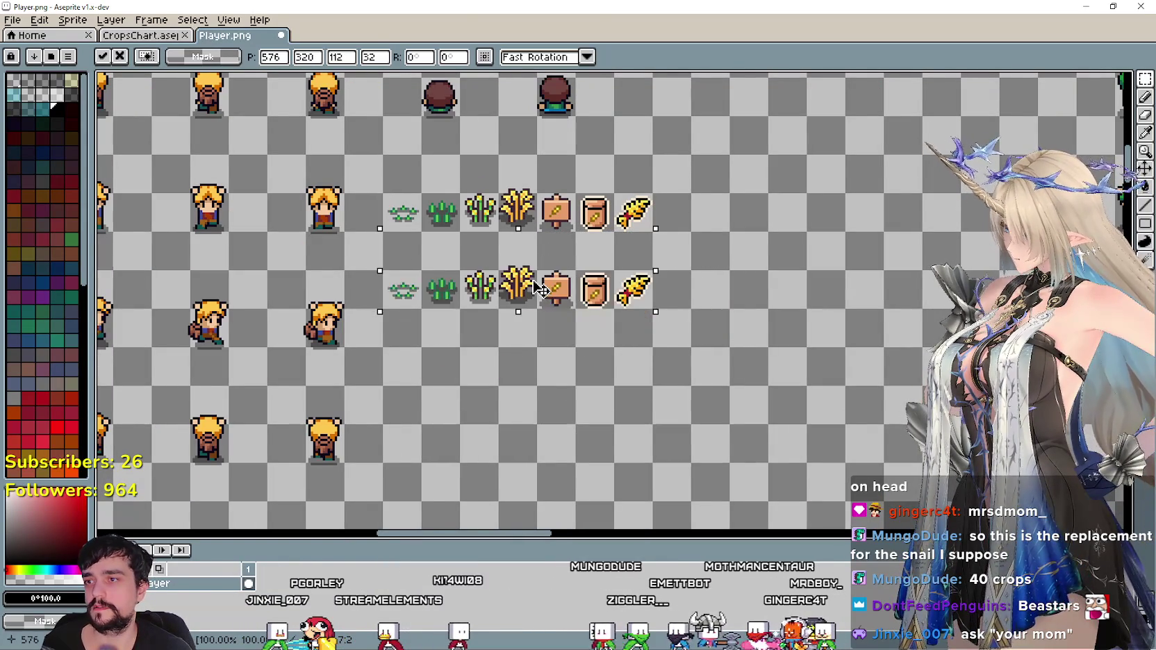
# Duplicate the crop row one tile lower and confirm its placement.
pyautogui.moveTo(514, 295); pyautogui.dragTo(511, 375)
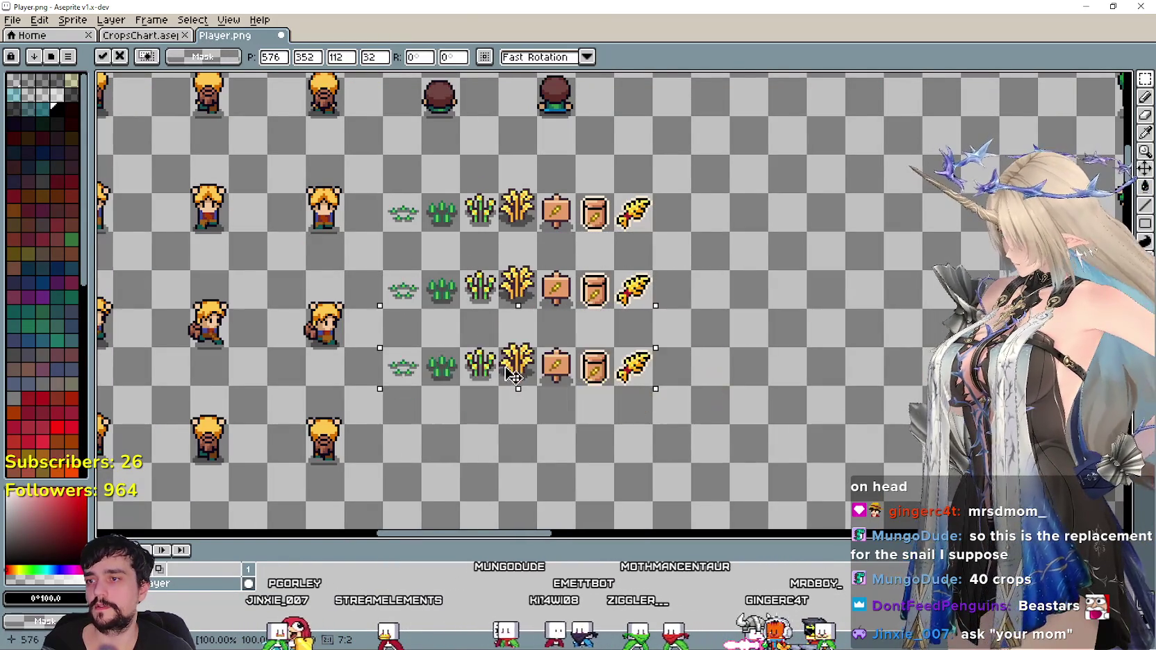
pyautogui.press('Return')
pyautogui.scroll(-2, 580, 348)
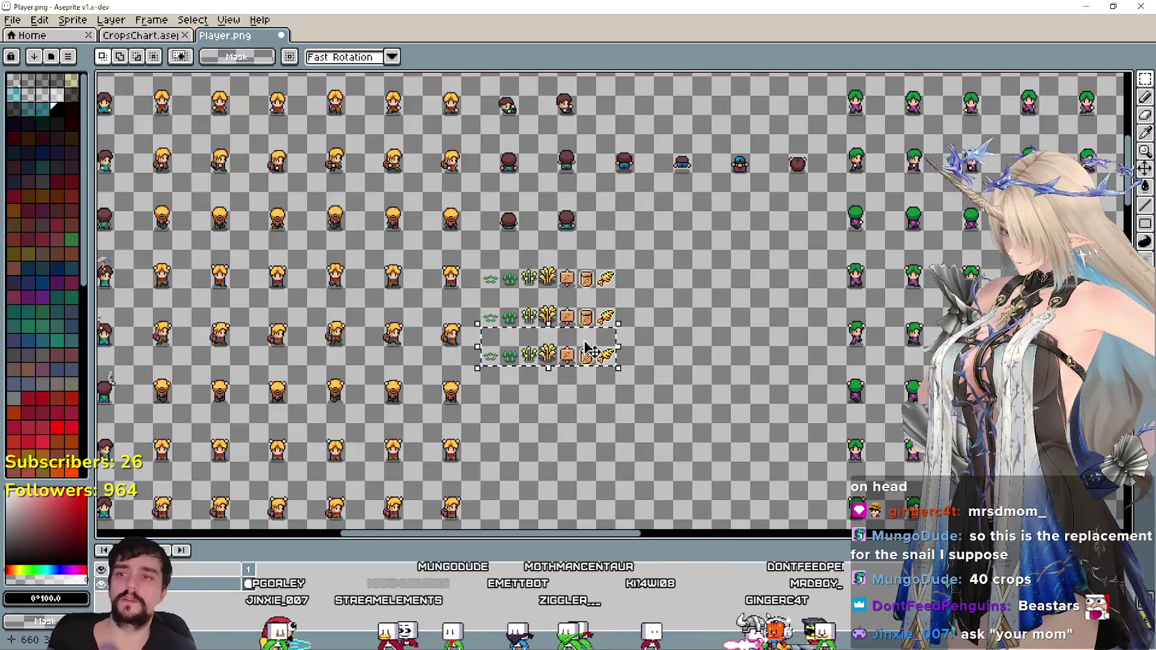
pyautogui.scroll(-2, 687, 374)
pyautogui.scroll(1, 653, 347)
pyautogui.scroll(-1, 639, 333)
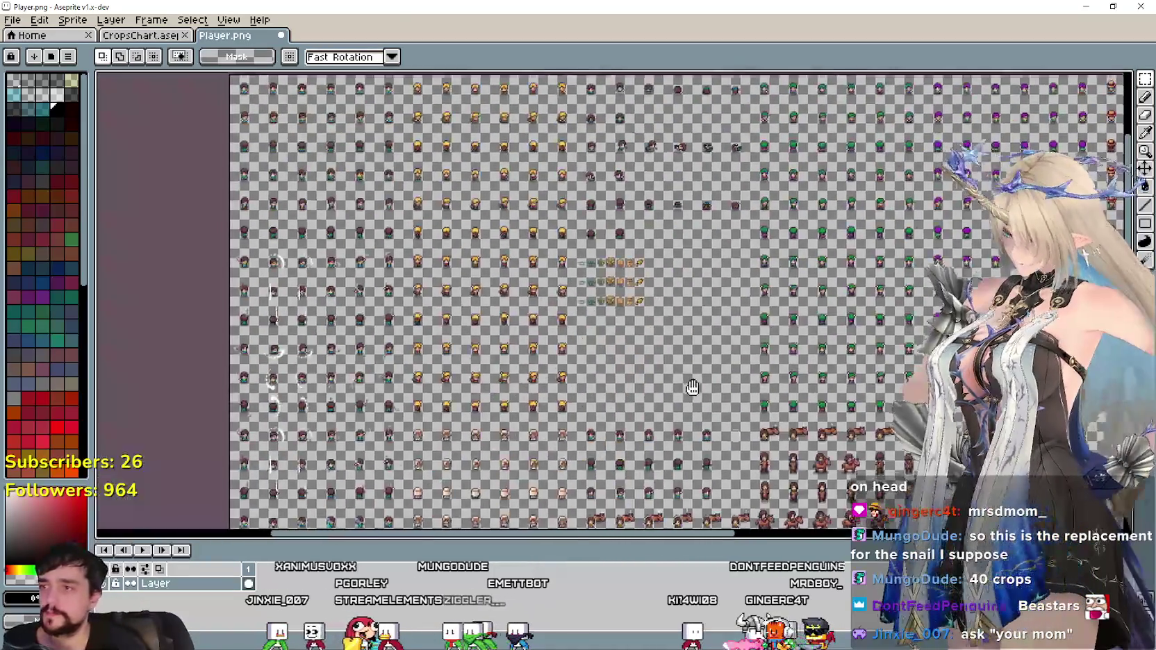
pyautogui.scroll(2, 623, 315)
pyautogui.scroll(1, 623, 316)
pyautogui.scroll(-1, 625, 305)
pyautogui.scroll(-1, 626, 299)
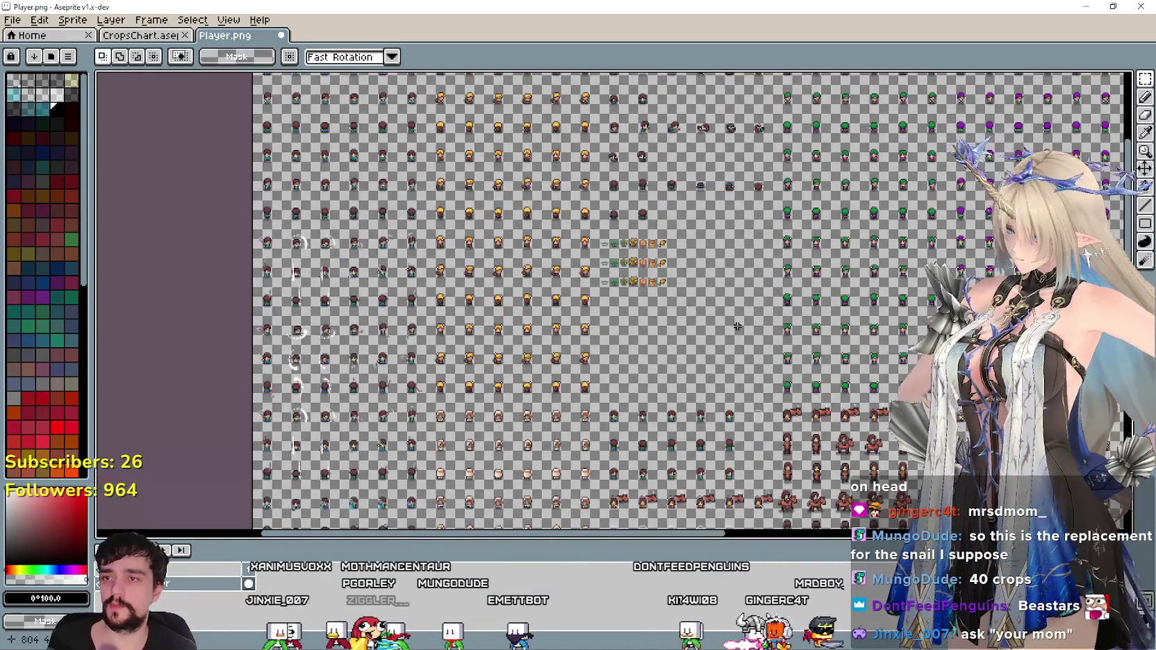
pyautogui.scroll(1, 629, 288)
pyautogui.scroll(-1, 629, 288)
pyautogui.scroll(-1, 629, 288)
pyautogui.scroll(-1, 629, 289)
pyautogui.scroll(3, 620, 301)
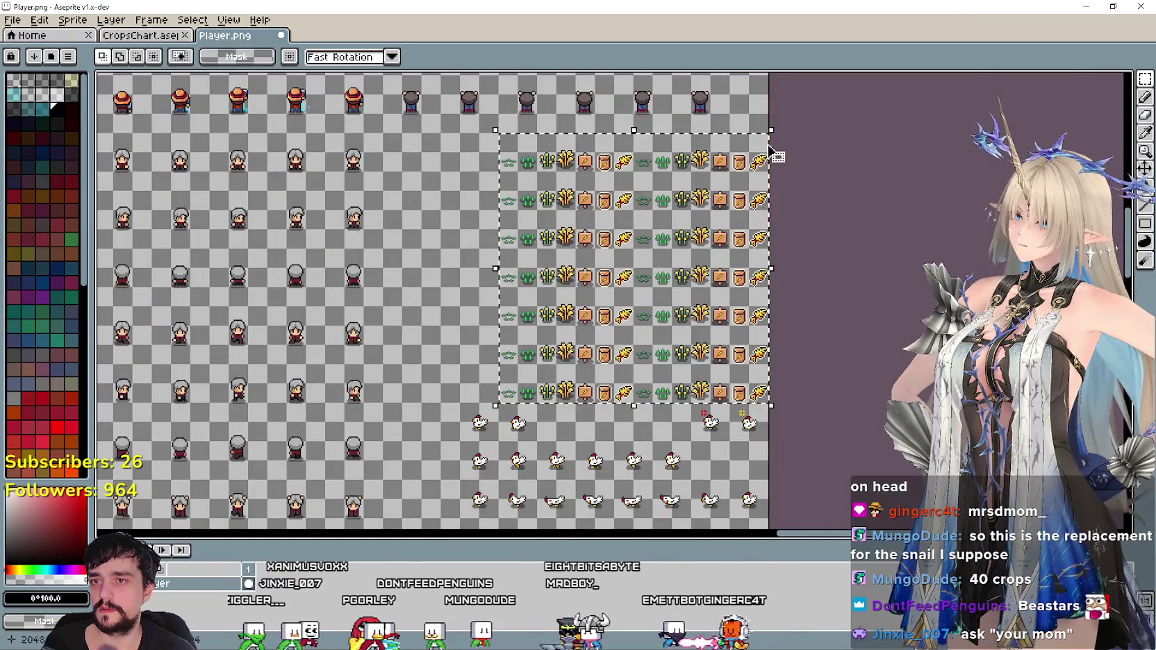
# Select the crop rows, try moving the block left, then undo the move.
pyautogui.moveTo(704, 217); pyautogui.dragTo(771, 130)
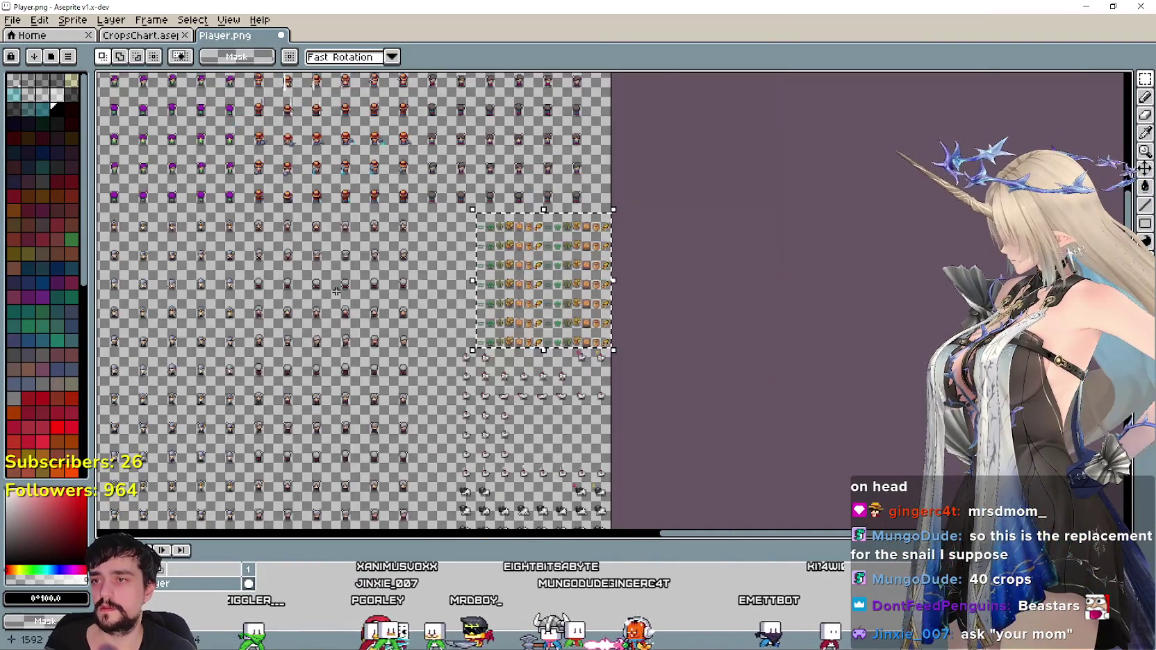
pyautogui.scroll(-2, 664, 265)
pyautogui.scroll(1, 664, 265)
pyautogui.moveTo(928, 257); pyautogui.dragTo(522, 269)
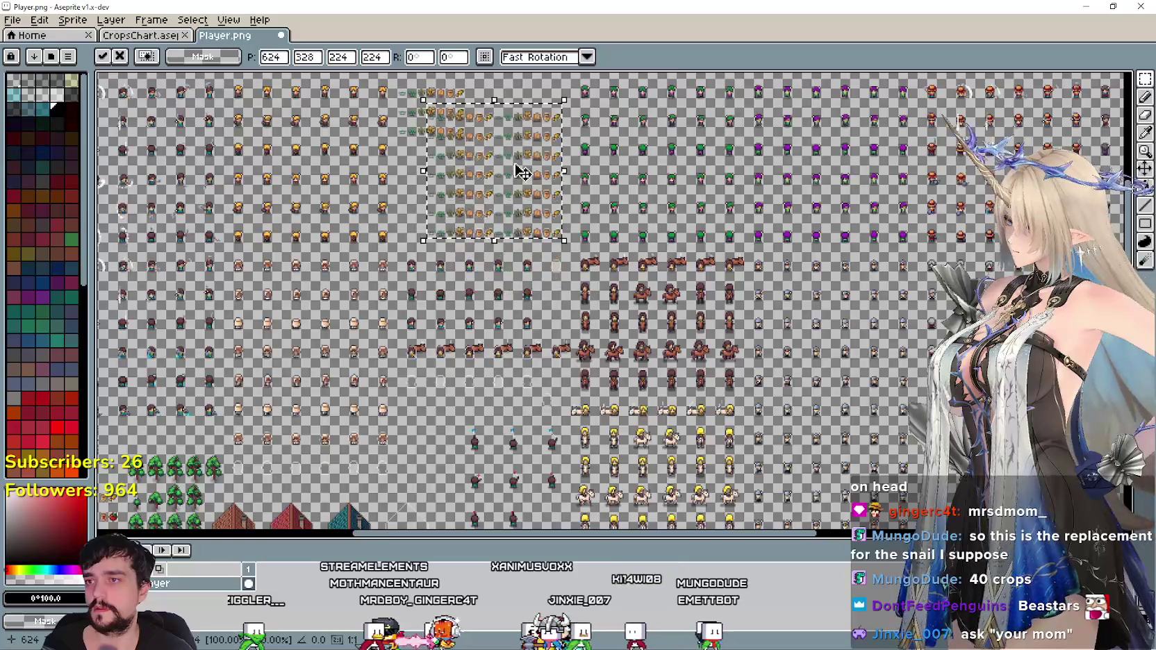
pyautogui.scroll(1, 521, 171)
pyautogui.scroll(1, 521, 172)
pyautogui.moveTo(554, 399)
pyautogui.mouseDown()
pyautogui.moveTo(464, 360)
pyautogui.moveTo(476, 238)
pyautogui.mouseUp()
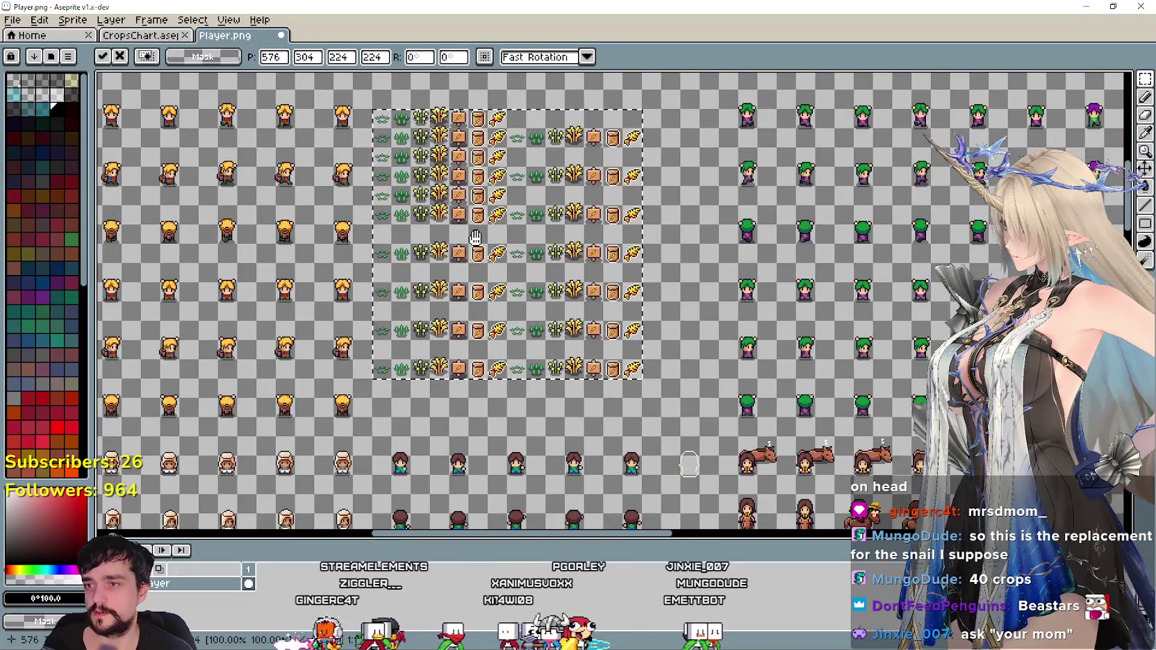
pyautogui.hotkey('ctrl', 'z')
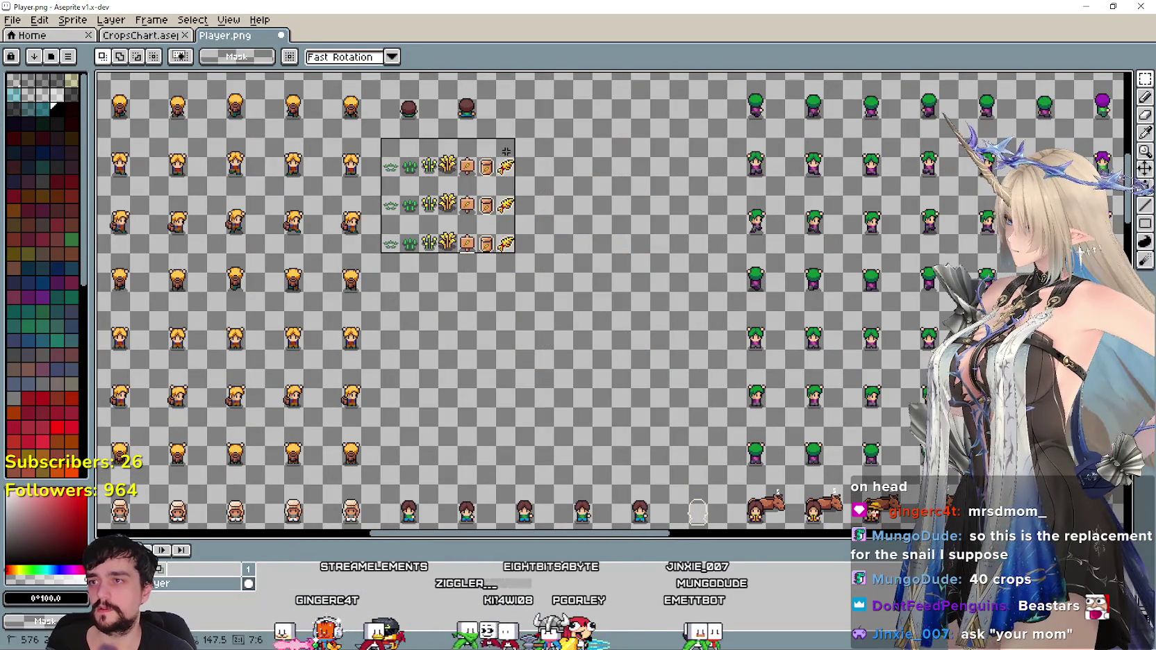
# Paste the copied crop block again and commit it in place.
pyautogui.hotkey('ctrl', 'v')
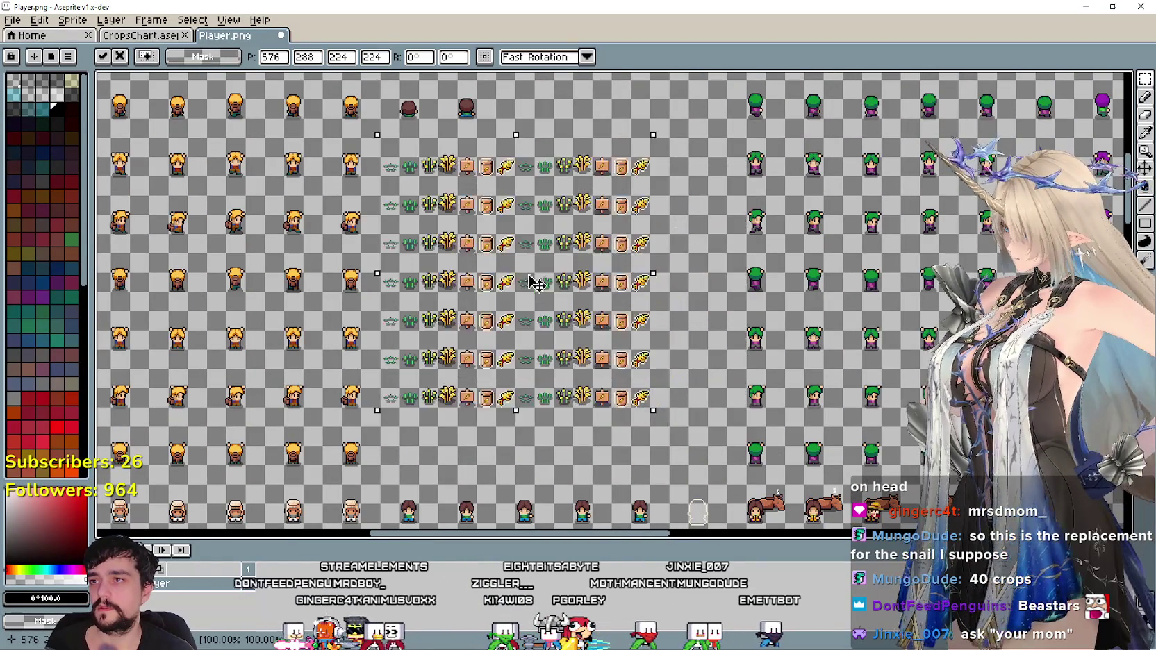
pyautogui.scroll(-2, 477, 266)
pyautogui.scroll(-1, 477, 266)
pyautogui.scroll(1, 476, 266)
pyautogui.scroll(1, 473, 261)
pyautogui.scroll(1, 468, 254)
pyautogui.scroll(1, 464, 247)
pyautogui.scroll(-1, 464, 247)
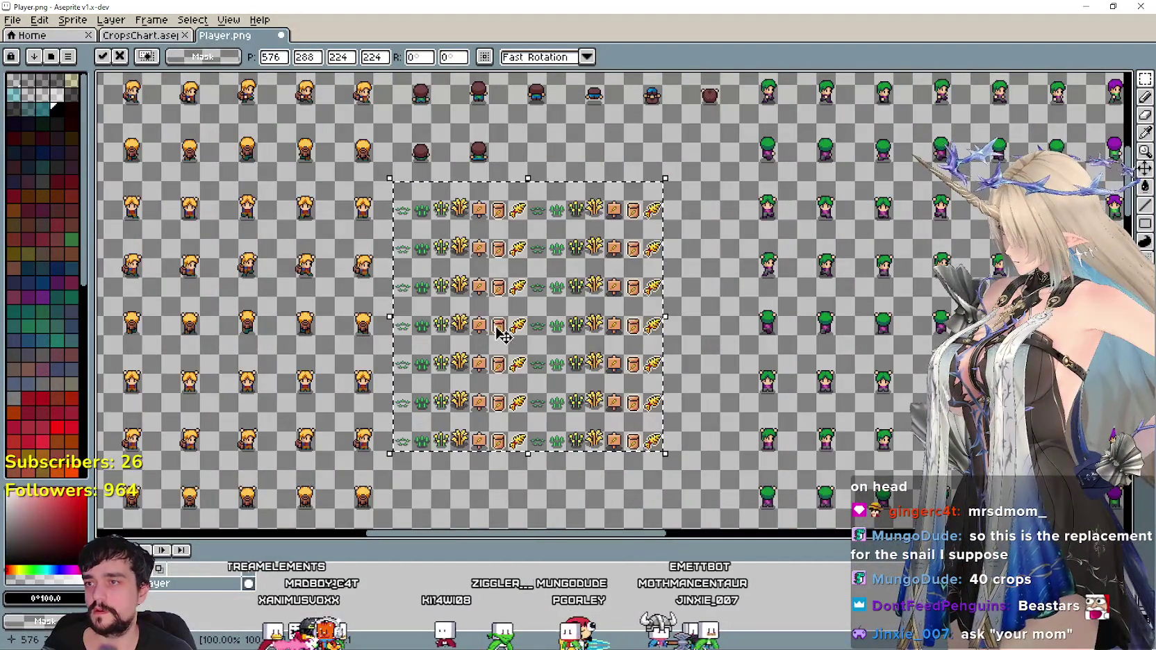
pyautogui.moveTo(494, 326); pyautogui.dragTo(477, 191)
pyautogui.press('Return')
# Move a crop row into the right half to fill the block's bottom row.
pyautogui.scroll(-2, 486, 278)
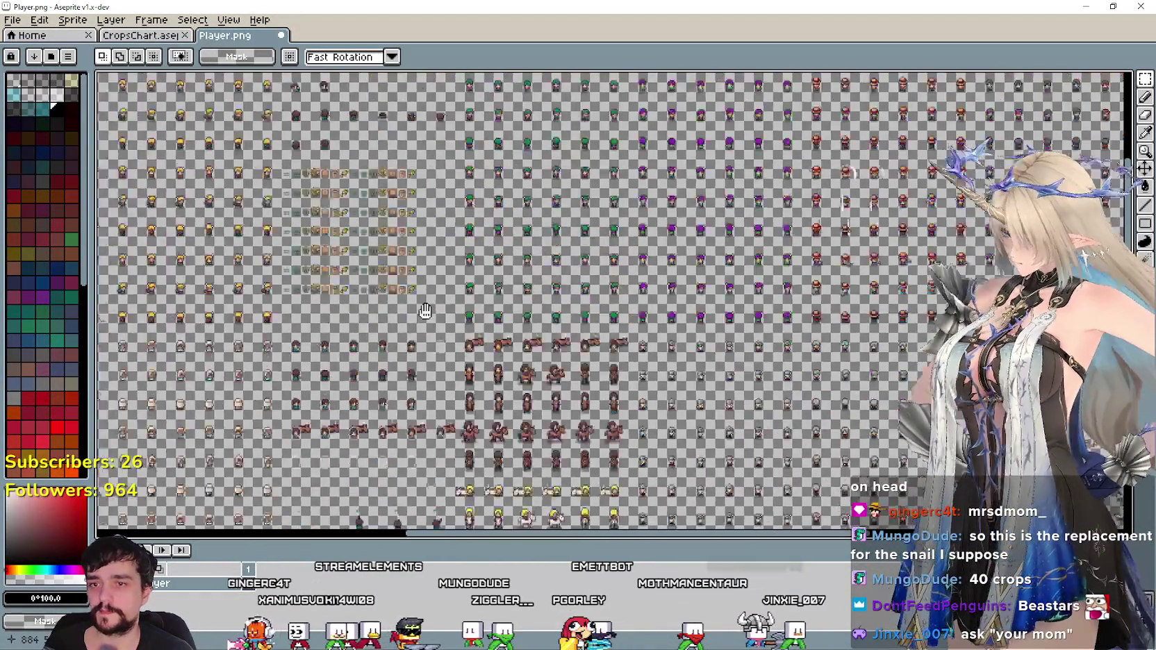
pyautogui.scroll(1, 590, 382)
pyautogui.scroll(1, 625, 442)
pyautogui.scroll(-1, 626, 442)
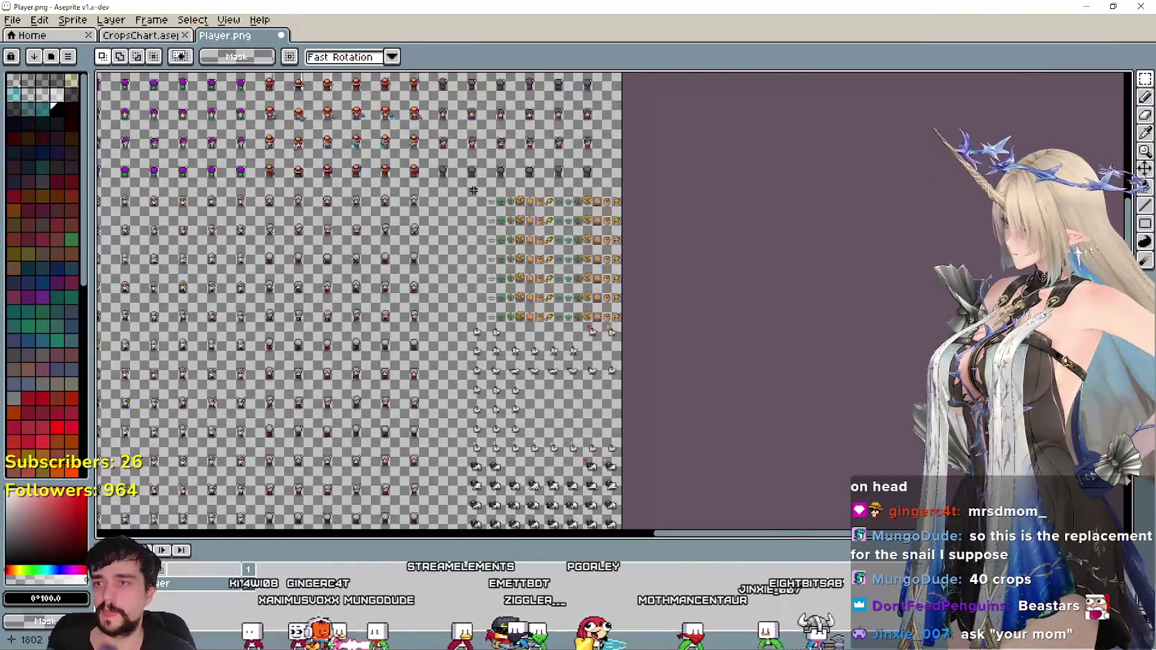
pyautogui.scroll(1, 511, 209)
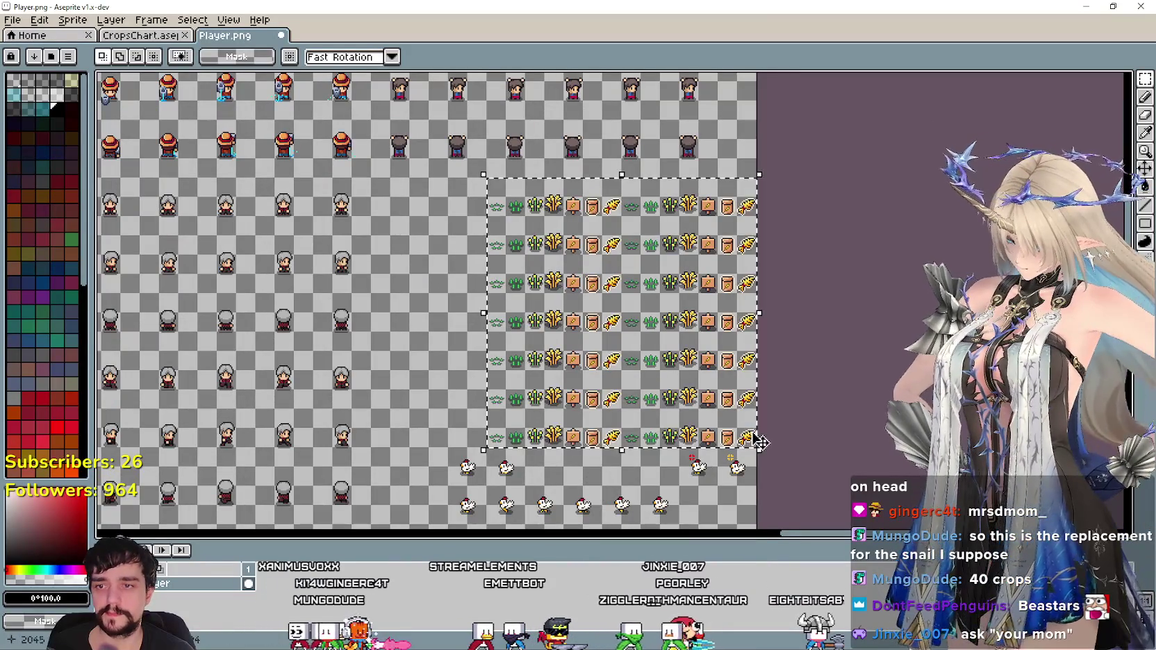
pyautogui.scroll(-3, 357, 255)
pyautogui.scroll(1, 357, 256)
pyautogui.scroll(-1, 357, 255)
pyautogui.scroll(3, 417, 292)
pyautogui.scroll(1, 556, 382)
pyautogui.scroll(1, 694, 486)
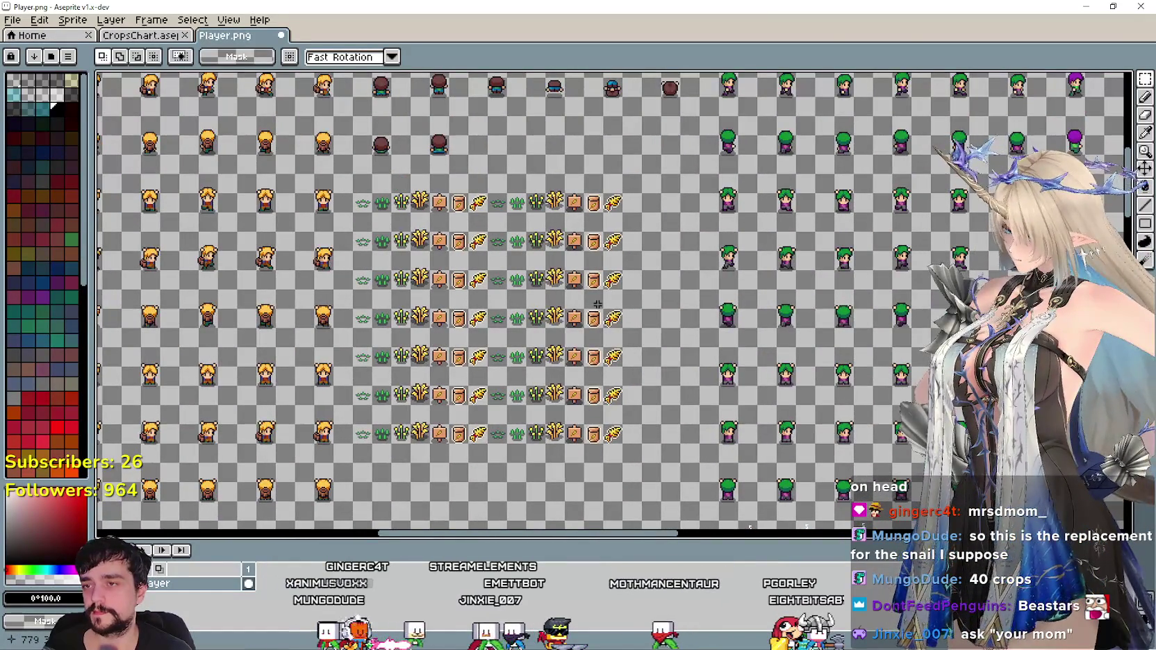
pyautogui.scroll(-2, 598, 304)
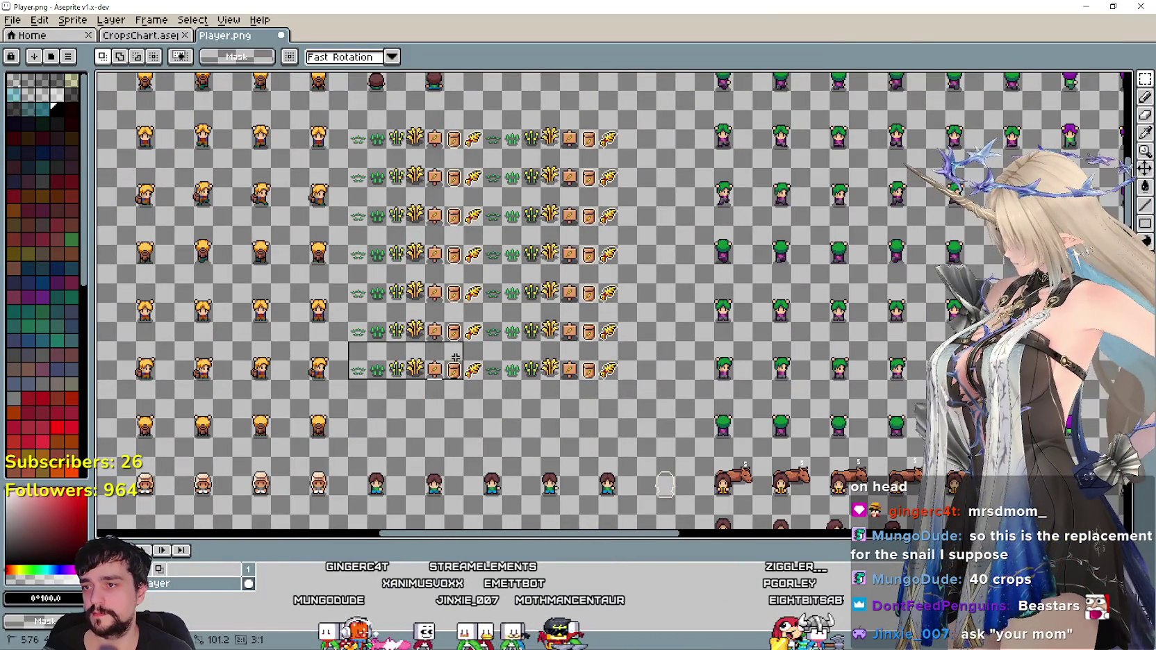
pyautogui.click(472, 368)
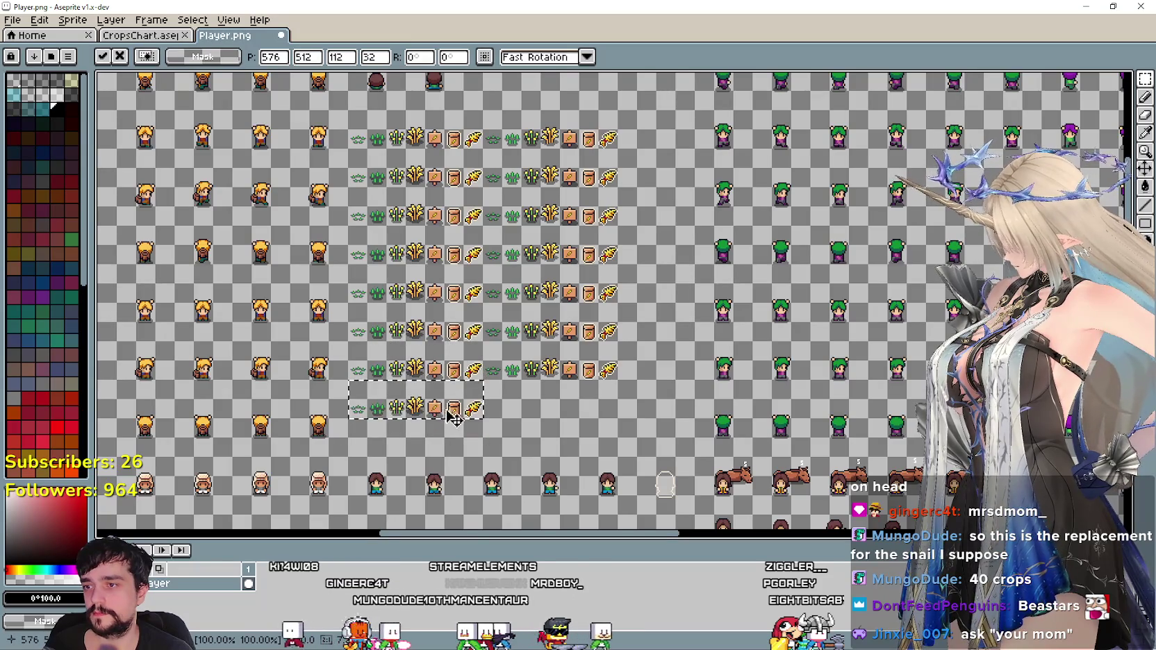
pyautogui.press('Return')
pyautogui.scroll(2, 445, 306)
pyautogui.moveTo(445, 228)
pyautogui.mouseDown()
pyautogui.moveTo(742, 317)
pyautogui.moveTo(741, 278)
pyautogui.mouseUp()
pyautogui.press('Return')
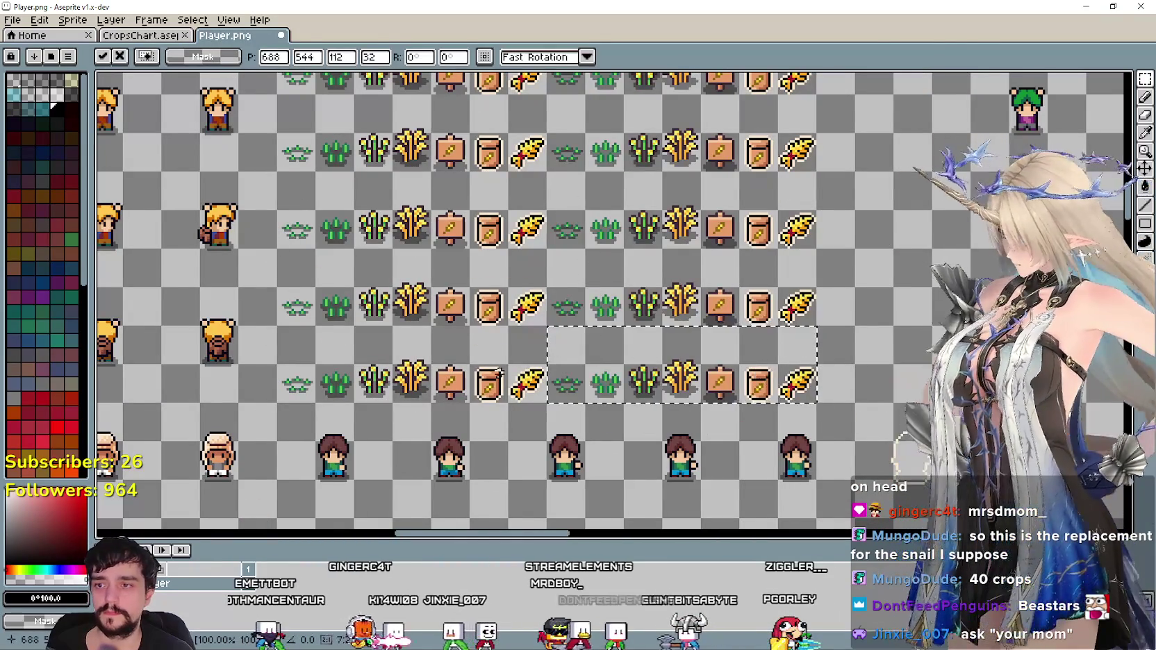
pyautogui.press('Return')
pyautogui.scroll(-2, 477, 333)
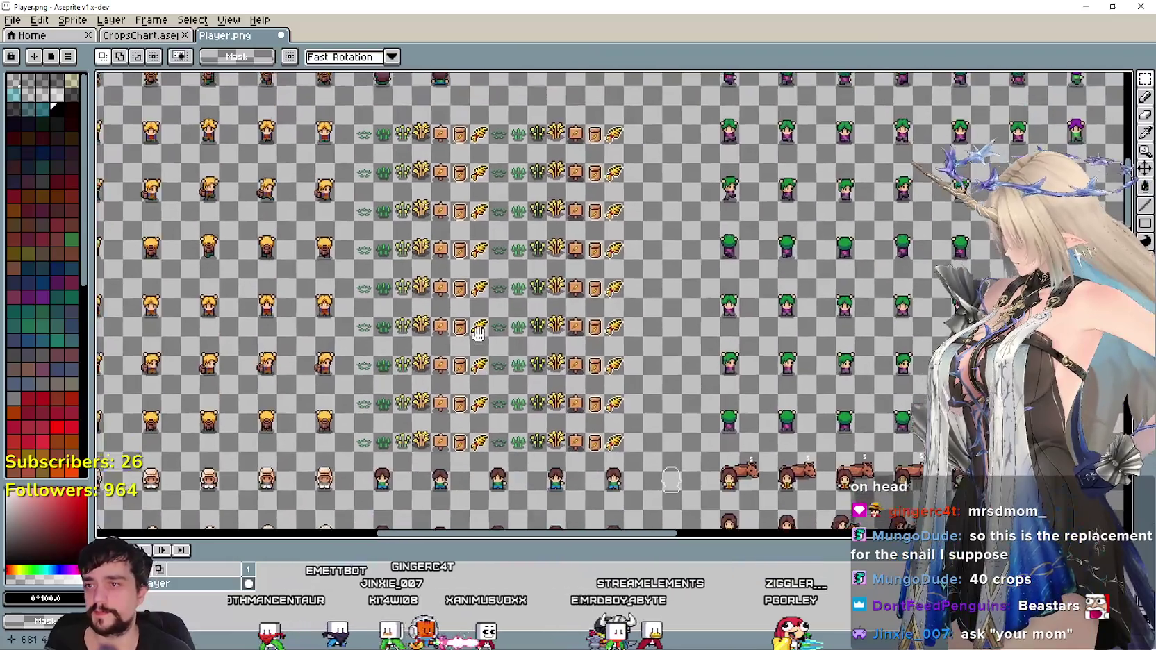
pyautogui.moveTo(477, 334); pyautogui.dragTo(469, 323)
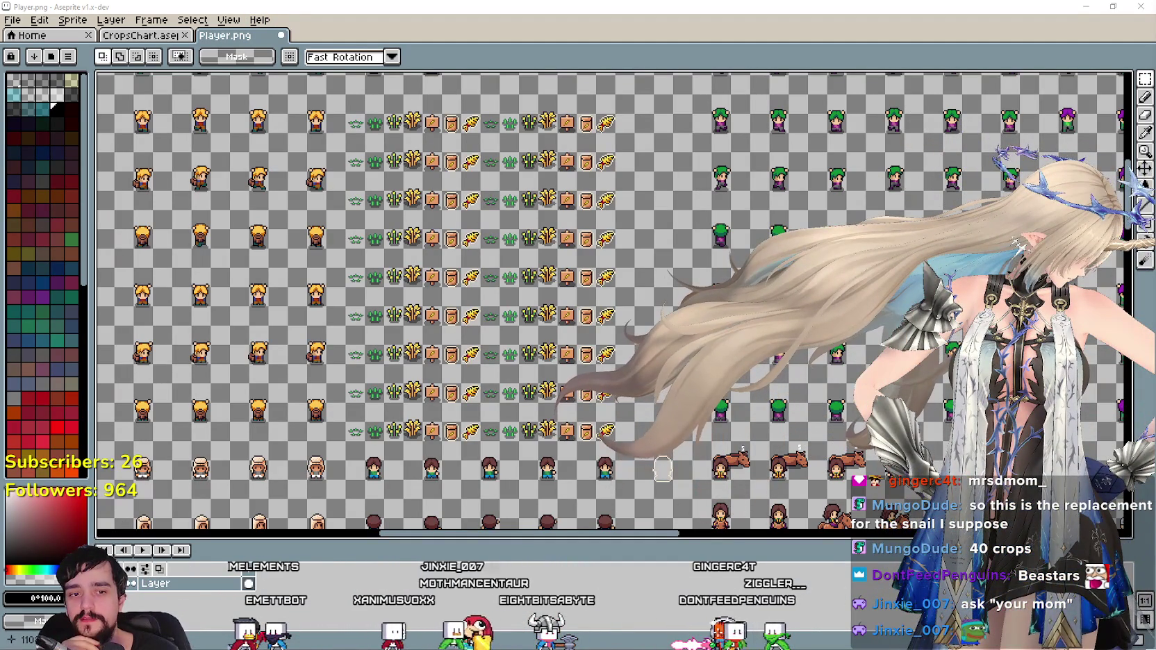
pyautogui.hotkey('alt', 'Tab')
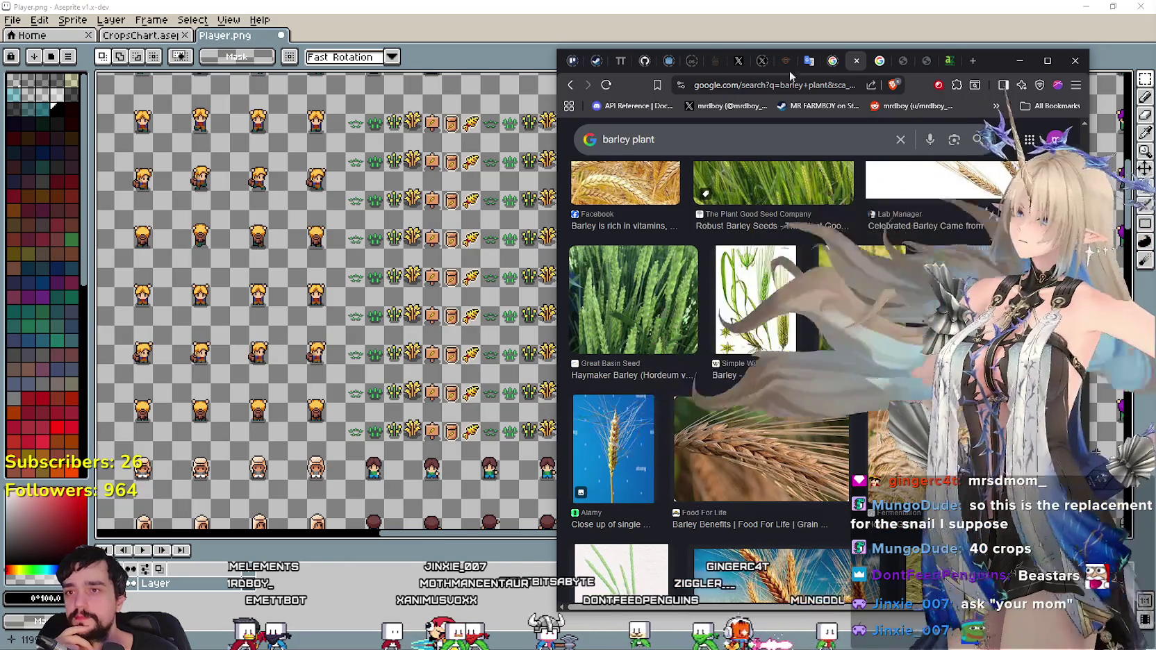
pyautogui.click(712, 60)
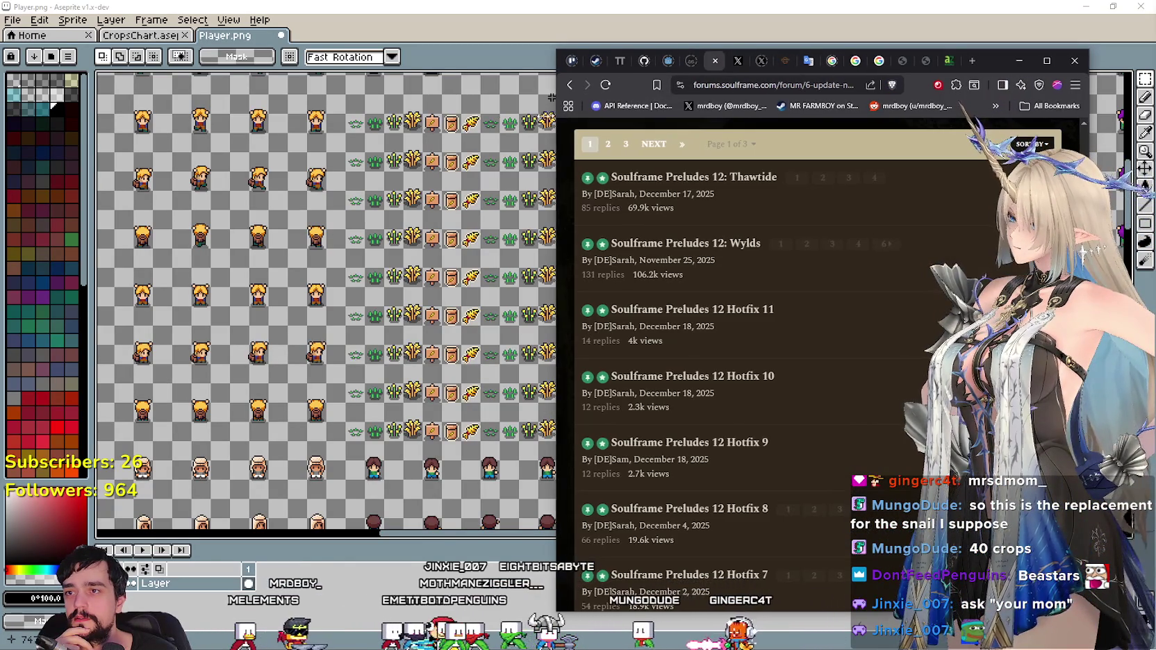
pyautogui.moveTo(554, 98); pyautogui.dragTo(261, 97)
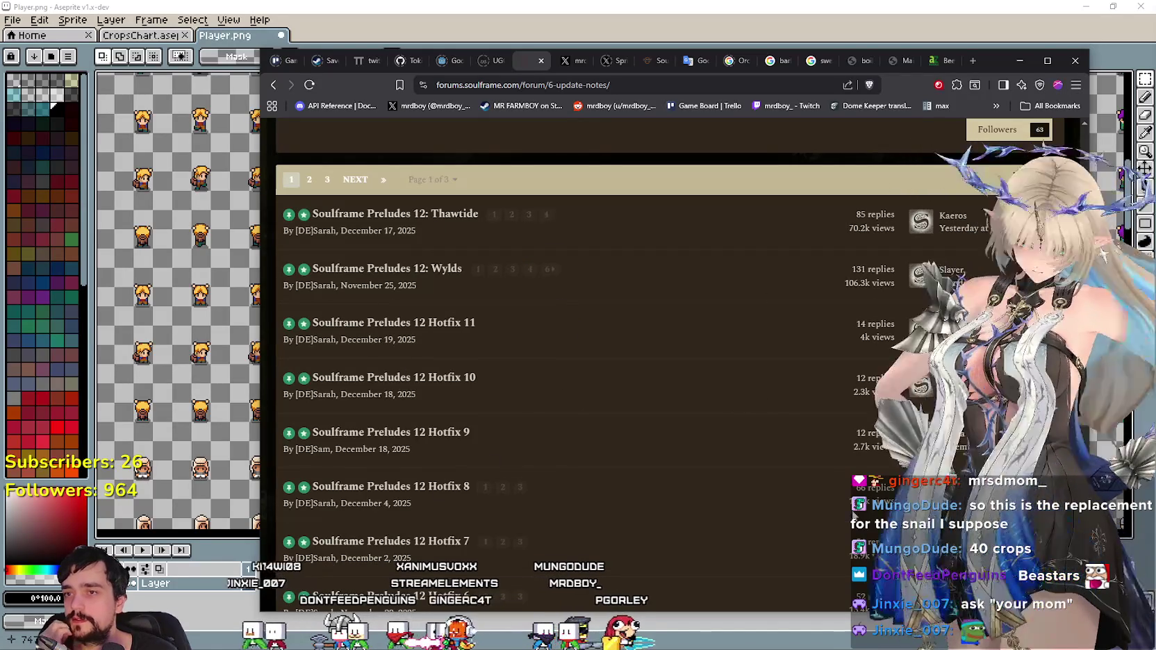
pyautogui.click(1018, 60)
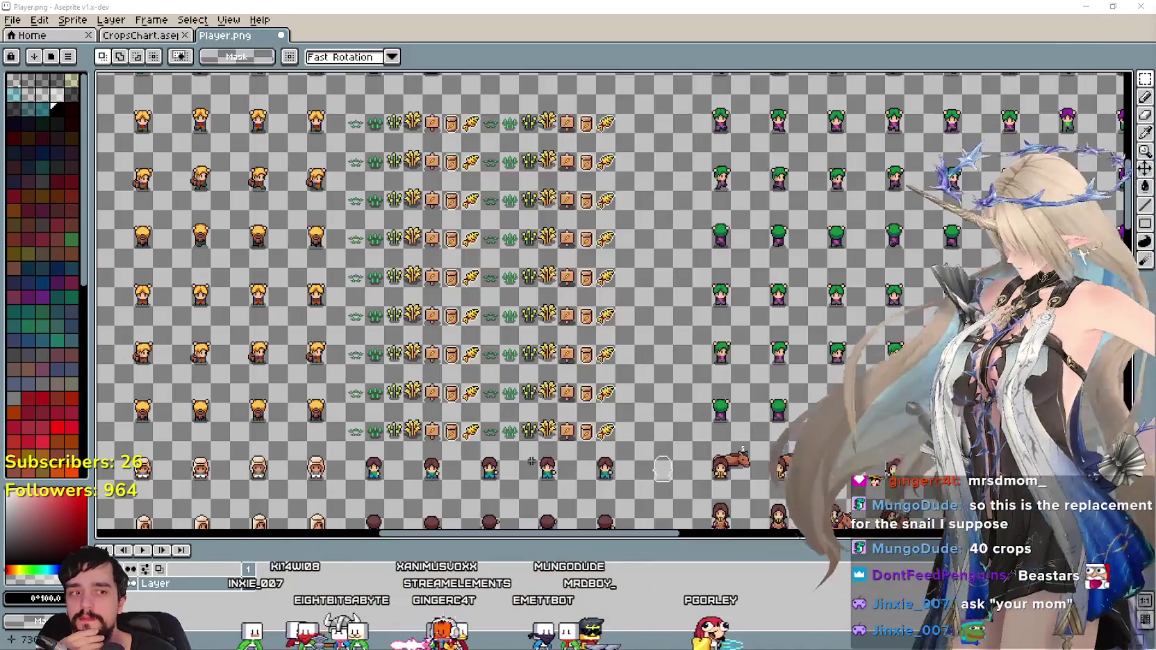
pyautogui.moveTo(644, 366); pyautogui.dragTo(589, 384)
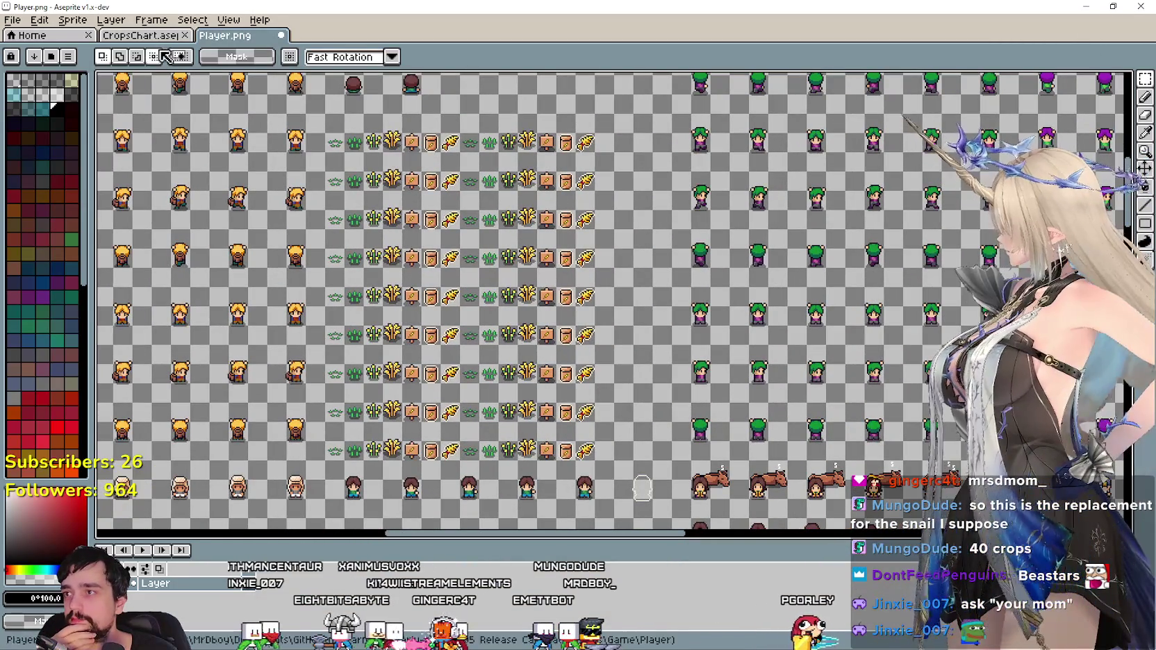
pyautogui.click(156, 36)
# Return to Player.png and delete the wheat item from the first crop row.
pyautogui.scroll(-2, 627, 274)
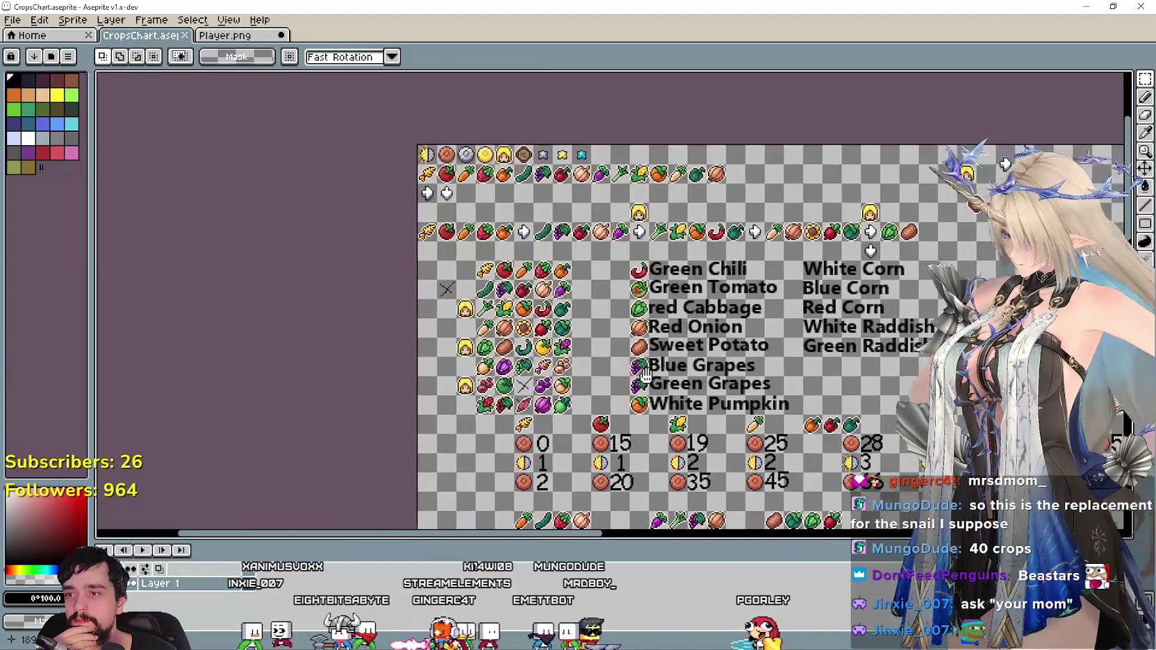
pyautogui.scroll(3, 525, 366)
pyautogui.scroll(-3, 546, 361)
pyautogui.scroll(1, 533, 291)
pyautogui.scroll(1, 533, 292)
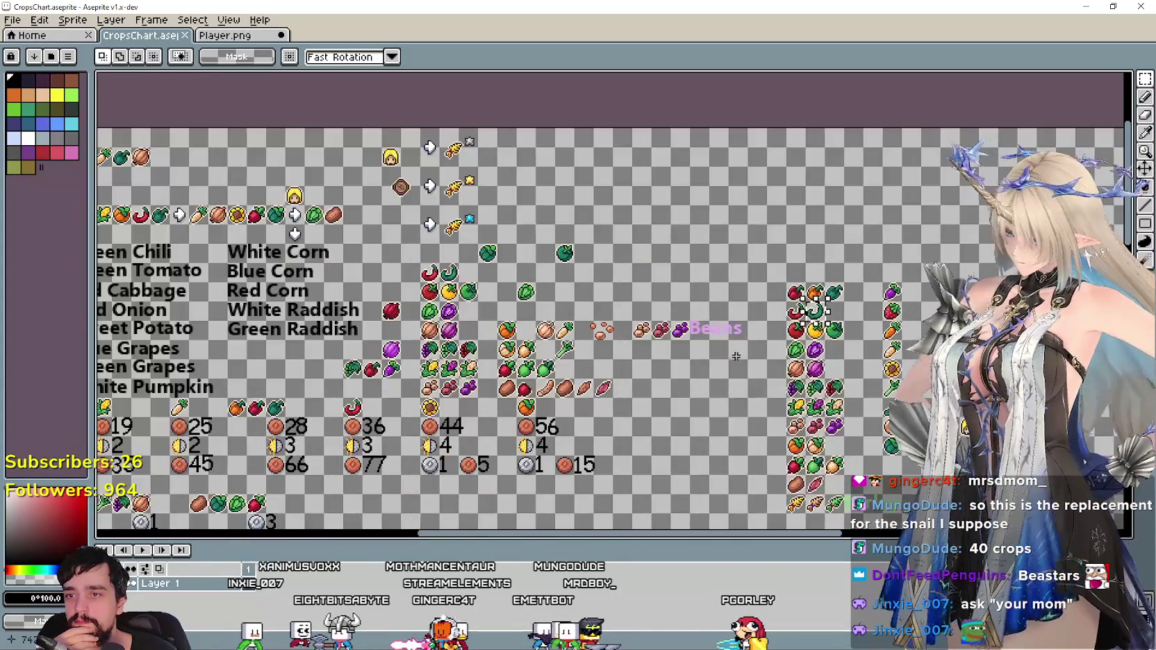
pyautogui.scroll(1, 533, 292)
pyautogui.scroll(2, 580, 295)
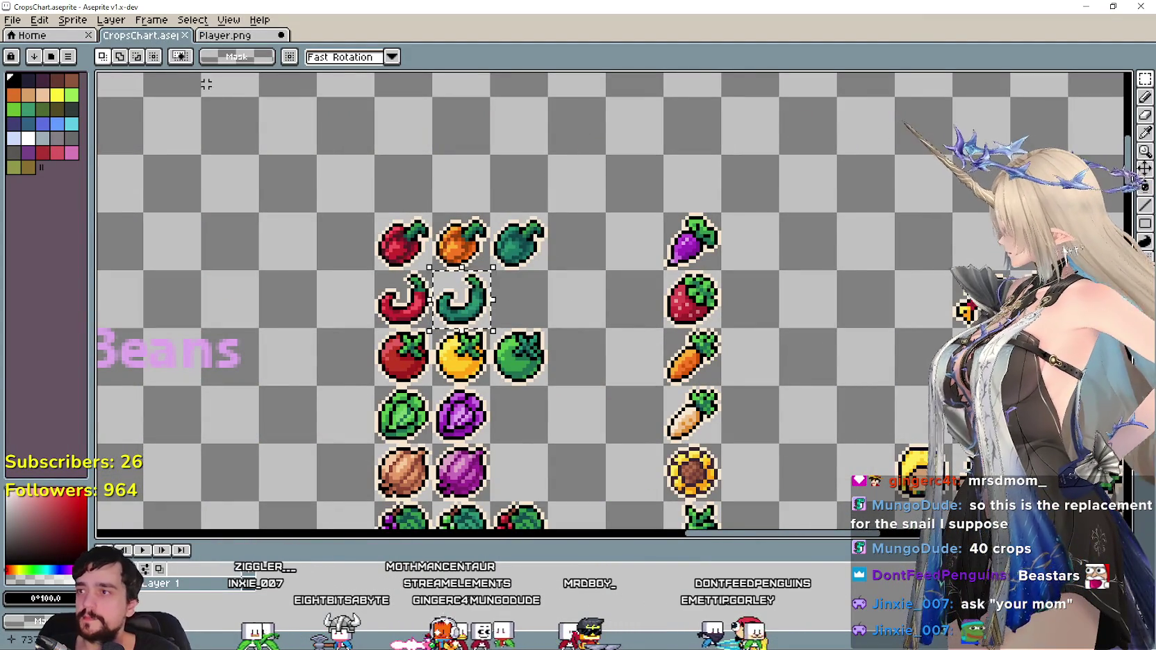
pyautogui.click(236, 39)
pyautogui.scroll(1, 507, 137)
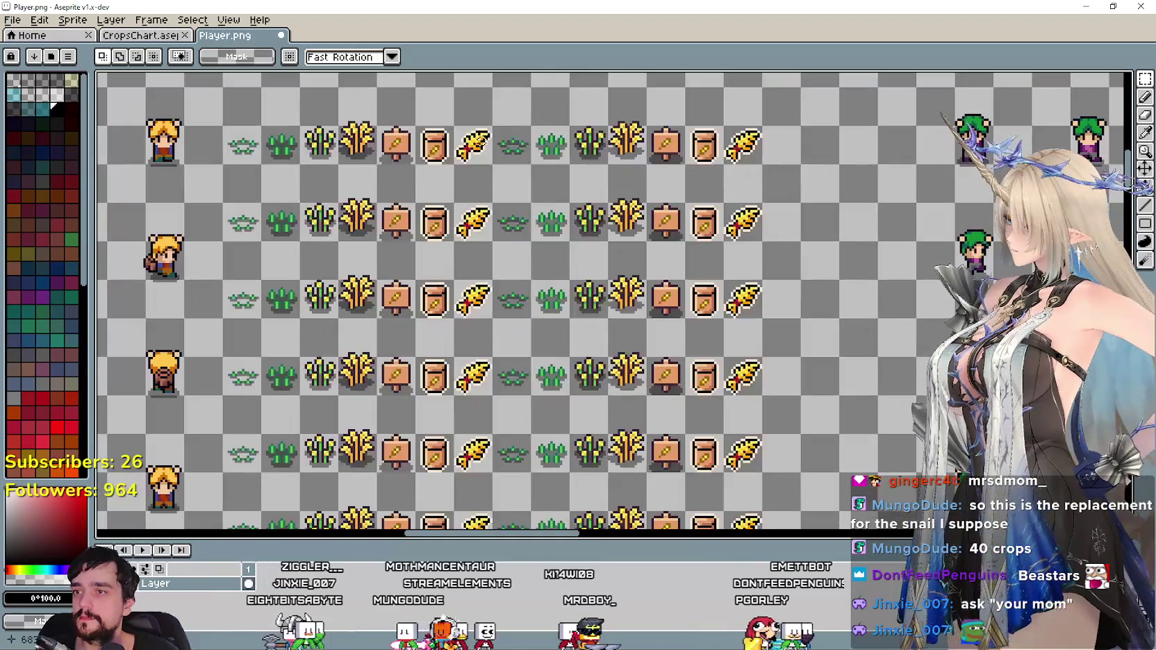
pyautogui.scroll(1, 488, 148)
pyautogui.press('Delete')
# Paste the green chili sprite into the emptied harvest cell and commit it.
pyautogui.moveTo(444, 147)
pyautogui.mouseDown()
pyautogui.moveTo(467, 158)
pyautogui.moveTo(481, 191)
pyautogui.mouseUp()
pyautogui.hotkey('ctrl', 'v')
pyautogui.moveTo(960, 328)
pyautogui.mouseDown()
pyautogui.moveTo(742, 313)
pyautogui.moveTo(340, 239)
pyautogui.moveTo(656, 253)
pyautogui.mouseUp()
pyautogui.press('Return')
pyautogui.moveTo(617, 286)
pyautogui.mouseDown()
pyautogui.moveTo(555, 288)
pyautogui.moveTo(525, 310)
pyautogui.mouseUp()
pyautogui.scroll(-3, 525, 289)
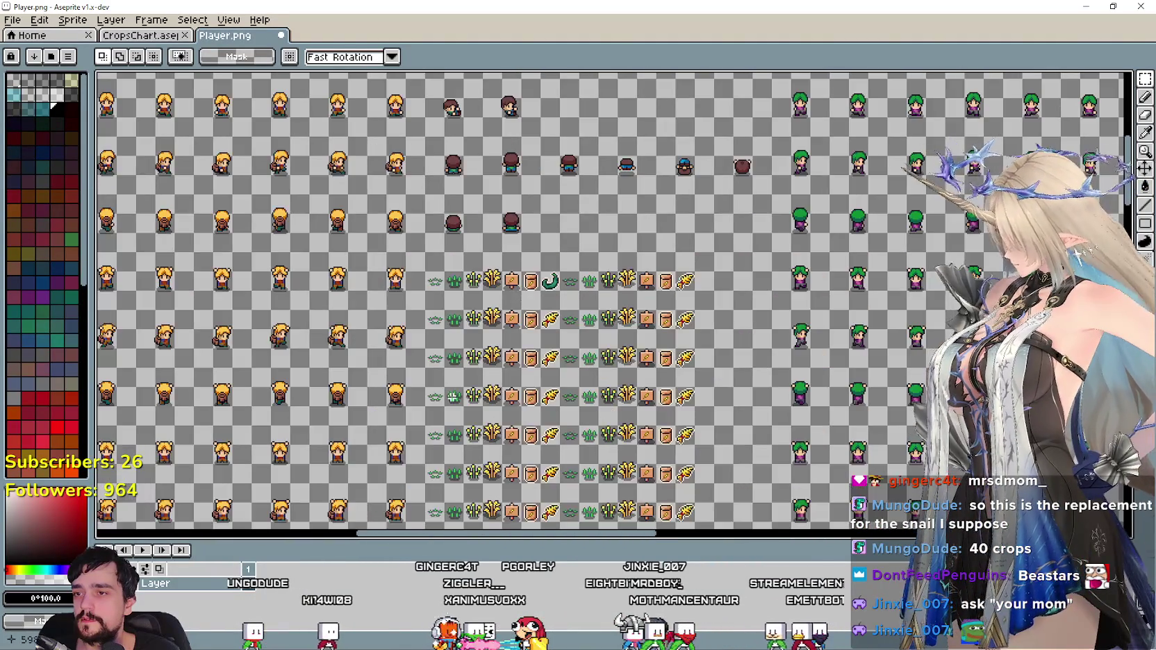
pyautogui.moveTo(246, 341)
pyautogui.mouseDown()
pyautogui.moveTo(351, 340)
pyautogui.moveTo(404, 309)
pyautogui.mouseUp()
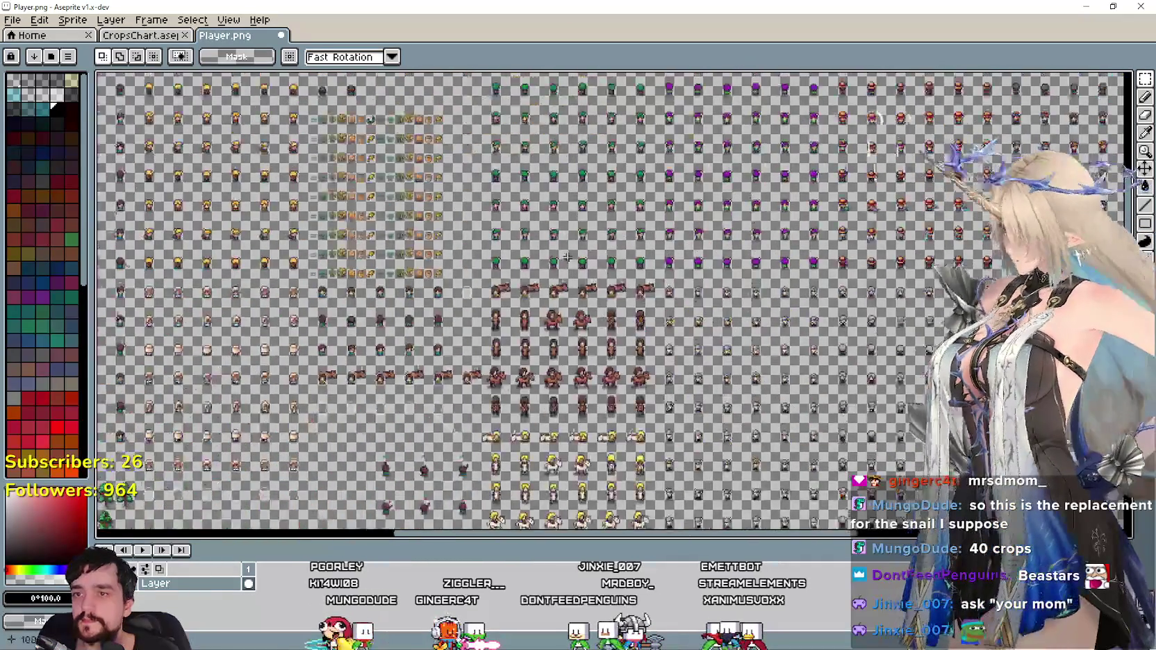
# Paste the tomato growth-stage strip over the chili row's first cells and commit it.
pyautogui.moveTo(287, 386)
pyautogui.mouseDown()
pyautogui.moveTo(495, 316)
pyautogui.moveTo(560, 191)
pyautogui.mouseUp()
pyautogui.scroll(3, 300, 142)
pyautogui.moveTo(164, 195)
pyautogui.mouseDown()
pyautogui.moveTo(316, 232)
pyautogui.moveTo(479, 209)
pyautogui.mouseUp()
pyautogui.scroll(1, 393, 221)
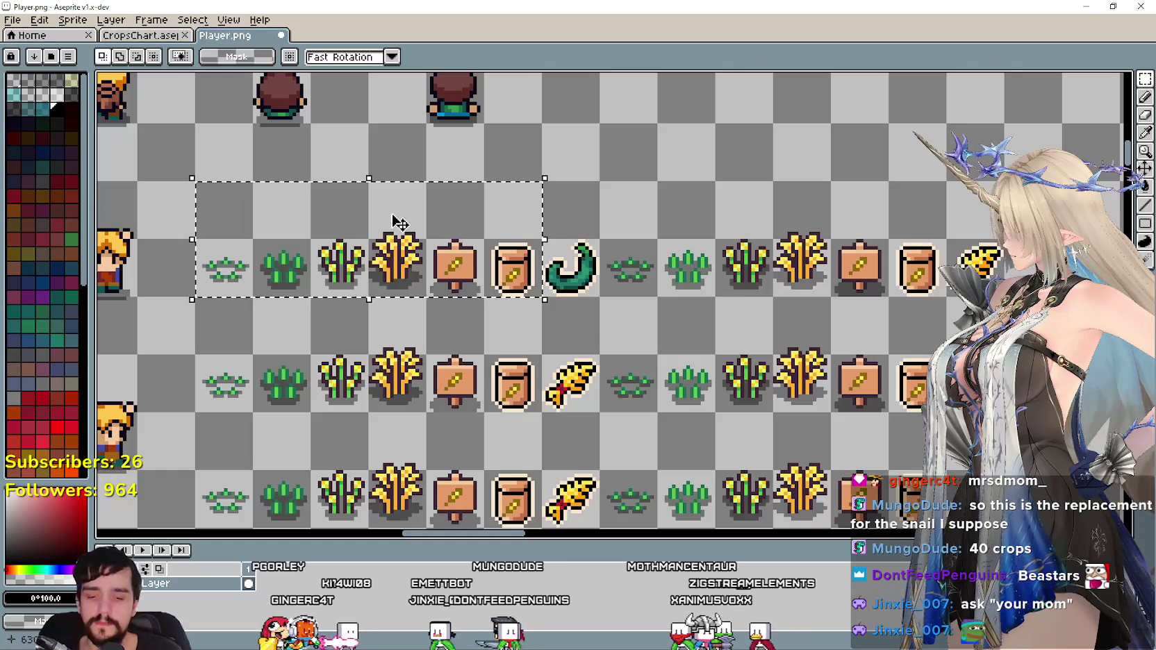
pyautogui.hotkey('ctrl', 'v')
pyautogui.moveTo(605, 302); pyautogui.dragTo(369, 247)
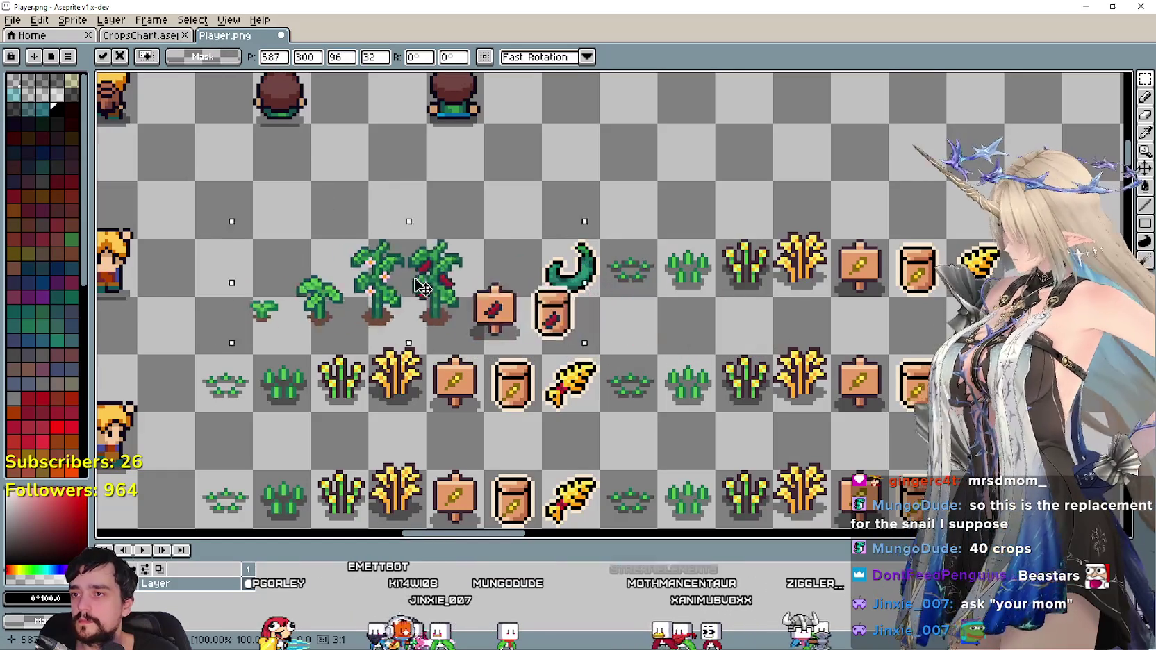
pyautogui.scroll(-5, 389, 262)
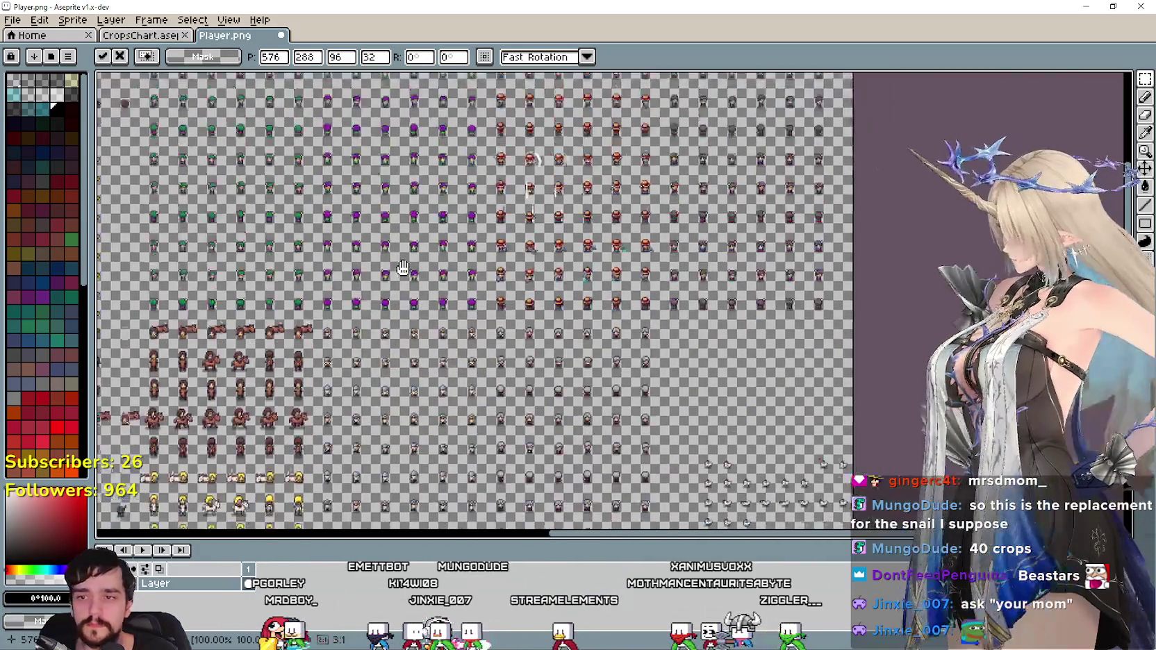
pyautogui.moveTo(417, 451); pyautogui.dragTo(621, 316)
pyautogui.scroll(1, 277, 264)
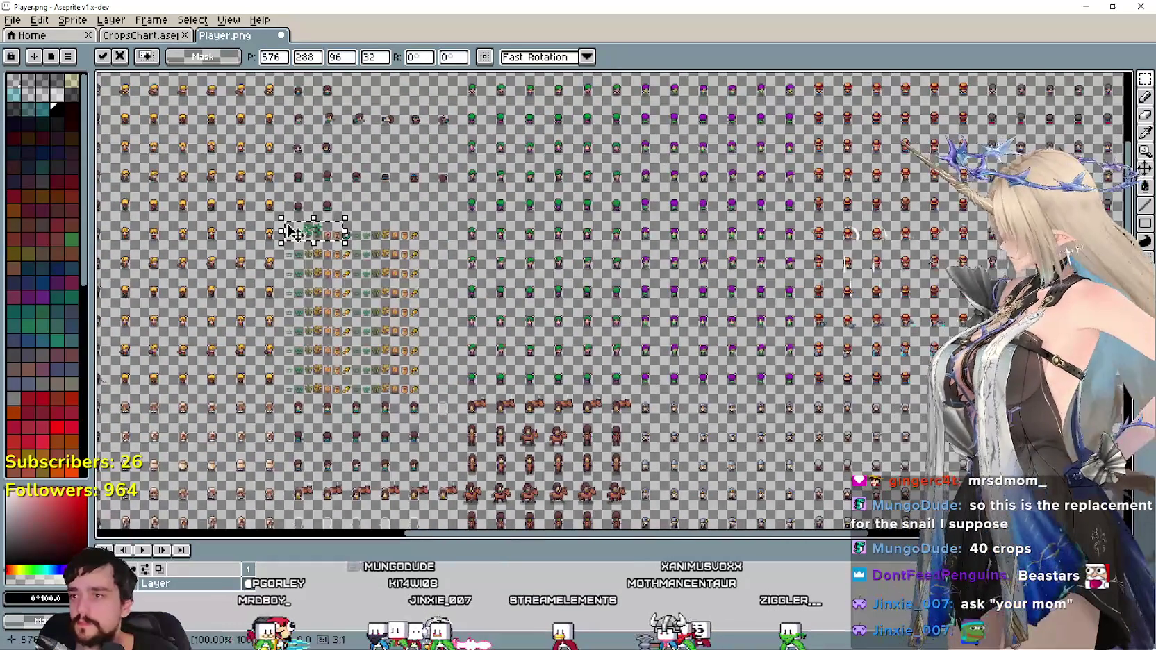
pyautogui.scroll(1, 333, 292)
pyautogui.scroll(1, 360, 306)
pyautogui.click(359, 306)
pyautogui.scroll(2, 359, 306)
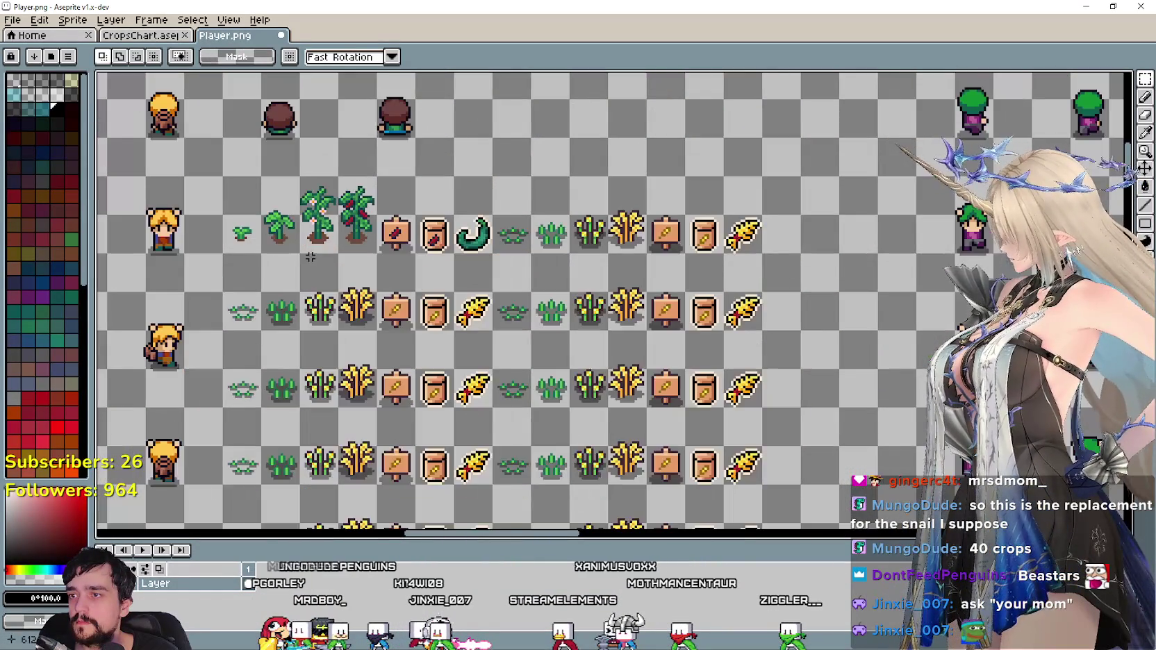
pyautogui.scroll(1, 416, 305)
pyautogui.scroll(1, 598, 282)
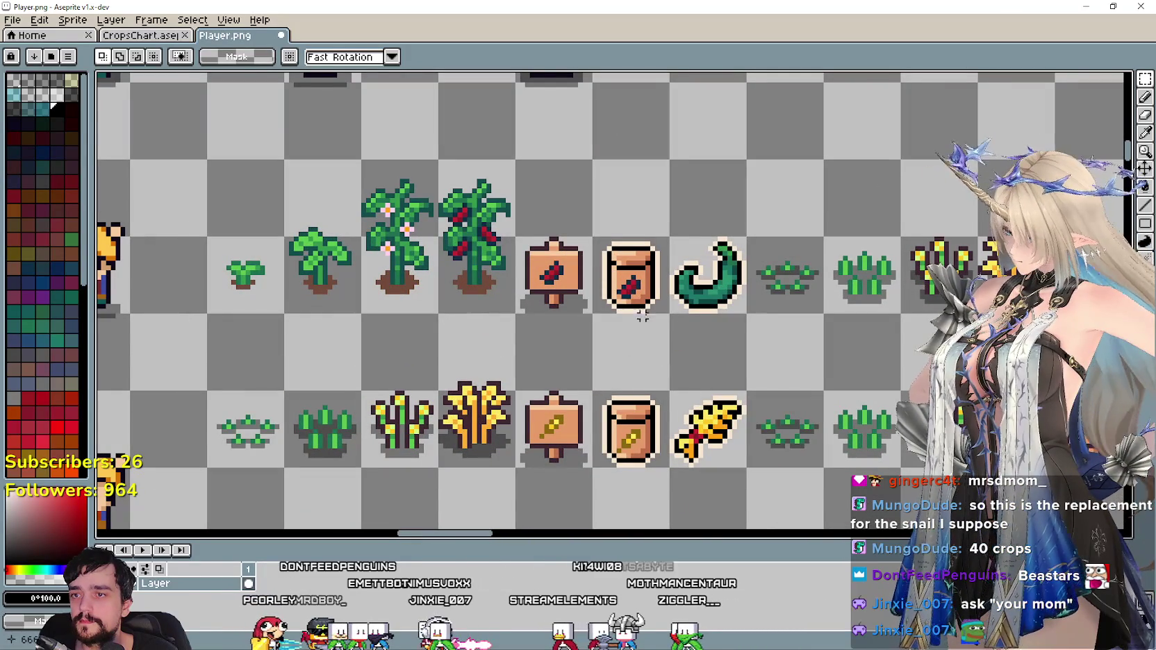
# Select the chili row from seedling through seed sack.
pyautogui.moveTo(646, 308); pyautogui.dragTo(243, 196)
pyautogui.scroll(1, 494, 264)
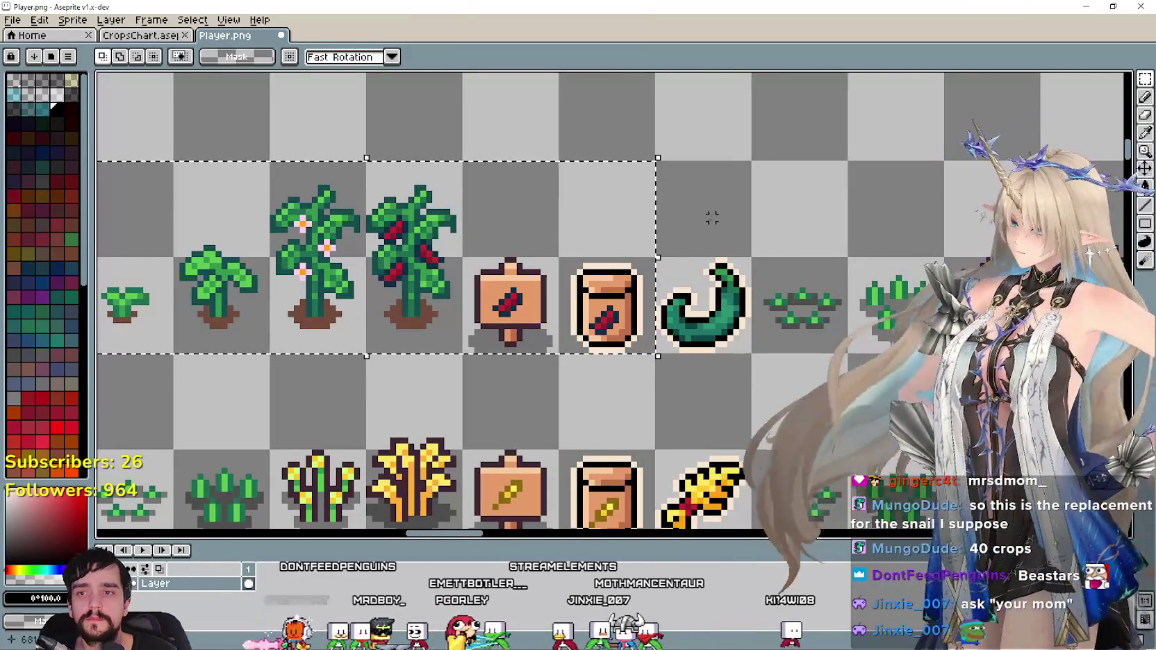
pyautogui.hscroll(1, 694, 215)
pyautogui.click(1144, 132)
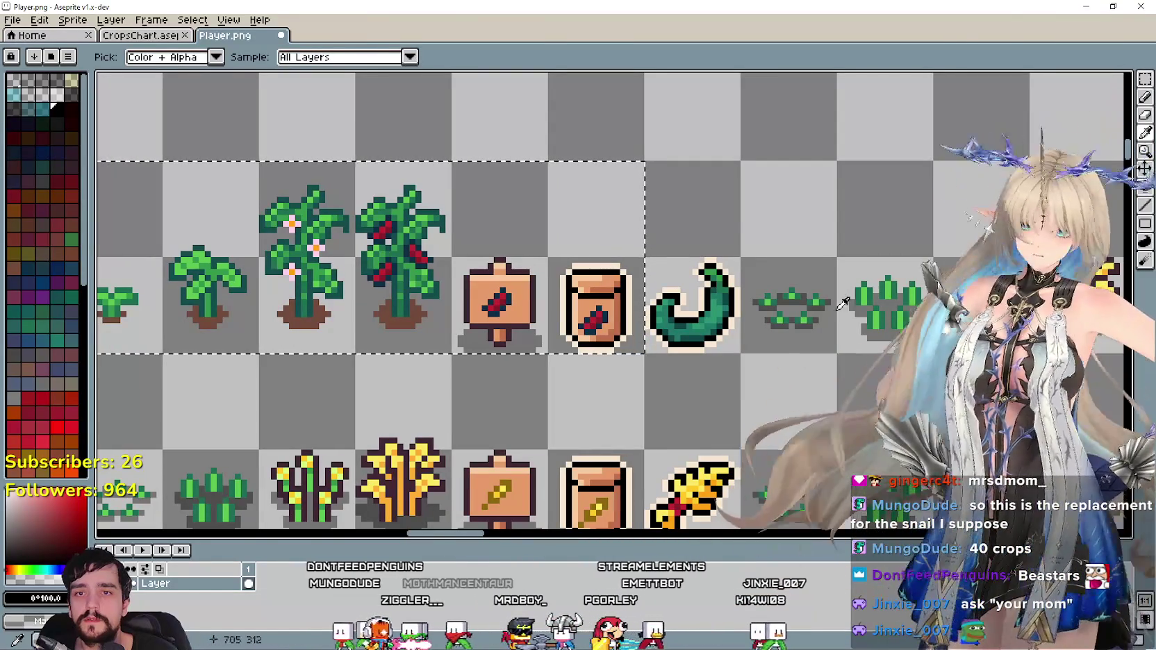
# Sample the green chili's dark teal colour from the canvas.
pyautogui.scroll(1, 600, 266)
pyautogui.scroll(1, 694, 305)
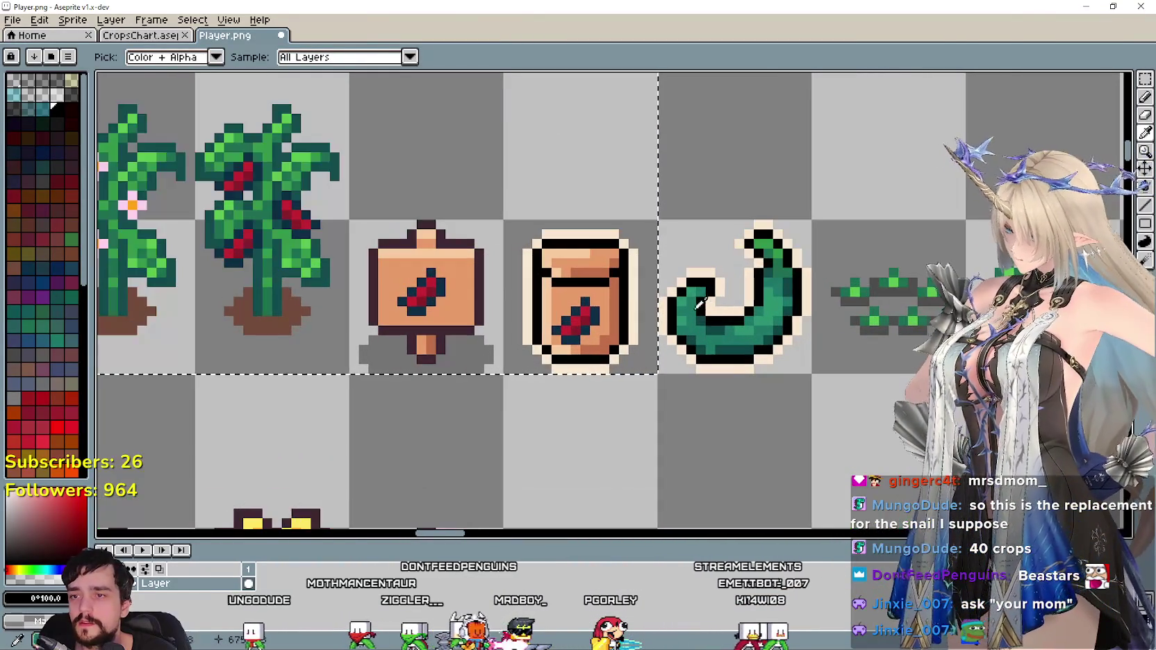
pyautogui.scroll(1, 735, 321)
pyautogui.click(744, 347)
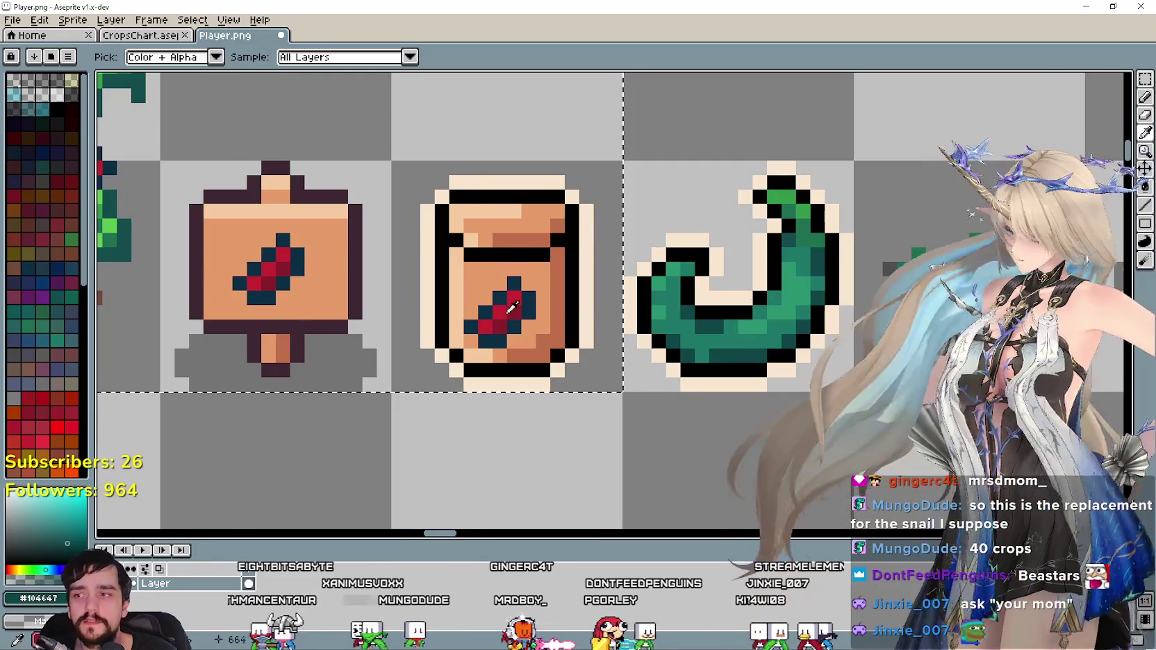
pyautogui.scroll(-2, 507, 286)
pyautogui.moveTo(508, 286); pyautogui.dragTo(554, 295)
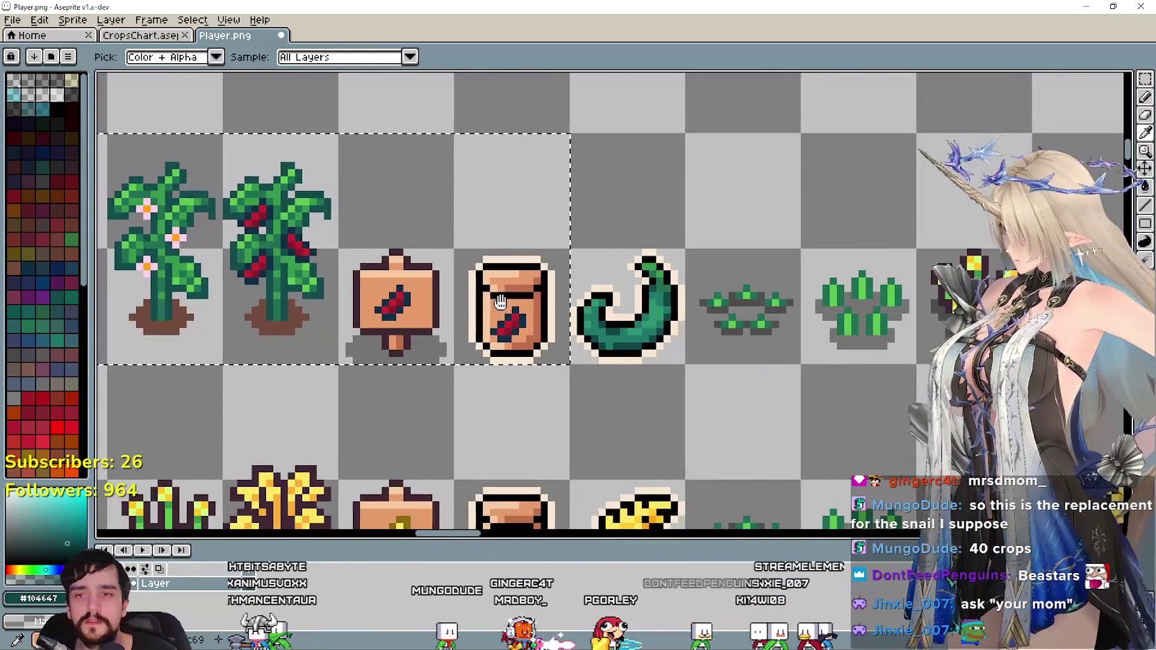
pyautogui.scroll(1, 565, 275)
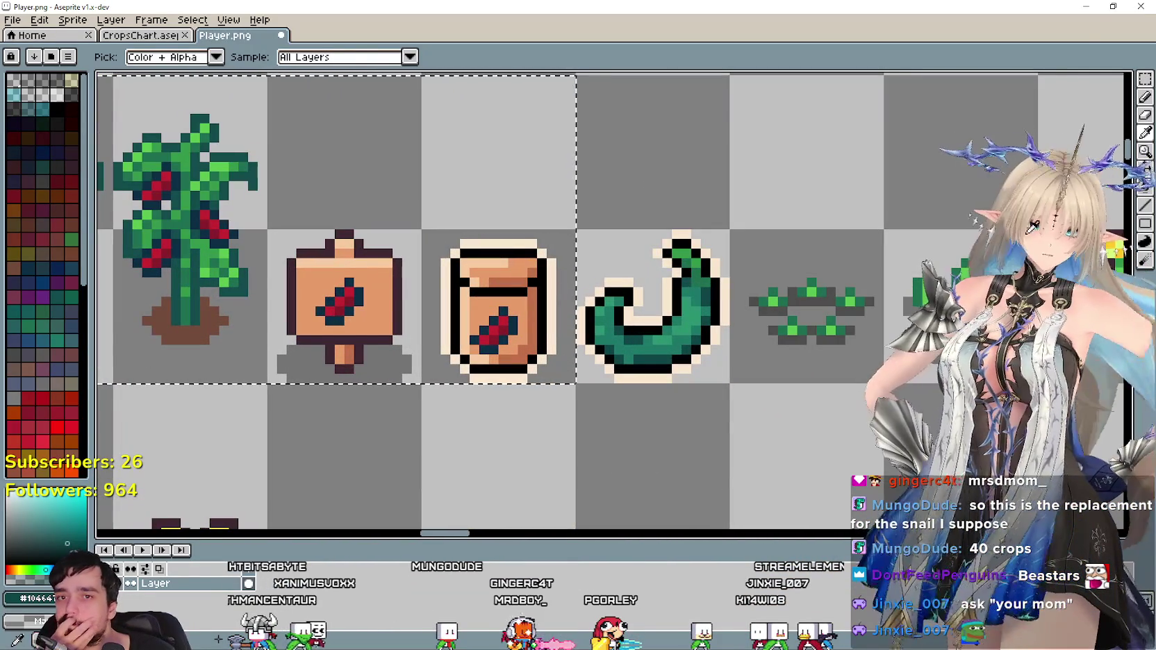
# Fill the red marks on the sign and seed sack with the chili greens.
pyautogui.click(1148, 188)
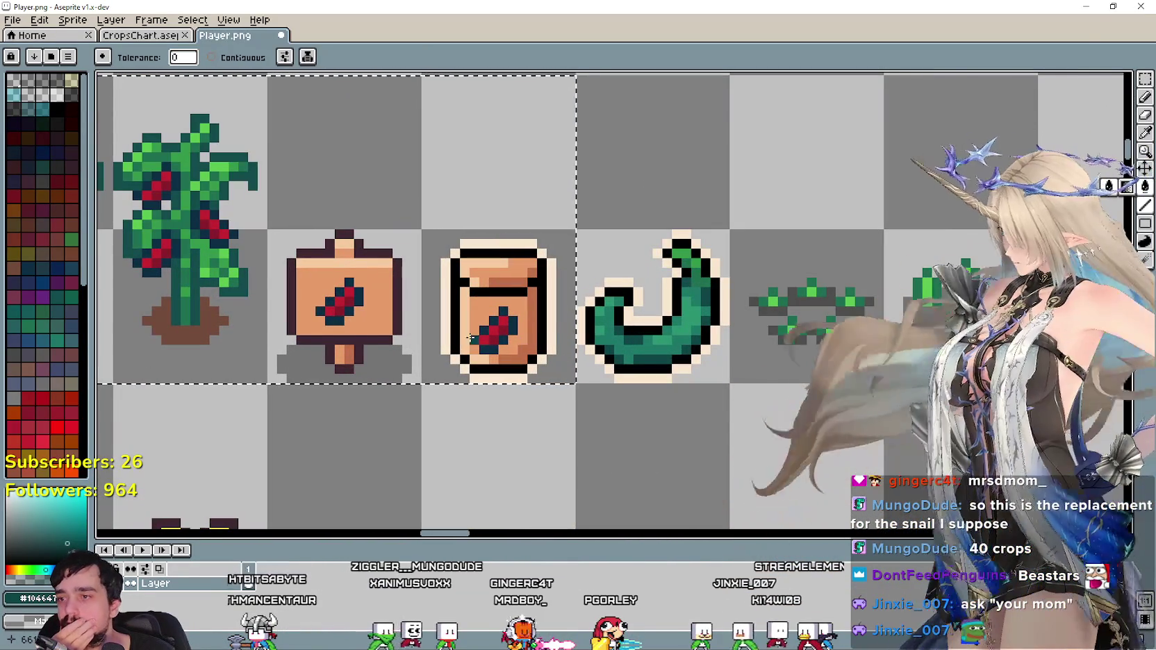
pyautogui.hscroll(-1, 503, 331)
pyautogui.hscroll(-3, 694, 313)
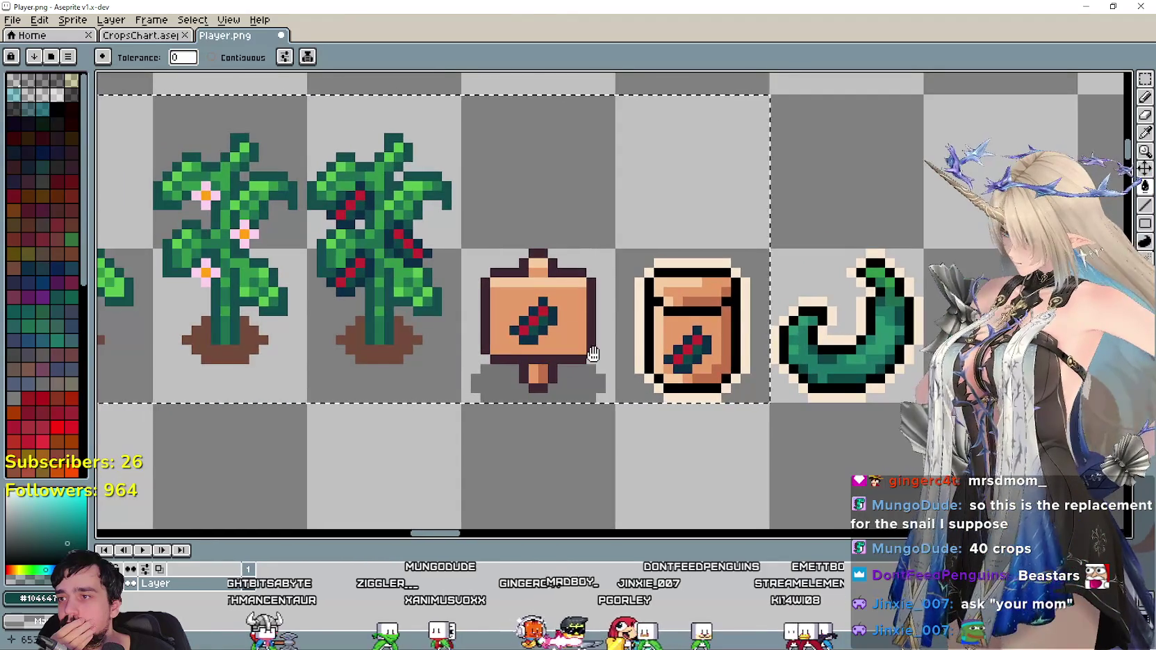
pyautogui.scroll(1, 833, 299)
pyautogui.hscroll(1, 896, 285)
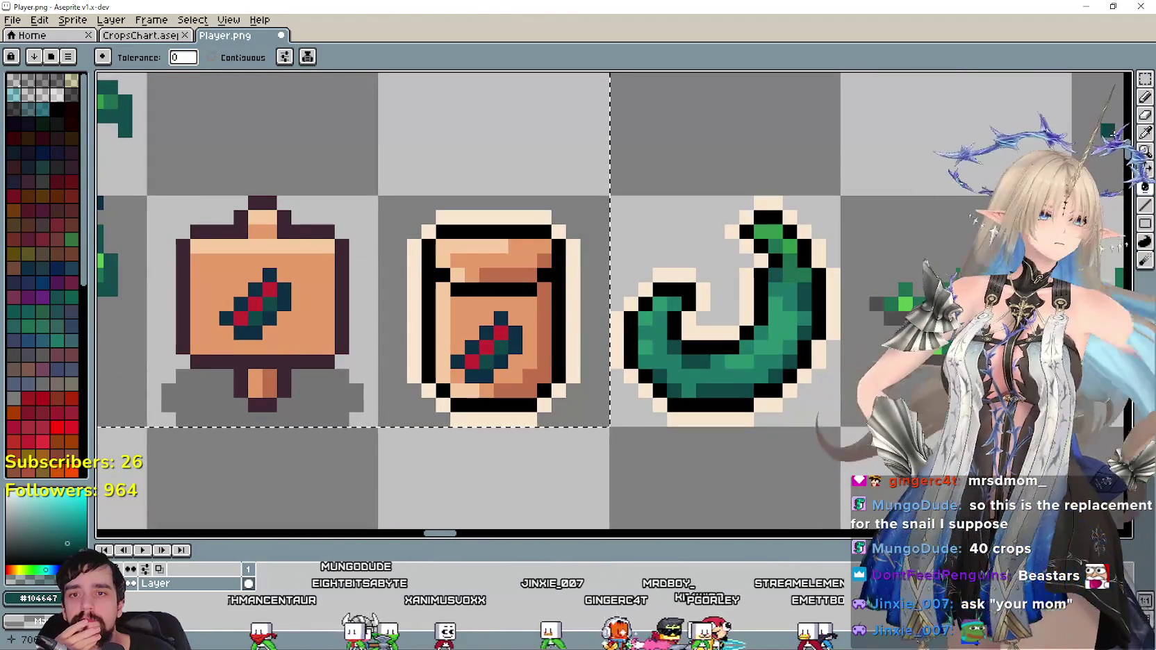
pyautogui.click(1146, 134)
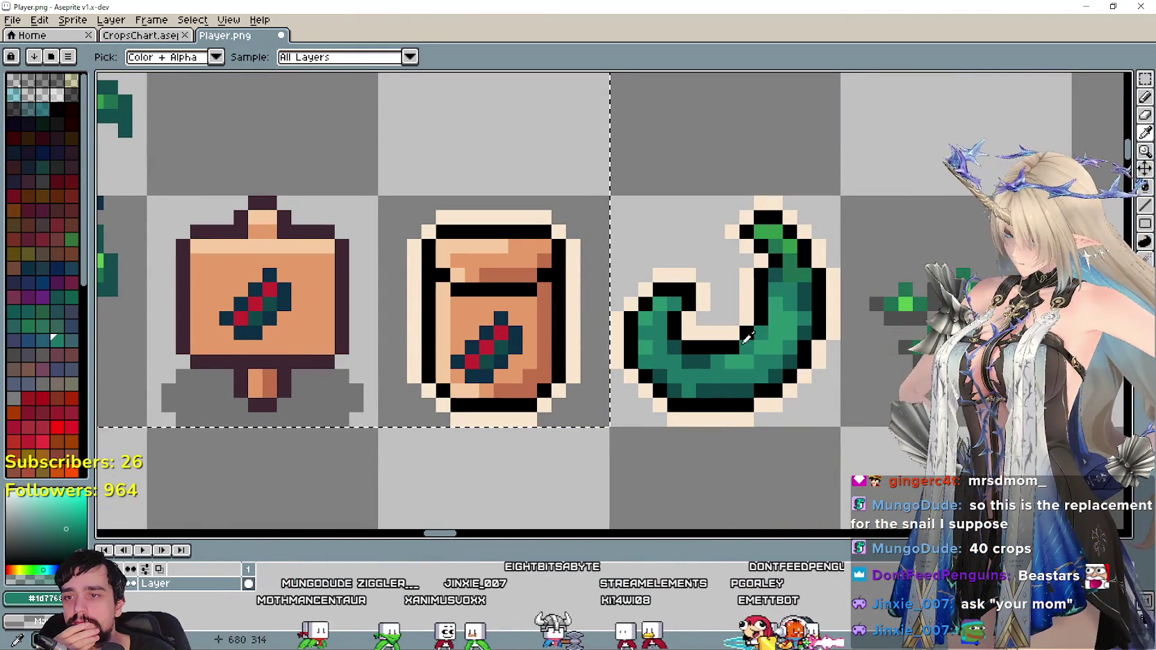
pyautogui.press('g')
pyautogui.hscroll(-1, 622, 370)
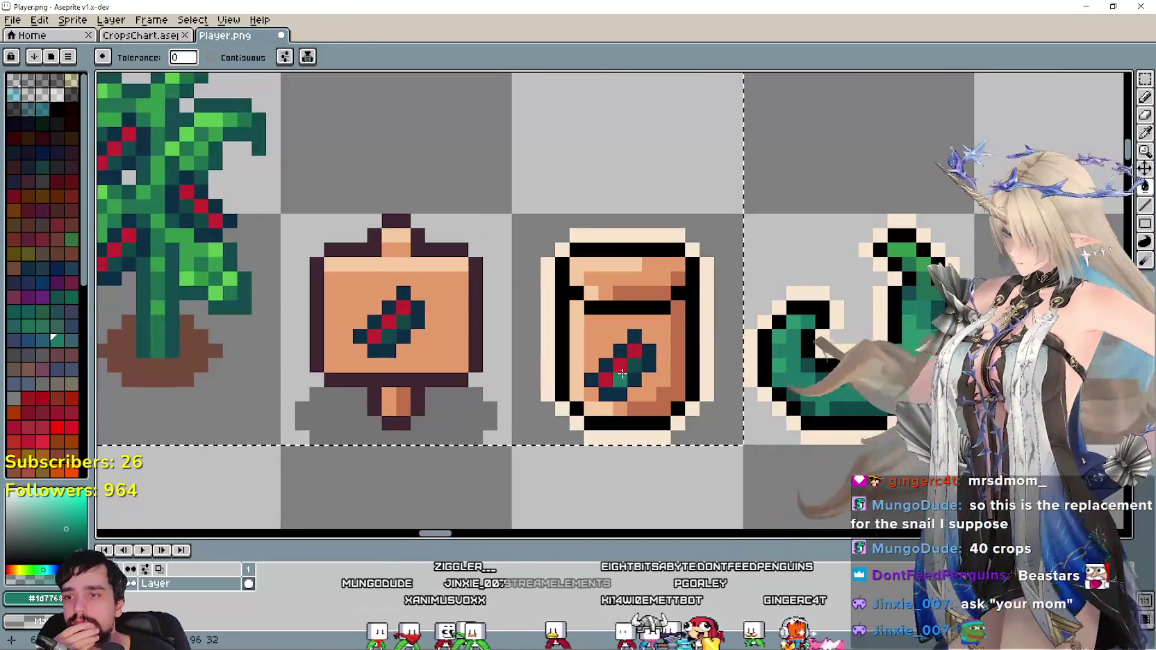
pyautogui.scroll(-1, 582, 373)
pyautogui.scroll(-1, 652, 359)
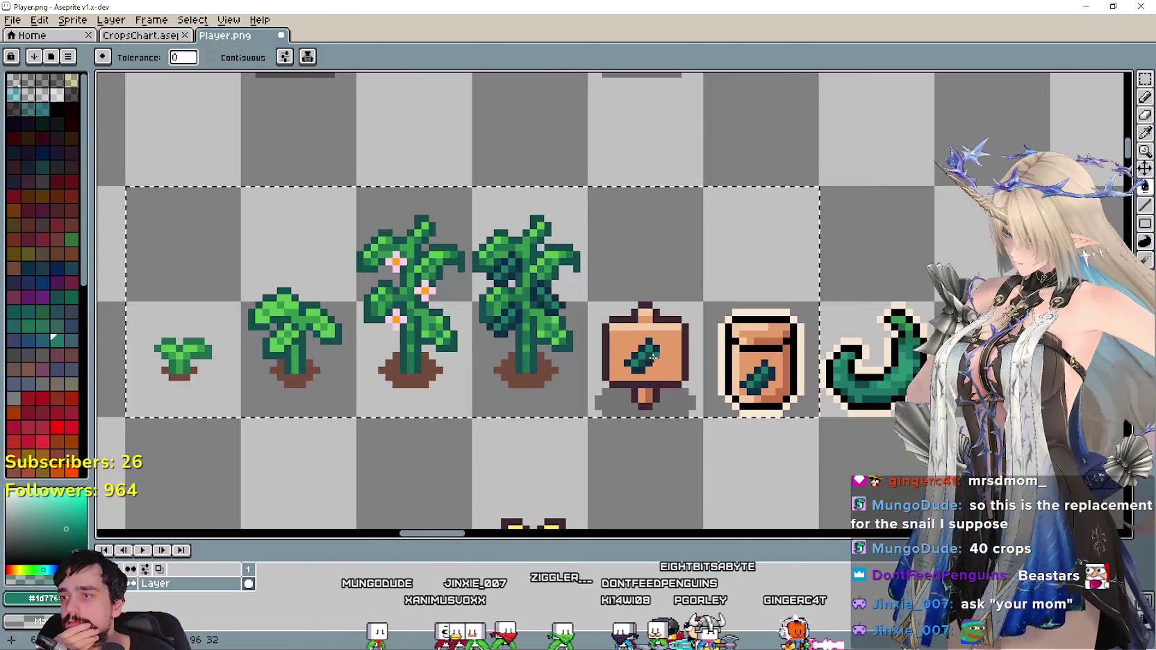
pyautogui.scroll(-1, 653, 355)
pyautogui.moveTo(653, 355); pyautogui.dragTo(482, 304)
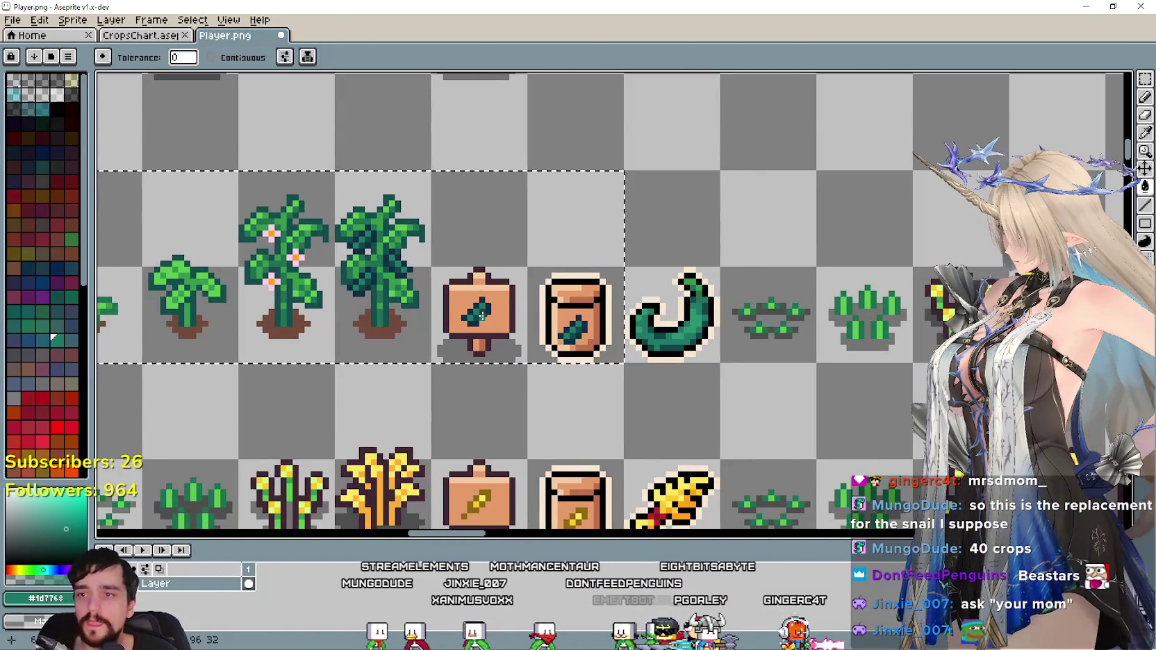
pyautogui.scroll(-1, 481, 316)
pyautogui.scroll(-1, 482, 314)
pyautogui.scroll(-1, 482, 314)
pyautogui.scroll(1, 482, 314)
pyautogui.scroll(1, 481, 314)
pyautogui.scroll(-3, 387, 299)
pyautogui.scroll(1, 387, 299)
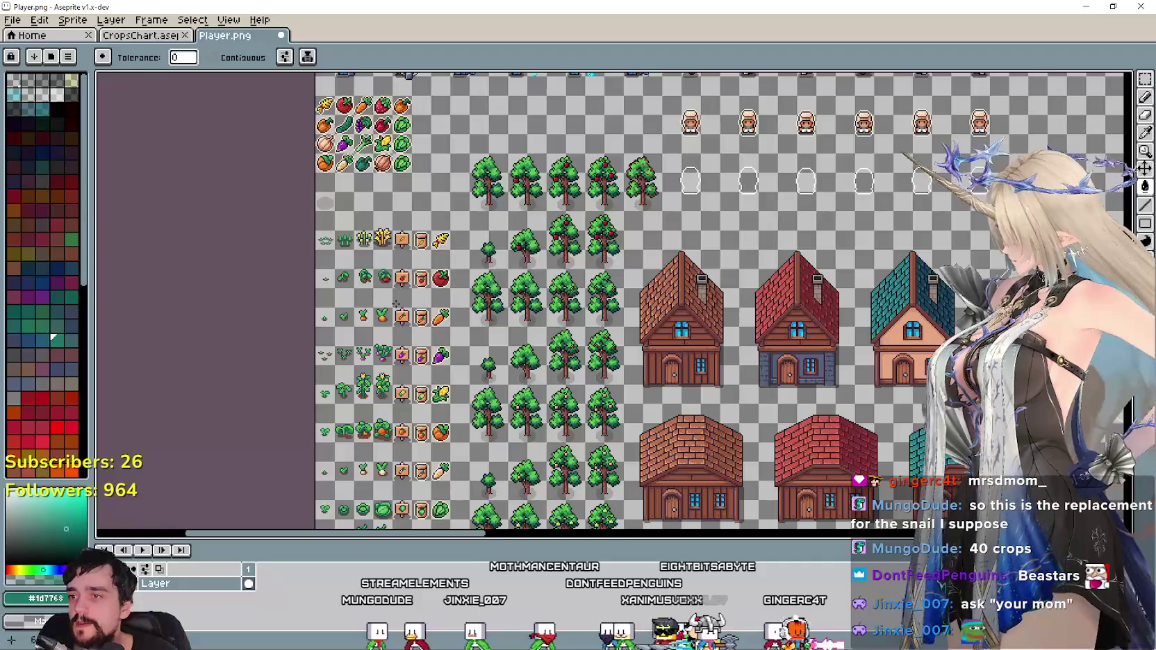
# Marquee-select the yellow pepper sprite in the crops chart.
pyautogui.scroll(-3, 643, 373)
pyautogui.scroll(3, 486, 278)
pyautogui.hscroll(4, 486, 278)
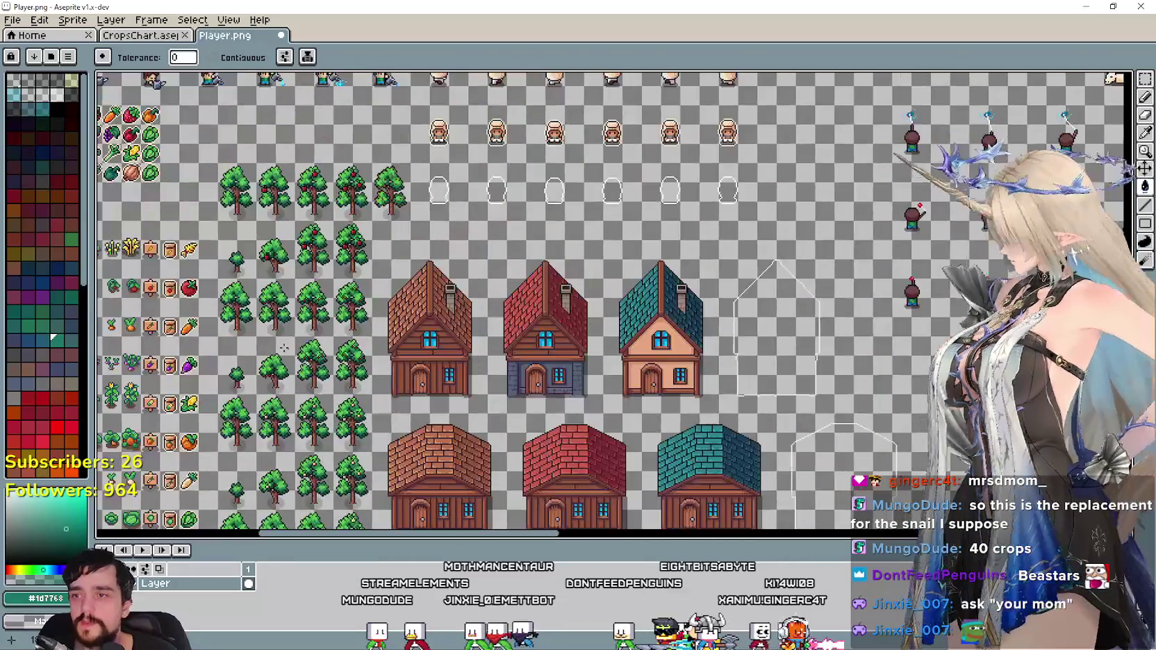
pyautogui.click(161, 36)
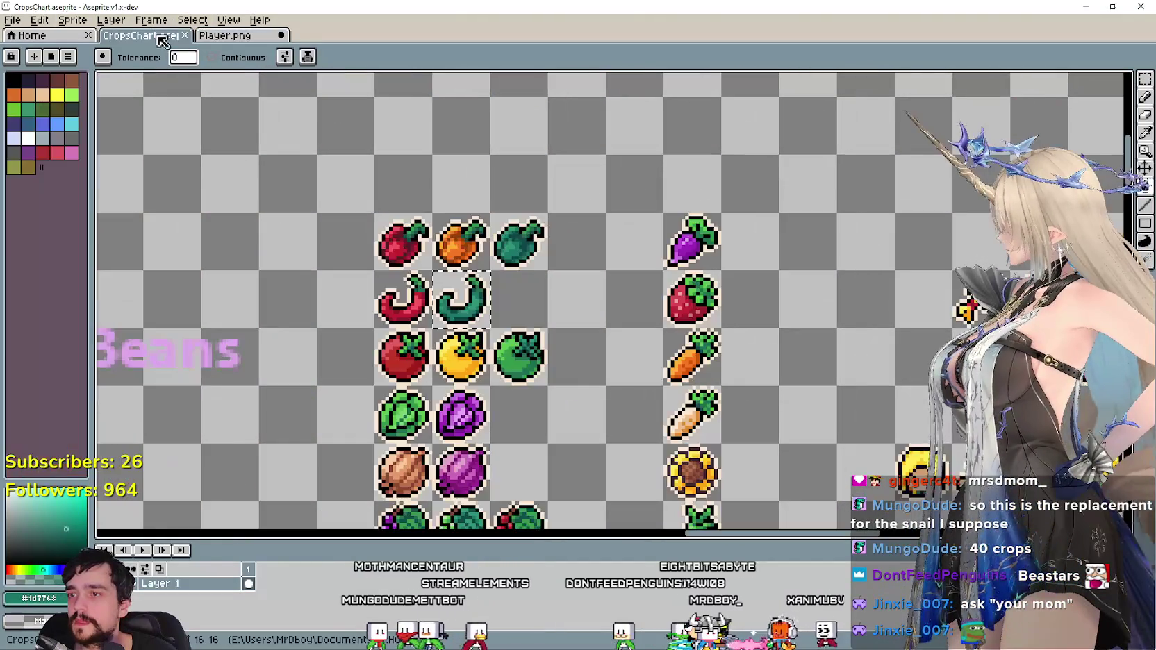
pyautogui.scroll(-2, 571, 306)
pyautogui.hscroll(-1, 594, 301)
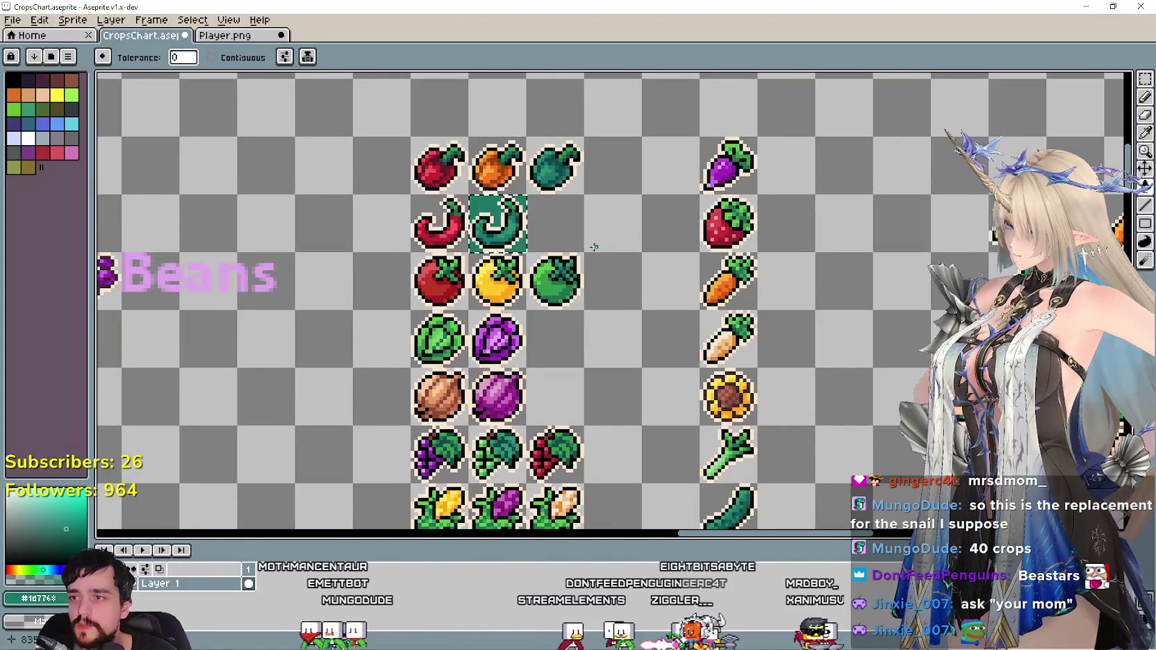
pyautogui.click(1145, 79)
pyautogui.moveTo(467, 250); pyautogui.dragTo(515, 301)
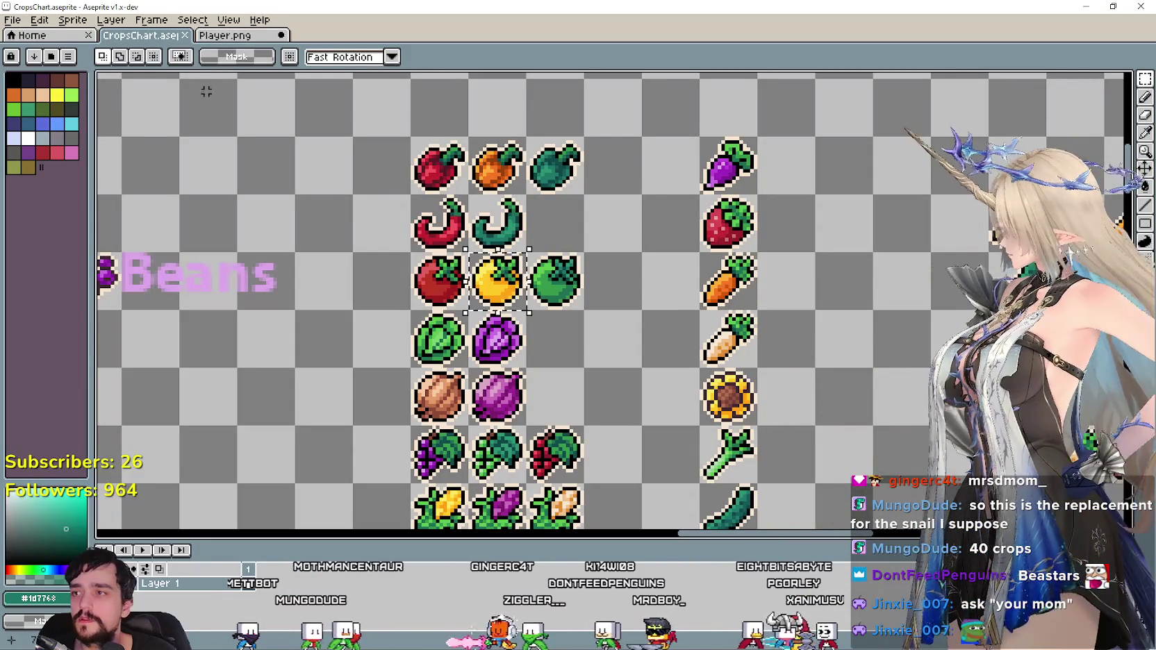
# Paste the yellow pepper into the empty cell ending the second crop row of Player.png.
pyautogui.click(223, 36)
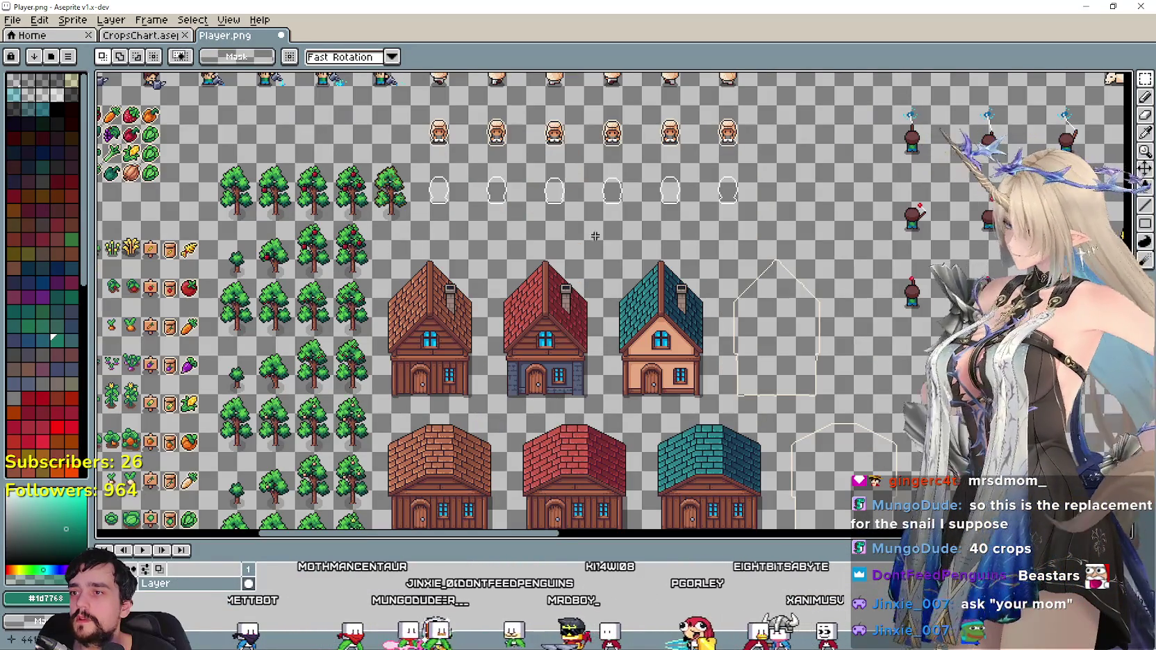
pyautogui.hscroll(5, 546, 224)
pyautogui.scroll(5, 590, 250)
pyautogui.hscroll(-5, 657, 285)
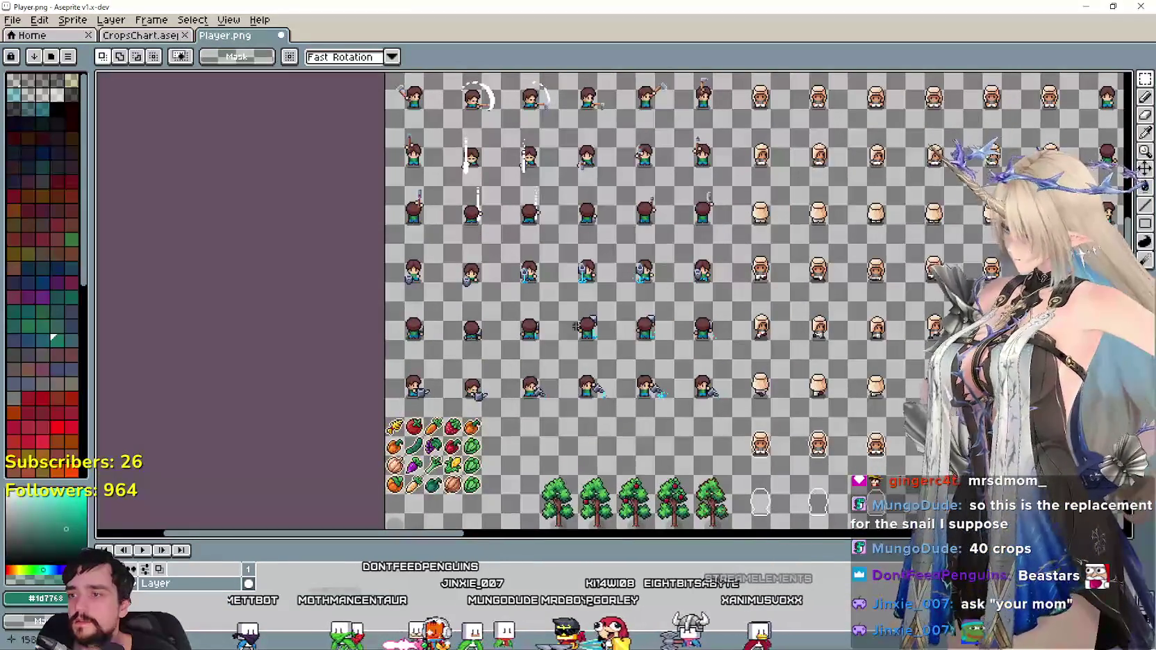
pyautogui.scroll(-2, 563, 296)
pyautogui.scroll(1, 512, 320)
pyautogui.scroll(-1, 611, 306)
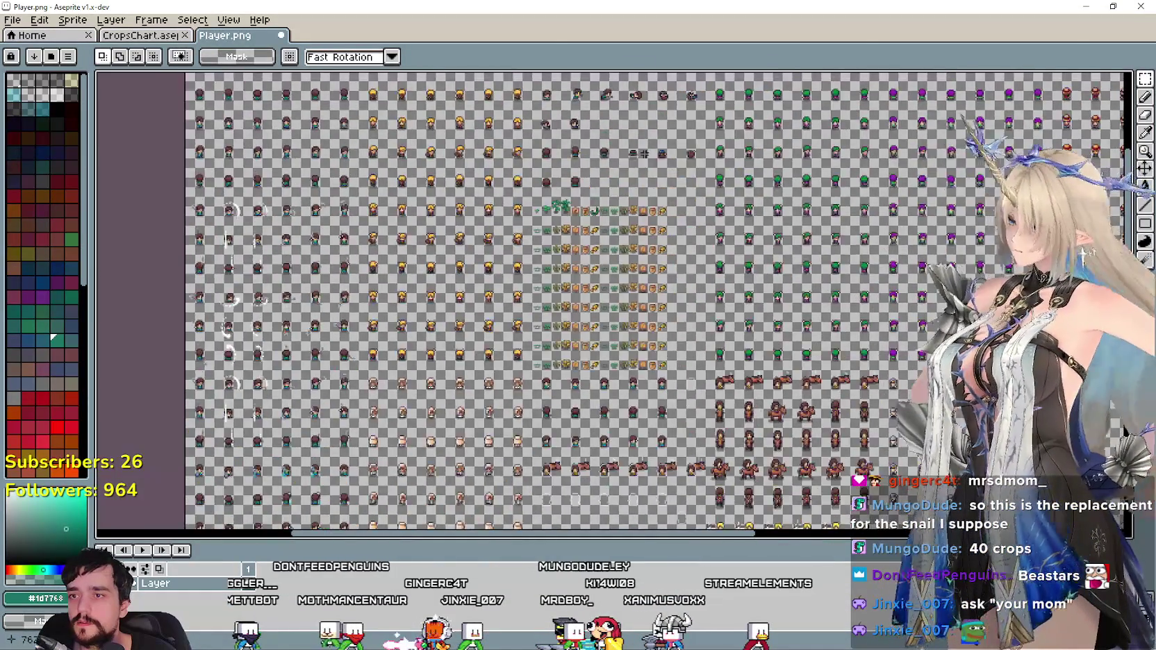
pyautogui.scroll(3, 611, 306)
pyautogui.scroll(-1, 611, 305)
pyautogui.scroll(1, 611, 306)
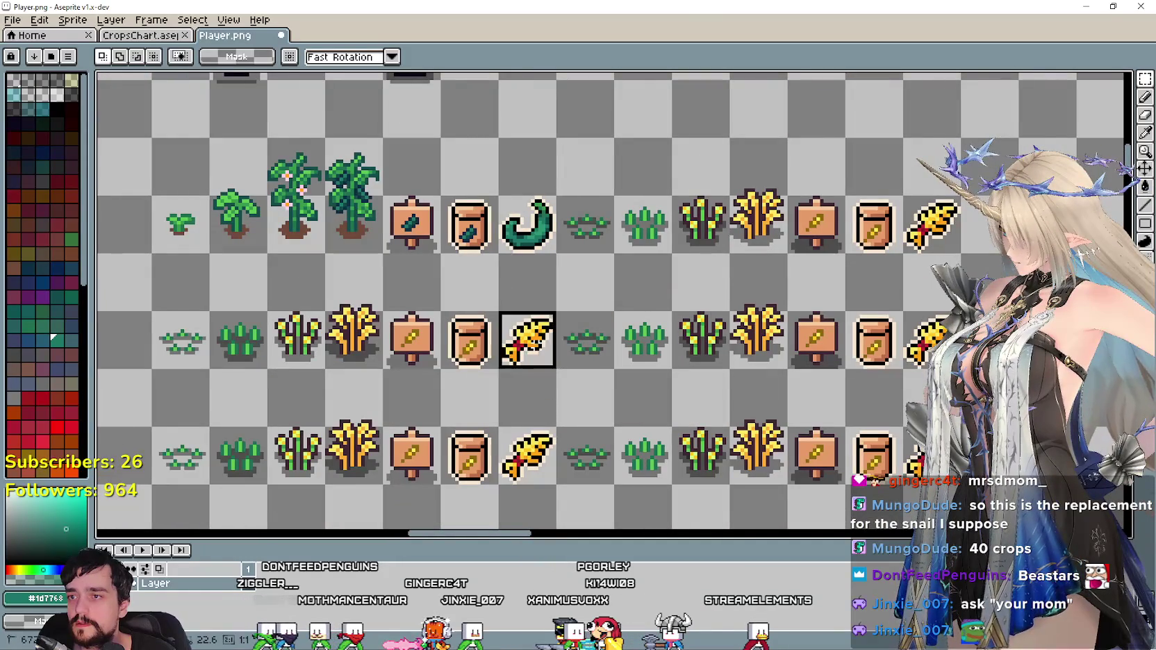
pyautogui.moveTo(534, 345); pyautogui.dragTo(516, 310)
pyautogui.scroll(-1, 474, 277)
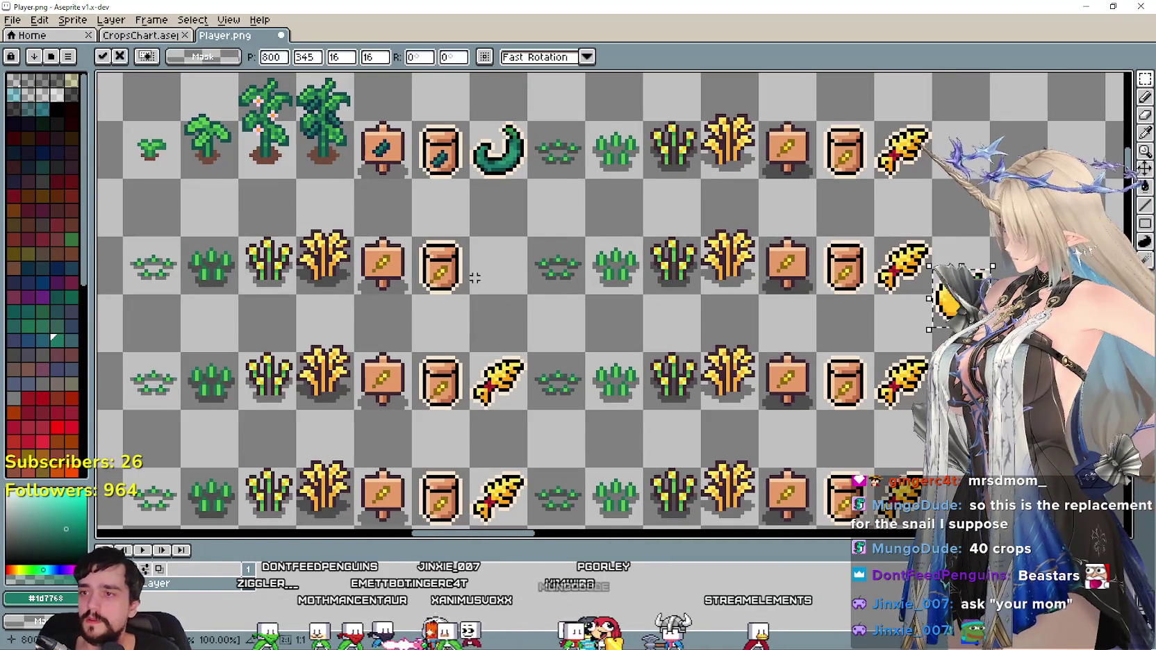
pyautogui.moveTo(829, 307); pyautogui.dragTo(561, 232)
pyautogui.moveTo(664, 255)
pyautogui.mouseDown()
pyautogui.moveTo(208, 223)
pyautogui.moveTo(418, 243)
pyautogui.mouseUp()
pyautogui.press('Return')
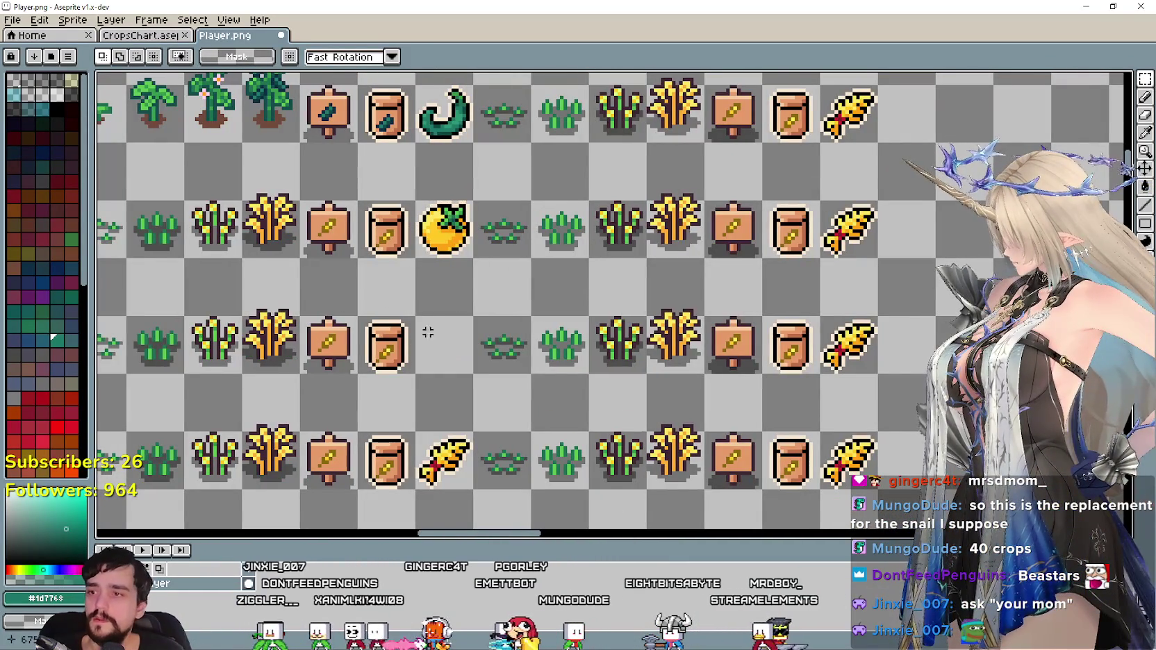
# Paste the green pepper from the crops chart into the third row's harvest slot.
pyautogui.click(132, 37)
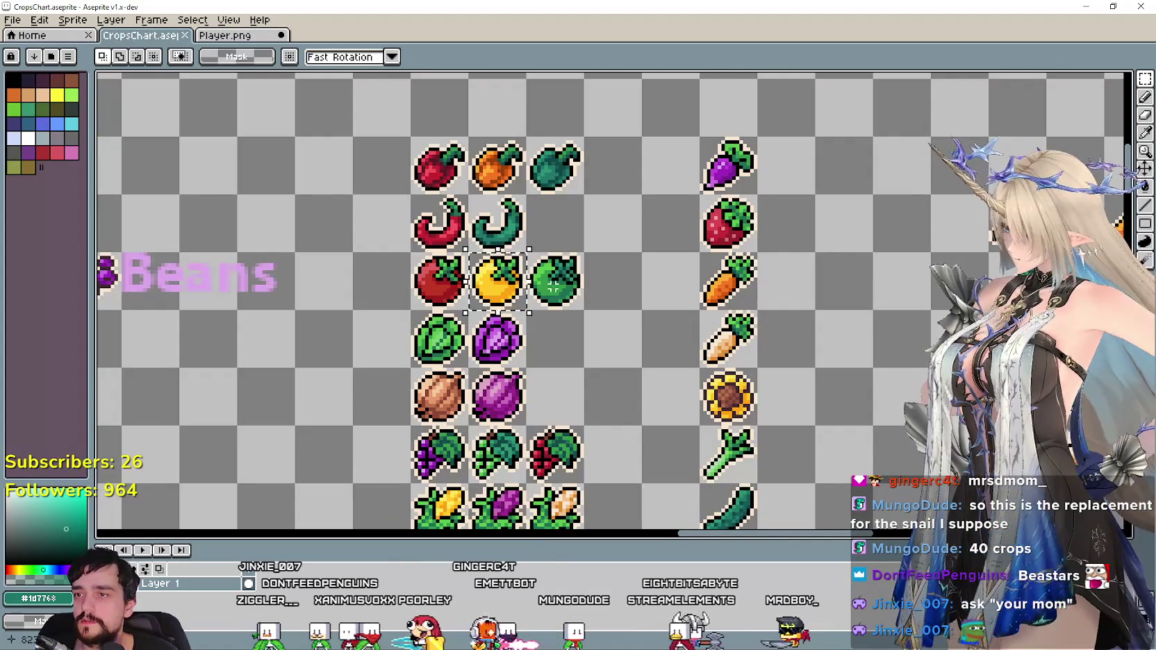
pyautogui.click(217, 37)
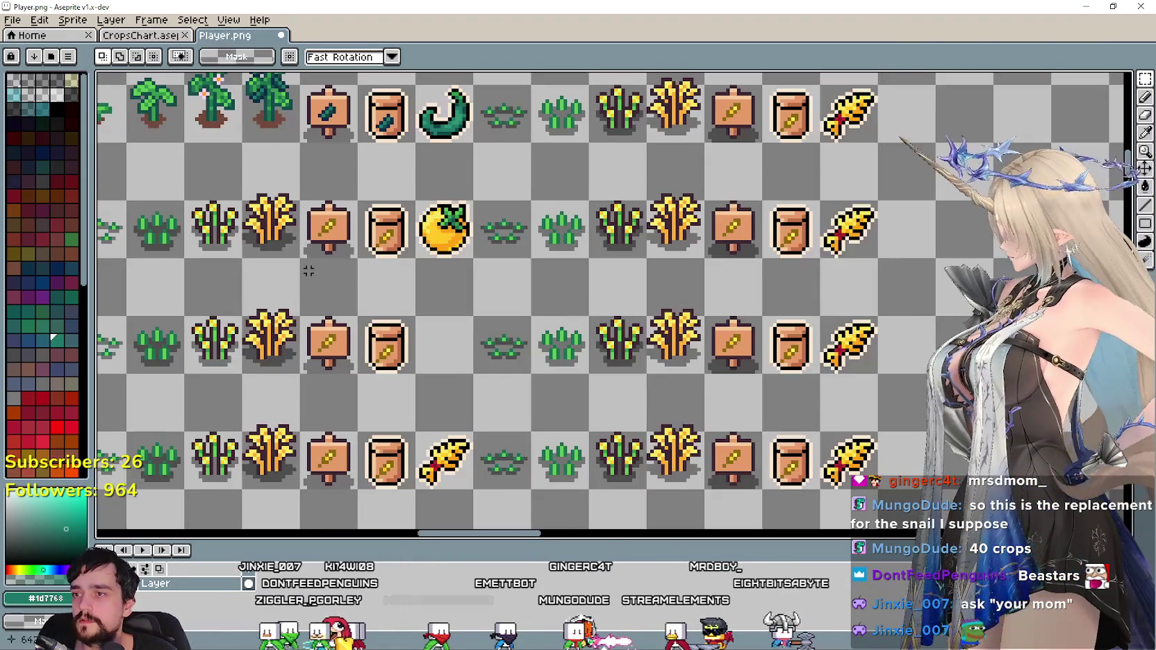
pyautogui.hotkey('ctrl', 'v')
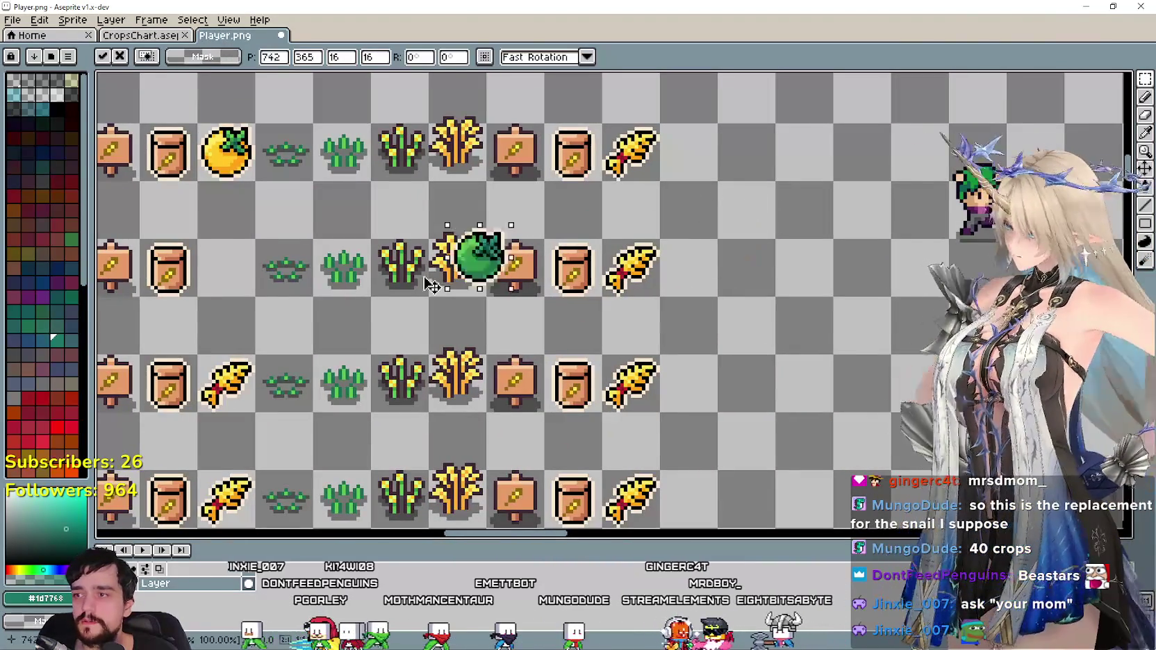
pyautogui.moveTo(750, 233); pyautogui.dragTo(596, 318)
pyautogui.scroll(-2, 596, 317)
pyautogui.scroll(-3, 486, 312)
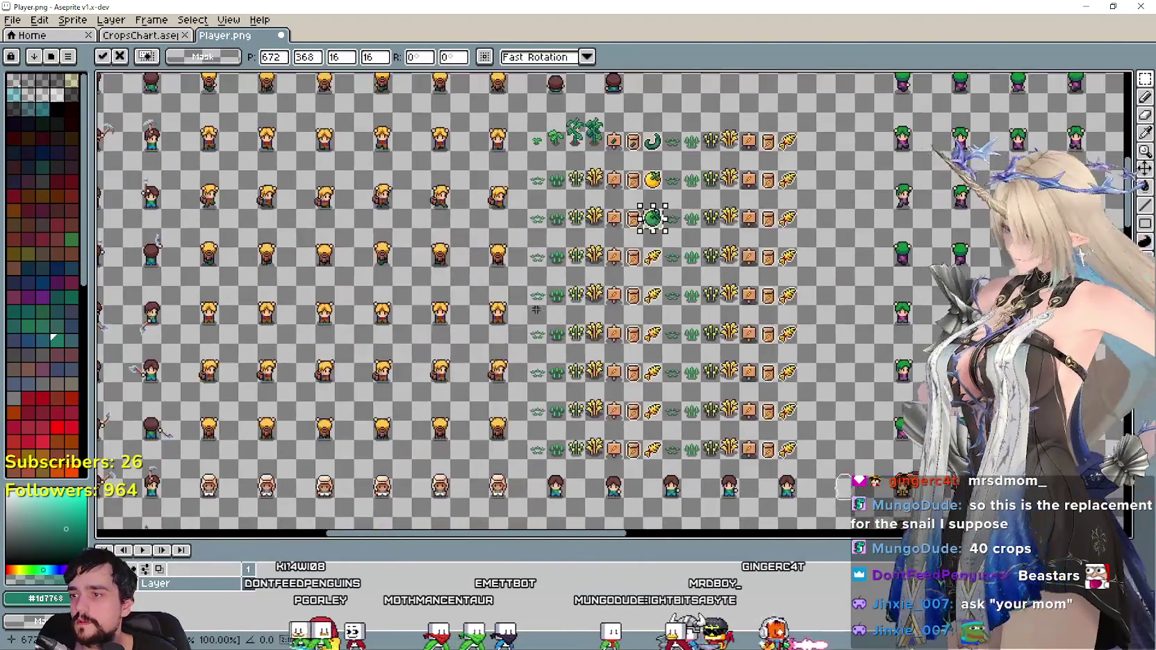
pyautogui.scroll(-5, 333, 310)
pyautogui.scroll(1, 359, 288)
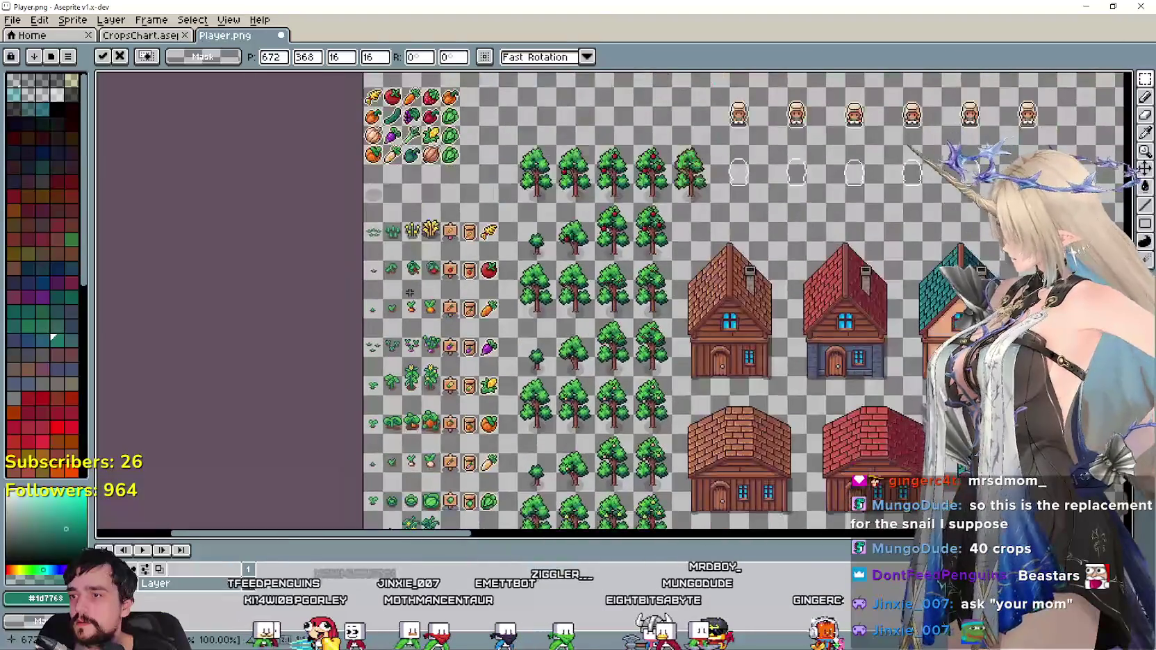
# Copy the tomato plant's growth stages, sign and seed packet into the yellow pepper row.
pyautogui.scroll(1, 359, 288)
pyautogui.moveTo(333, 271); pyautogui.dragTo(511, 232)
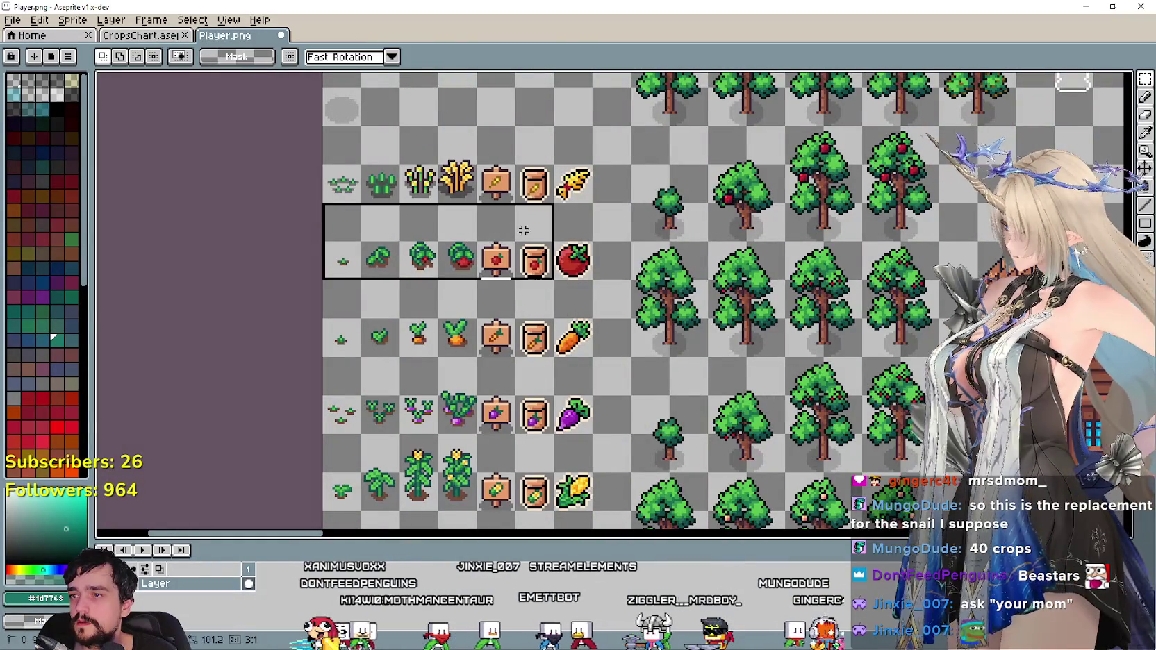
pyautogui.scroll(-2, 573, 236)
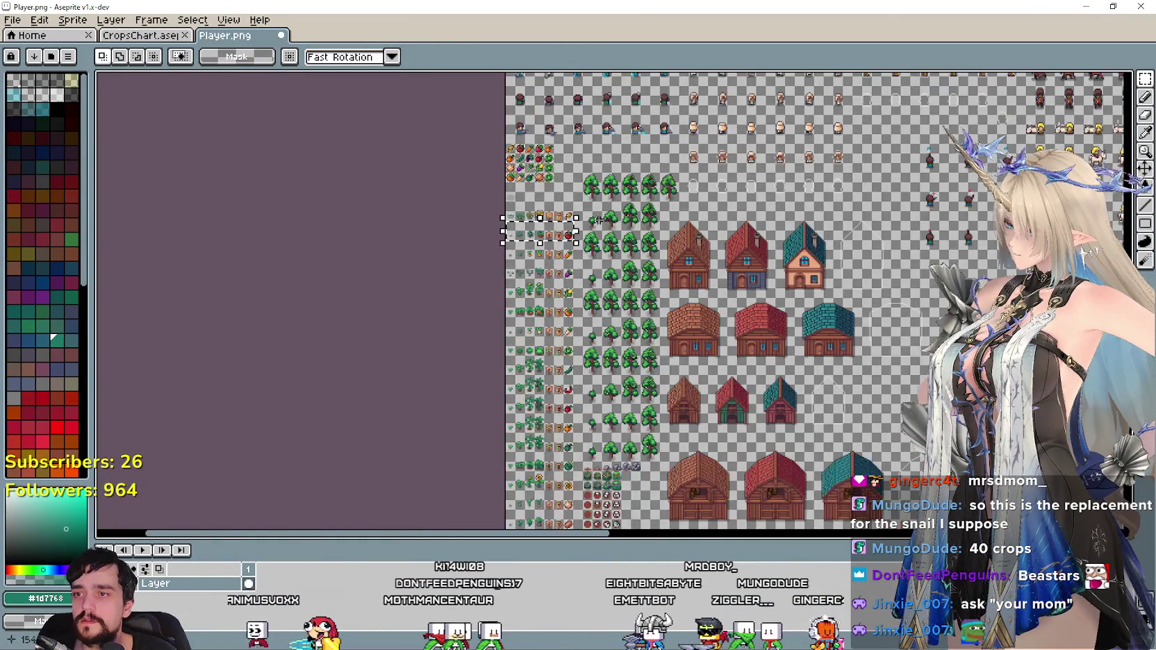
pyautogui.scroll(-1, 542, 235)
pyautogui.scroll(-1, 486, 232)
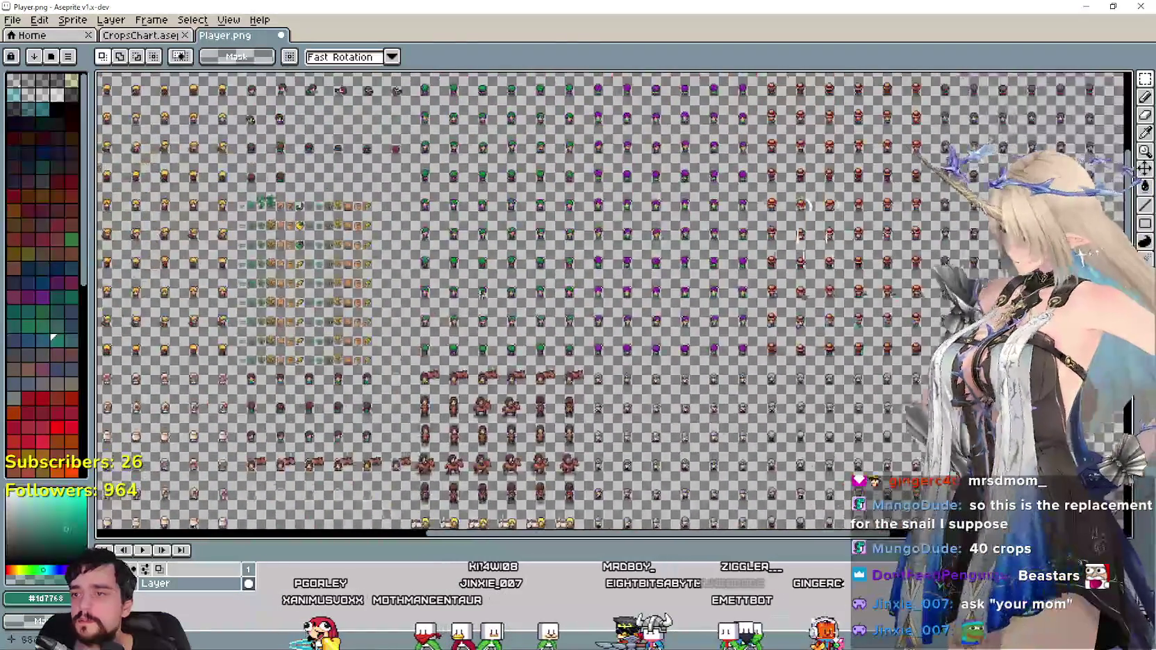
pyautogui.scroll(4, 417, 228)
pyautogui.scroll(-1, 418, 233)
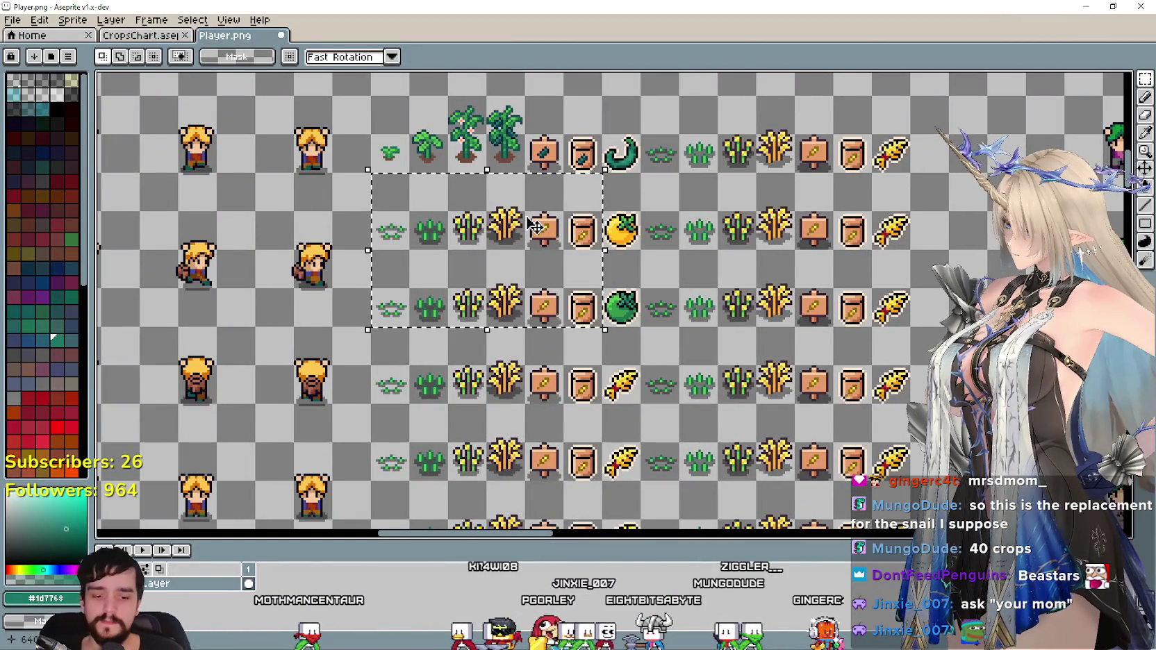
pyautogui.hotkey('ctrl', 'v')
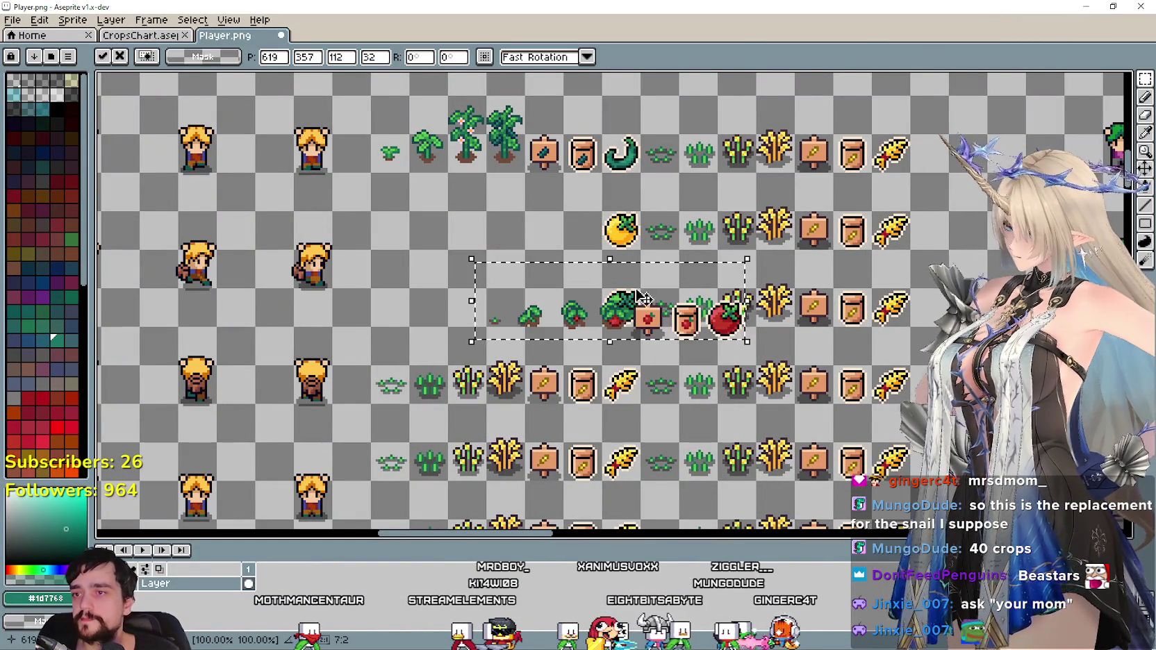
pyautogui.moveTo(665, 282); pyautogui.dragTo(531, 233)
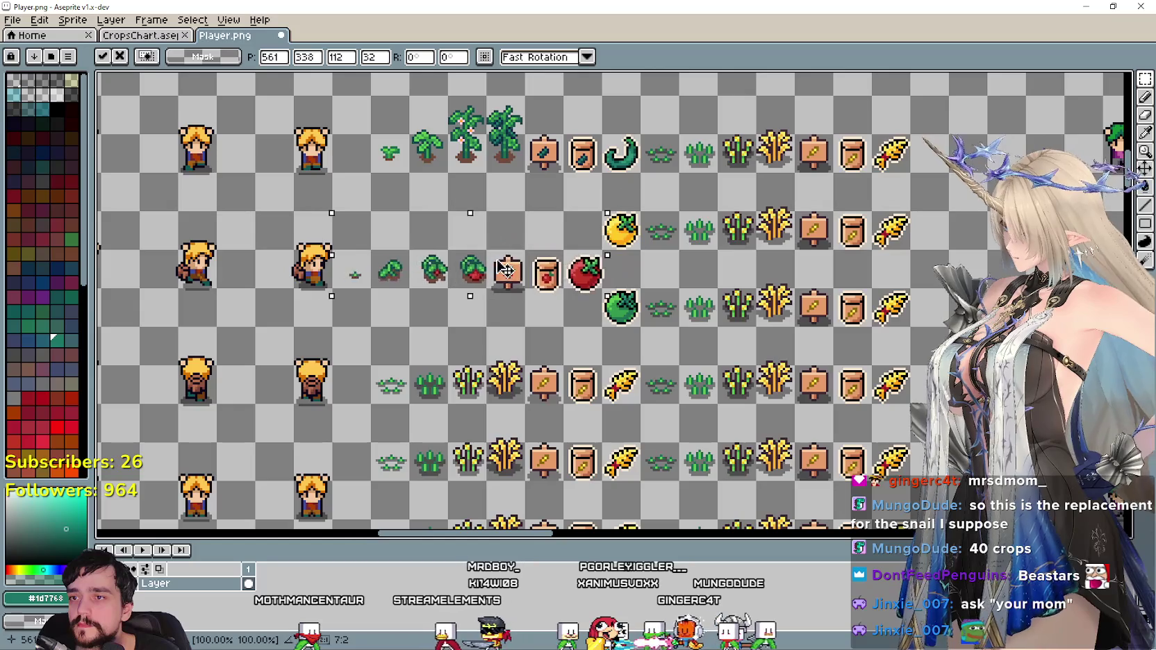
pyautogui.press('Escape')
# Paste another copy of the tomato stages, sign and seed into the green pepper row.
pyautogui.scroll(-1, 493, 236)
pyautogui.scroll(-1, 500, 292)
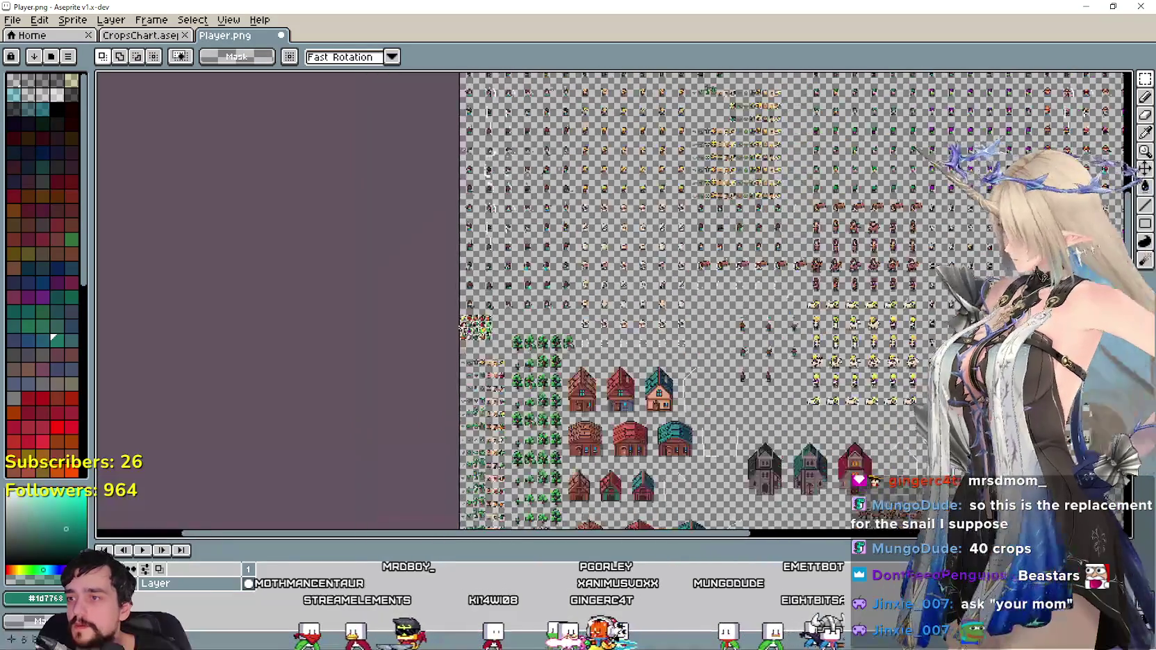
pyautogui.scroll(-1, 514, 357)
pyautogui.scroll(3, 514, 357)
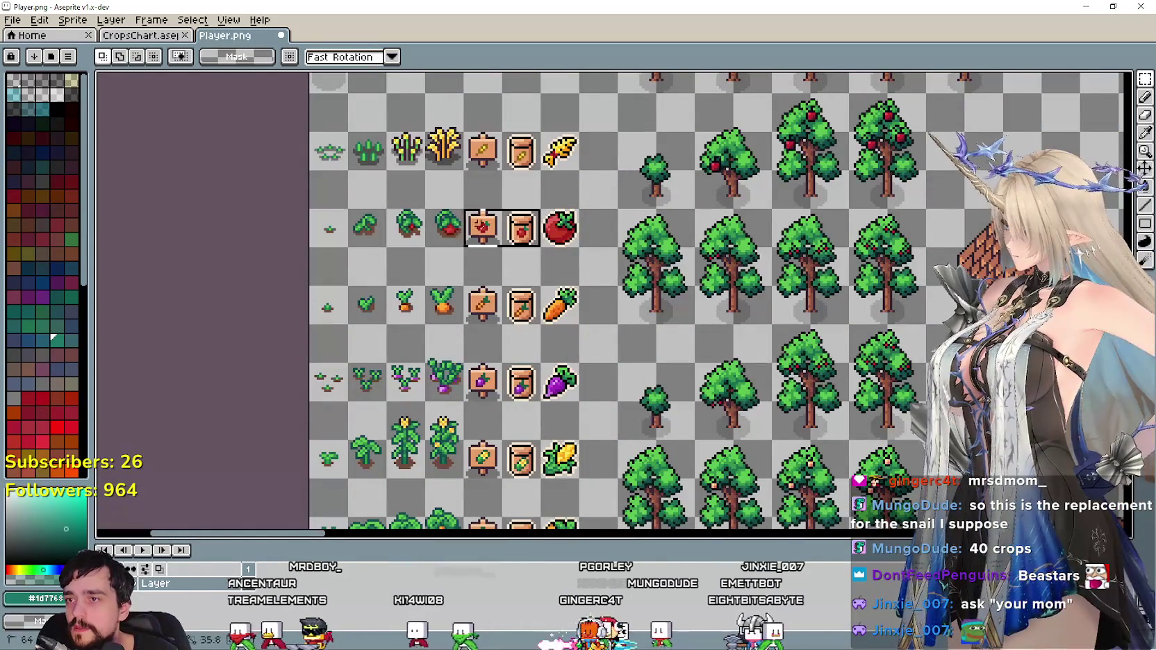
pyautogui.scroll(-1, 344, 195)
pyautogui.scroll(-2, 483, 235)
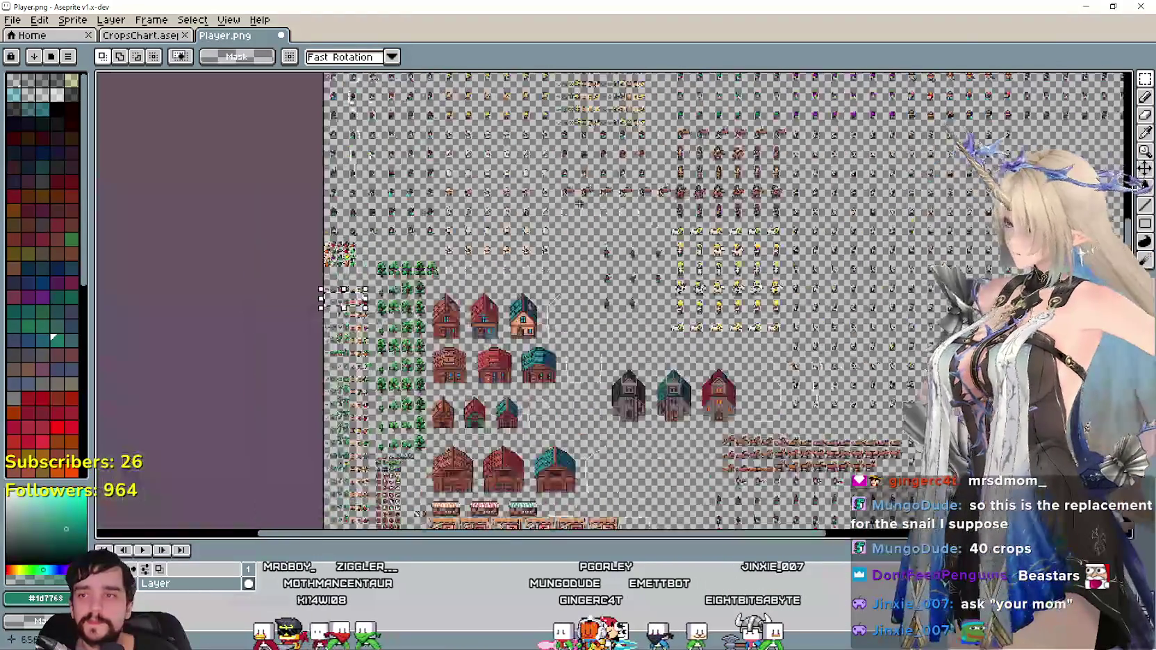
pyautogui.scroll(2, 483, 235)
pyautogui.scroll(-2, 483, 235)
pyautogui.scroll(1, 452, 292)
pyautogui.scroll(1, 430, 302)
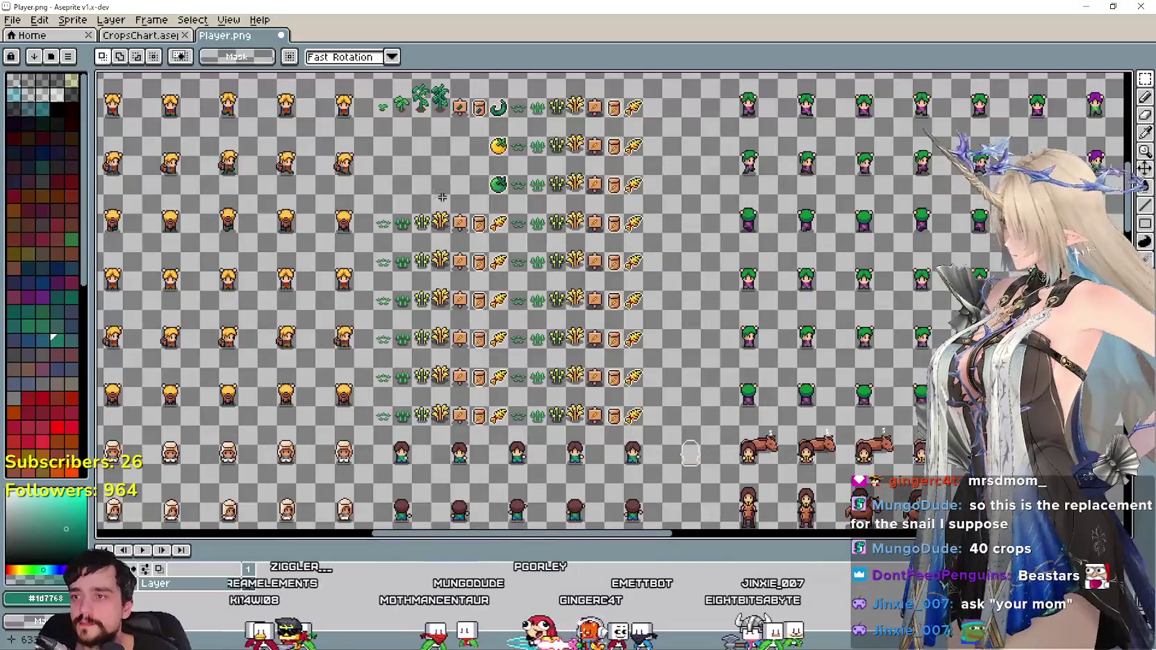
pyautogui.scroll(2, 424, 305)
pyautogui.scroll(1, 425, 305)
pyautogui.hotkey('ctrl', 'v')
pyautogui.moveTo(604, 323)
pyautogui.mouseDown()
pyautogui.moveTo(548, 299)
pyautogui.moveTo(514, 382)
pyautogui.mouseUp()
pyautogui.press('Return')
pyautogui.hotkey('ctrl', 'v')
pyautogui.press('Return')
pyautogui.moveTo(614, 410)
pyautogui.mouseDown()
pyautogui.moveTo(533, 374)
pyautogui.moveTo(554, 499)
pyautogui.mouseUp()
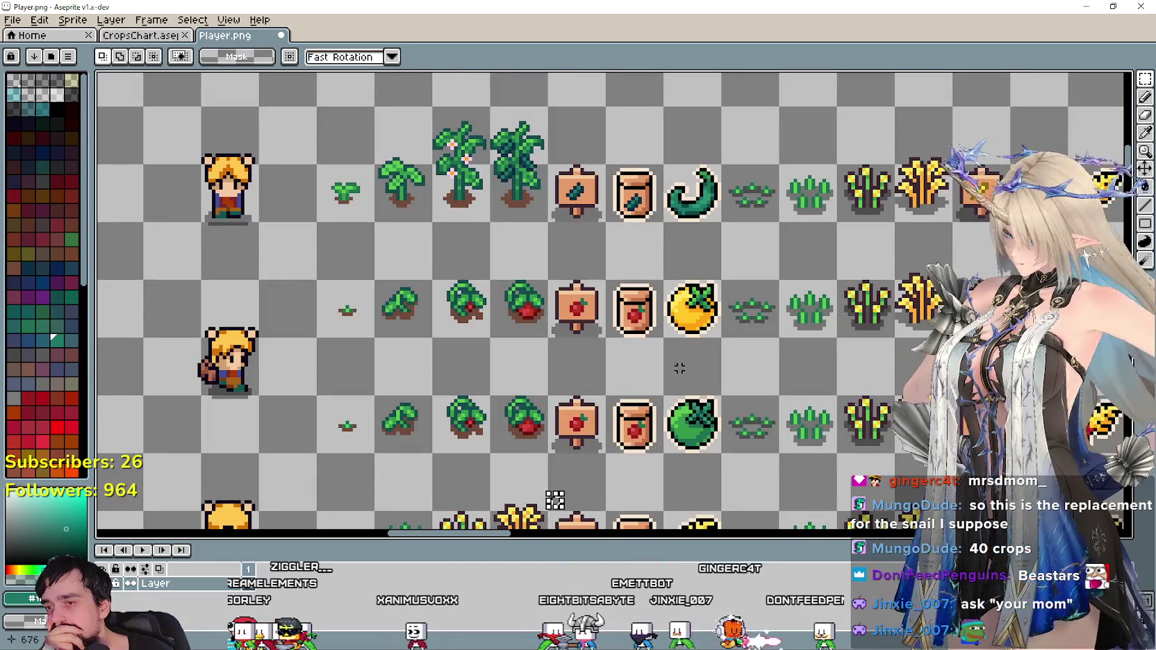